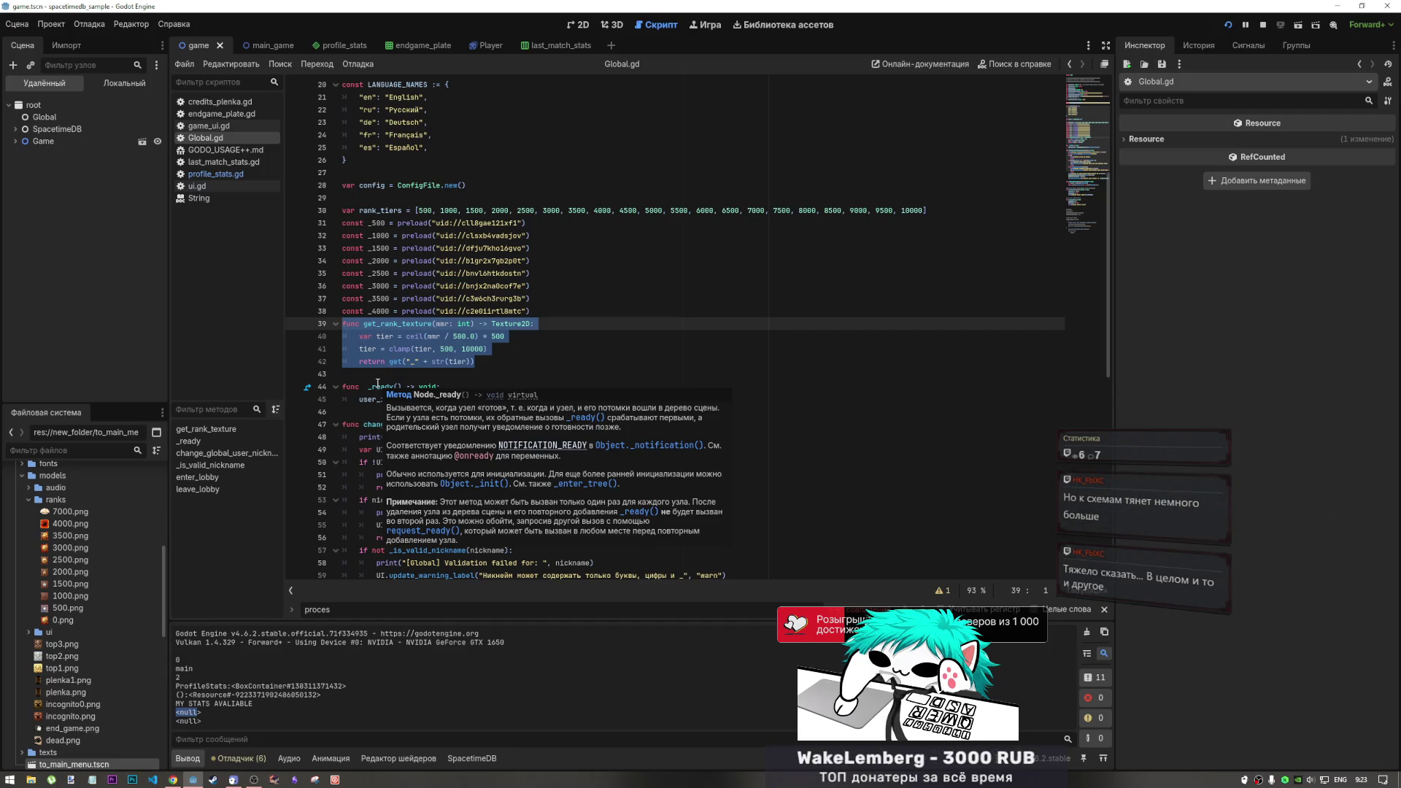
# Select get_rank_texture's tier-through-return lines, then collapse and re-expand the function
pyautogui.moveTo(475, 361); pyautogui.dragTo(419, 335)
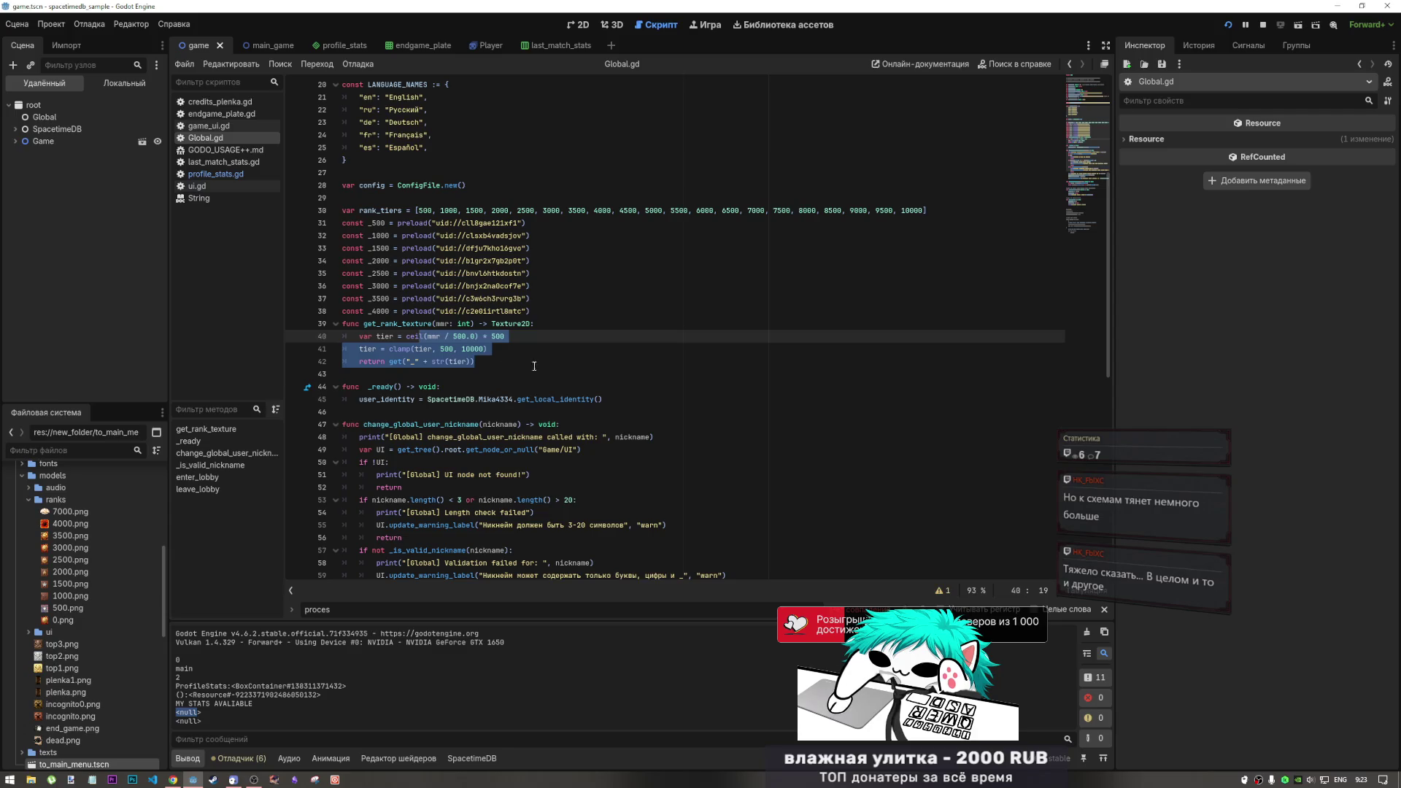
pyautogui.click(499, 365)
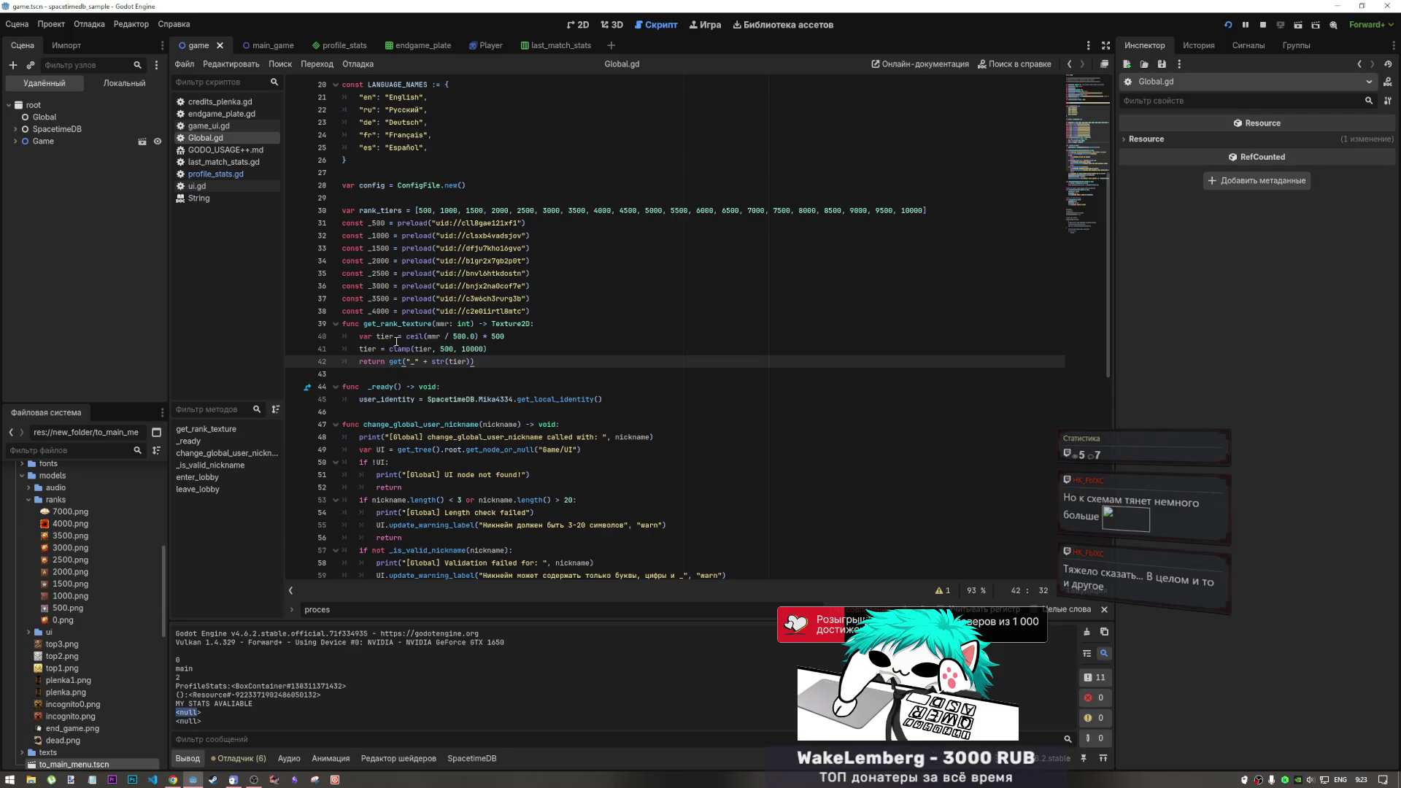
pyautogui.click(394, 336)
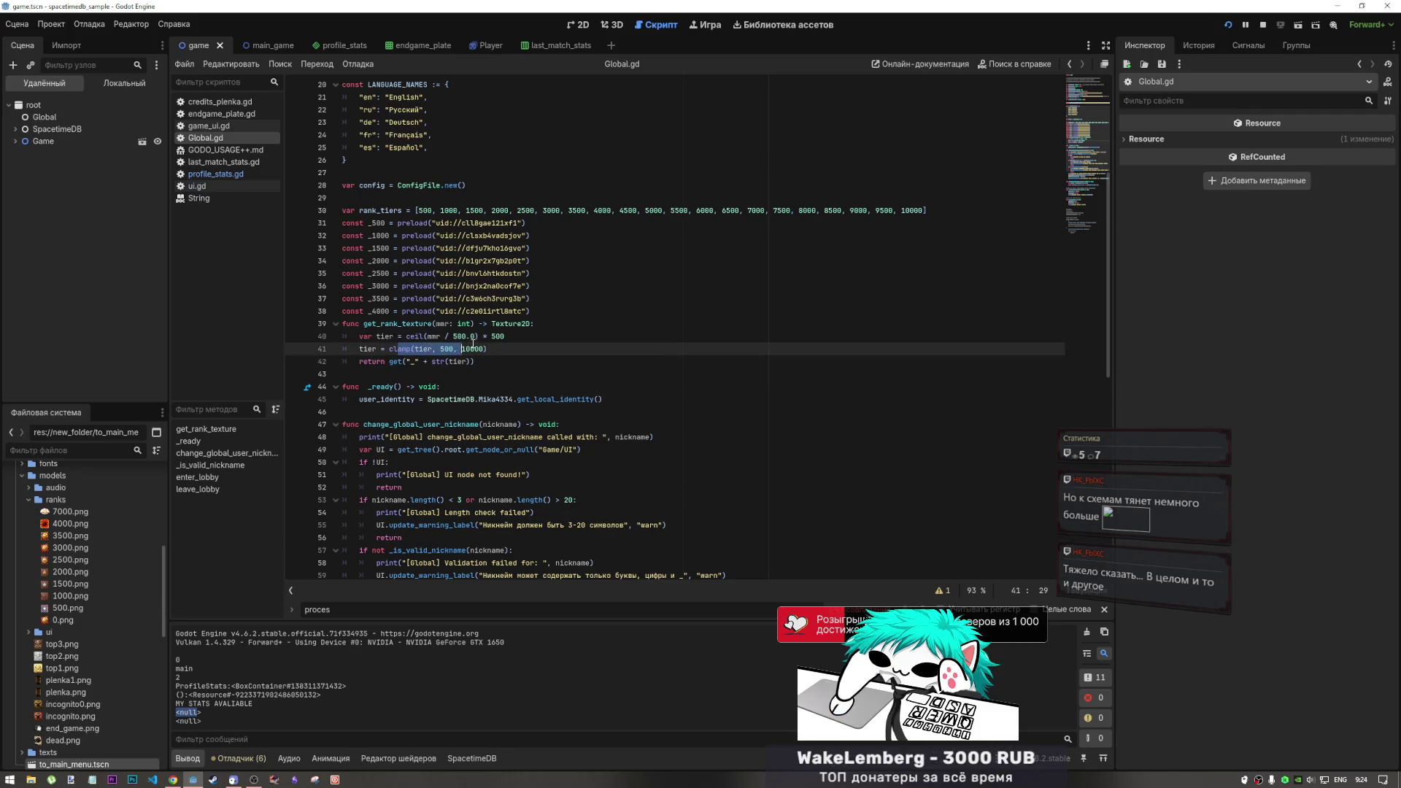
pyautogui.click(467, 359)
pyautogui.moveTo(466, 358); pyautogui.dragTo(343, 334)
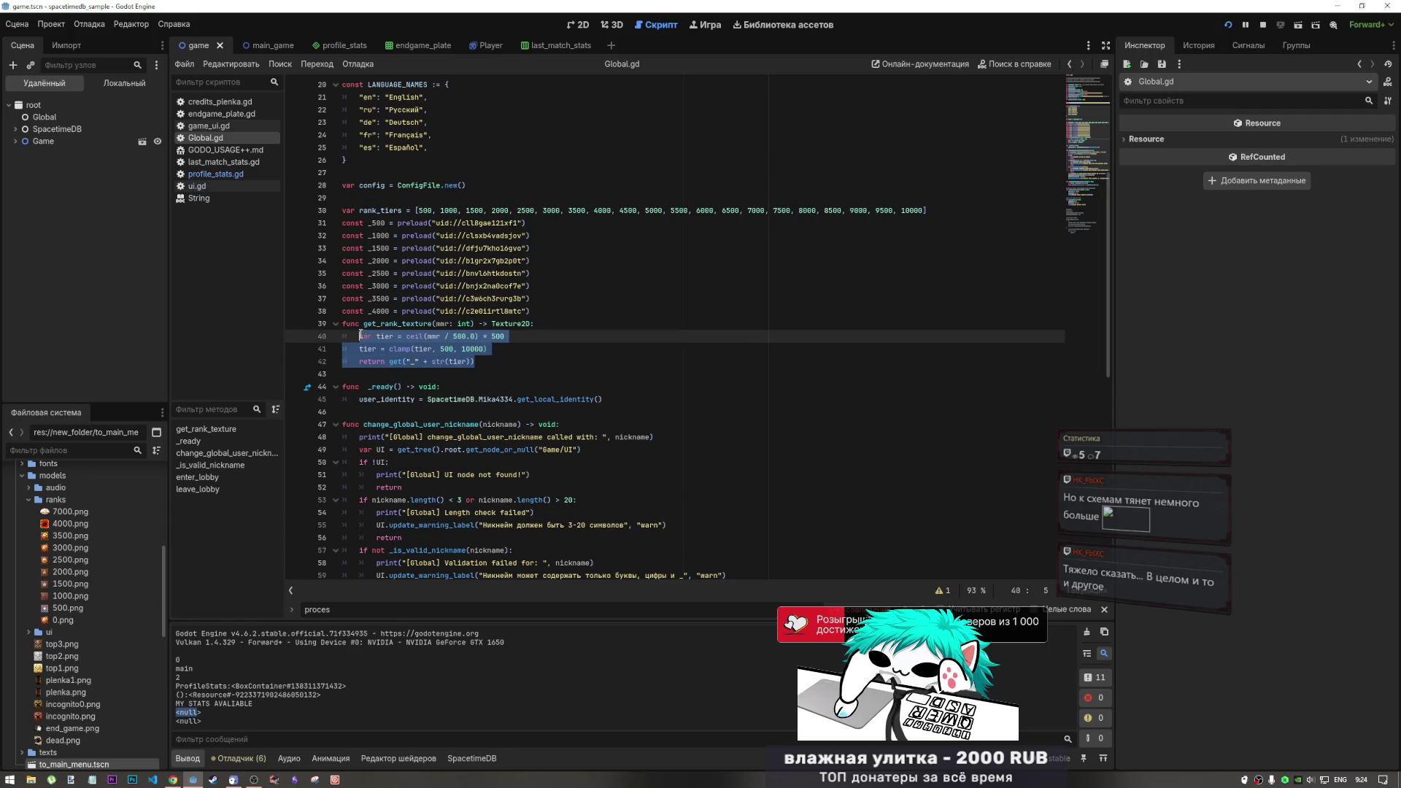
pyautogui.click(335, 324)
pyautogui.click(336, 324)
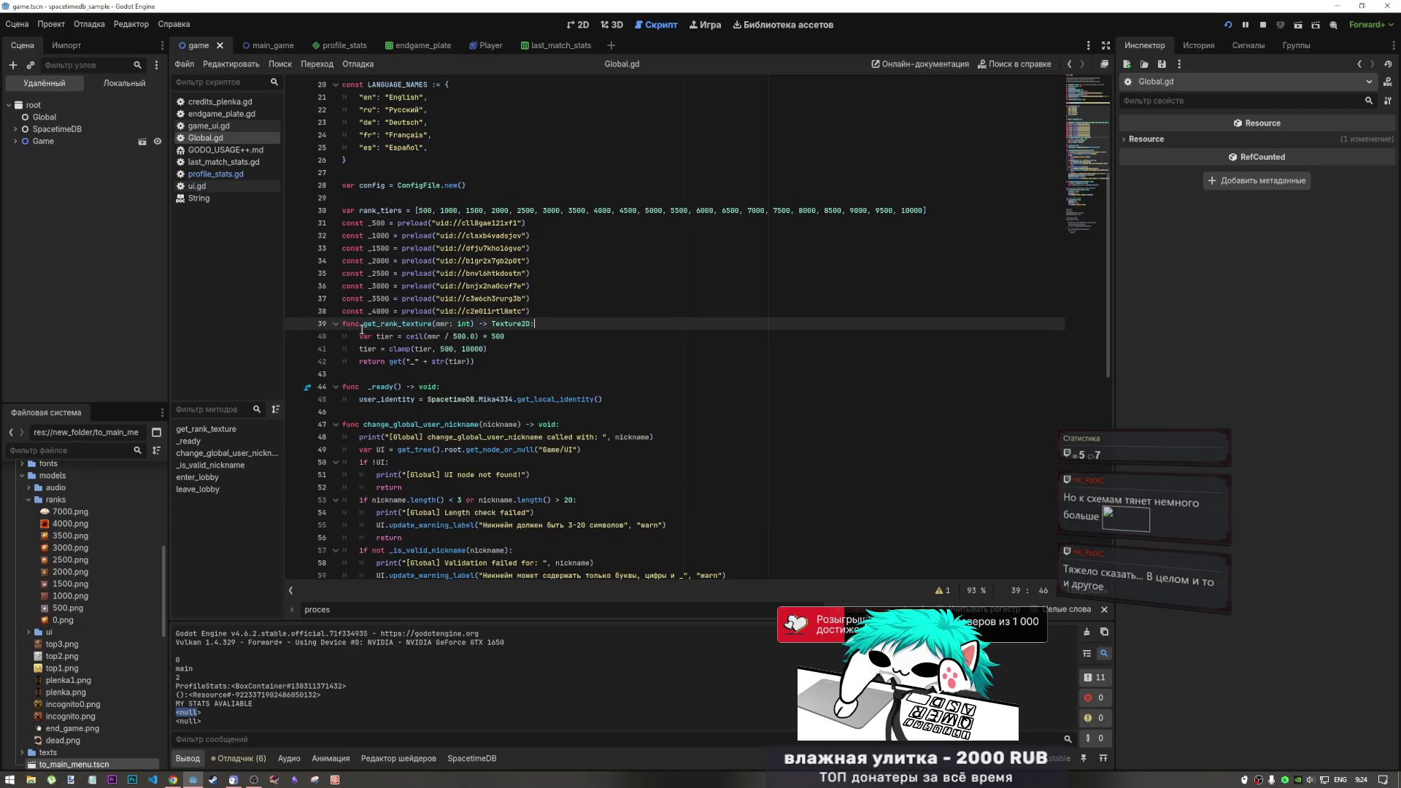
# Inspect the ceil call, the str(tier) lookup and clamp's 500 lower bound
pyautogui.click(419, 337)
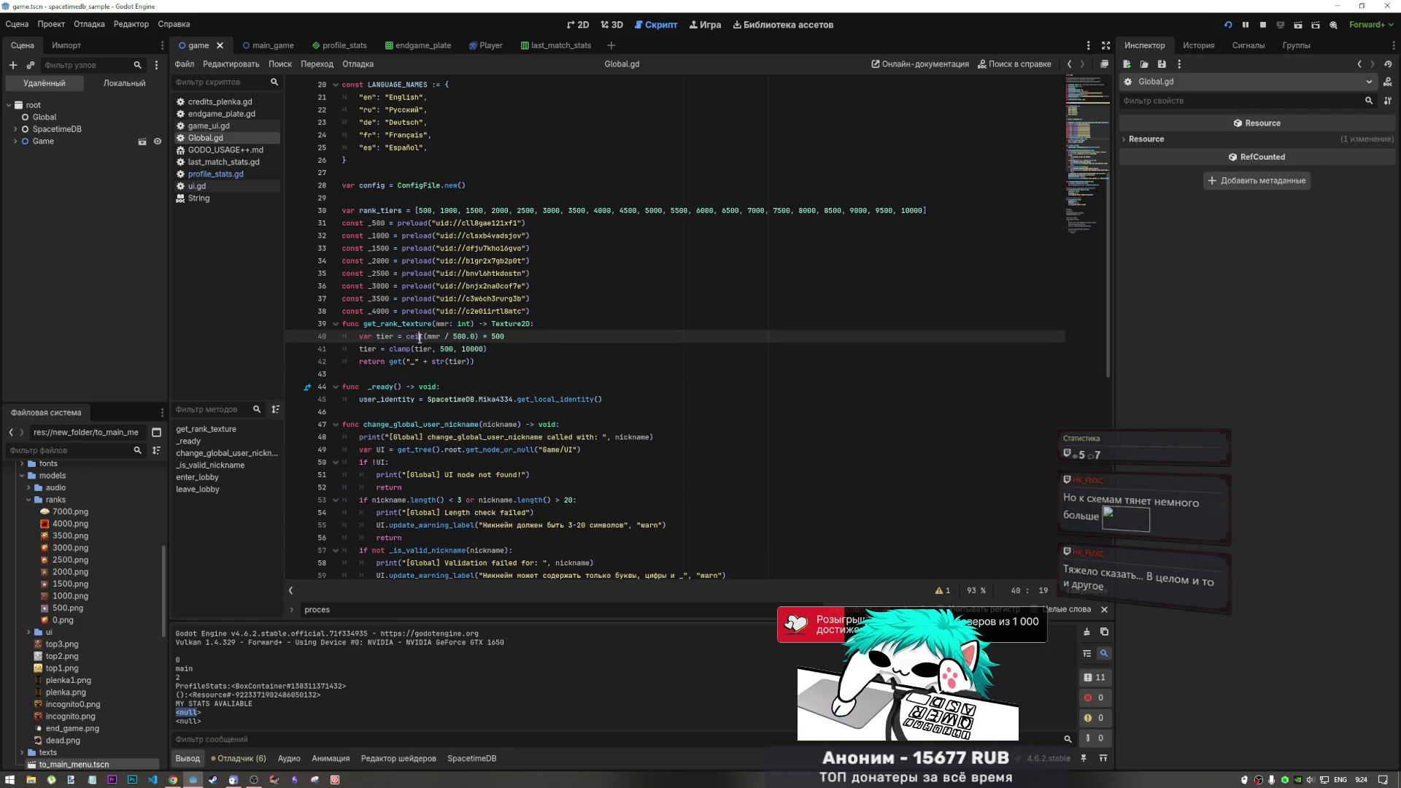
pyautogui.click(476, 364)
pyautogui.moveTo(470, 361); pyautogui.dragTo(405, 361)
pyautogui.click(447, 361)
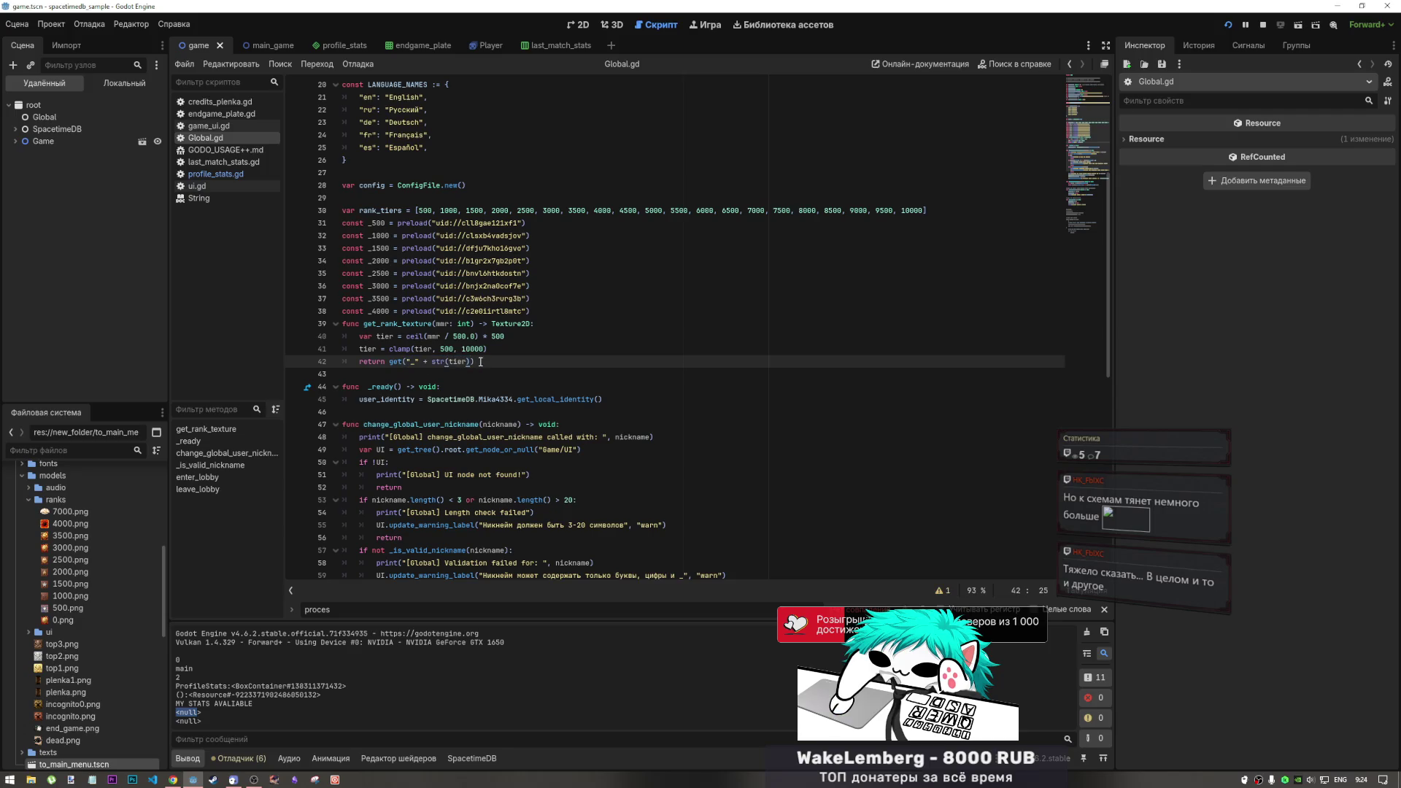
pyautogui.moveTo(487, 396)
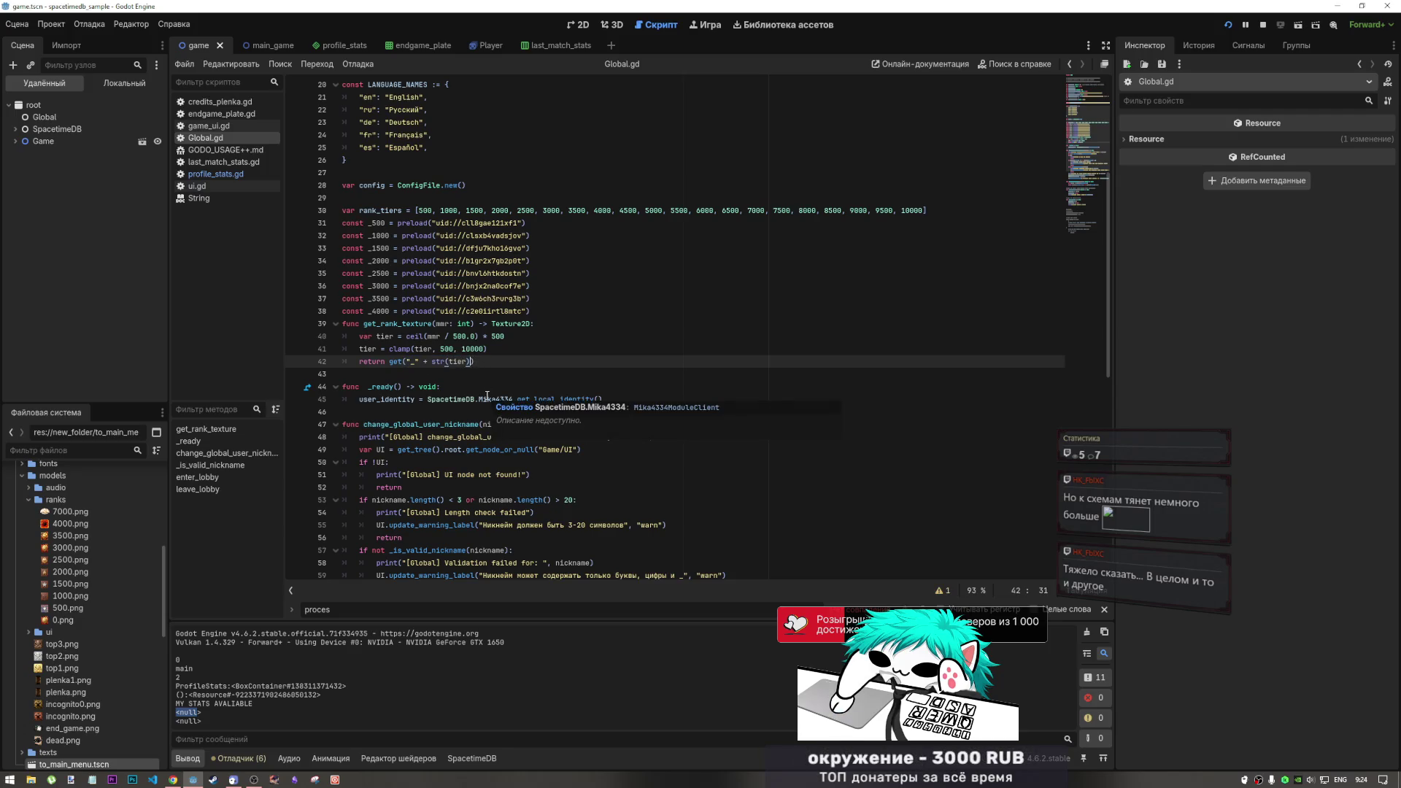
pyautogui.click(480, 349)
pyautogui.click(502, 337)
pyautogui.click(487, 348)
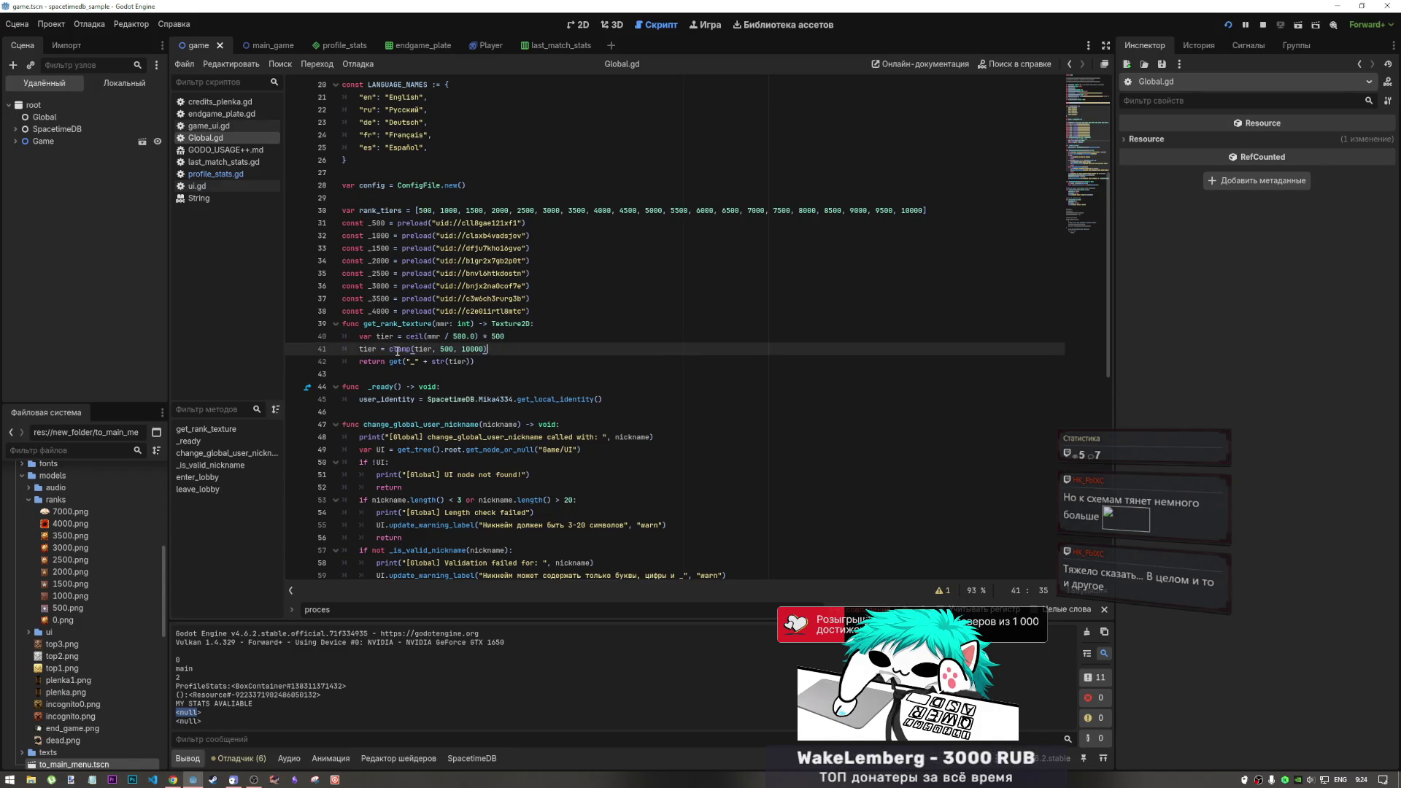
pyautogui.doubleClick(442, 349)
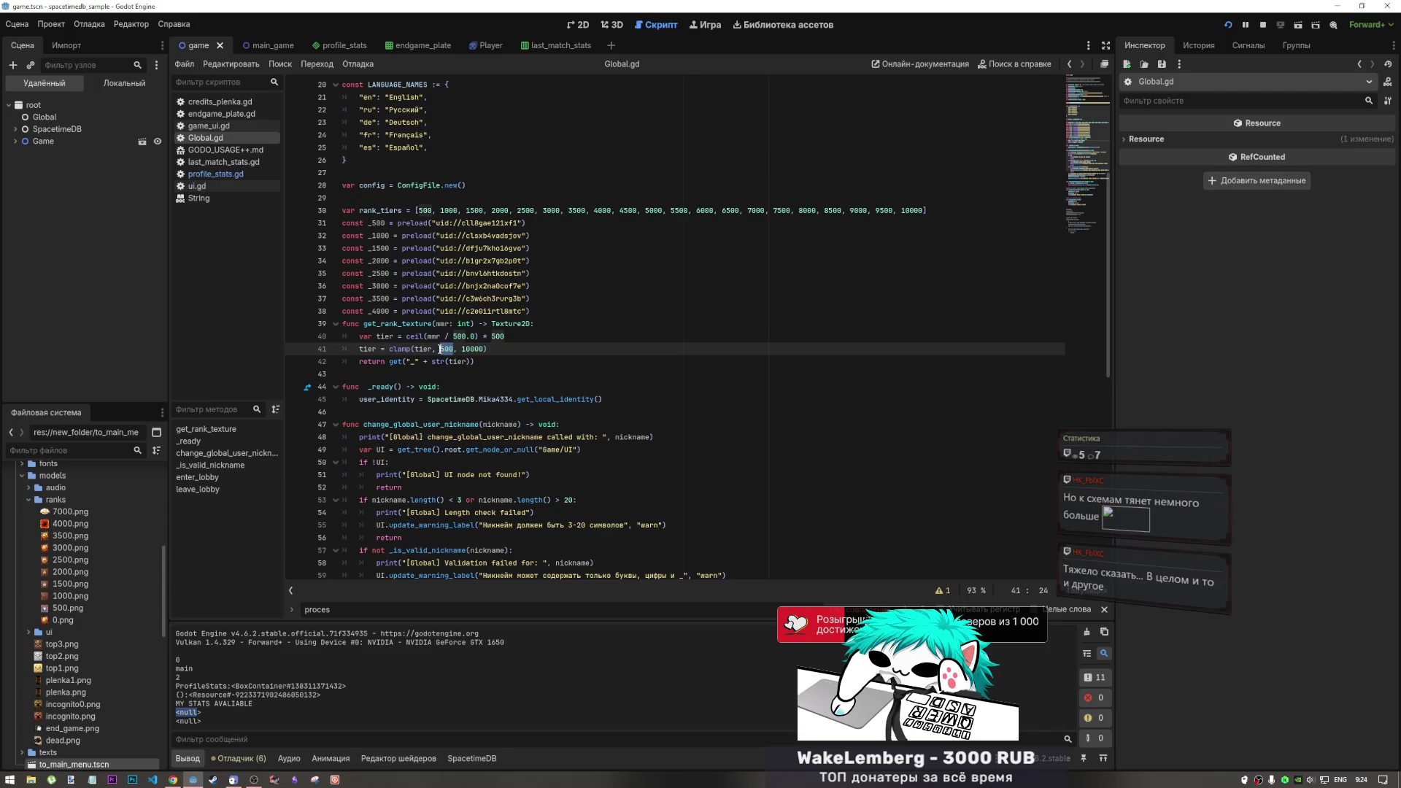
pyautogui.moveTo(441, 349)
pyautogui.mouseDown()
pyautogui.moveTo(406, 349)
pyautogui.moveTo(481, 348)
pyautogui.mouseUp()
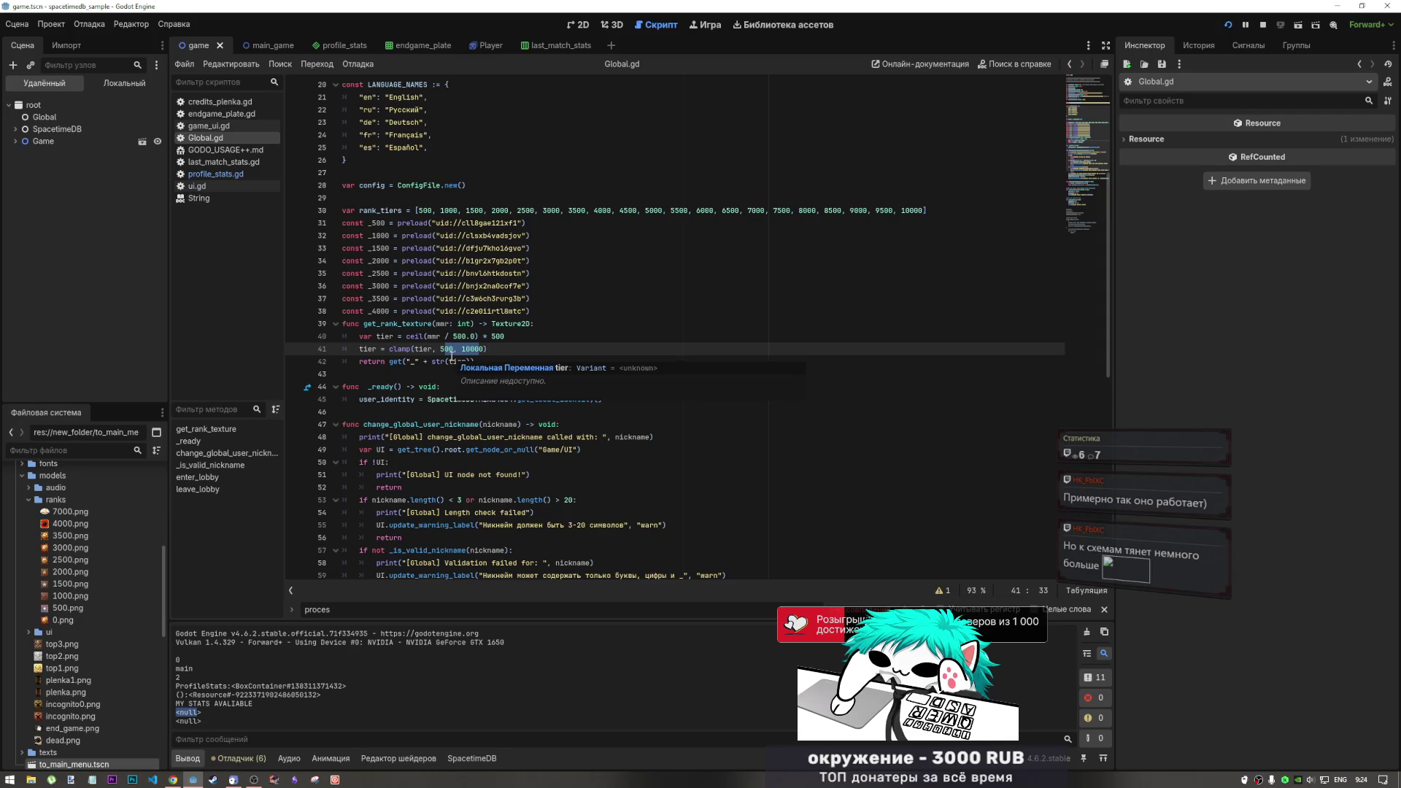
# Examine the mmr parameter, the function name and line 40's mmr / 500.0 division
pyautogui.click(438, 336)
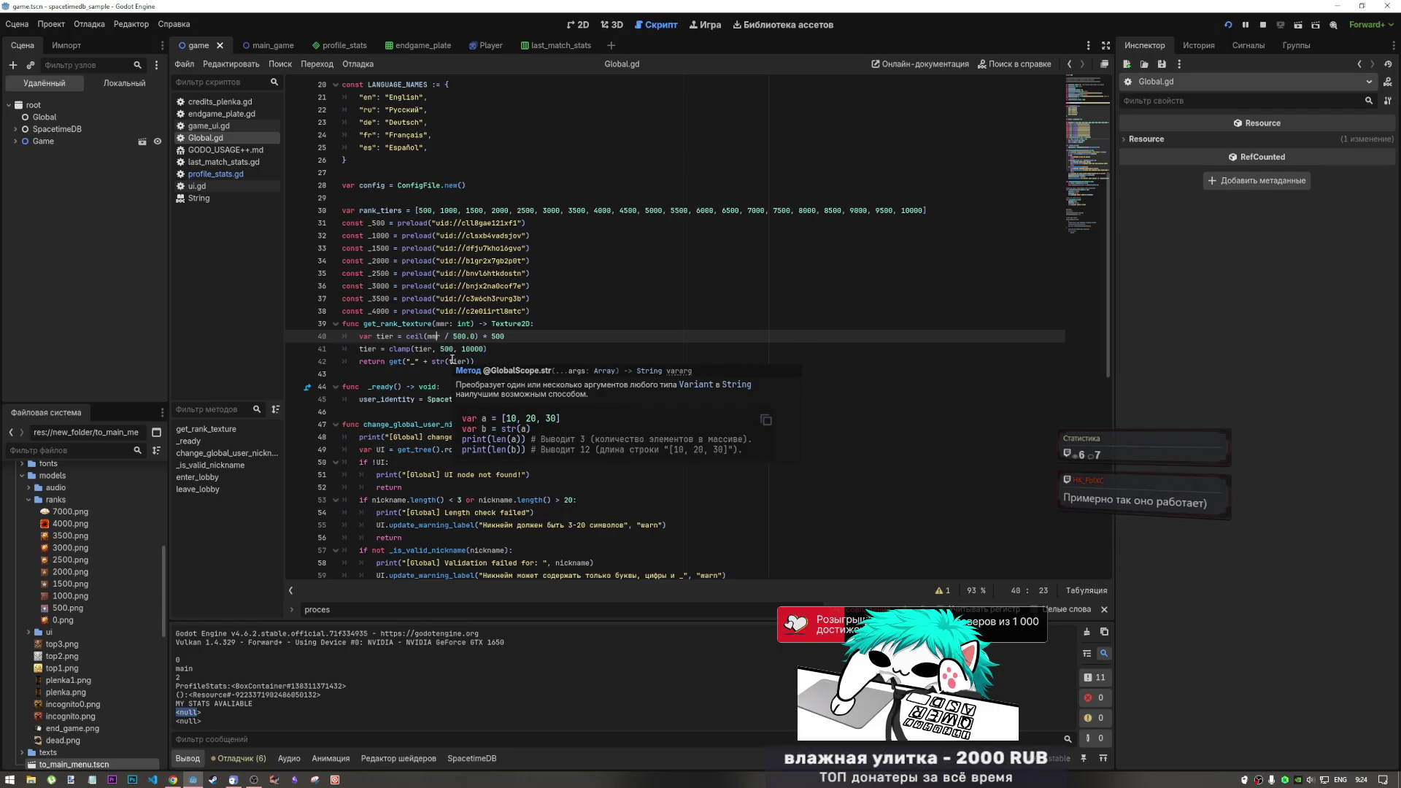
pyautogui.doubleClick(442, 323)
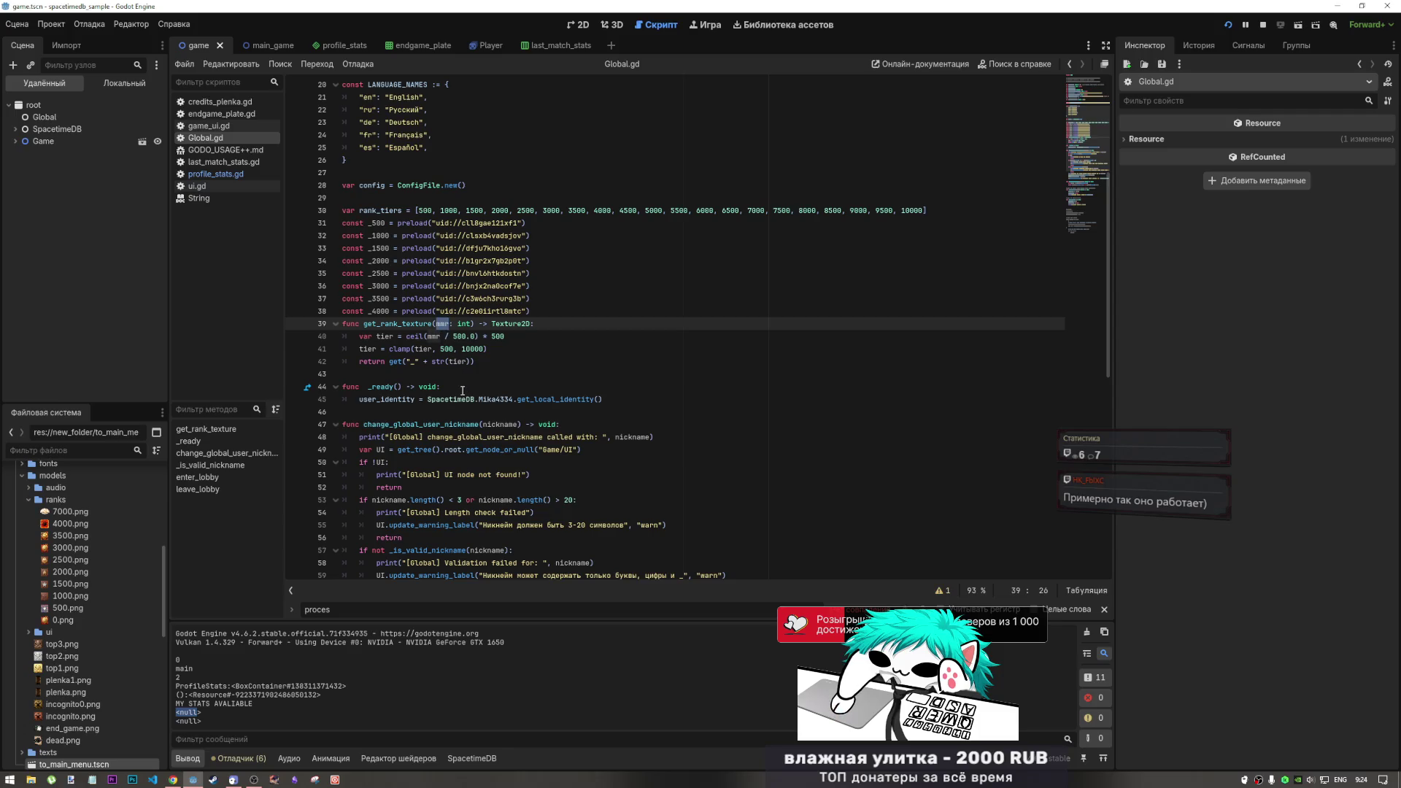
pyautogui.doubleClick(413, 324)
pyautogui.doubleClick(409, 326)
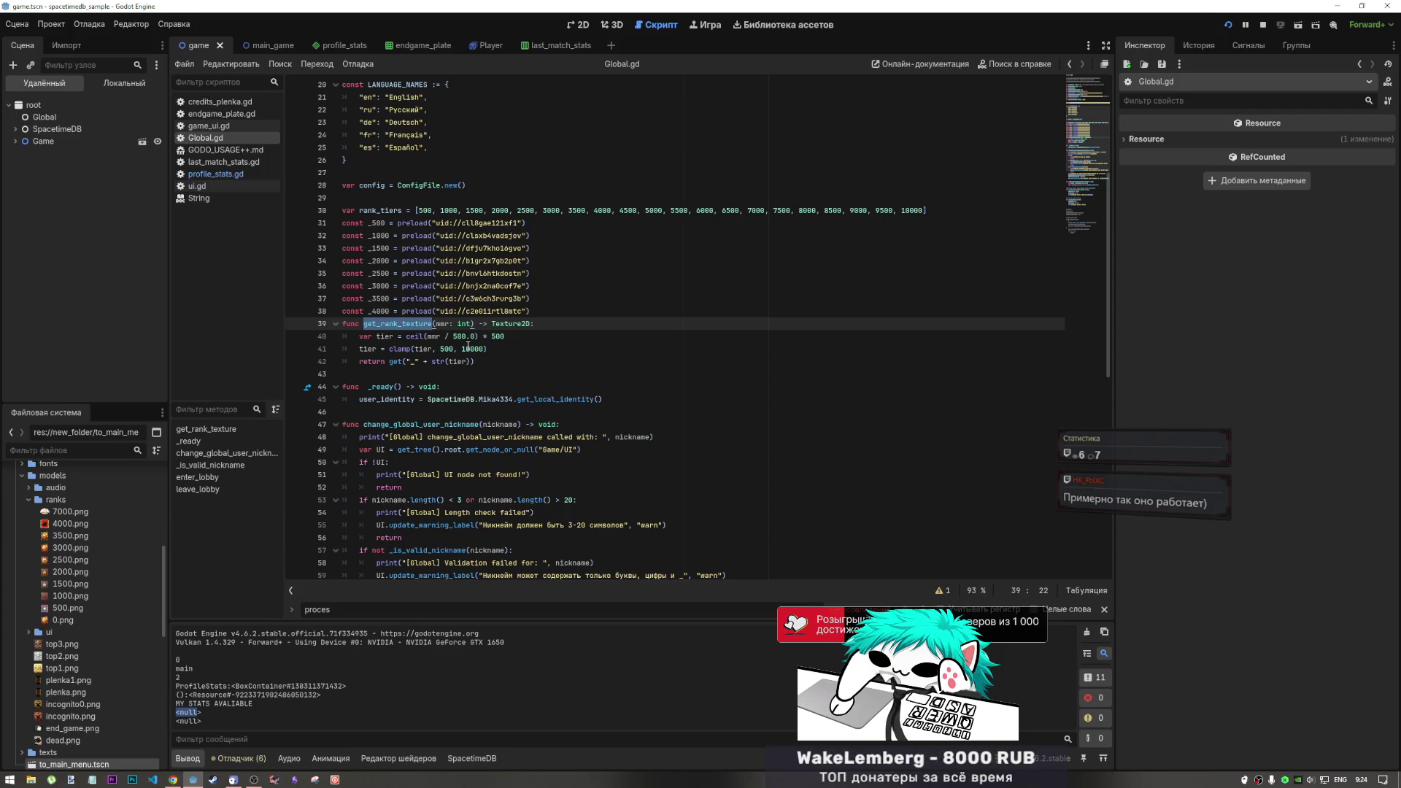
pyautogui.doubleClick(442, 324)
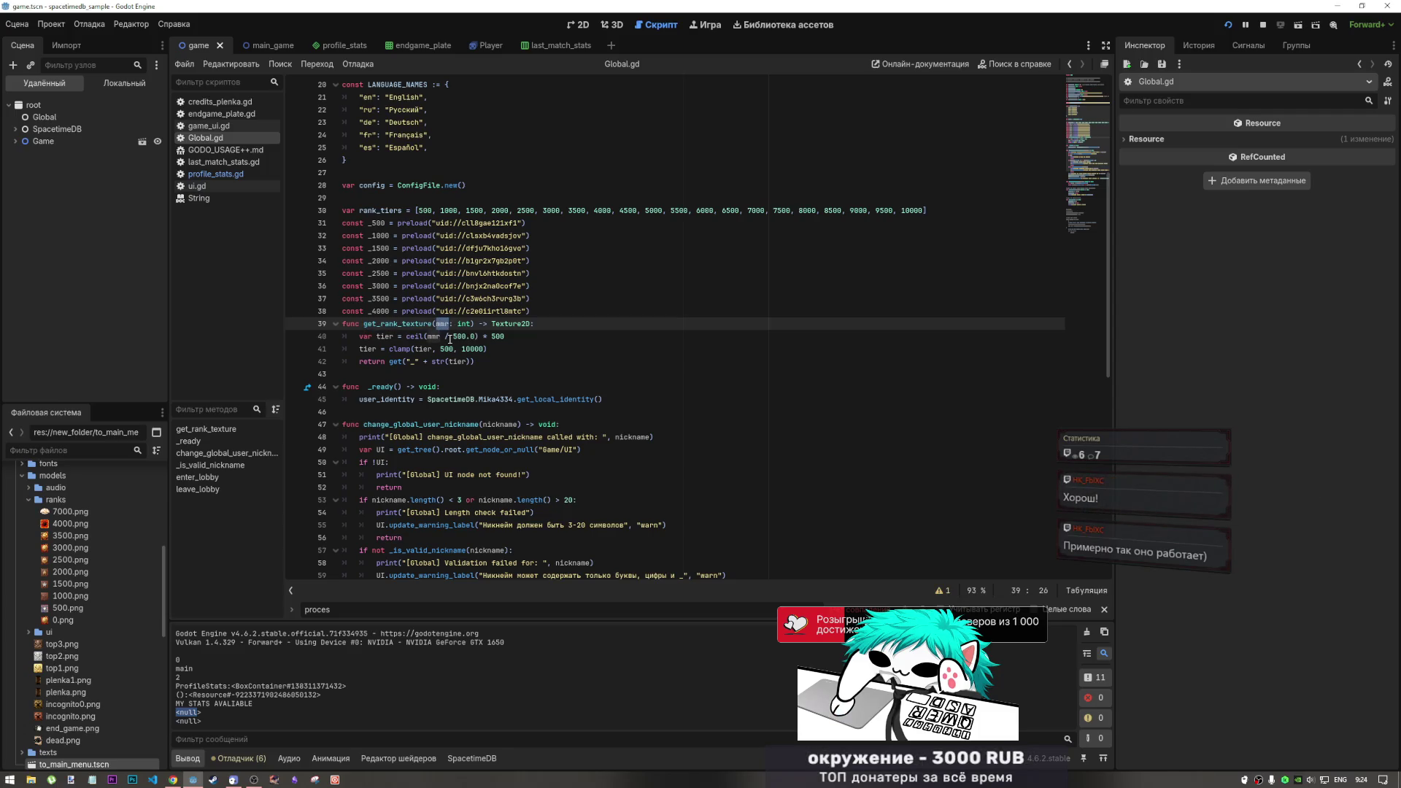
pyautogui.click(453, 336)
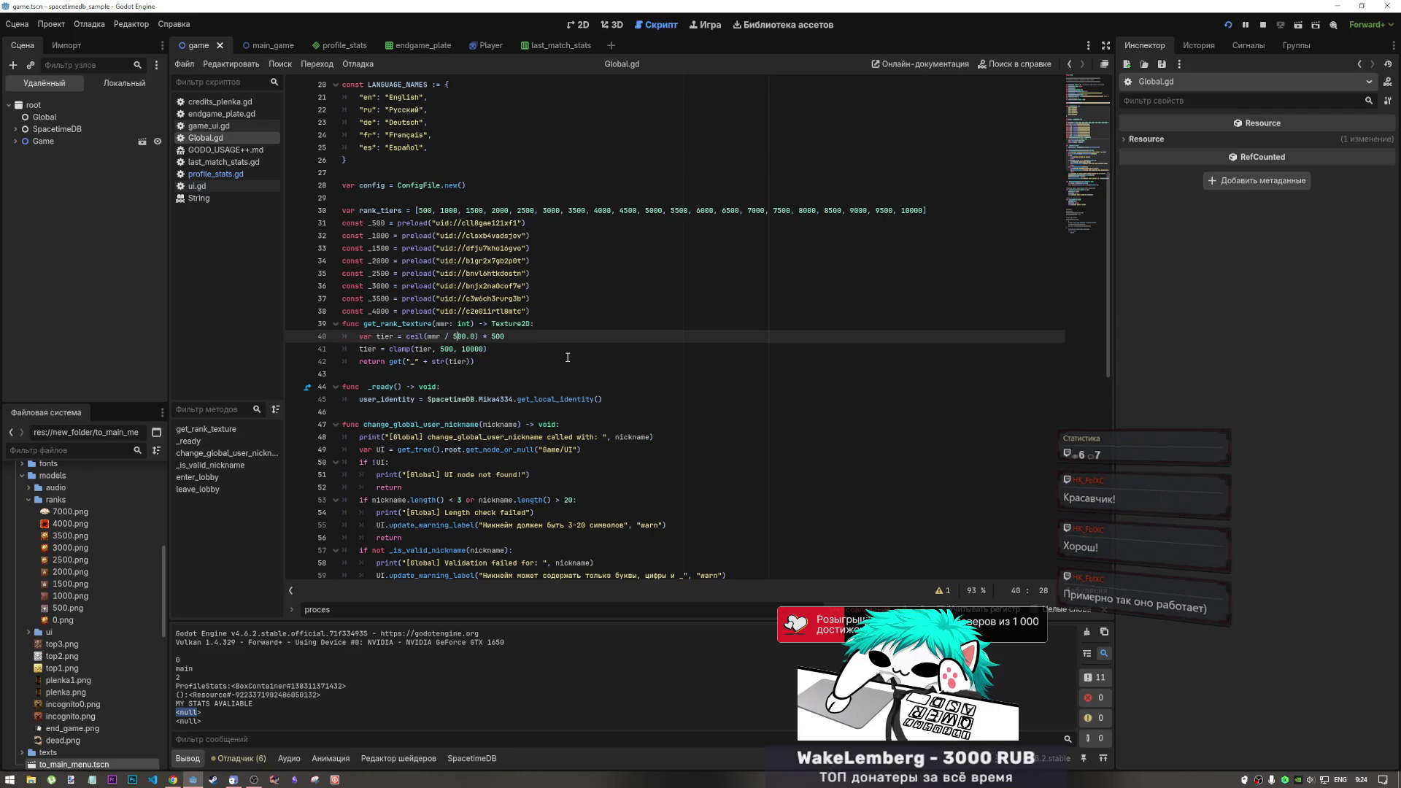
pyautogui.click(452, 337)
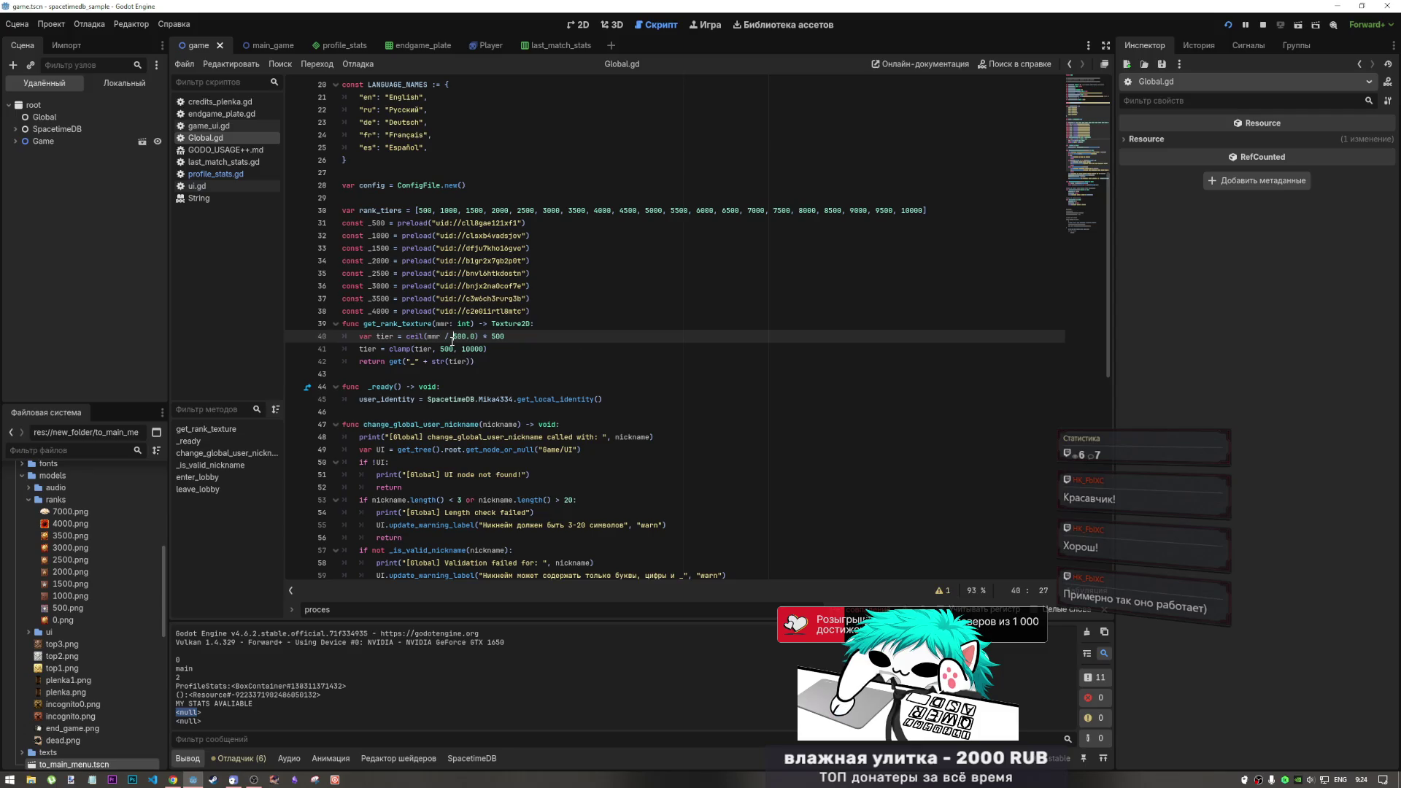
pyautogui.moveTo(453, 337); pyautogui.dragTo(438, 335)
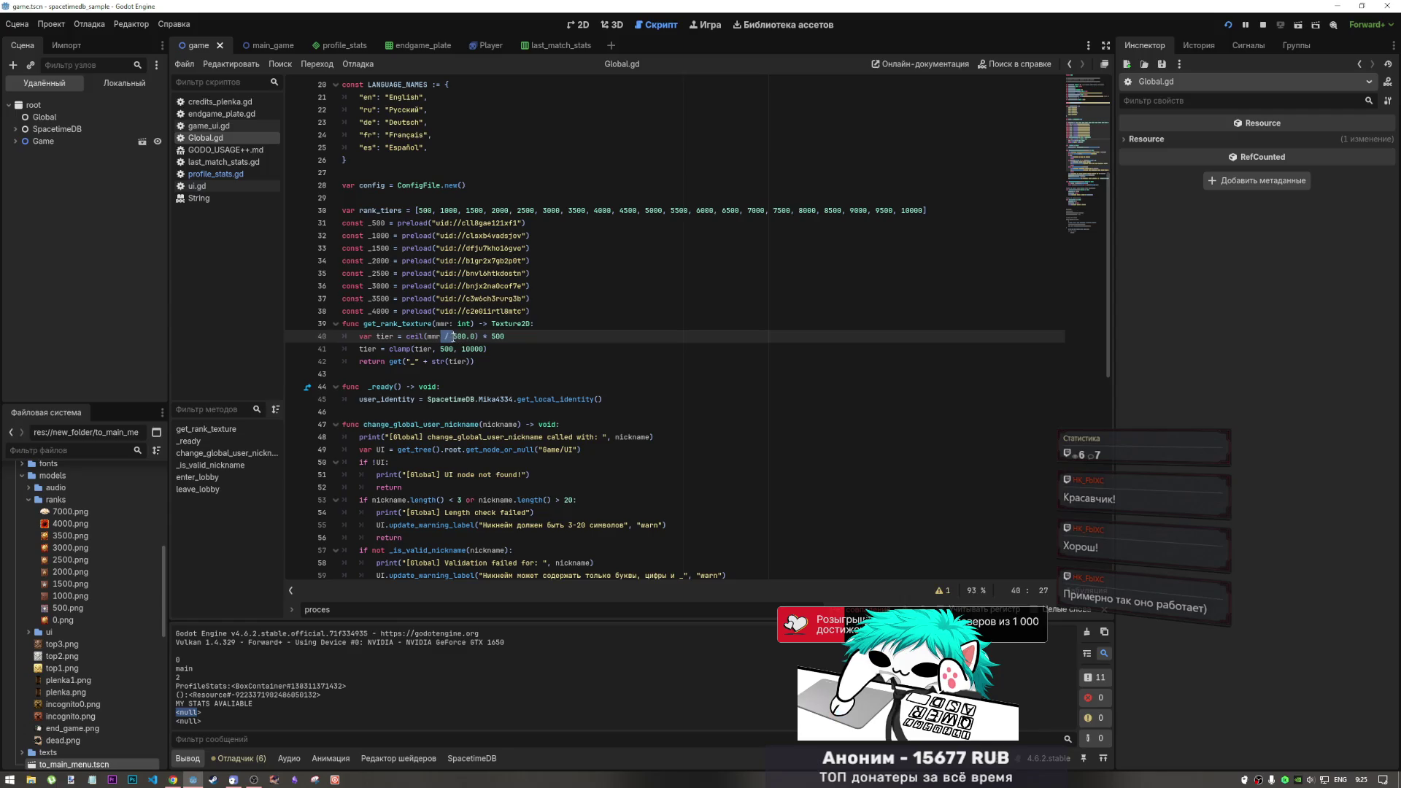
pyautogui.click(456, 336)
pyautogui.click(450, 325)
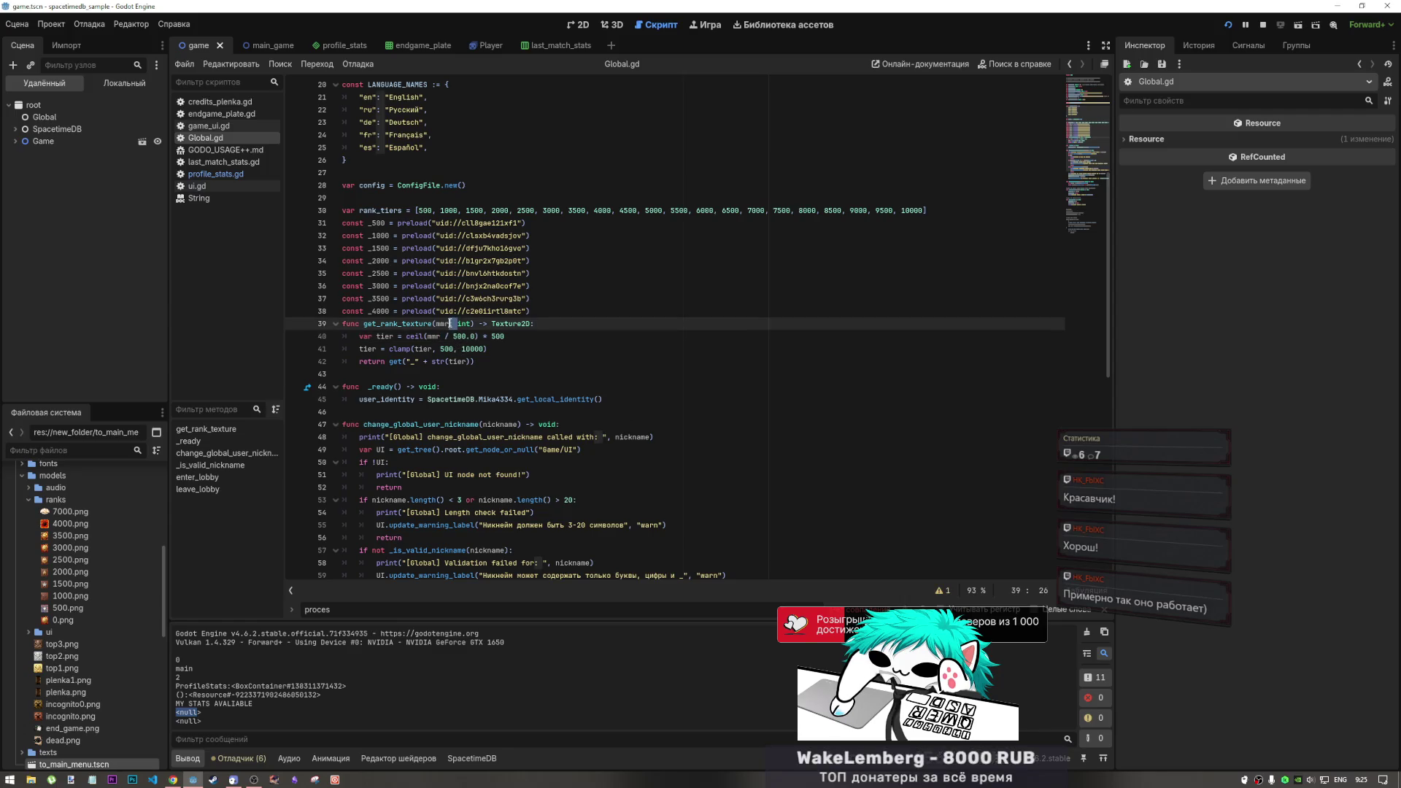
pyautogui.moveTo(450, 325); pyautogui.dragTo(458, 326)
# Re-check the division of mmr by 500.0 and the 10000 clamp upper bound
pyautogui.click(447, 336)
pyautogui.click(479, 350)
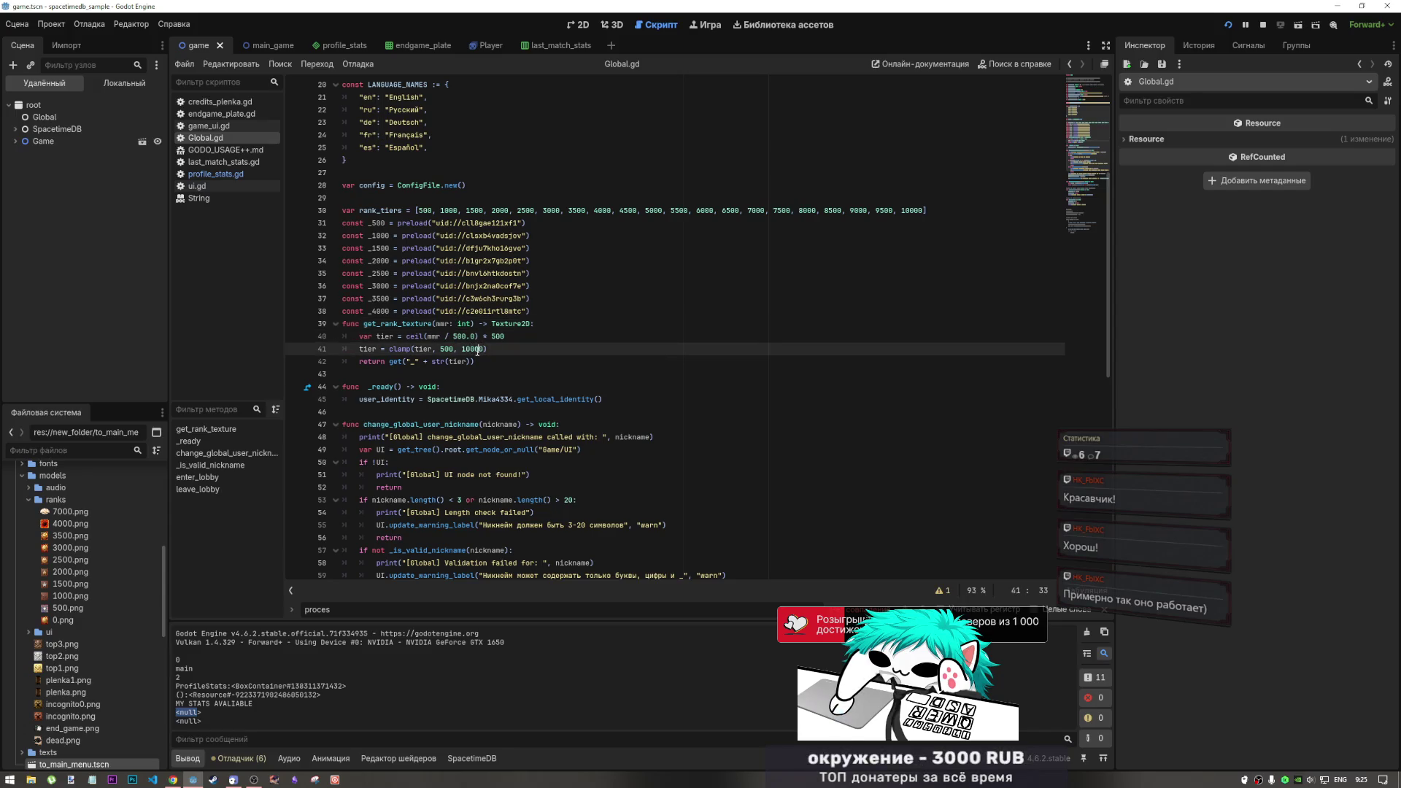
pyautogui.moveTo(453, 336); pyautogui.dragTo(437, 335)
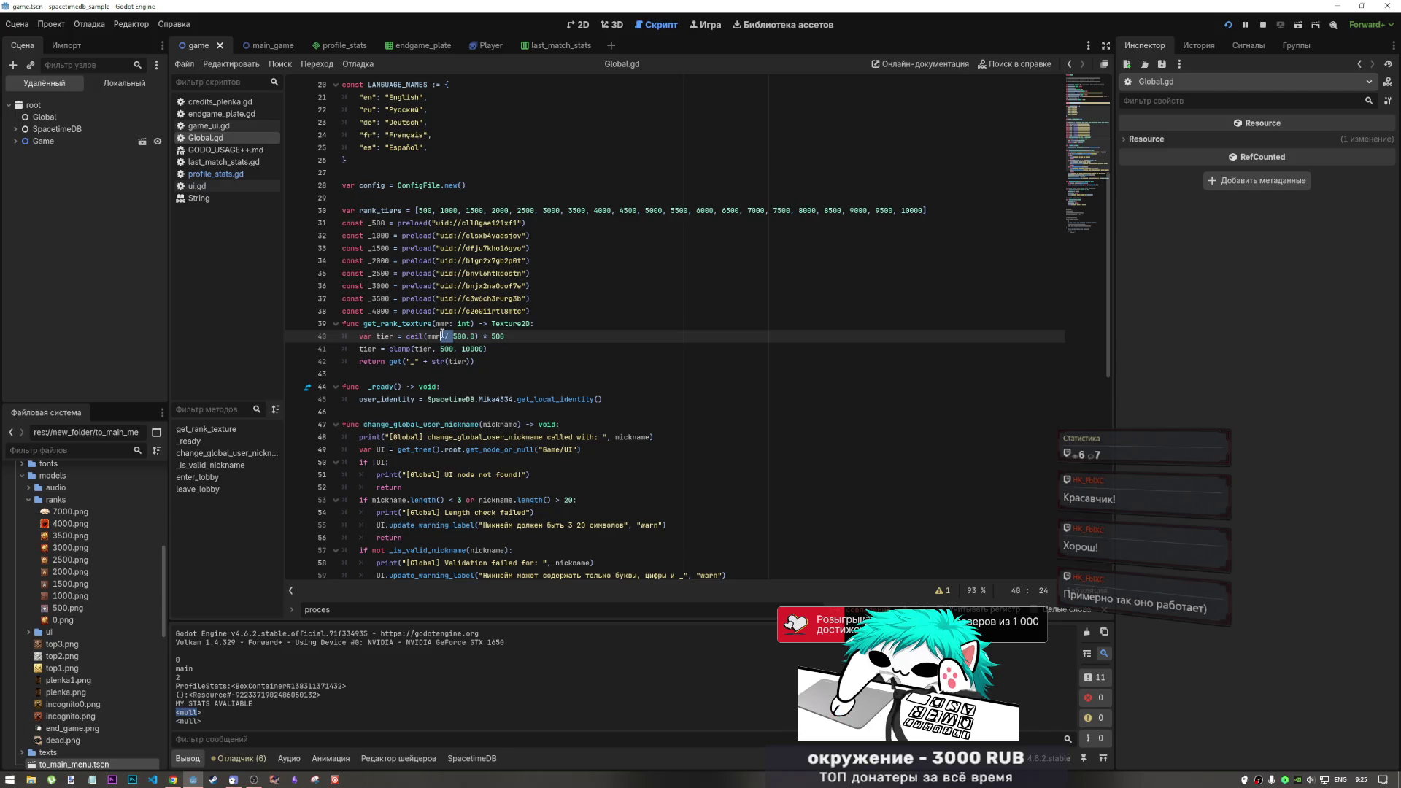
pyautogui.click(444, 324)
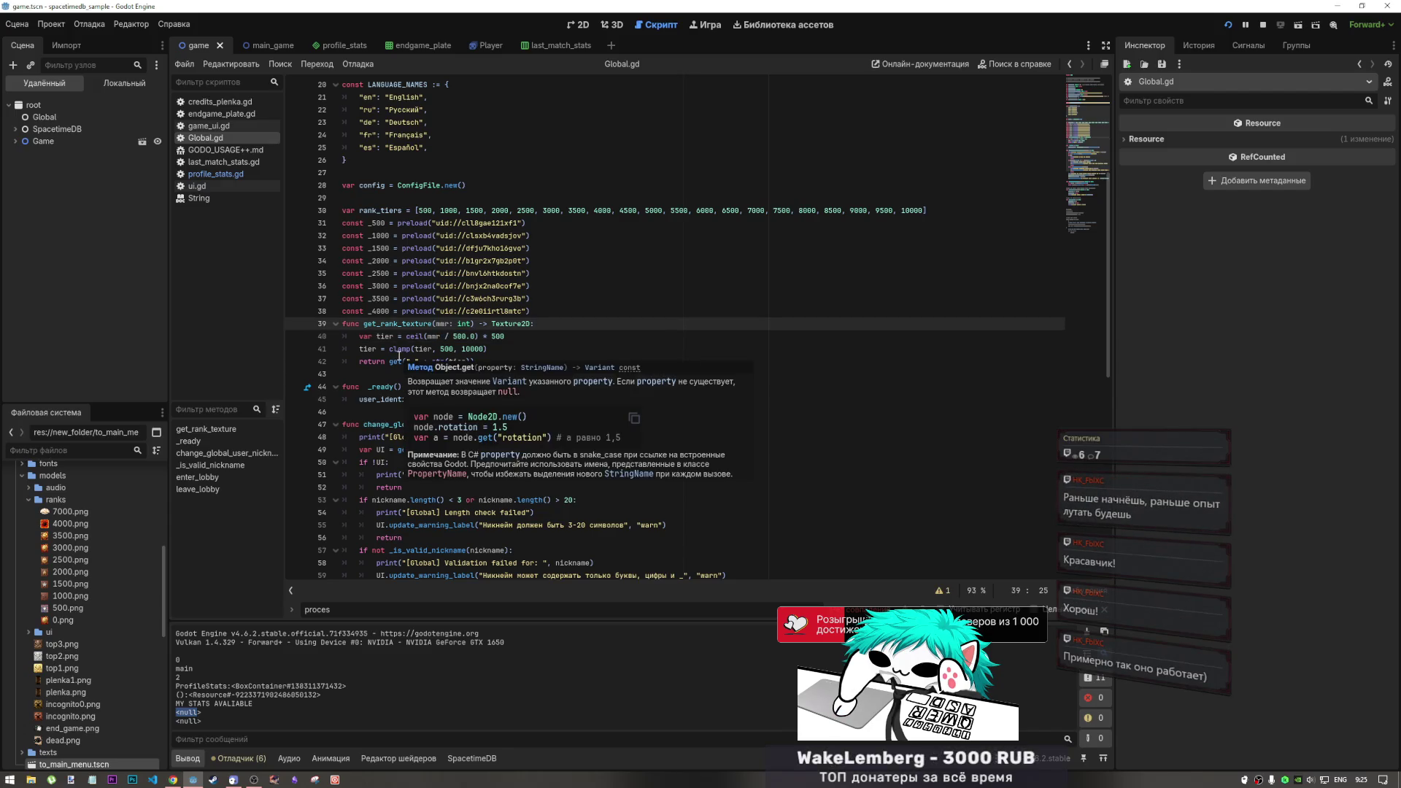
pyautogui.click(438, 337)
pyautogui.press('Right')
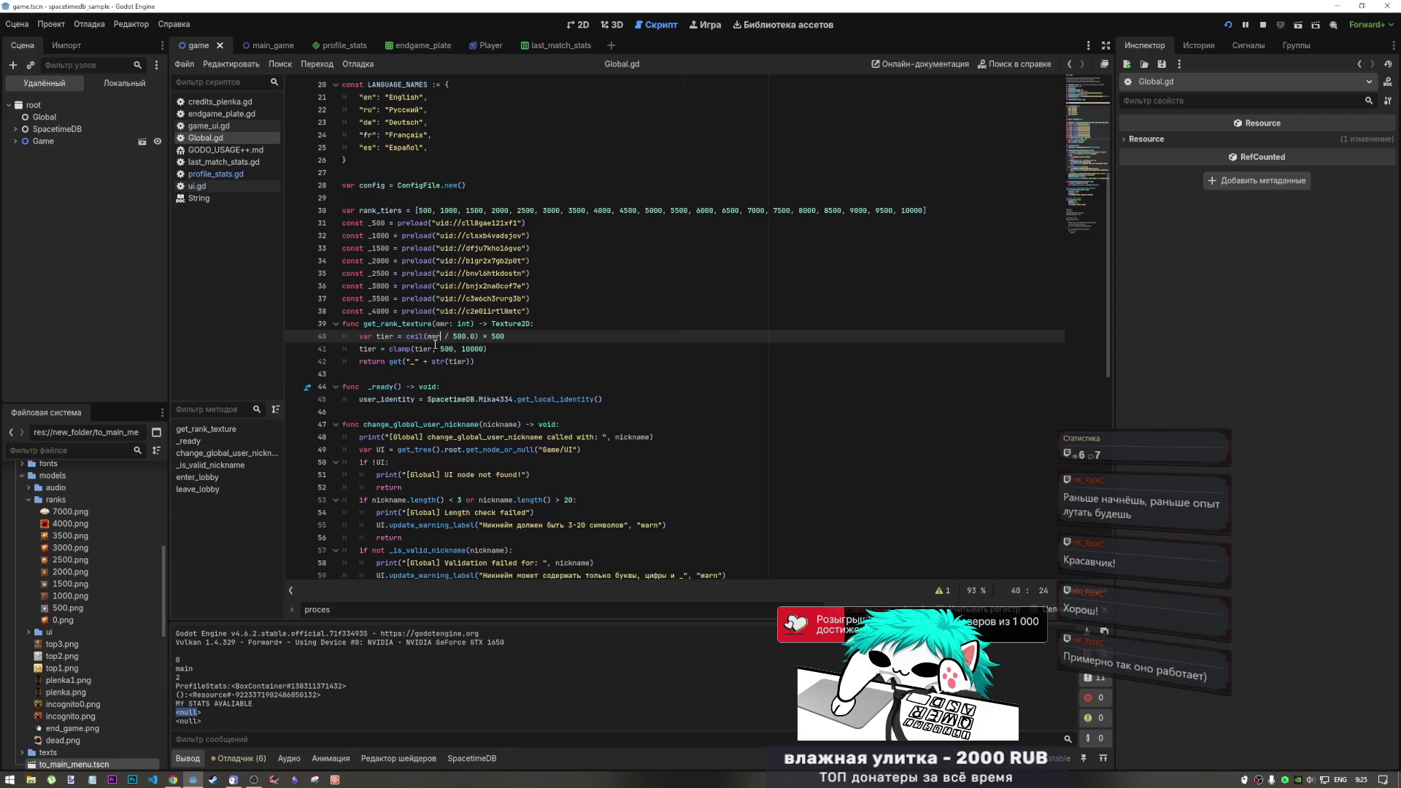
pyautogui.moveTo(439, 337); pyautogui.dragTo(454, 335)
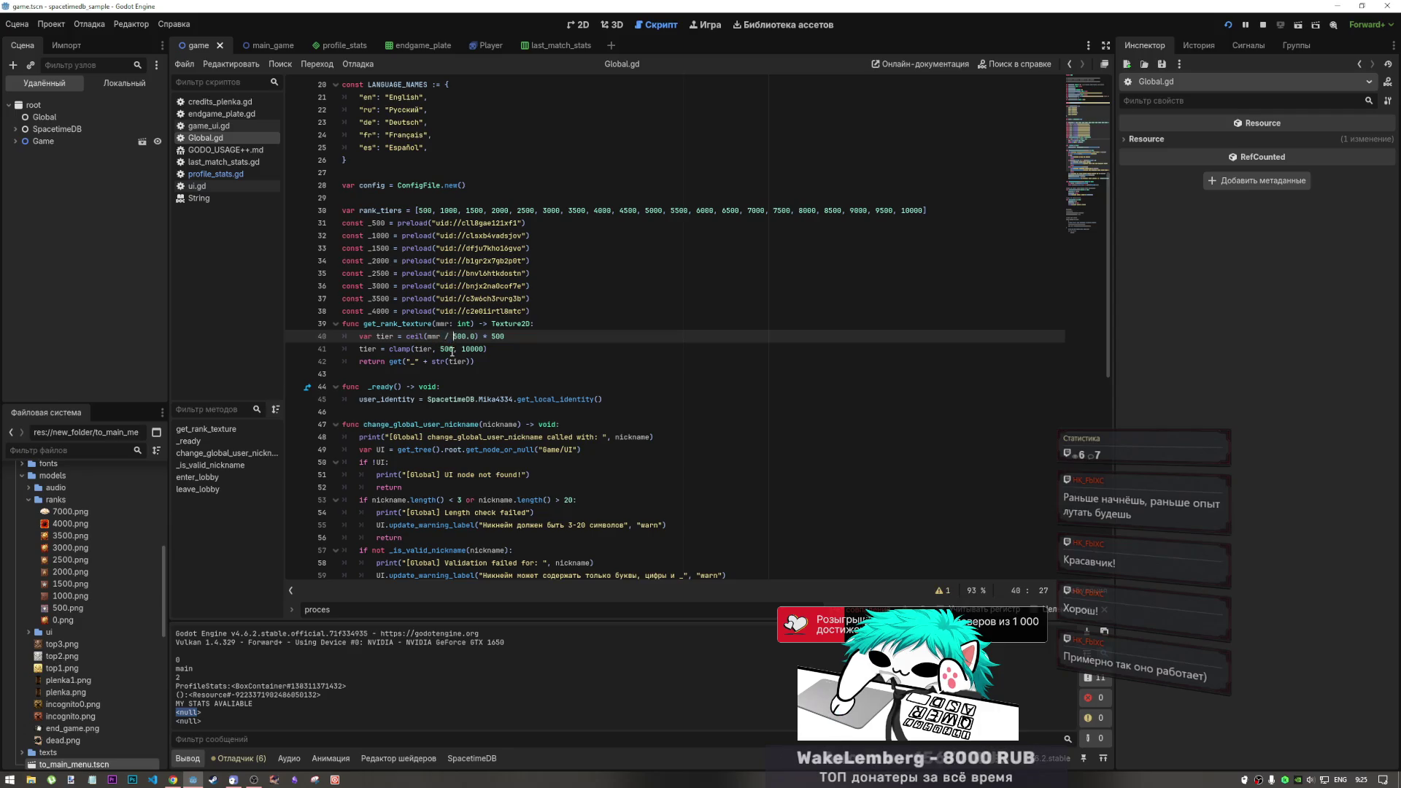
pyautogui.click(458, 337)
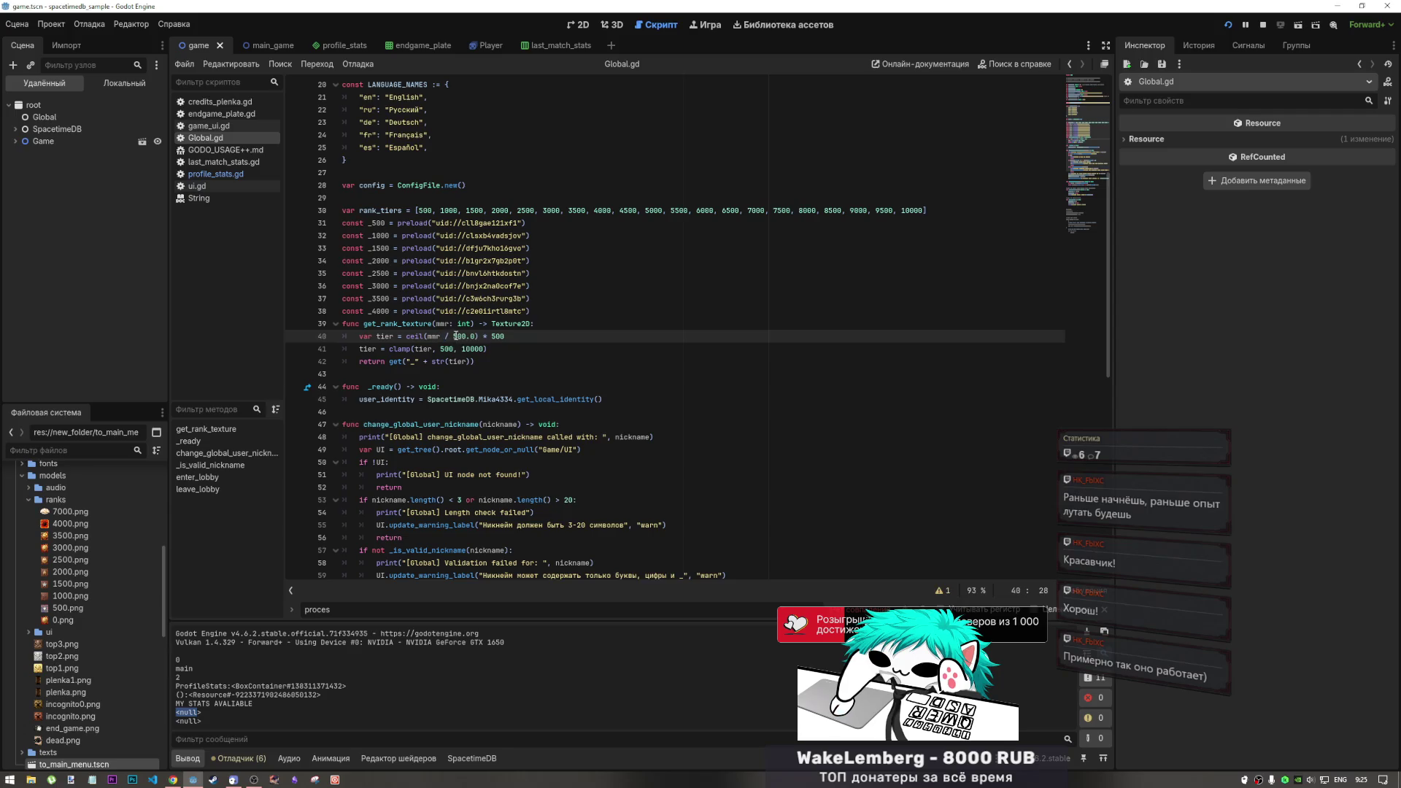
pyautogui.moveTo(453, 336)
pyautogui.mouseDown()
pyautogui.moveTo(439, 335)
pyautogui.moveTo(455, 337)
pyautogui.mouseUp()
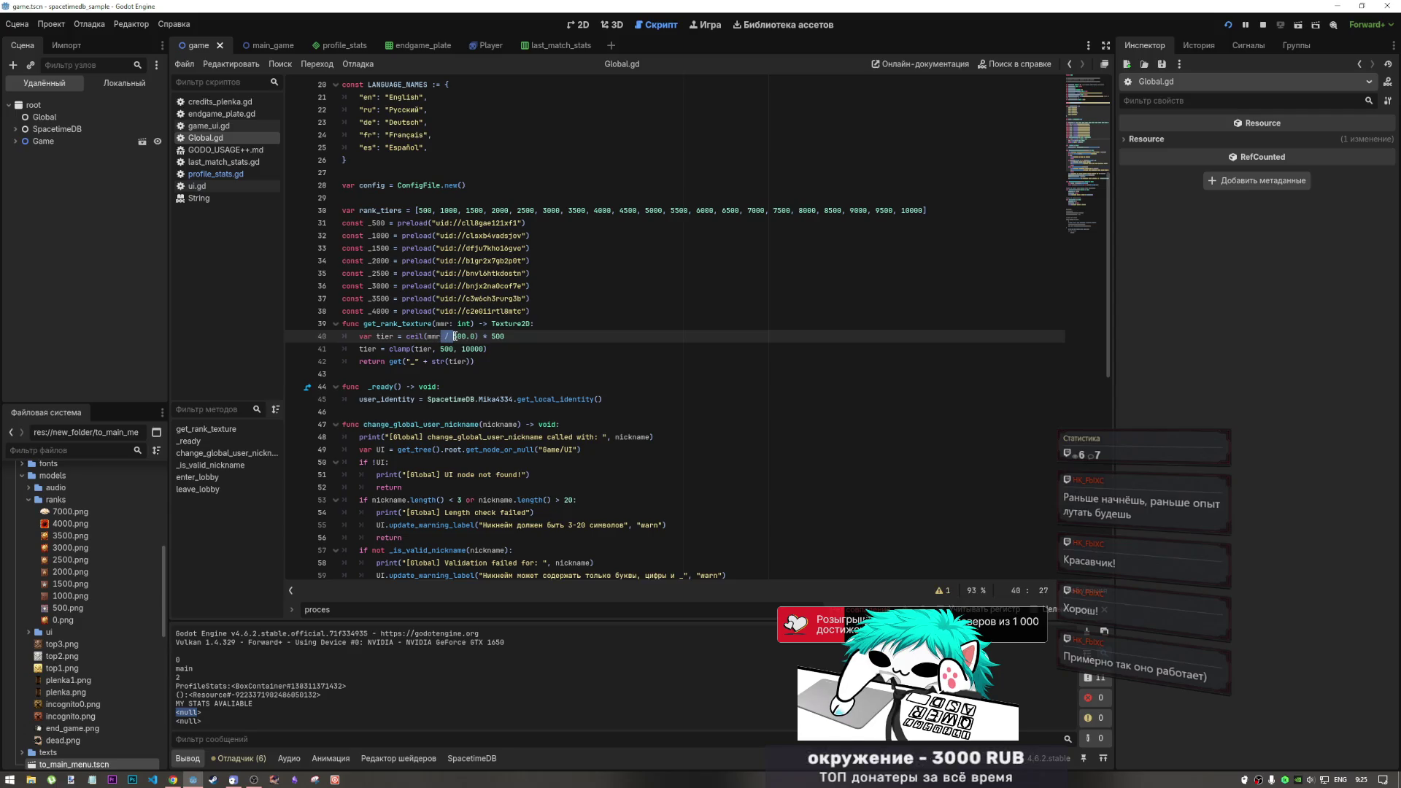
pyautogui.click(458, 336)
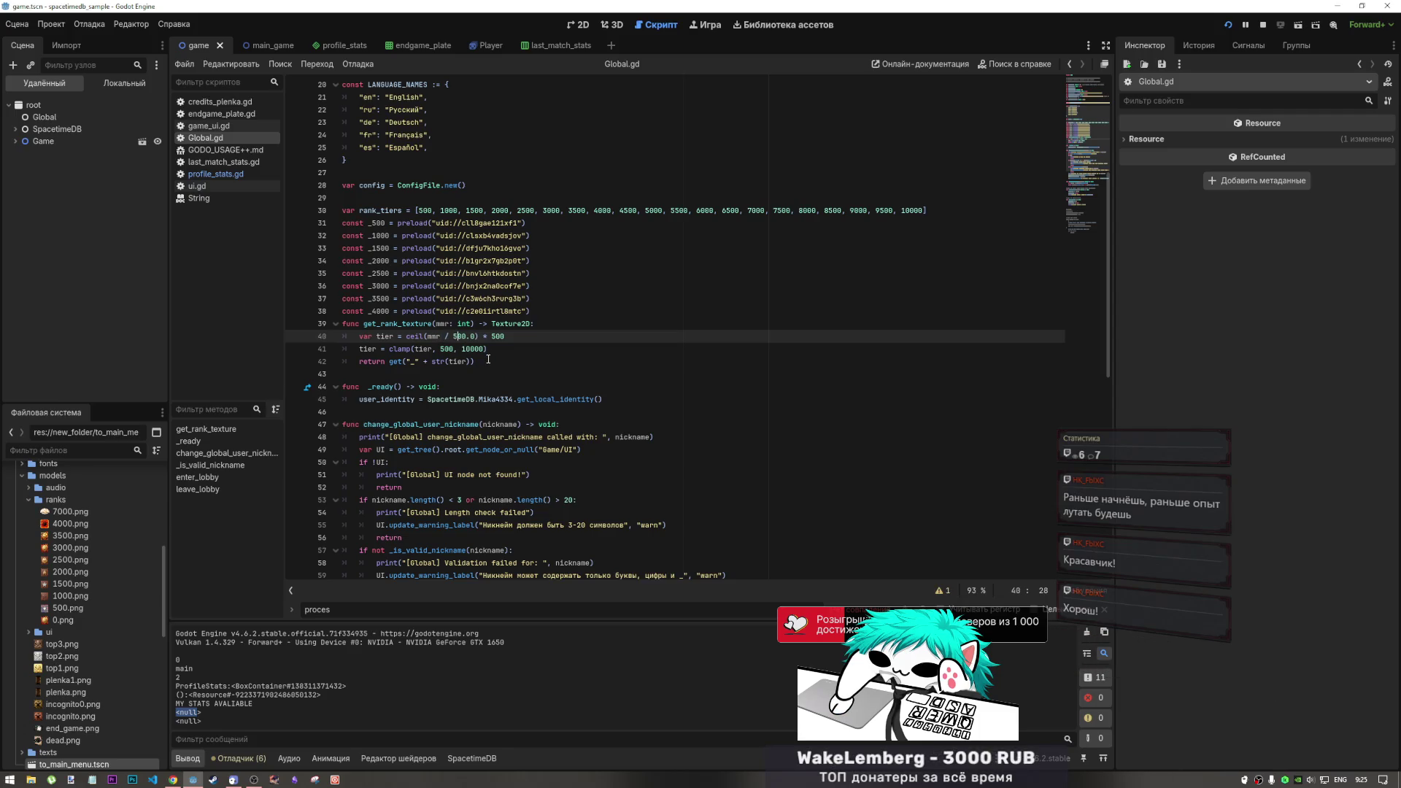
pyautogui.moveTo(453, 336); pyautogui.dragTo(441, 337)
pyautogui.click(444, 323)
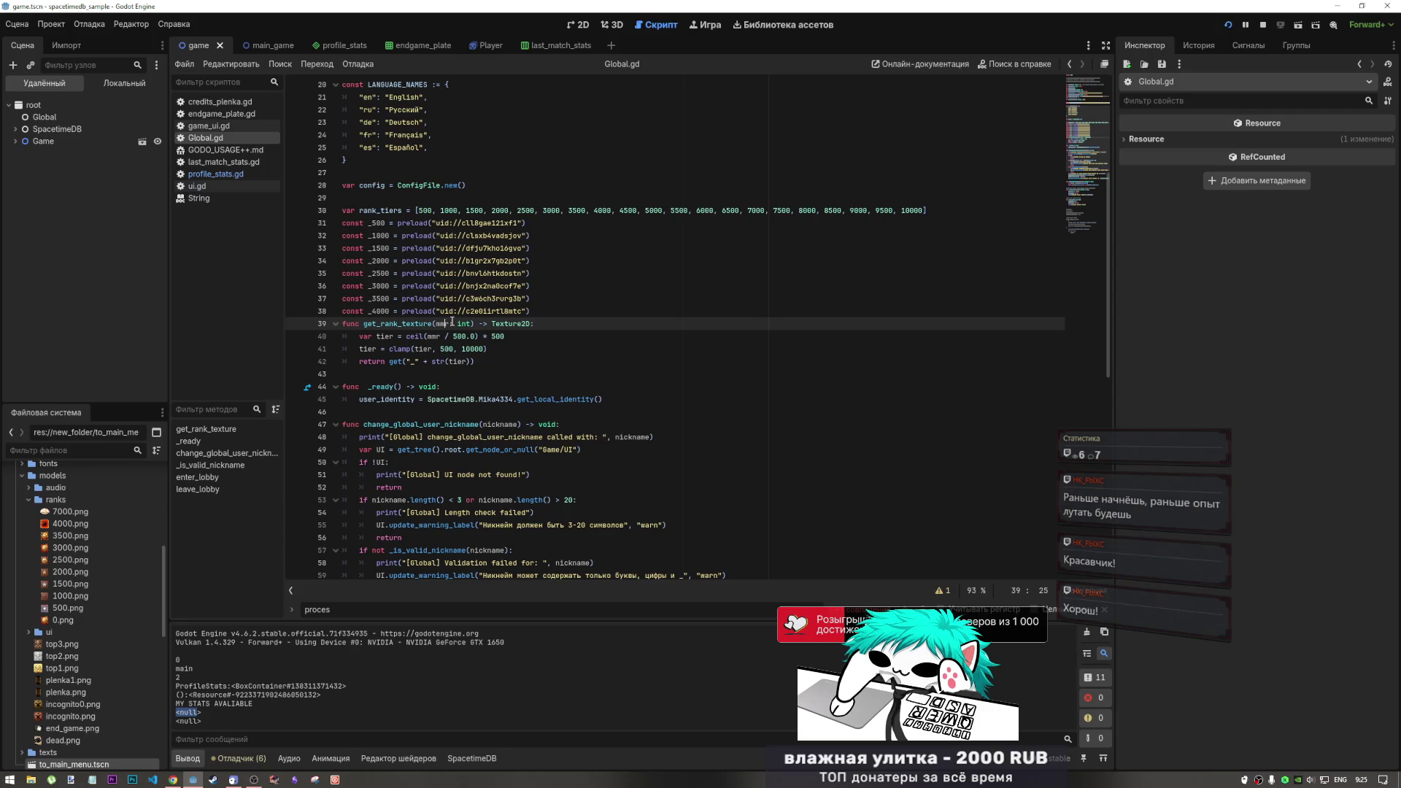
pyautogui.click(441, 337)
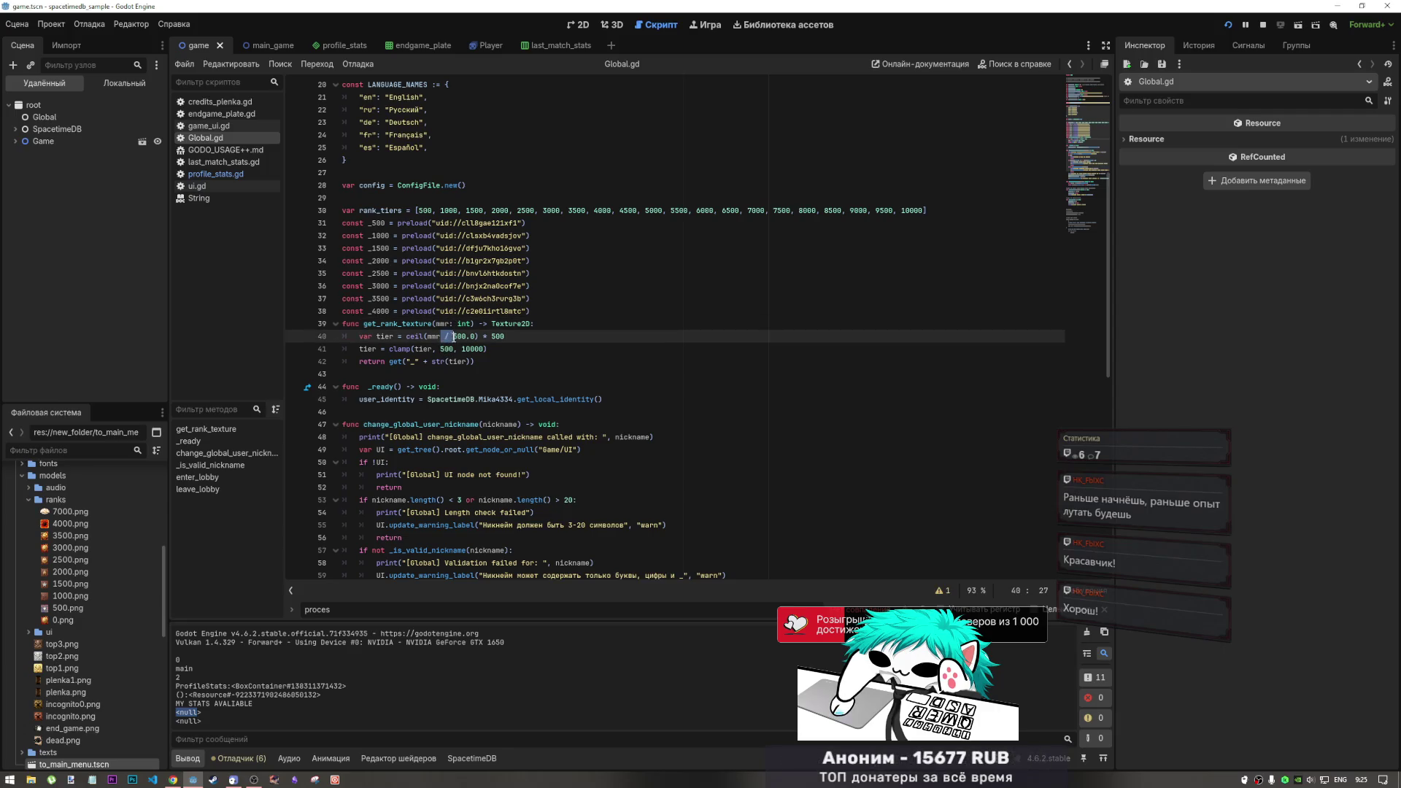
# Review clamp's 500 minimum, the return line's string concatenation and line 40's tier assignment
pyautogui.click(441, 348)
pyautogui.moveTo(433, 349); pyautogui.dragTo(461, 350)
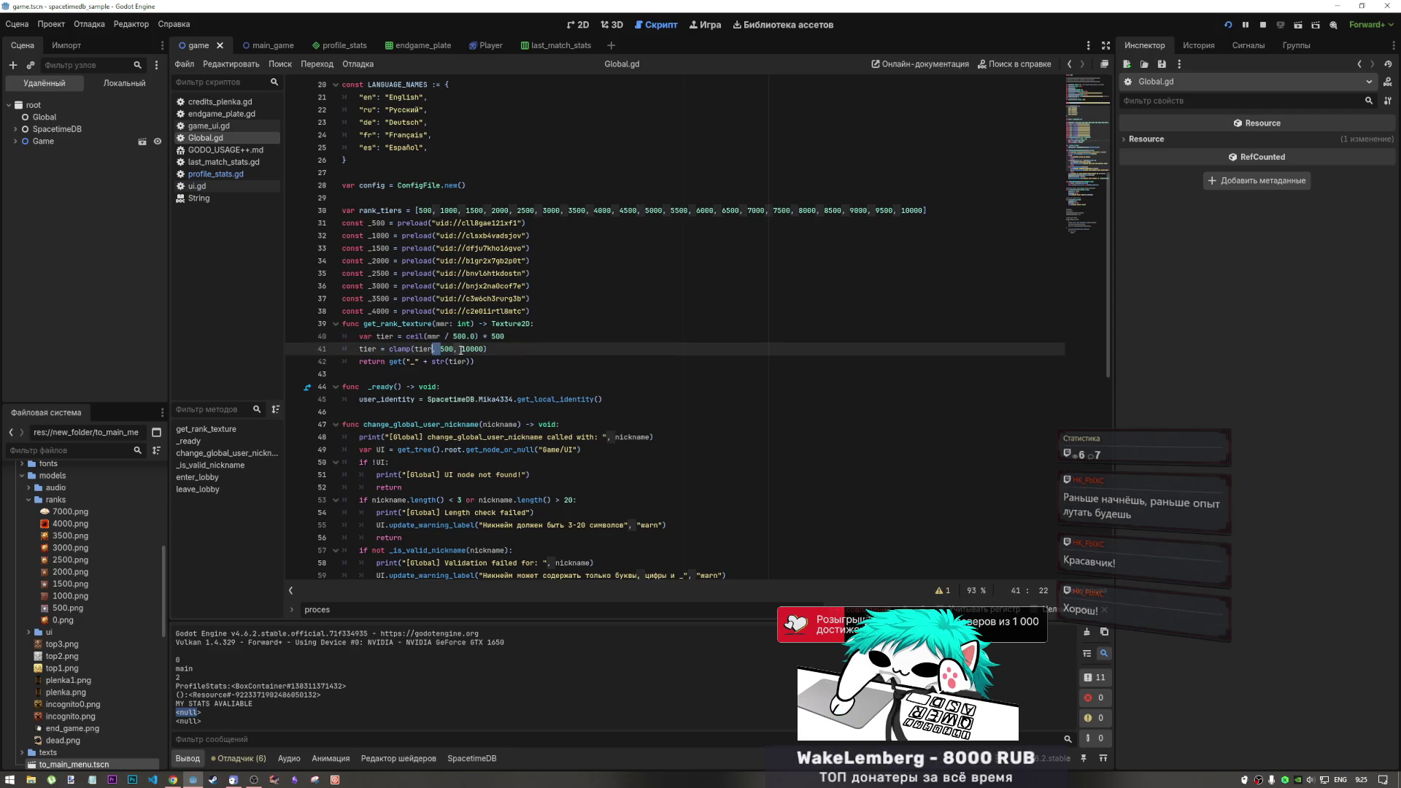
pyautogui.click(461, 348)
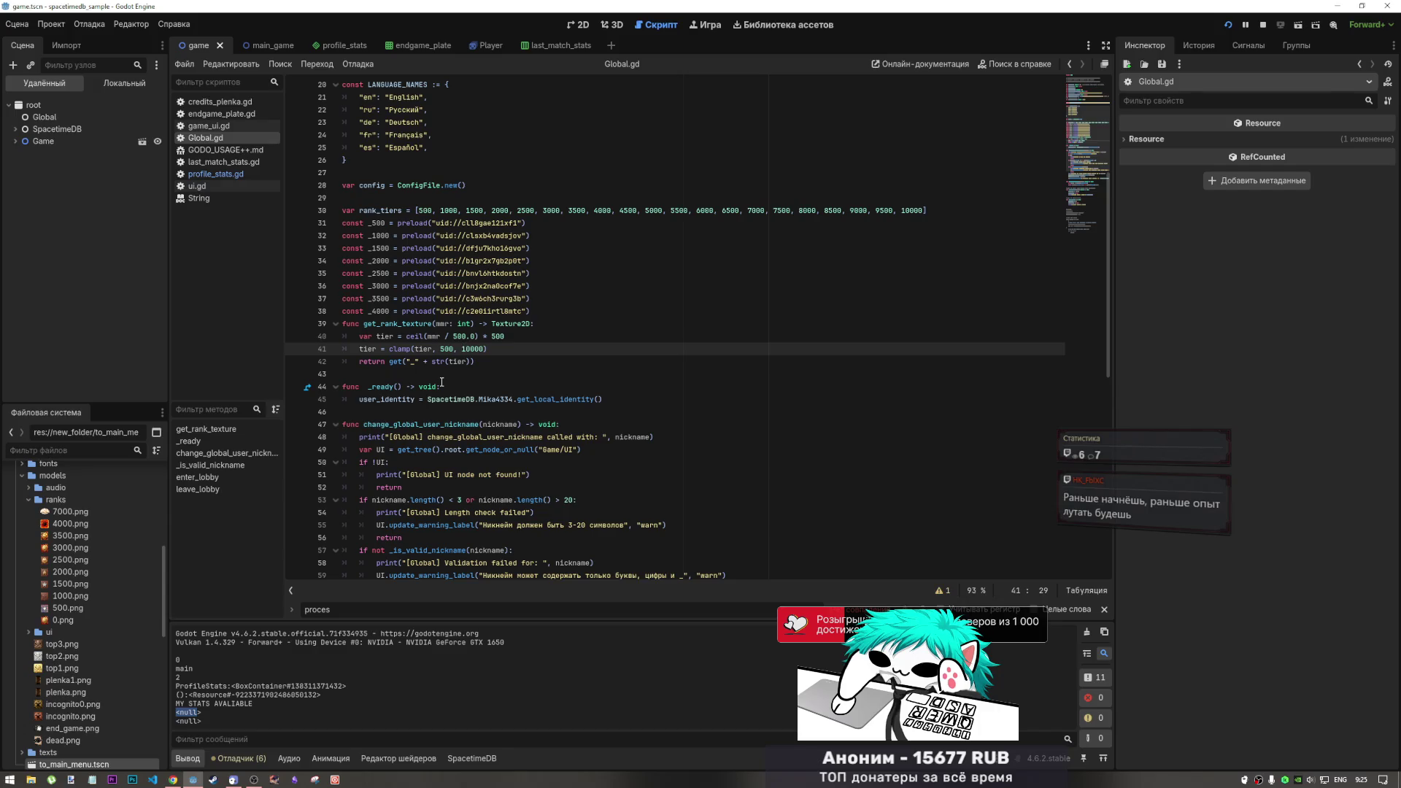
pyautogui.click(454, 350)
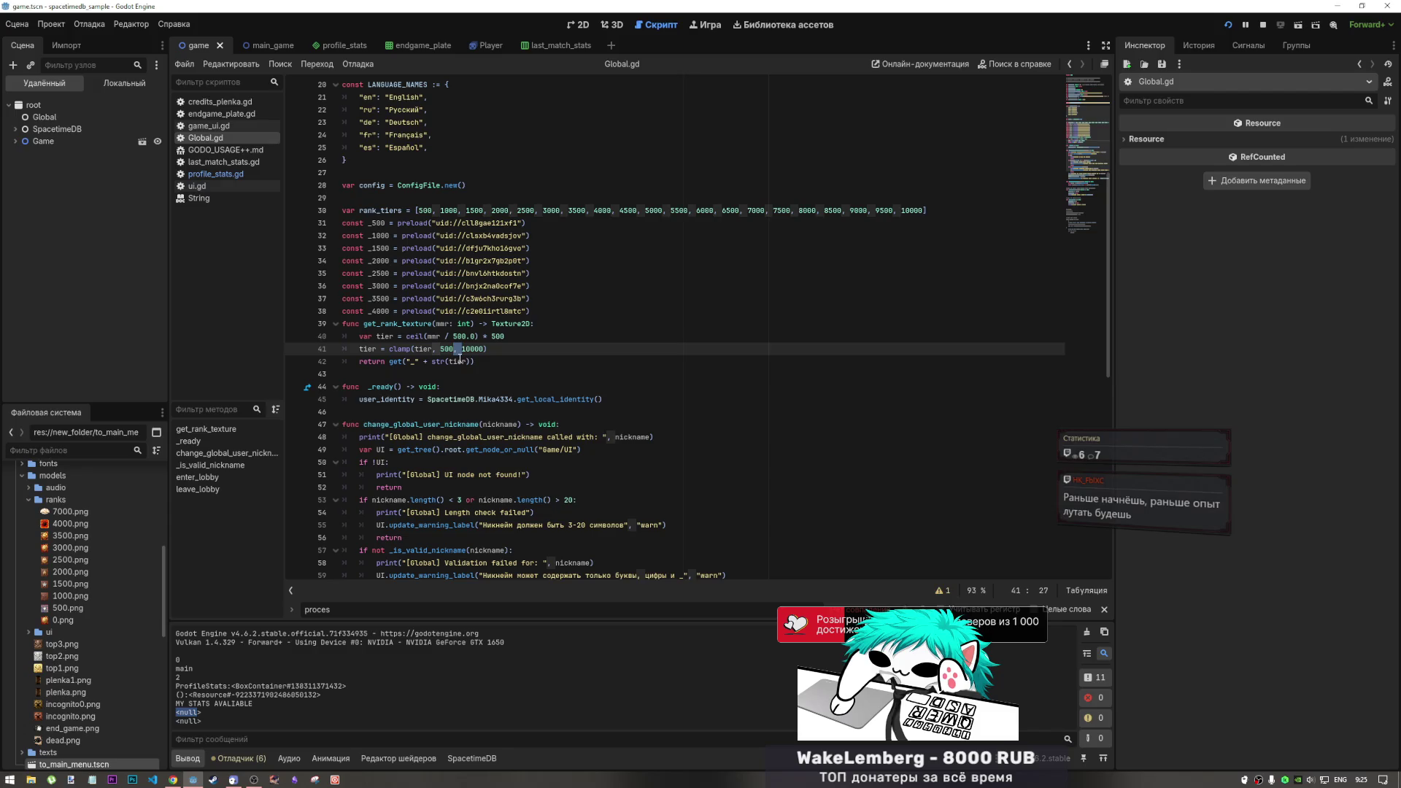
pyautogui.click(435, 349)
pyautogui.click(444, 337)
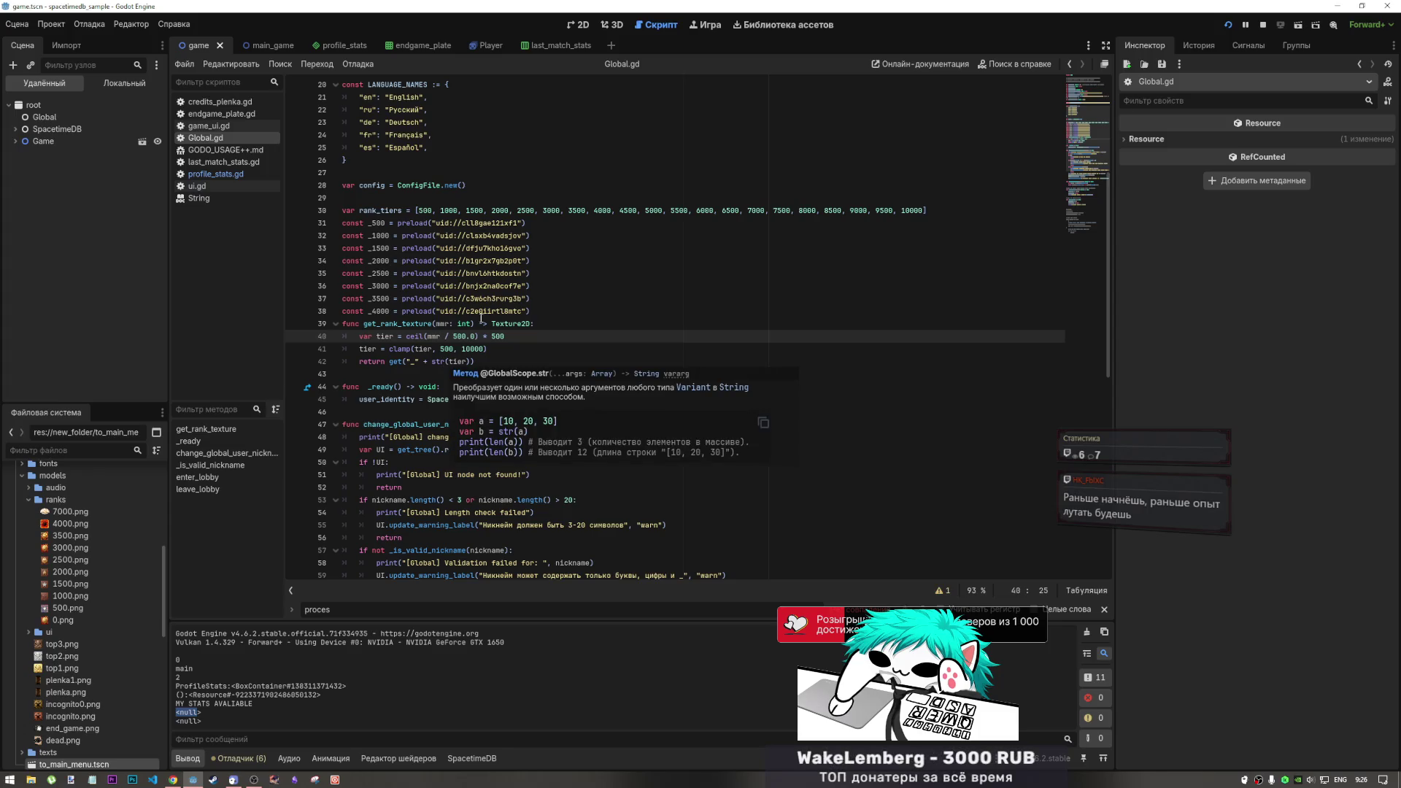
pyautogui.click(406, 349)
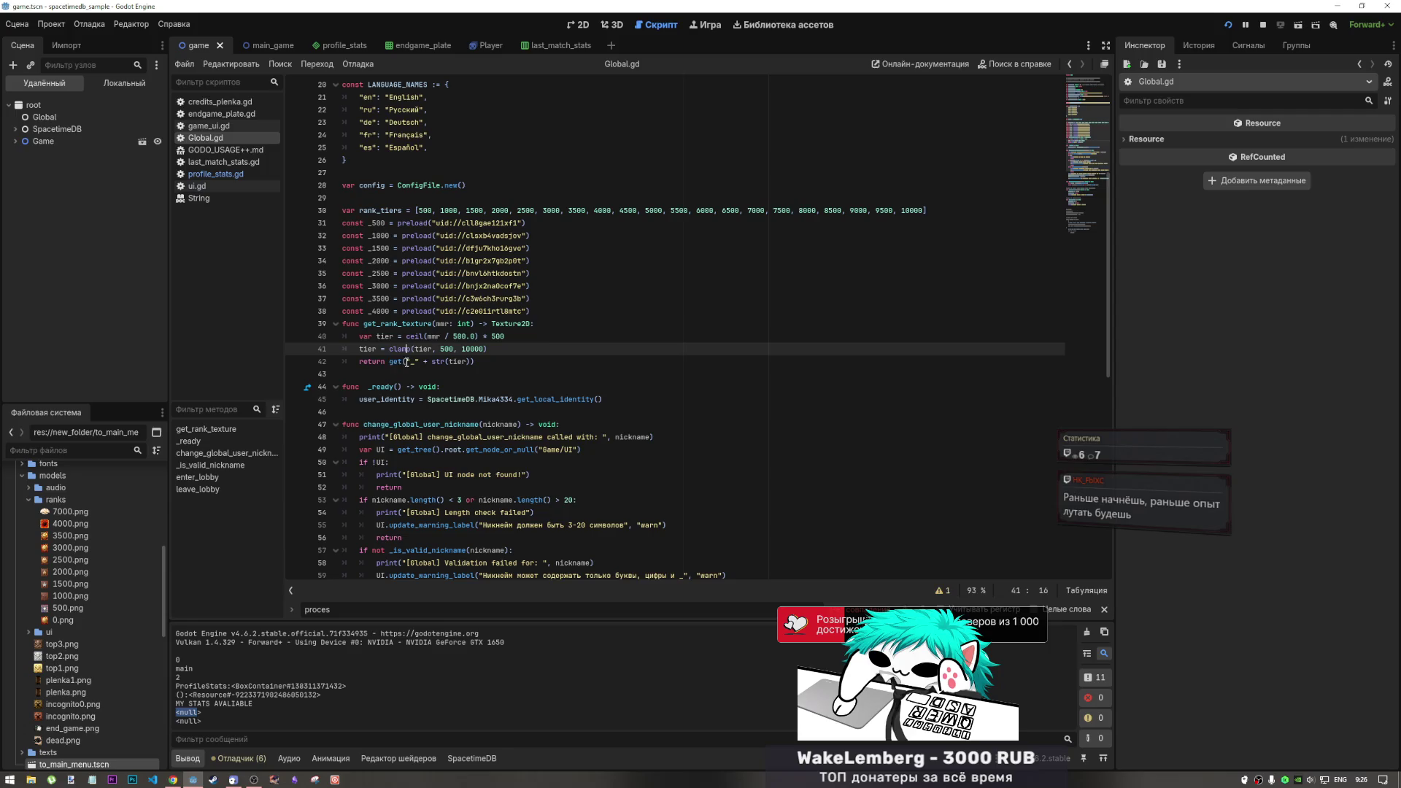
pyautogui.click(450, 361)
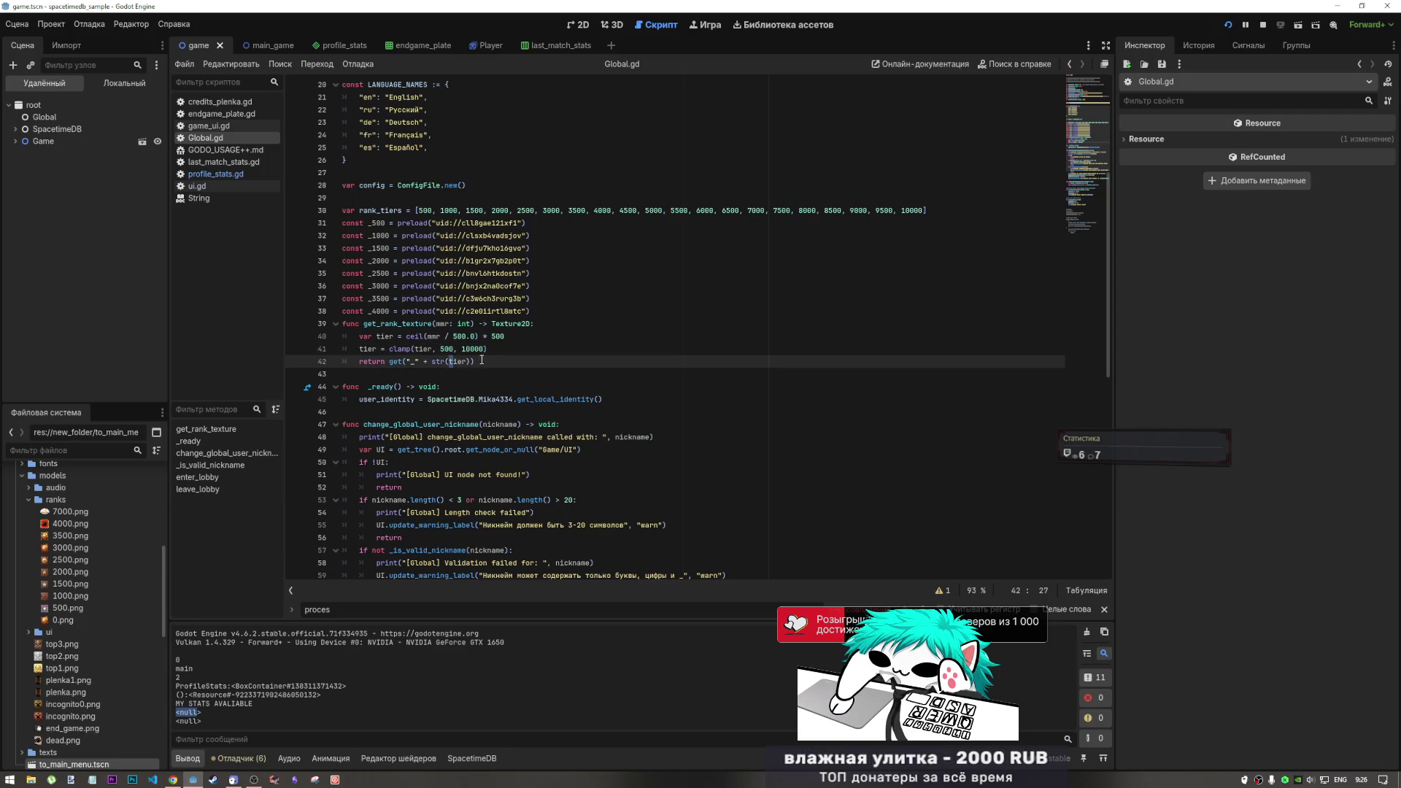
pyautogui.moveTo(434, 361); pyautogui.dragTo(422, 360)
pyautogui.click(445, 349)
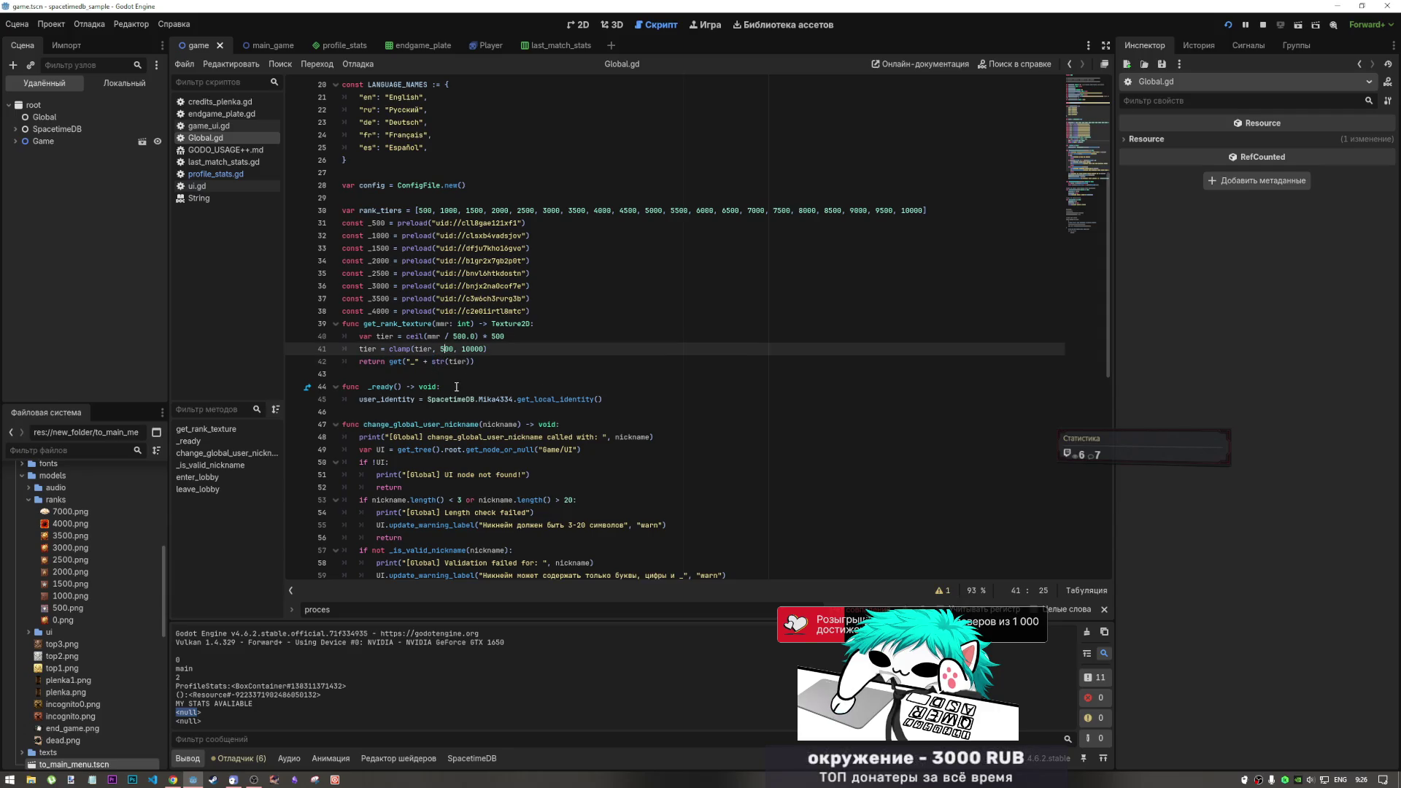
pyautogui.moveTo(377, 336); pyautogui.dragTo(405, 336)
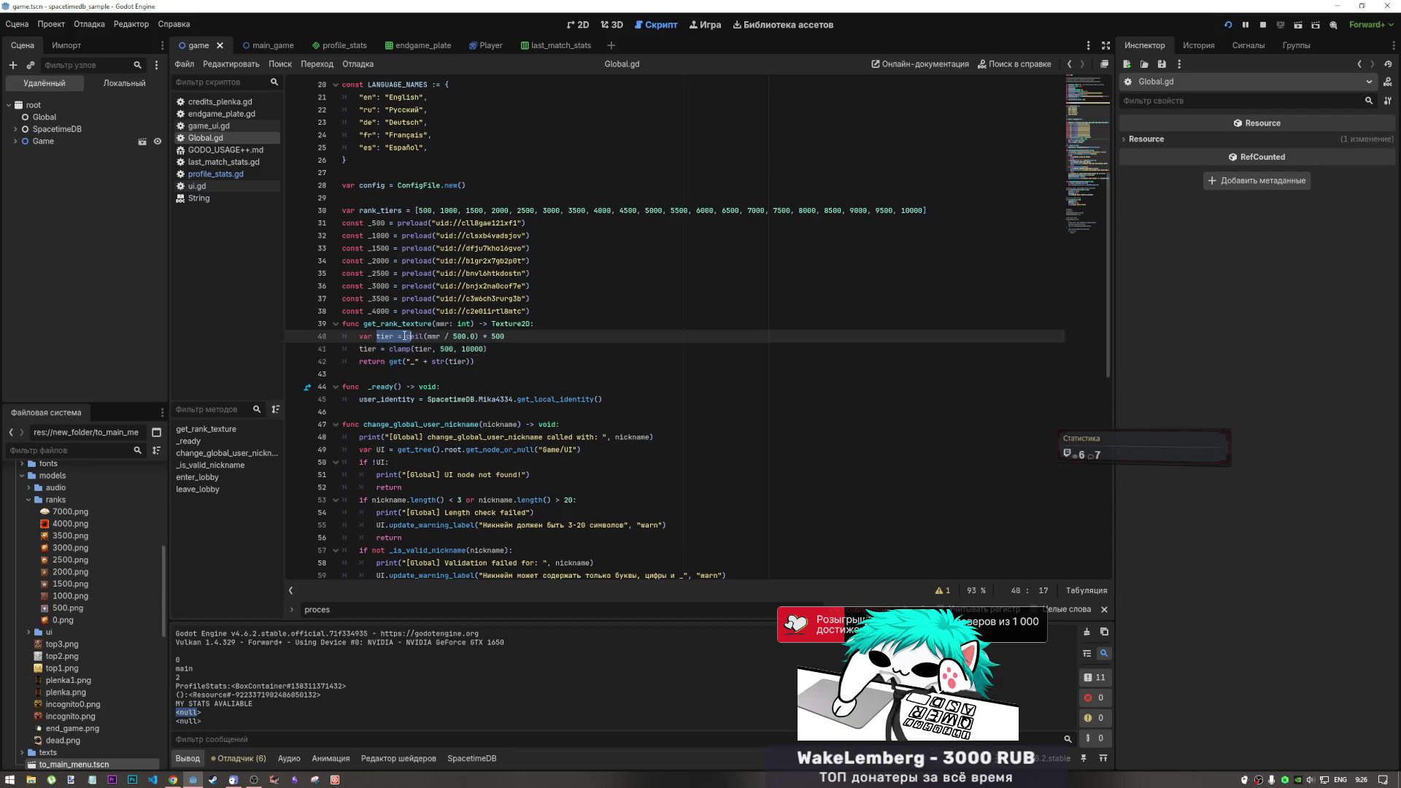
pyautogui.click(453, 348)
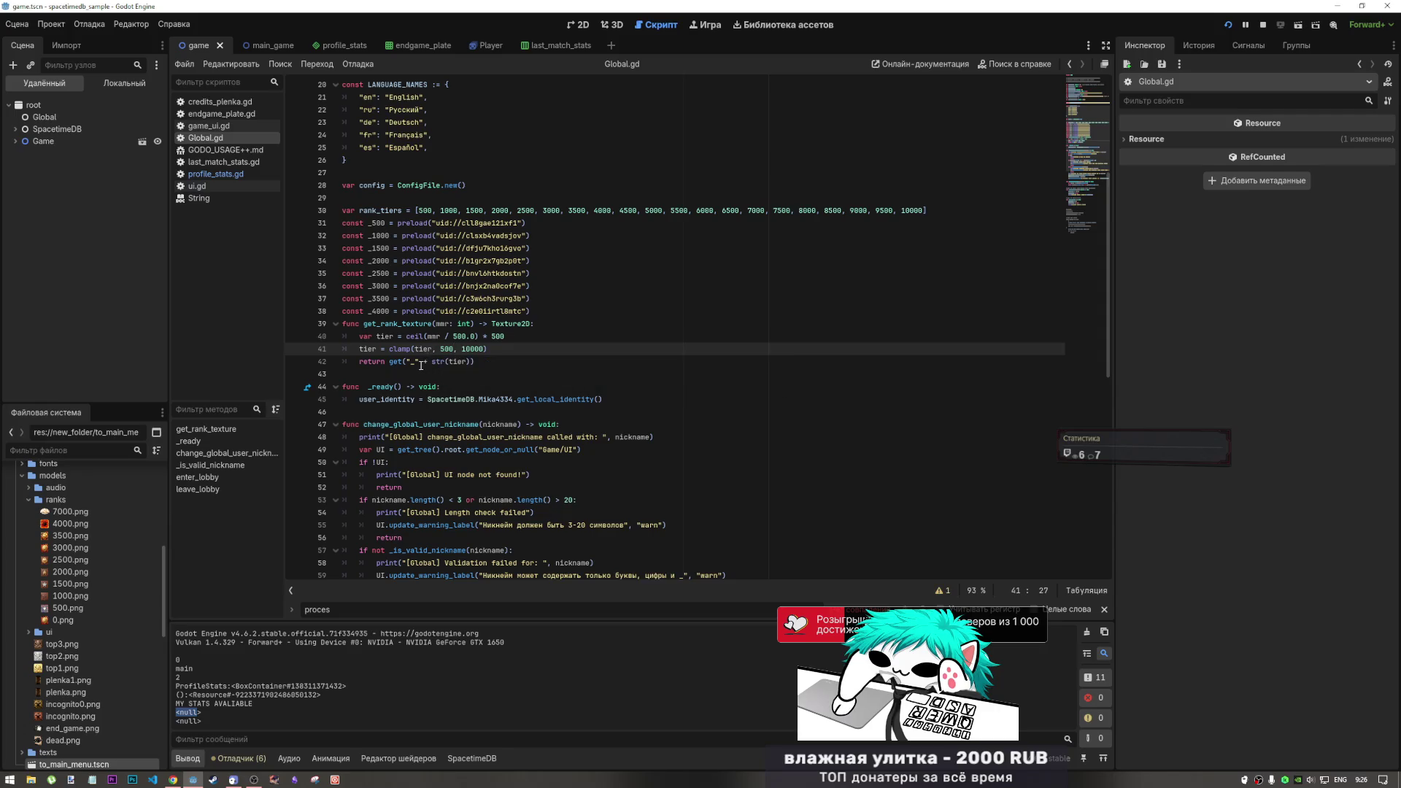
pyautogui.click(376, 365)
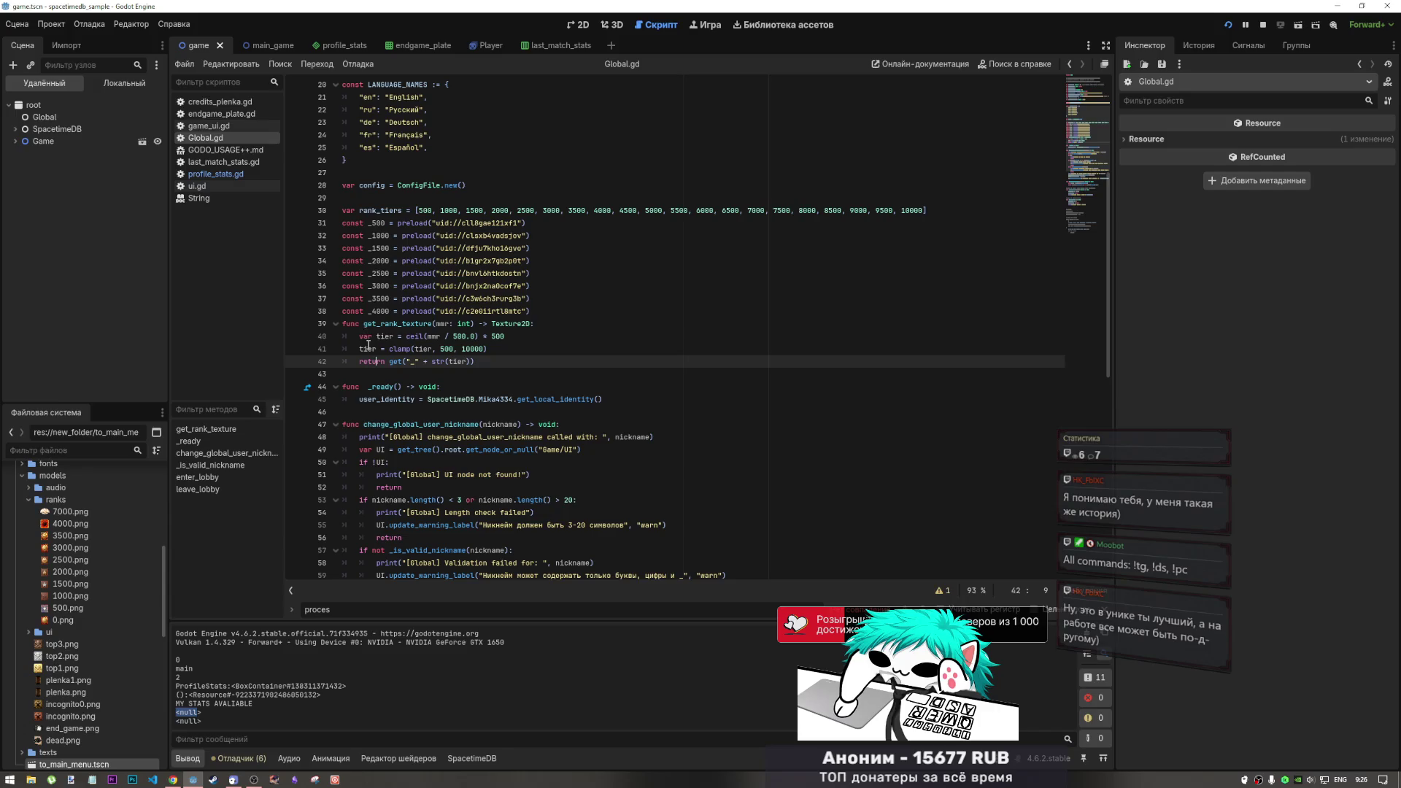
# Inspect line 41's tier reassignment, the get documentation and the _4000 preload constant
pyautogui.moveTo(377, 348)
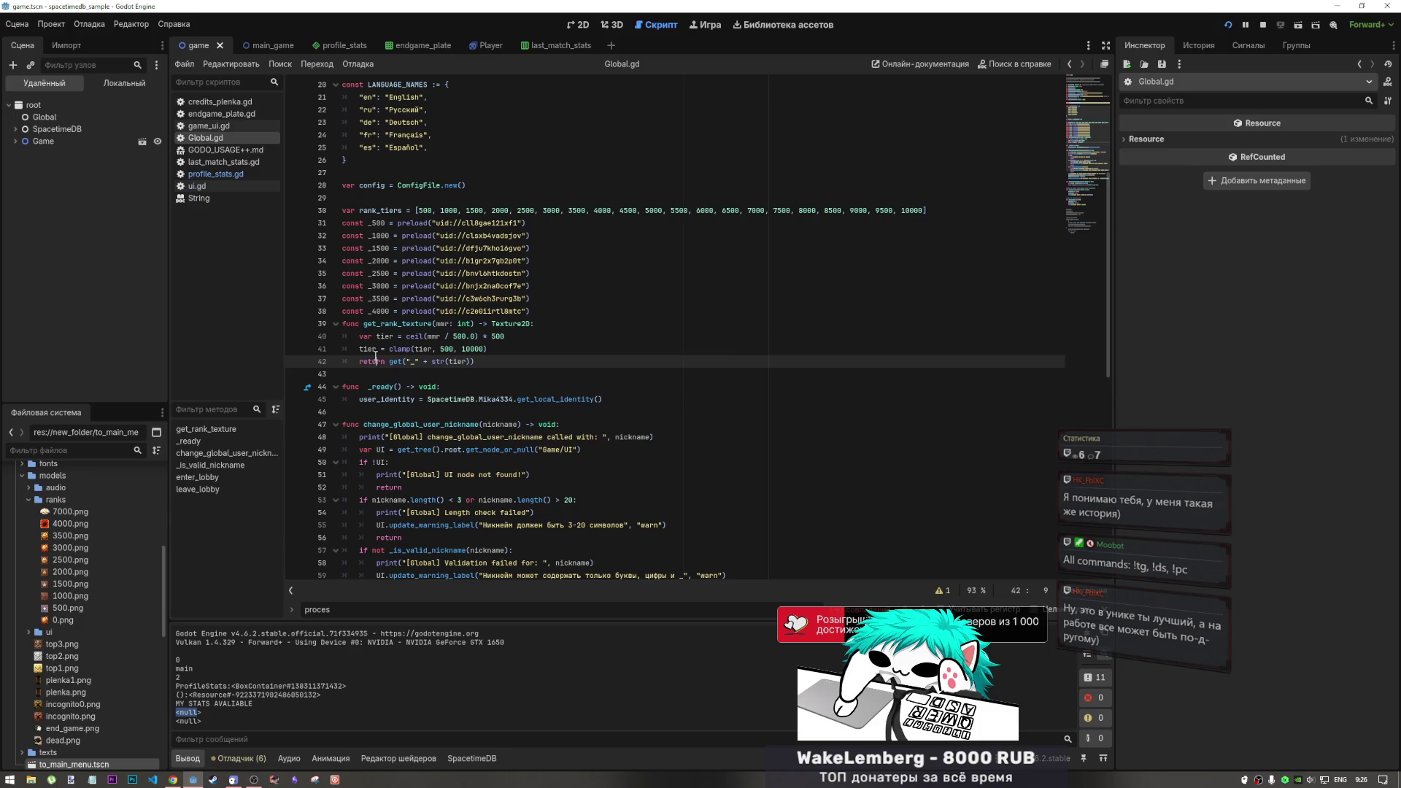
pyautogui.moveTo(375, 350); pyautogui.dragTo(388, 348)
pyautogui.click(389, 348)
pyautogui.moveTo(397, 357)
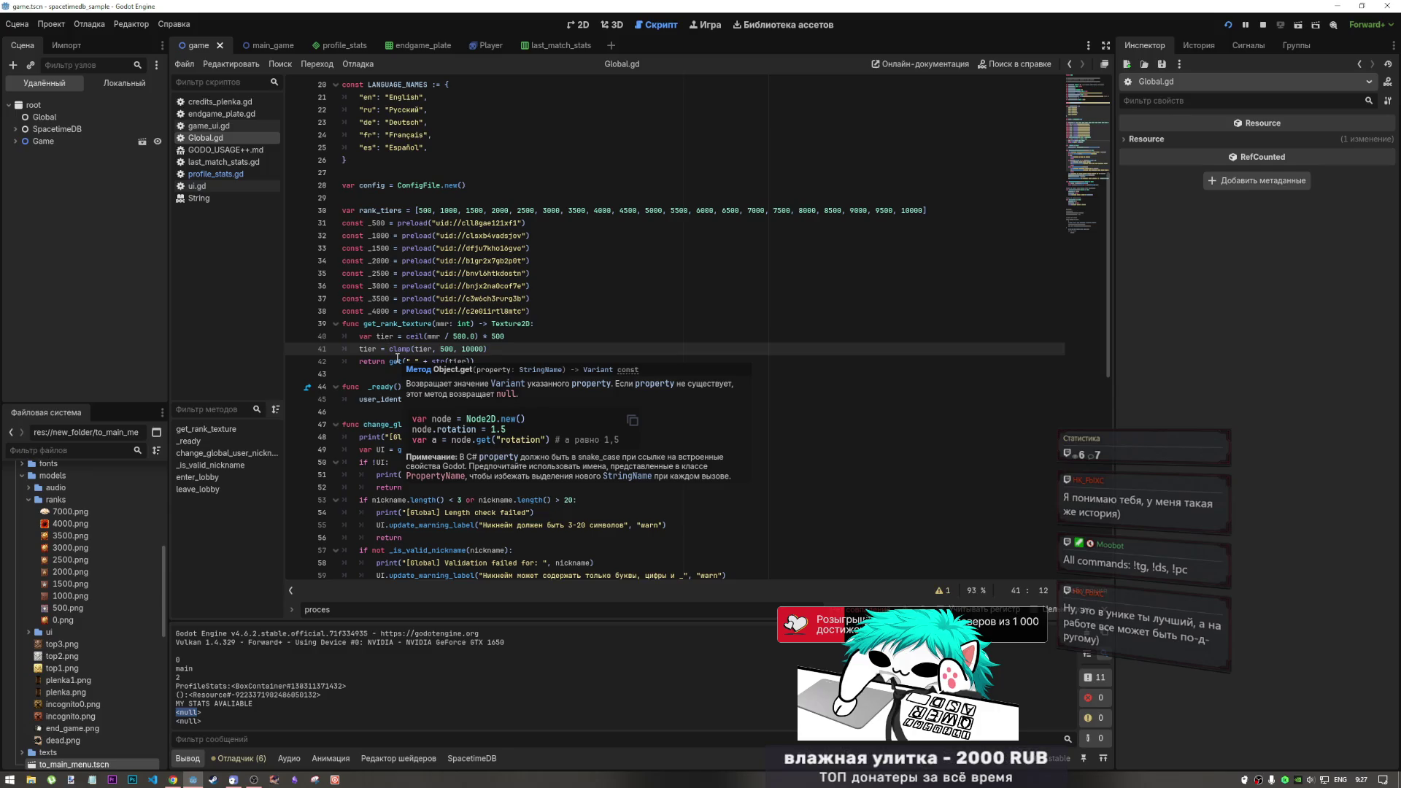
pyautogui.click(390, 336)
pyautogui.moveTo(394, 336)
pyautogui.mouseDown()
pyautogui.moveTo(415, 336)
pyautogui.moveTo(392, 311)
pyautogui.moveTo(401, 299)
pyautogui.mouseUp()
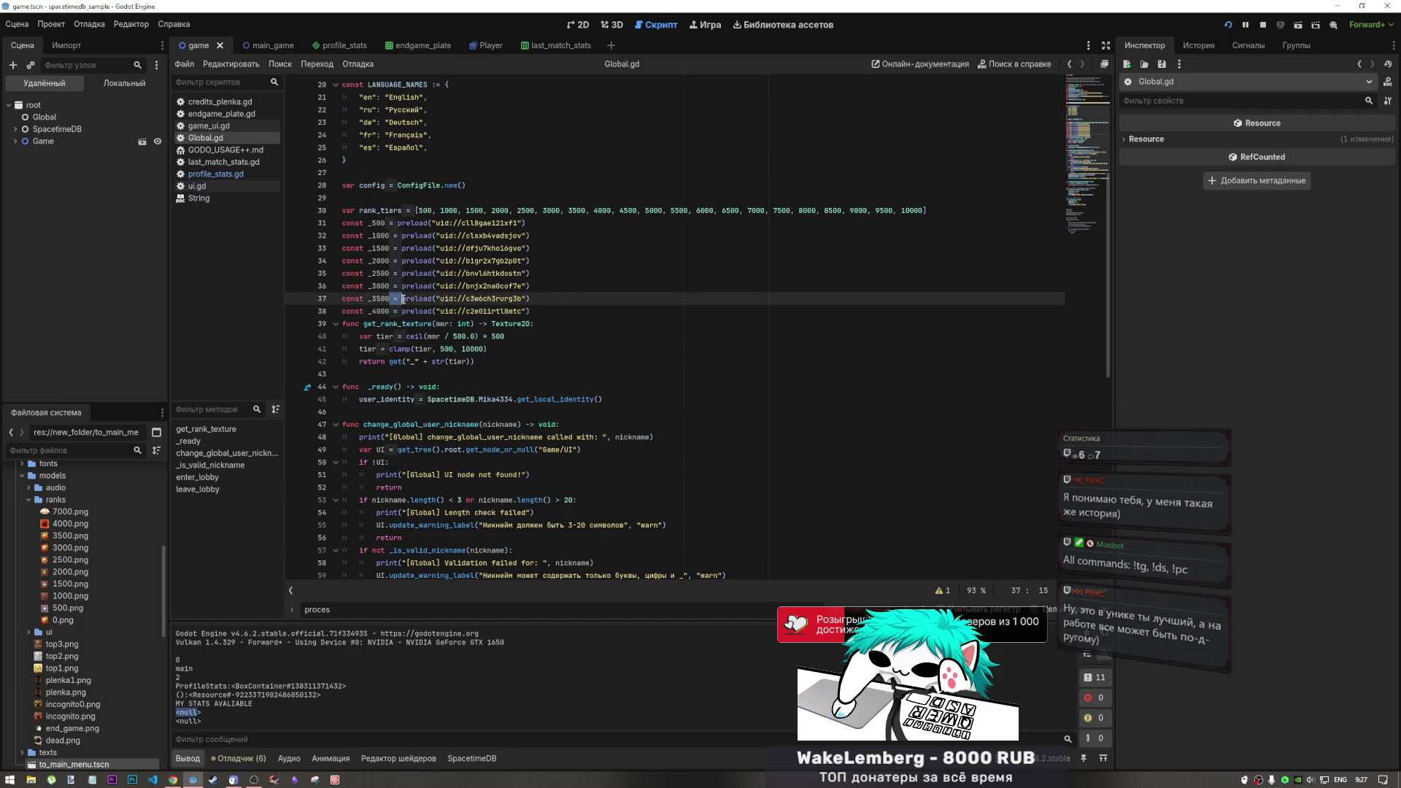
pyautogui.click(402, 311)
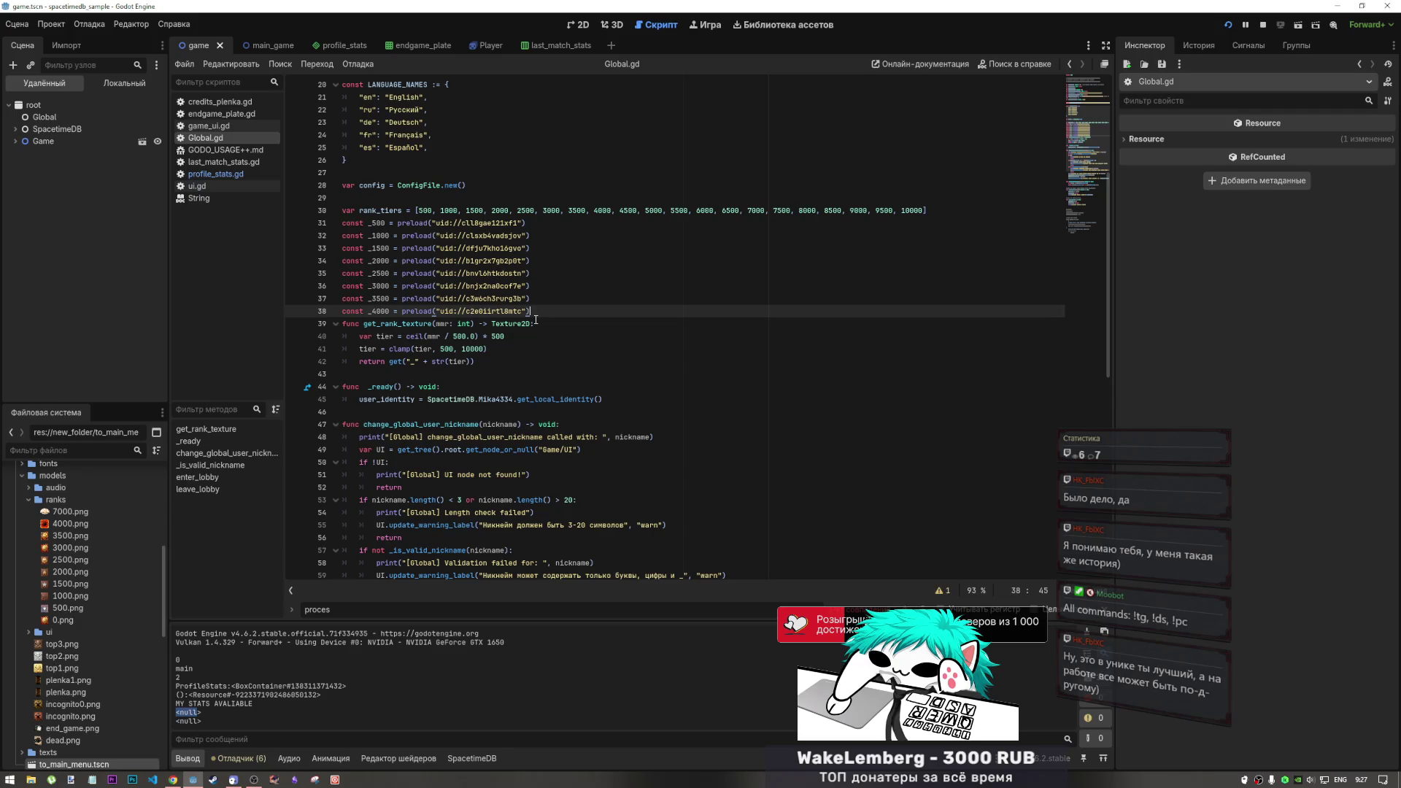
pyautogui.click(506, 336)
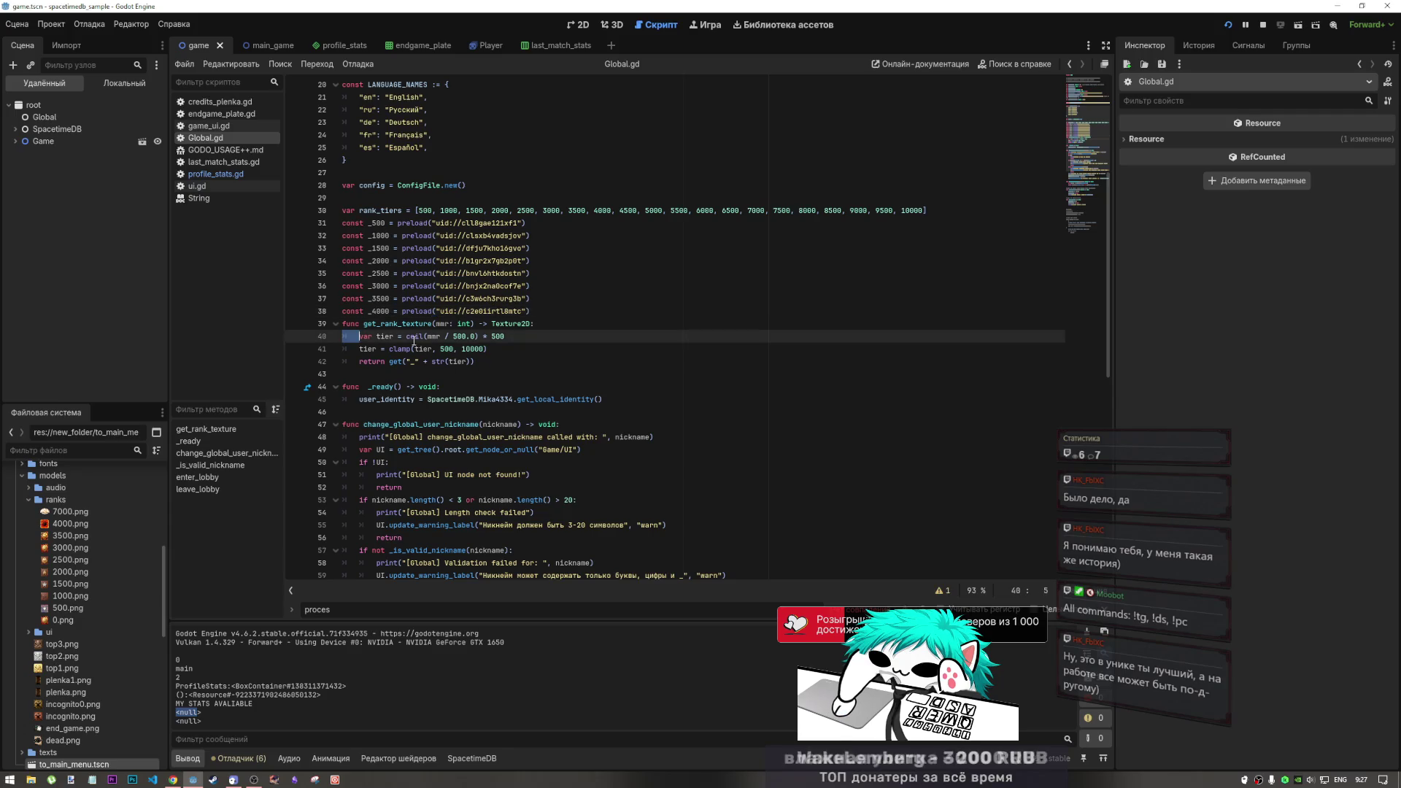
pyautogui.click(498, 349)
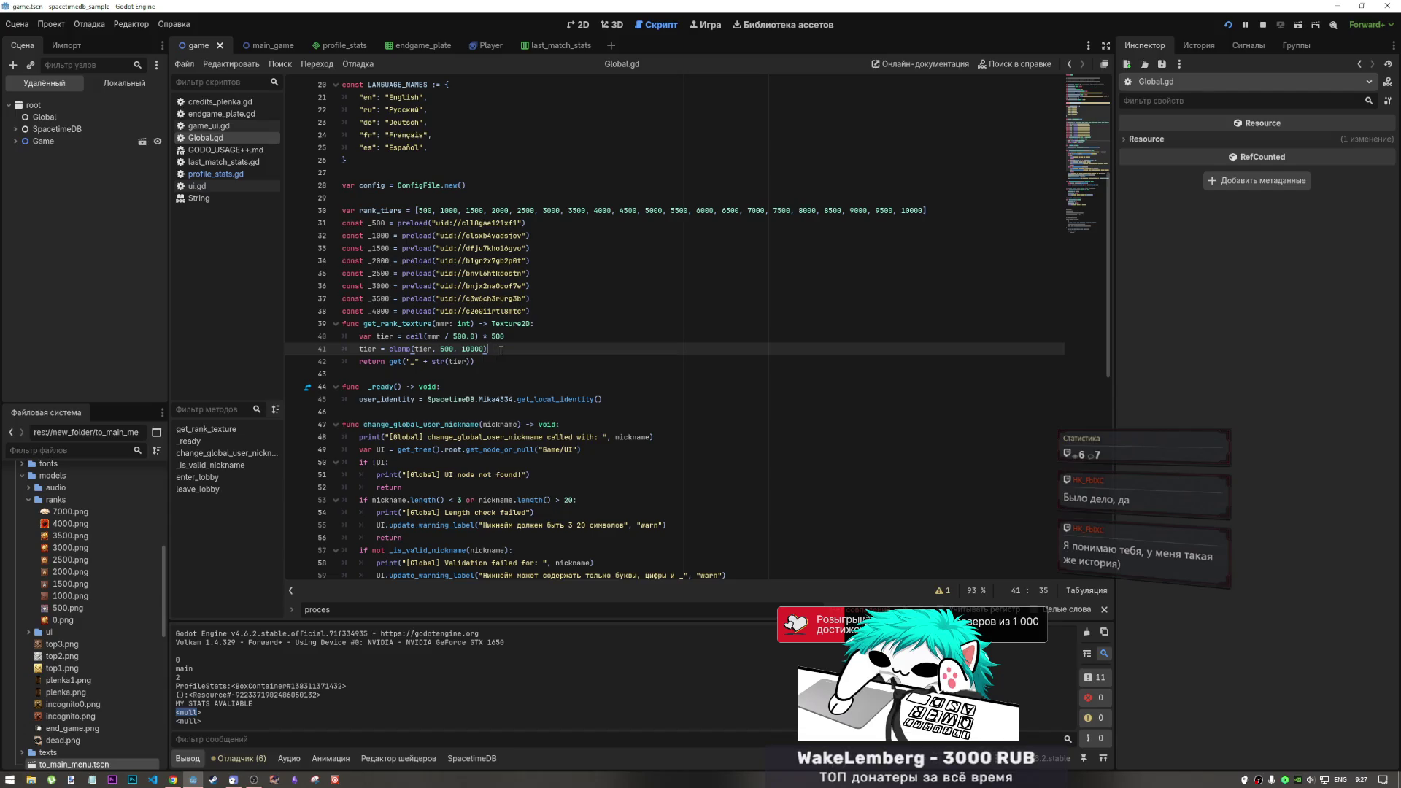
# Examine line 40's ceil(mmr / 500.0) expression and its trailing 500 multiplier
pyautogui.press('Left')
pyautogui.press('Left')
pyautogui.press('Left')
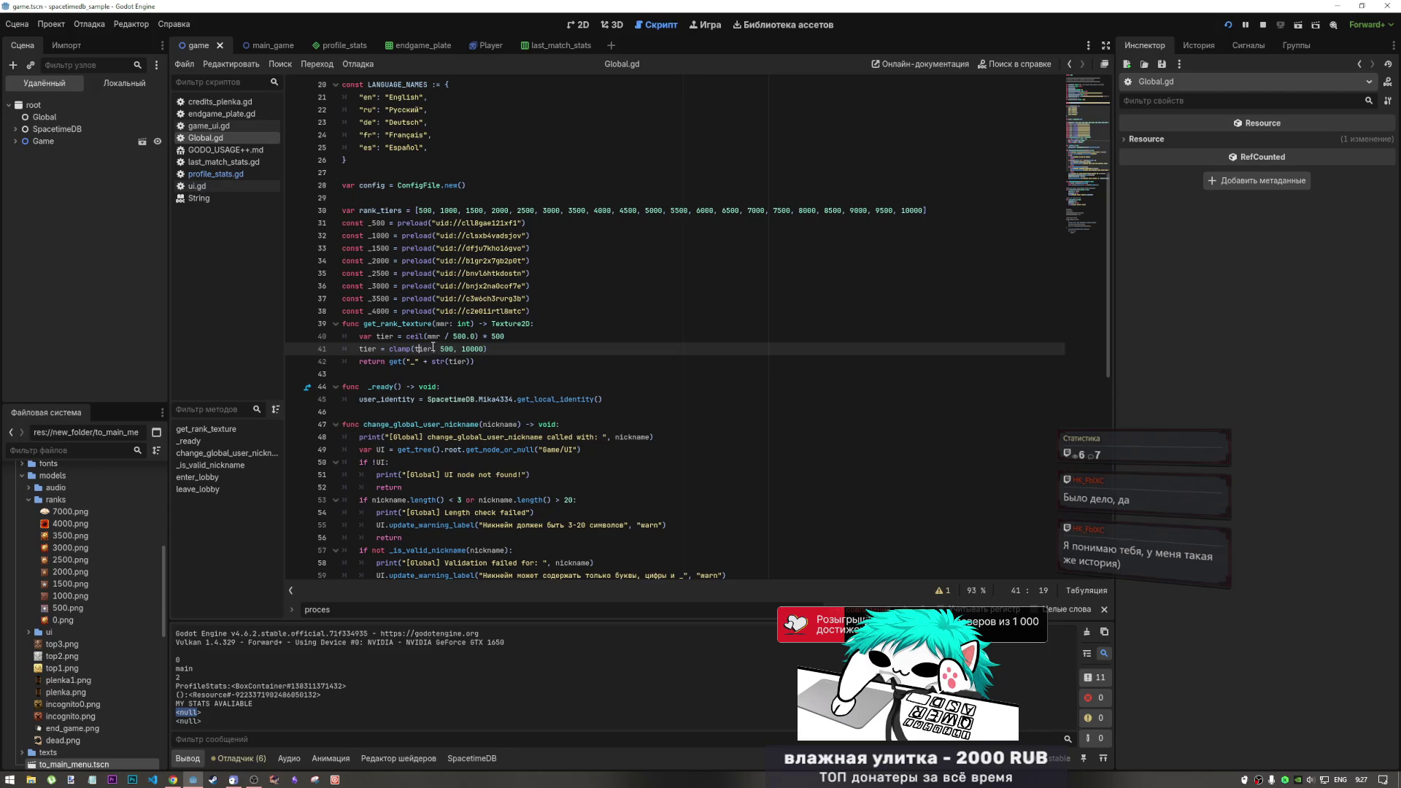
pyautogui.moveTo(432, 352)
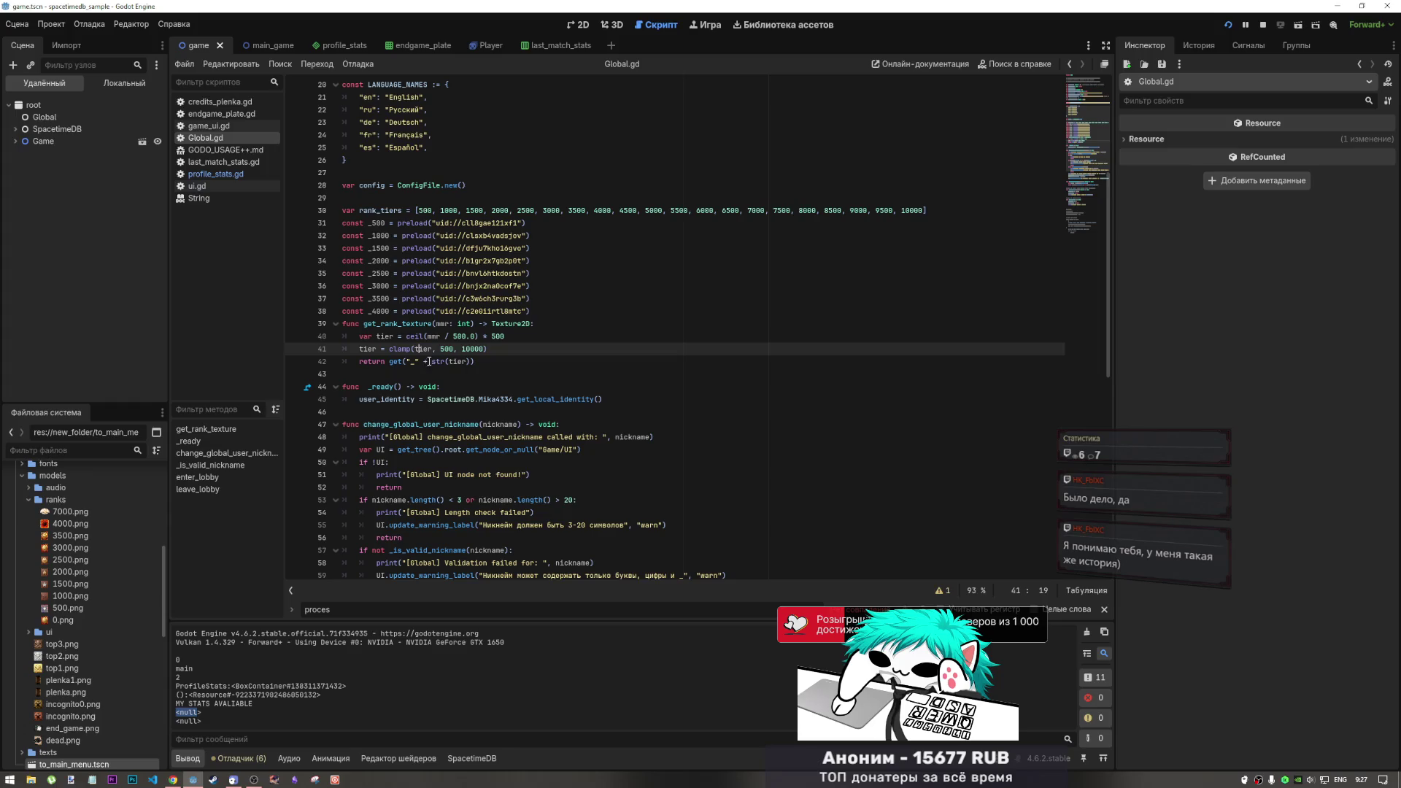
pyautogui.click(439, 337)
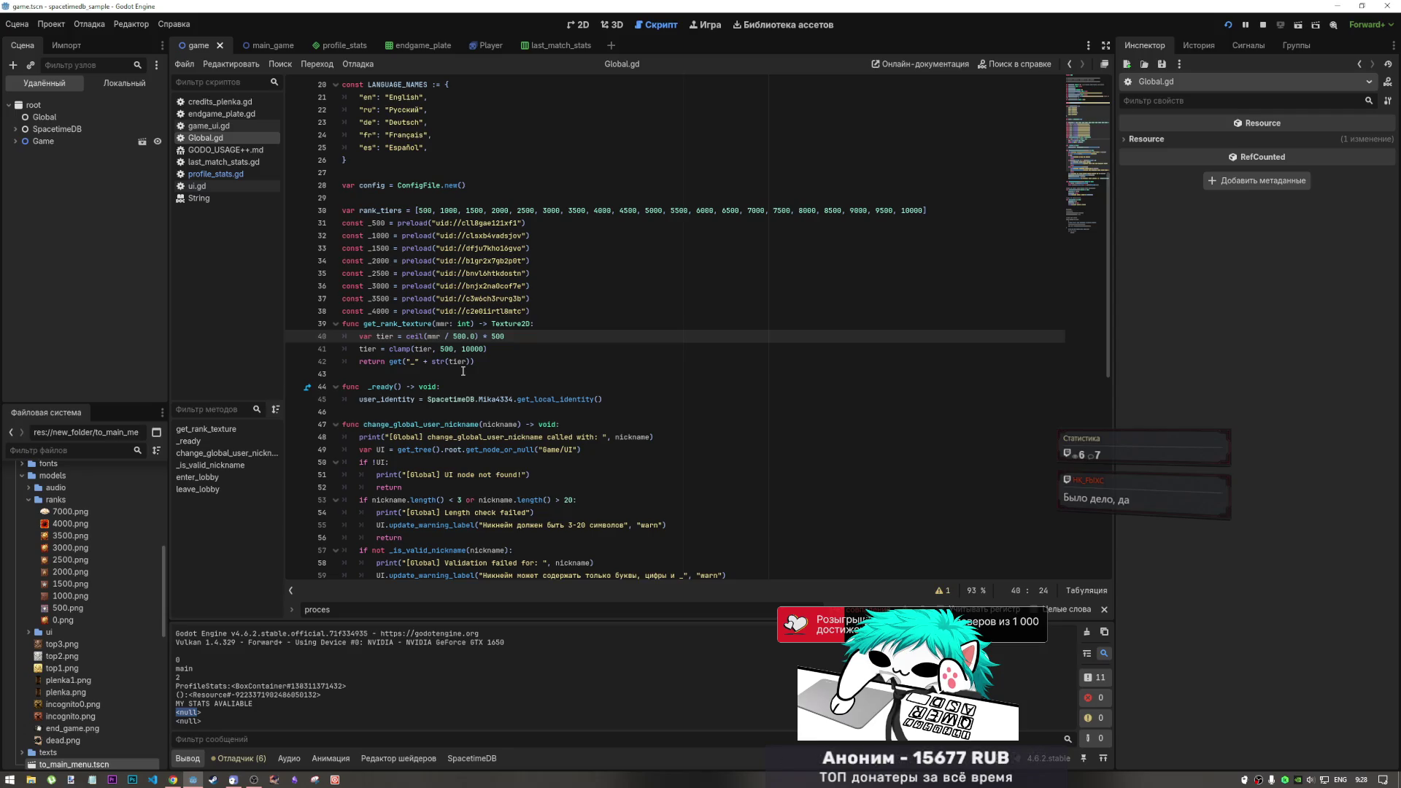
pyautogui.moveTo(505, 336); pyautogui.dragTo(487, 336)
pyautogui.click(406, 336)
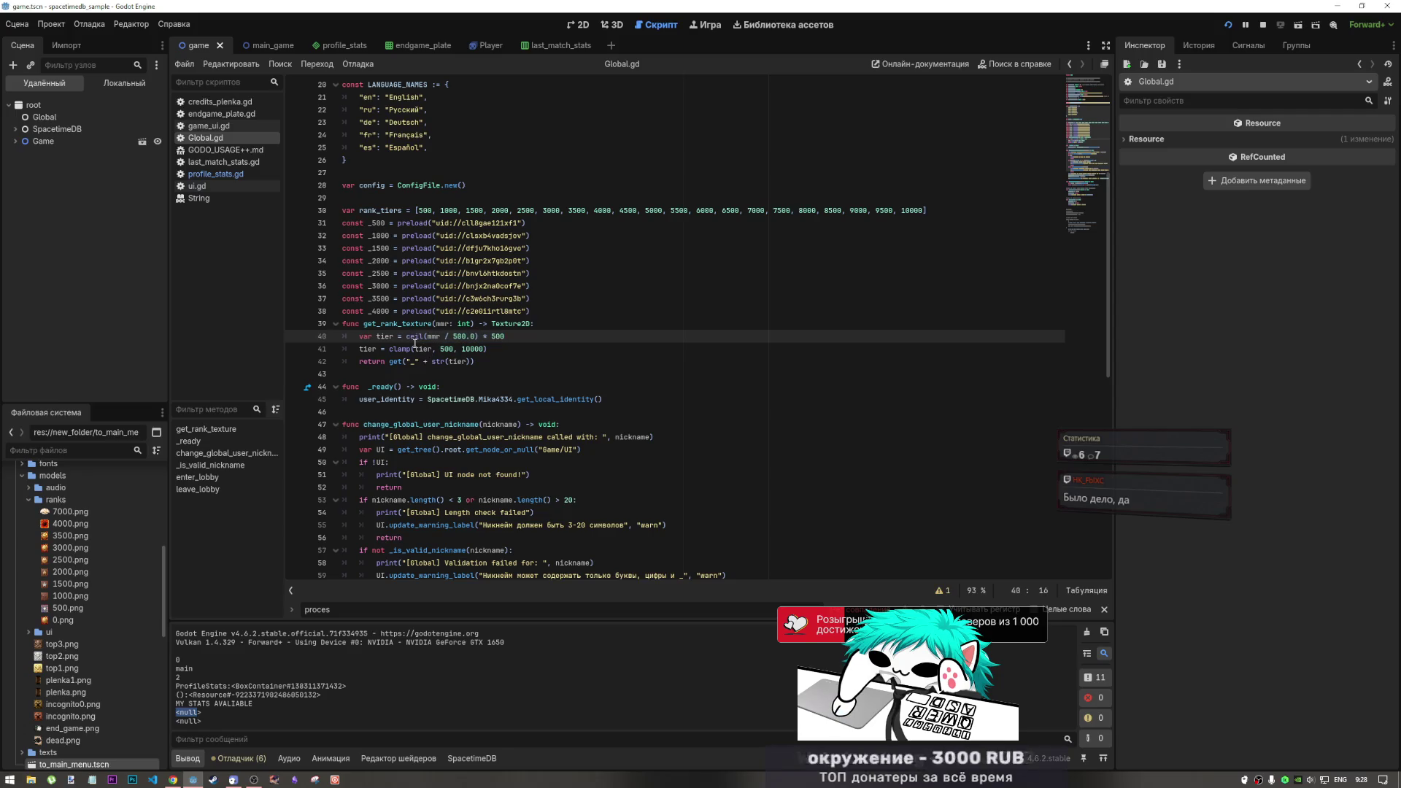
pyautogui.moveTo(505, 336); pyautogui.dragTo(402, 338)
pyautogui.click(407, 340)
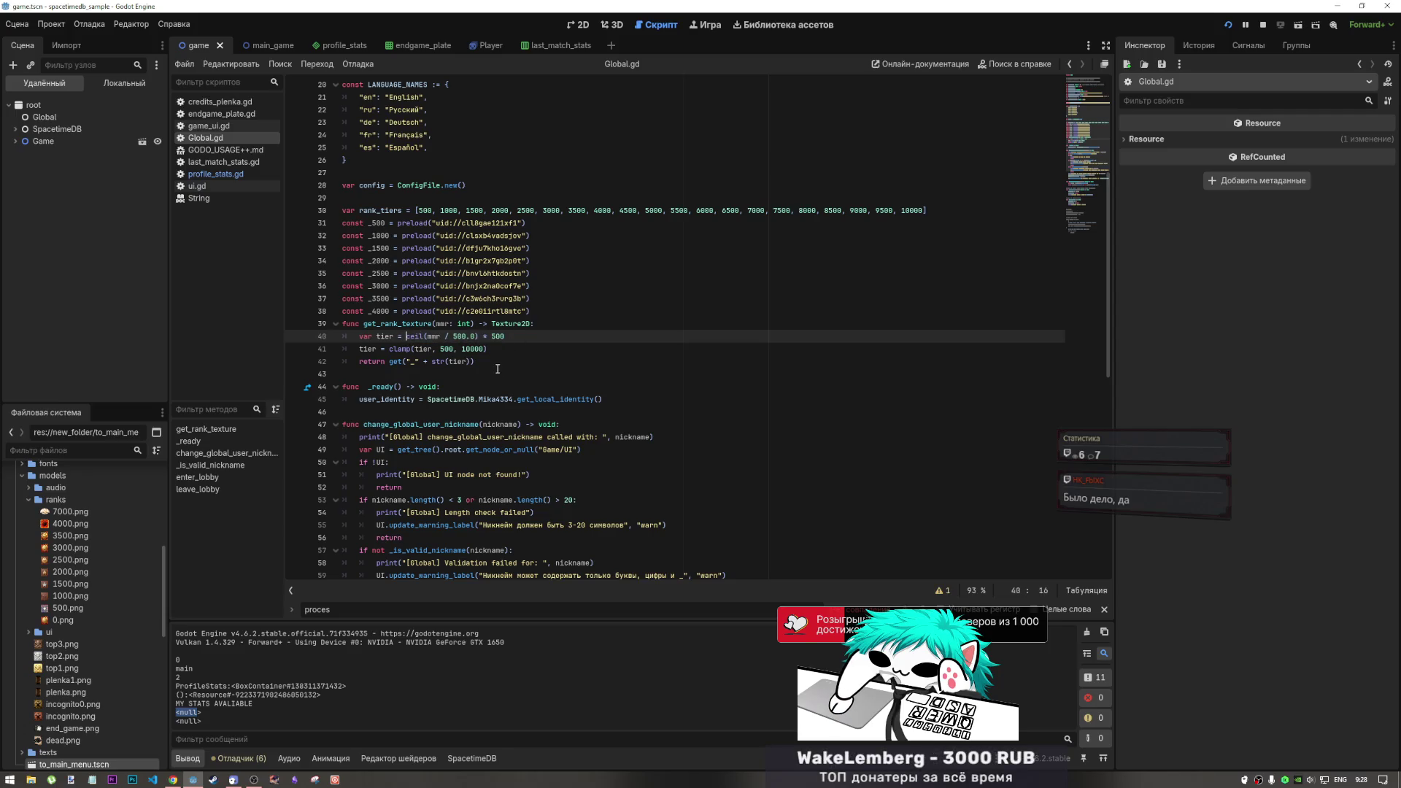
pyautogui.click(491, 344)
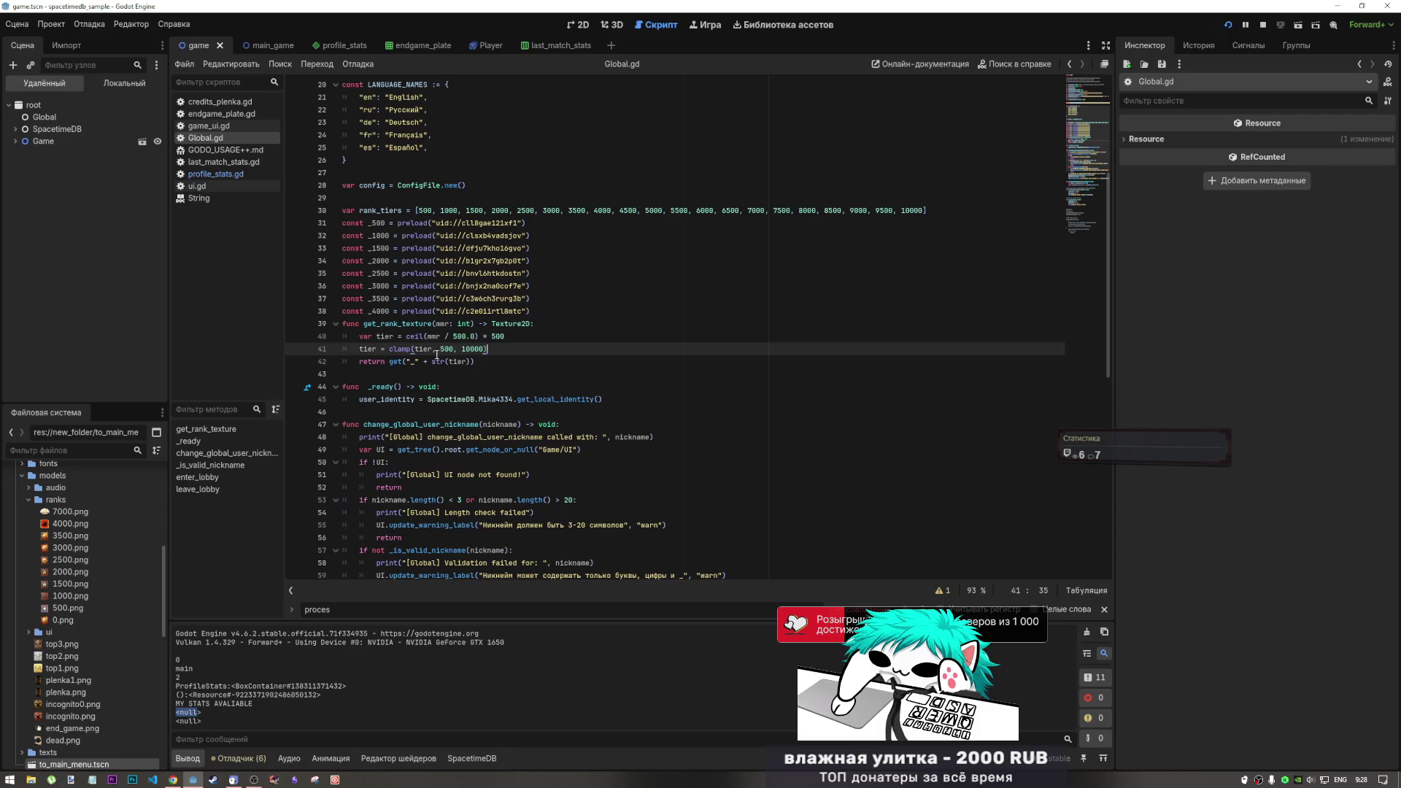
pyautogui.moveTo(432, 354)
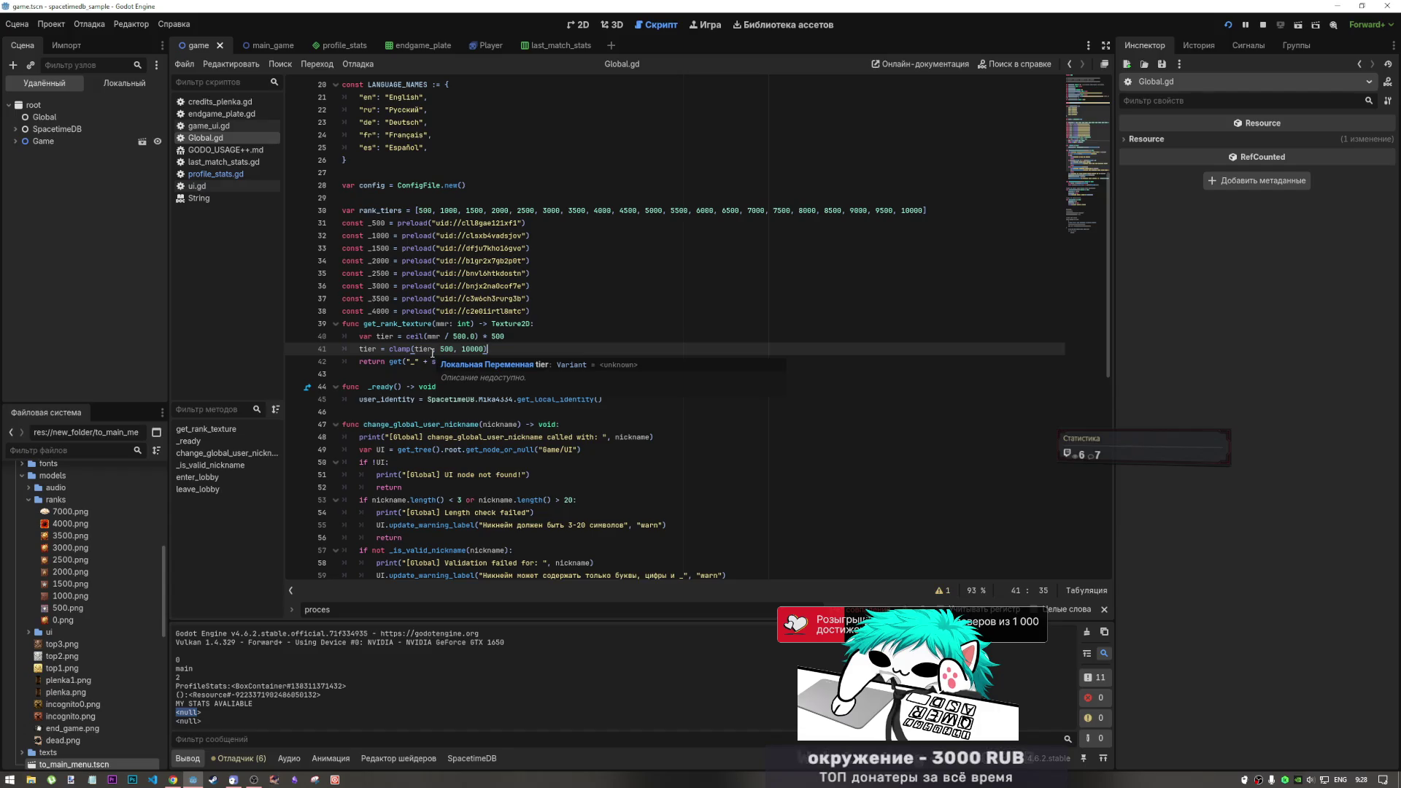
pyautogui.scroll(-2, 453, 372)
pyautogui.scroll(2, 445, 350)
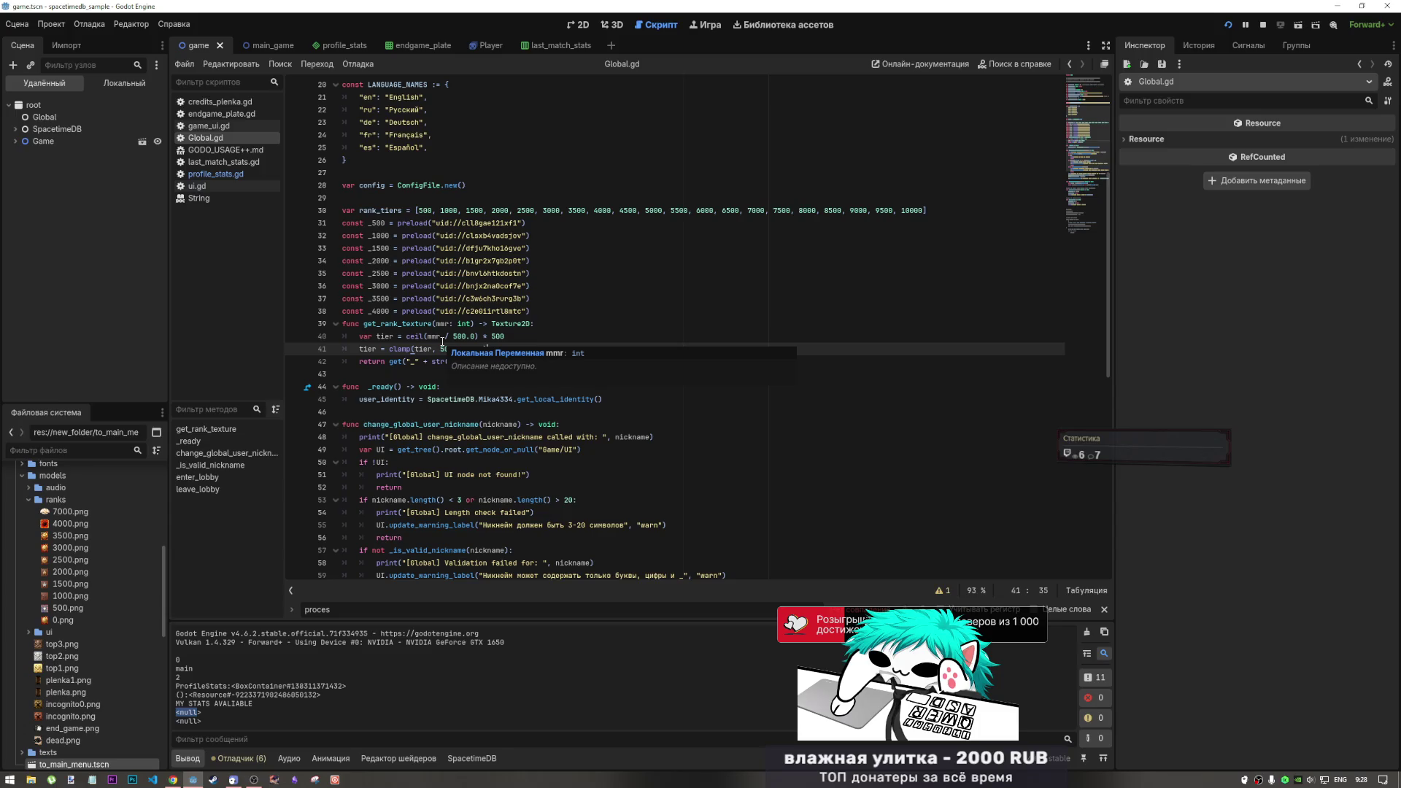
# Compare the _3000 and _4000 preload constants with the return line's get lookup
pyautogui.click(491, 286)
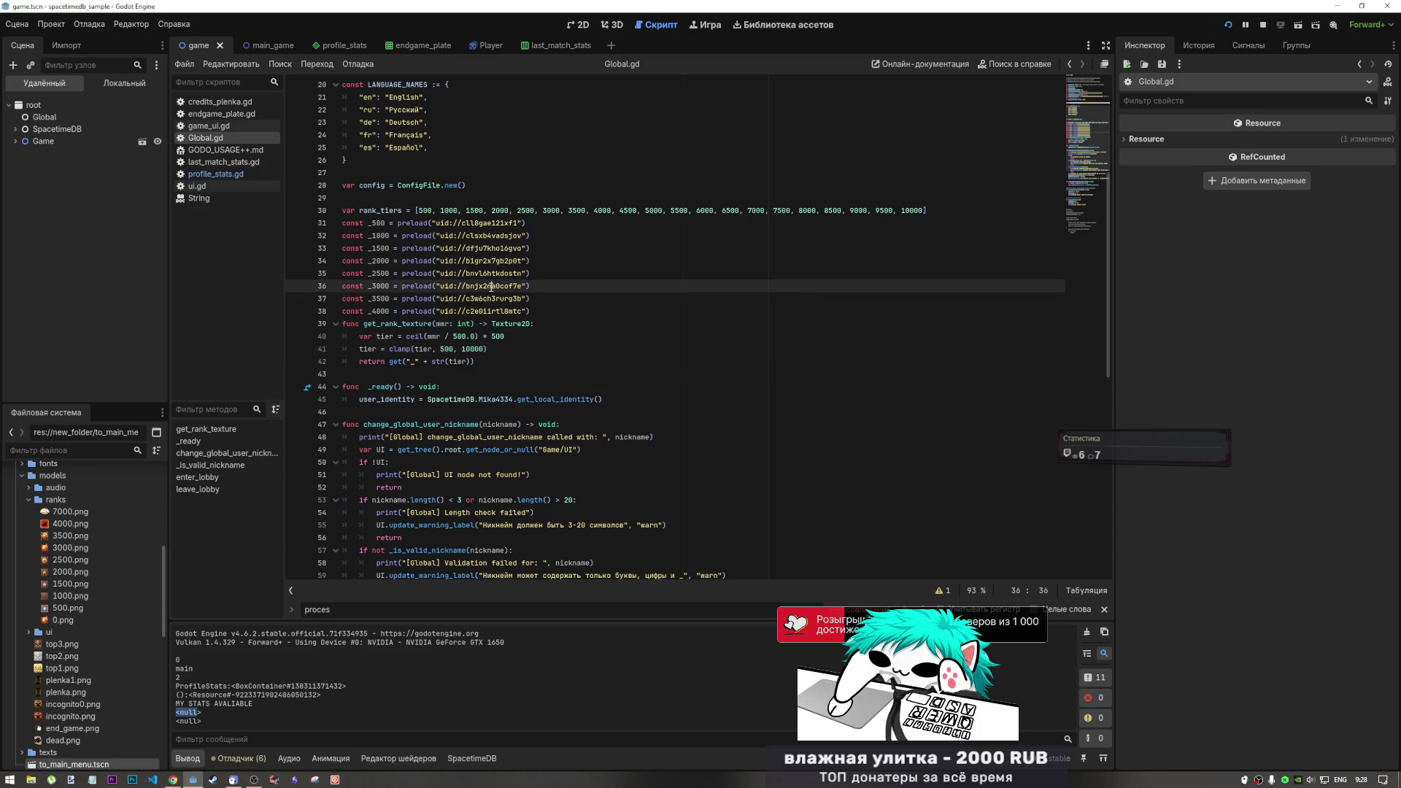
pyautogui.click(479, 222)
pyautogui.click(432, 311)
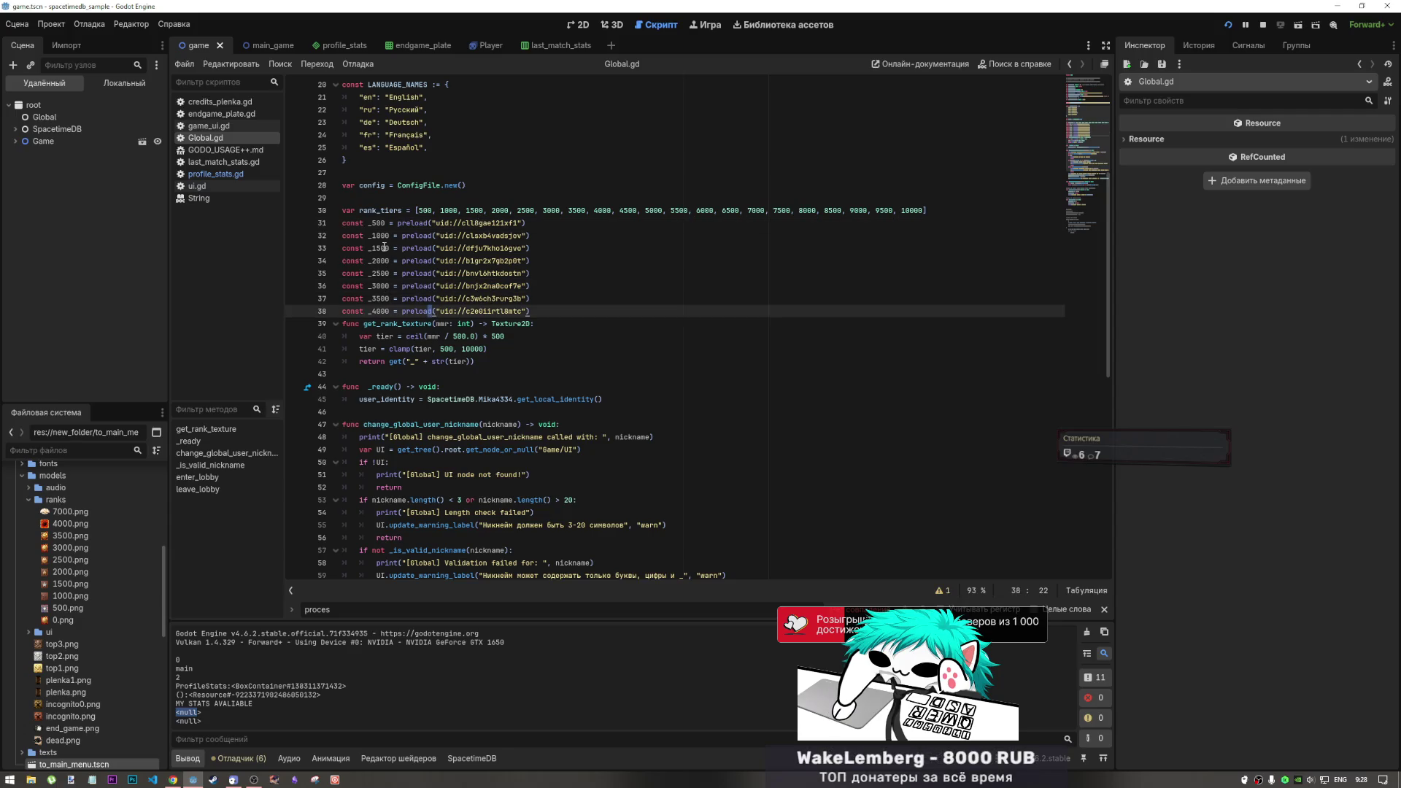
pyautogui.click(375, 285)
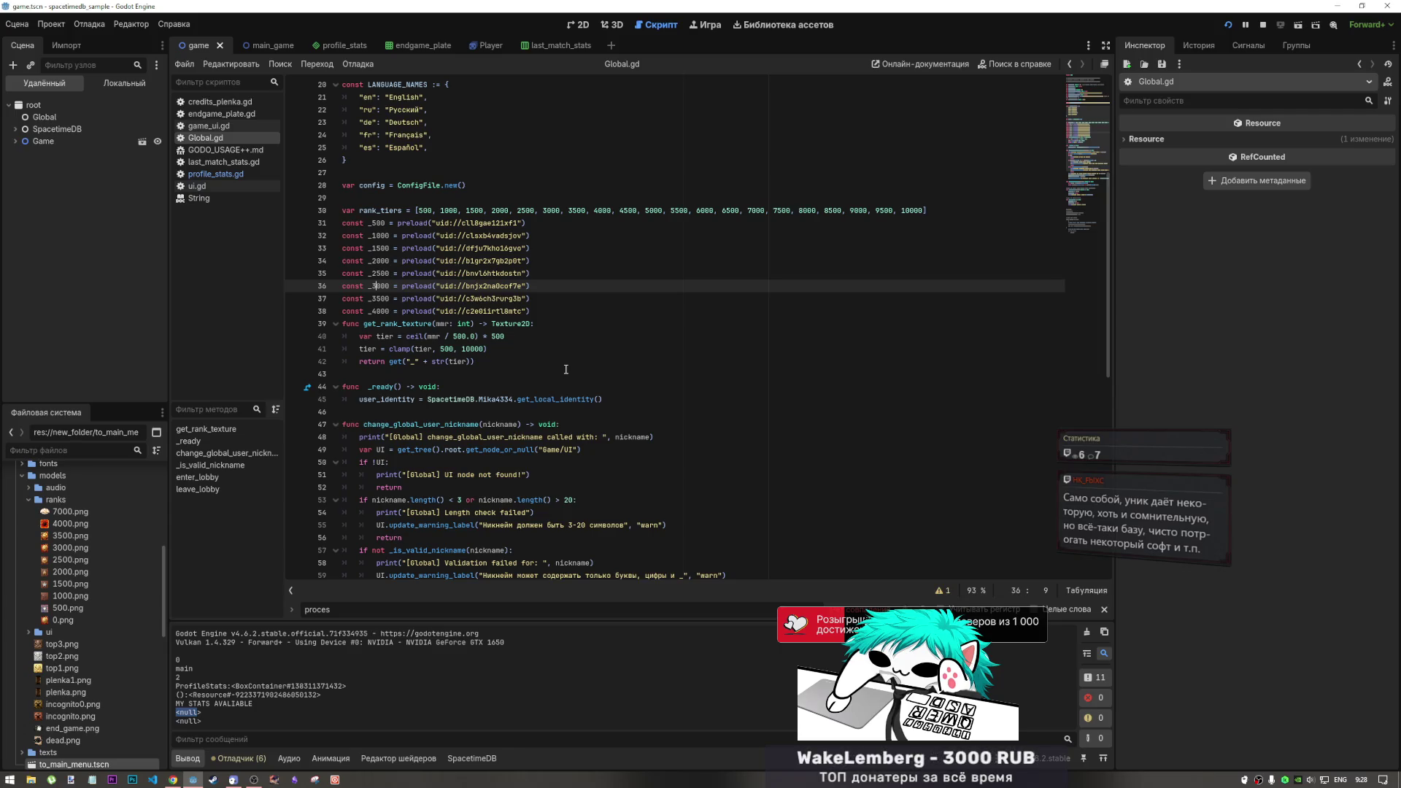
pyautogui.moveTo(389, 361); pyautogui.dragTo(420, 361)
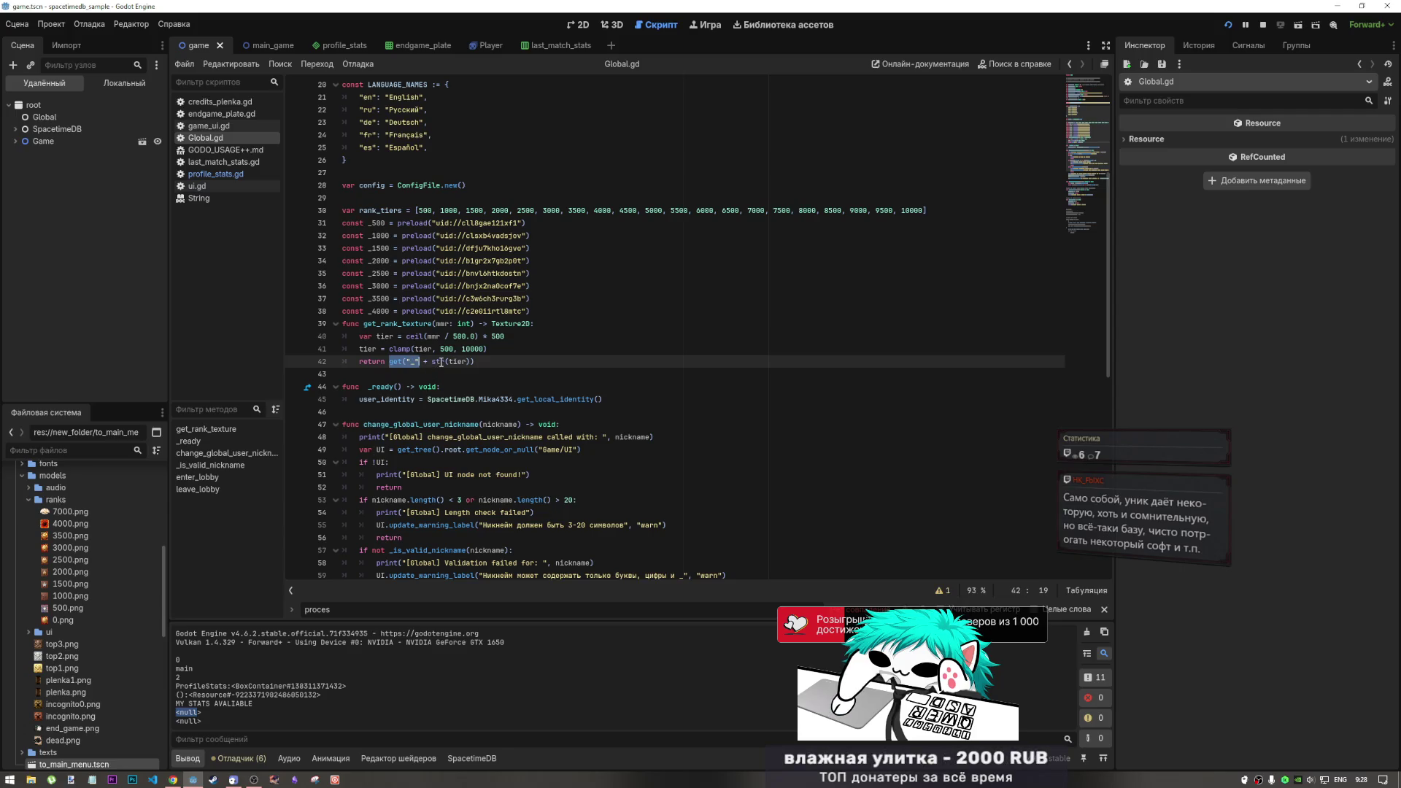
pyautogui.moveTo(441, 362)
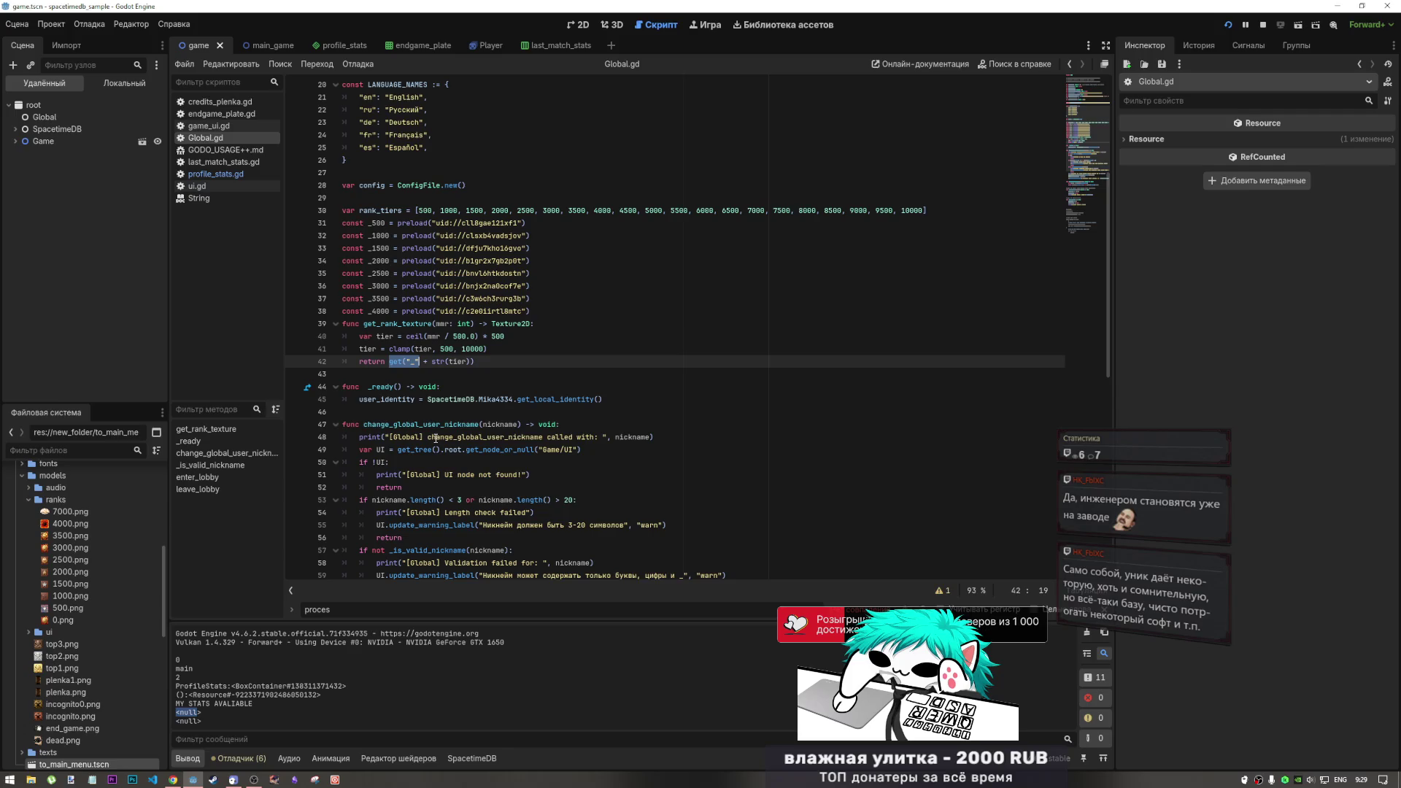
pyautogui.click(468, 350)
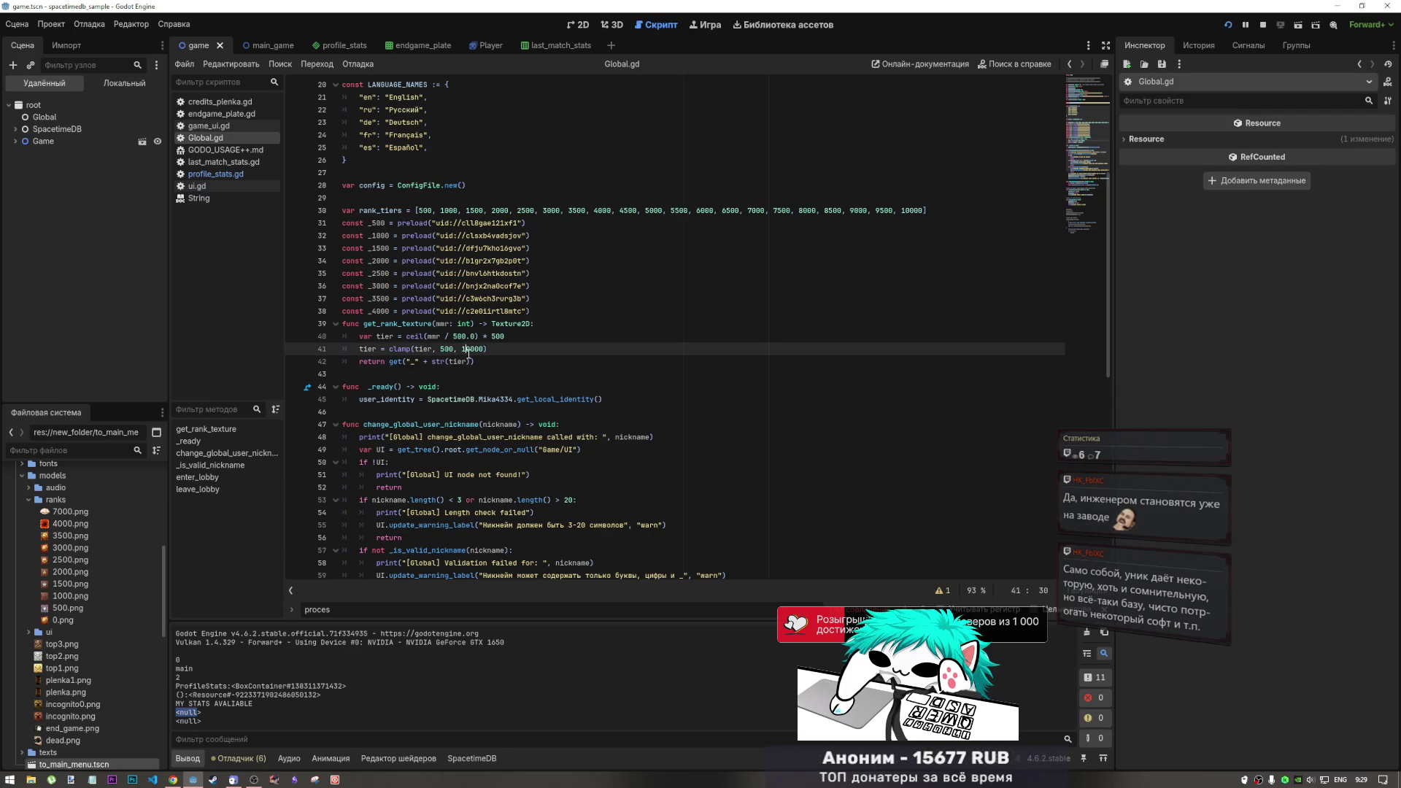
pyautogui.moveTo(475, 363); pyautogui.dragTo(355, 329)
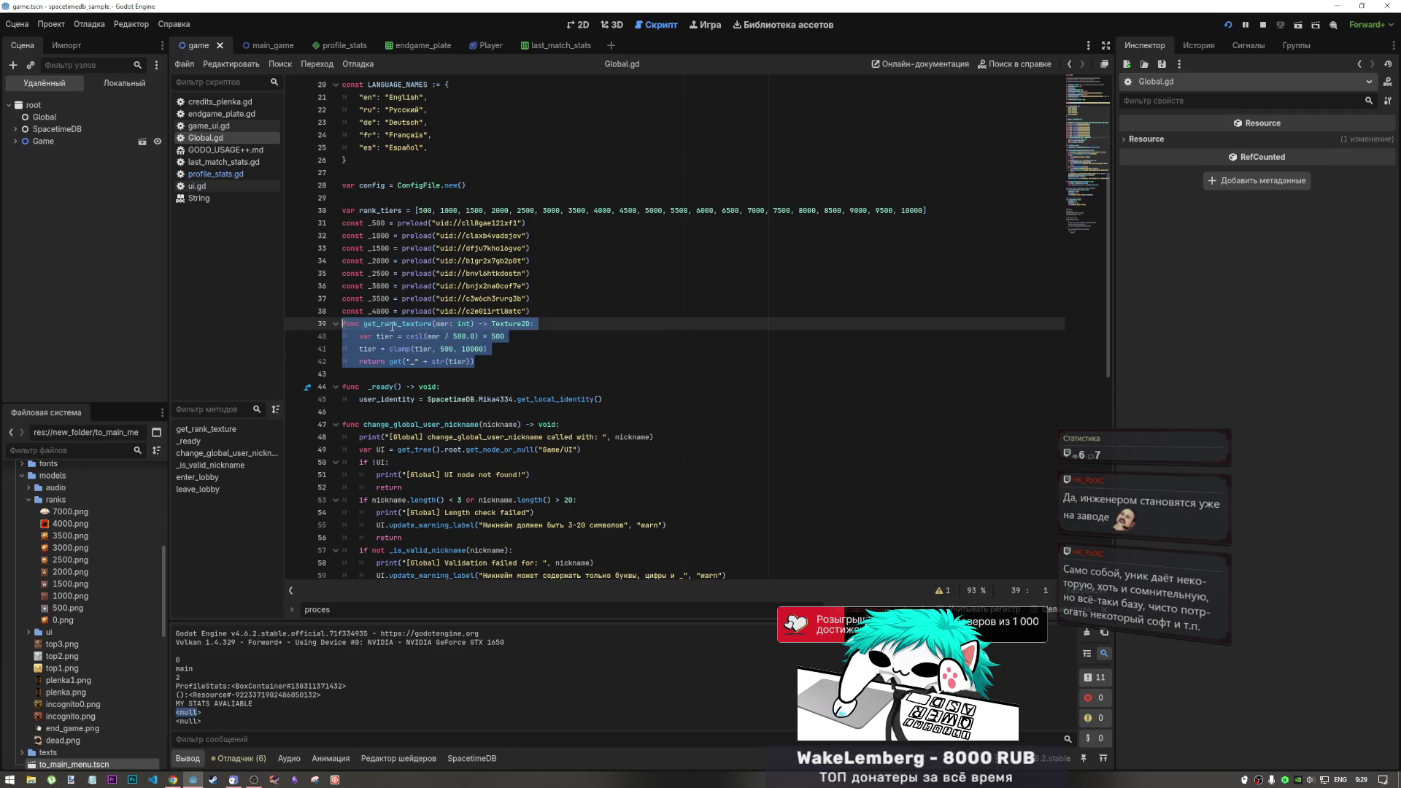
pyautogui.click(420, 337)
pyautogui.click(490, 349)
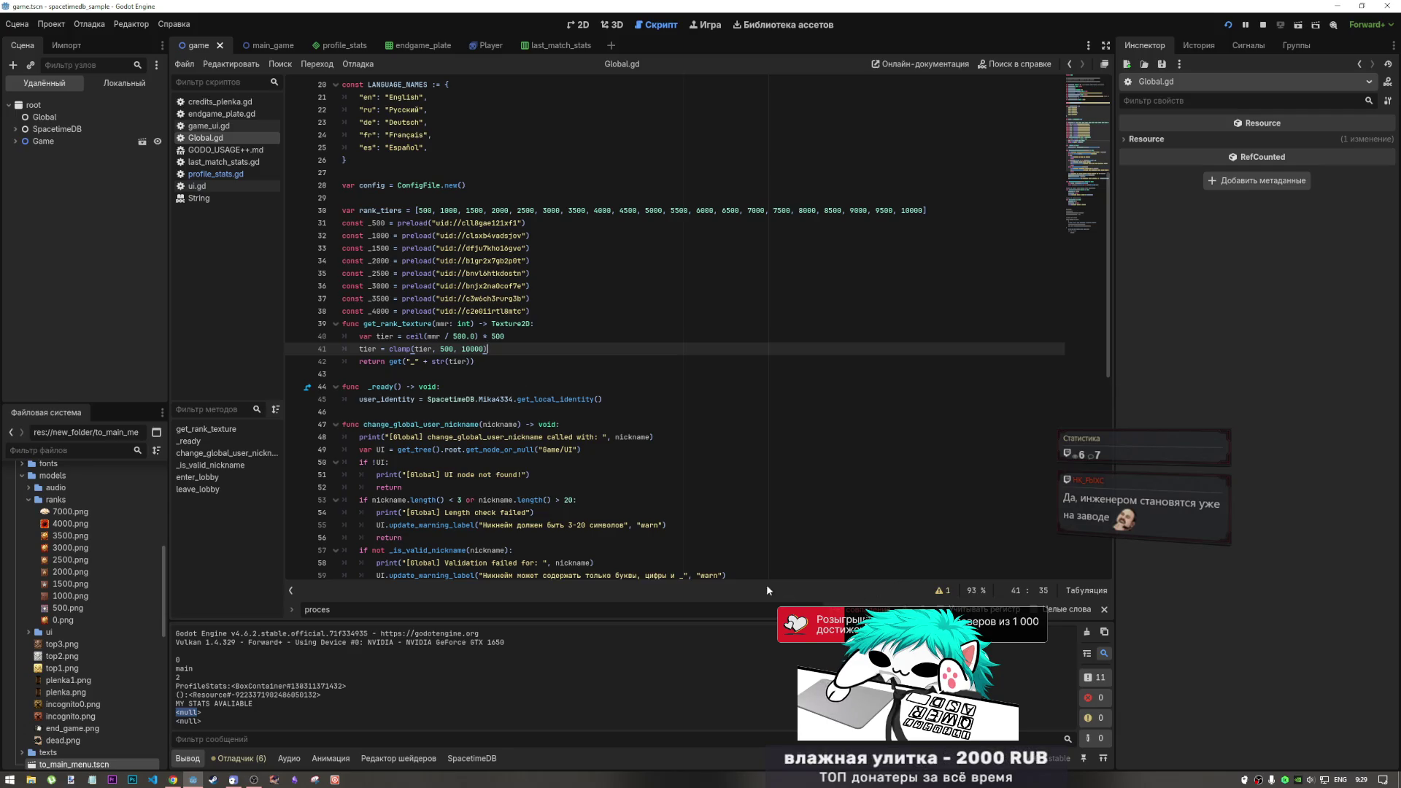
pyautogui.click(525, 312)
pyautogui.click(544, 324)
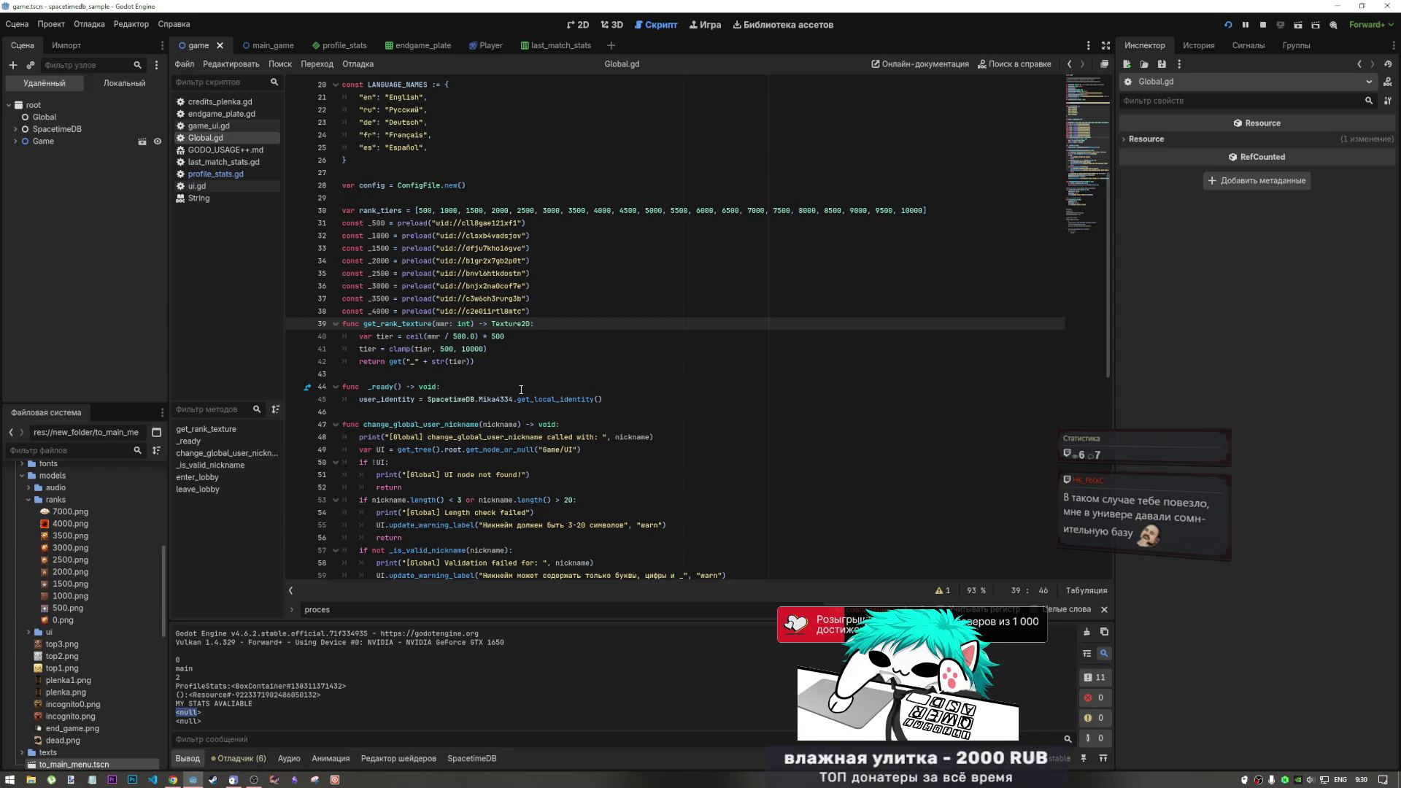
pyautogui.press('Down')
pyautogui.press('Down')
pyautogui.press('Up')
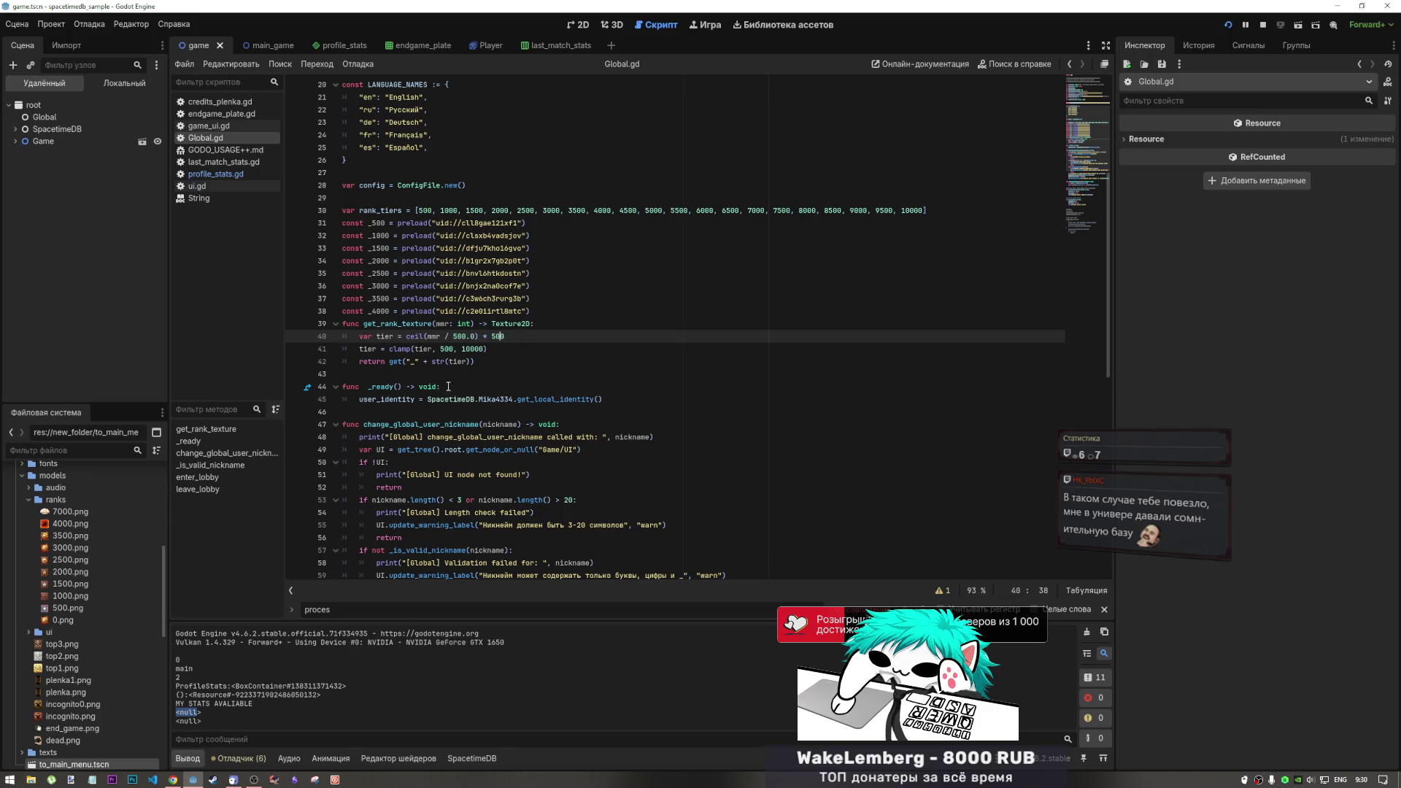
pyautogui.click(450, 362)
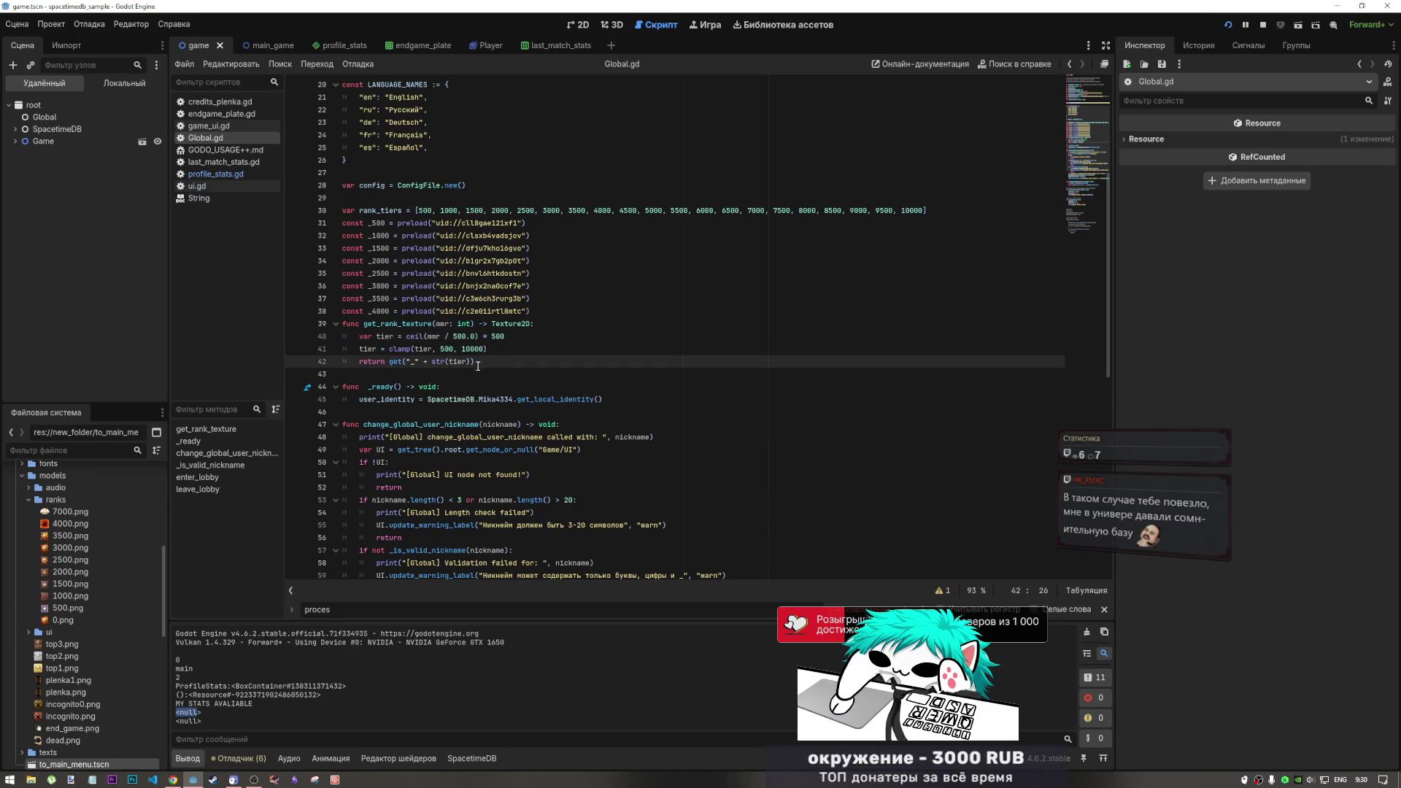
pyautogui.click(469, 362)
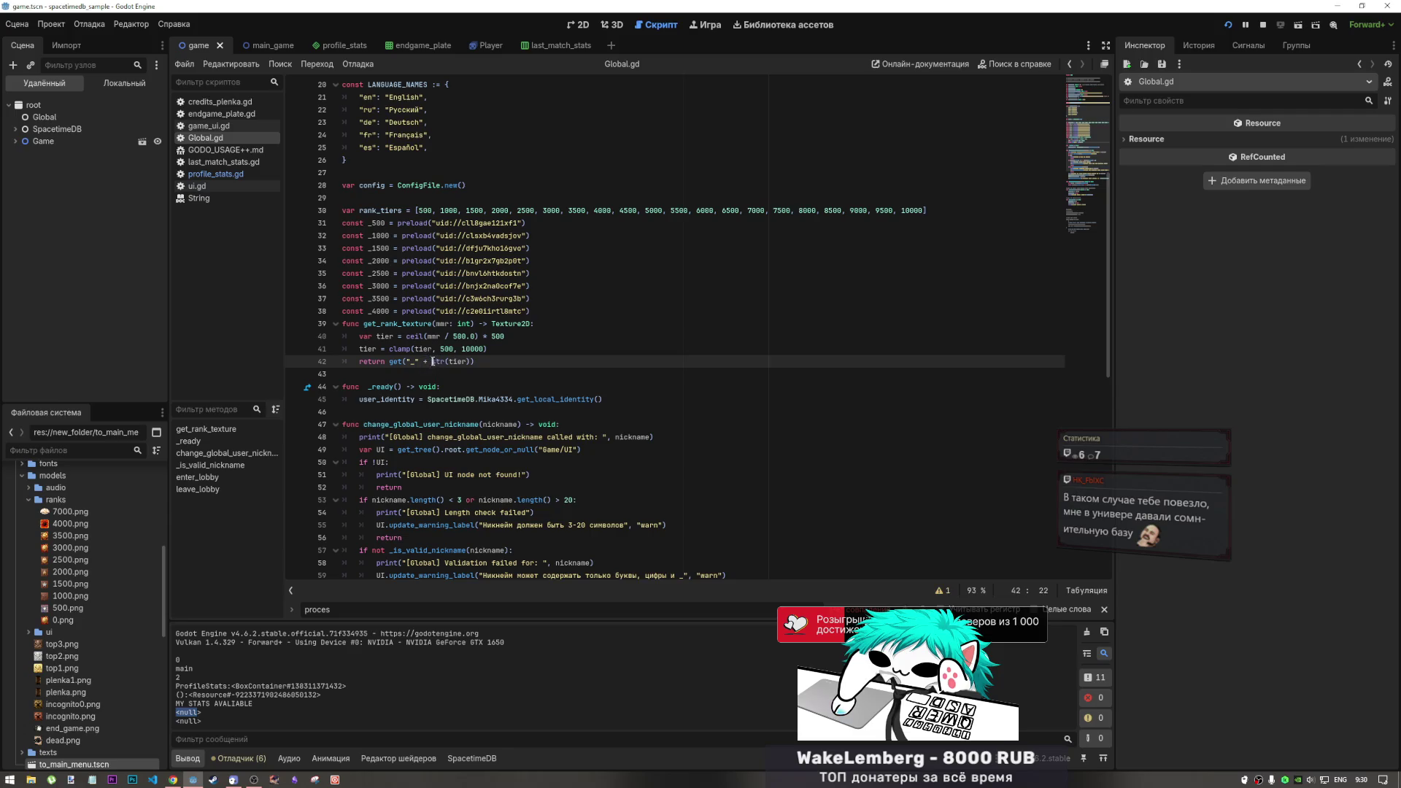
pyautogui.click(480, 350)
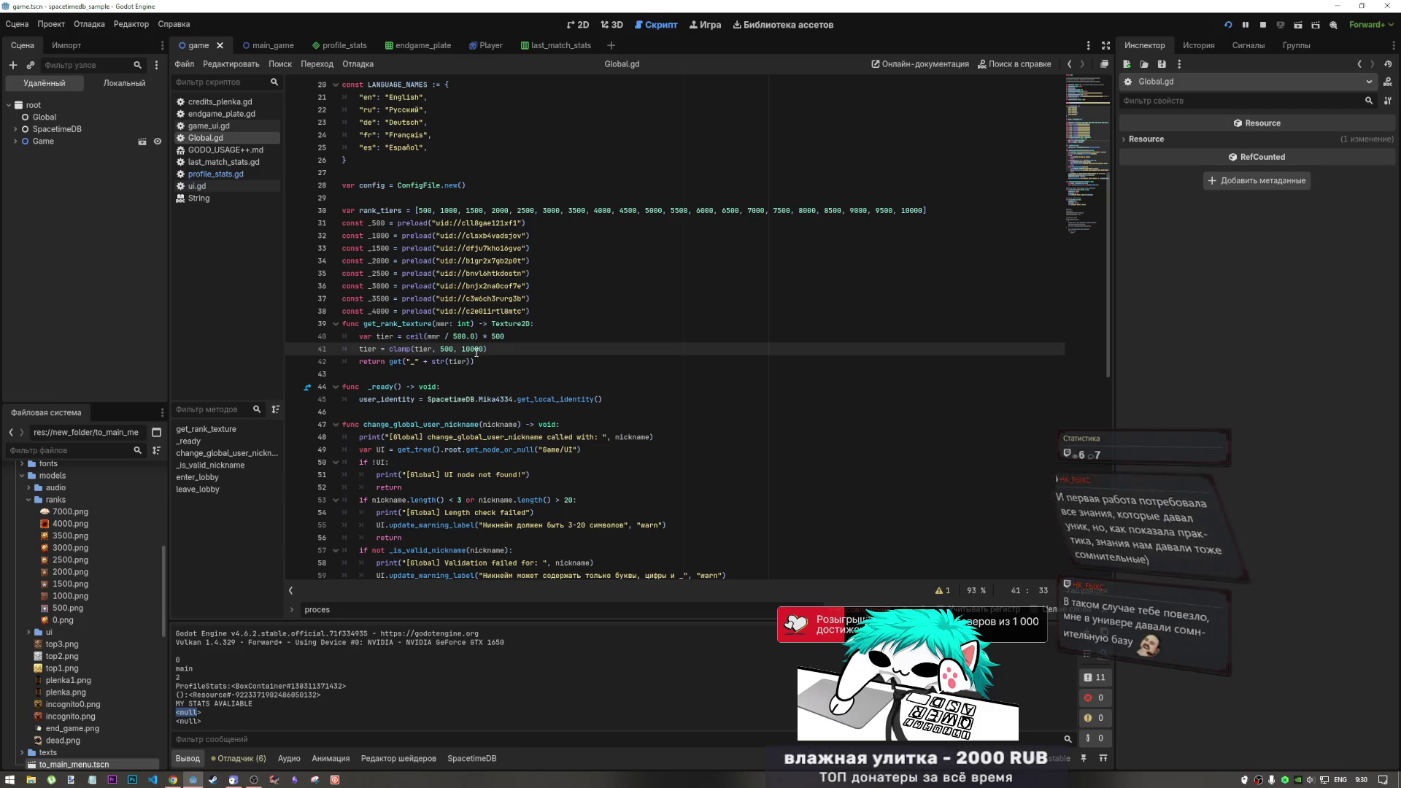
pyautogui.click(465, 350)
pyautogui.press('Right')
pyautogui.press('Right')
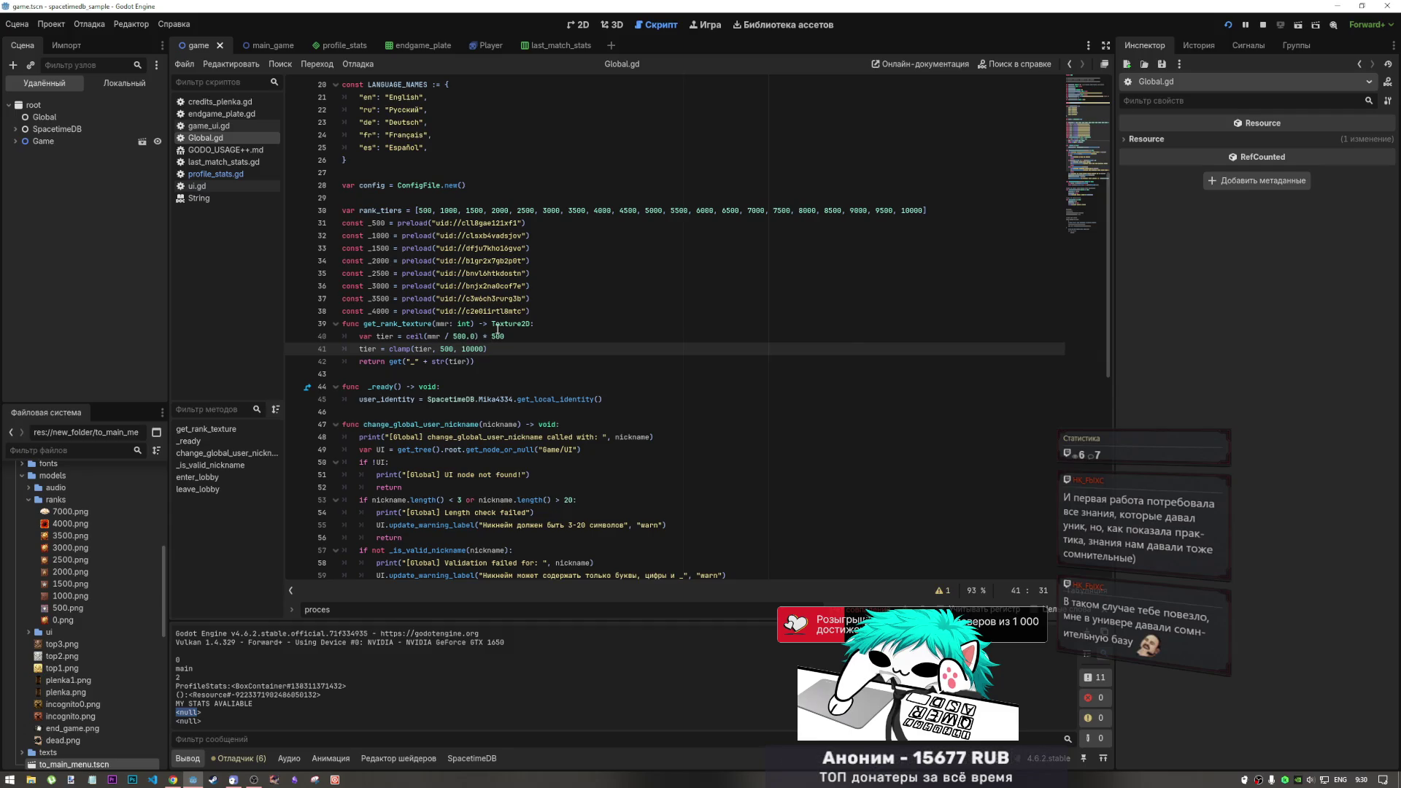
pyautogui.moveTo(498, 328)
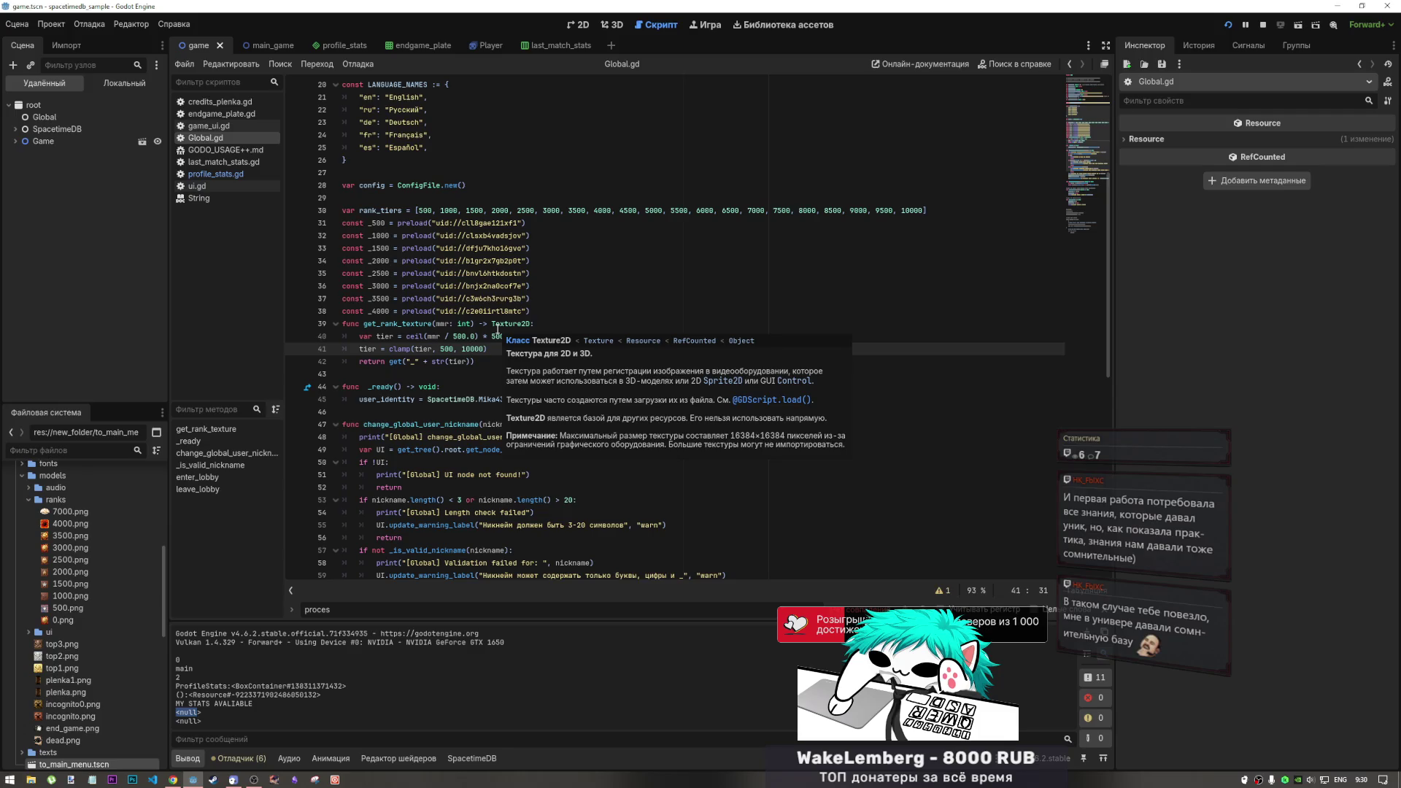
pyautogui.click(507, 336)
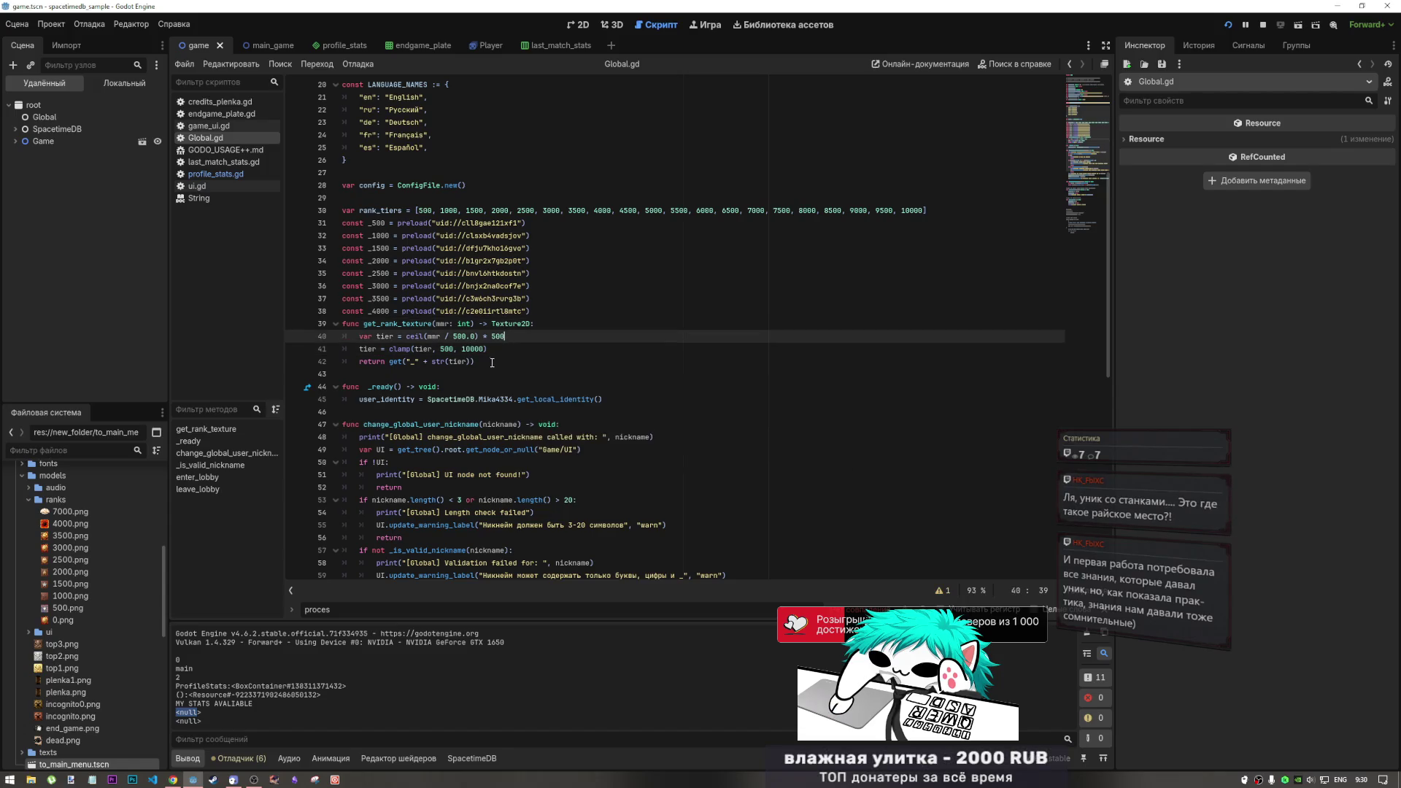
pyautogui.click(482, 360)
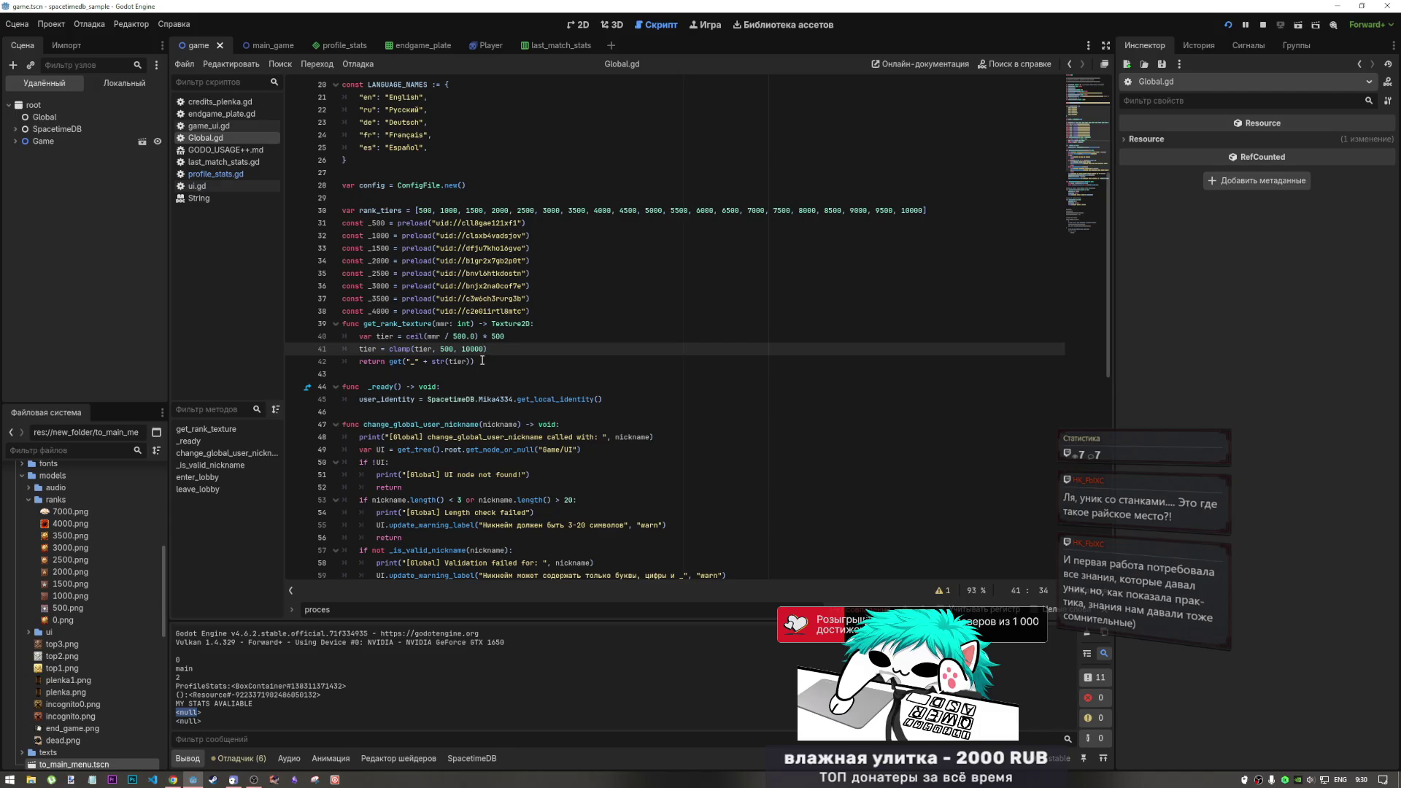
pyautogui.moveTo(482, 361); pyautogui.dragTo(342, 326)
pyautogui.click(376, 324)
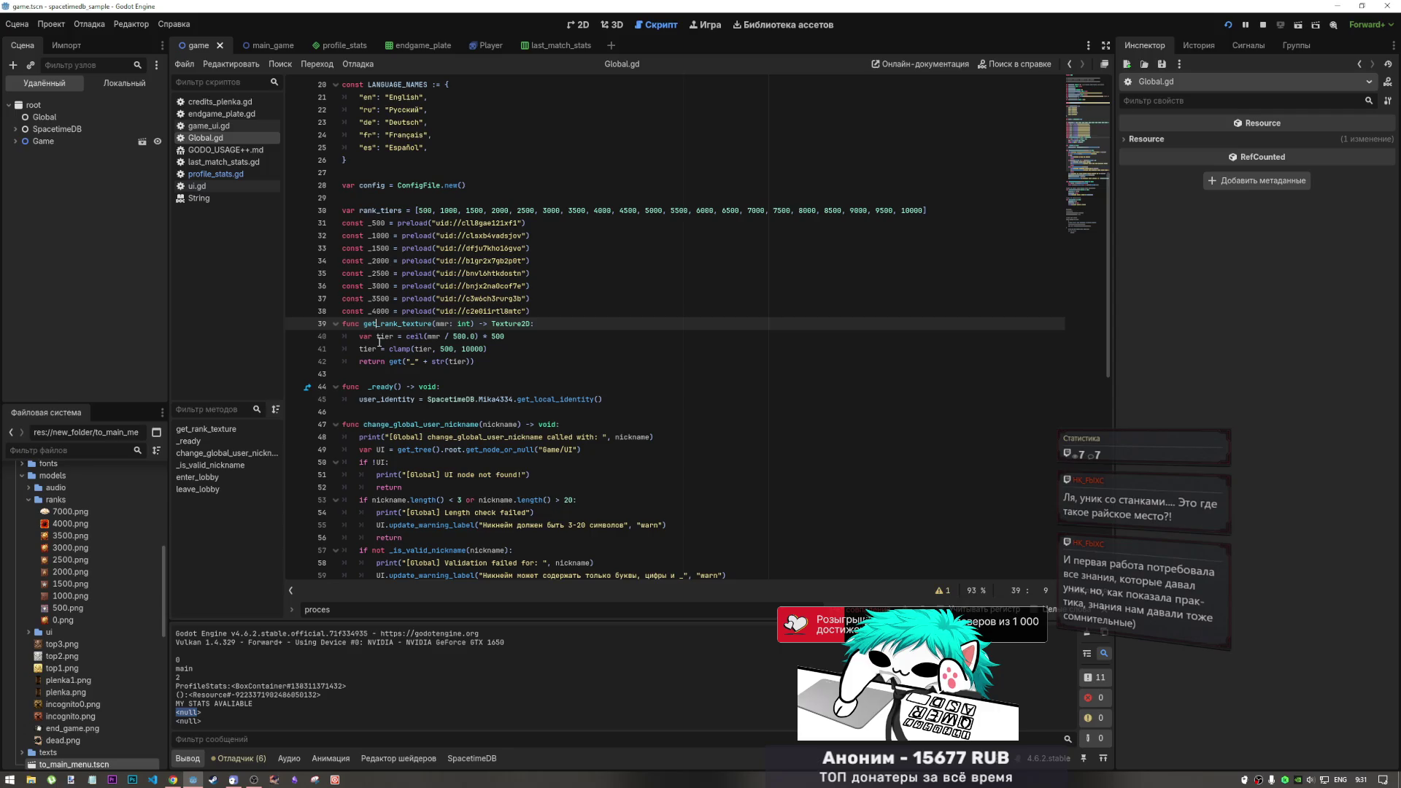
pyautogui.click(384, 325)
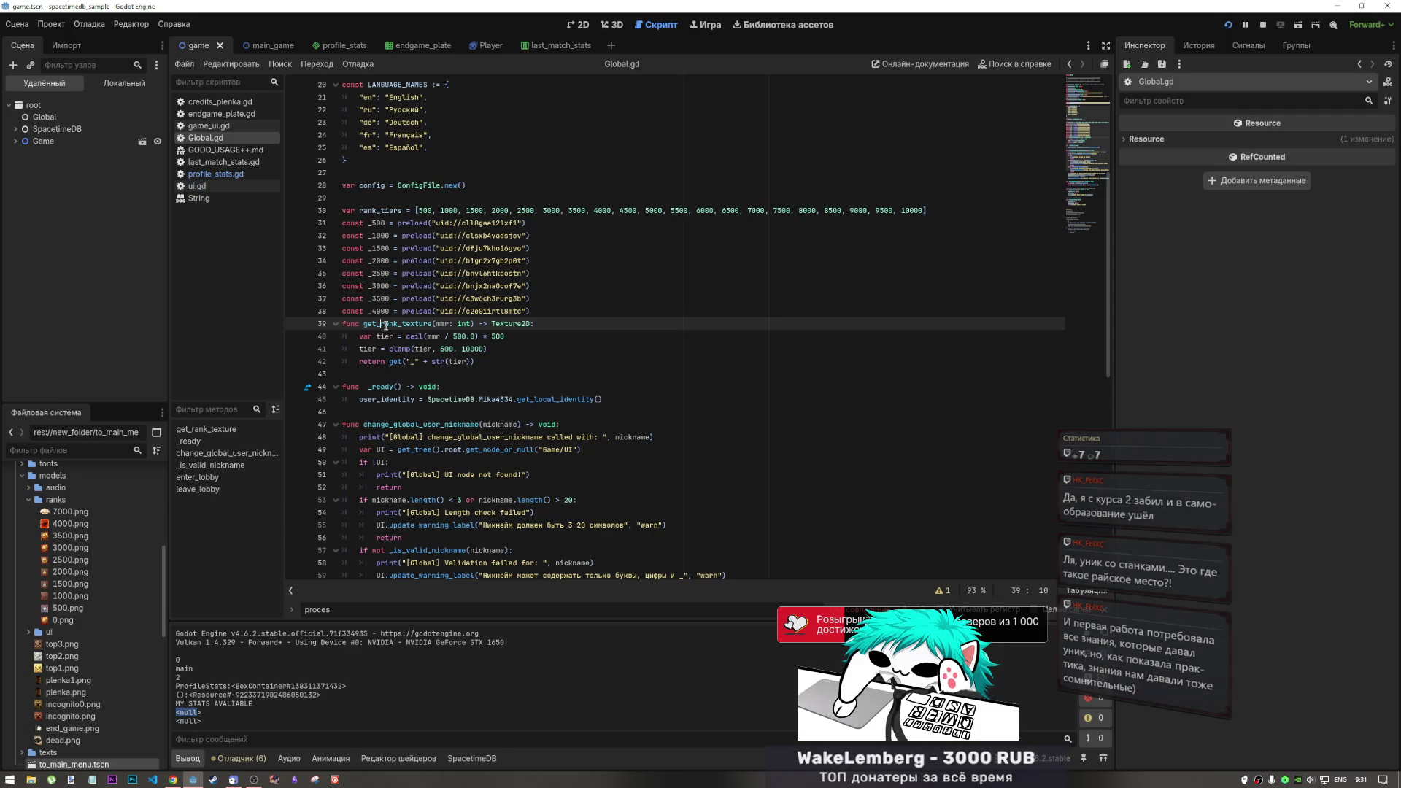
pyautogui.click(450, 349)
pyautogui.click(416, 324)
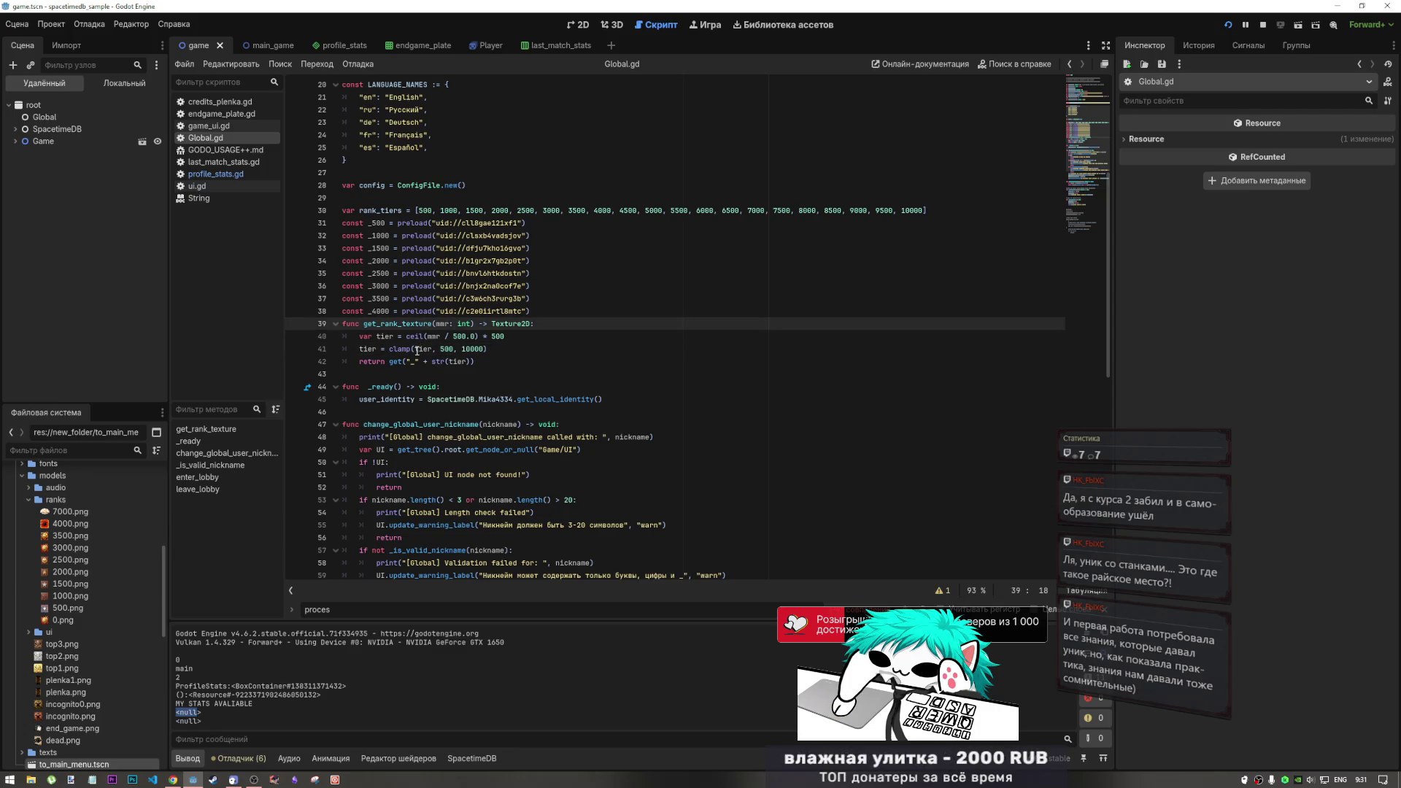
pyautogui.moveTo(416, 350)
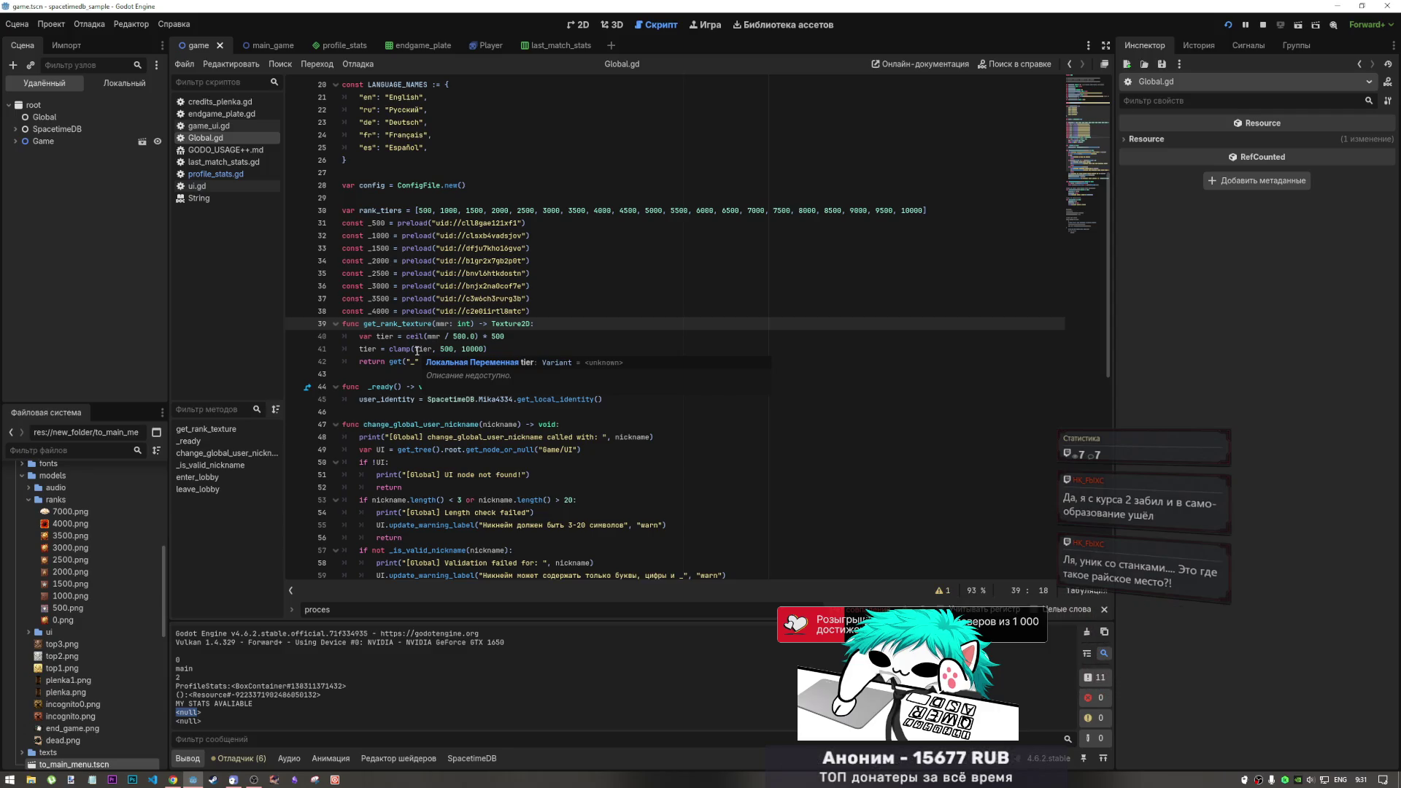
pyautogui.press('Right')
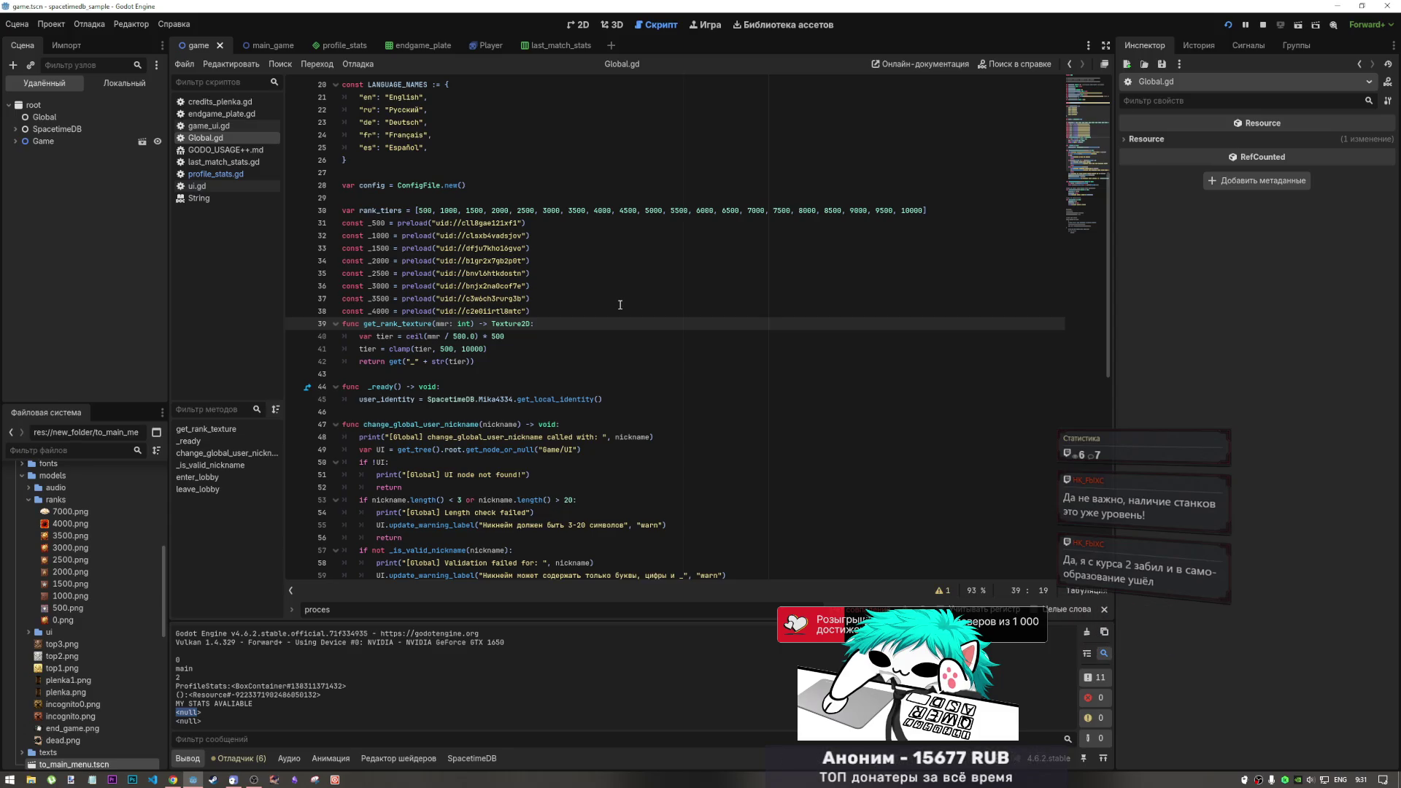
pyautogui.click(540, 324)
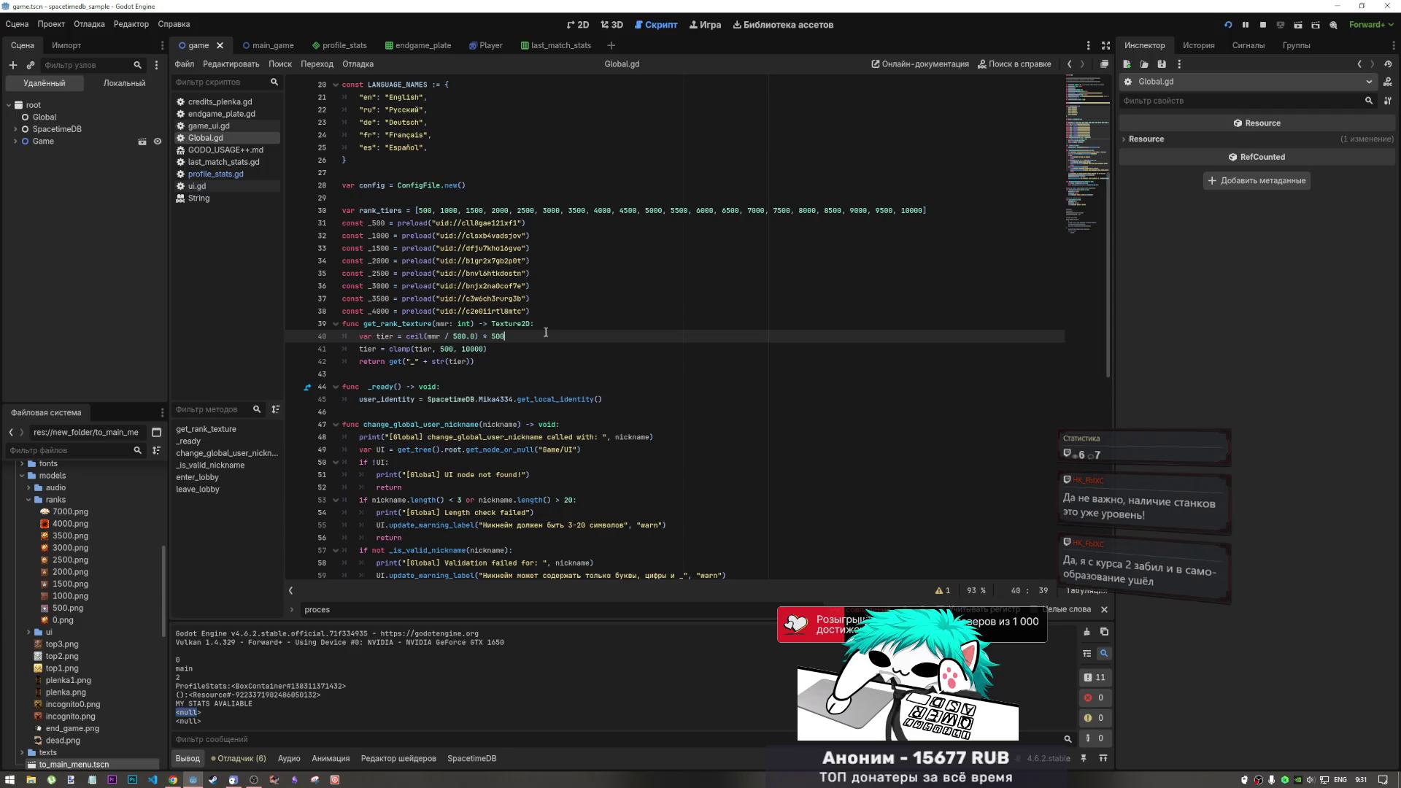
# Move to the end of get_rank_texture's clamp line, then switch to the Chrome browser
pyautogui.press('End')
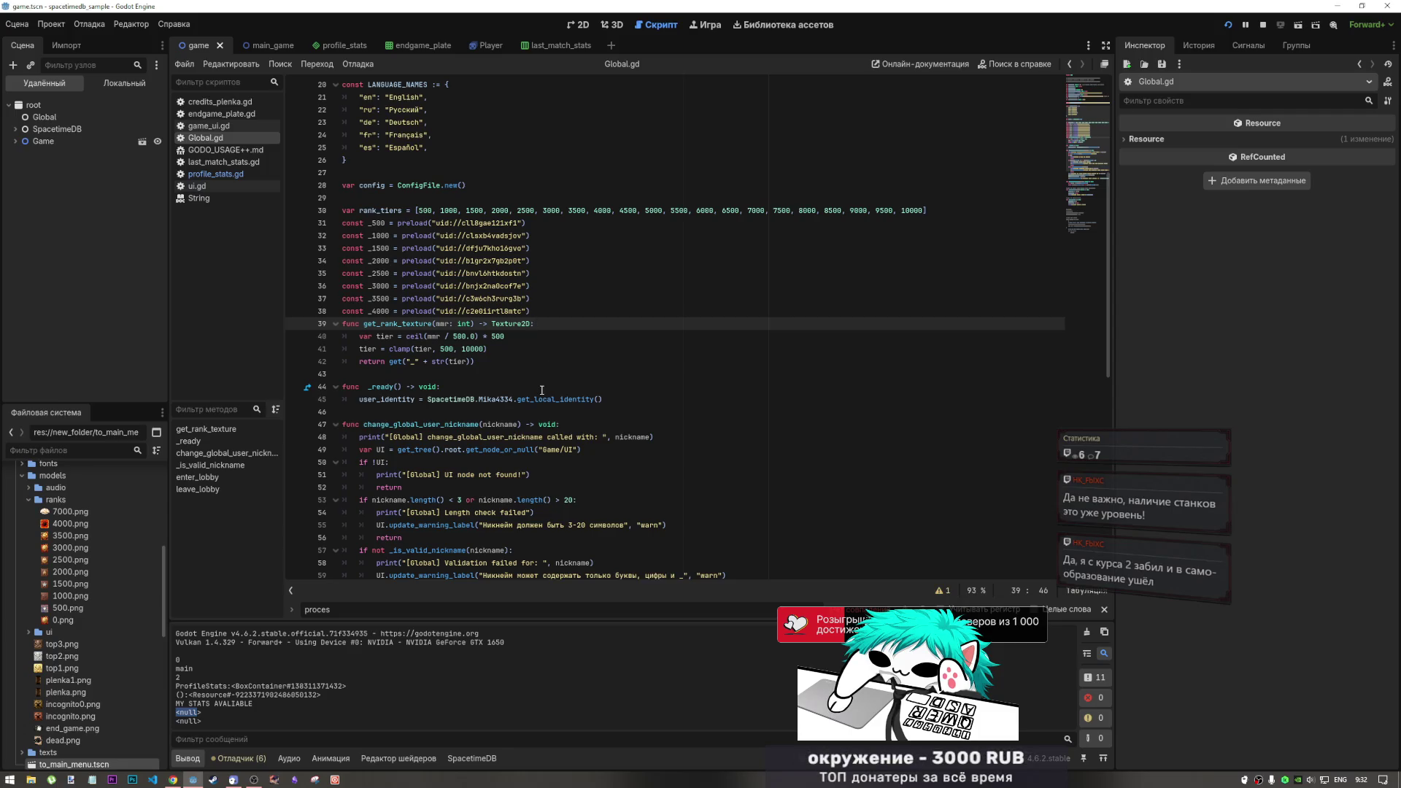
pyautogui.moveTo(540, 393)
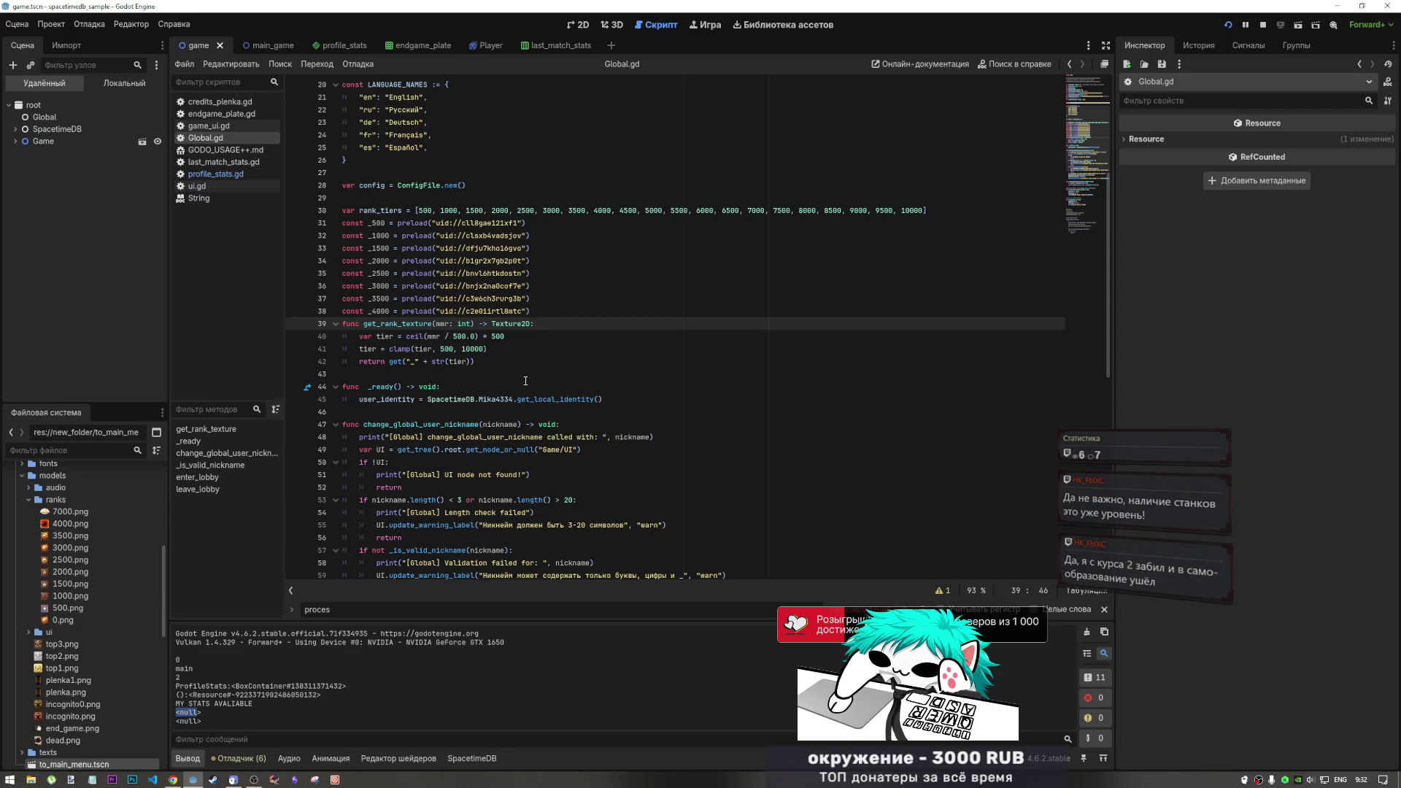
pyautogui.click(367, 336)
pyautogui.press('Down')
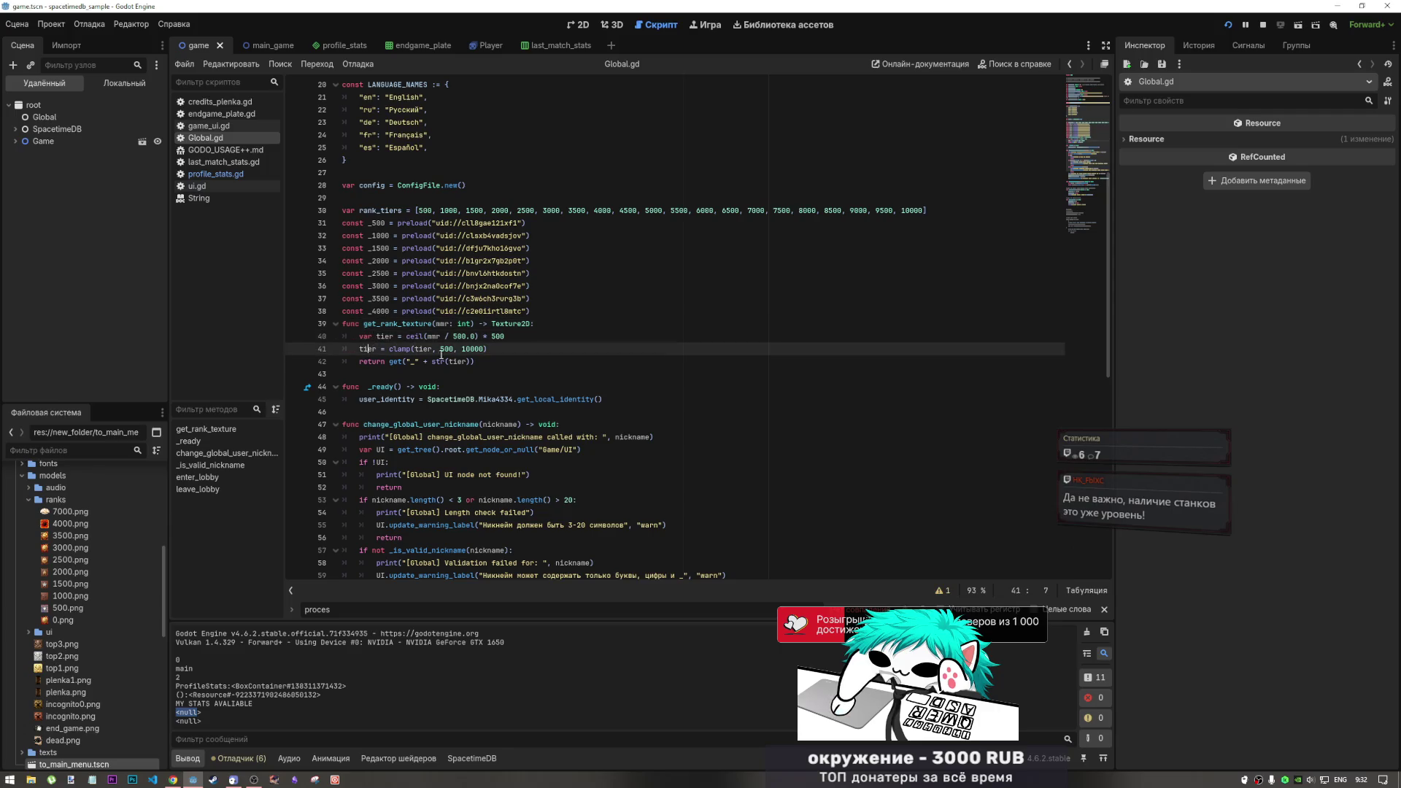
pyautogui.press('End')
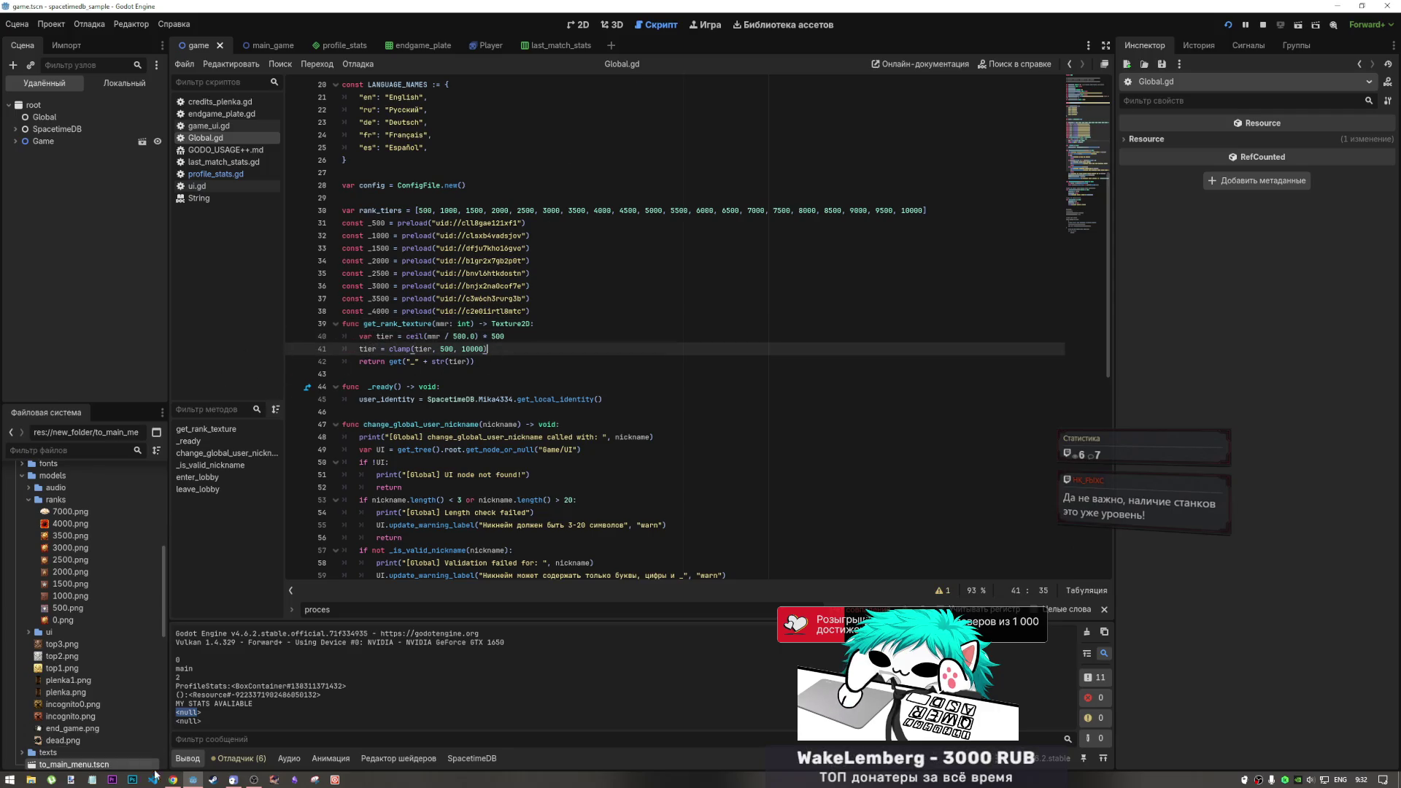
pyautogui.click(173, 779)
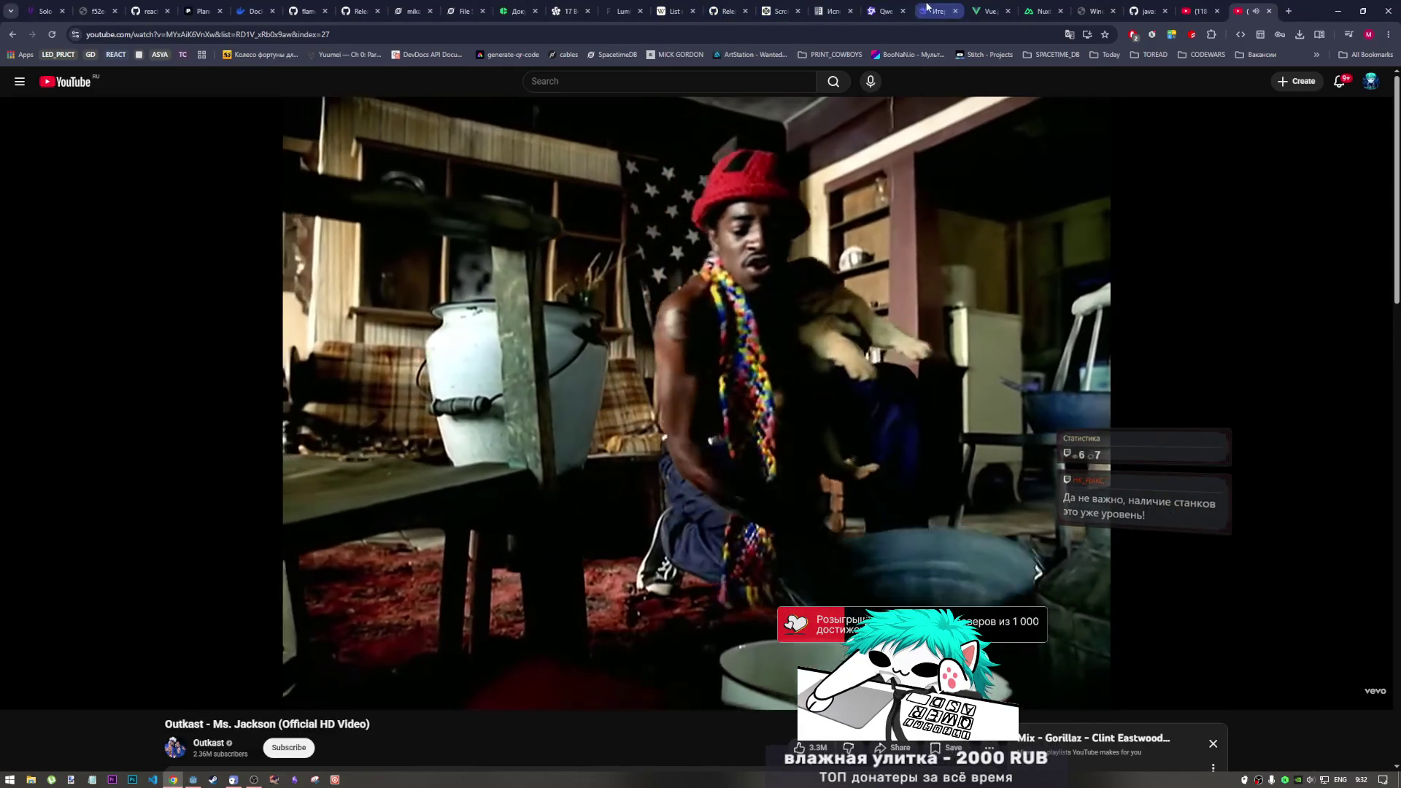
# Scroll DeepSeek up to the set_rank_texture example, mark its get call, then return to Godot
pyautogui.click(927, 8)
pyautogui.scroll(10, 738, 436)
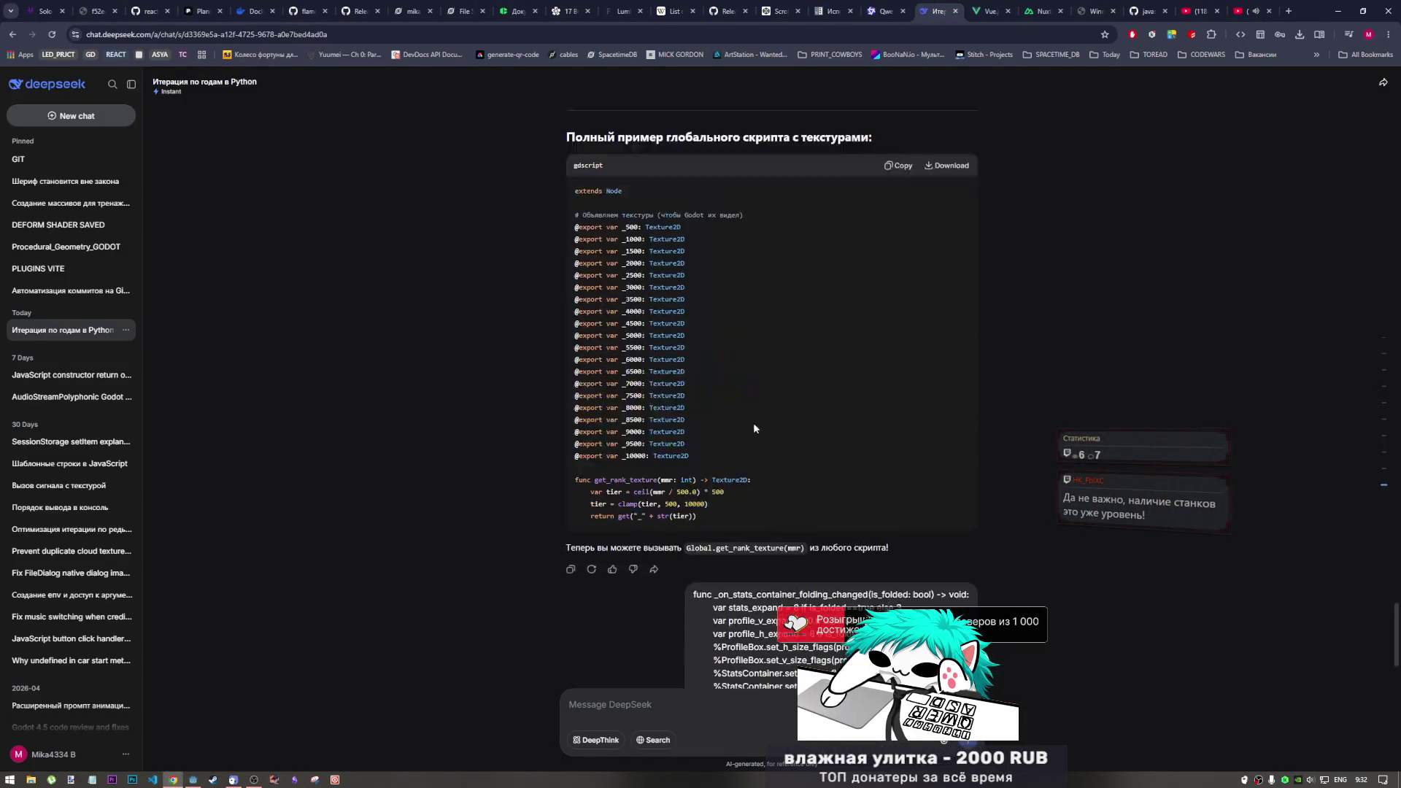
pyautogui.scroll(6, 744, 430)
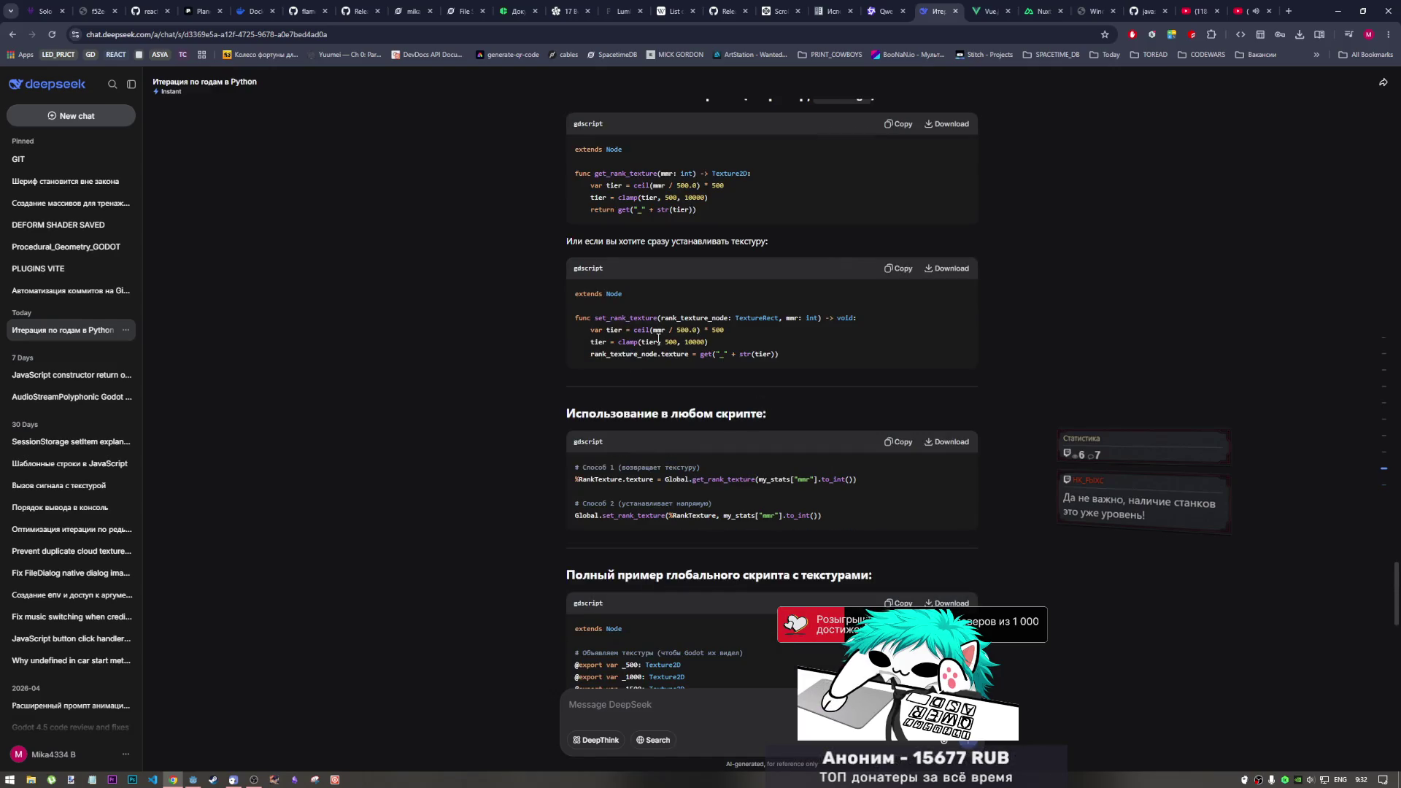
pyautogui.scroll(2, 658, 338)
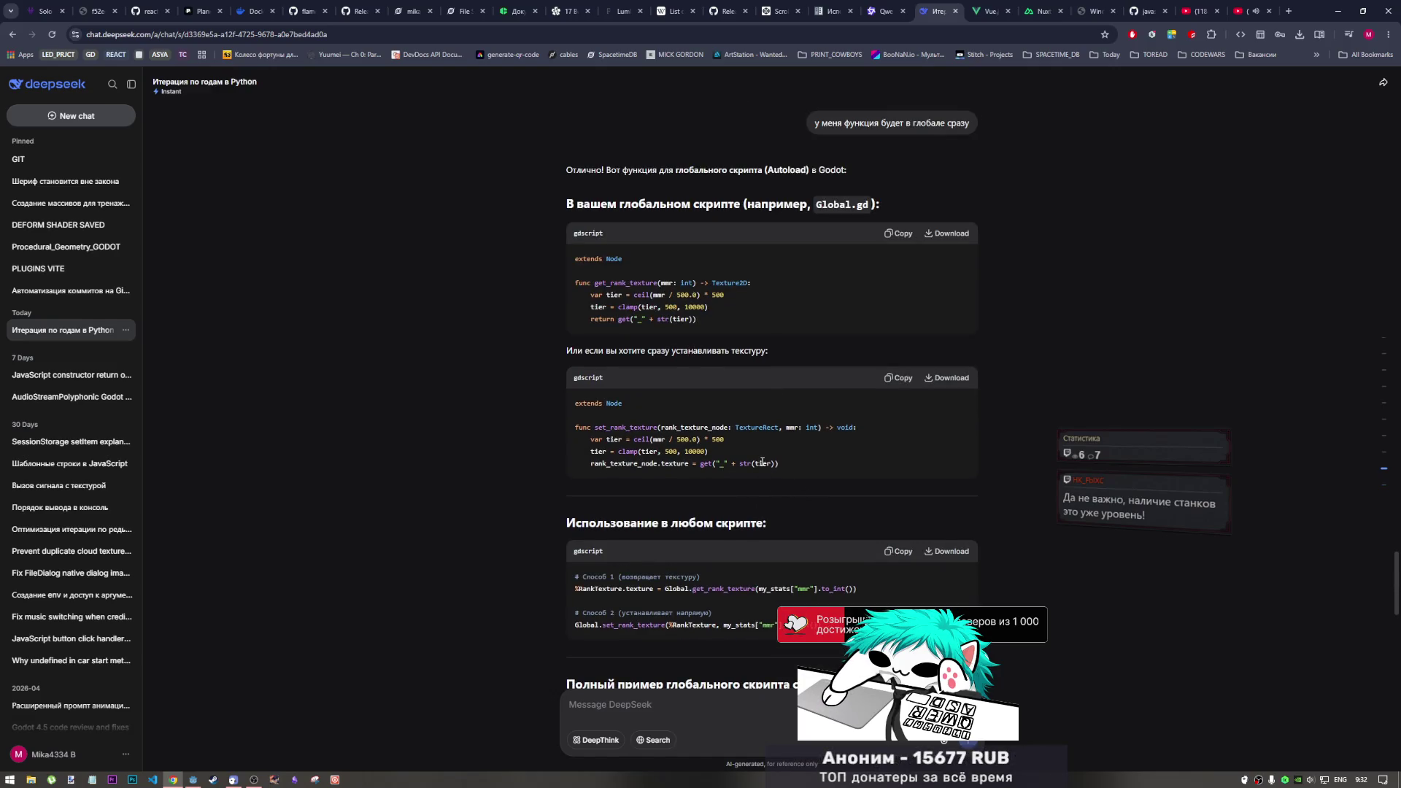
pyautogui.moveTo(661, 467); pyautogui.dragTo(743, 466)
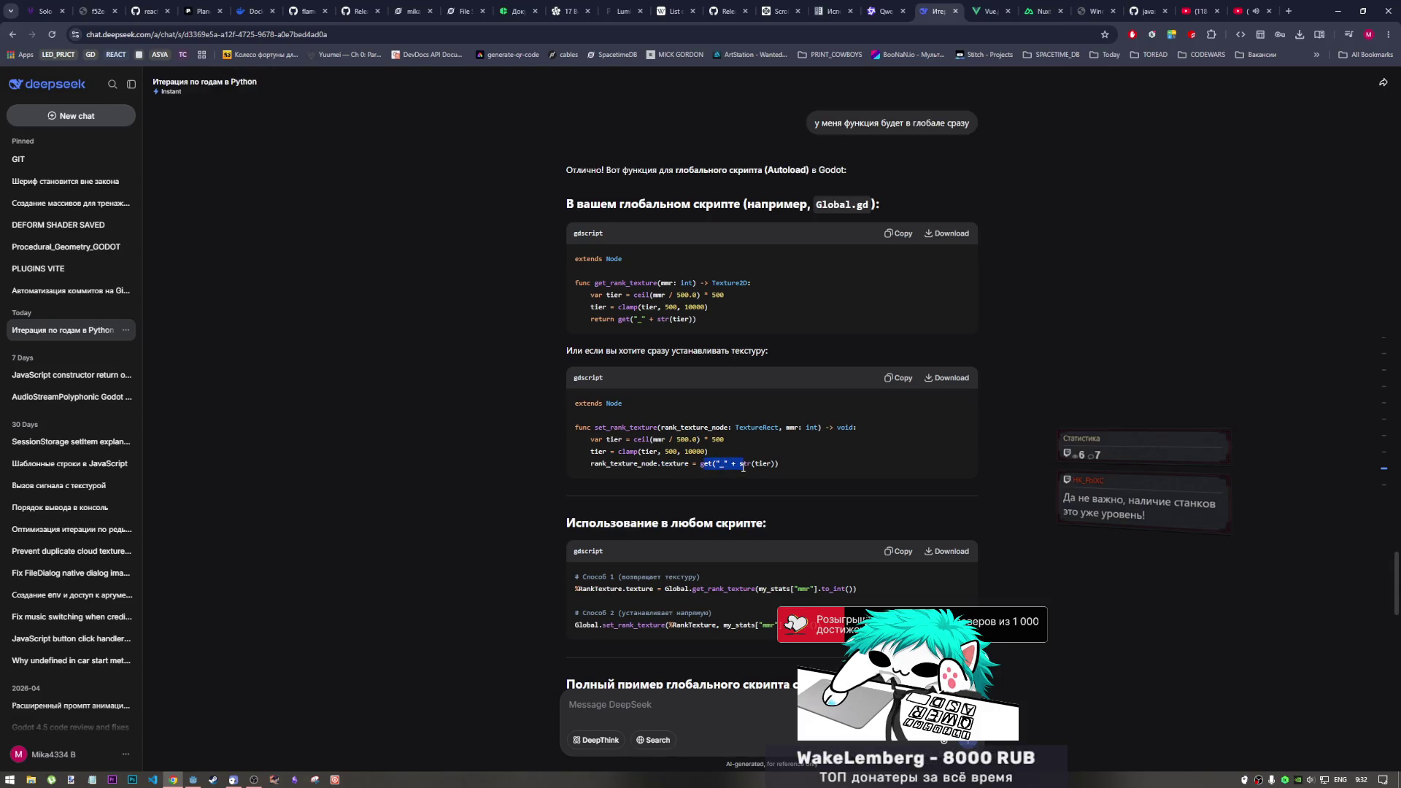
pyautogui.click(710, 465)
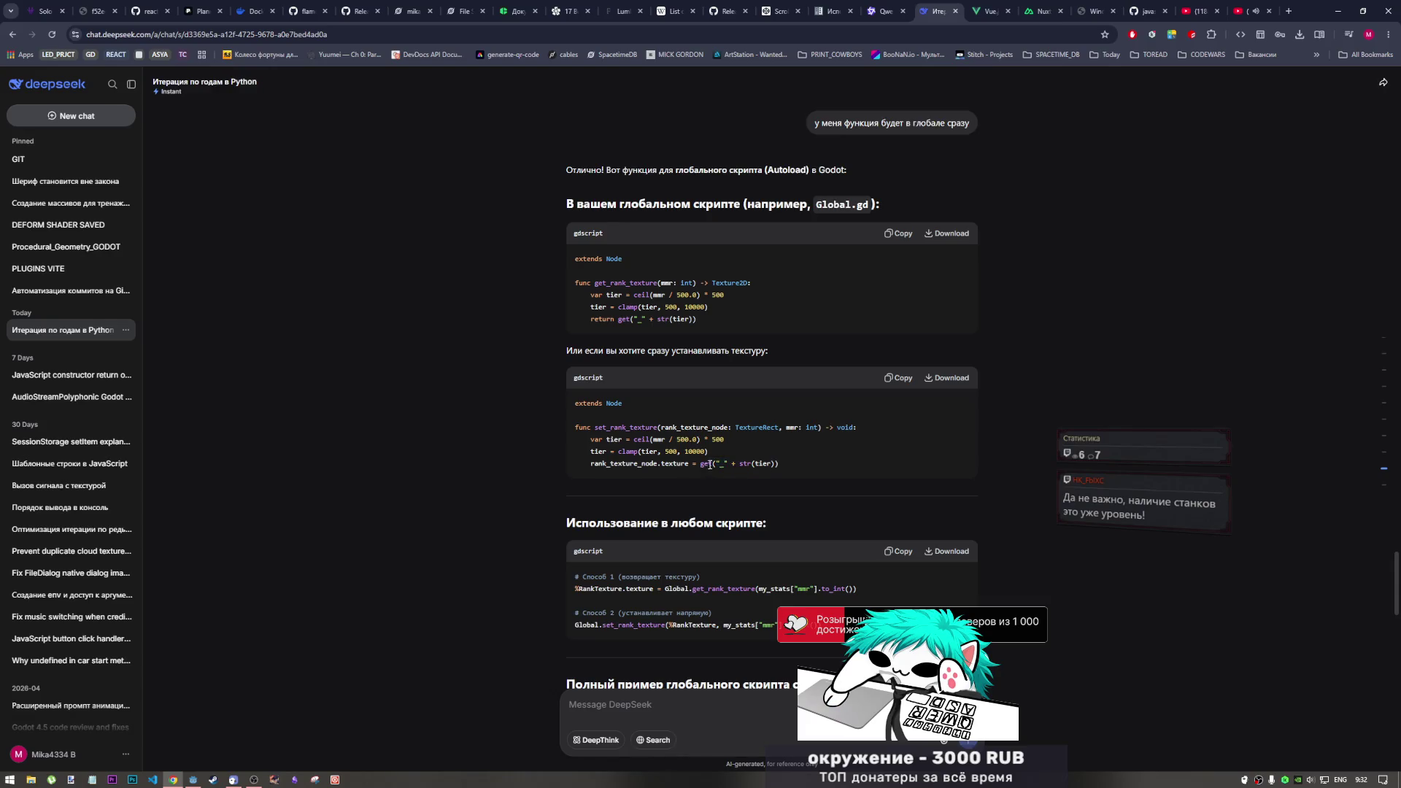
pyautogui.click(192, 779)
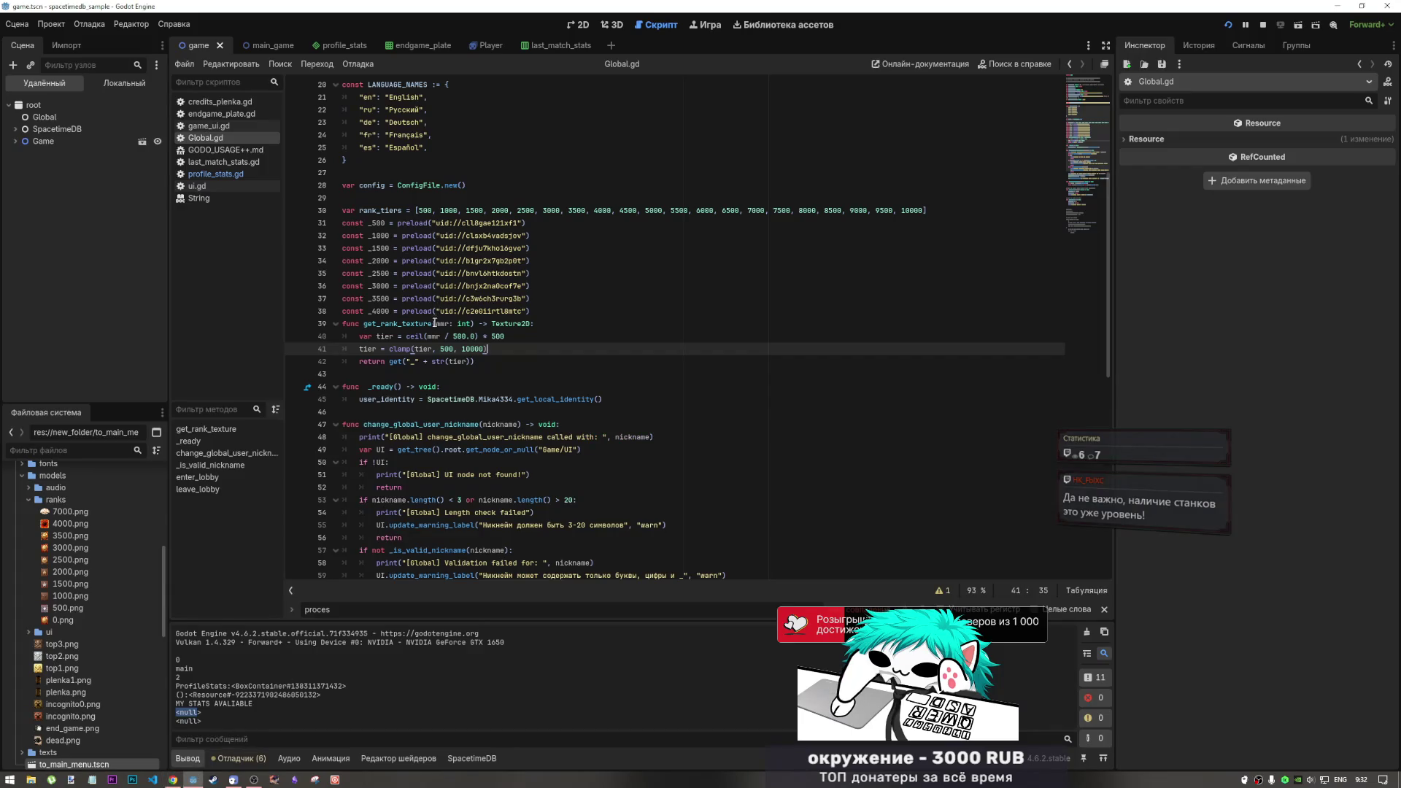
# Mark the '"_" + str(tier)' part of line 42's return, then go to the DeepSeek chat
pyautogui.moveTo(410, 361); pyautogui.dragTo(471, 362)
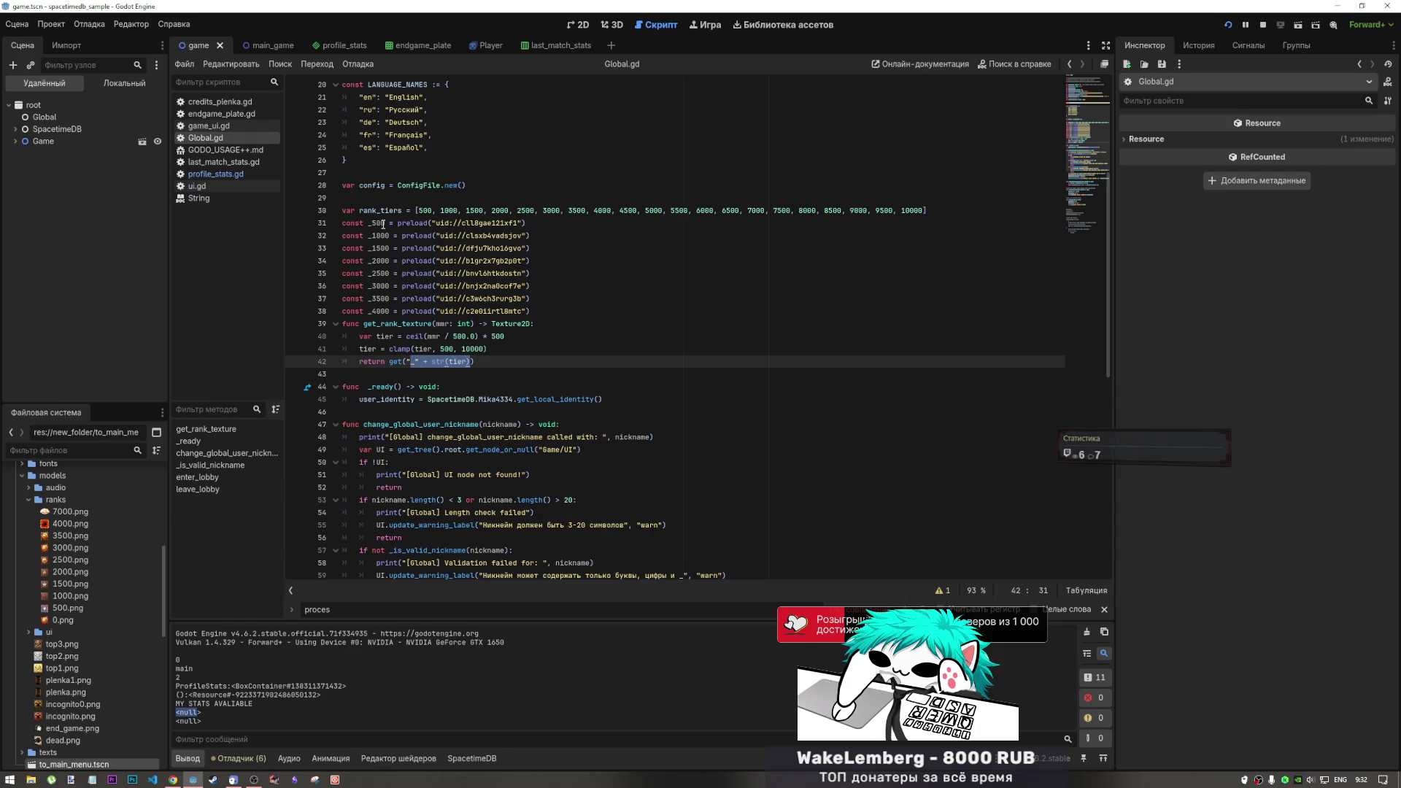
pyautogui.click(182, 776)
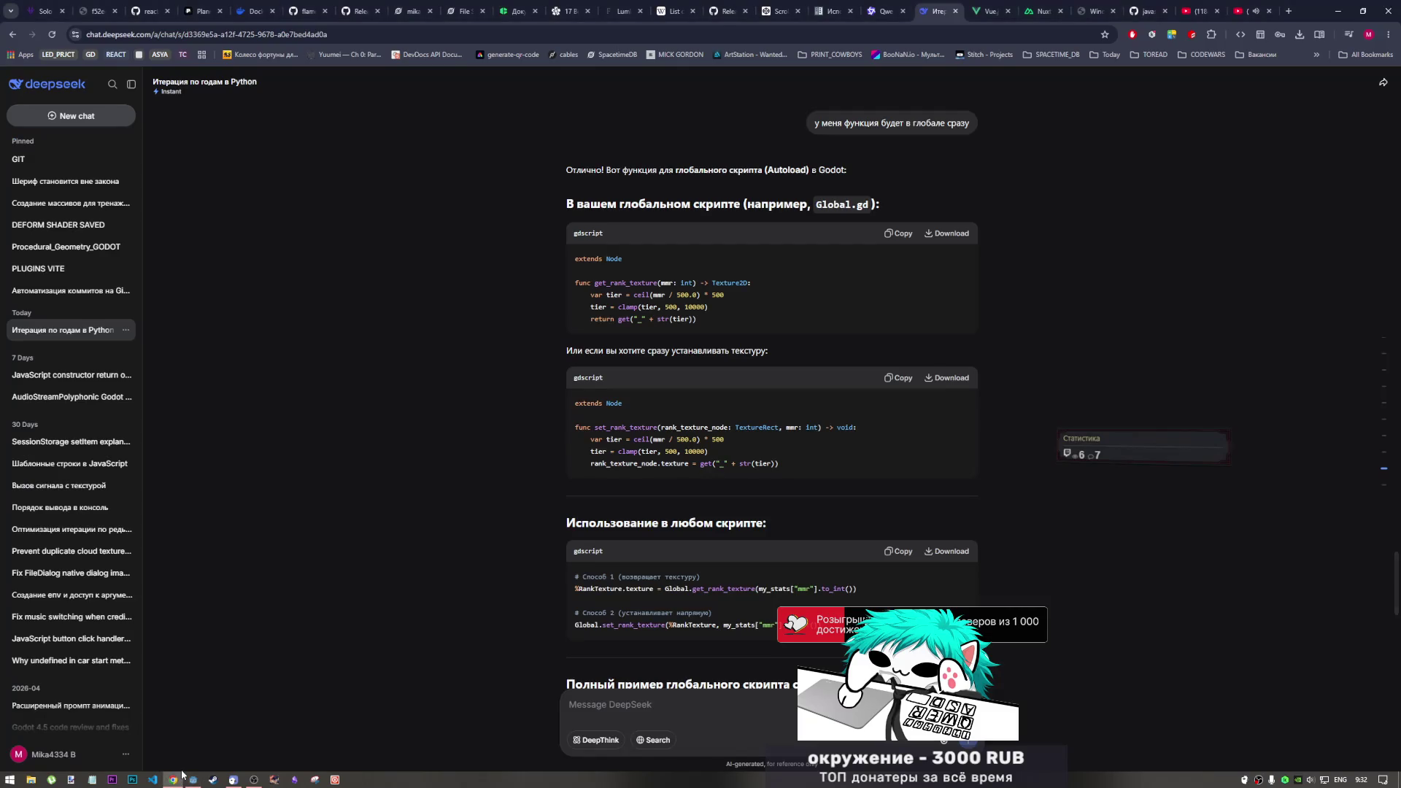
# Read the clamp and return lines of DeepSeek's suggestion and briefly resume the YouTube video
pyautogui.click(250, 778)
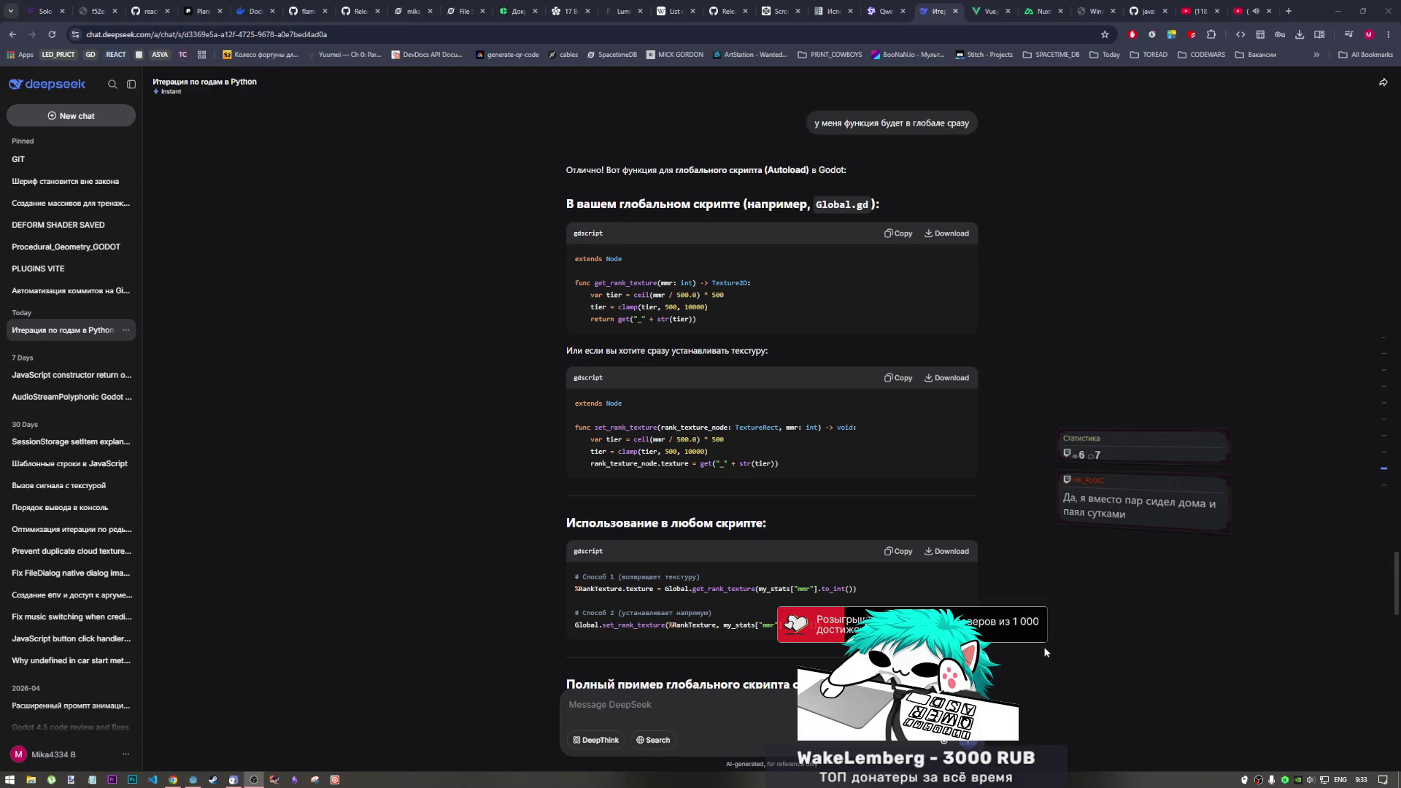
pyautogui.click(1027, 655)
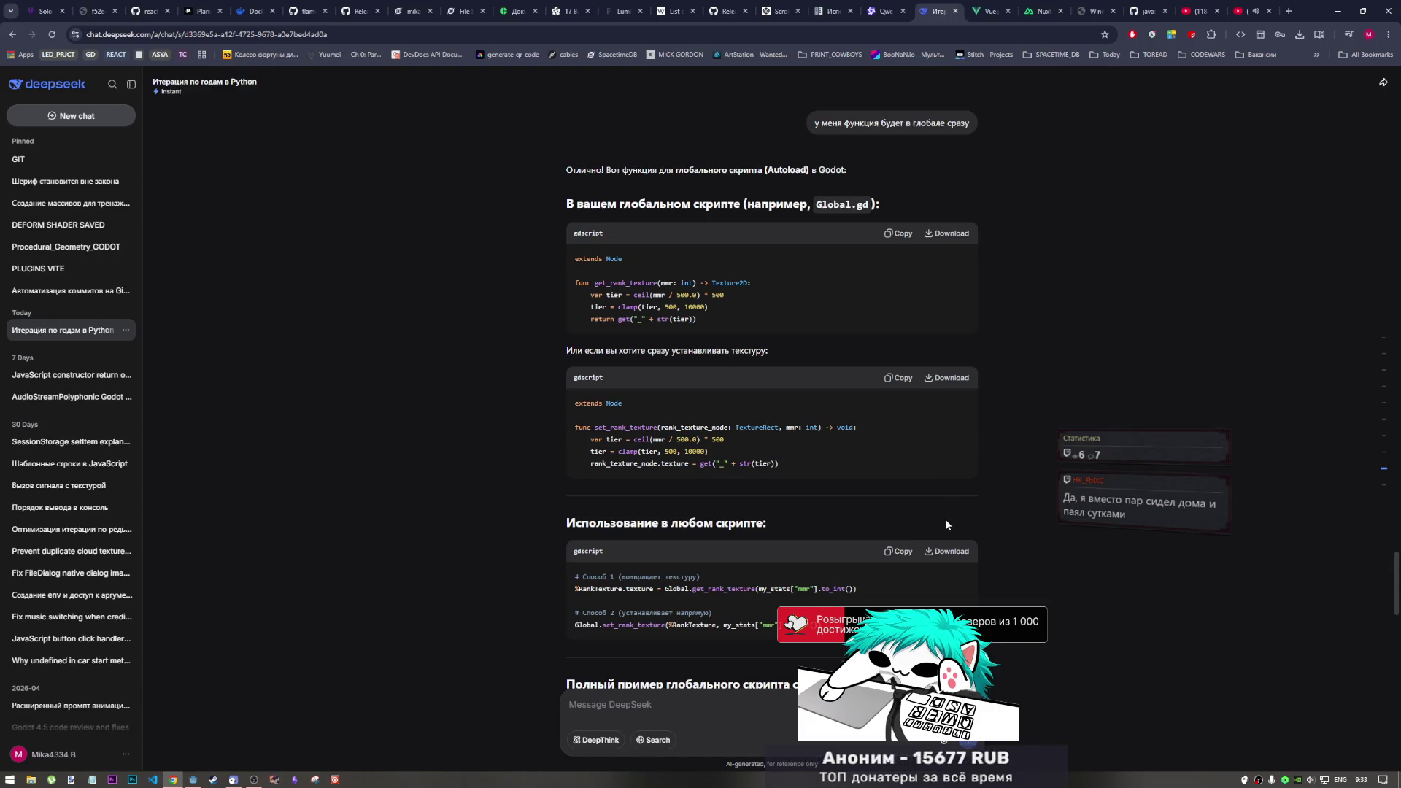
pyautogui.moveTo(747, 325); pyautogui.dragTo(616, 304)
pyautogui.click(755, 318)
pyautogui.scroll(-1, 602, 423)
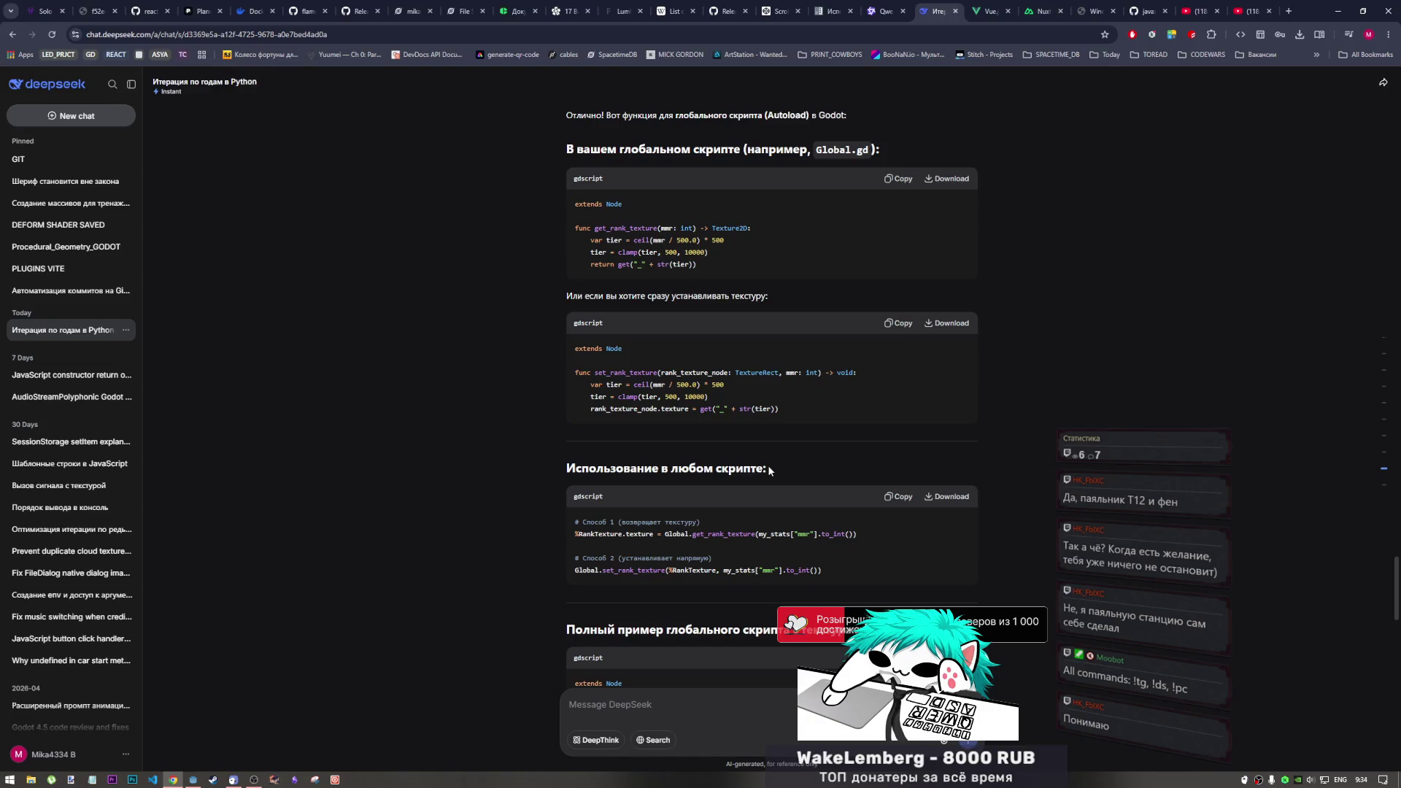
pyautogui.scroll(-2, 763, 394)
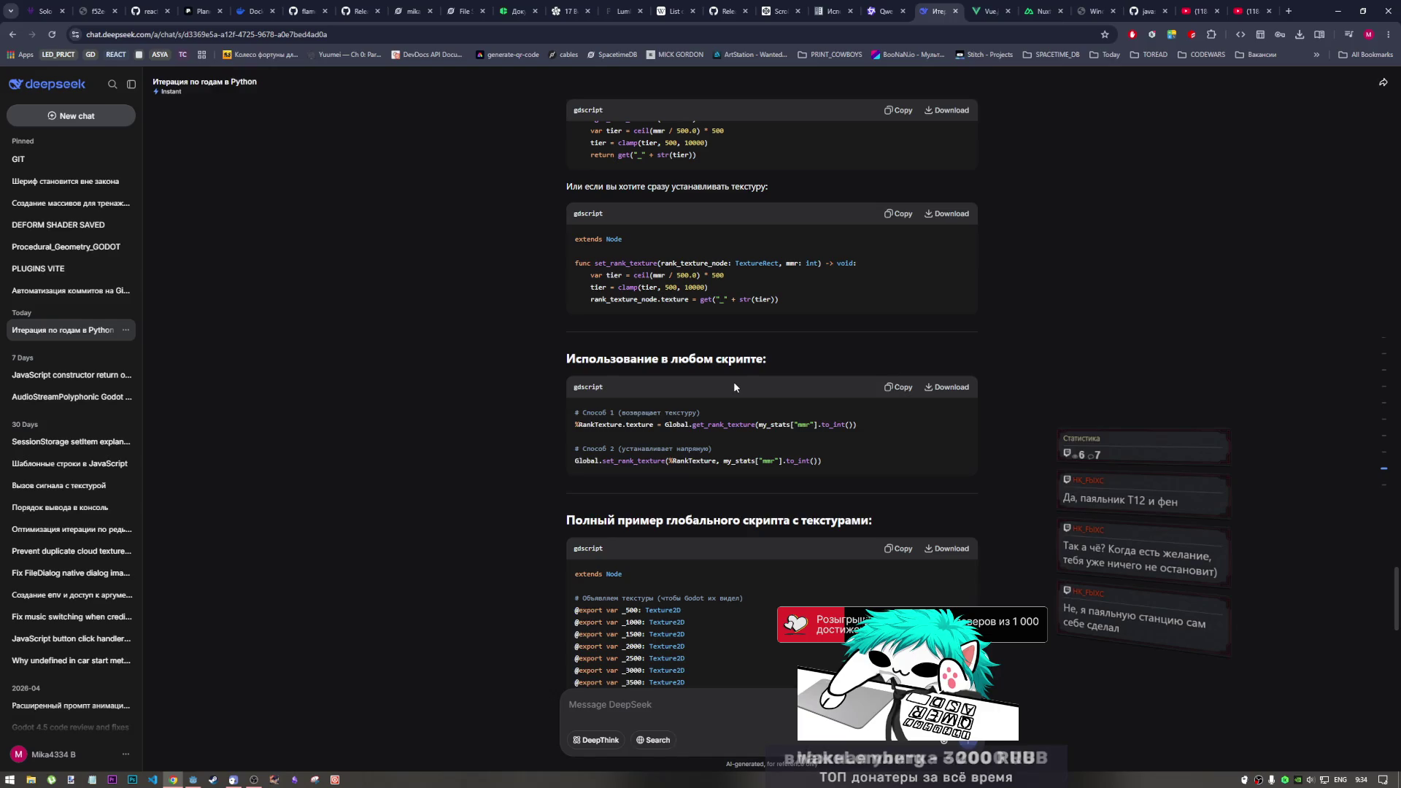
pyautogui.scroll(2, 738, 375)
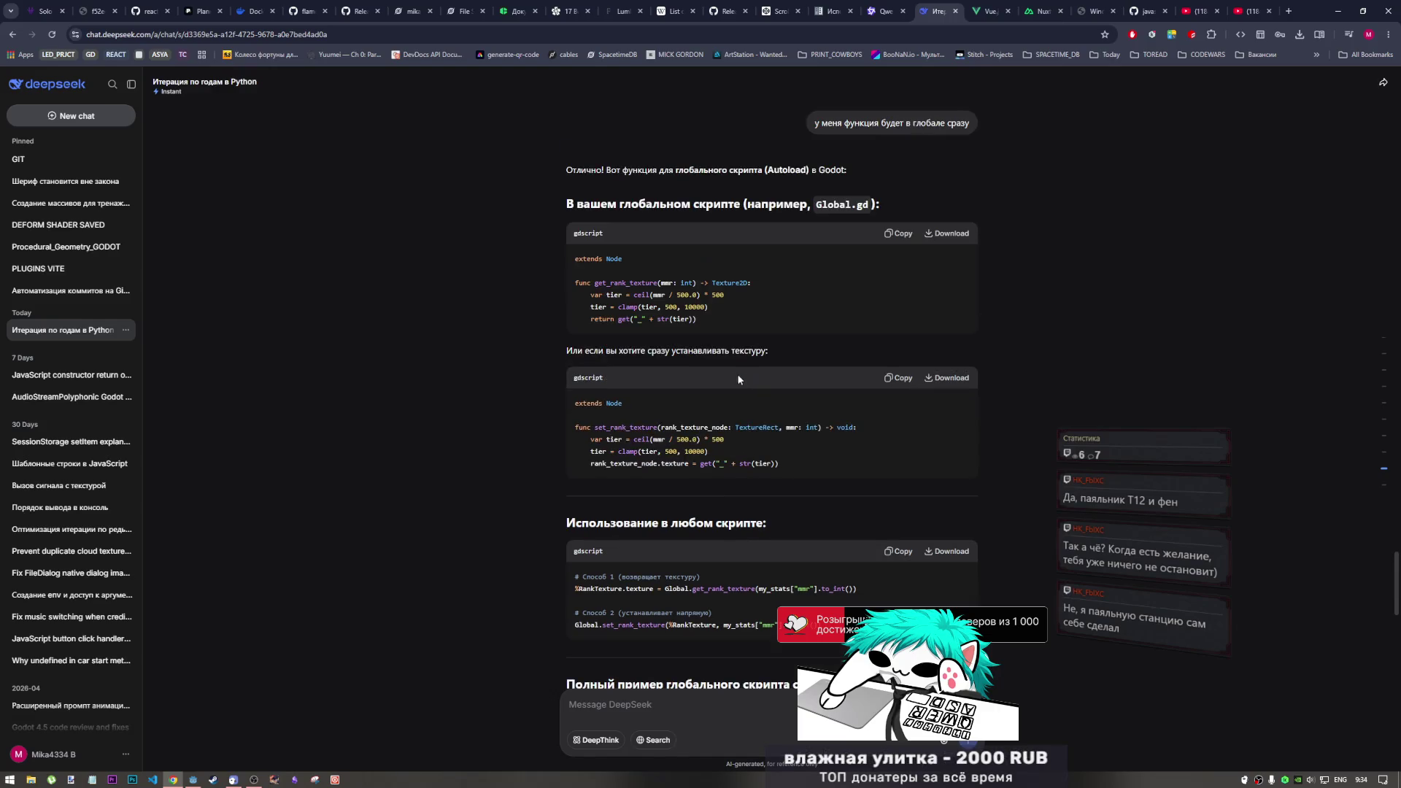
pyautogui.click(1249, 11)
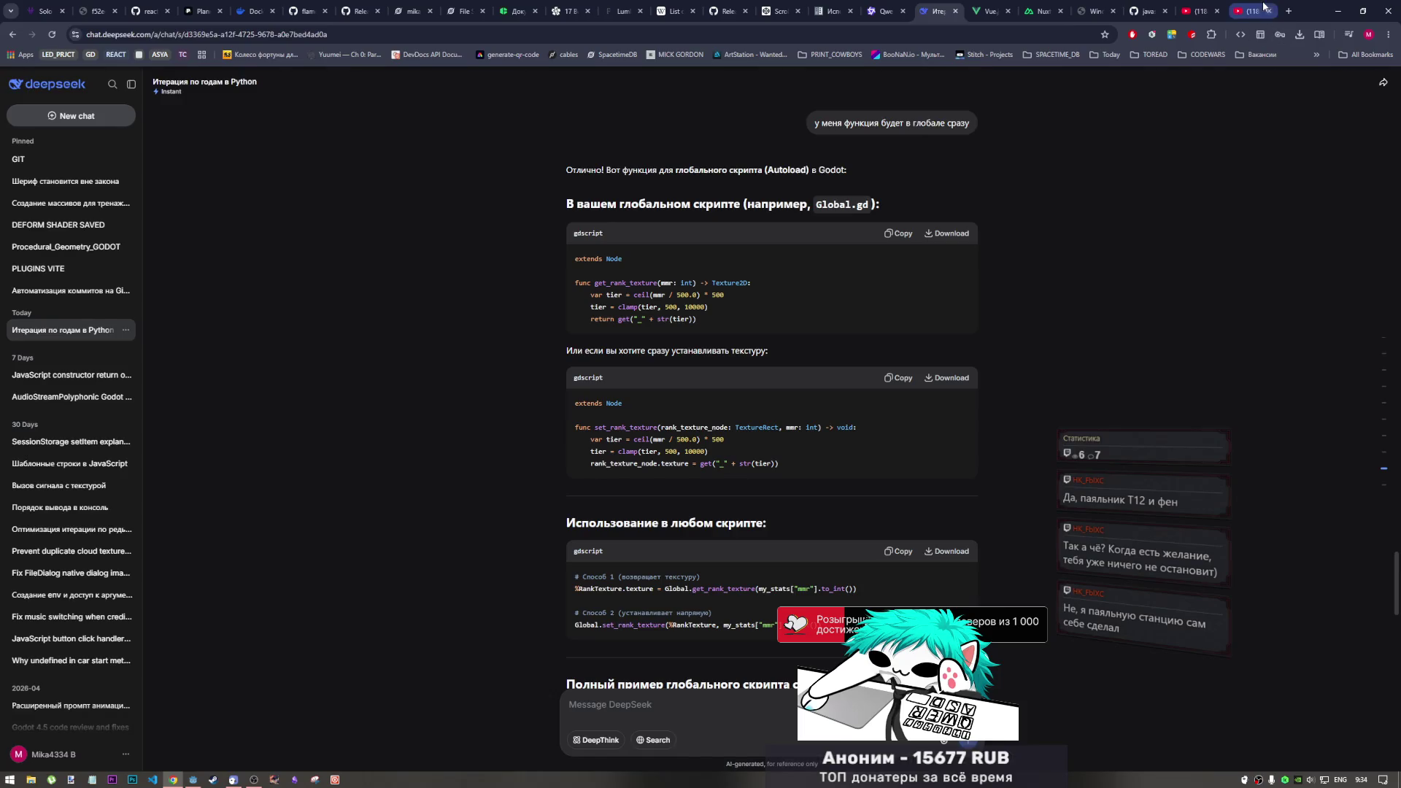
pyautogui.click(737, 438)
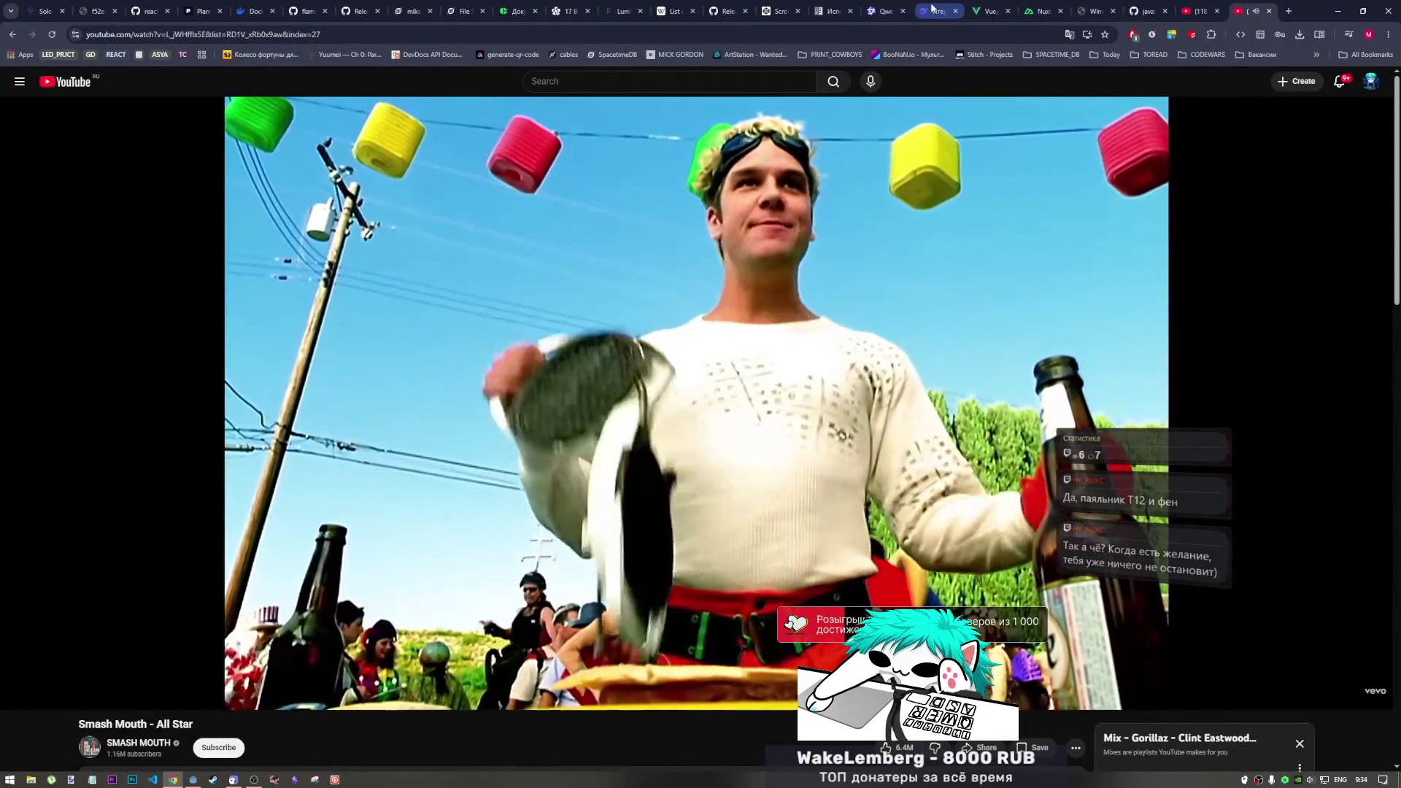
pyautogui.click(937, 11)
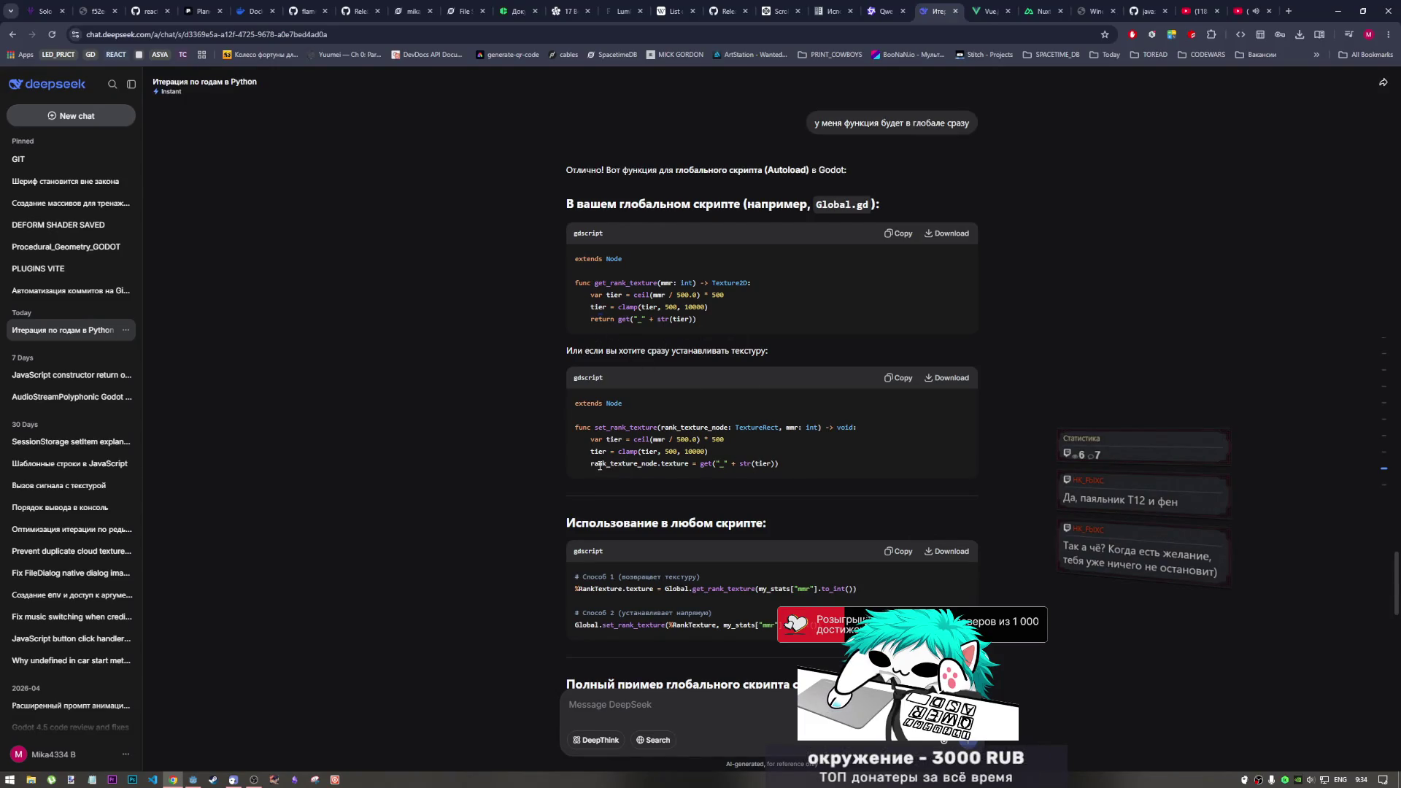
# Examine the get call and texture name expression in the error-protected set_rank_texture version
pyautogui.moveTo(598, 464); pyautogui.dragTo(693, 467)
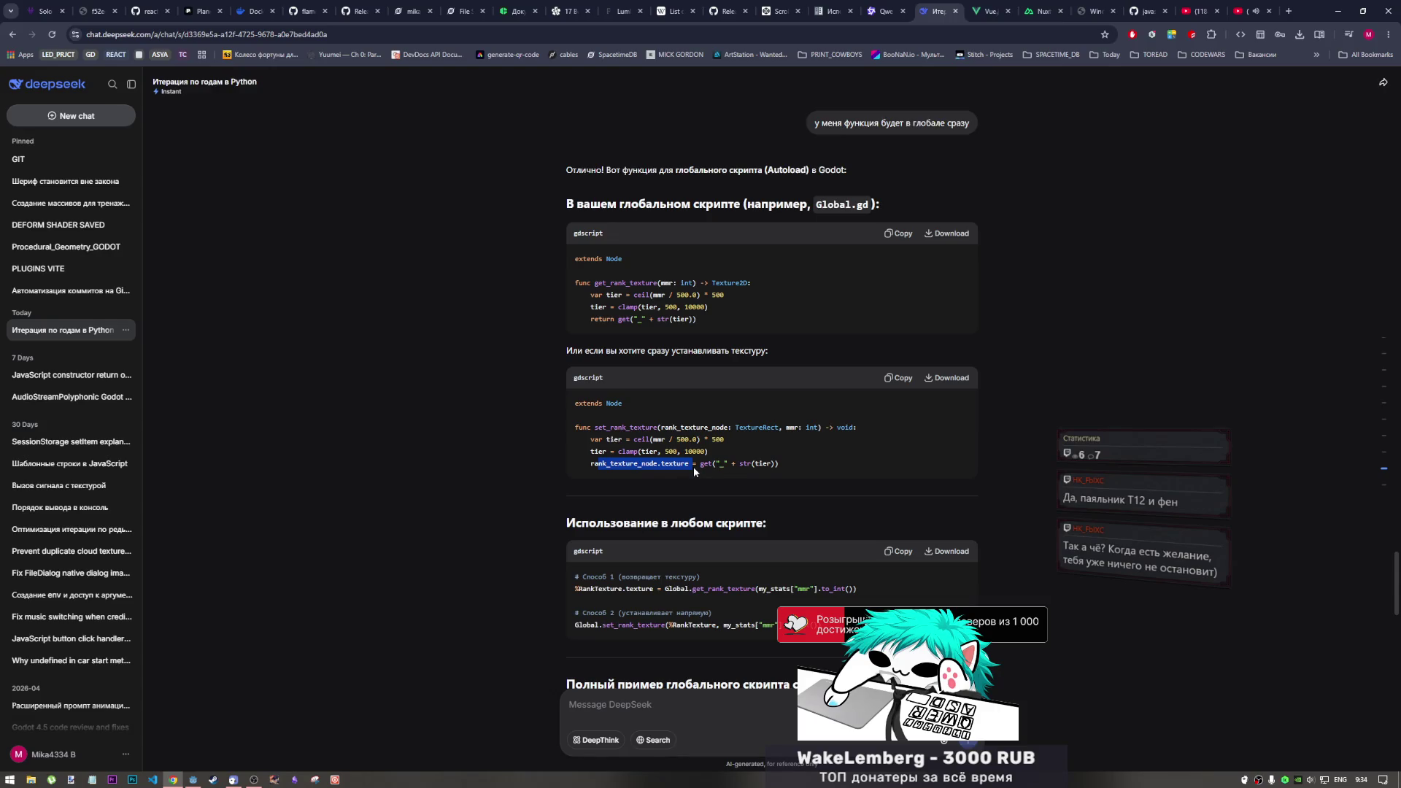
pyautogui.doubleClick(705, 465)
pyautogui.click(702, 322)
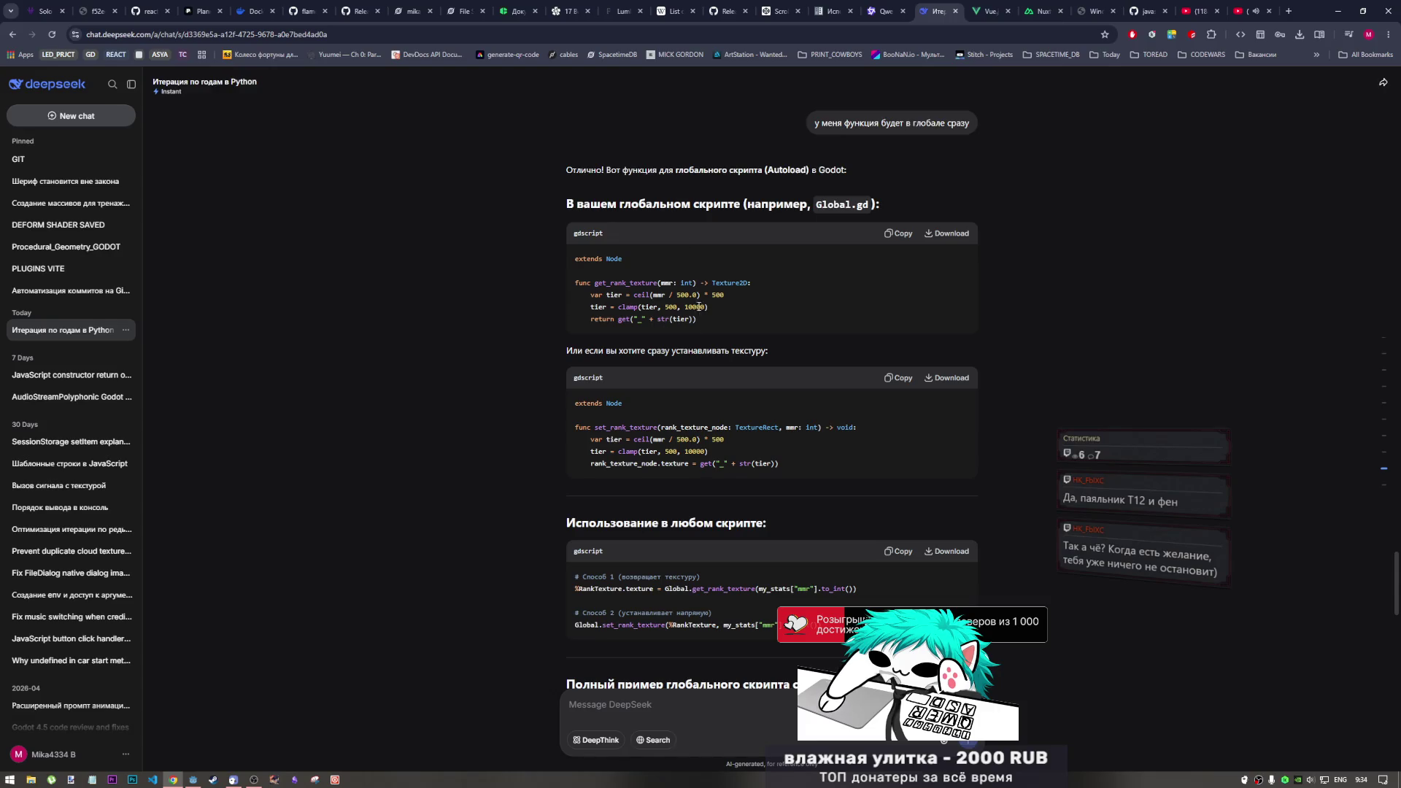
pyautogui.scroll(8, 698, 307)
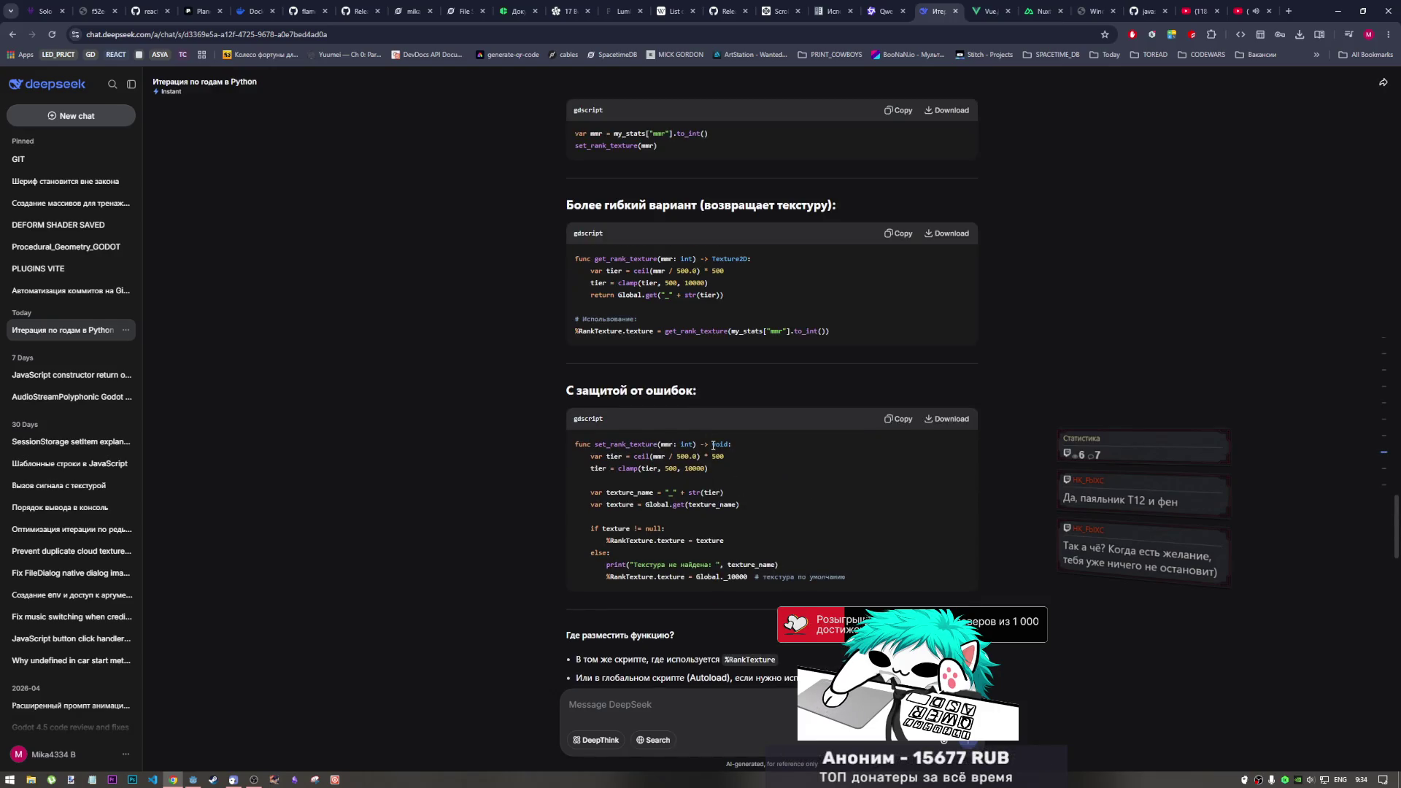
pyautogui.moveTo(665, 492); pyautogui.dragTo(725, 496)
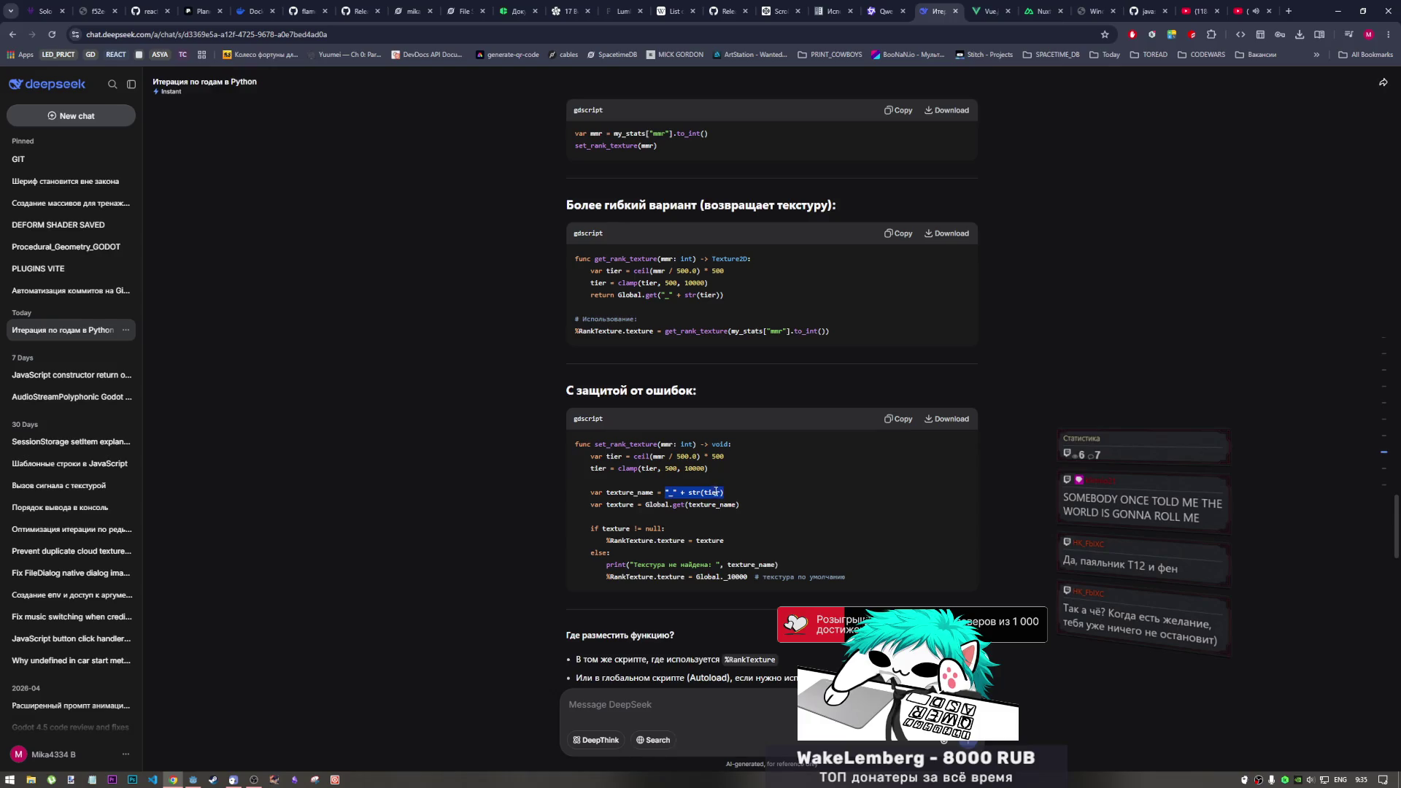
pyautogui.hotkey('alt', 'Tab')
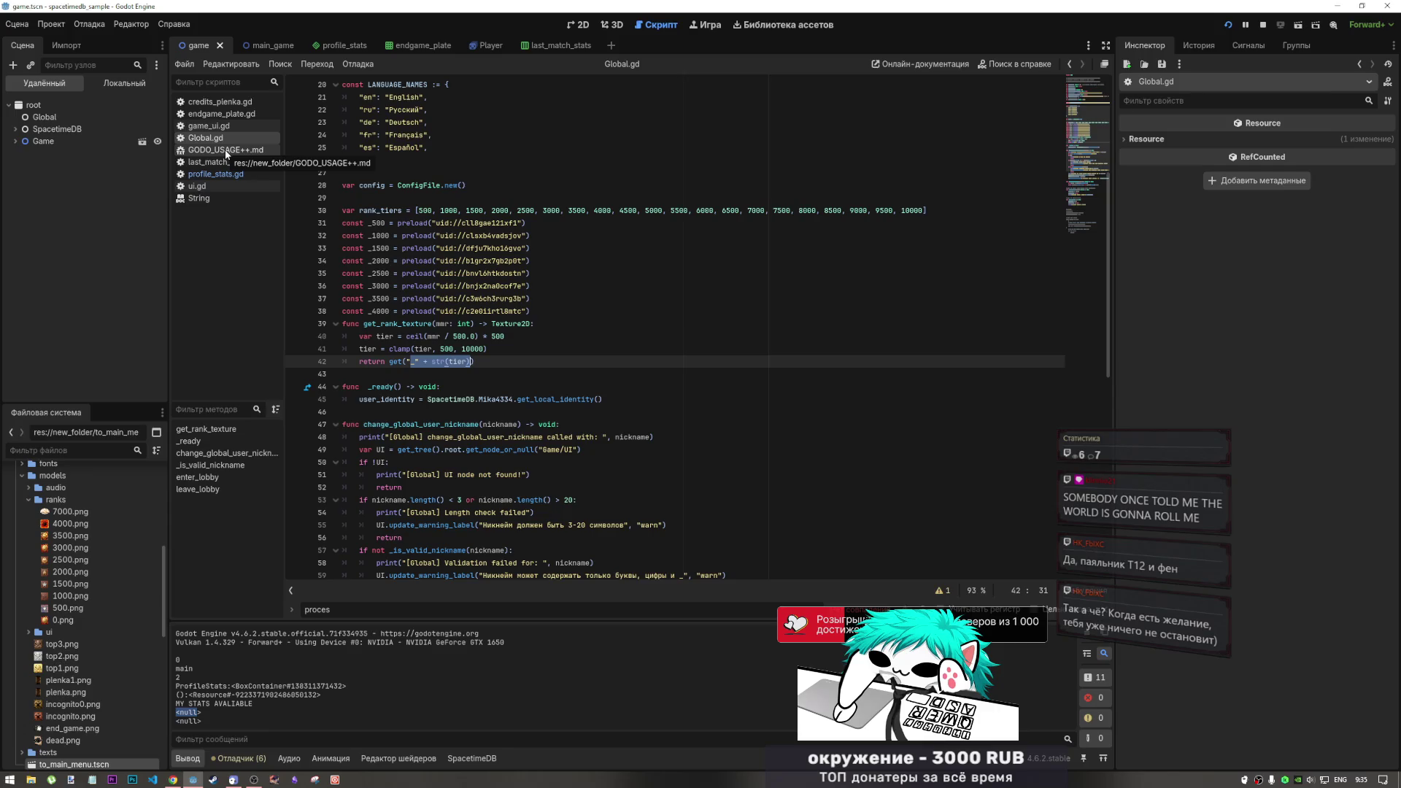
# In profile_stats.gd, type 'Global.' into the rank texture assignment on line 195
pyautogui.click(229, 174)
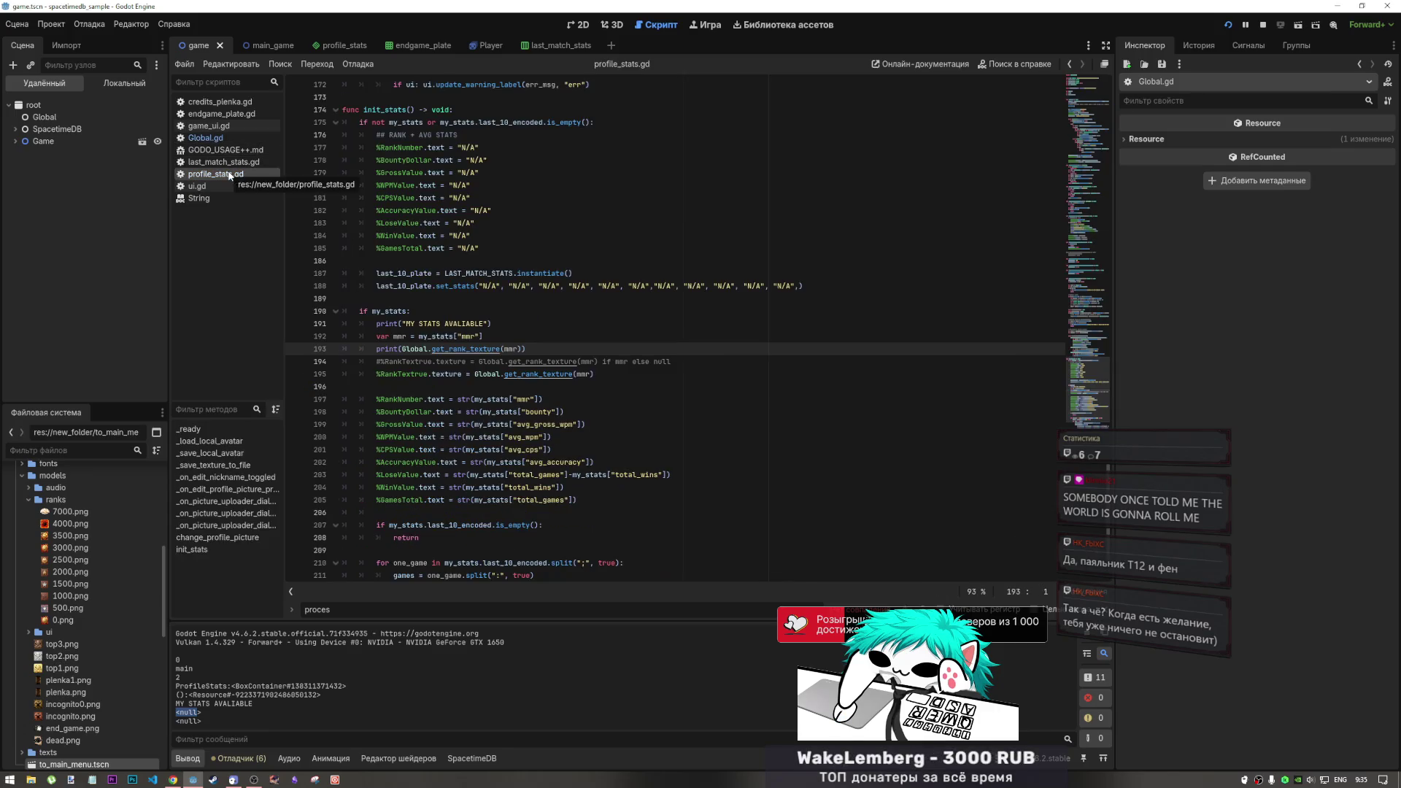
pyautogui.click(497, 374)
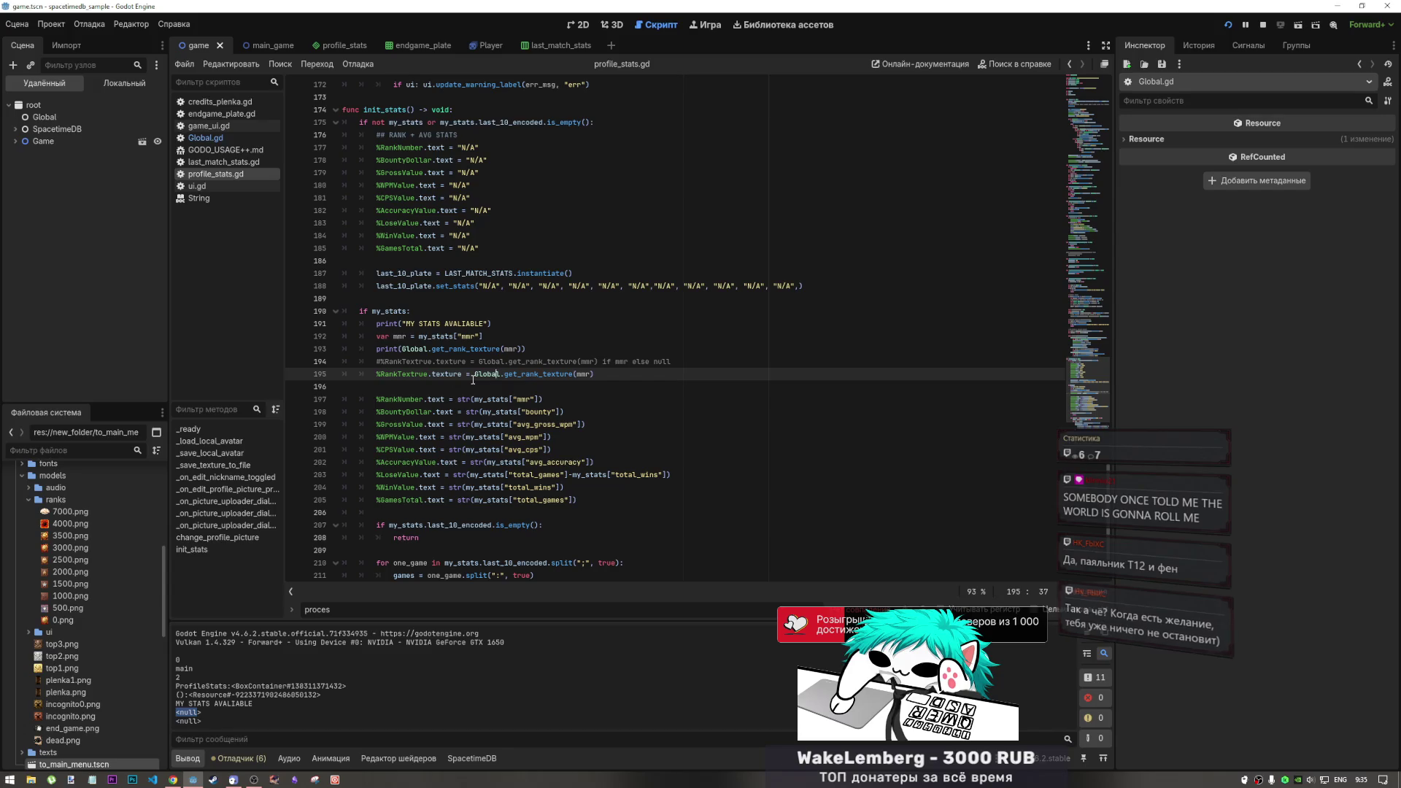
pyautogui.click(469, 375)
pyautogui.press('Right')
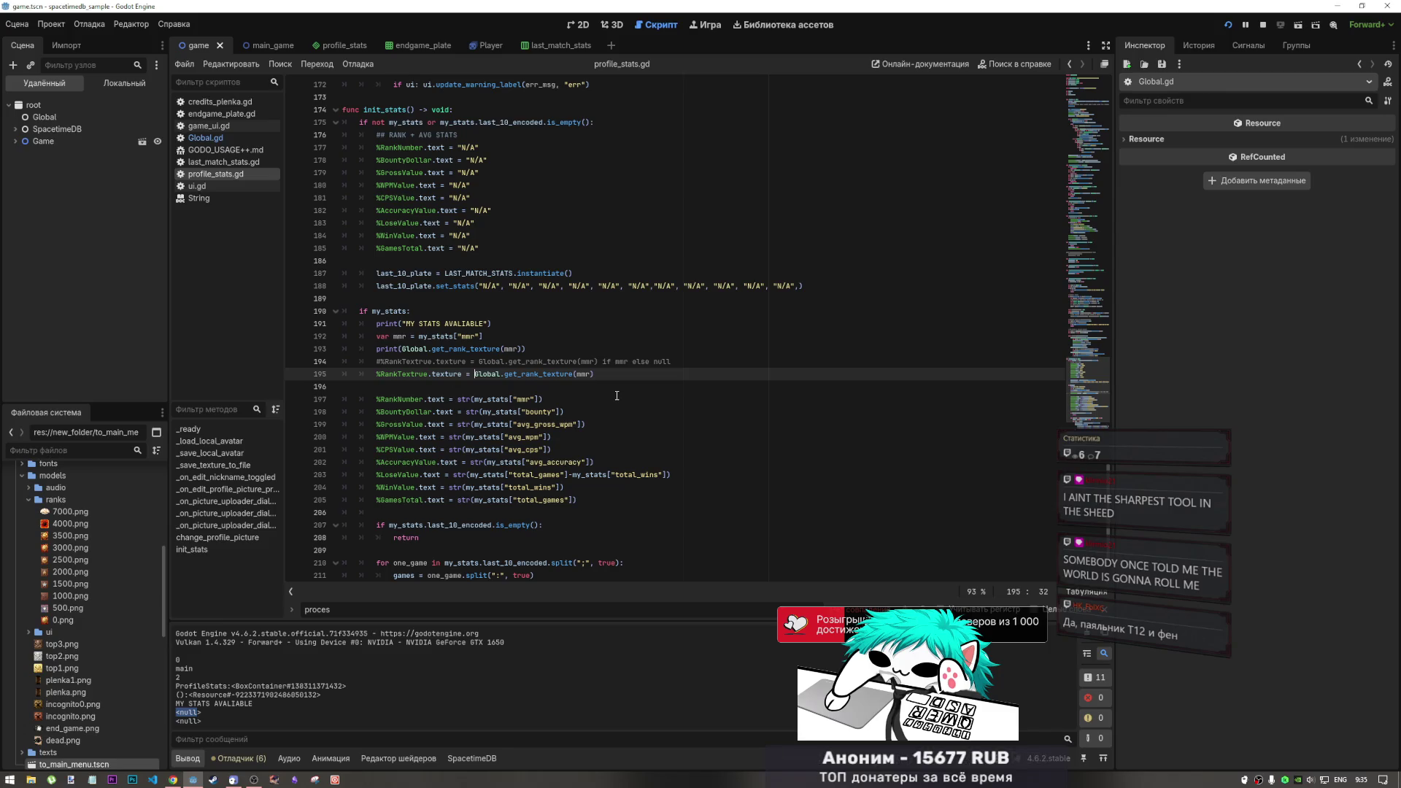
pyautogui.write('Globa')
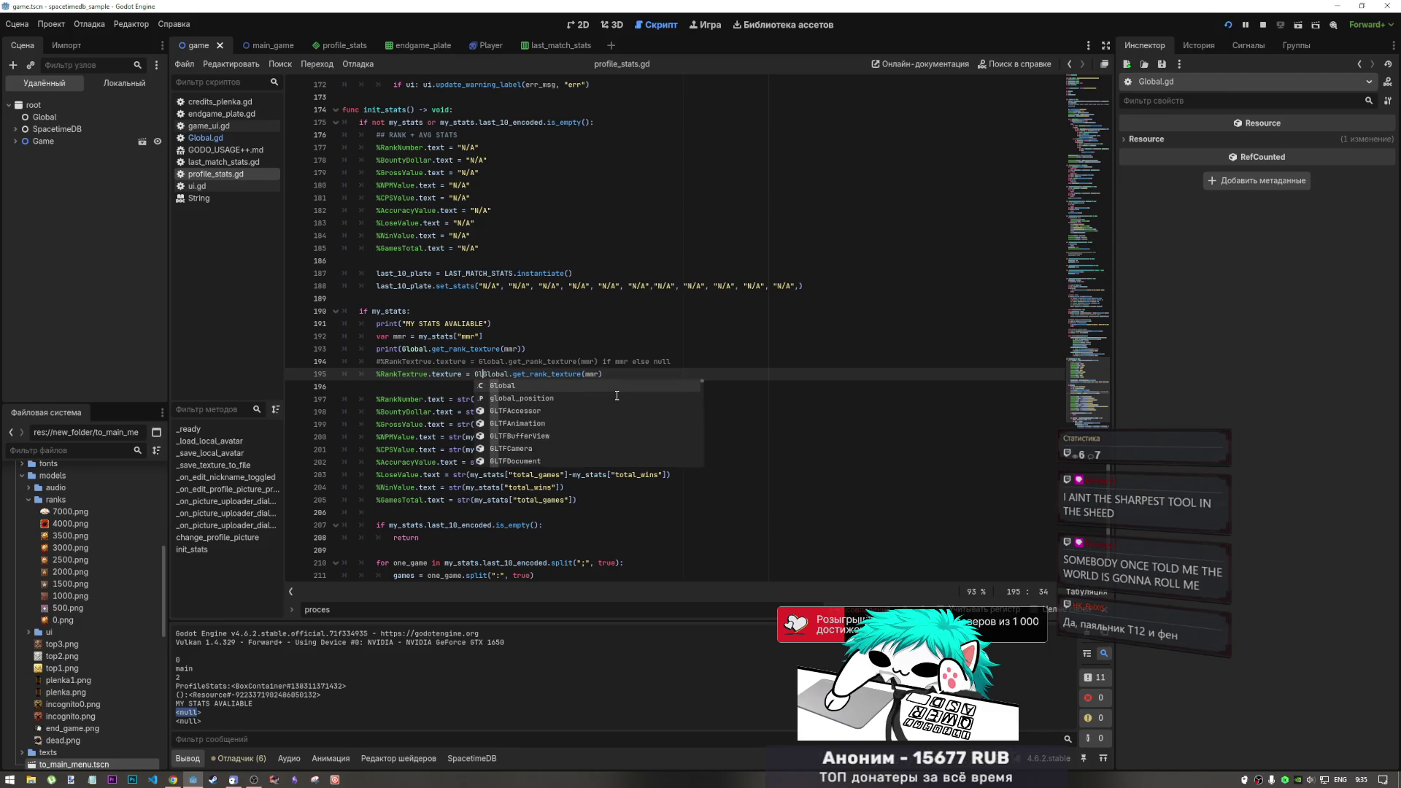
pyautogui.write('l.')
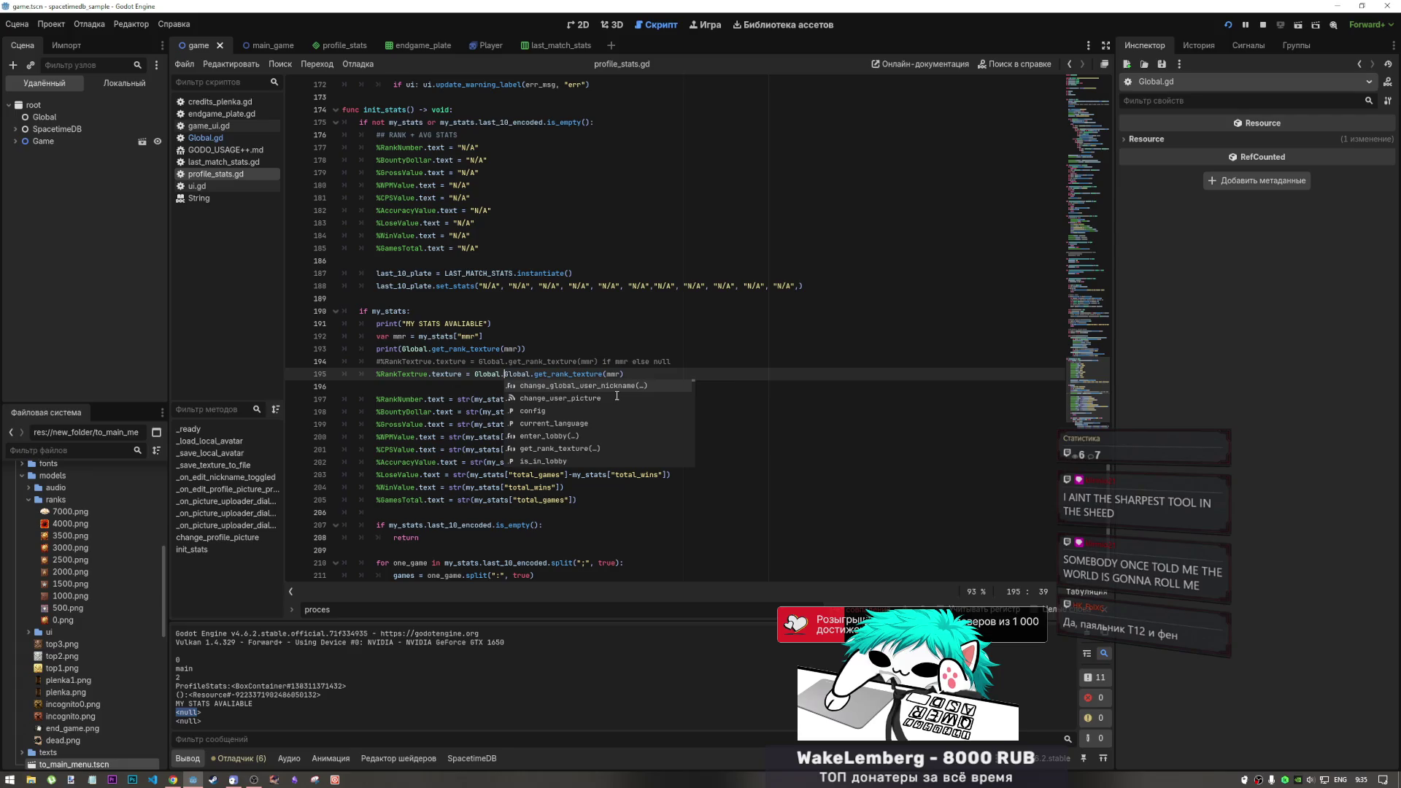
pyautogui.click(639, 381)
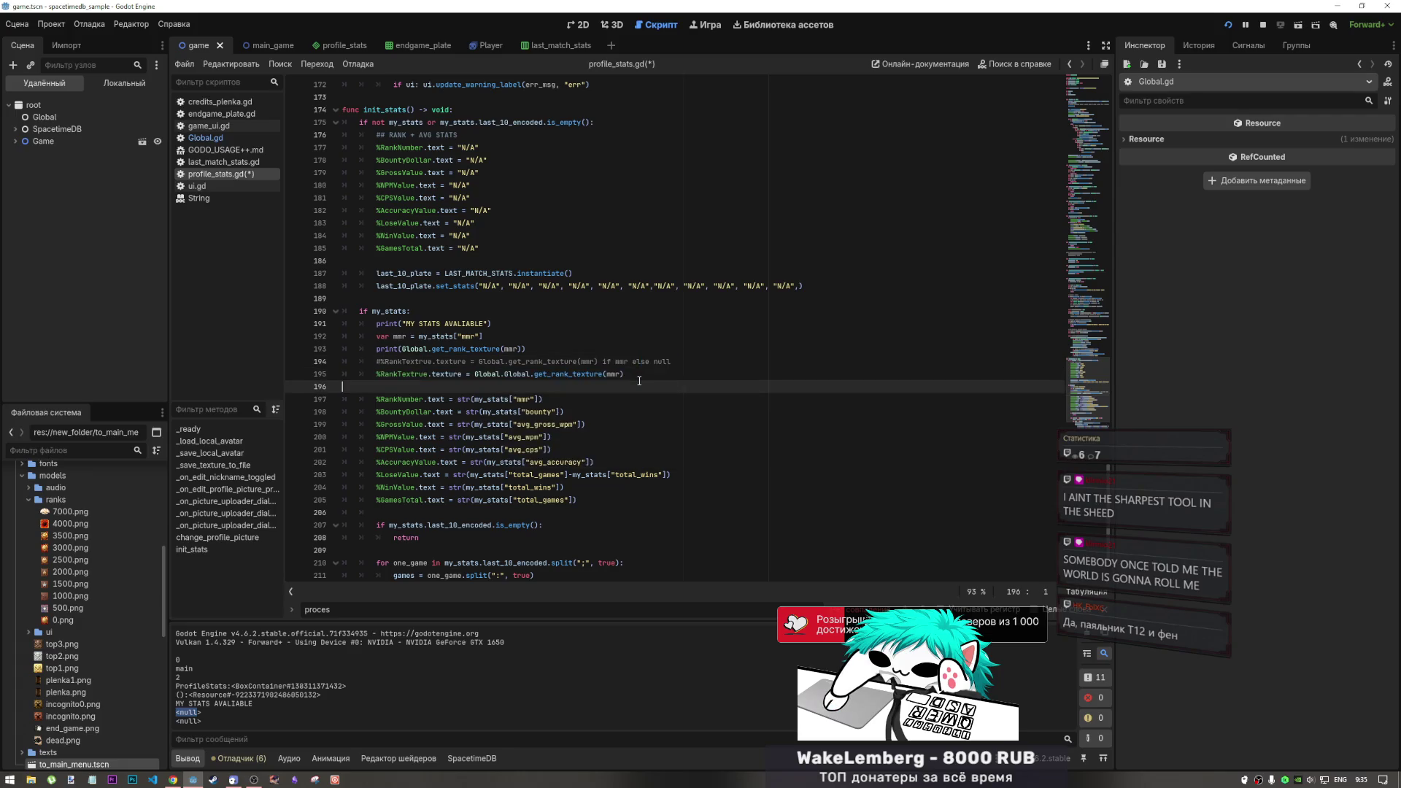
# Remove the duplicated Global. prefix, save profile_stats.gd, and open last_match_stats.gd
pyautogui.click(499, 374)
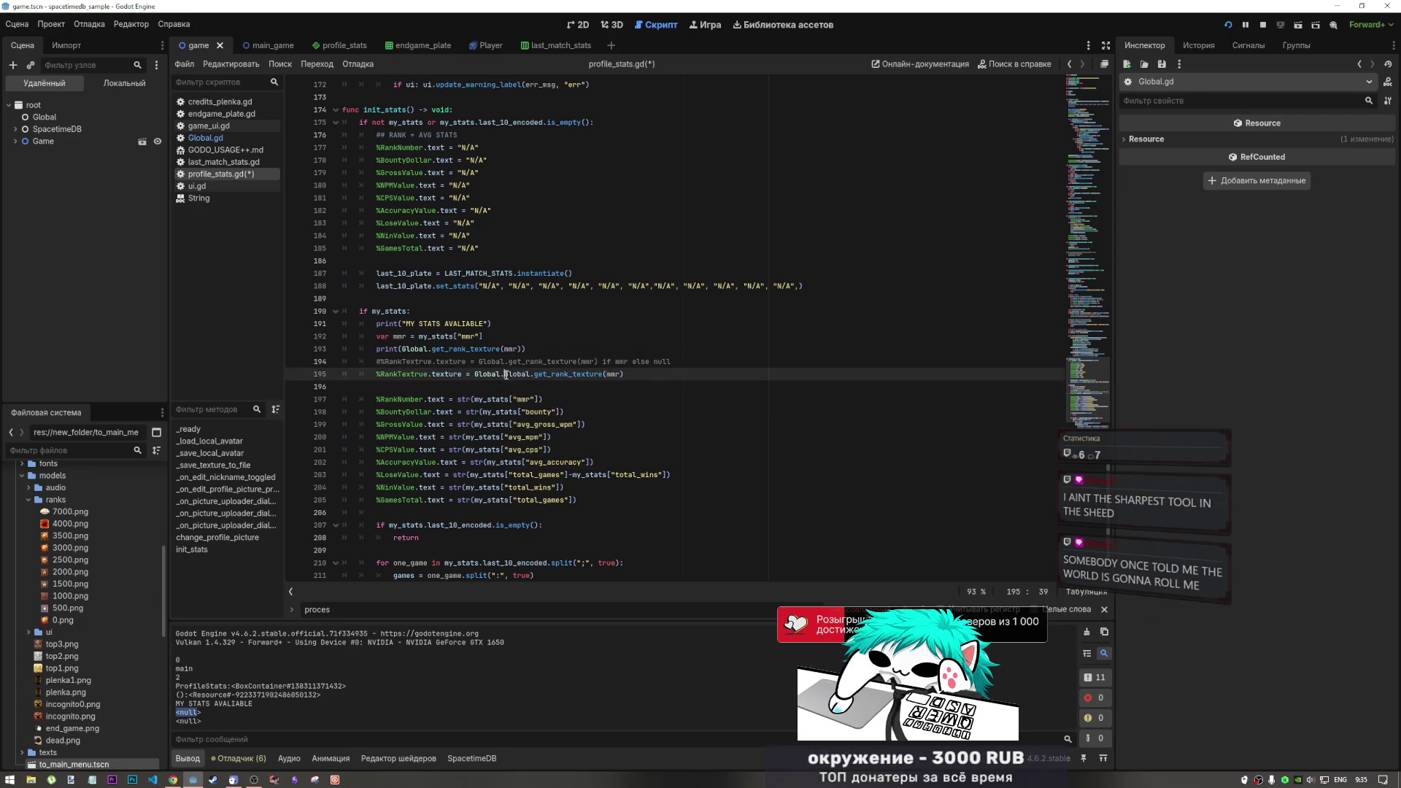
pyautogui.moveTo(499, 374); pyautogui.dragTo(634, 371)
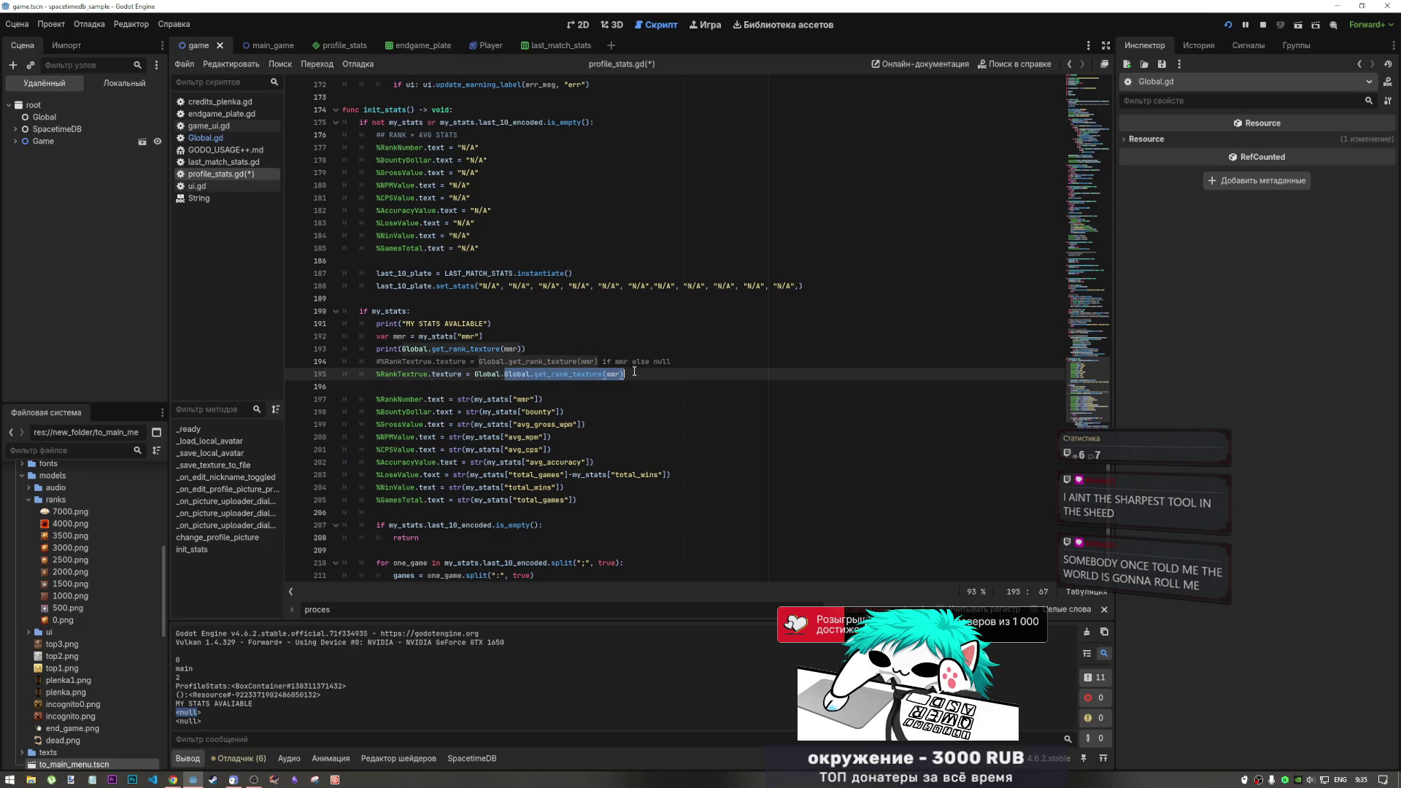
pyautogui.moveTo(504, 374)
pyautogui.mouseDown()
pyautogui.moveTo(458, 374)
pyautogui.moveTo(470, 373)
pyautogui.mouseUp()
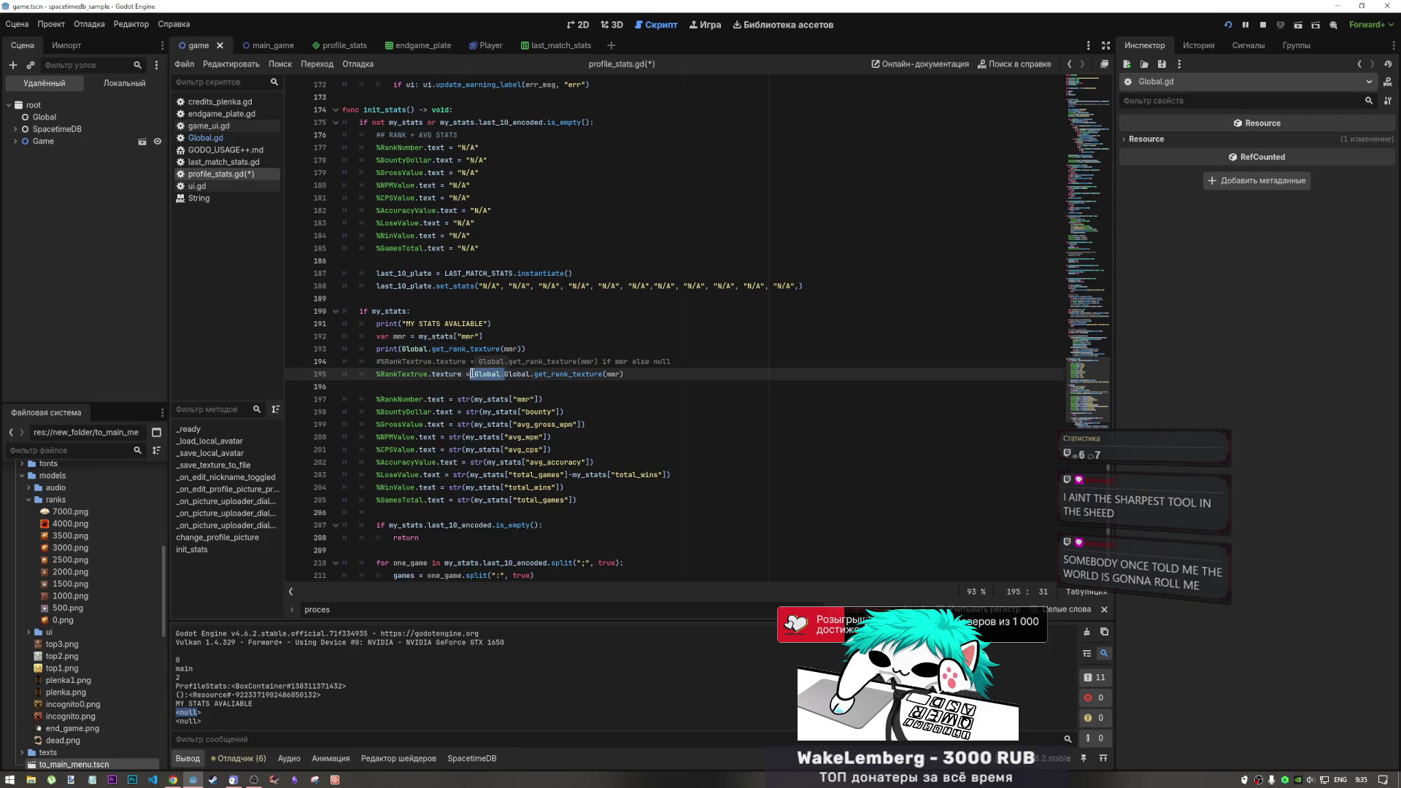
pyautogui.hotkey('ctrl', 's')
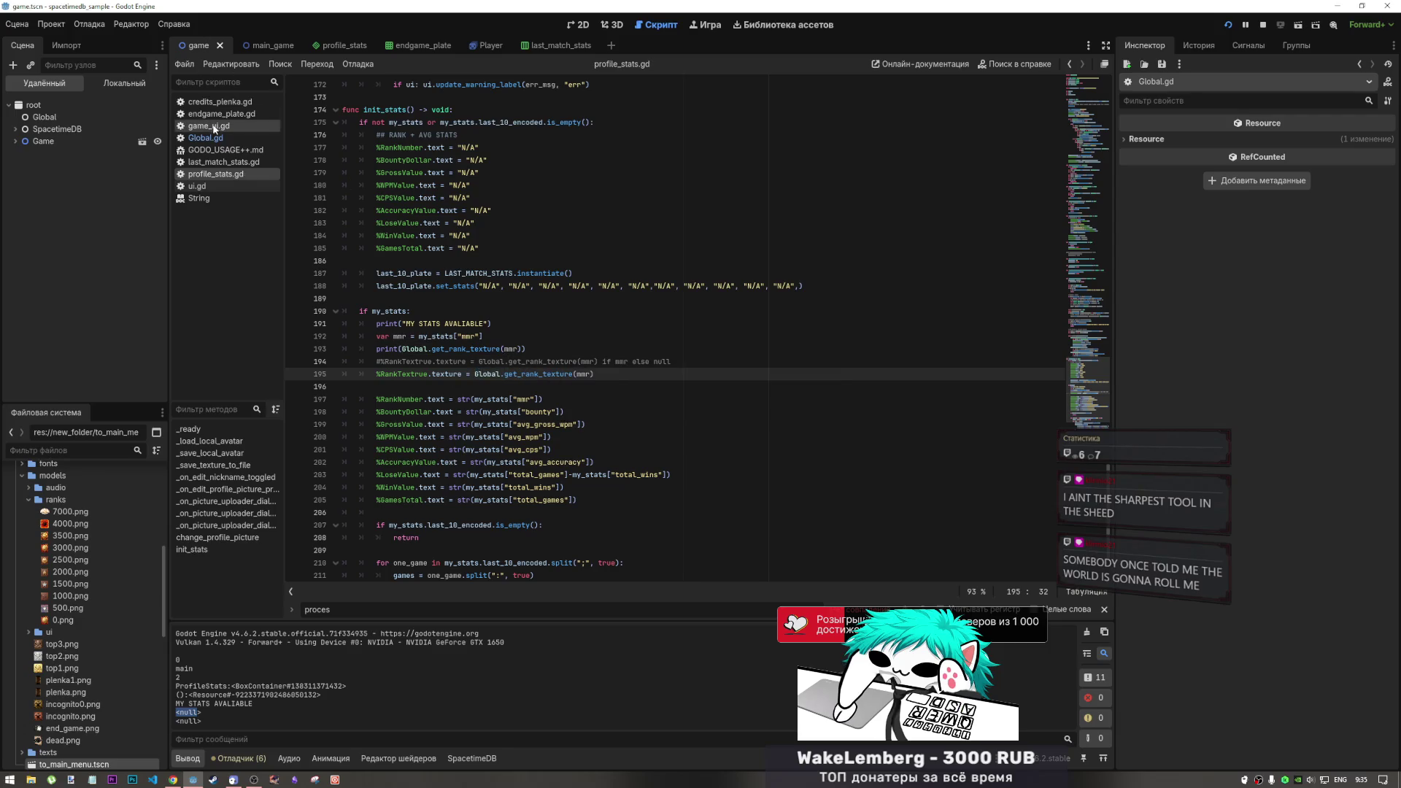
pyautogui.click(234, 161)
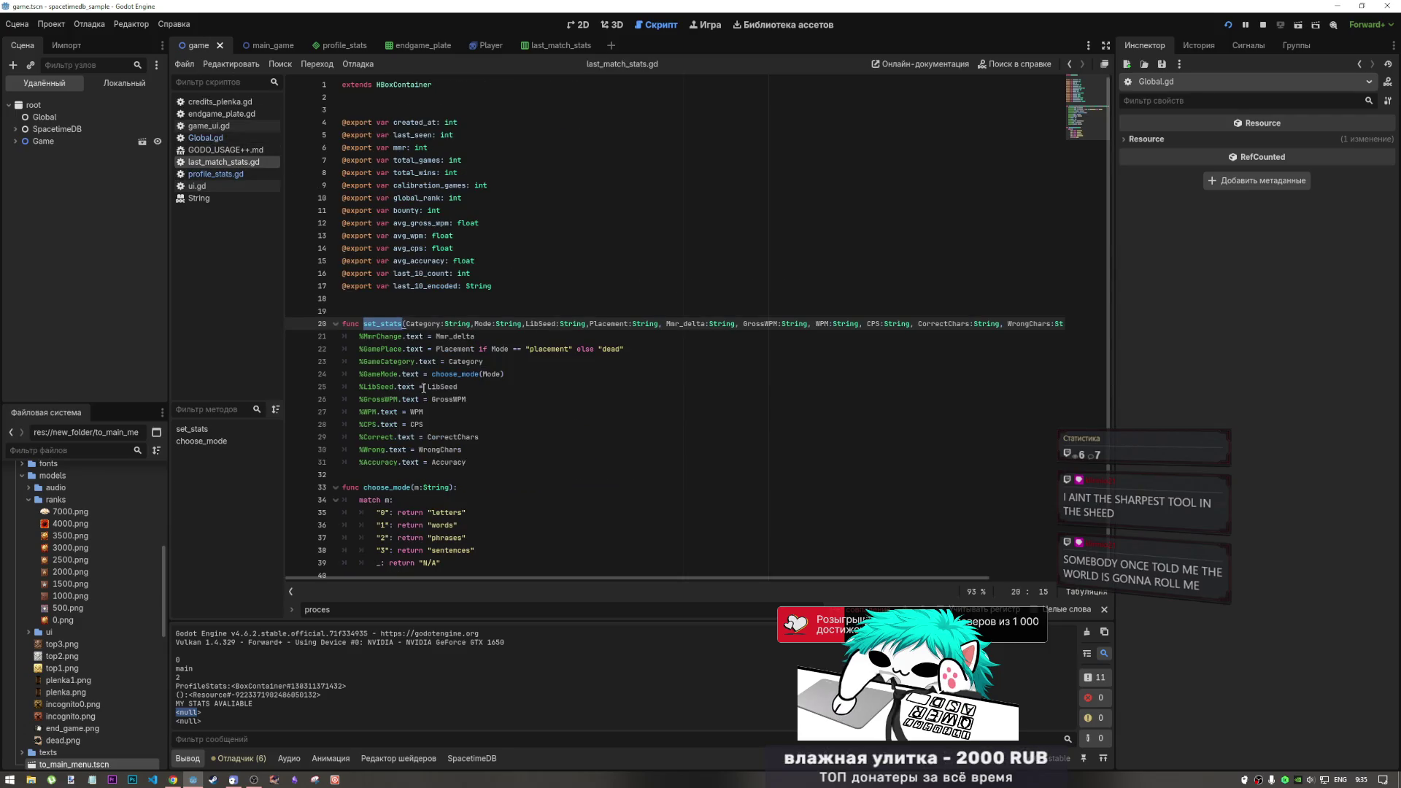
# Review get_rank_texture's clamp and return lines in Global.gd, then return to the DeepSeek chat
pyautogui.click(206, 137)
pyautogui.click(410, 361)
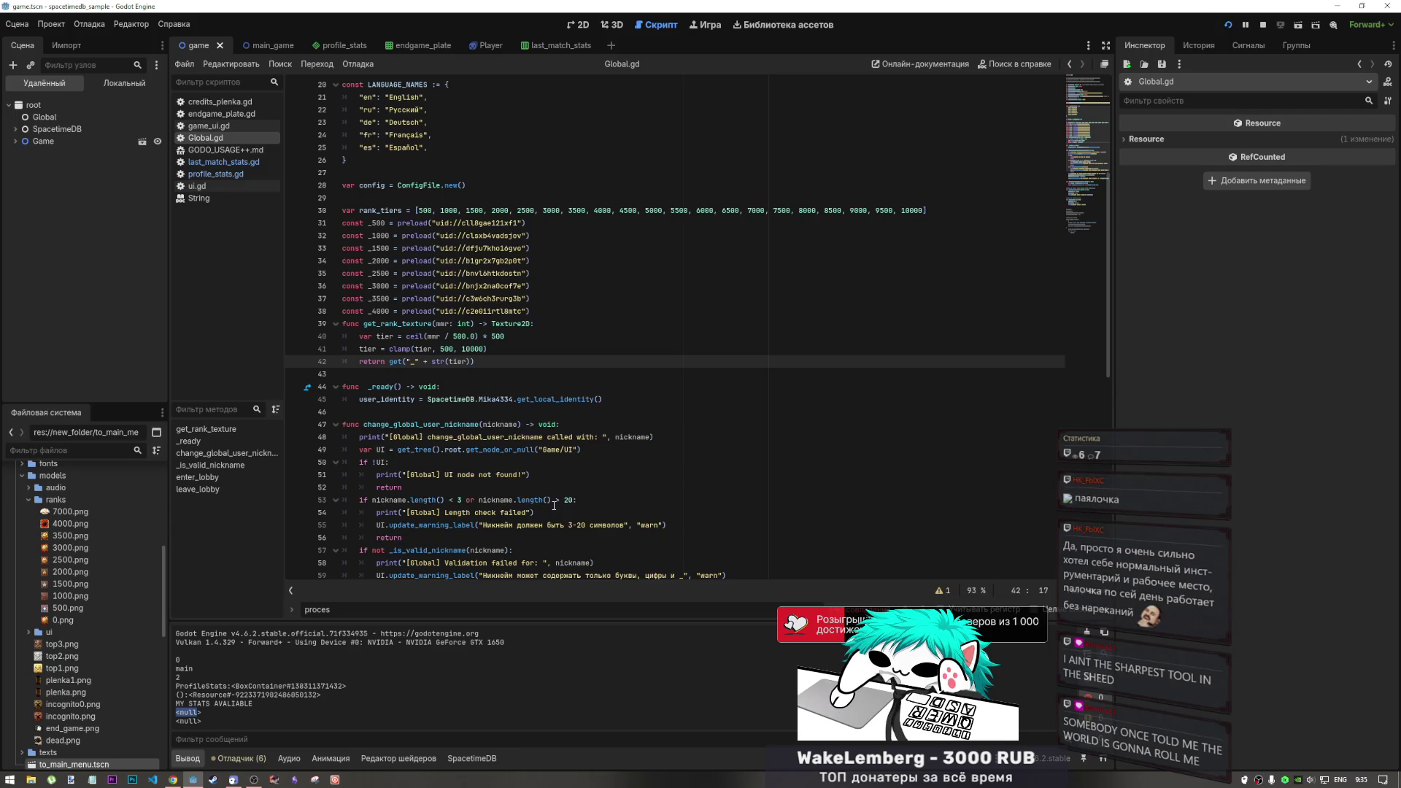
pyautogui.click(254, 779)
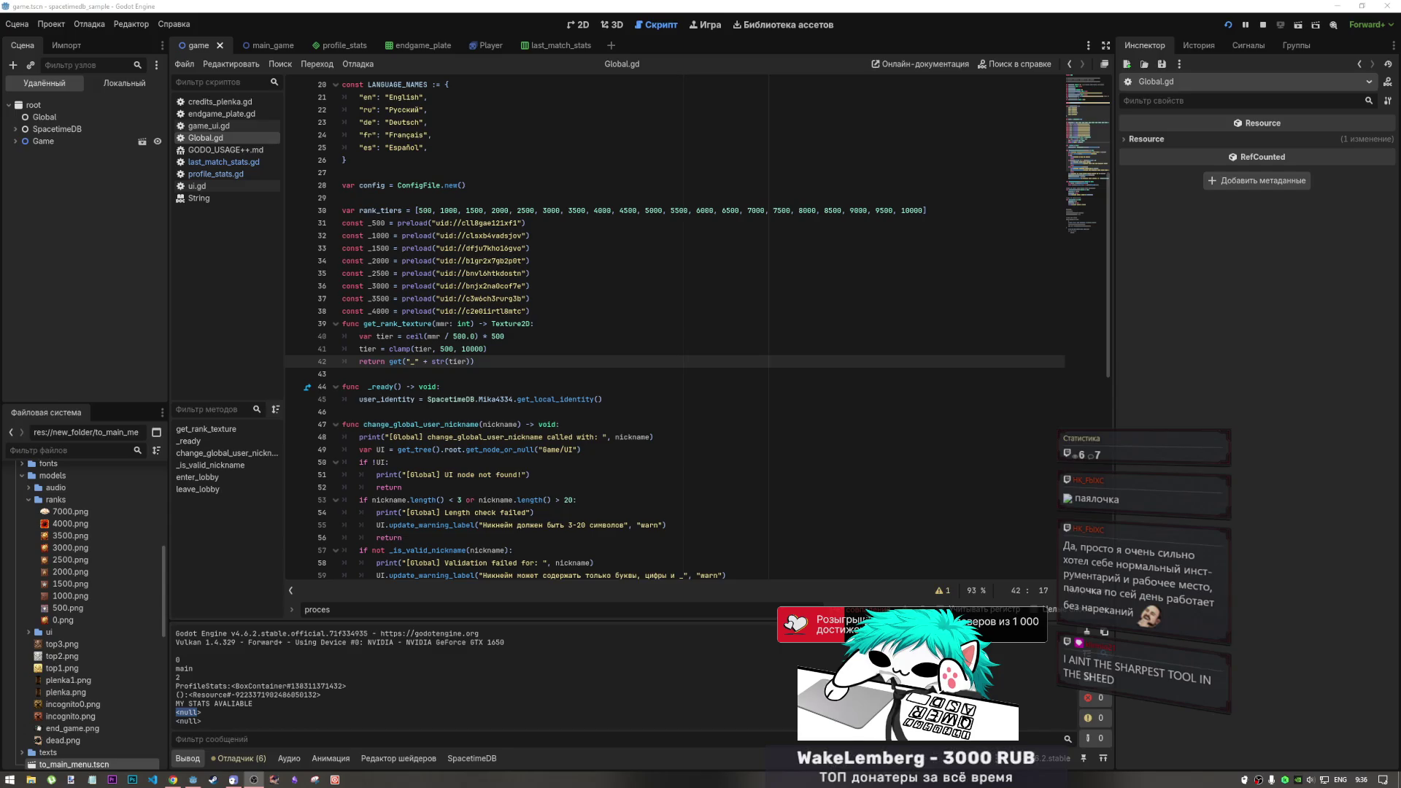
pyautogui.click(819, 537)
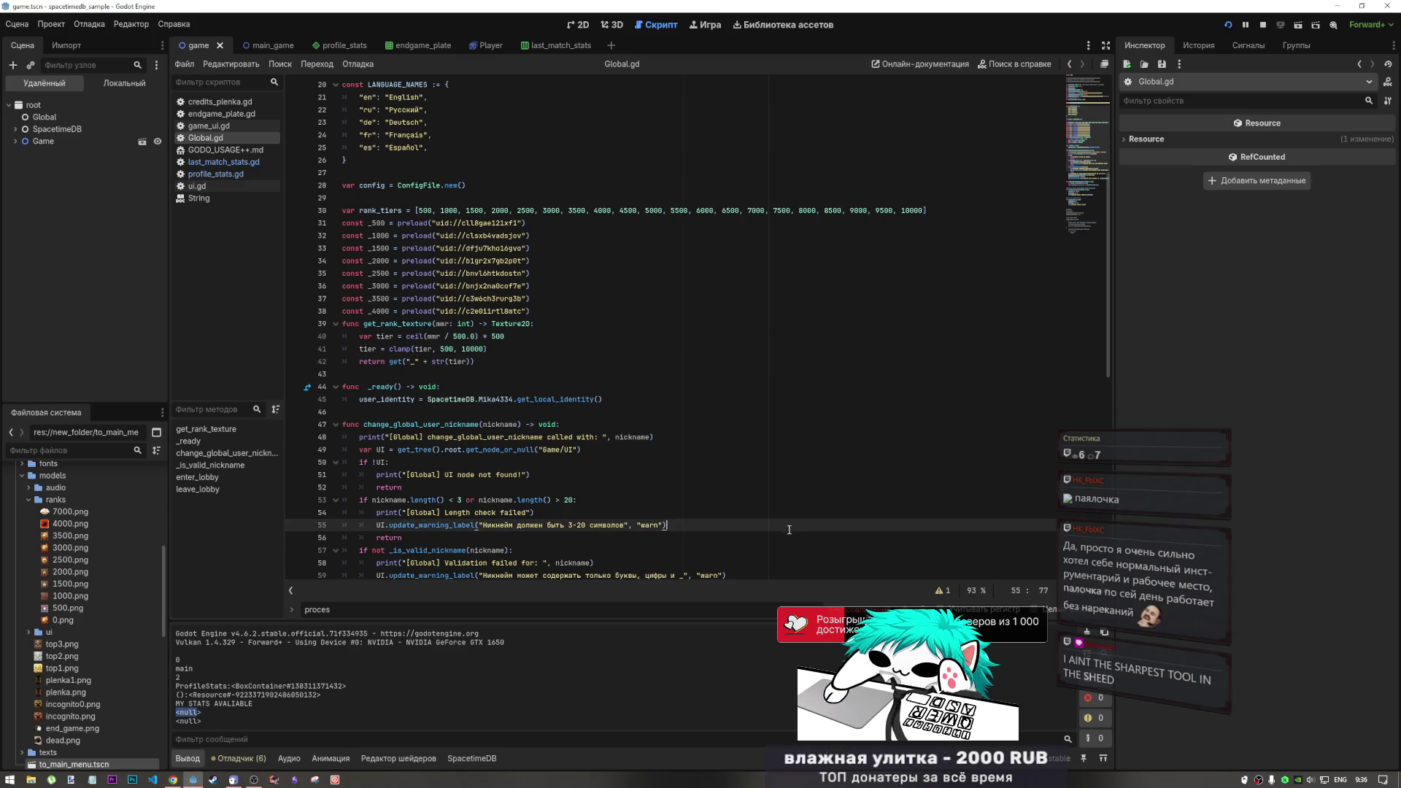
pyautogui.click(489, 364)
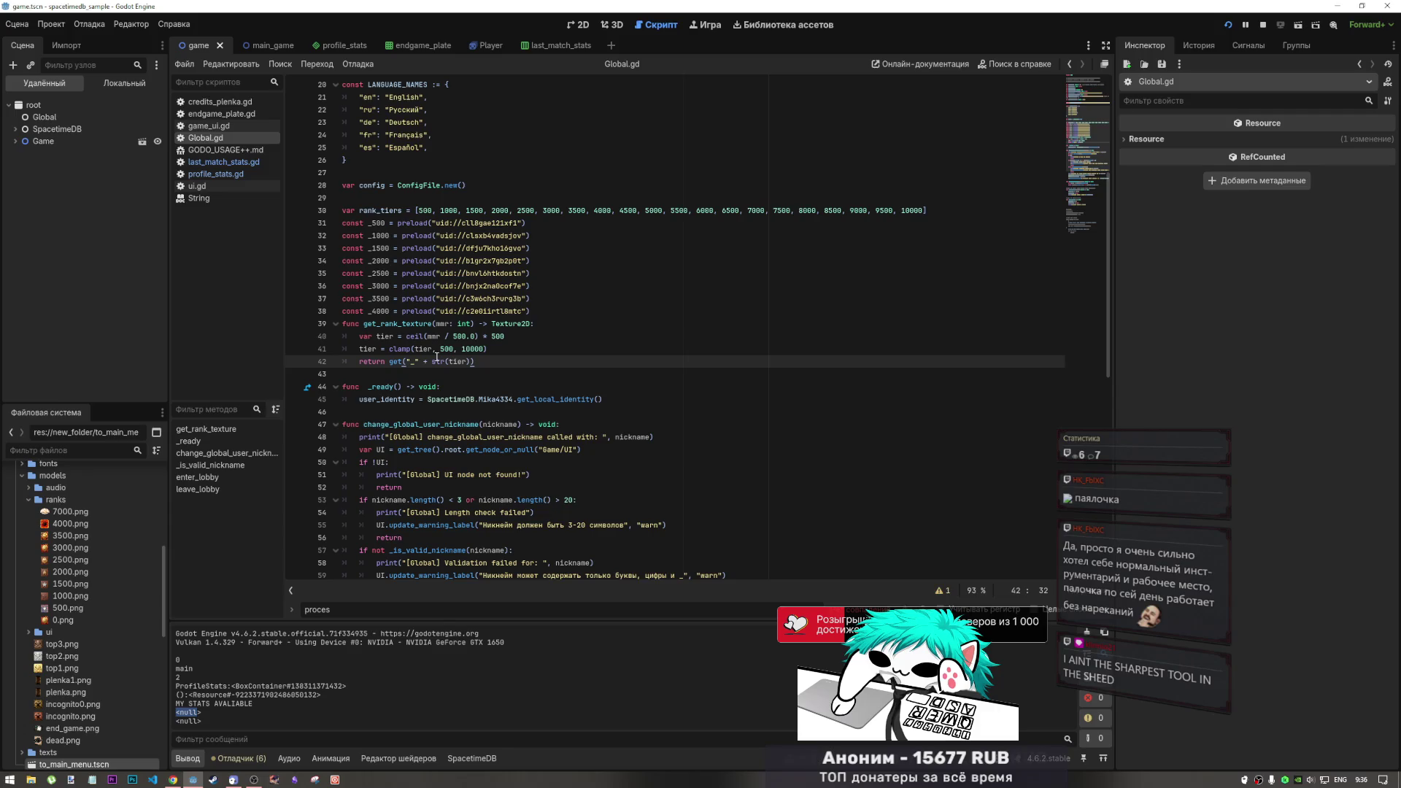
pyautogui.moveTo(437, 358)
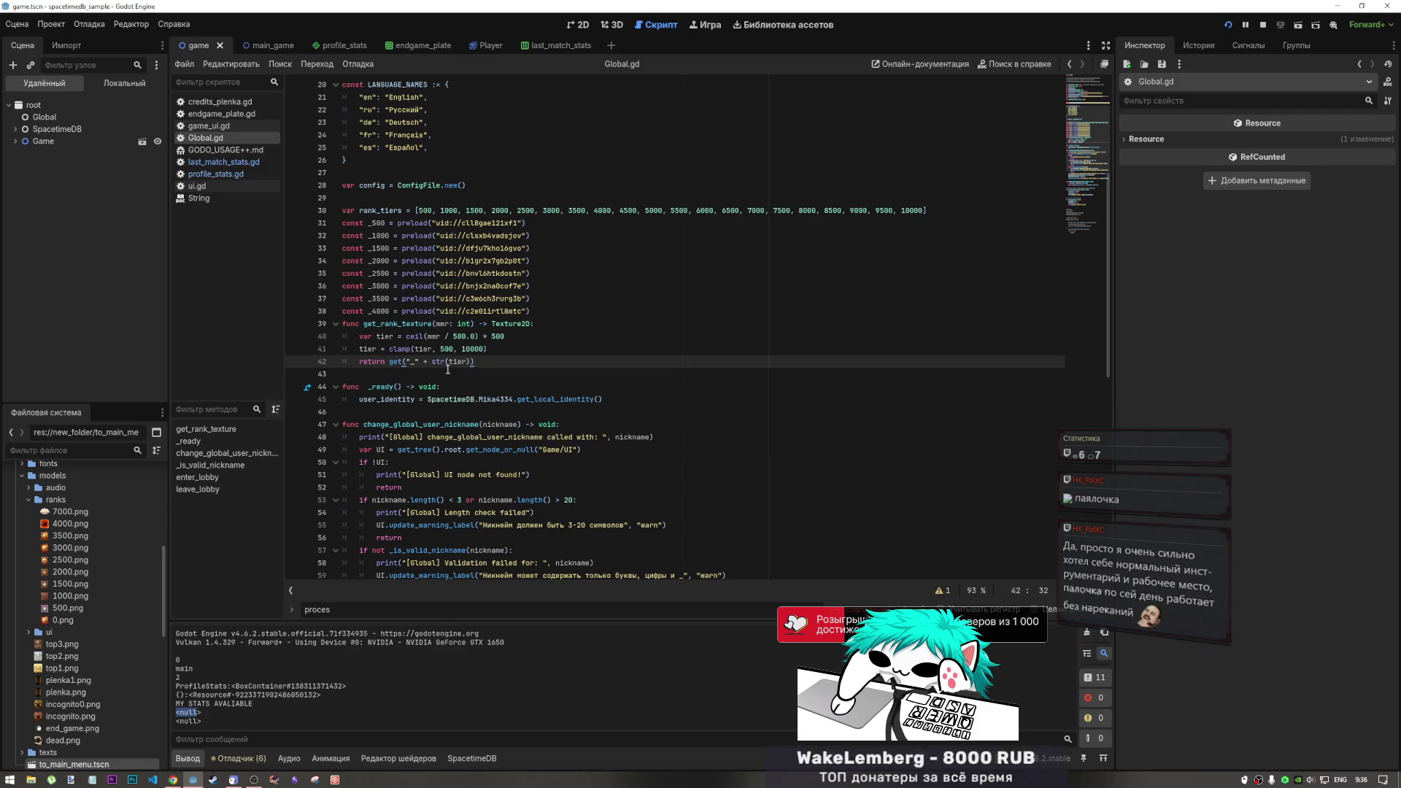
pyautogui.click(465, 348)
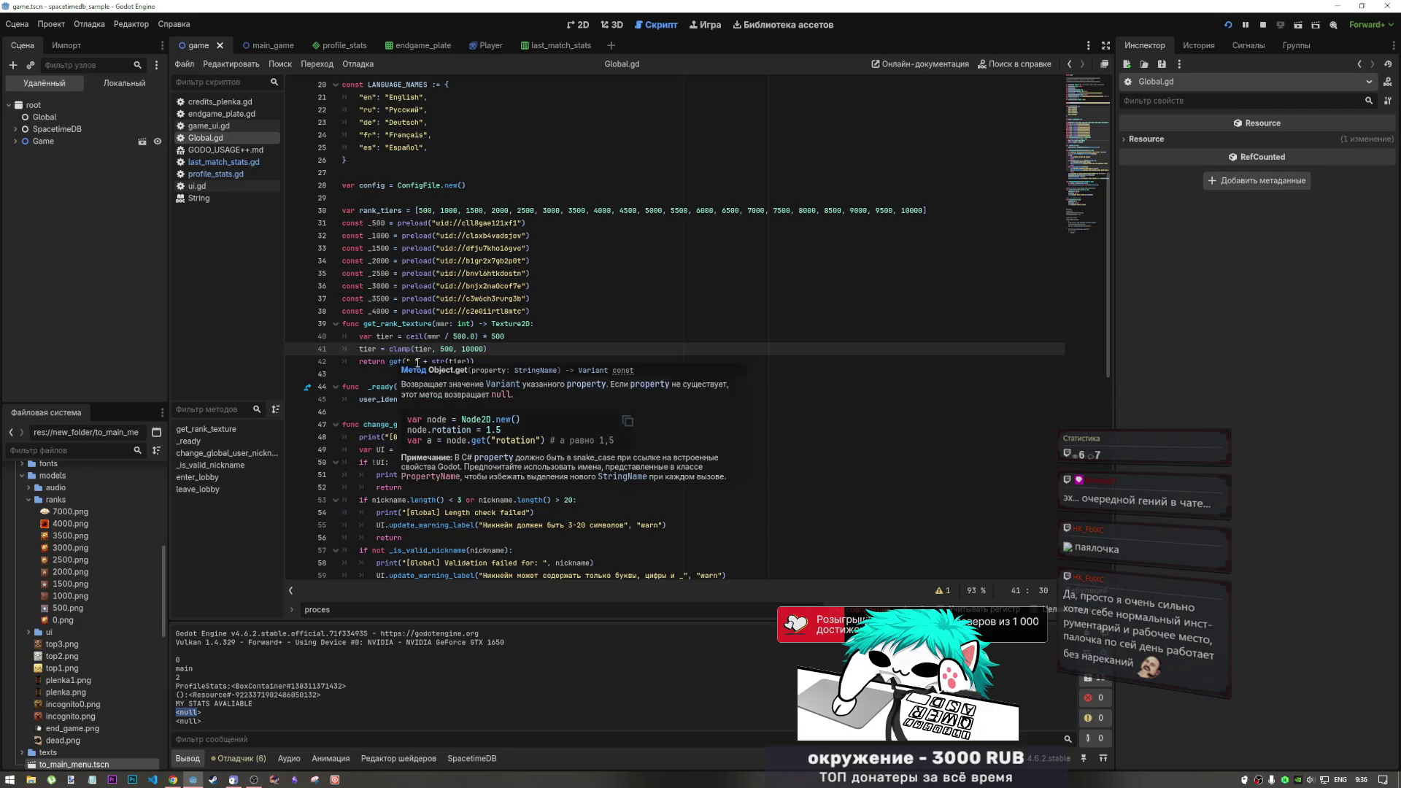
pyautogui.moveTo(447, 363)
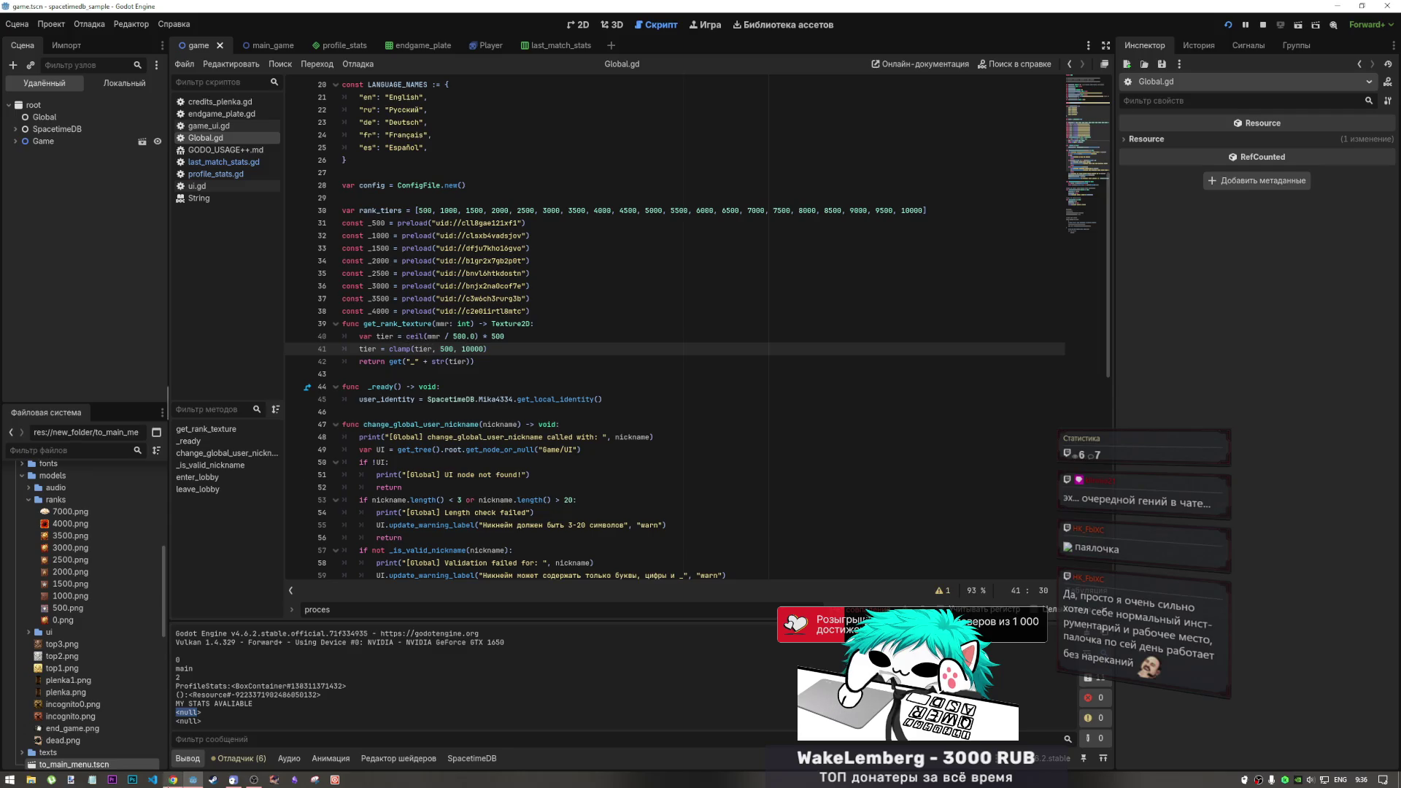
pyautogui.hotkey('alt', 'Tab')
pyautogui.scroll(3, 741, 448)
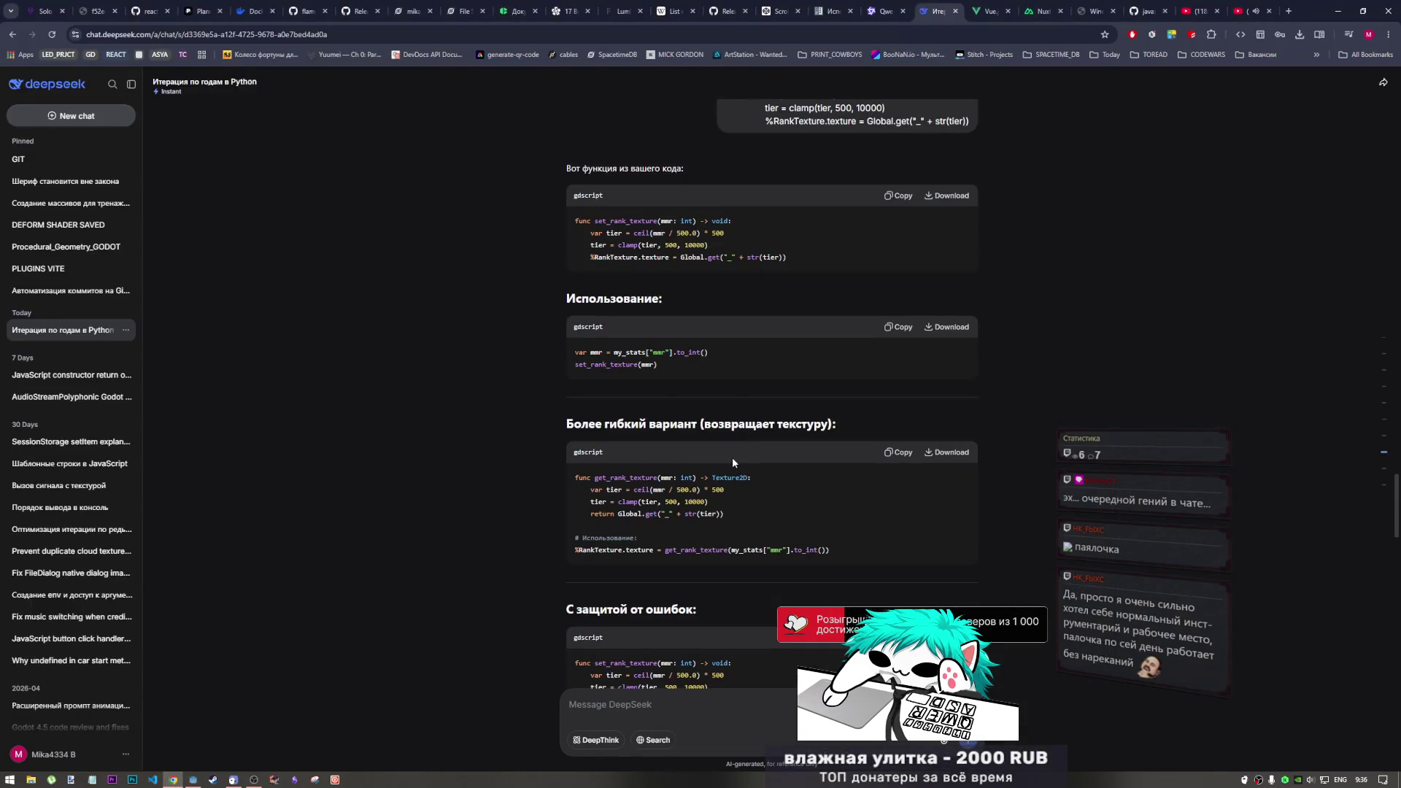
# Select 'Global.get(' in DeepSeek's get_rank_texture, then select the get call on Global.gd line 42
pyautogui.scroll(-2, 733, 460)
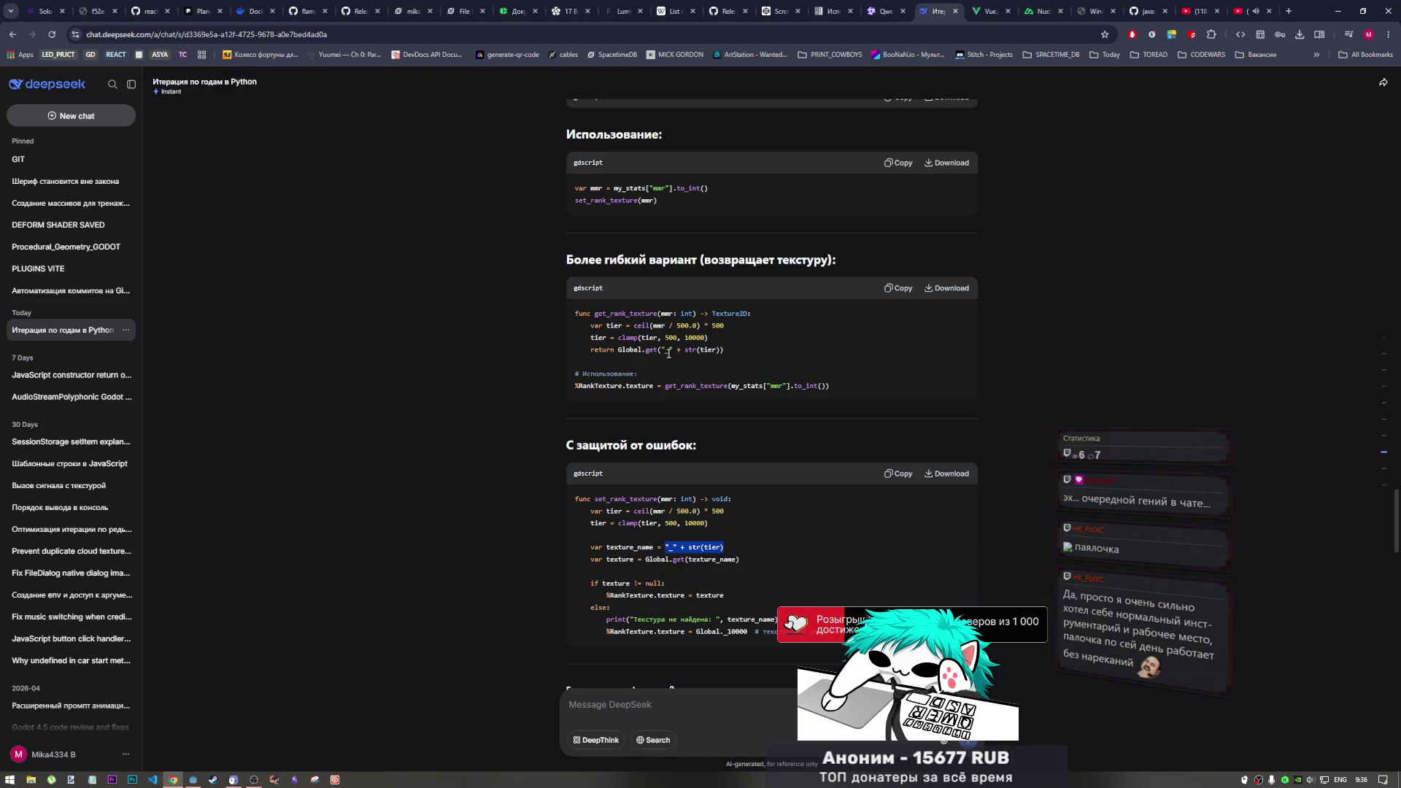
pyautogui.scroll(2, 665, 353)
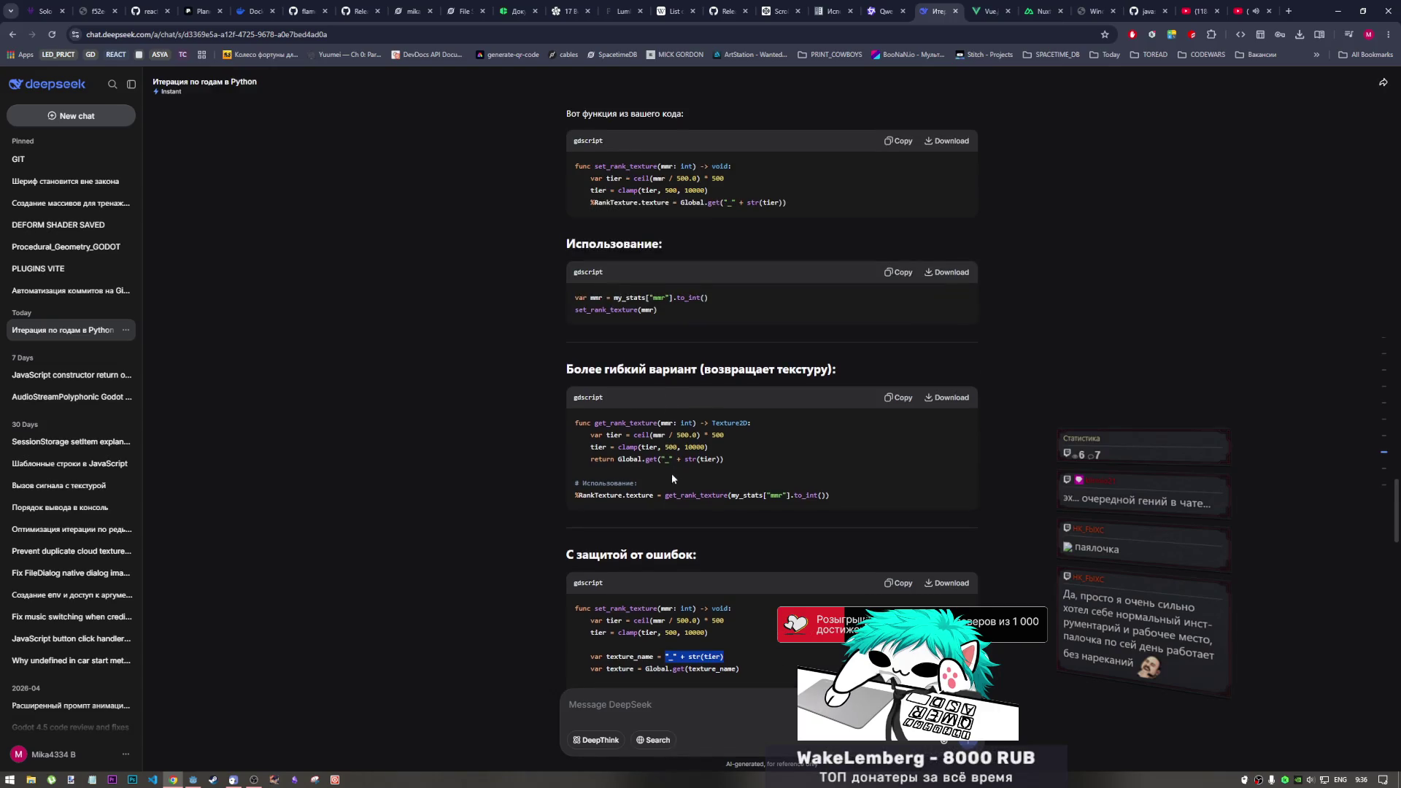
pyautogui.moveTo(664, 459); pyautogui.dragTo(620, 459)
pyautogui.hotkey('ctrl', 'c')
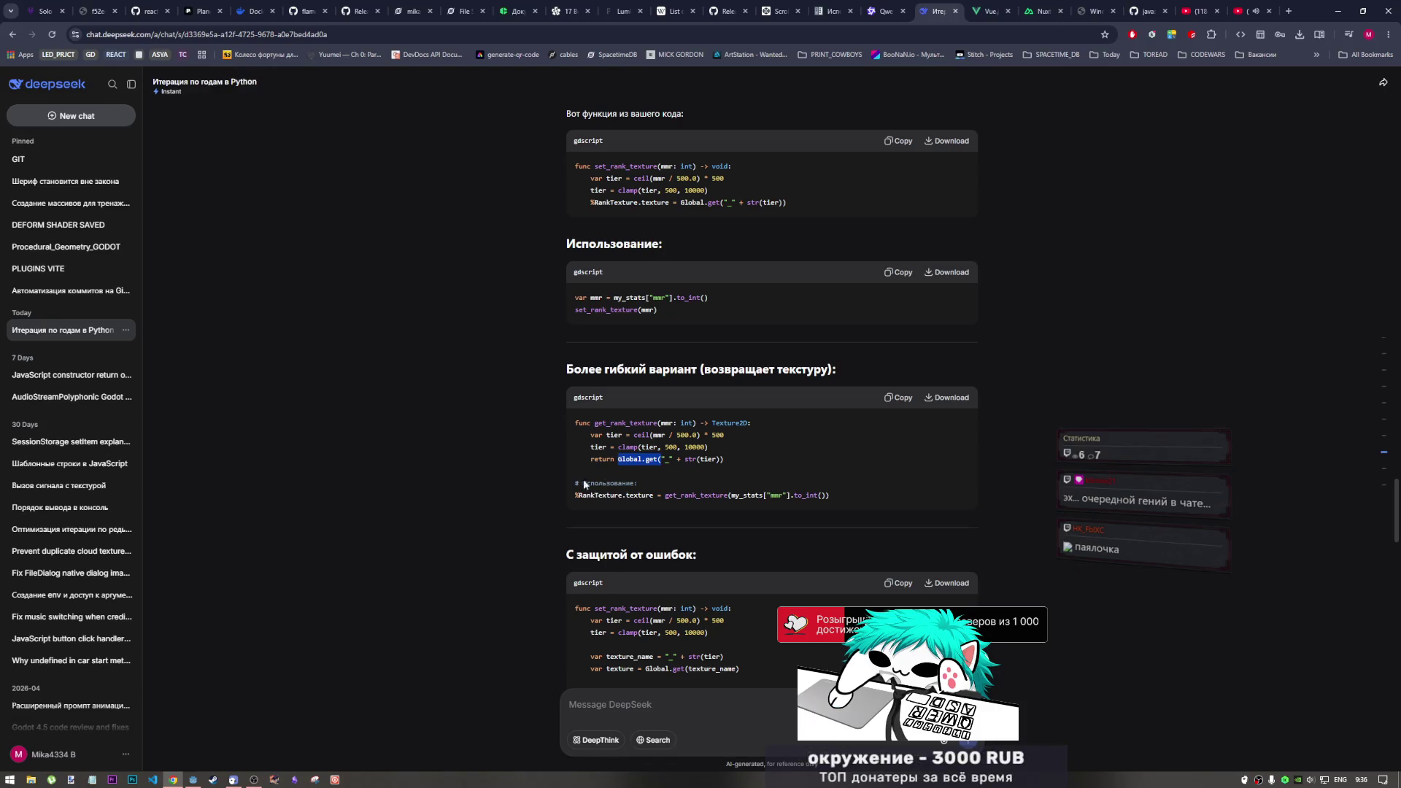
pyautogui.click(193, 779)
pyautogui.doubleClick(391, 361)
# Make line 42 return Global.get of the tier name, then run the game to the player profile with a test nickname
pyautogui.hotkey('ctrl', 'v')
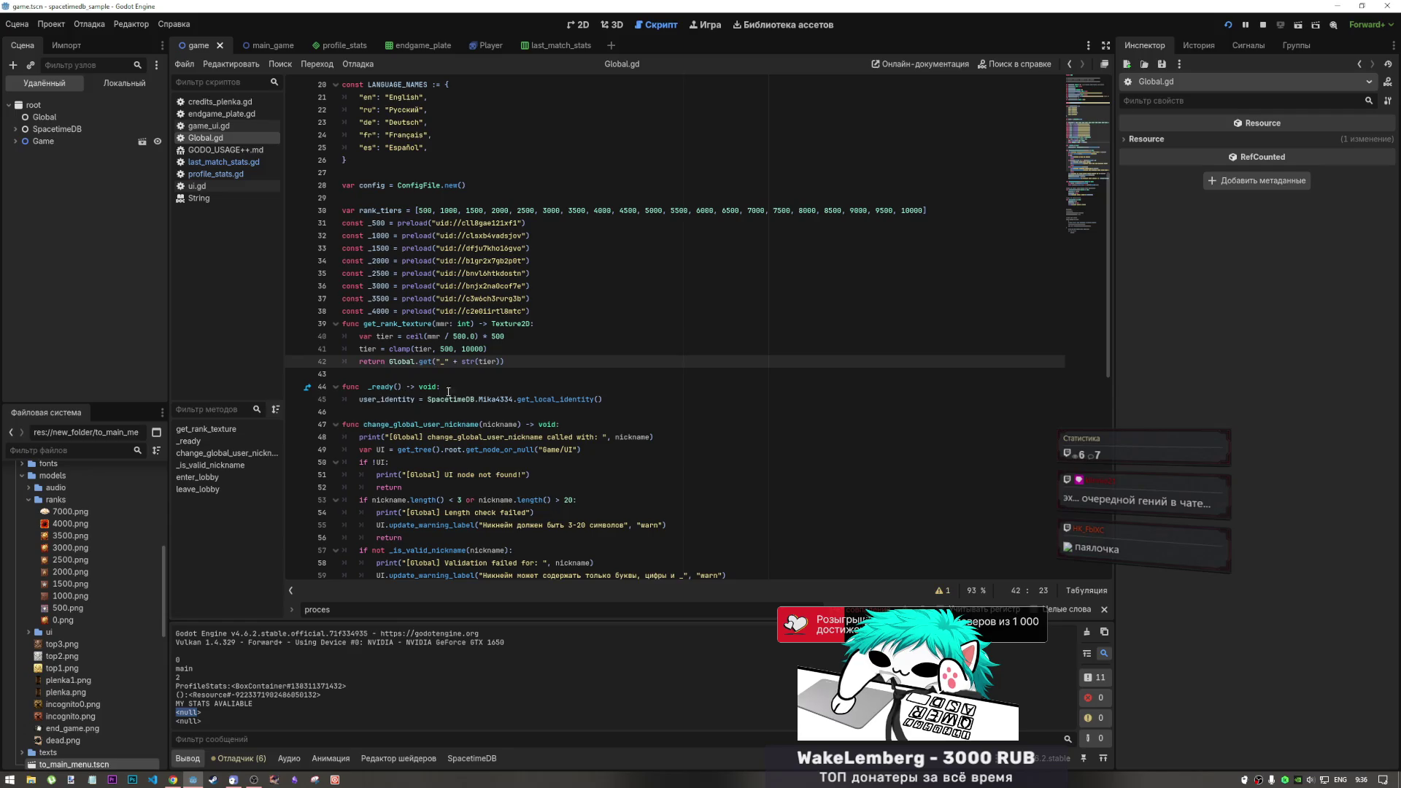
pyautogui.click(1224, 28)
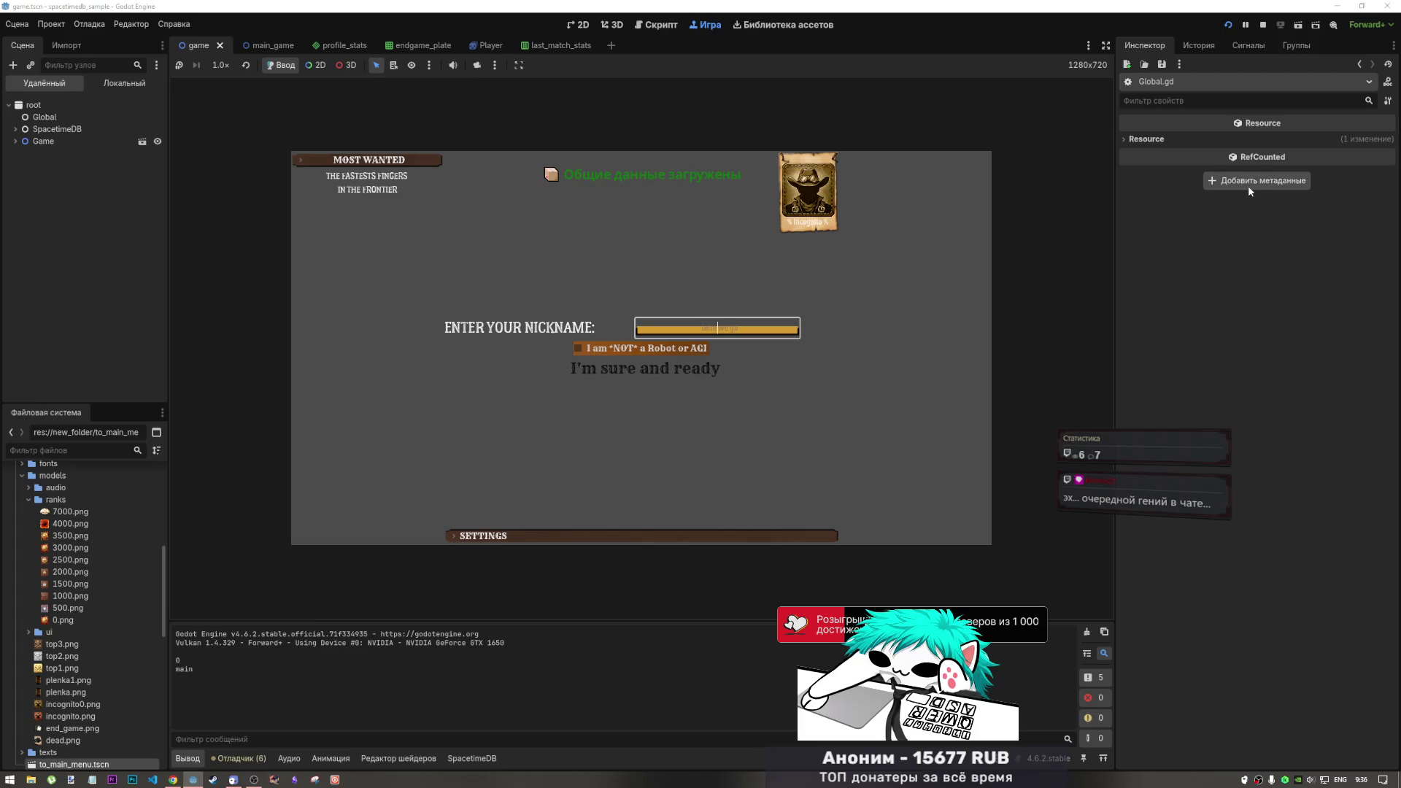
pyautogui.write('vbff')
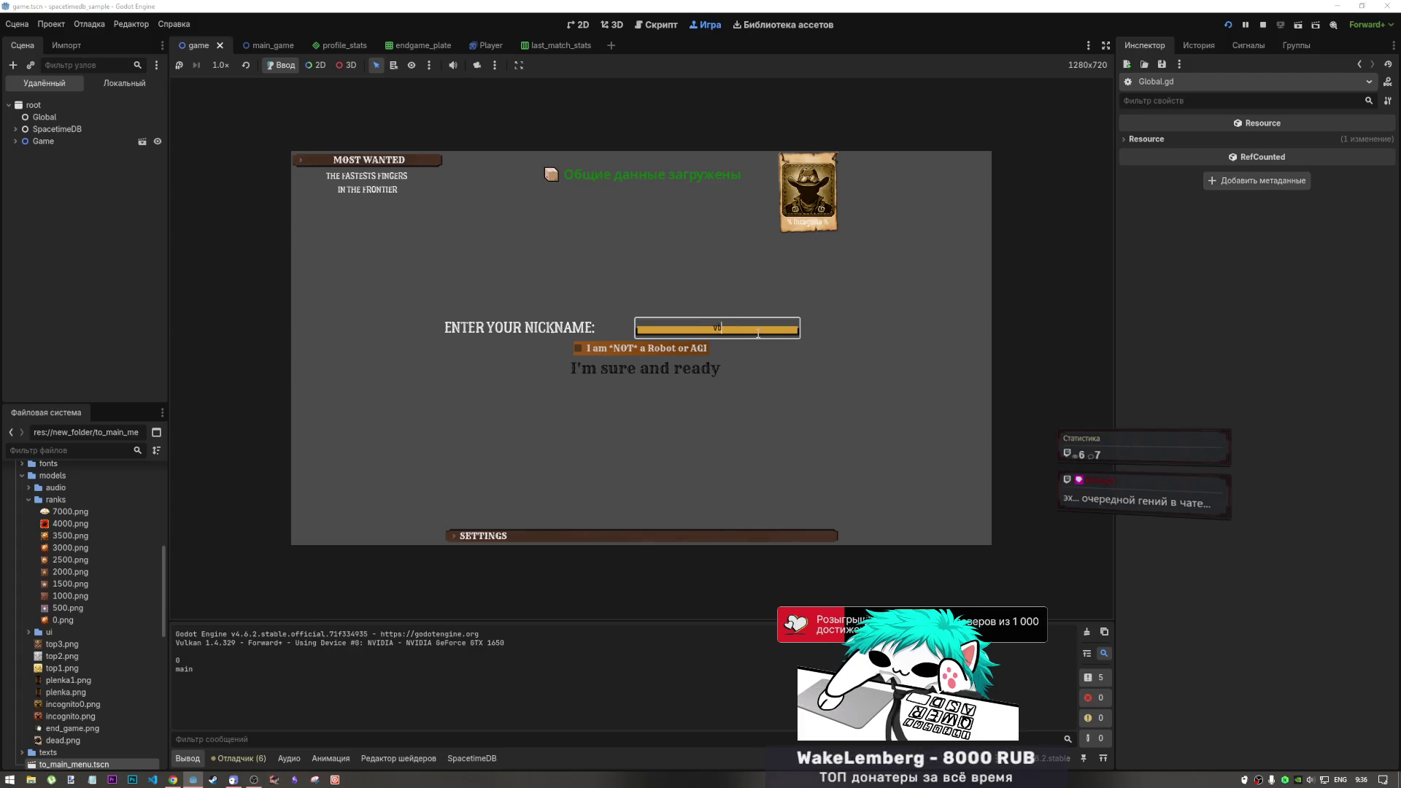
pyautogui.click(691, 349)
pyautogui.click(698, 372)
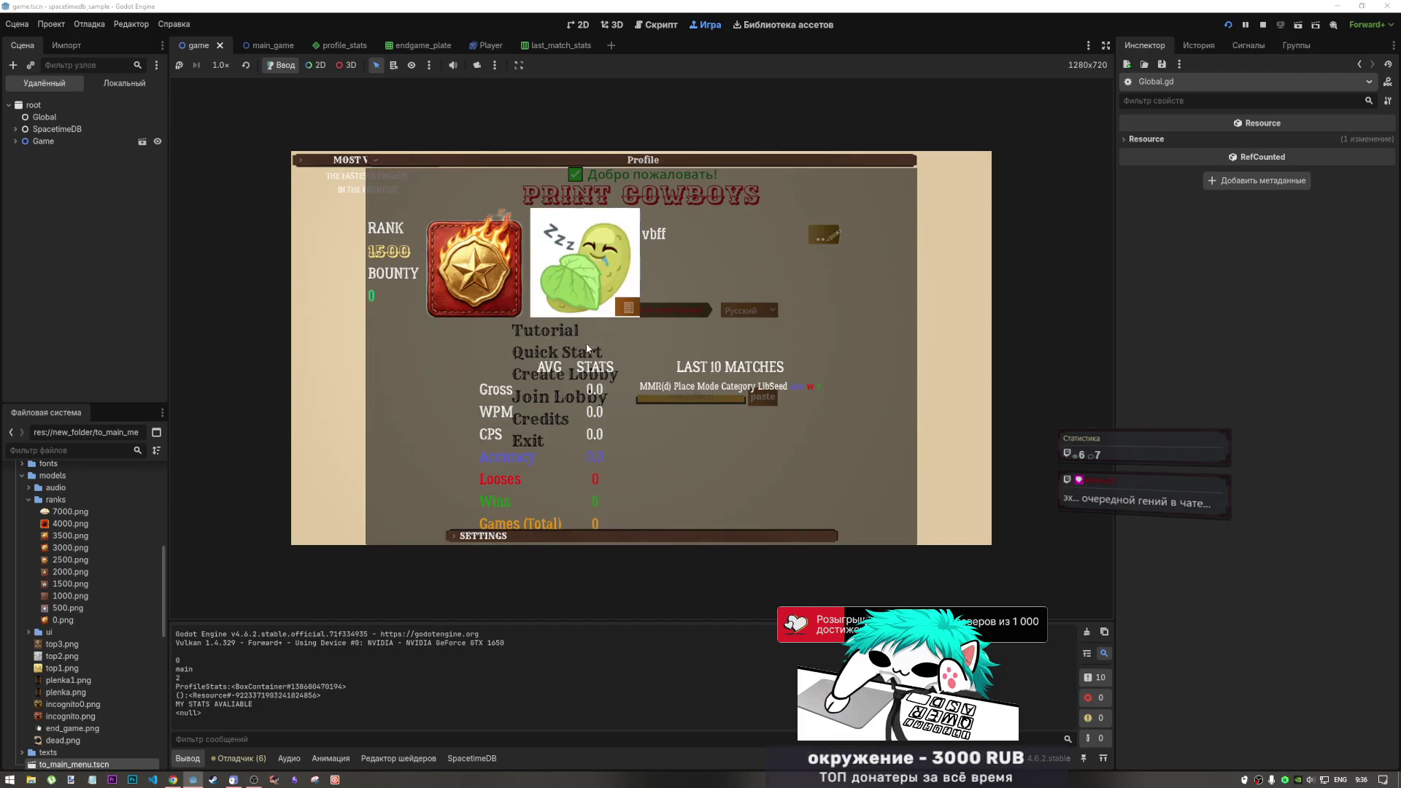
# Stop the test run and put the caret back on the clamp line in Global.gd
pyautogui.click(1263, 24)
pyautogui.click(469, 385)
pyautogui.click(469, 348)
pyautogui.hotkey('alt', 'Tab')
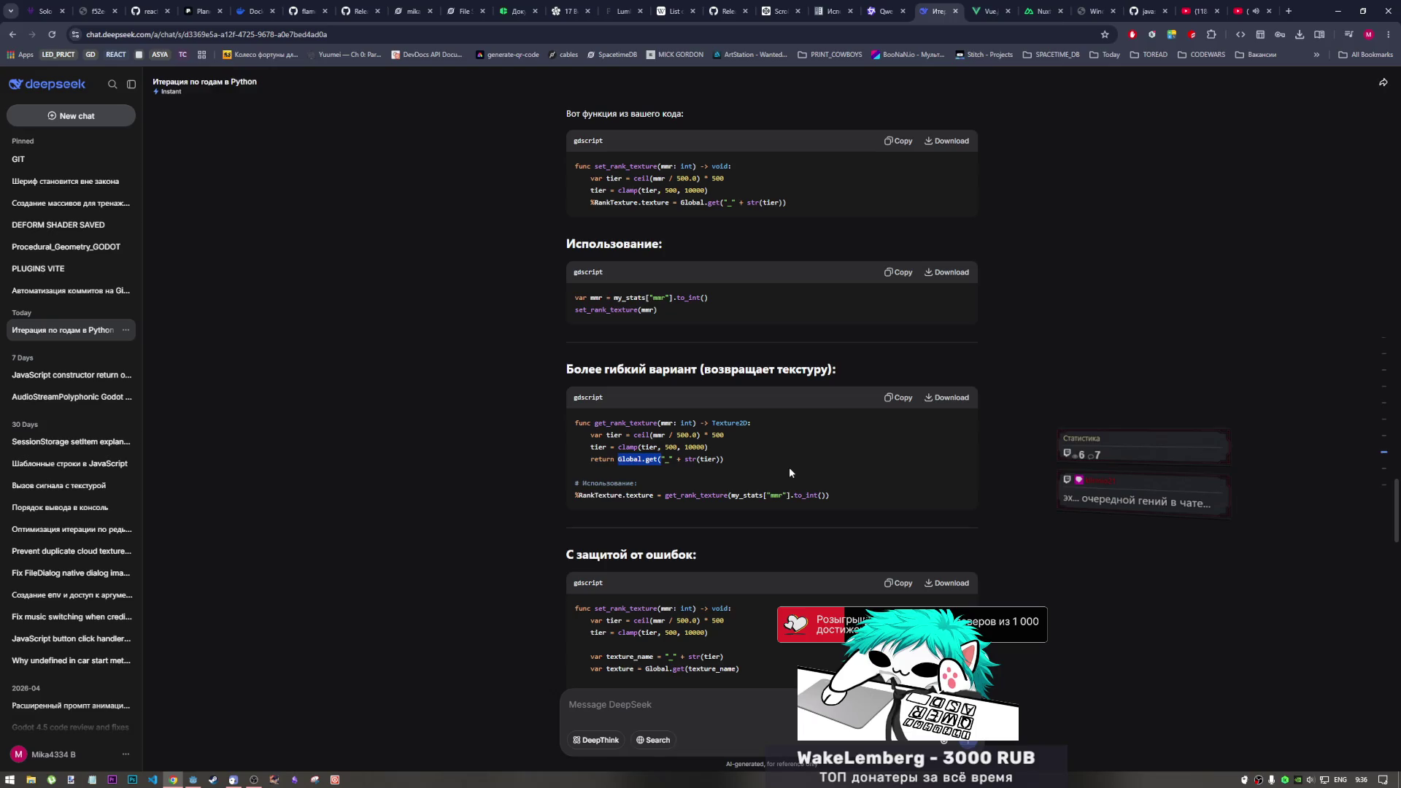
# Bring up the DeepSeek chat and highlight the body of its suggested get_rank_texture
pyautogui.hotkey('alt', 'Tab')
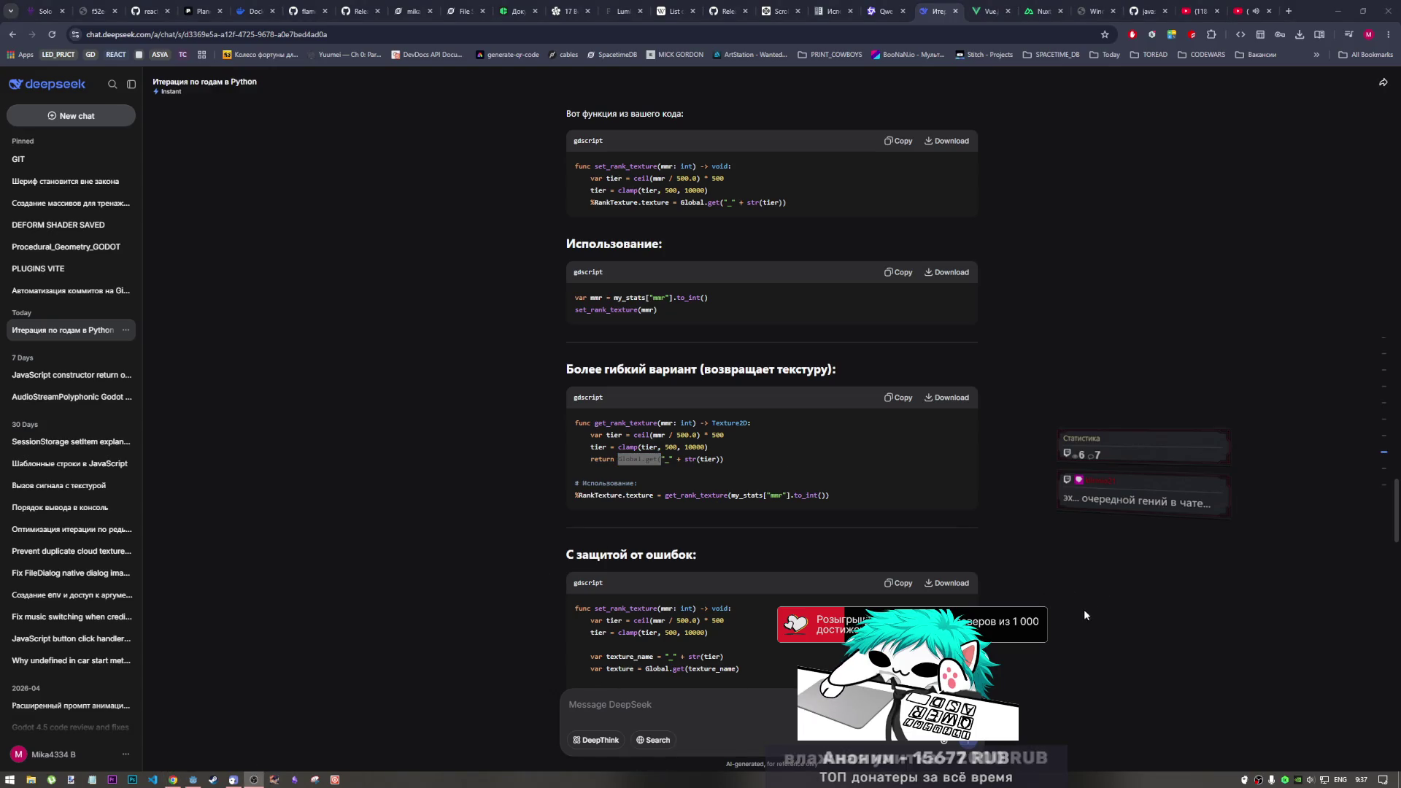
pyautogui.click(1030, 625)
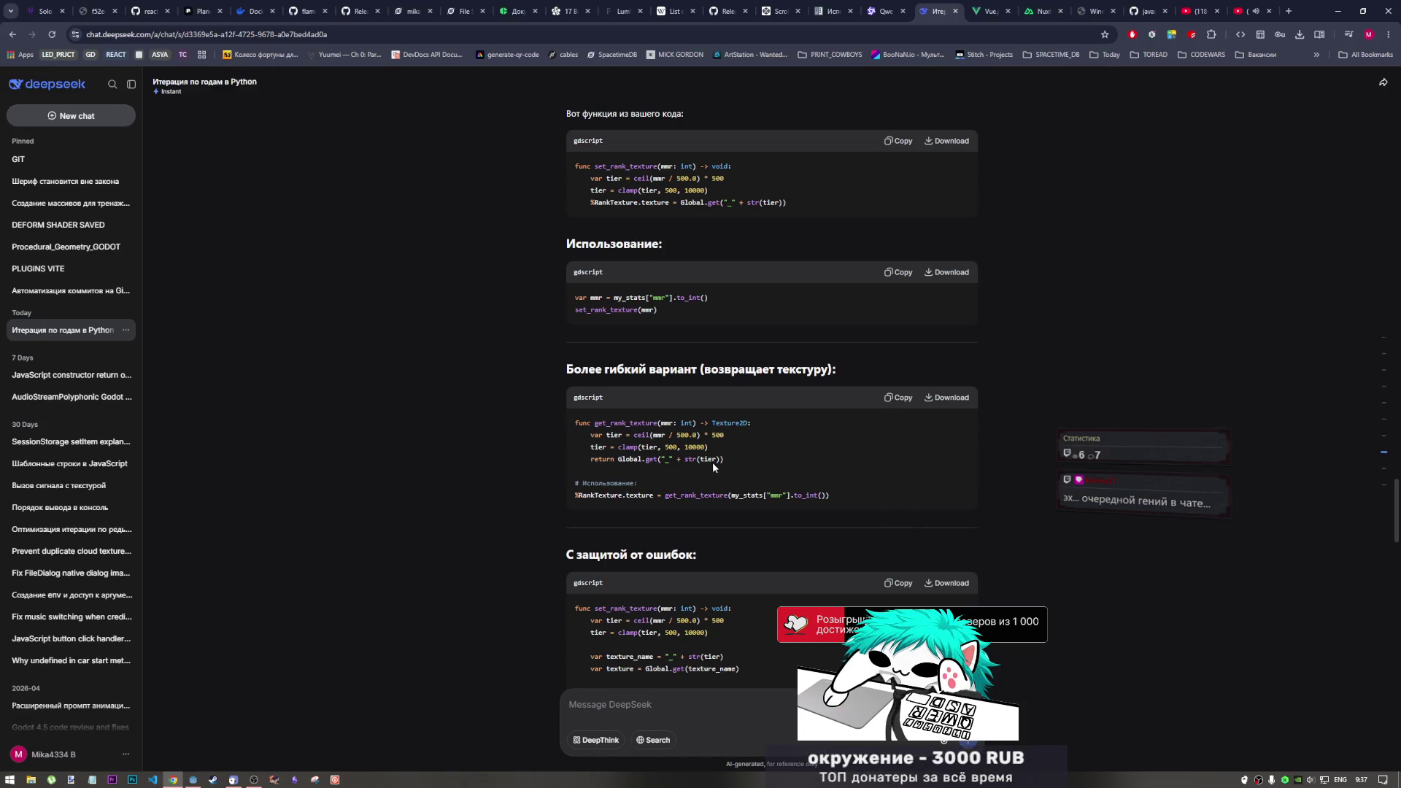
pyautogui.moveTo(725, 460); pyautogui.dragTo(573, 433)
pyautogui.moveTo(707, 460)
pyautogui.mouseDown()
pyautogui.moveTo(576, 438)
pyautogui.moveTo(723, 461)
pyautogui.mouseUp()
pyautogui.click(724, 459)
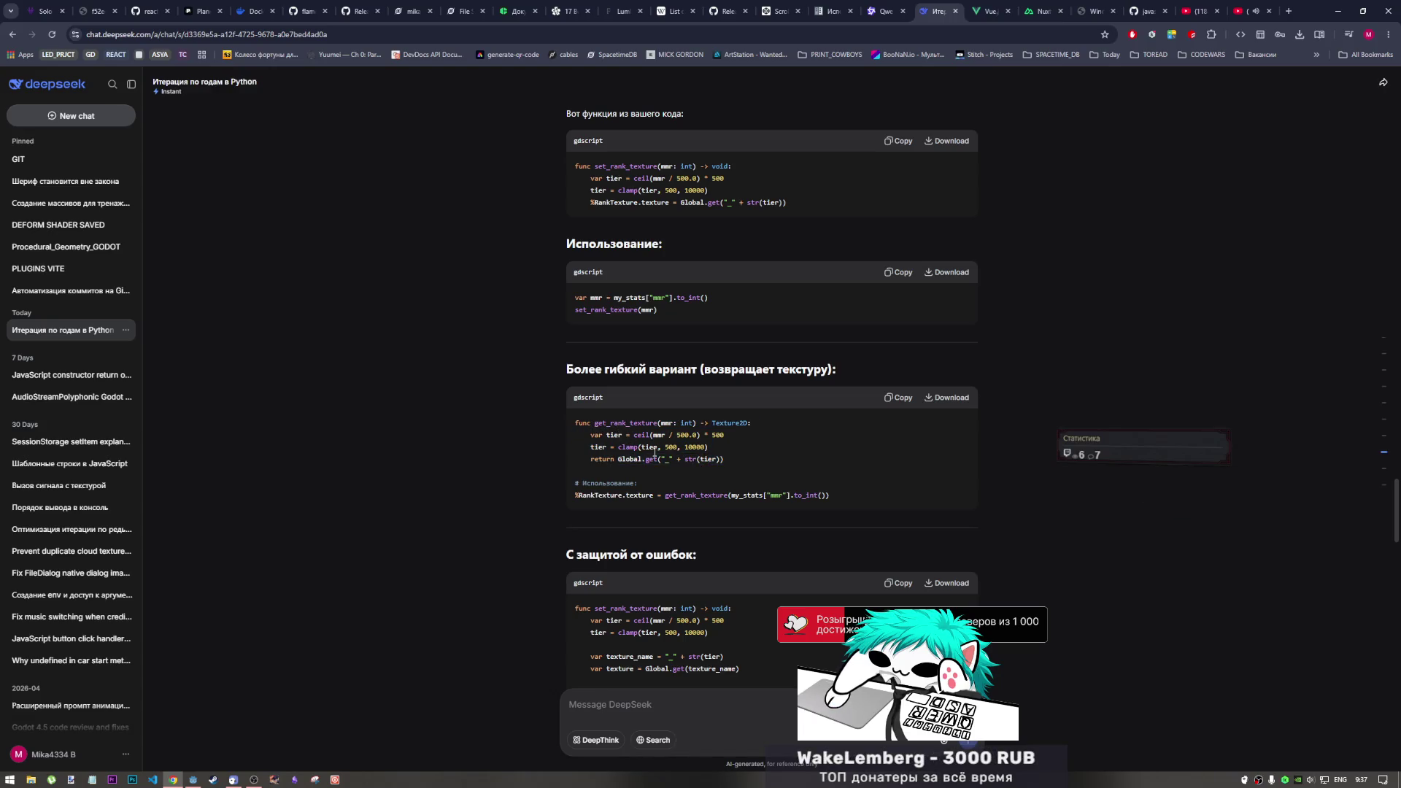
# Compare Global.get("_" + str(tier)) against DeepSeek's earlier Способ 3–5 alternatives, then return to Godot
pyautogui.scroll(2, 718, 333)
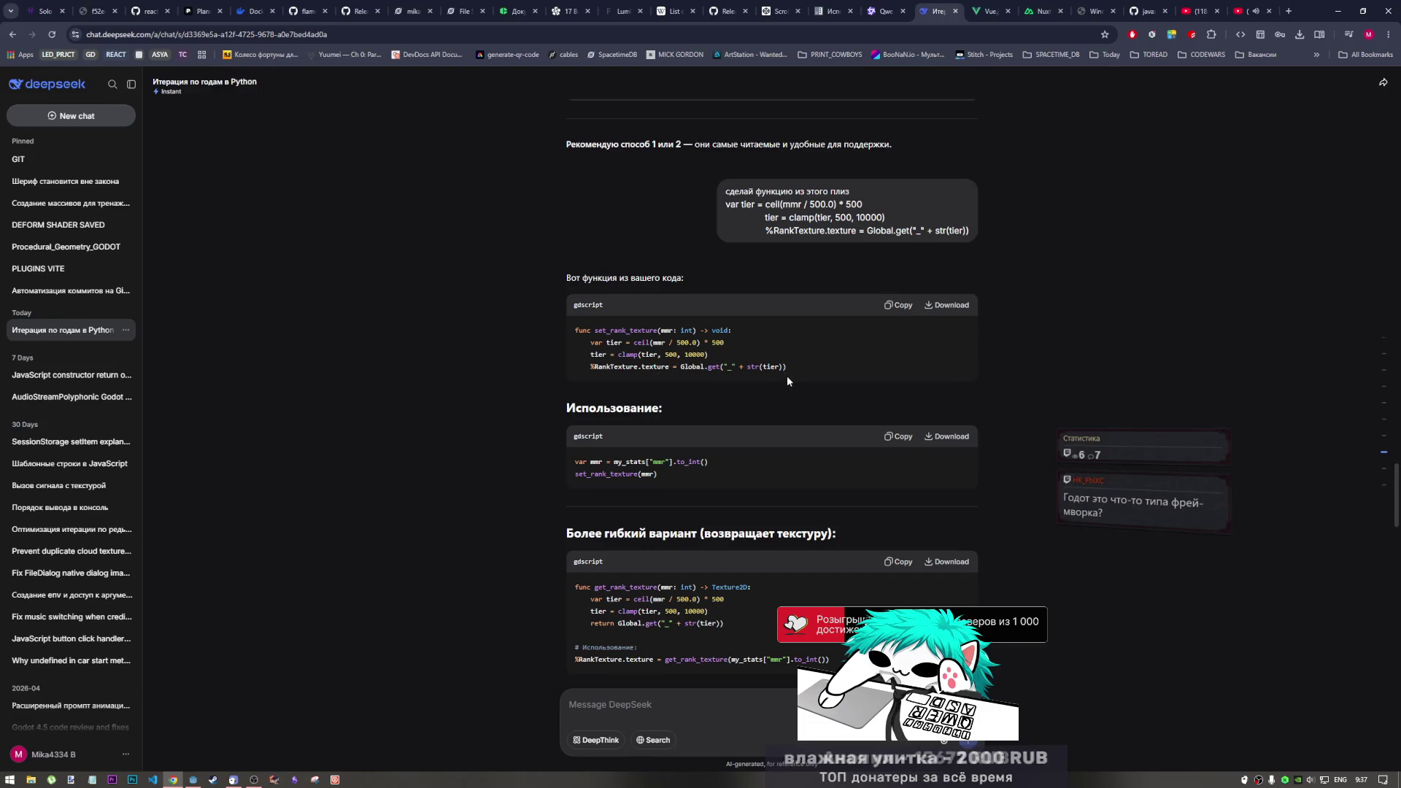
pyautogui.moveTo(750, 367)
pyautogui.mouseDown()
pyautogui.moveTo(680, 369)
pyautogui.moveTo(718, 375)
pyautogui.mouseUp()
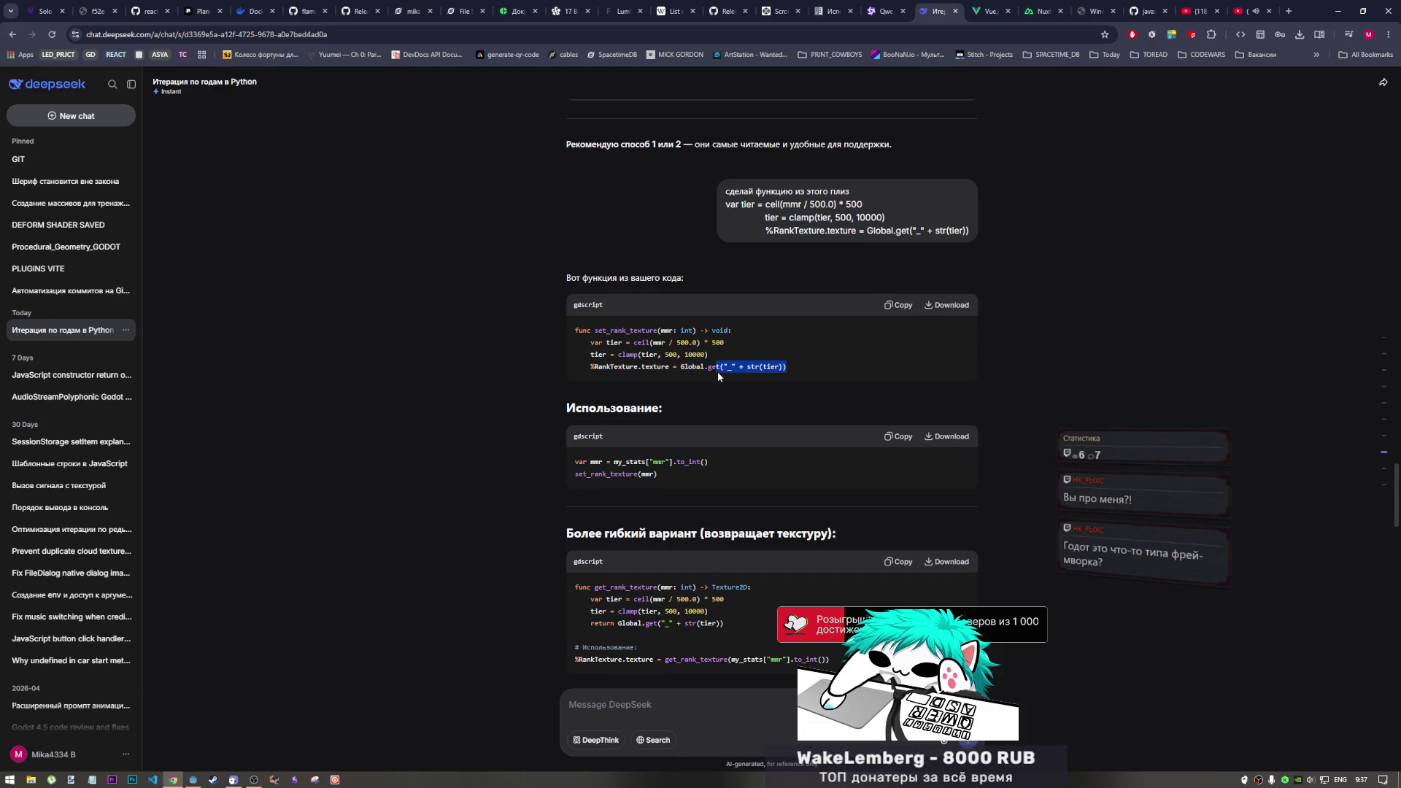
pyautogui.scroll(4, 717, 370)
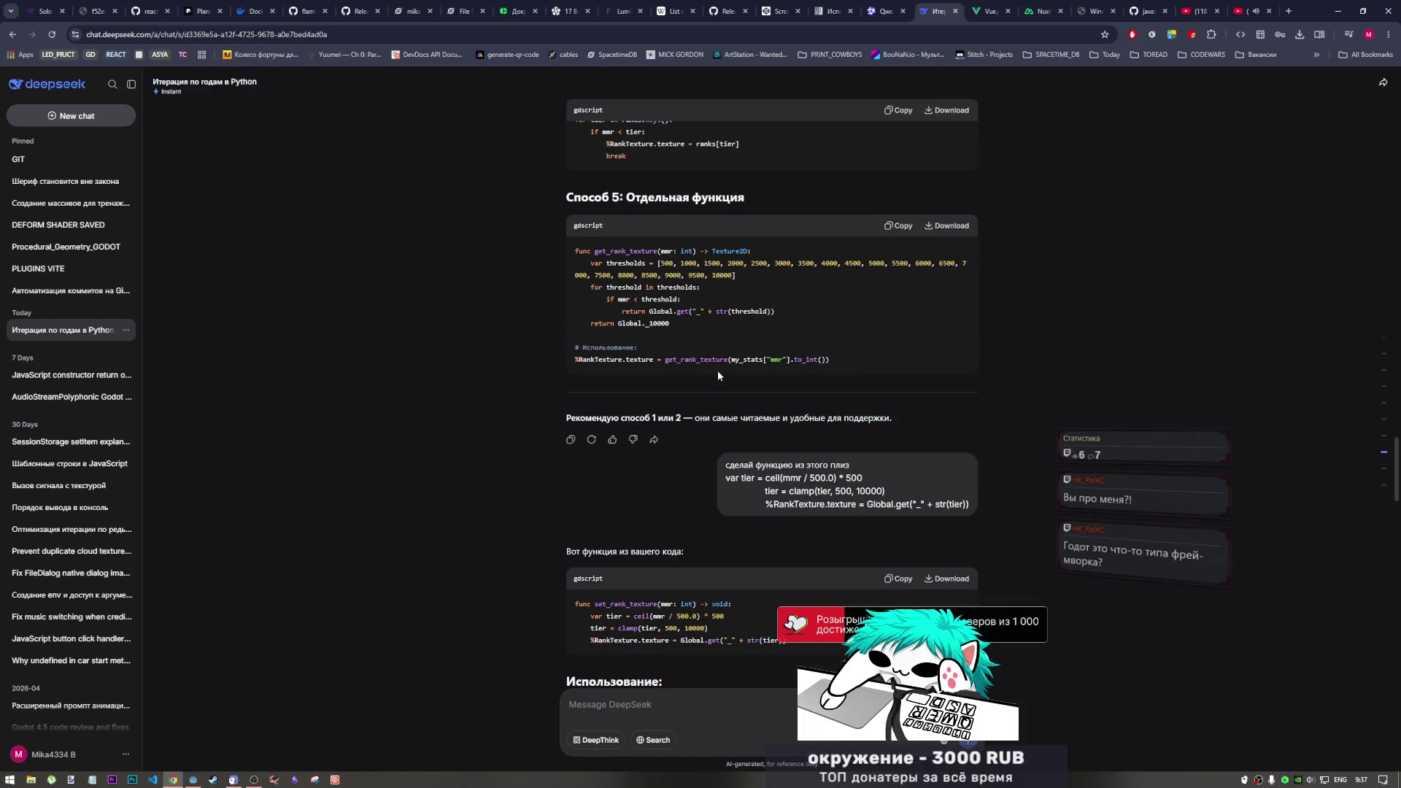
pyautogui.scroll(3, 902, 495)
pyautogui.scroll(-2, 815, 462)
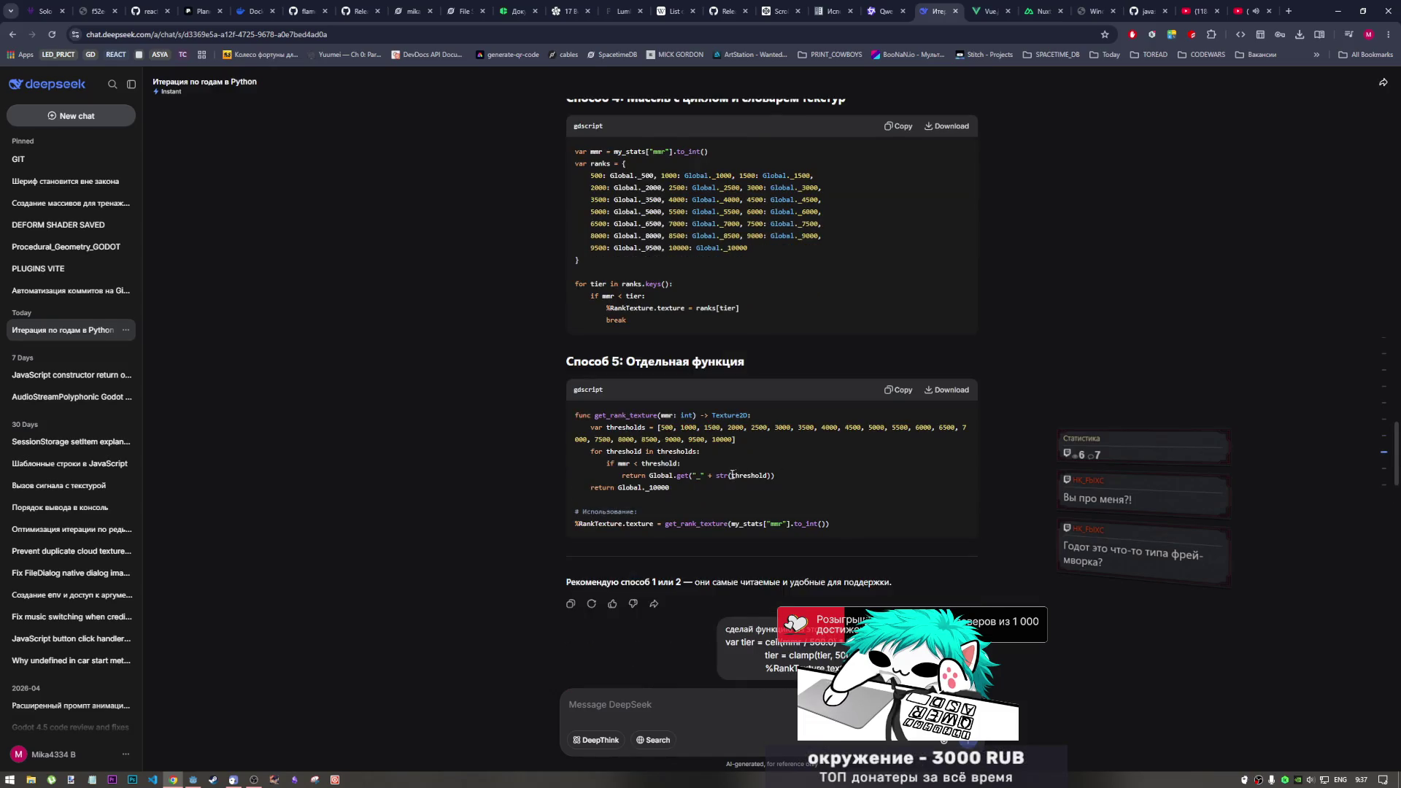
pyautogui.scroll(4, 686, 490)
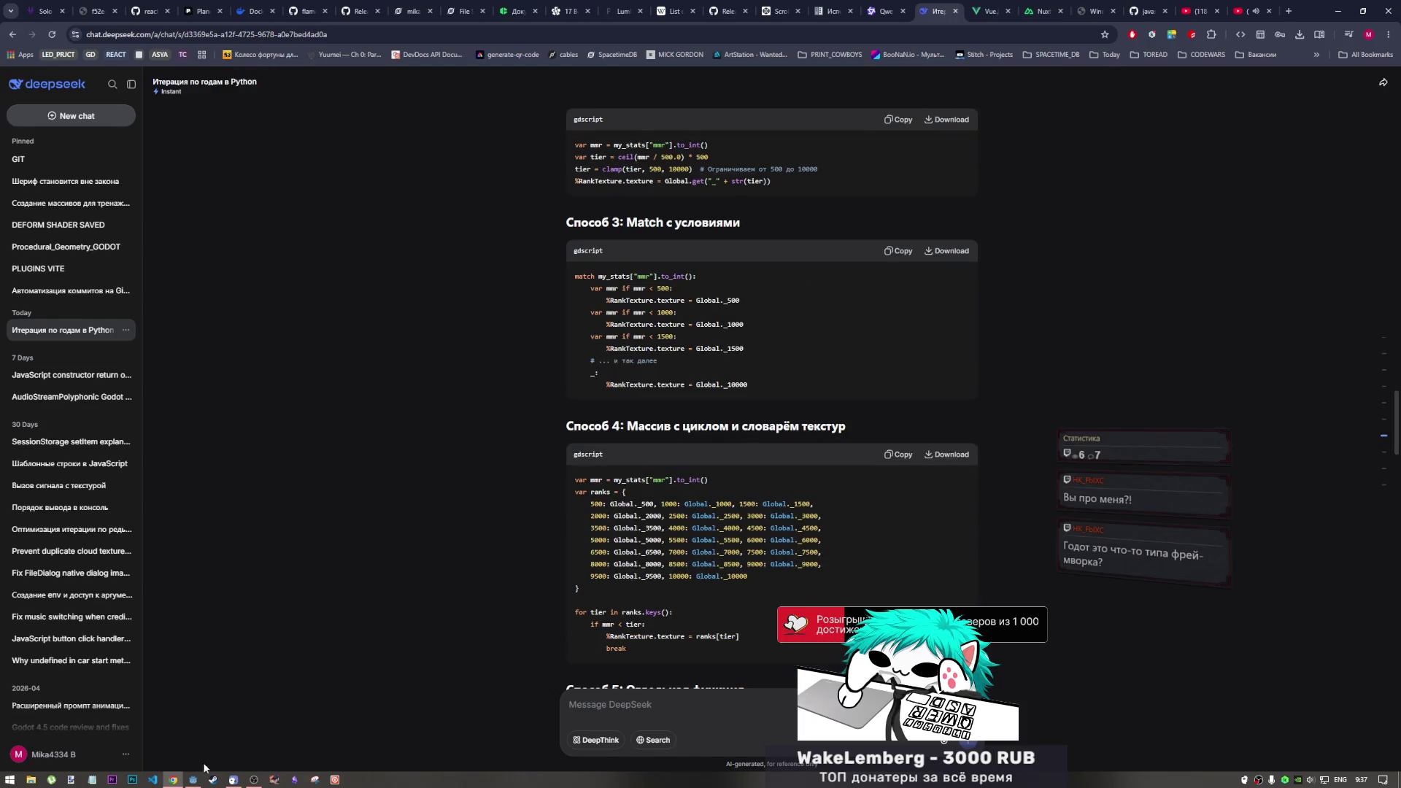
pyautogui.click(193, 781)
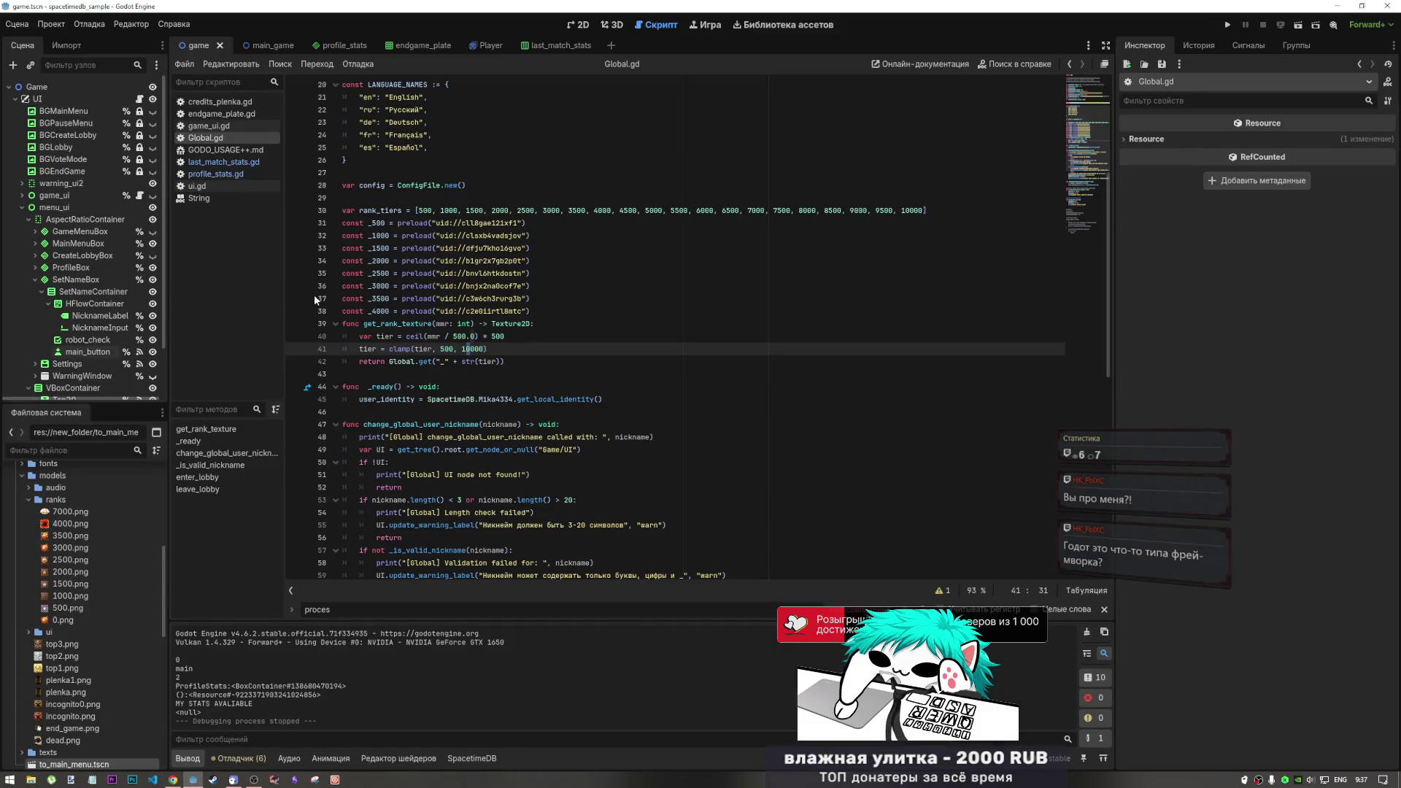
# Open profile_stats.gd and delete, then undo, the get_rank_texture name on line 195
pyautogui.click(243, 175)
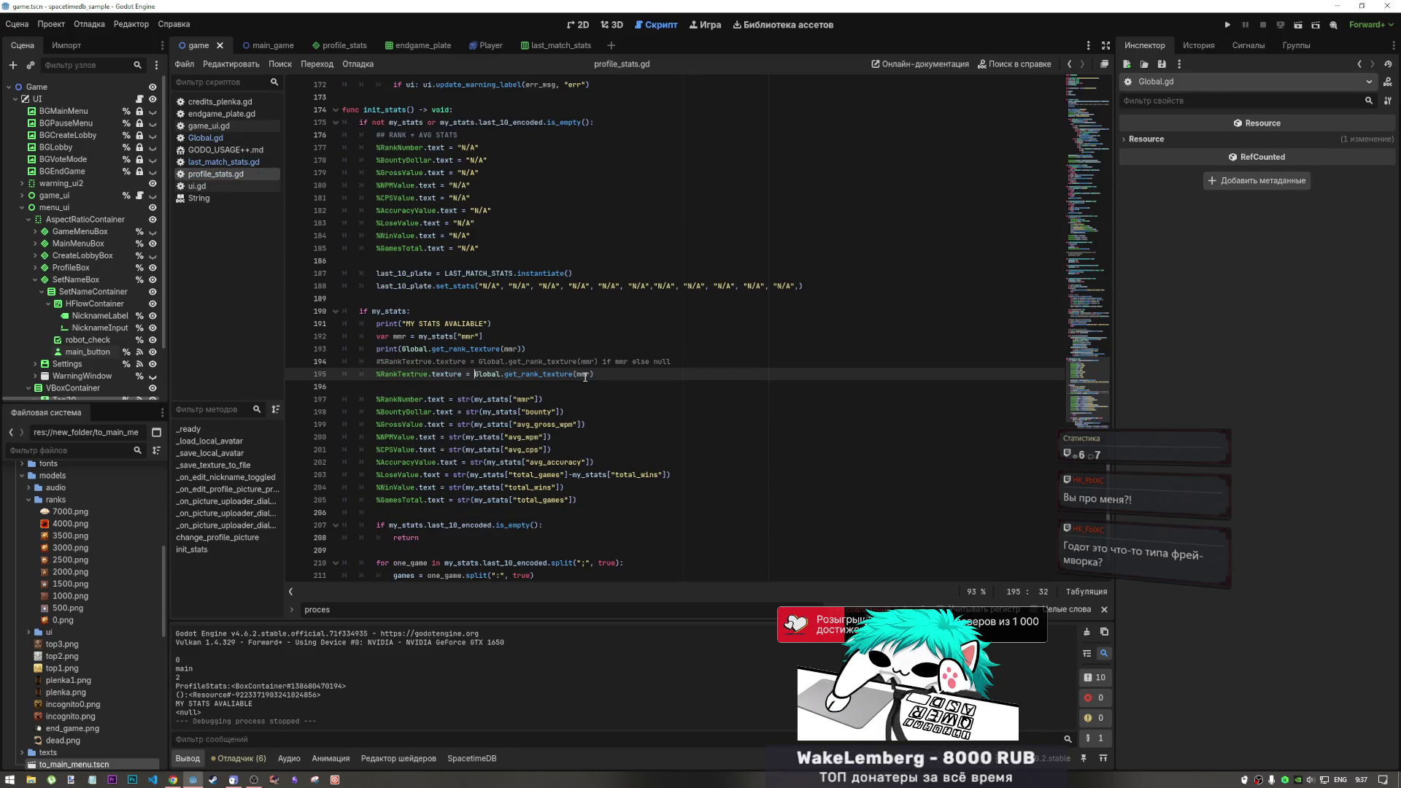
pyautogui.moveTo(576, 373); pyautogui.dragTo(509, 375)
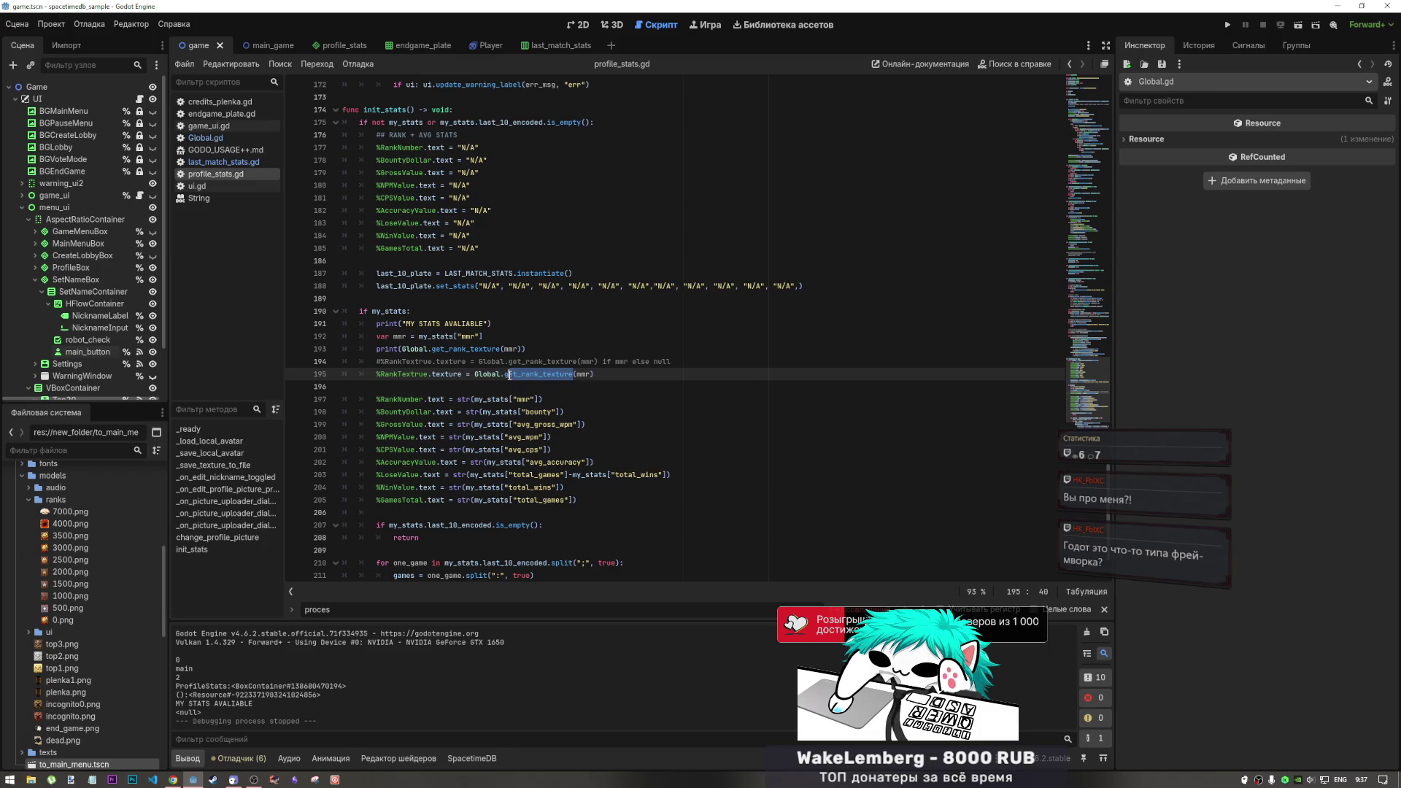
pyautogui.press('BackSpace')
pyautogui.press('Delete')
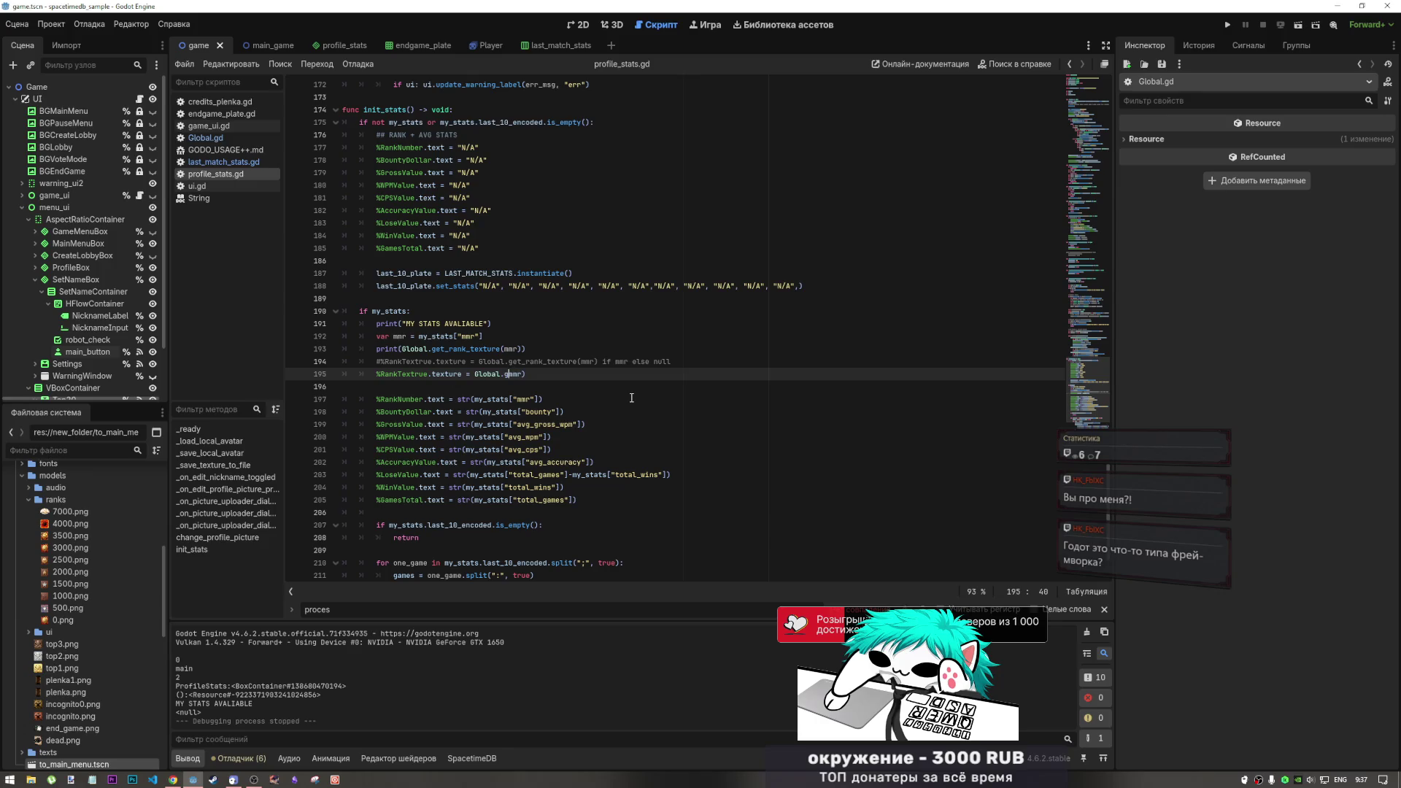
pyautogui.hotkey('ctrl', 'z')
pyautogui.hotkey('ctrl', 'z')
pyautogui.hotkey('ctrl', 'z')
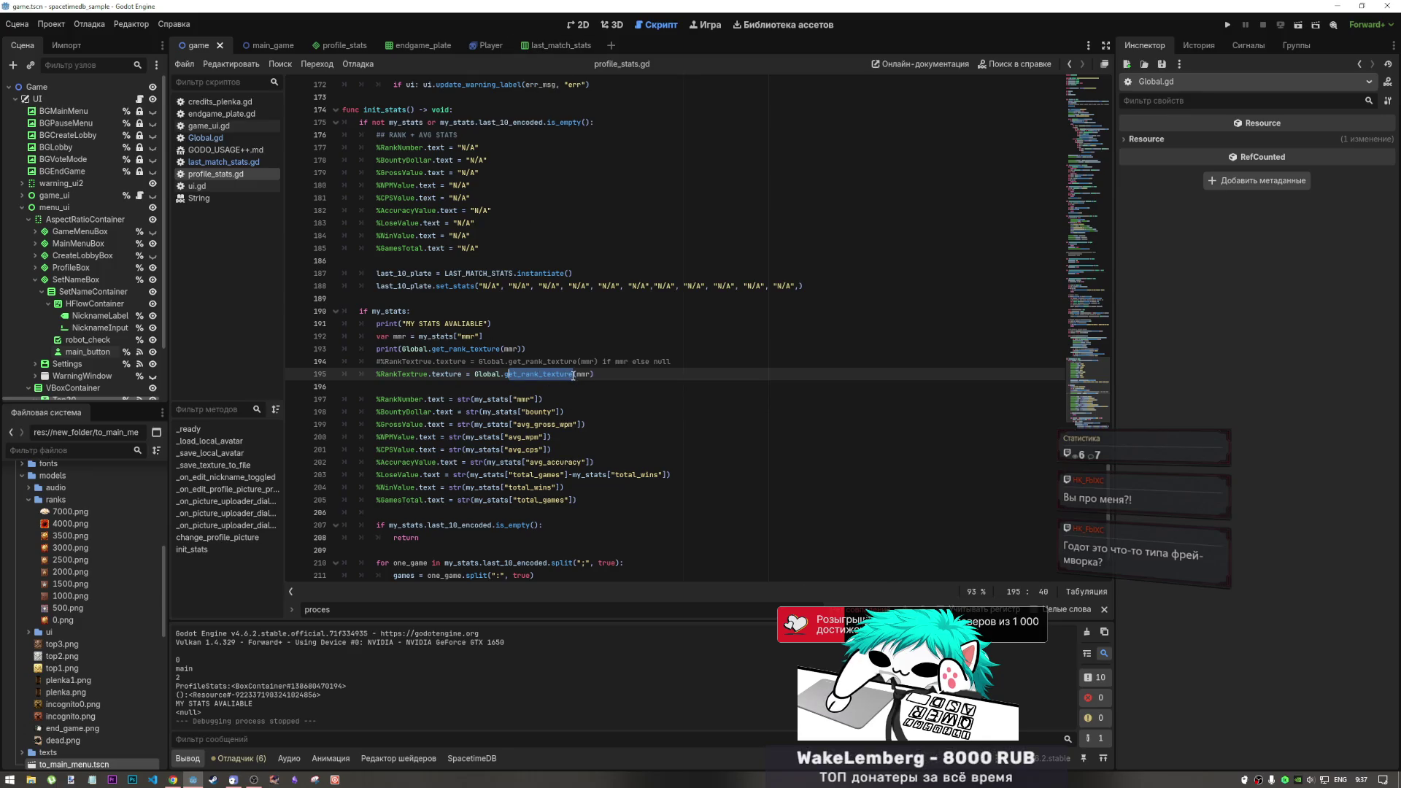
# Inspect the Global.get_rank_texture(mmr) call on line 195 of profile_stats.gd
pyautogui.moveTo(576, 377)
pyautogui.mouseDown()
pyautogui.moveTo(481, 376)
pyautogui.moveTo(594, 375)
pyautogui.mouseUp()
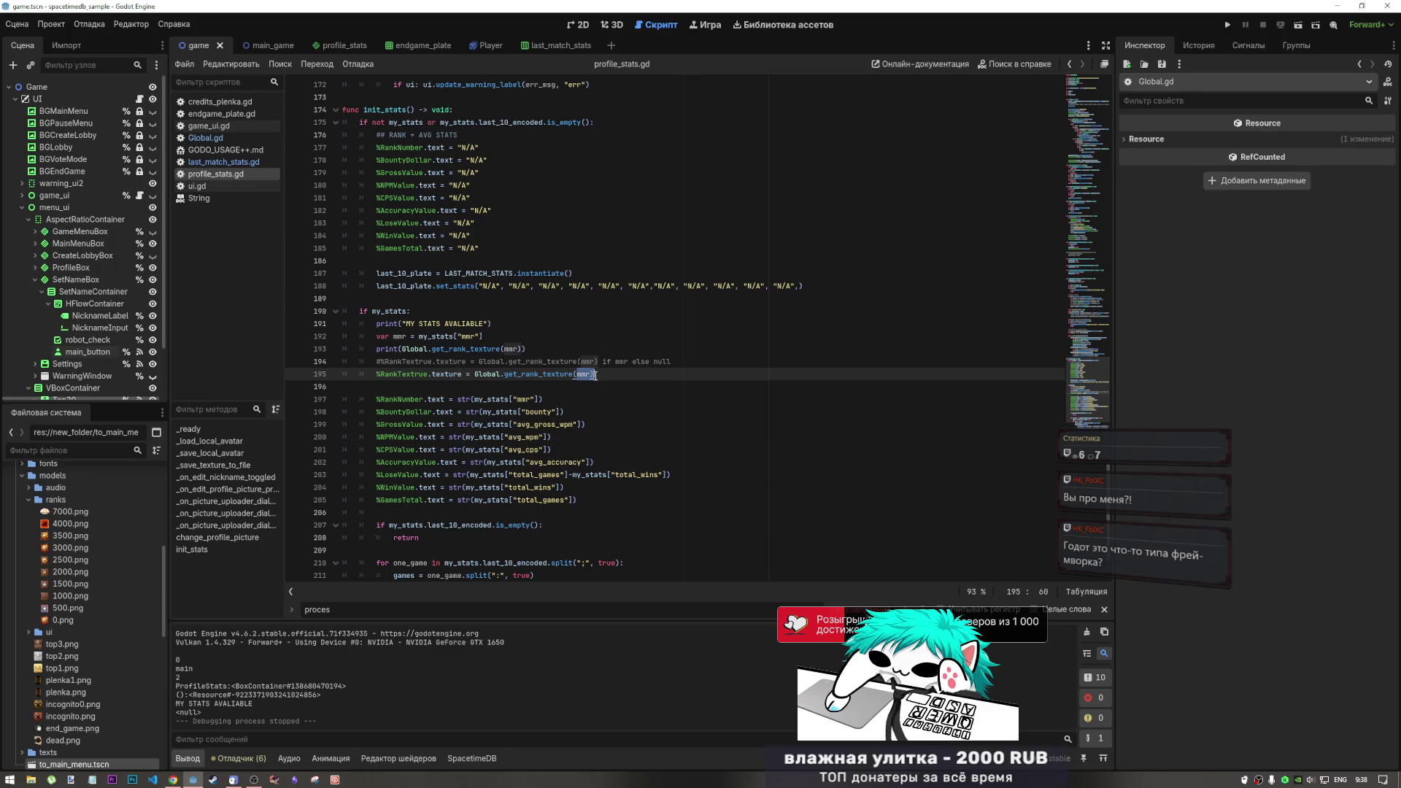
pyautogui.press('Escape')
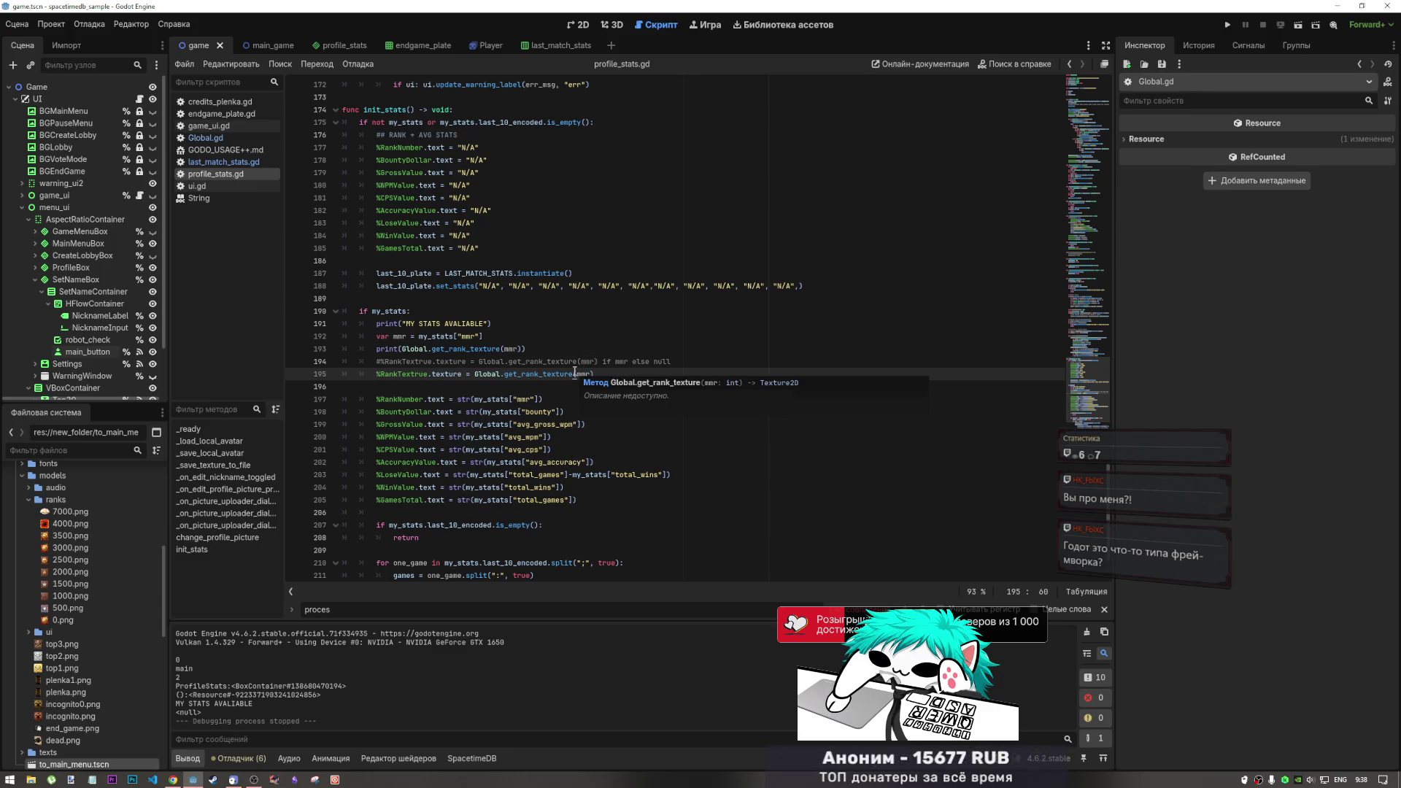
pyautogui.moveTo(575, 375)
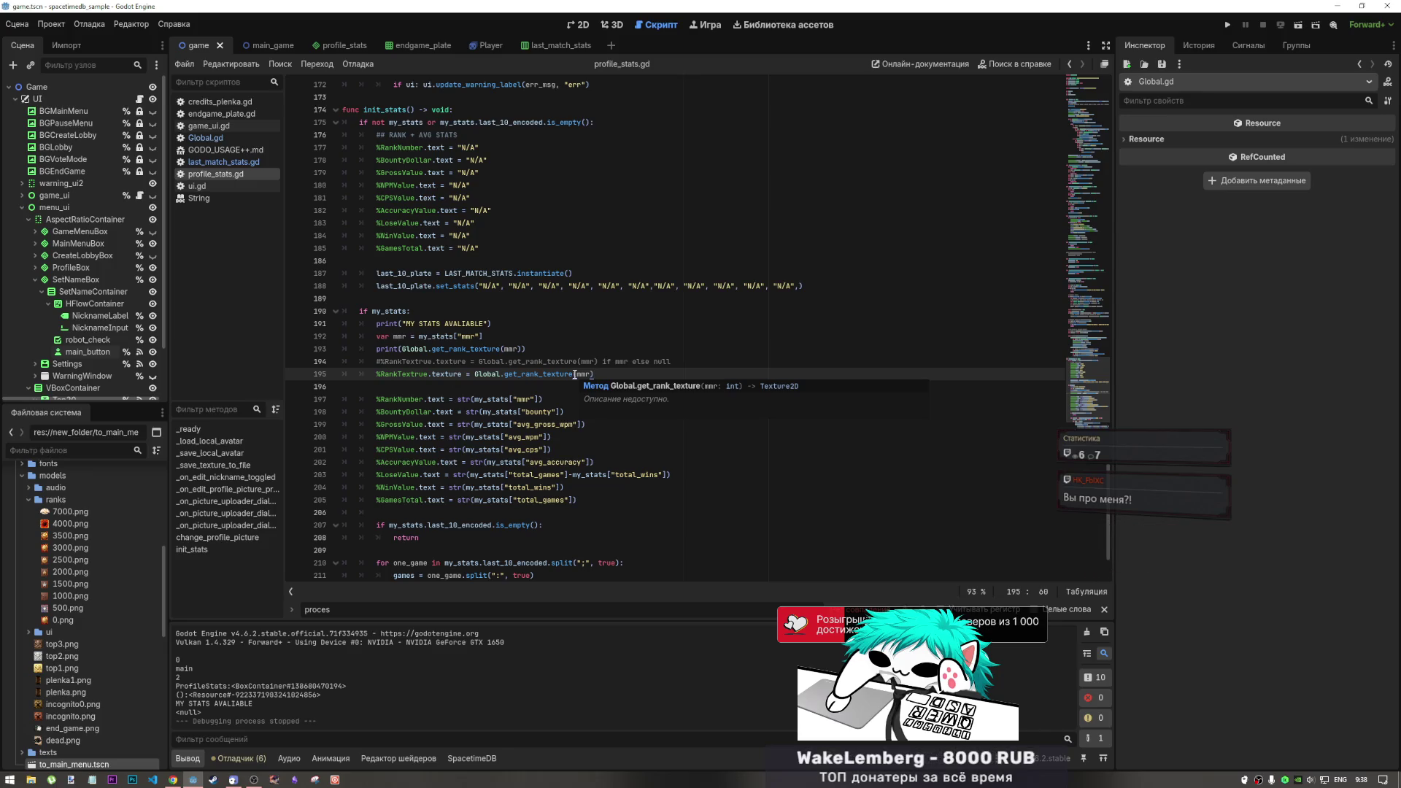
pyautogui.click(581, 375)
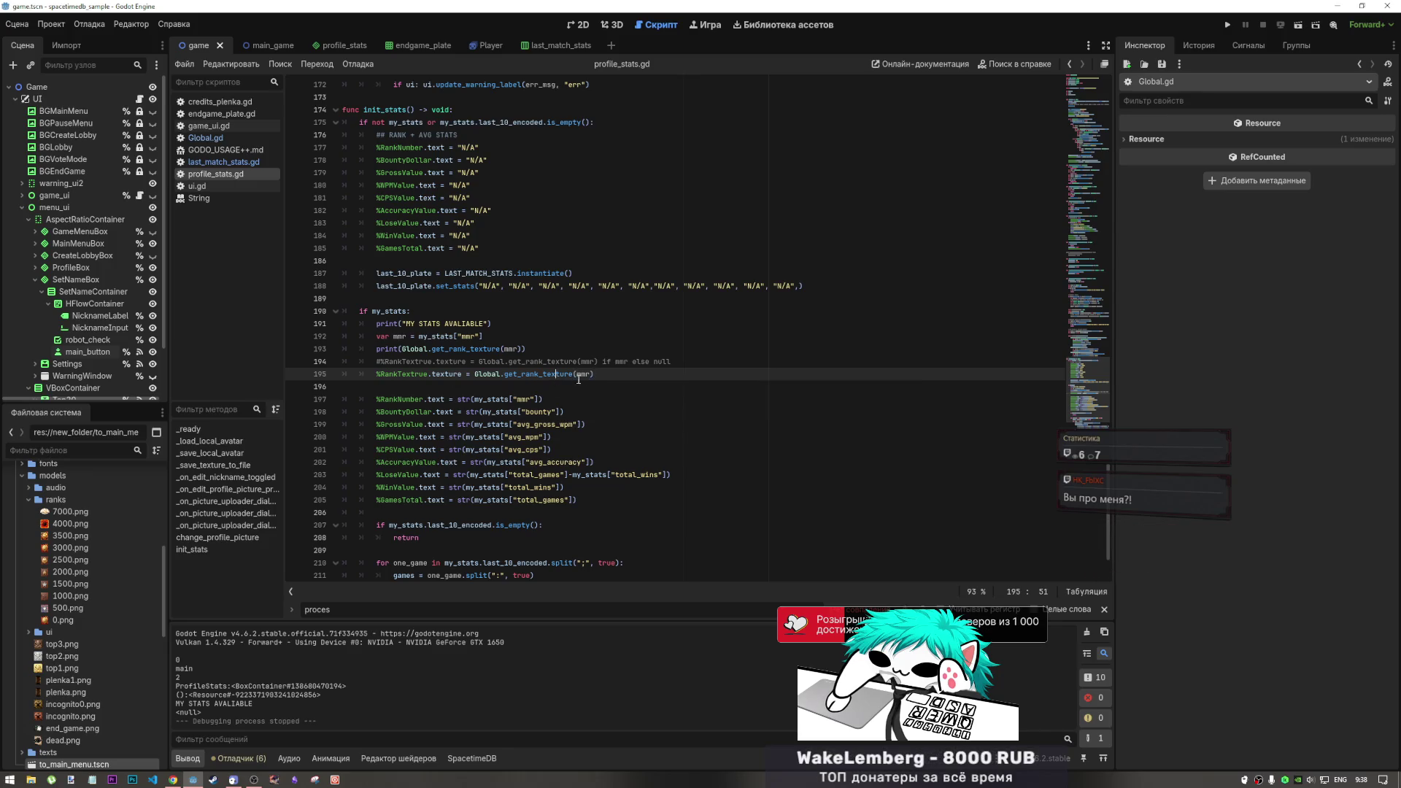
pyautogui.press('Left')
pyautogui.press('Left')
pyautogui.press('Left')
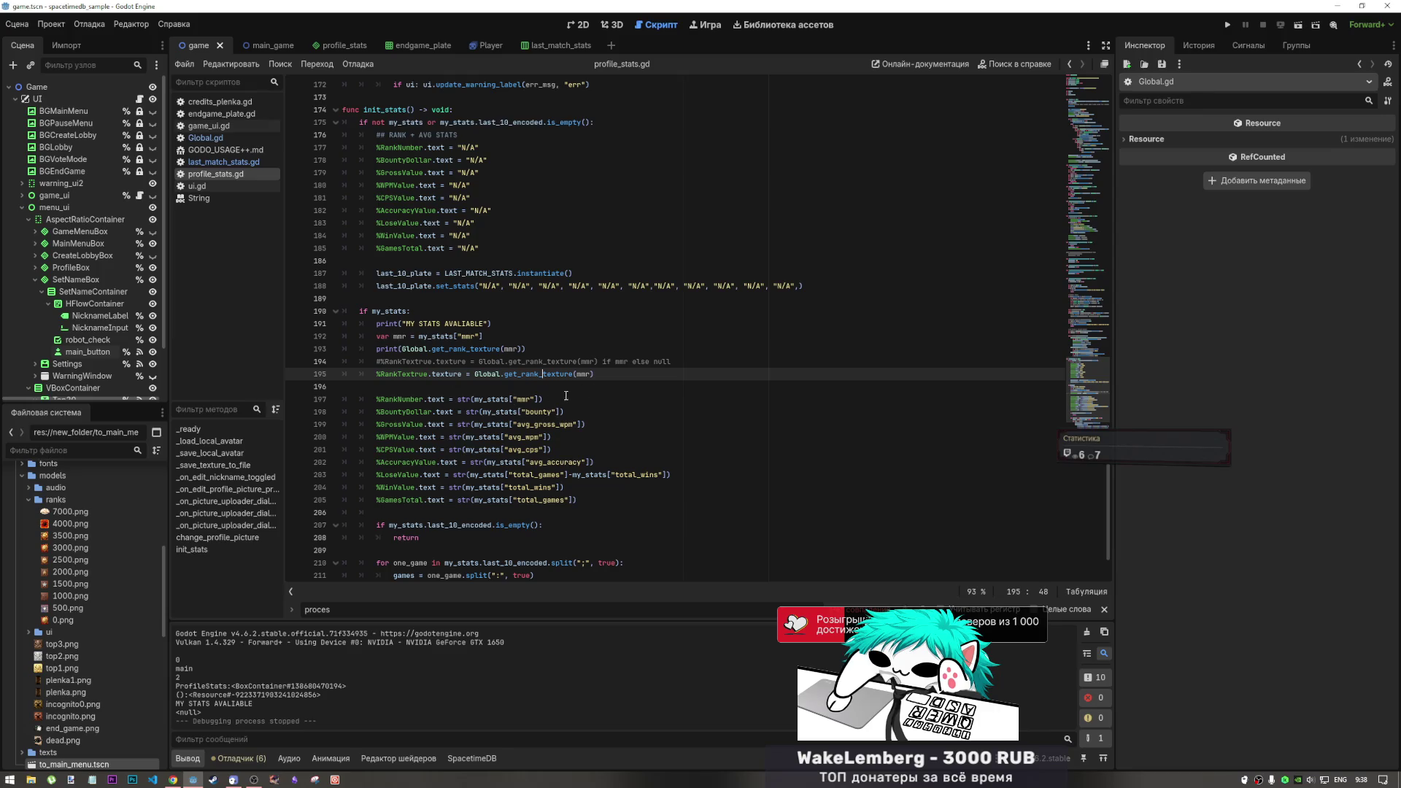
pyautogui.press('End')
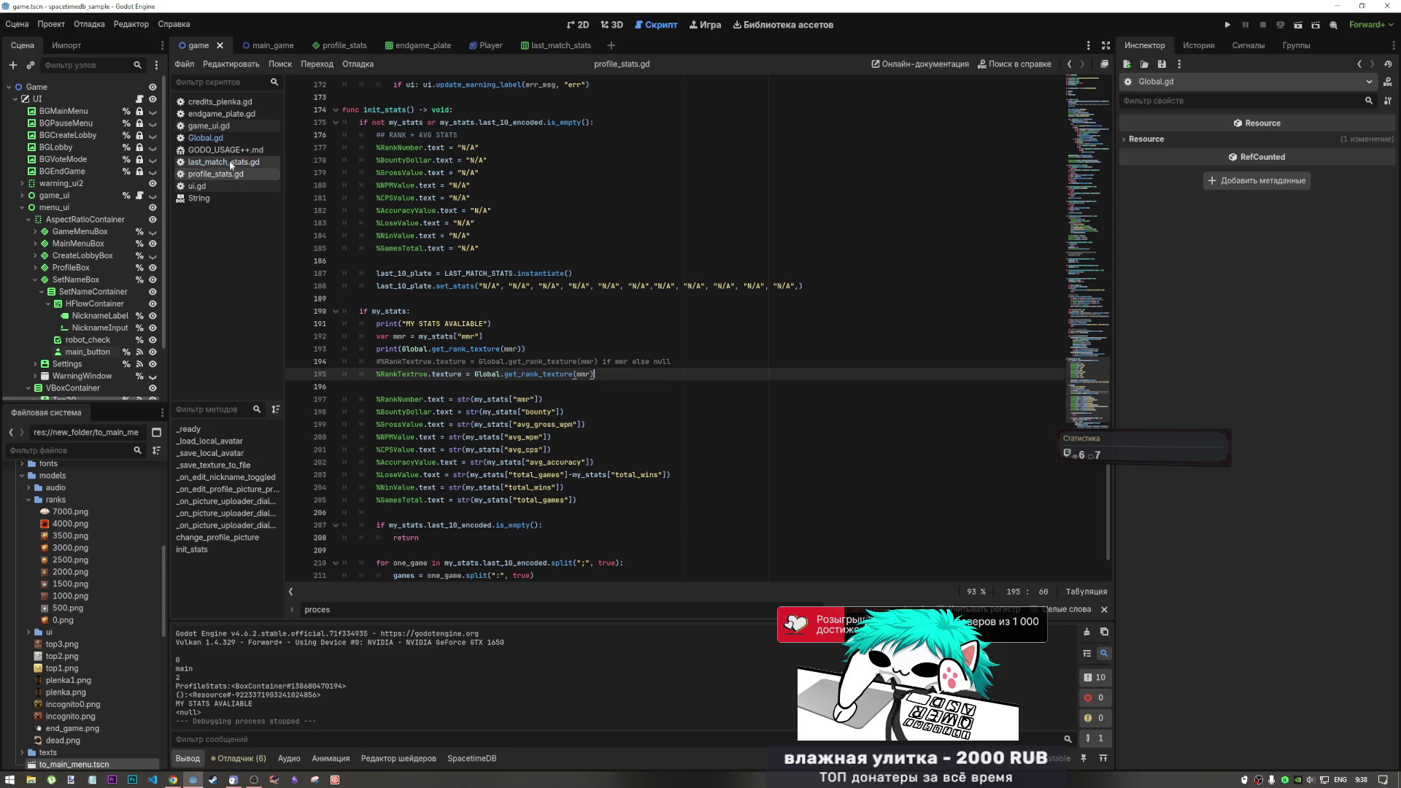
# Examine the get and mmr parts of that call by selecting each in turn
pyautogui.click(515, 374)
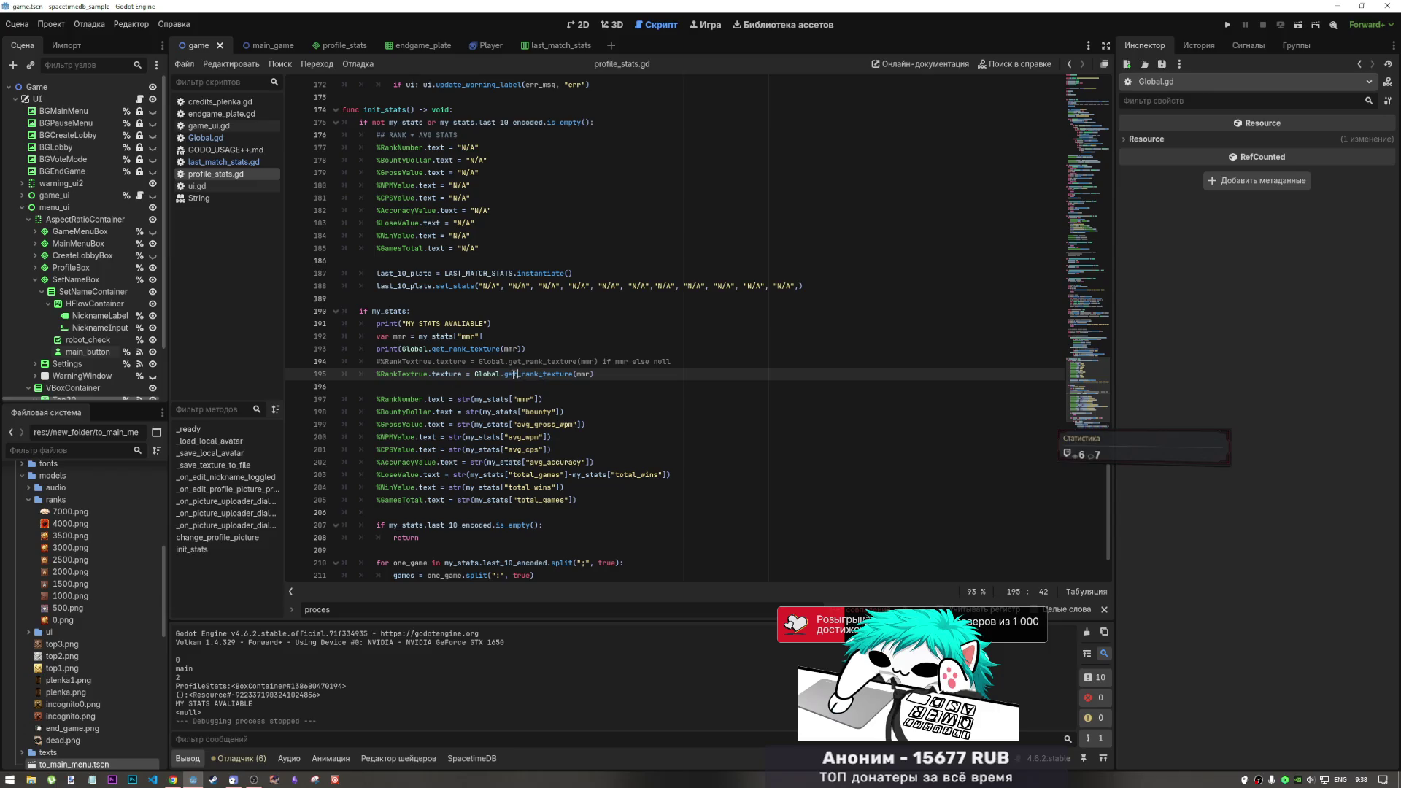
pyautogui.moveTo(504, 375); pyautogui.dragTo(516, 374)
pyautogui.click(578, 374)
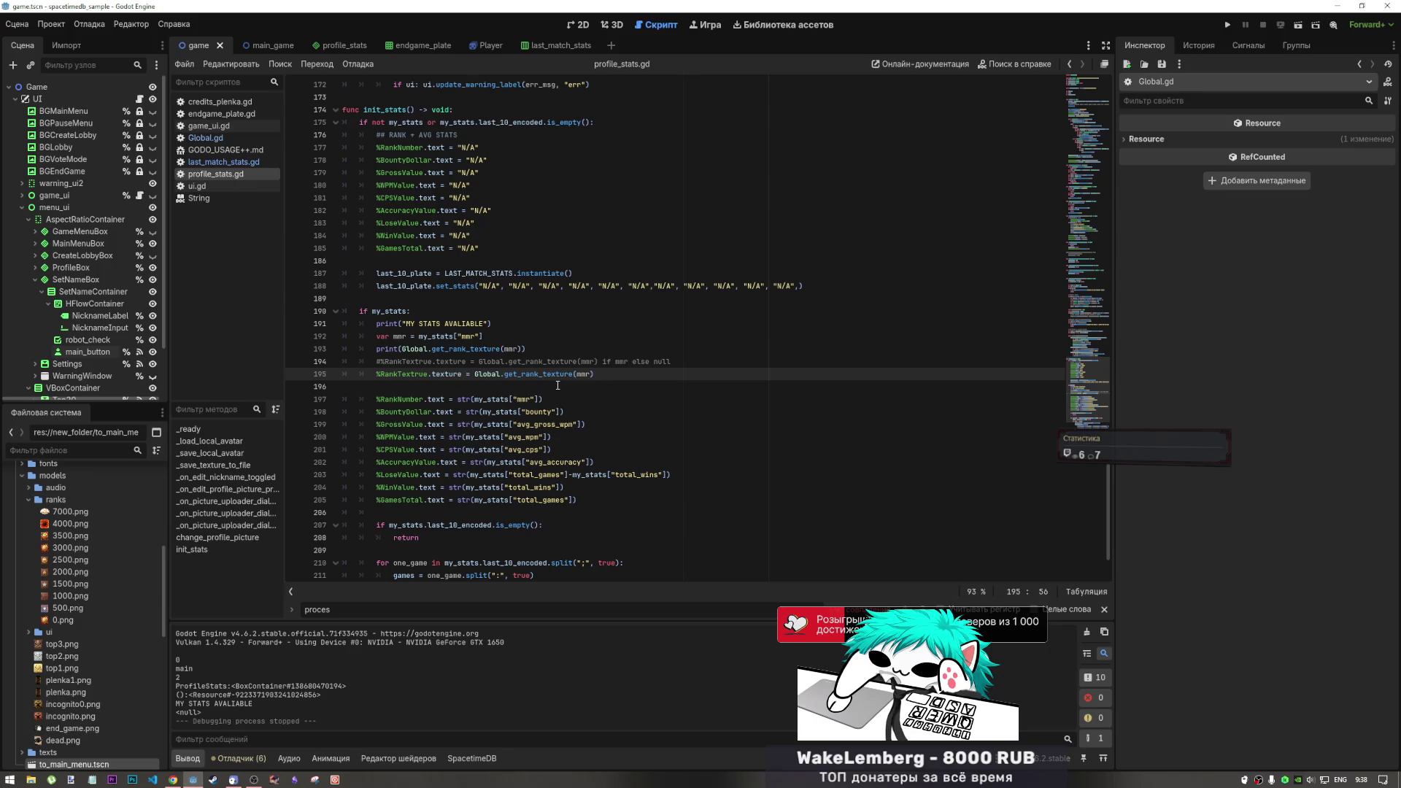
pyautogui.moveTo(566, 376)
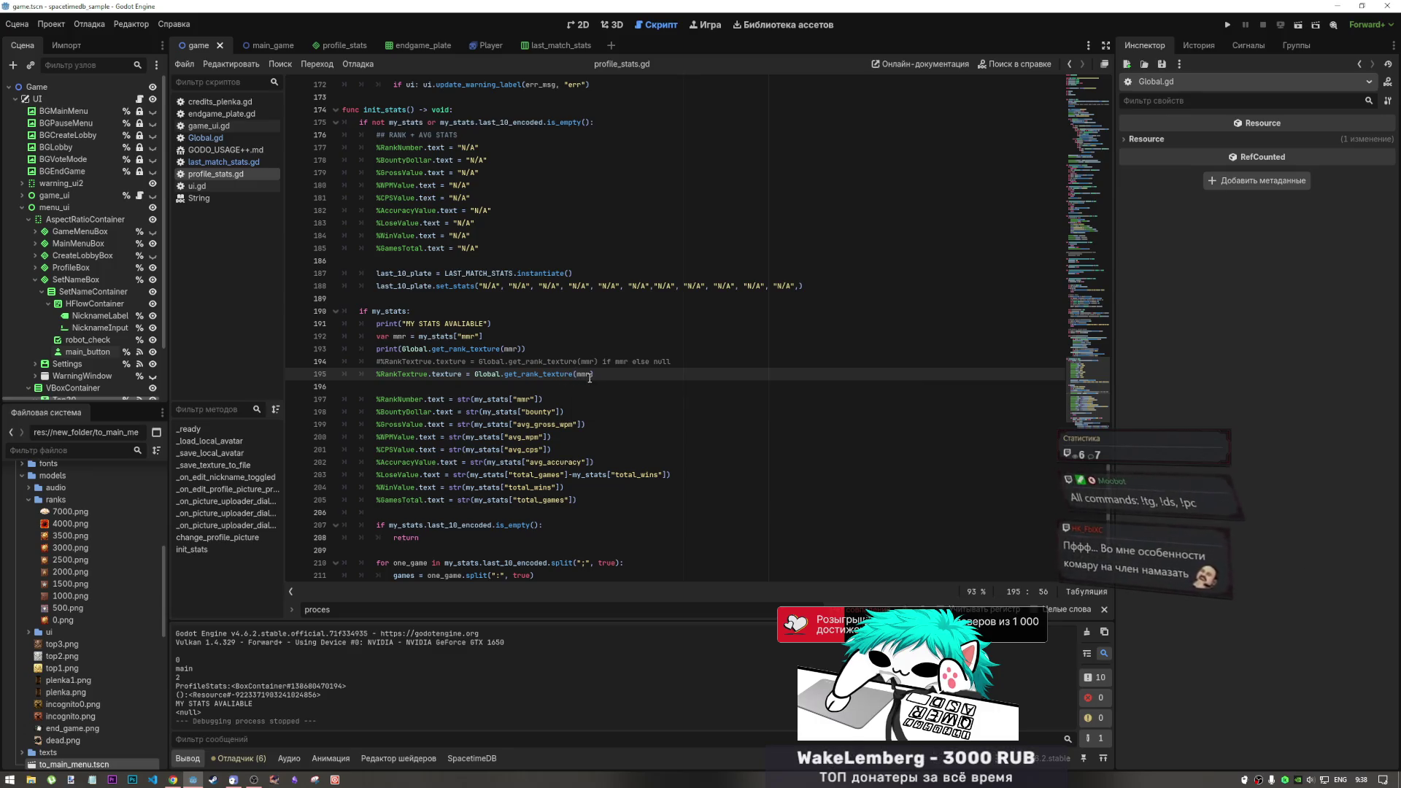
pyautogui.doubleClick(586, 374)
pyautogui.click(581, 374)
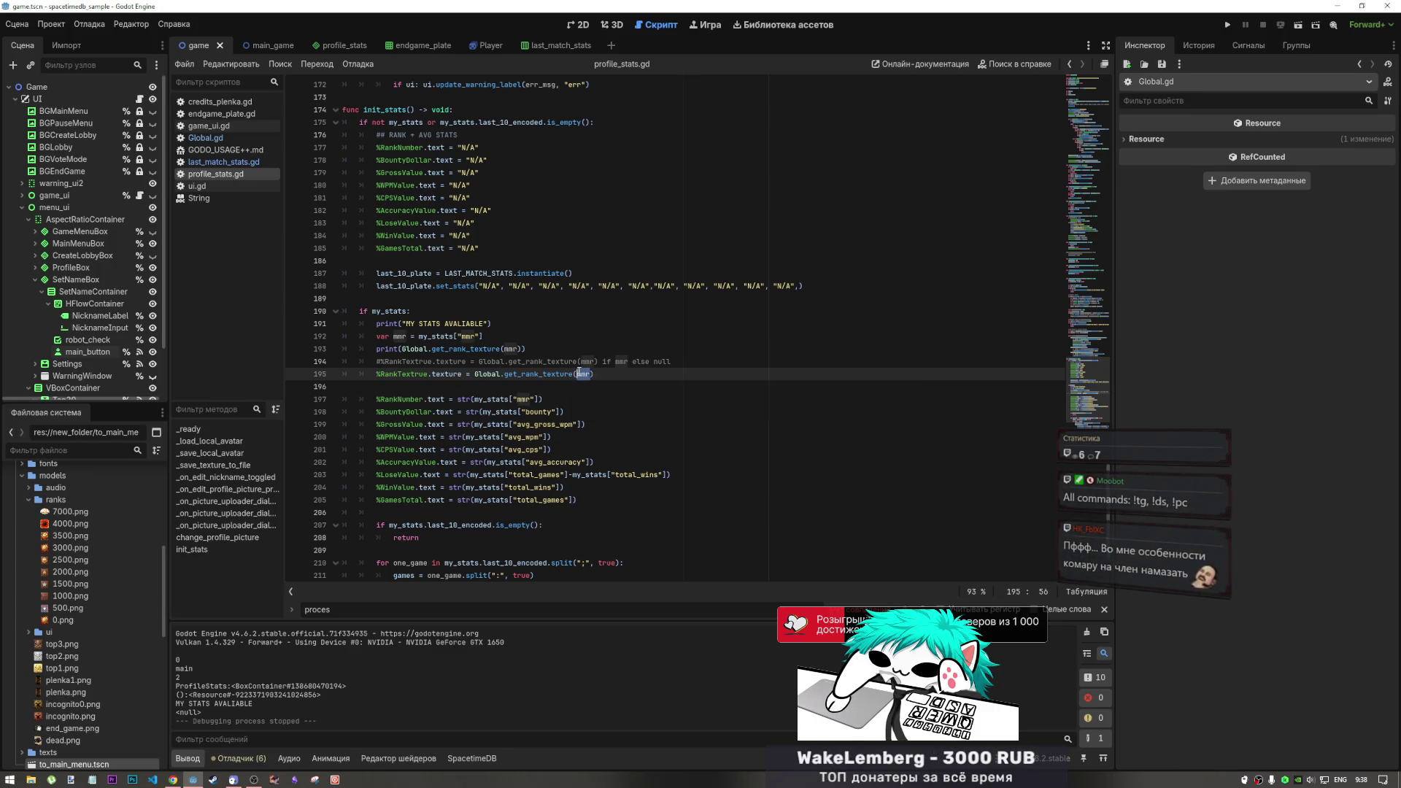
pyautogui.moveTo(580, 374)
pyautogui.click(582, 376)
pyautogui.doubleClick(582, 375)
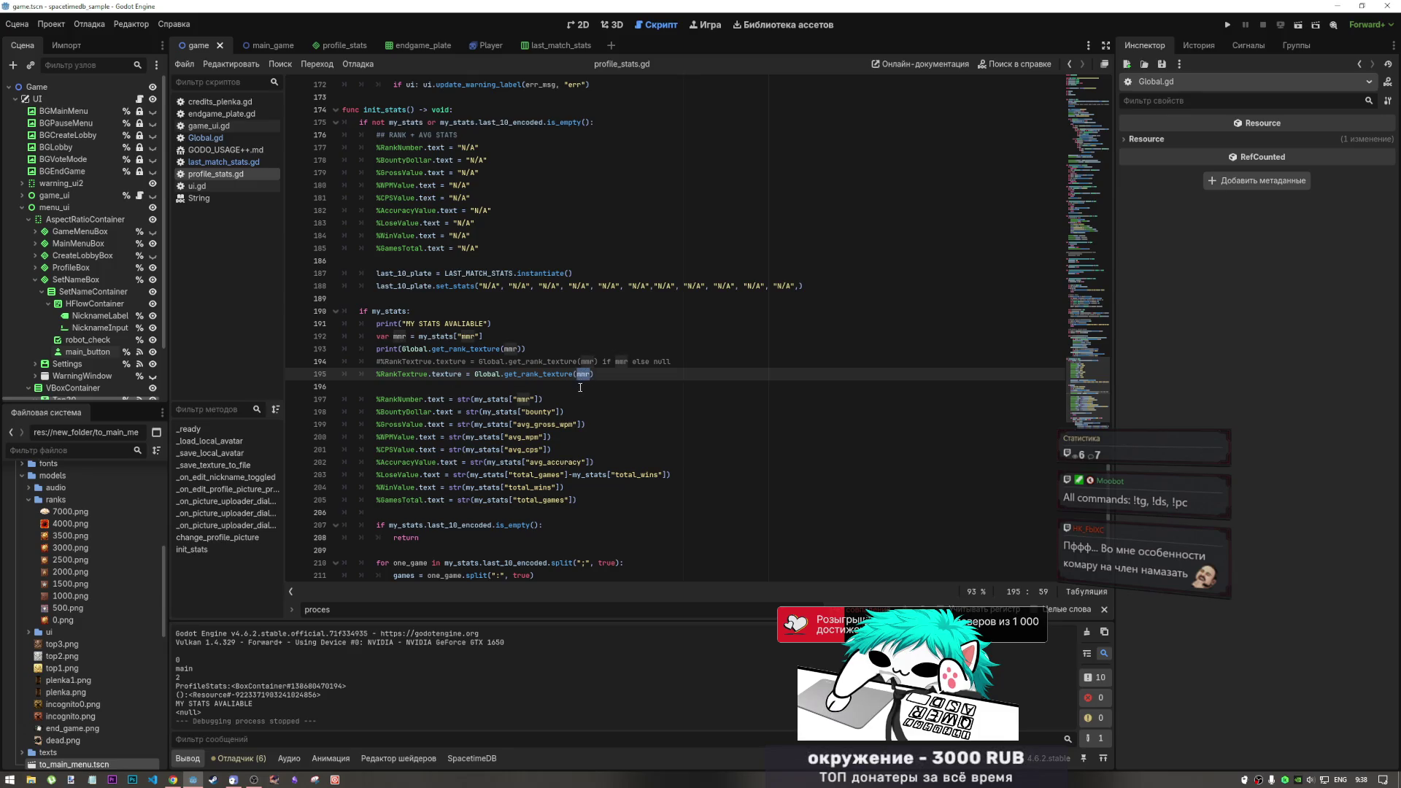
# Open last_match_stats.gd and then Global.gd from the script list
pyautogui.click(475, 361)
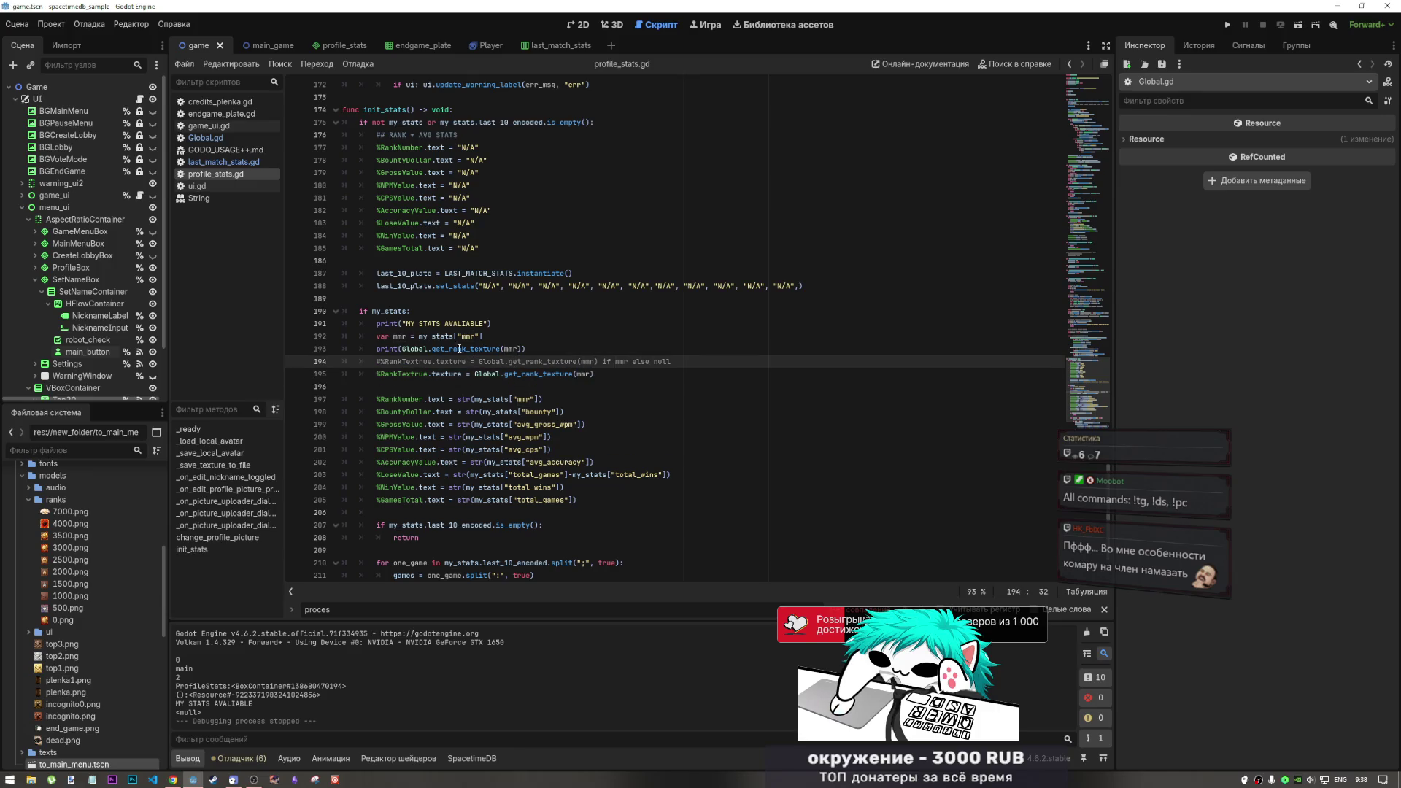
pyautogui.click(234, 162)
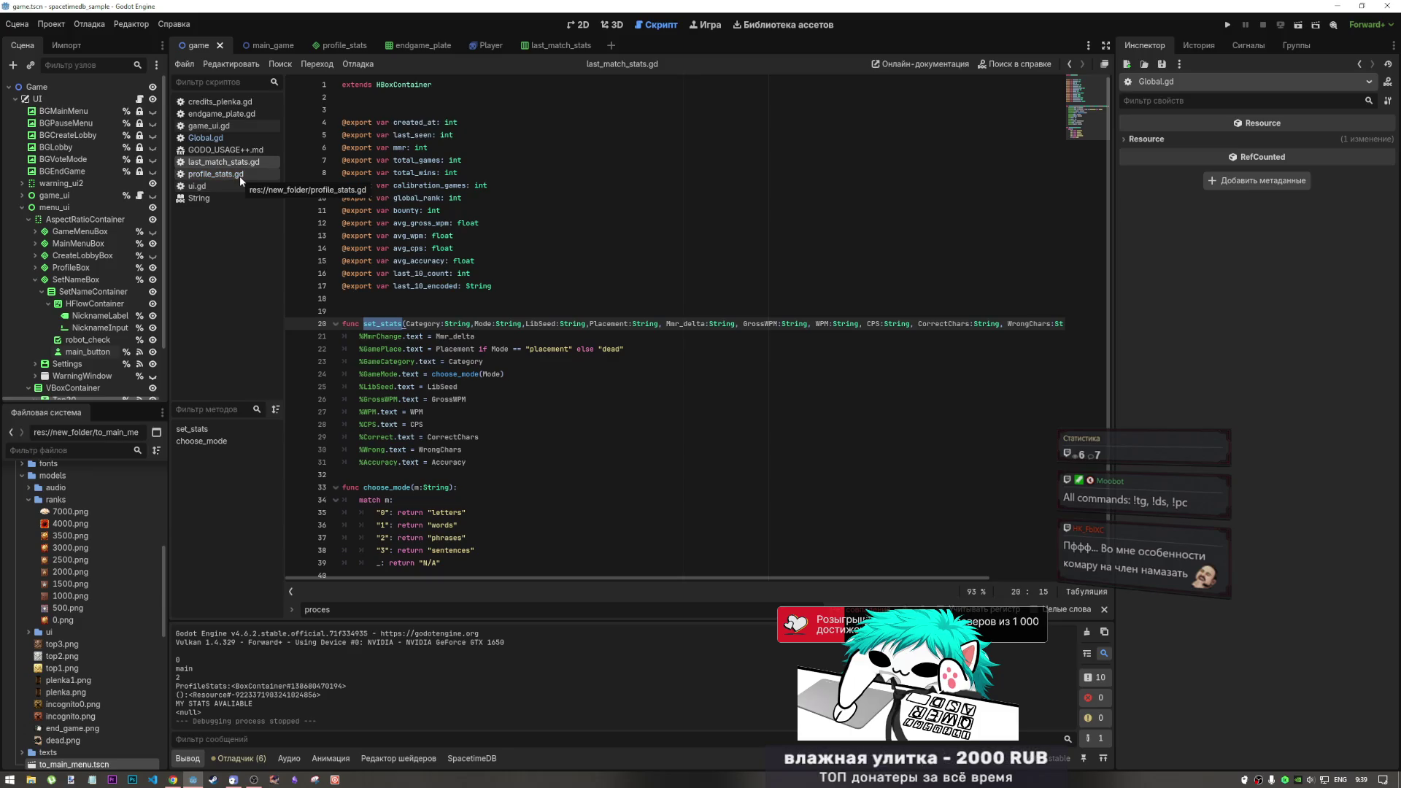
pyautogui.click(240, 137)
# Study DeepSeek's method 1, which passes "_" + str(tier) to Global.get, then return to Godot
pyautogui.hotkey('alt', 'Tab')
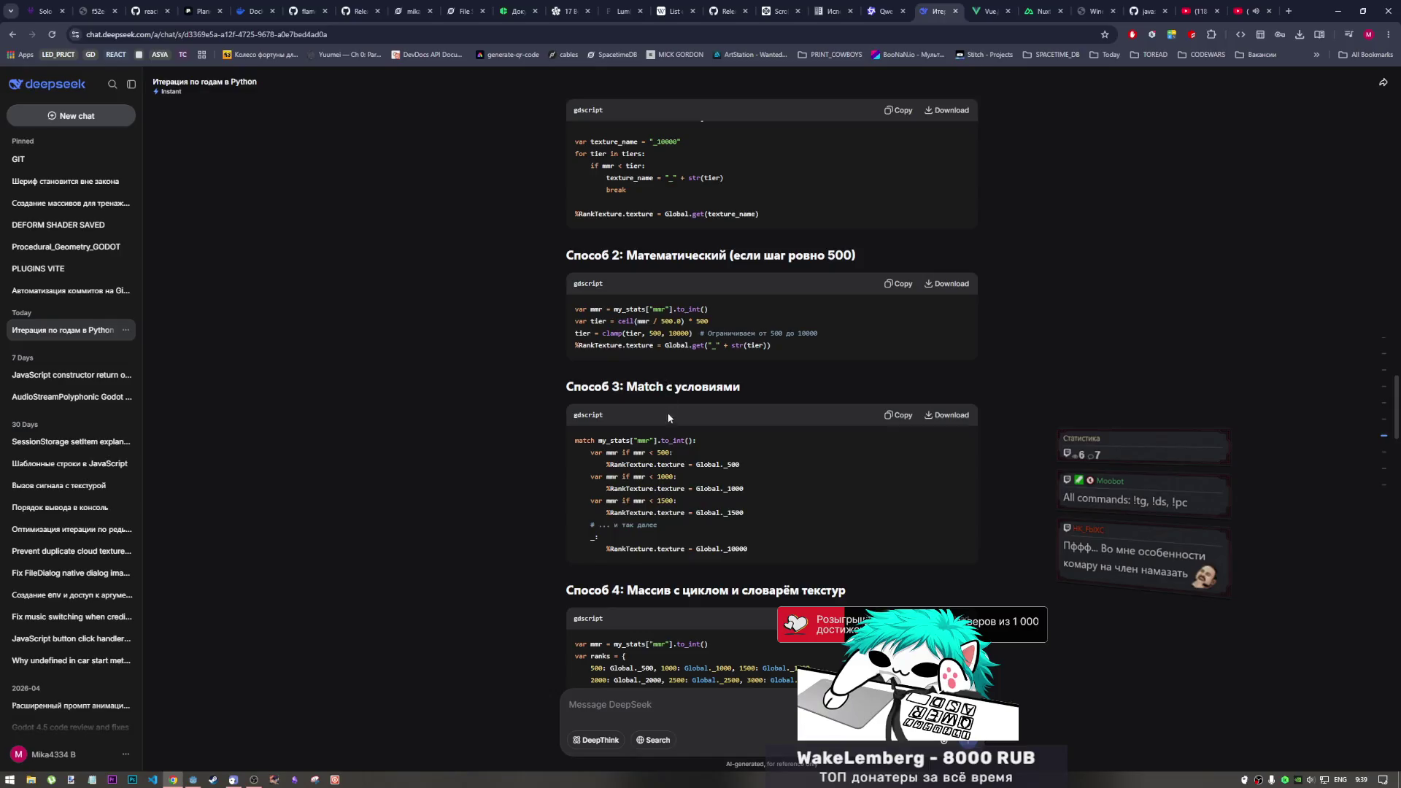
pyautogui.scroll(2, 703, 448)
pyautogui.scroll(3, 703, 447)
pyautogui.scroll(-4, 680, 402)
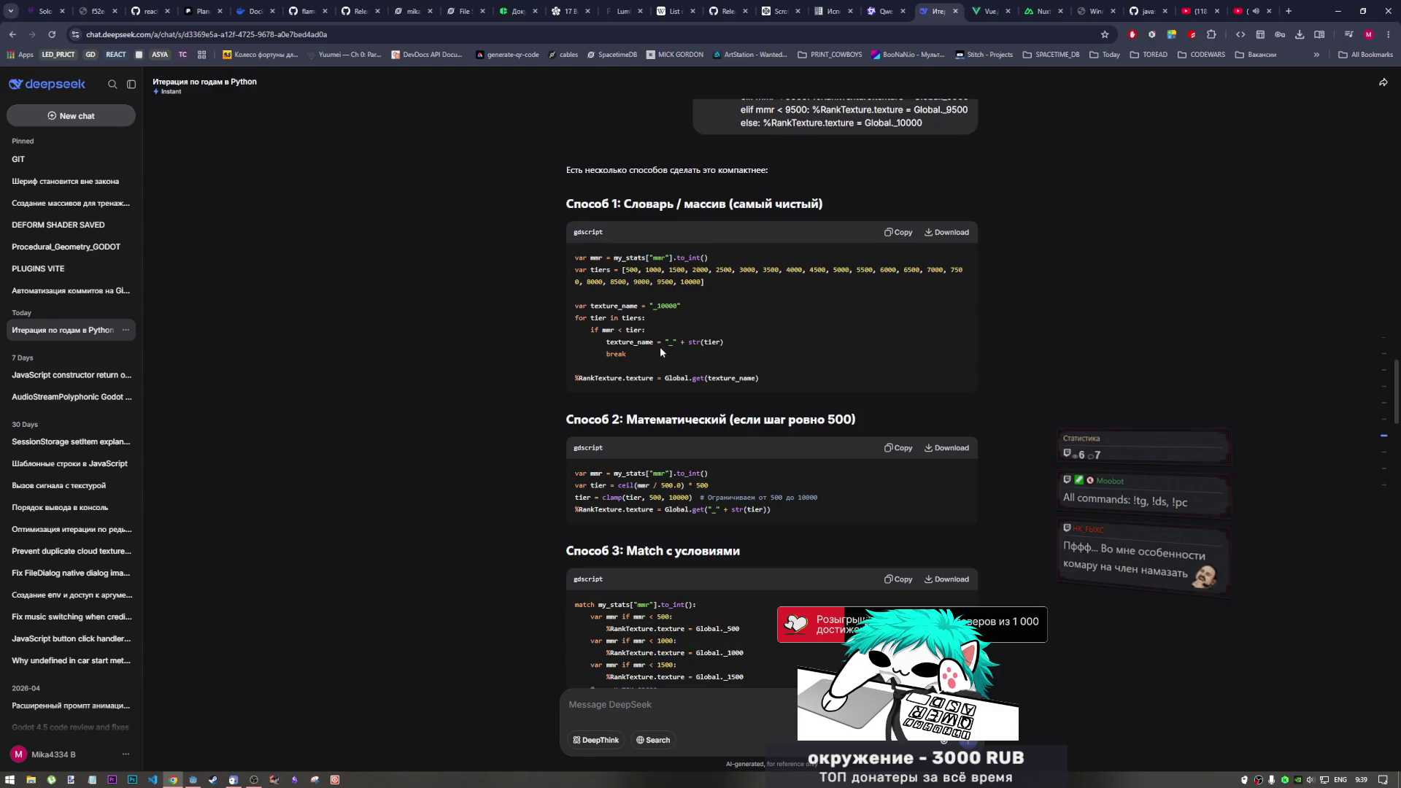
pyautogui.moveTo(666, 343); pyautogui.dragTo(724, 341)
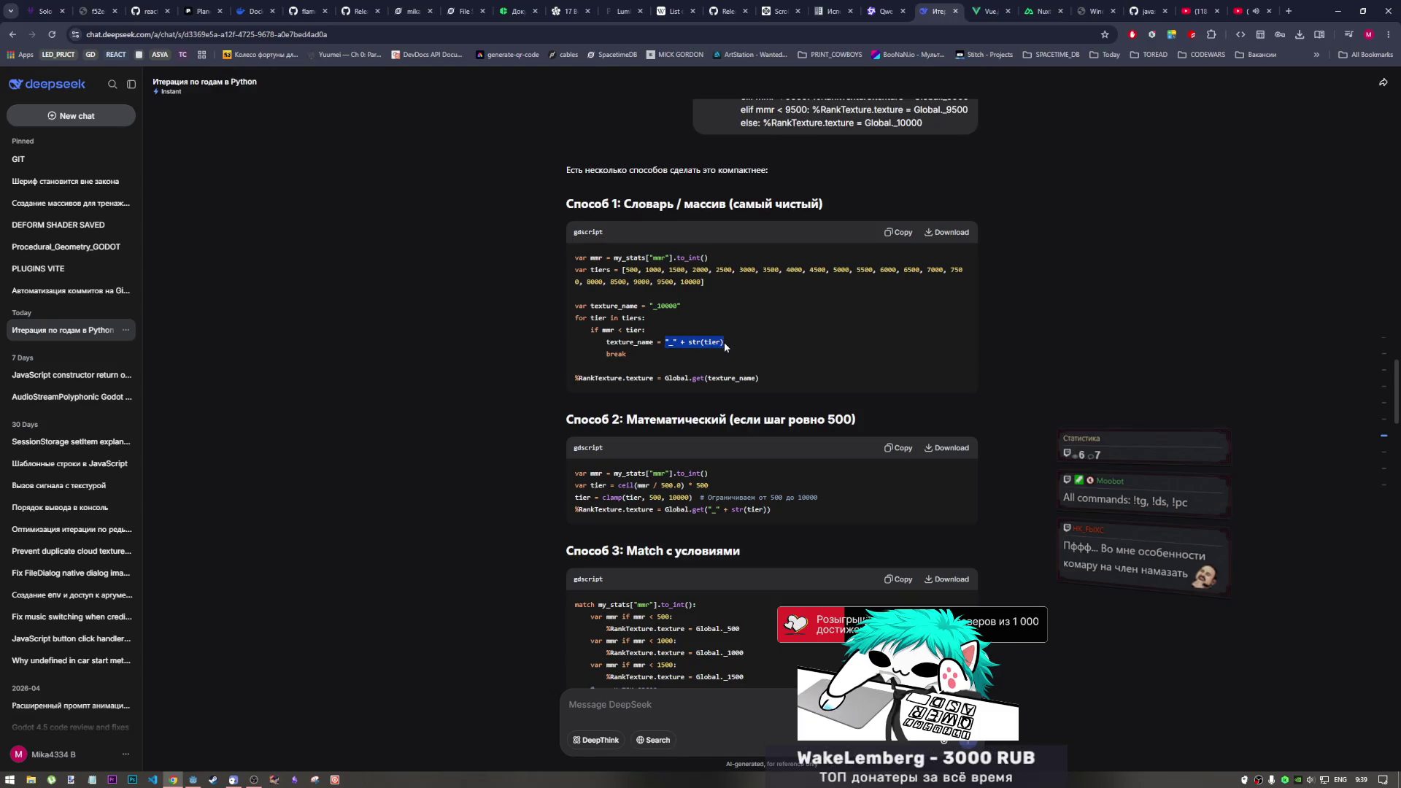
pyautogui.doubleClick(696, 379)
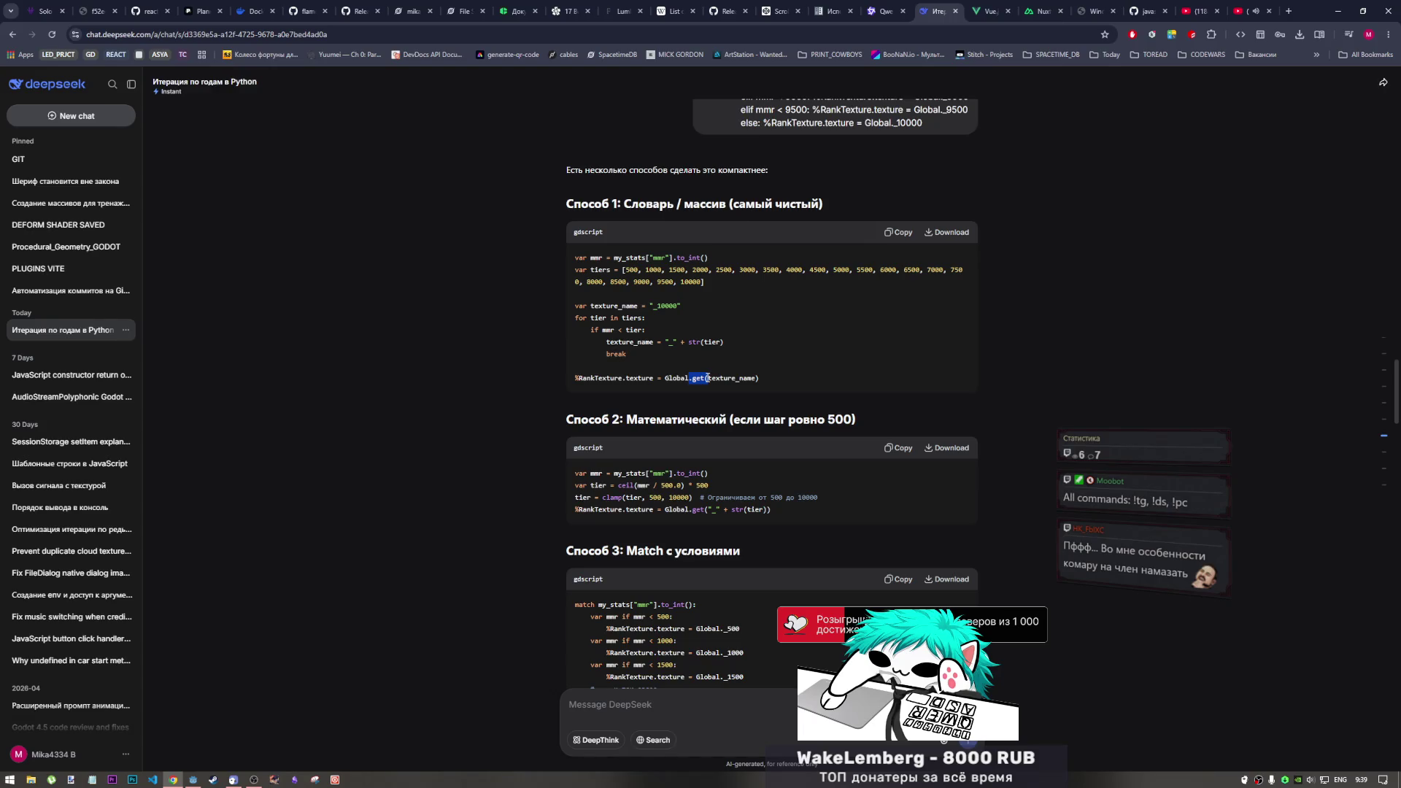
pyautogui.moveTo(706, 374); pyautogui.dragTo(717, 342)
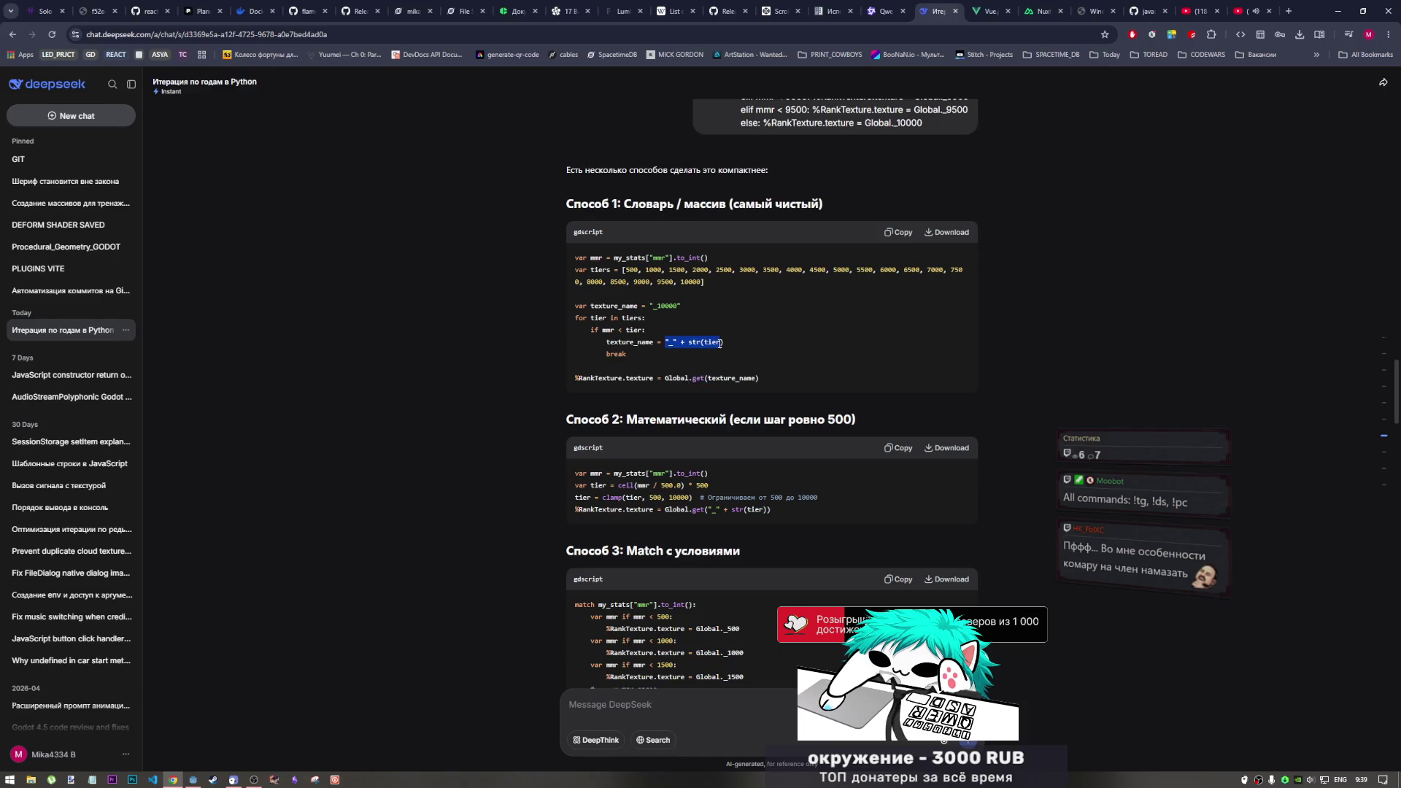
pyautogui.moveTo(708, 379); pyautogui.dragTo(671, 378)
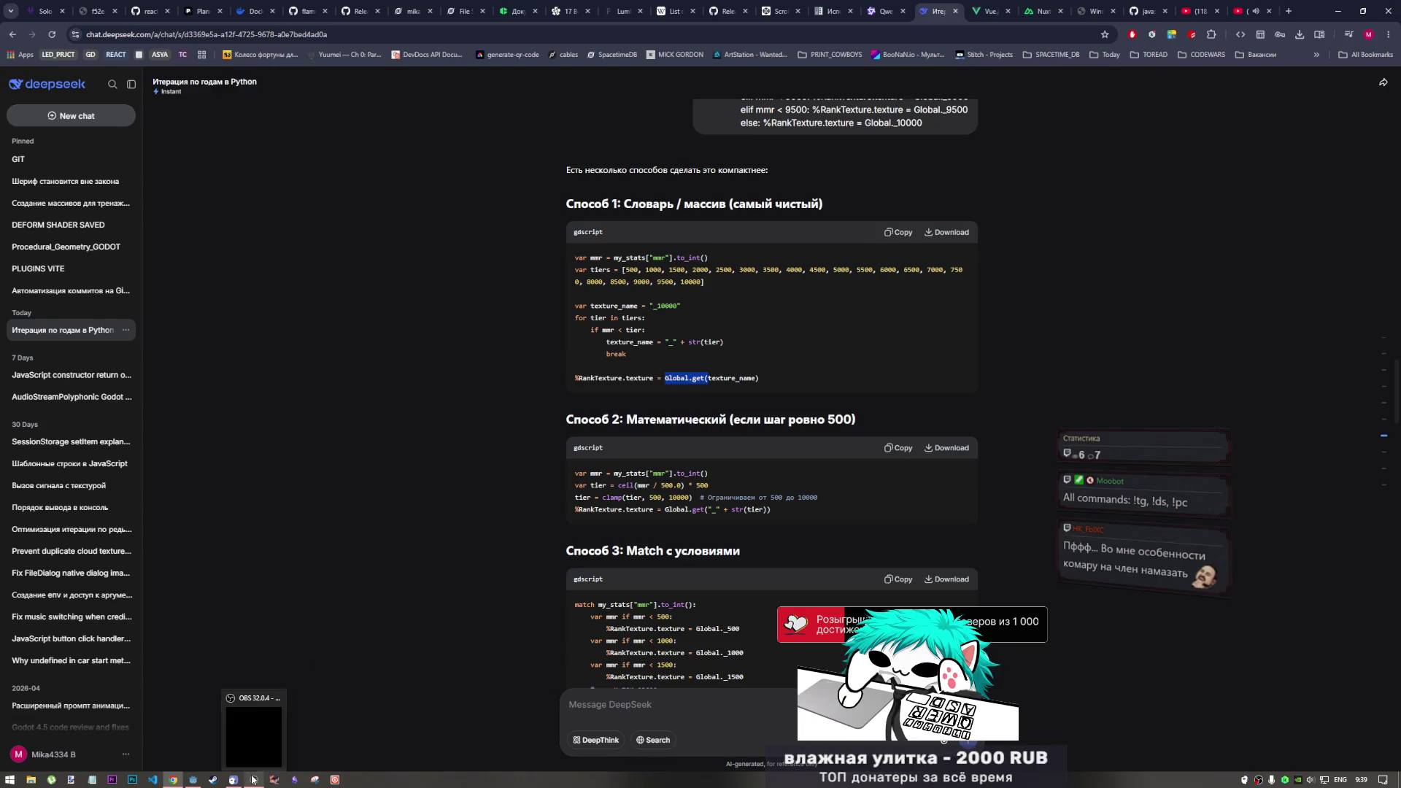
pyautogui.moveTo(192, 779)
pyautogui.click(186, 653)
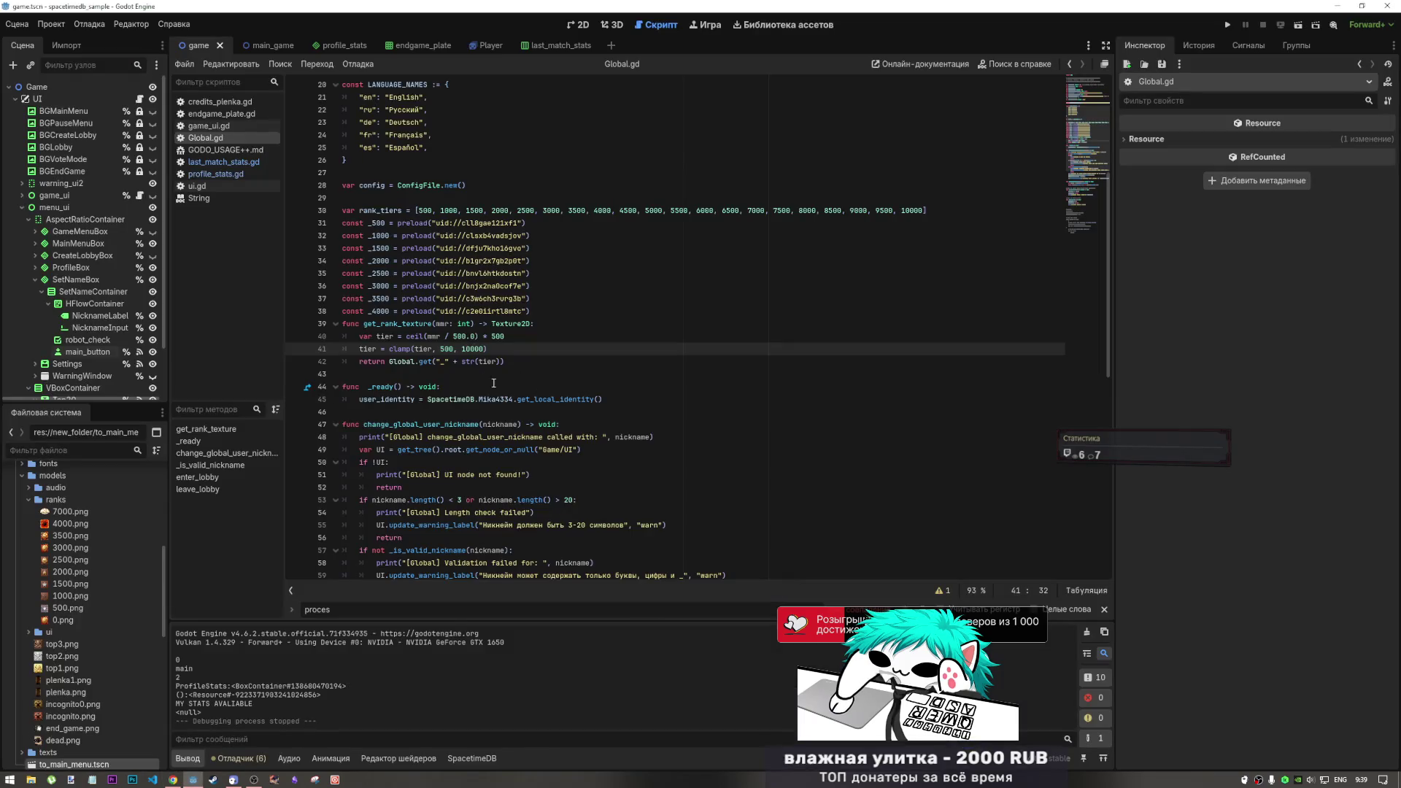
# Change line 195 to Global.get(str(Global.get_rank_texture(mmr))), save profile_stats.gd, and run the project
pyautogui.click(222, 162)
pyautogui.click(228, 176)
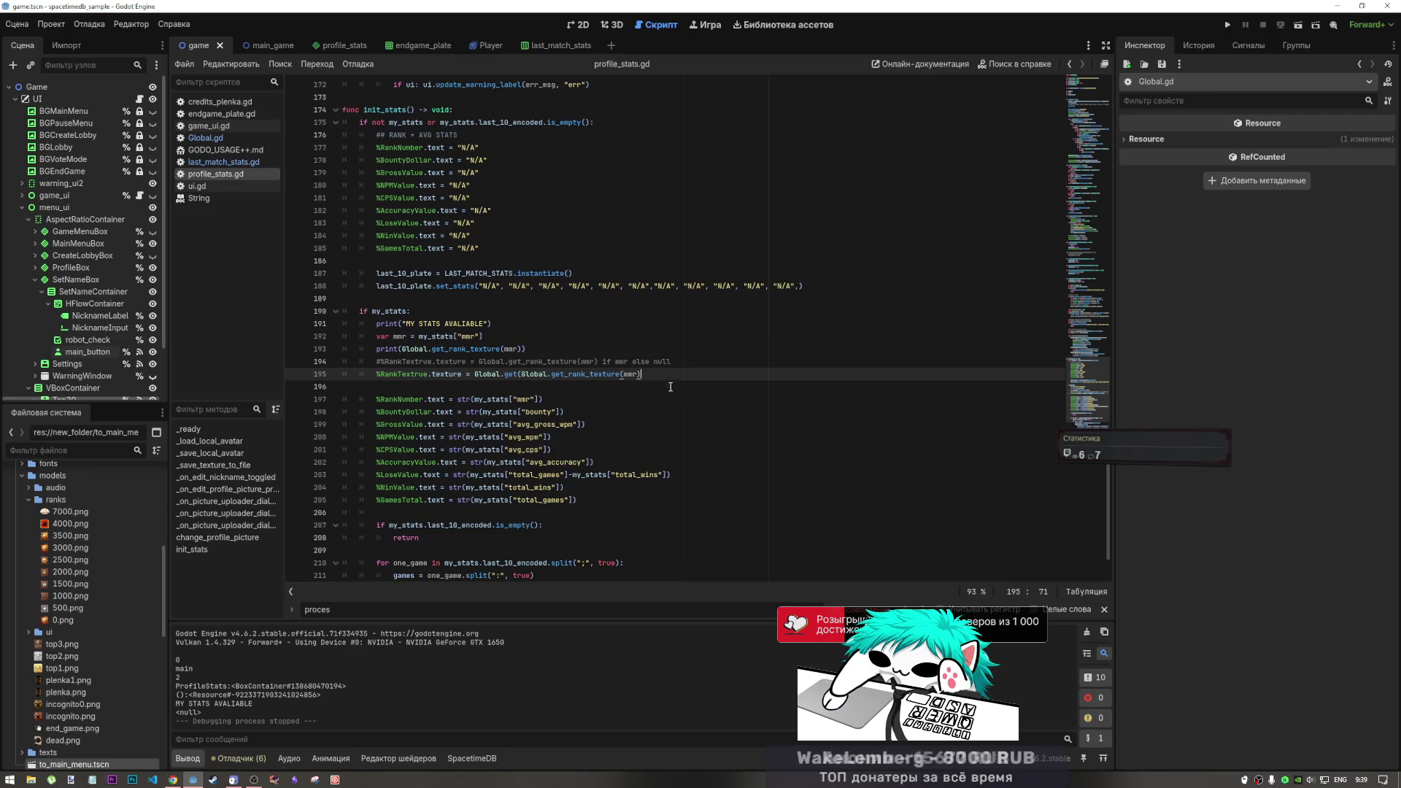
pyautogui.press('End')
pyautogui.write(')')
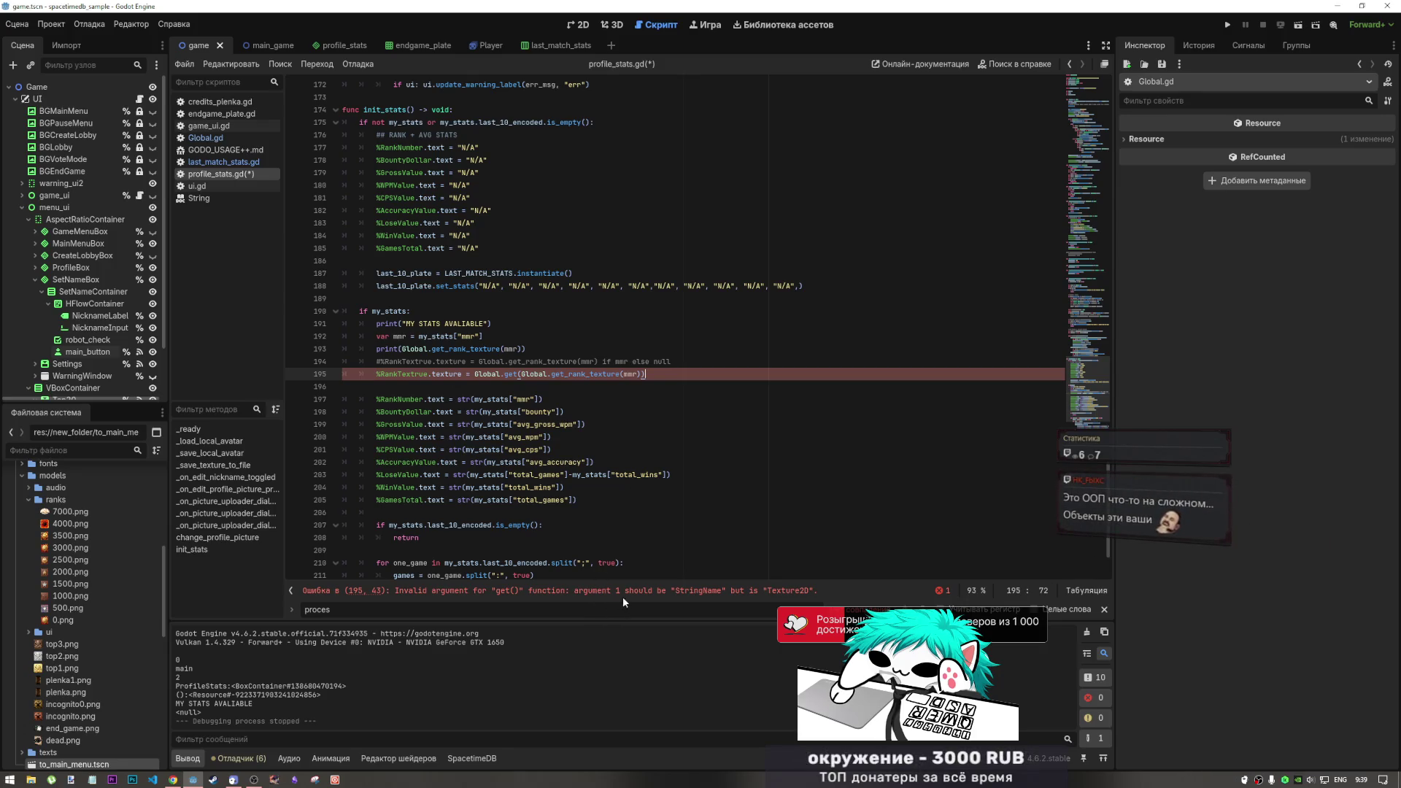
pyautogui.click(705, 592)
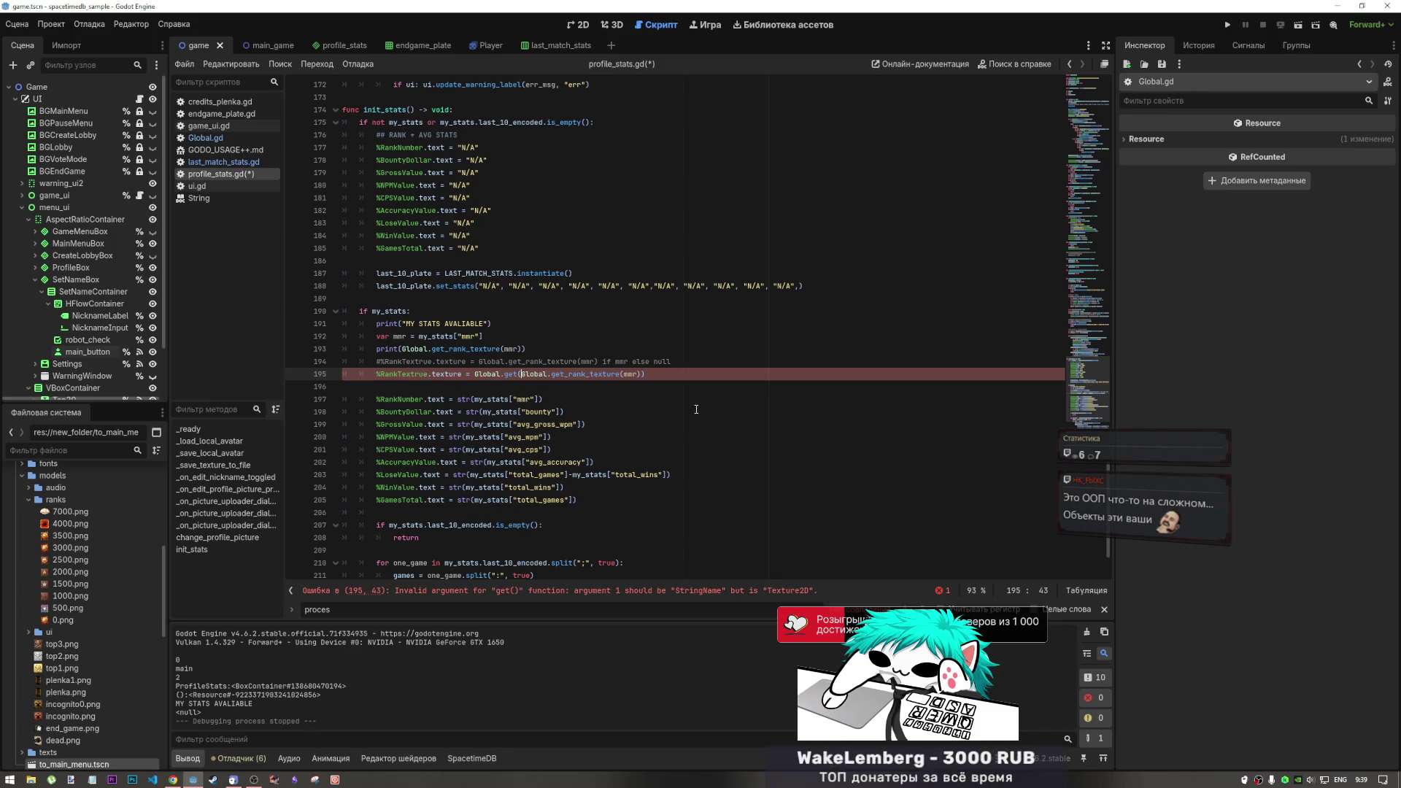
pyautogui.write('str(')
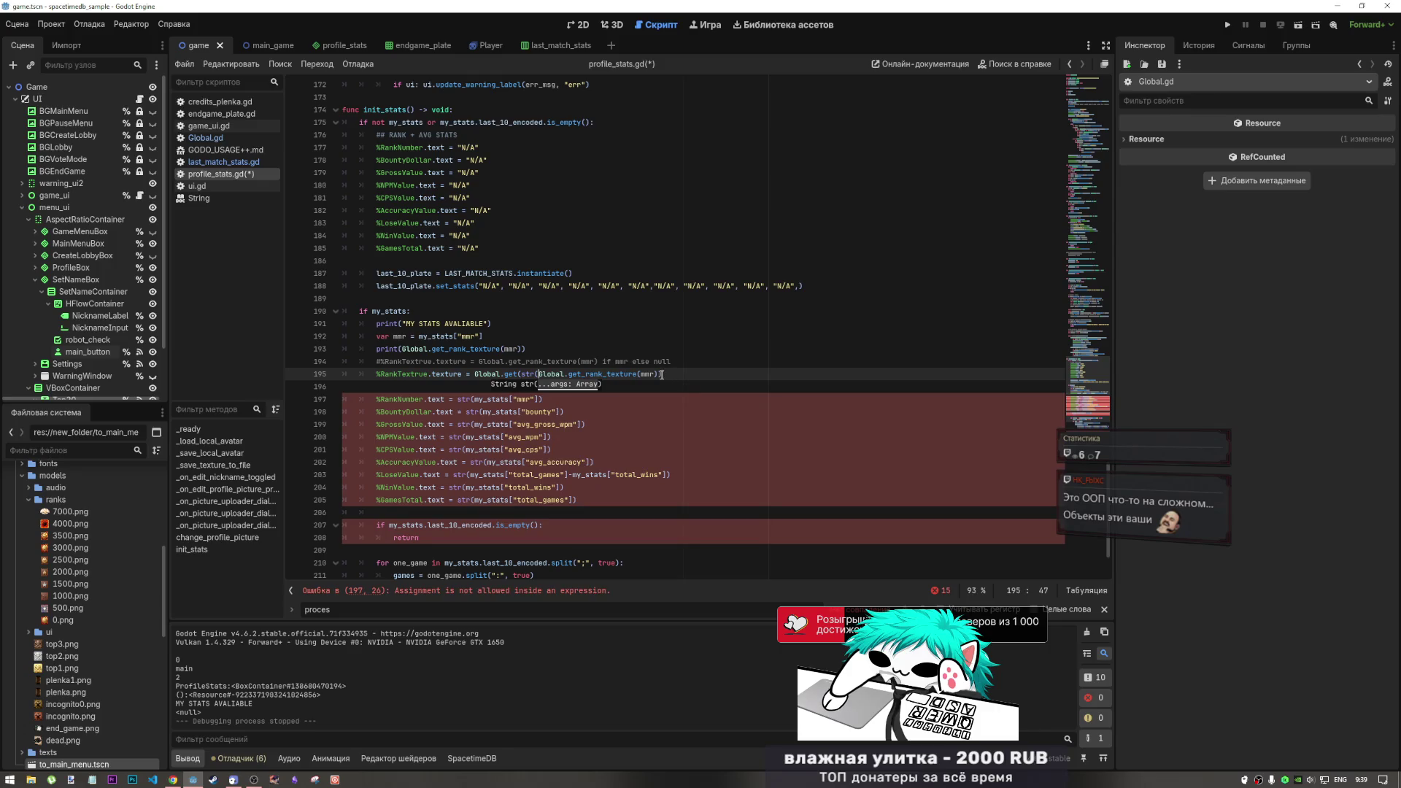
pyautogui.press('End')
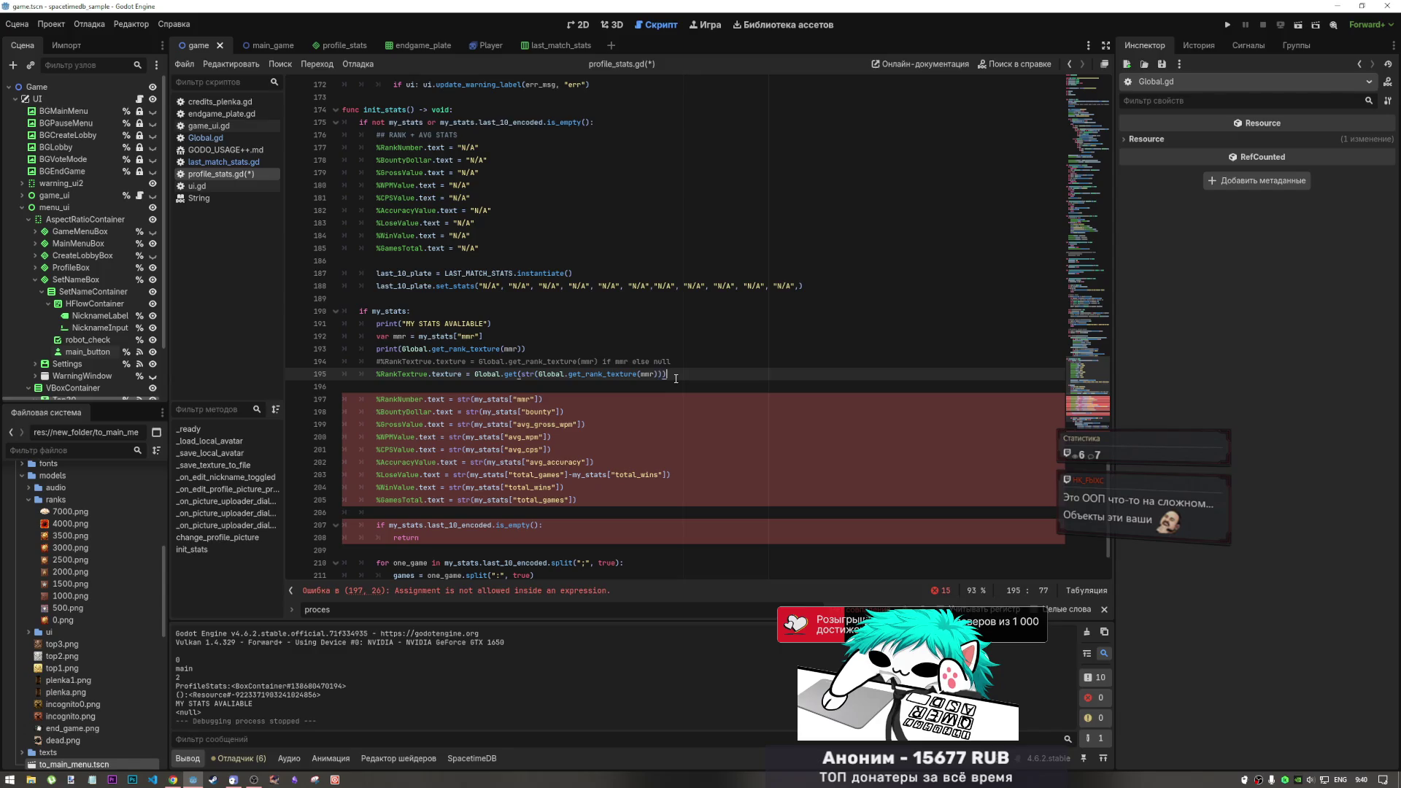
pyautogui.hotkey('ctrl', 's')
pyautogui.press('Up')
pyautogui.press('Up')
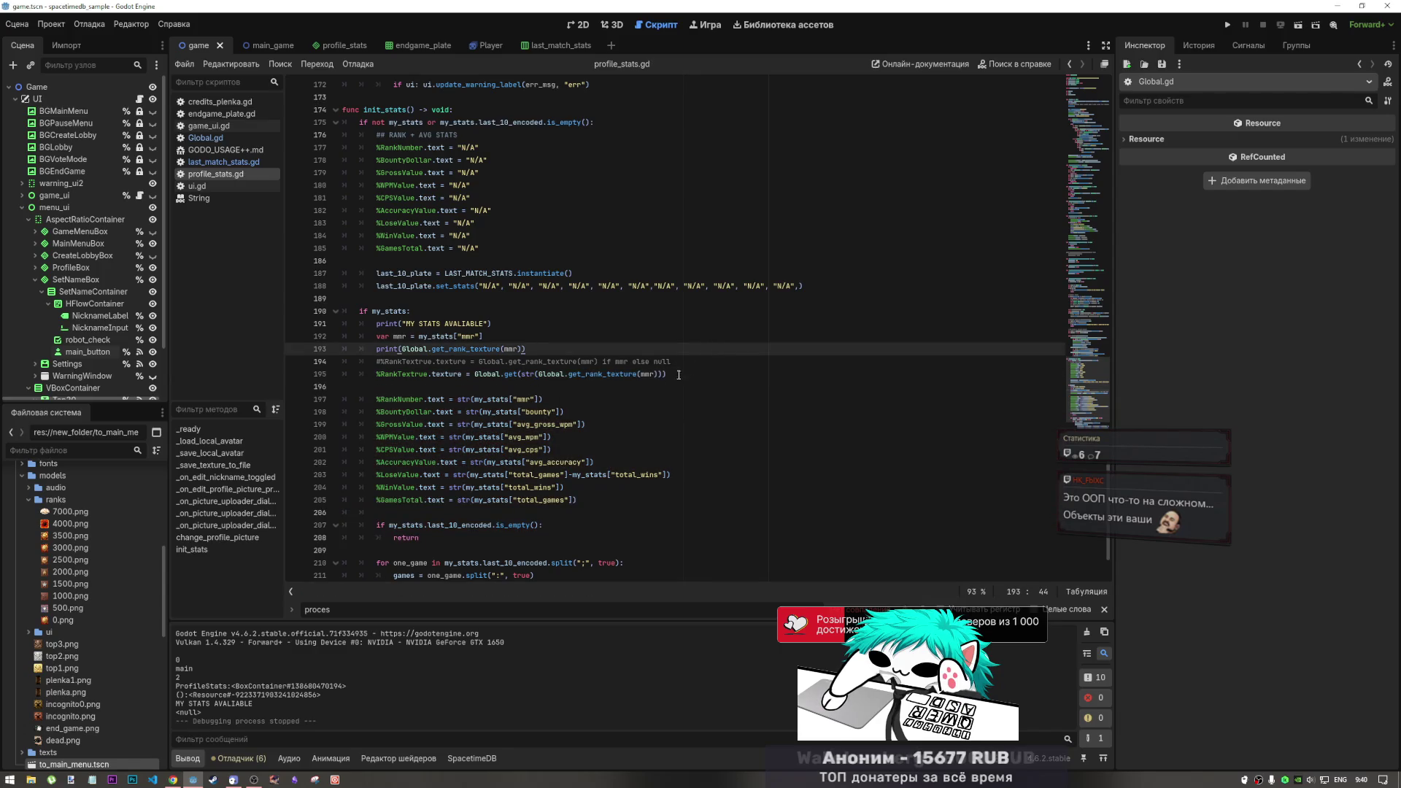
pyautogui.click(1230, 26)
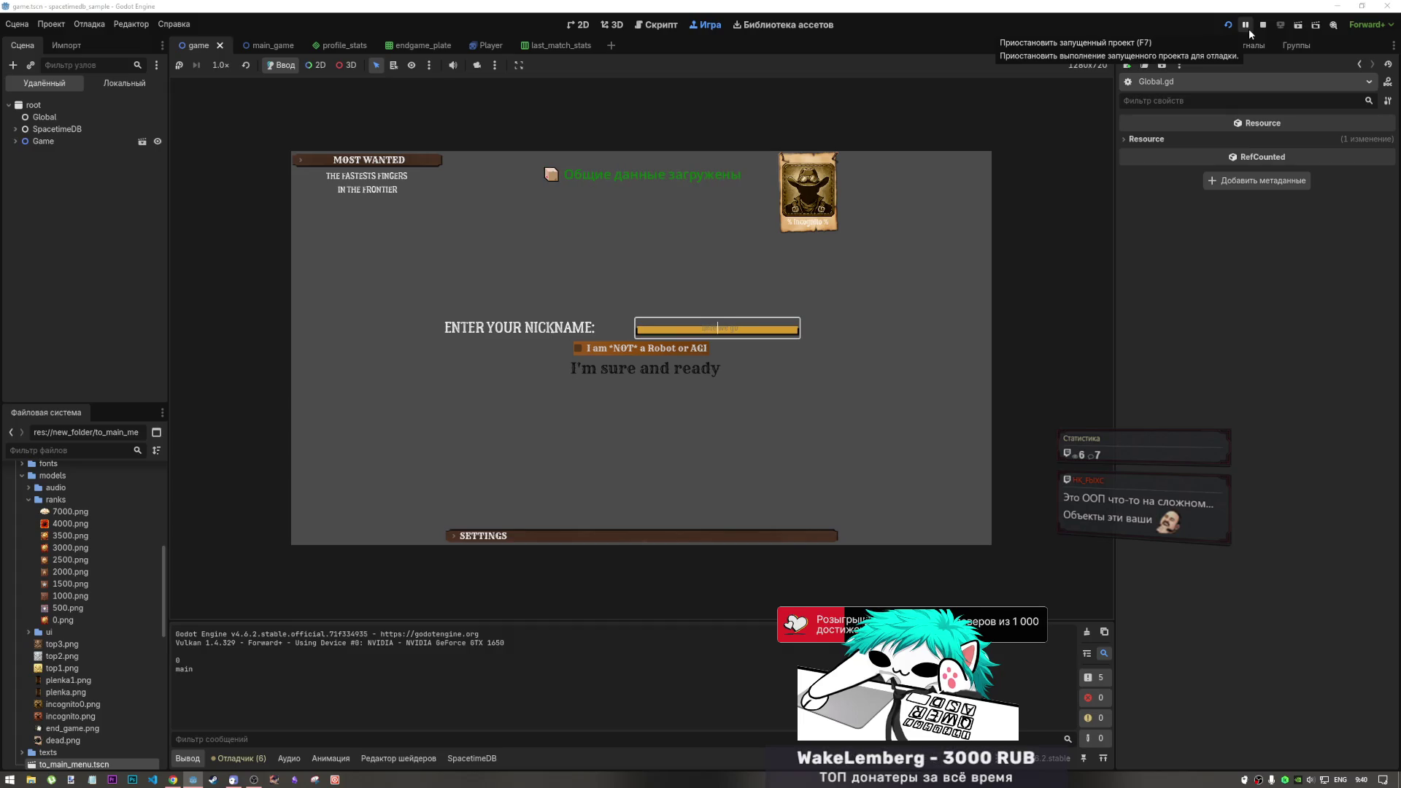
pyautogui.write('iuokkj')
pyautogui.click(578, 348)
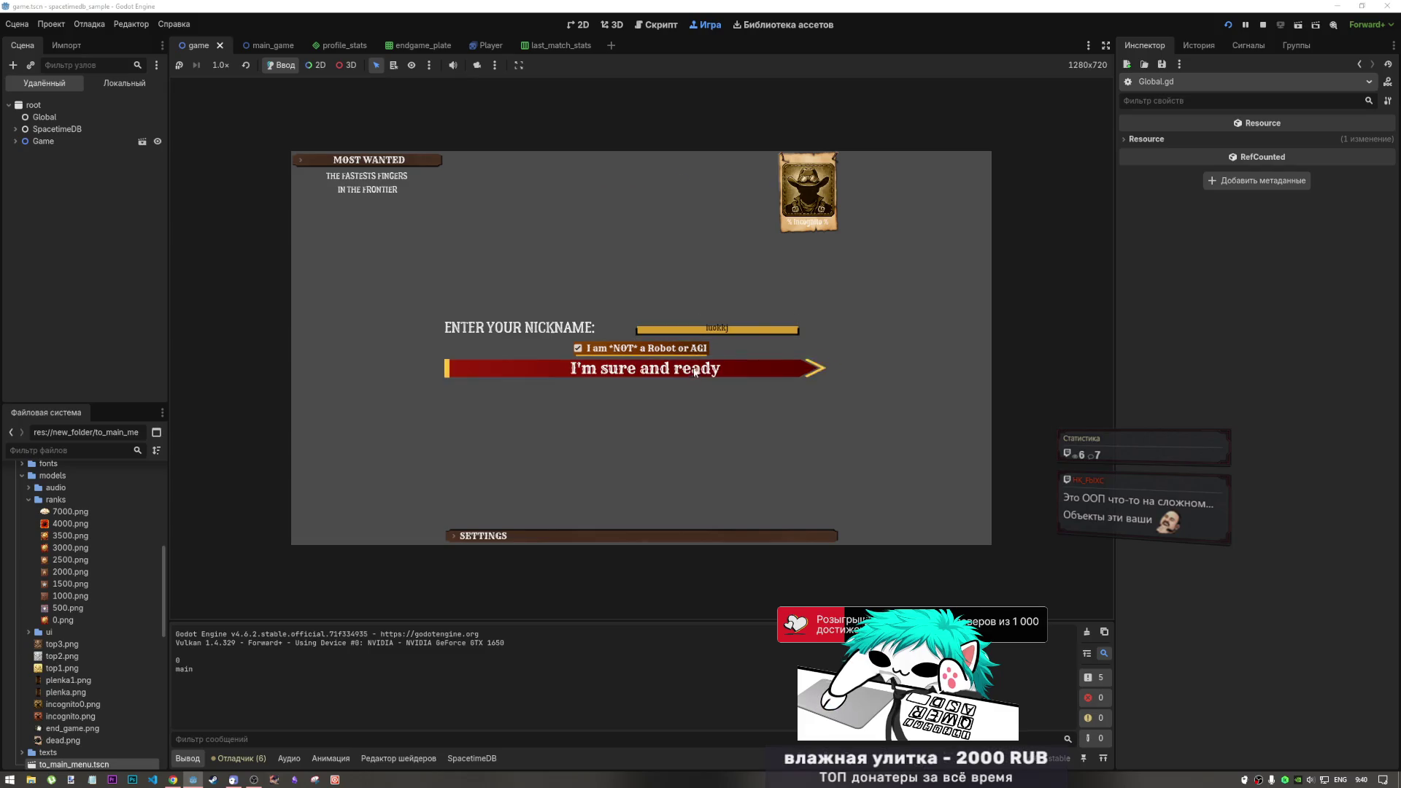
pyautogui.click(695, 373)
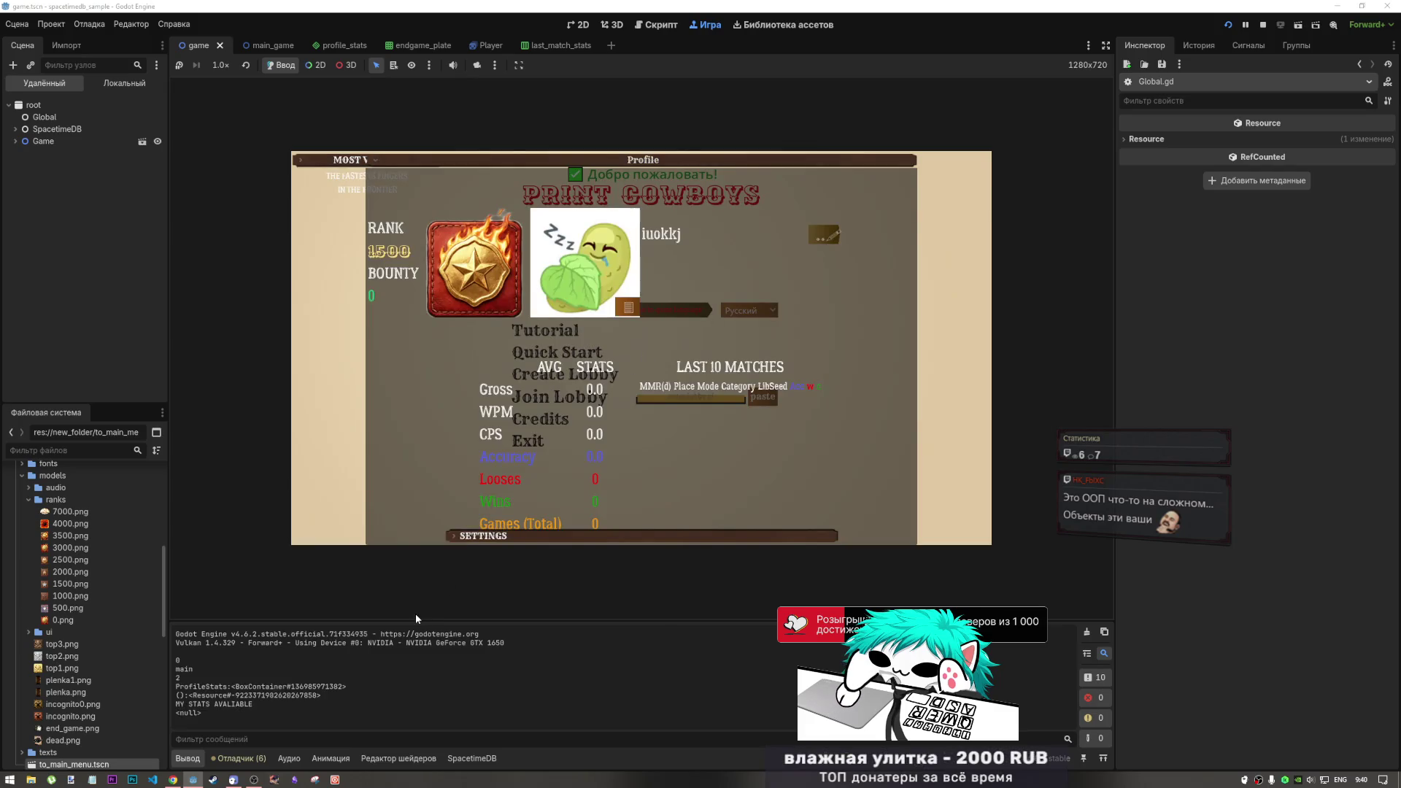
pyautogui.click(1263, 24)
pyautogui.click(501, 374)
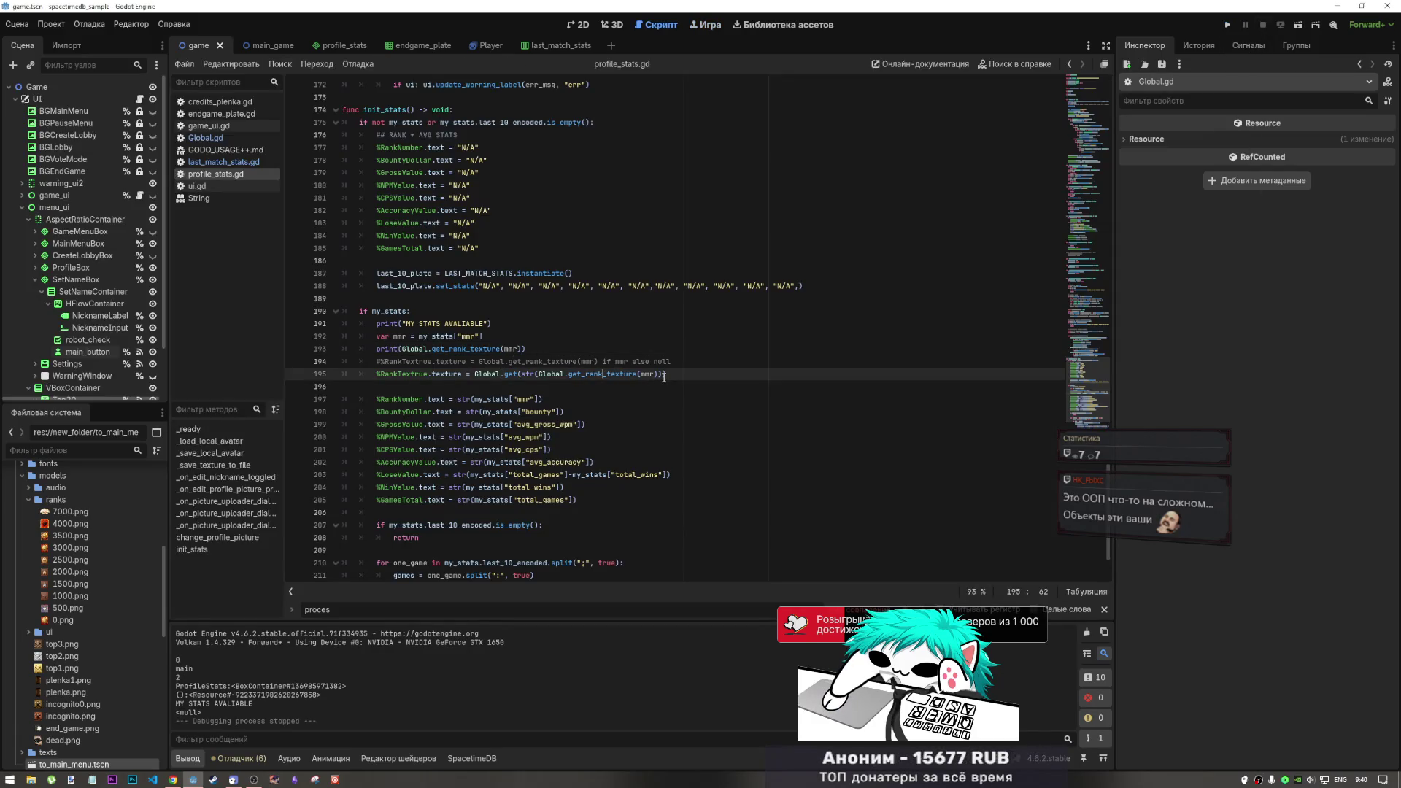
# Replace the Global.get(str()) wrapper on line 195 with Global.get_rank_texture(mmr) and save
pyautogui.moveTo(539, 374); pyautogui.dragTo(655, 374)
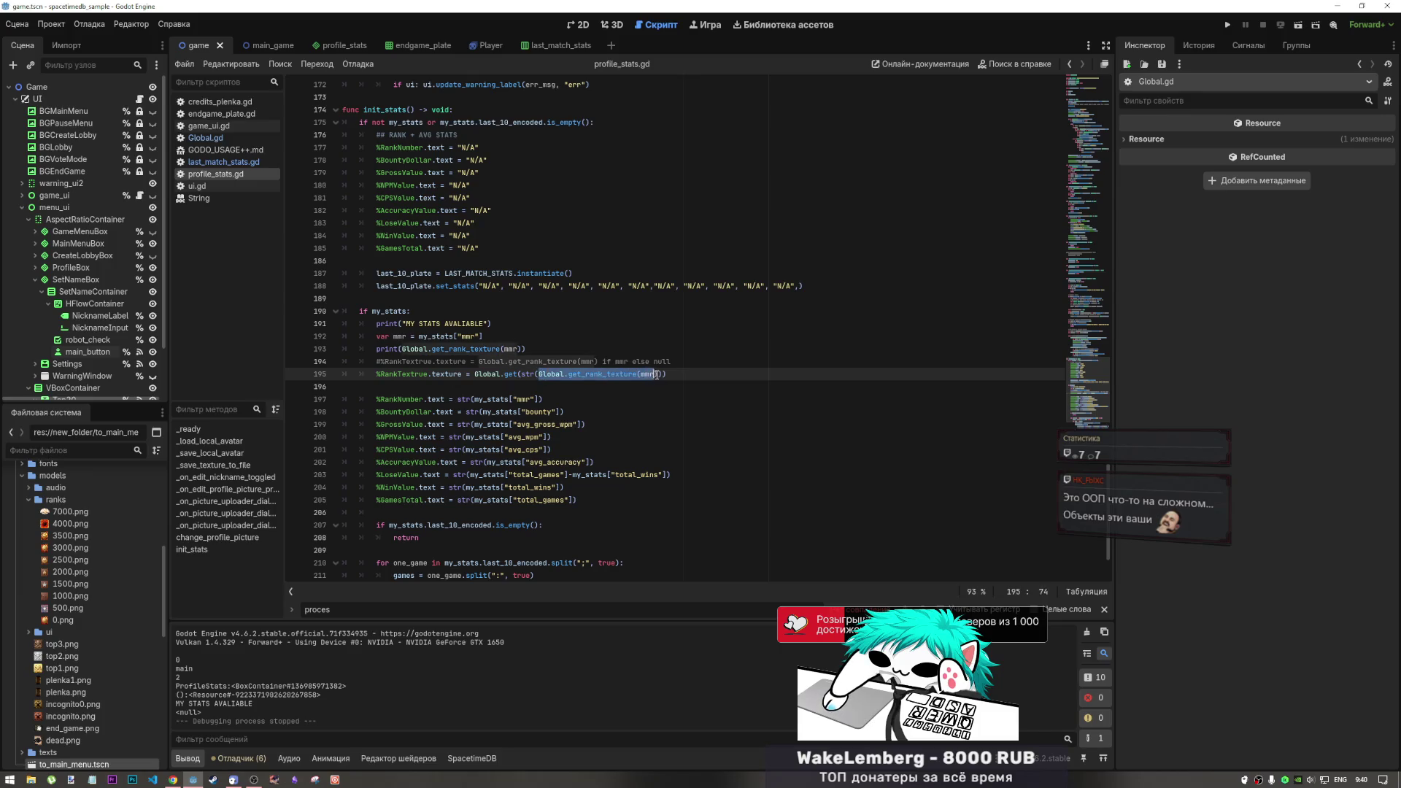
pyautogui.hotkey('ctrl', 'x')
pyautogui.moveTo(548, 374); pyautogui.dragTo(475, 375)
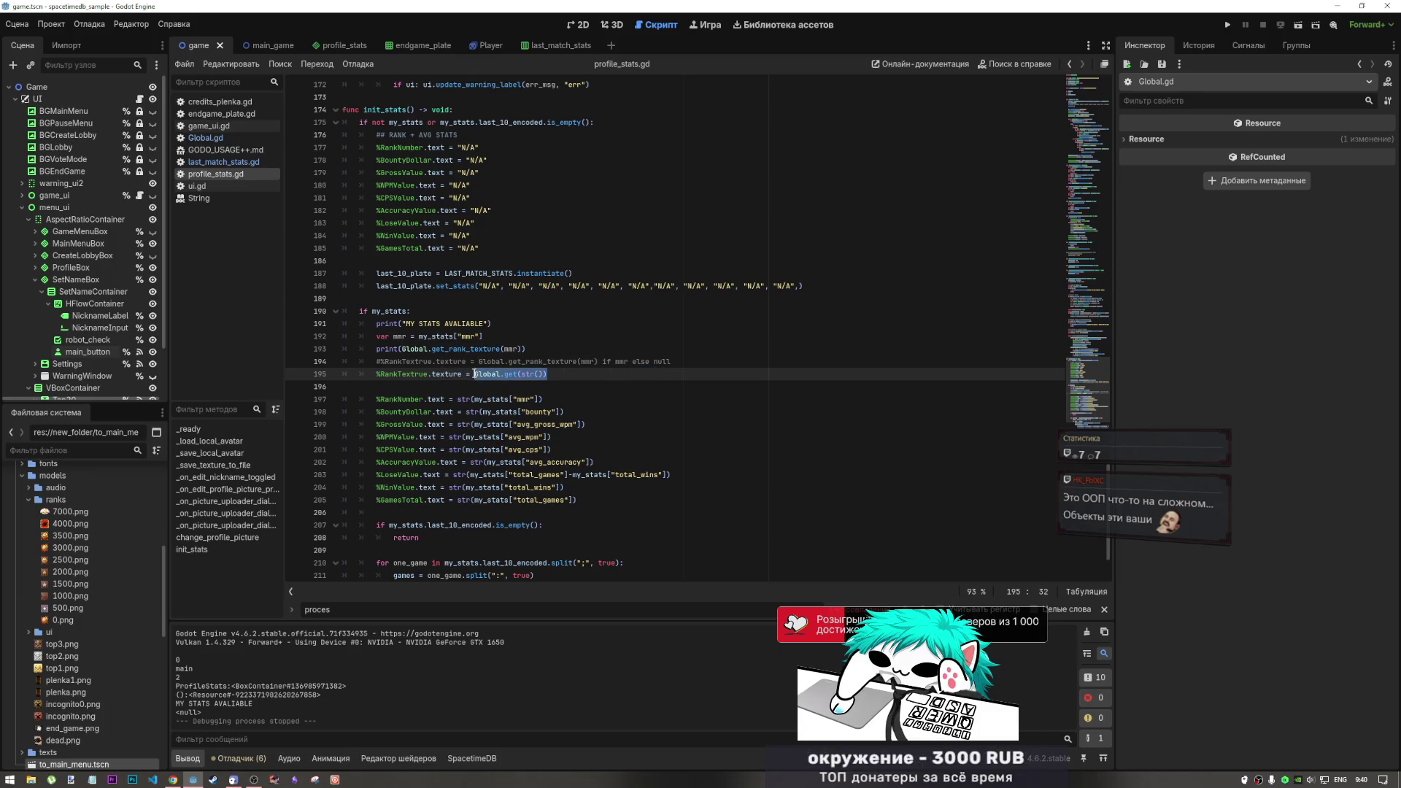
pyautogui.hotkey('ctrl', 'v')
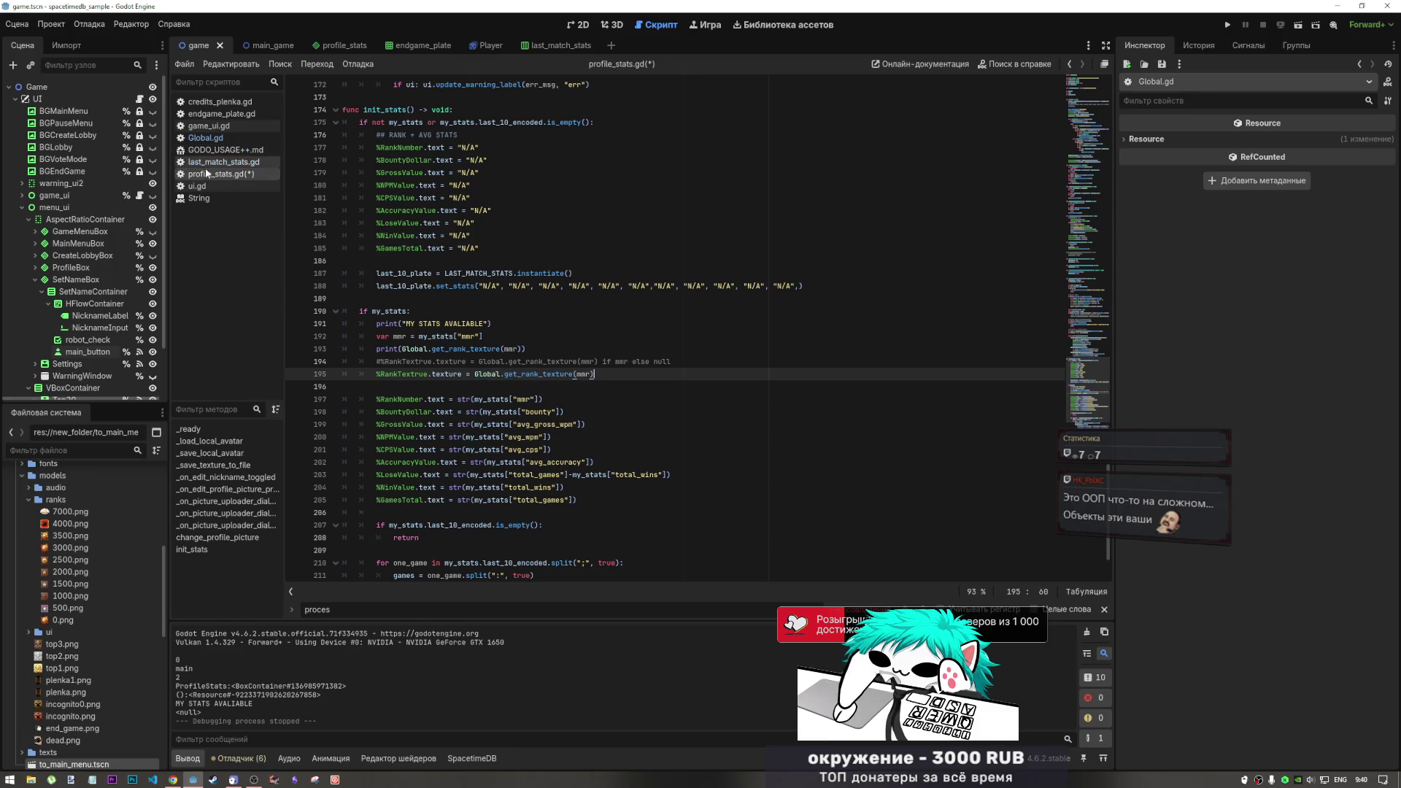
pyautogui.hotkey('ctrl', 's')
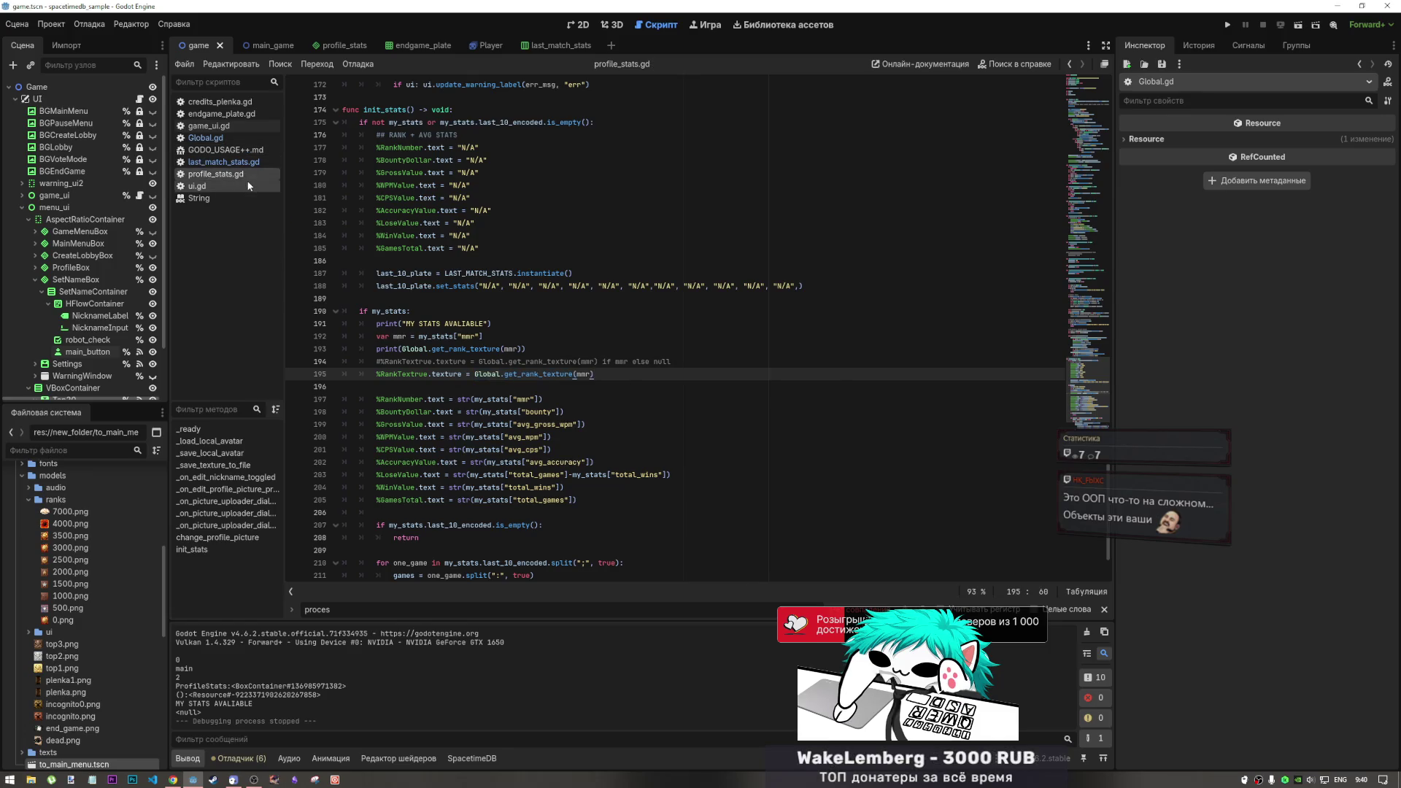
pyautogui.moveTo(595, 374); pyautogui.dragTo(531, 374)
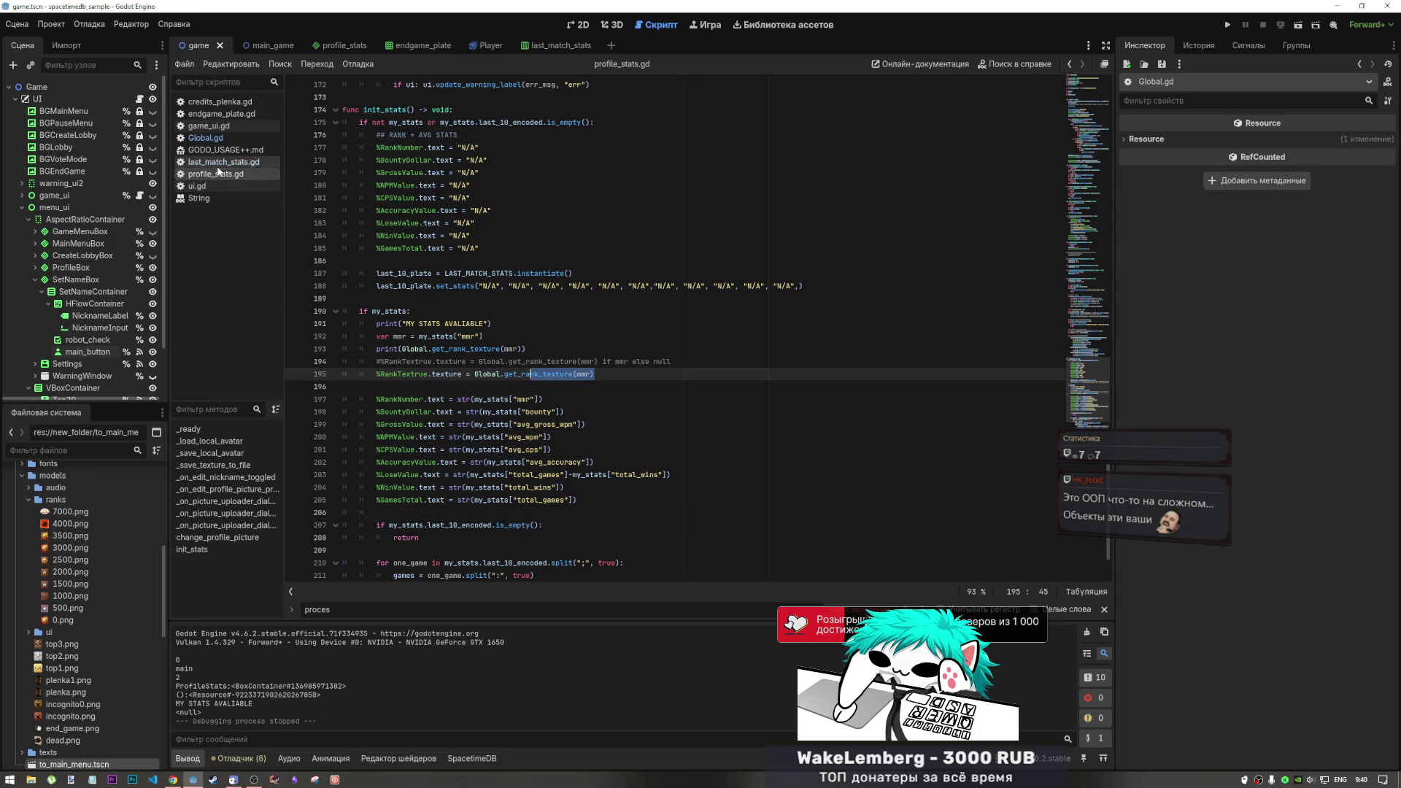
# Select Global.gd lines 30–39 with the rank tiers, _500–_4000 preloads and get_rank_texture header for DeepSeek
pyautogui.click(211, 138)
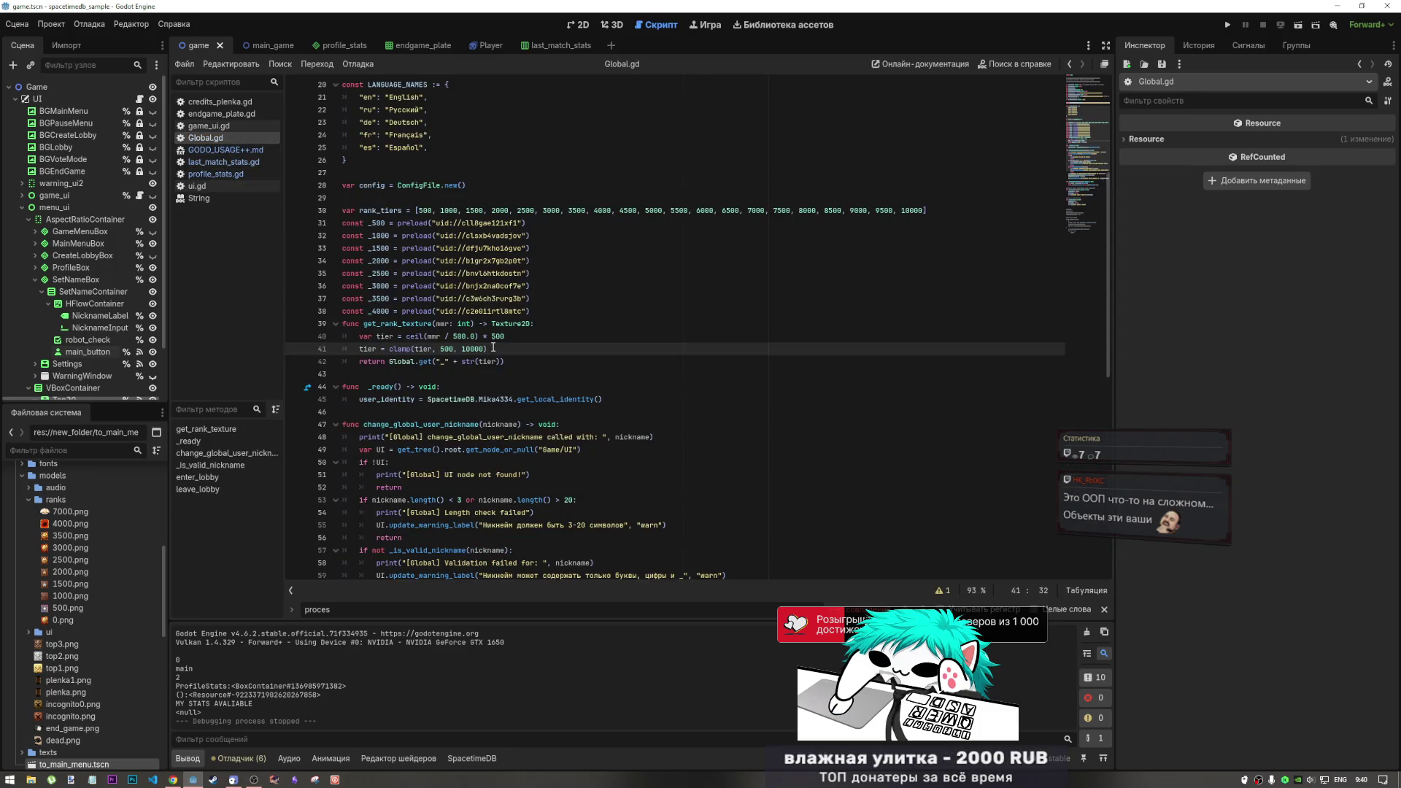
pyautogui.click(505, 361)
pyautogui.click(416, 323)
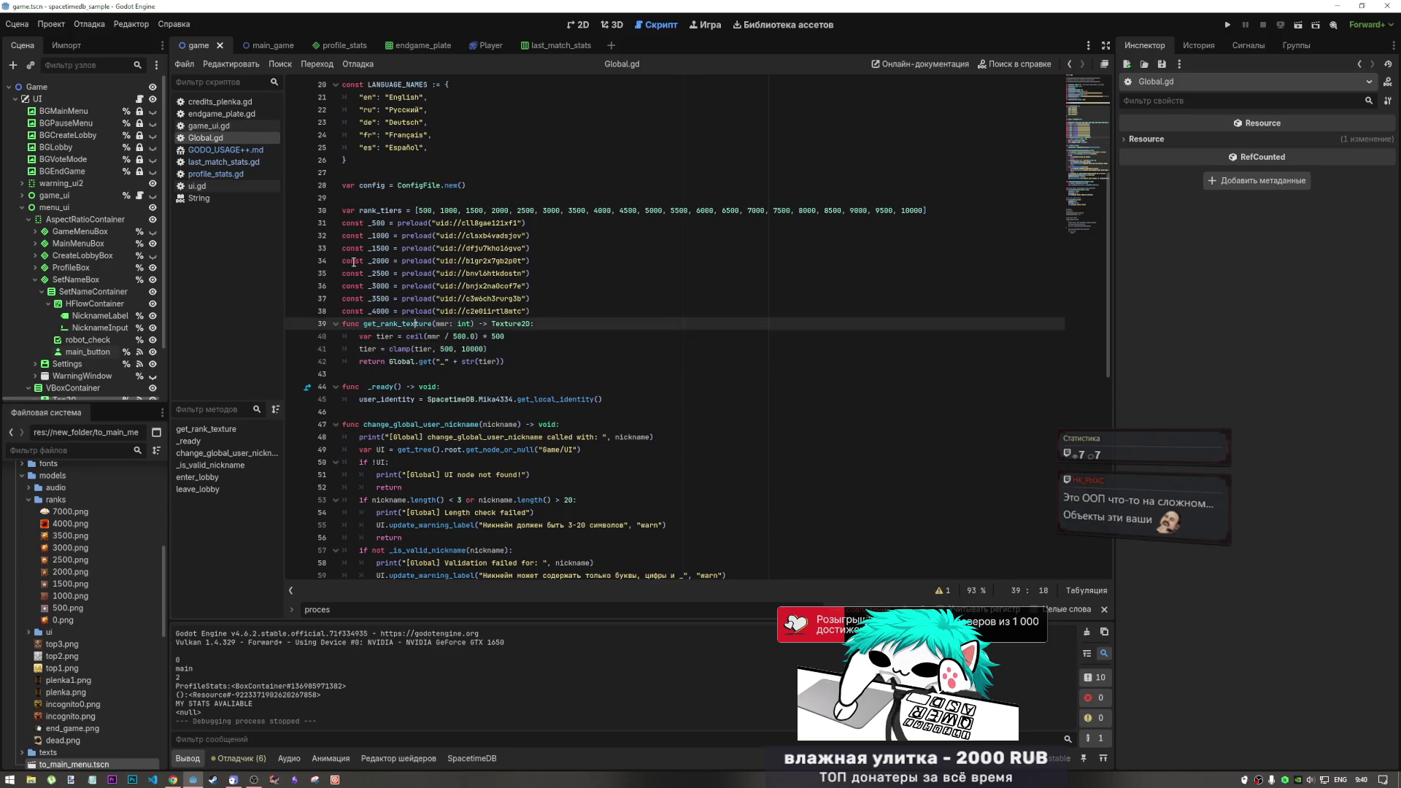
pyautogui.moveTo(547, 314); pyautogui.dragTo(338, 208)
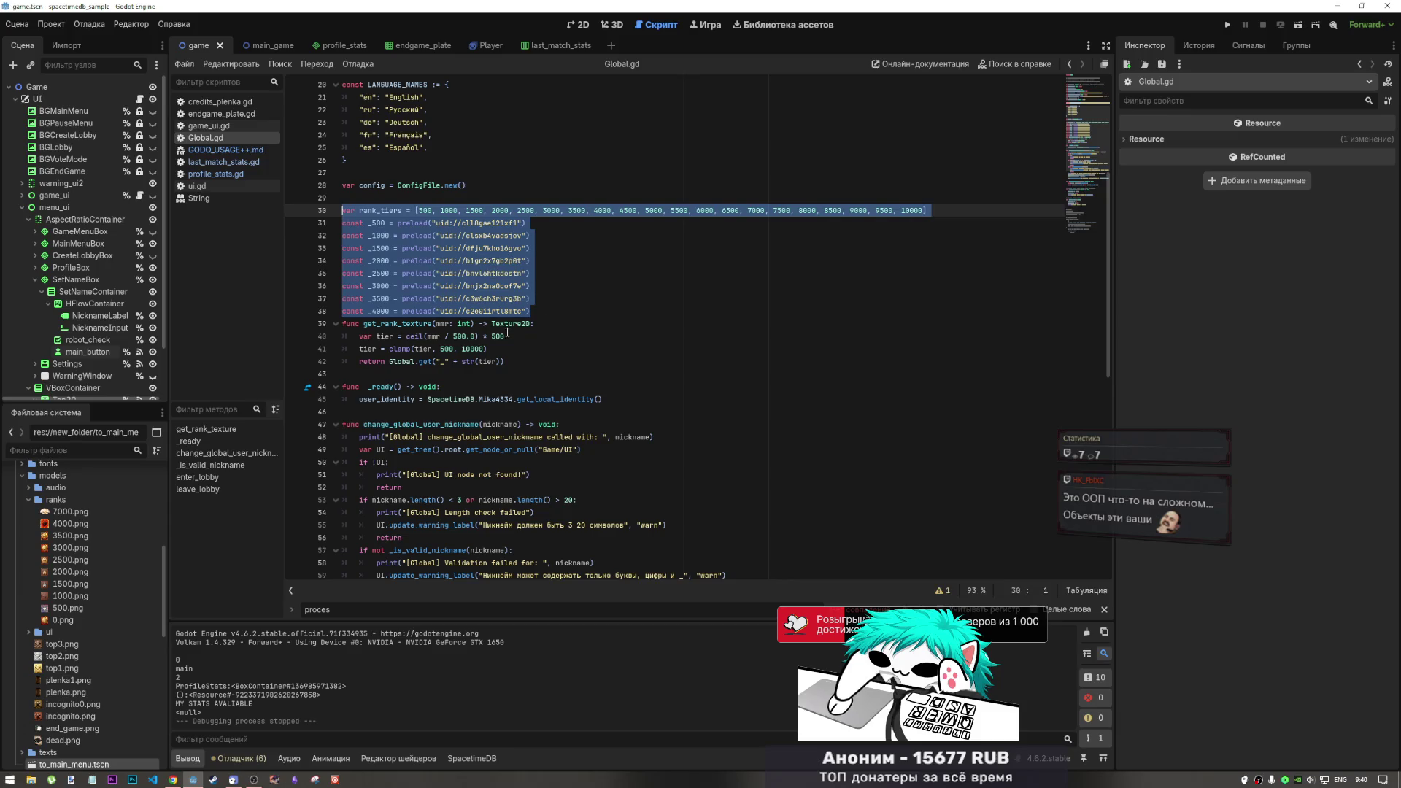
pyautogui.click(243, 162)
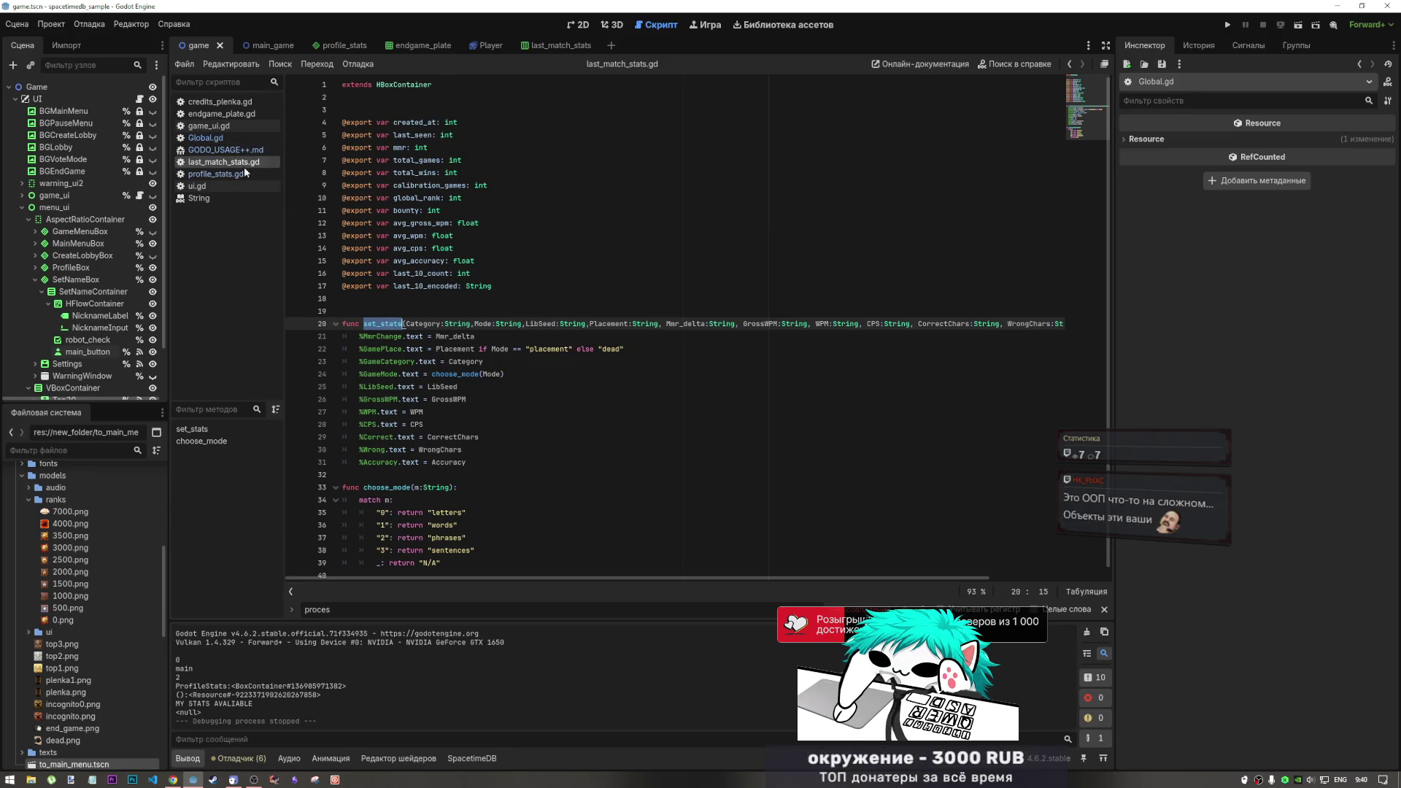
pyautogui.click(248, 138)
pyautogui.click(539, 211)
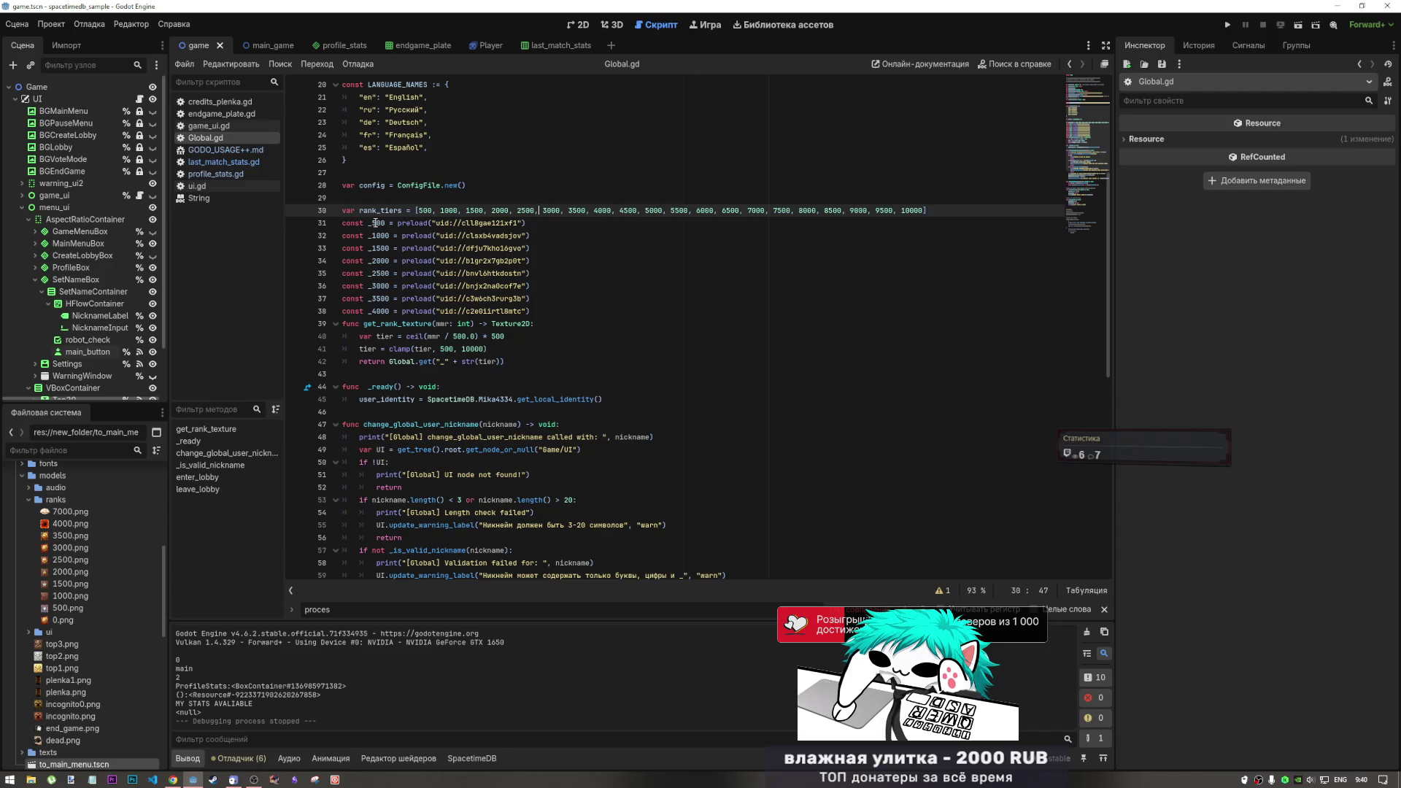
pyautogui.moveTo(534, 323)
pyautogui.mouseDown()
pyautogui.moveTo(351, 323)
pyautogui.moveTo(343, 210)
pyautogui.mouseUp()
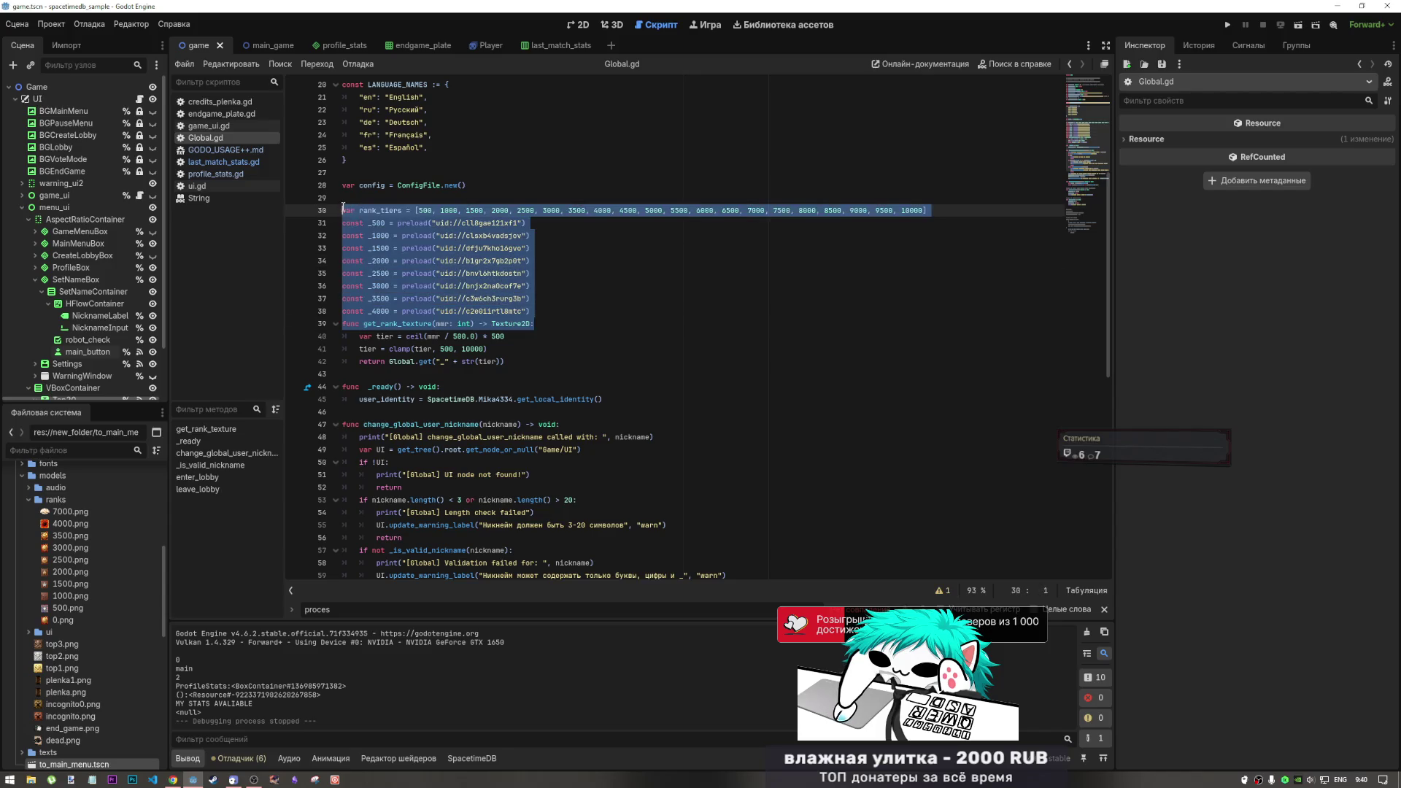
pyautogui.click(224, 161)
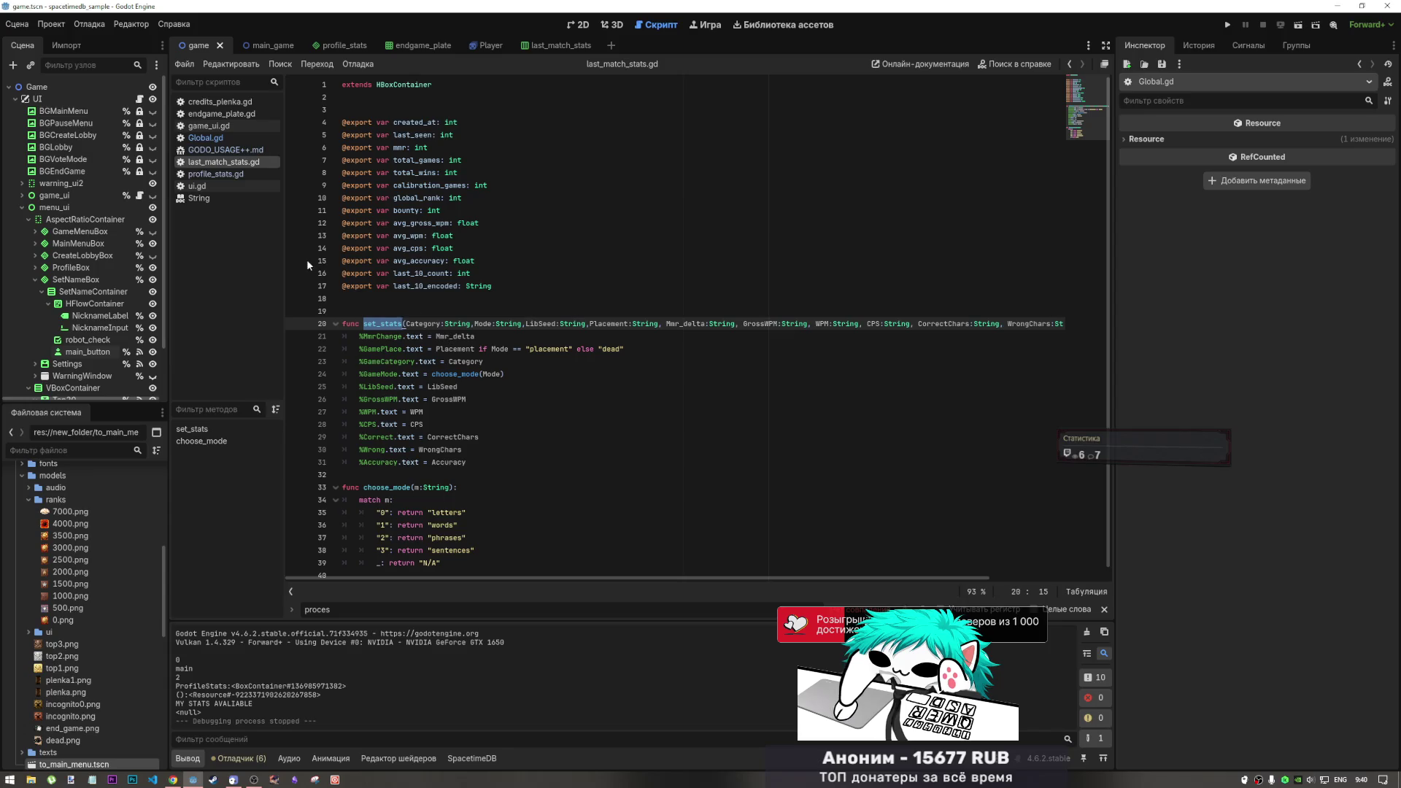
pyautogui.click(173, 779)
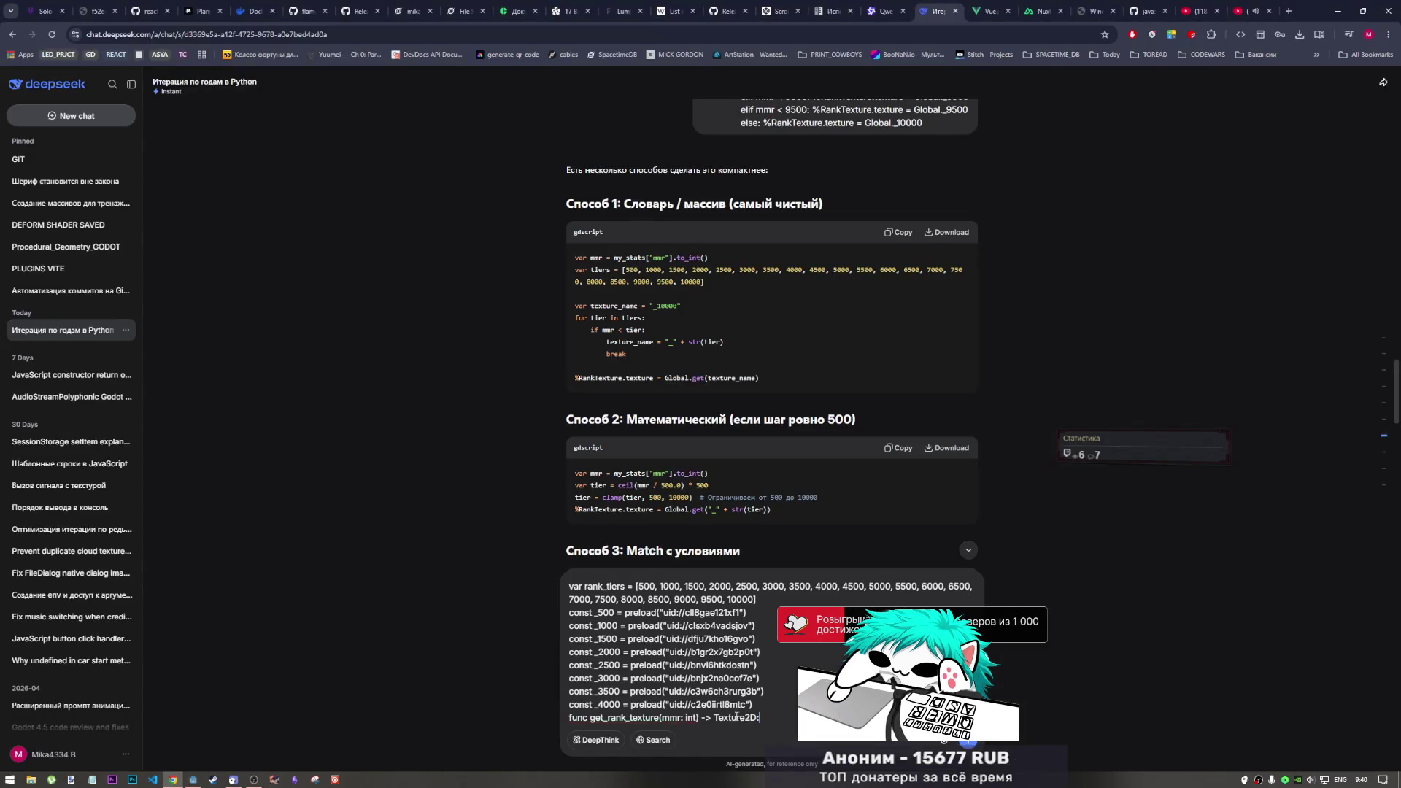
# Below the pasted code, start the Russian request 'напиши функцию которая вернёт текстуру по'
pyautogui.hotkey('shift', 'Return')
pyautogui.hotkey('shift', 'Return')
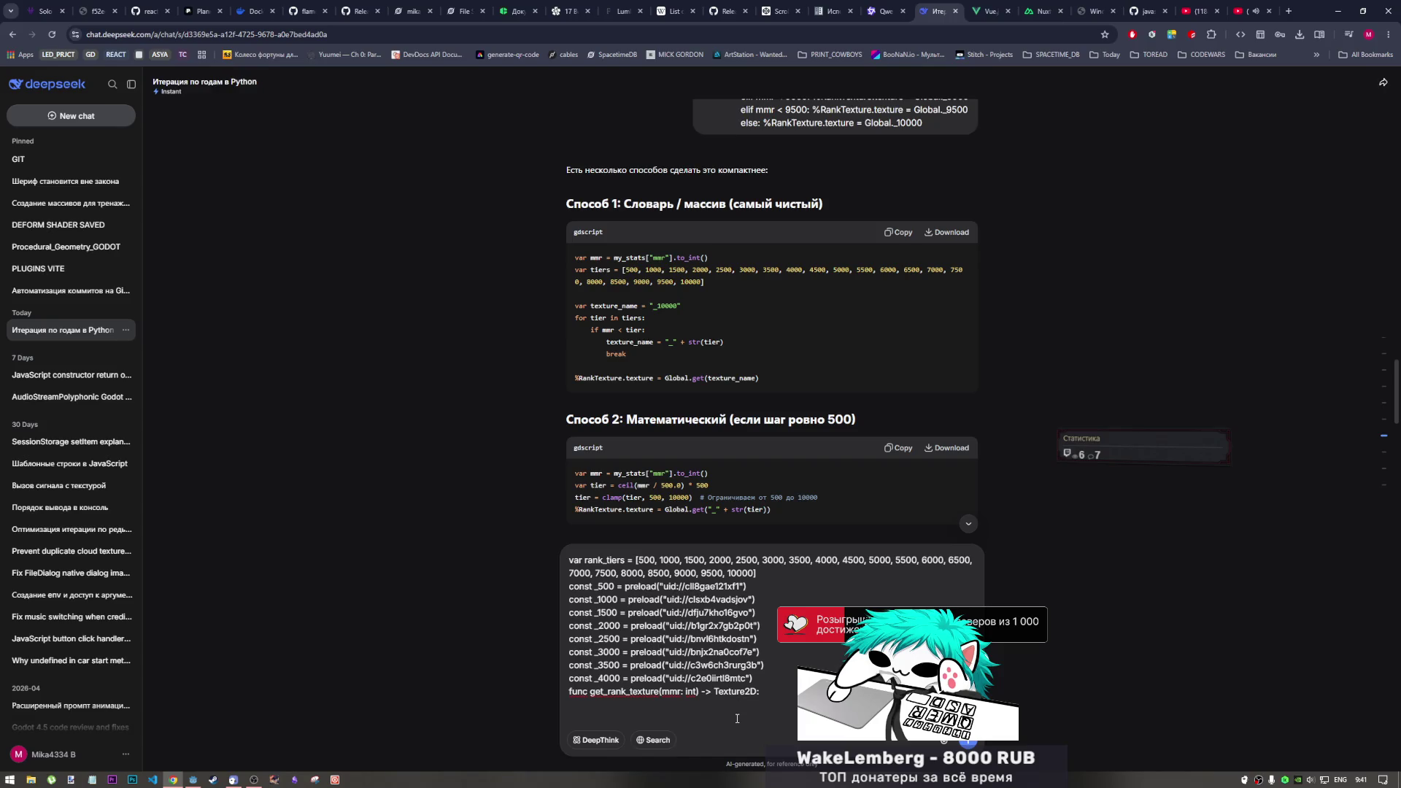
pyautogui.write('ye')
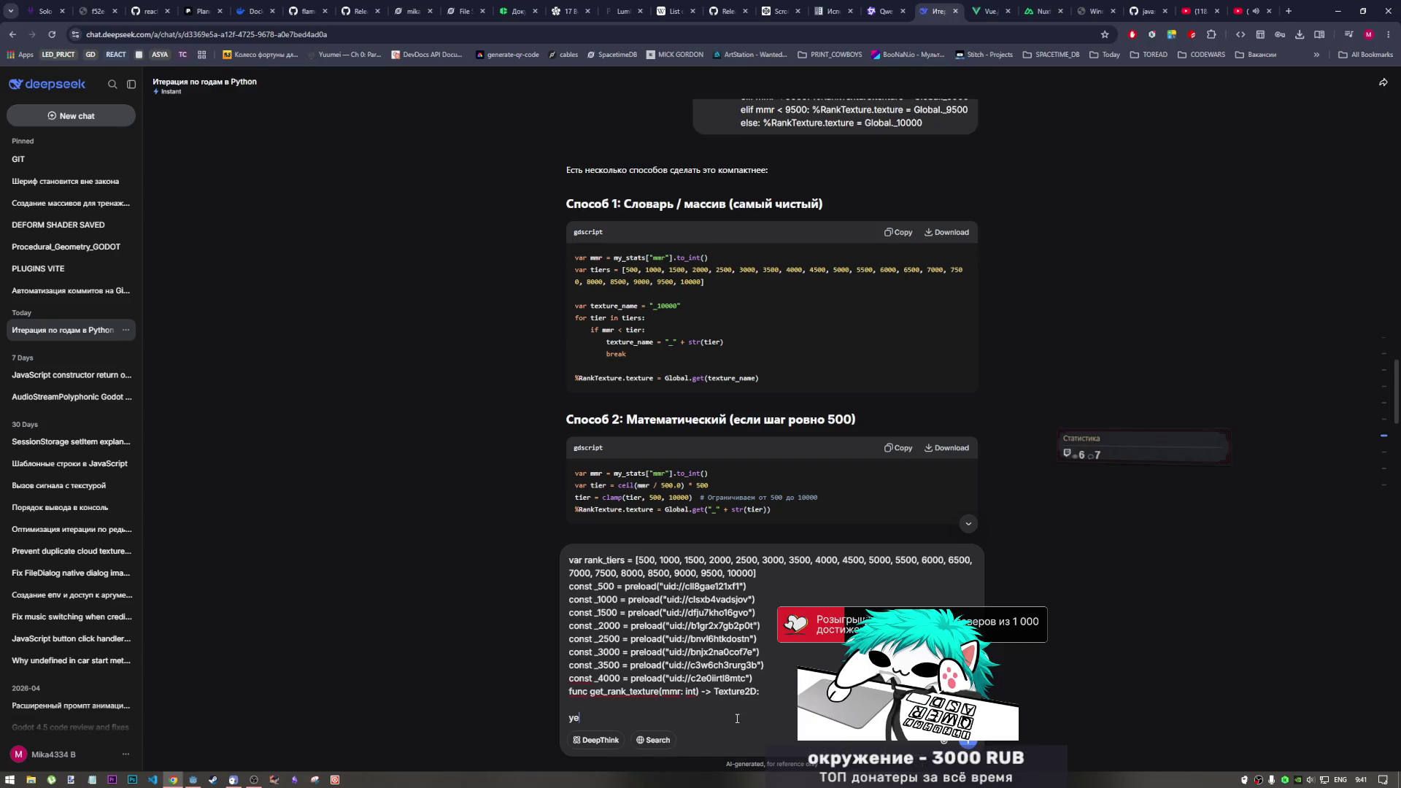
pyautogui.hotkey('alt', 'shift')
pyautogui.write('напиши функцию')
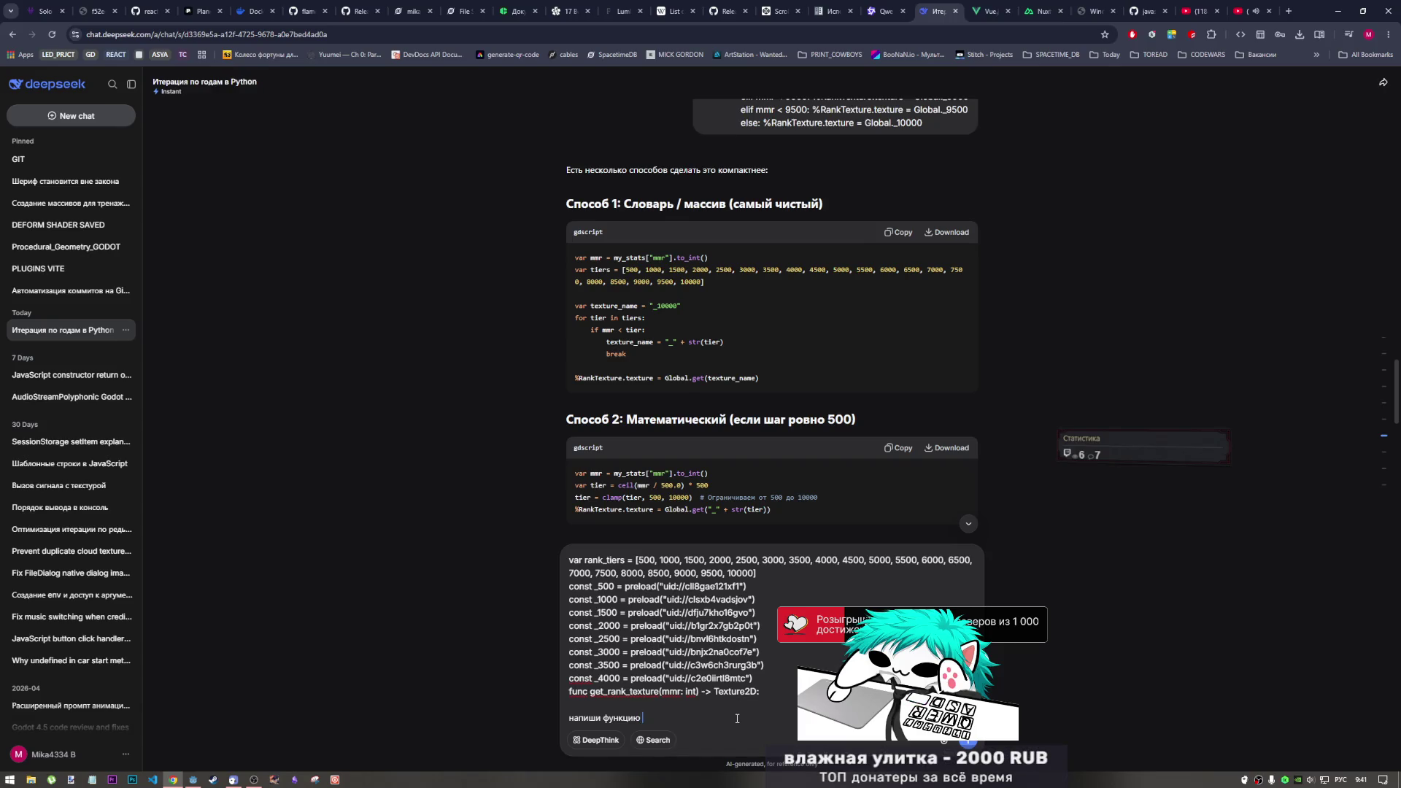
pyautogui.write('которая вер')
pyautogui.write('нне')
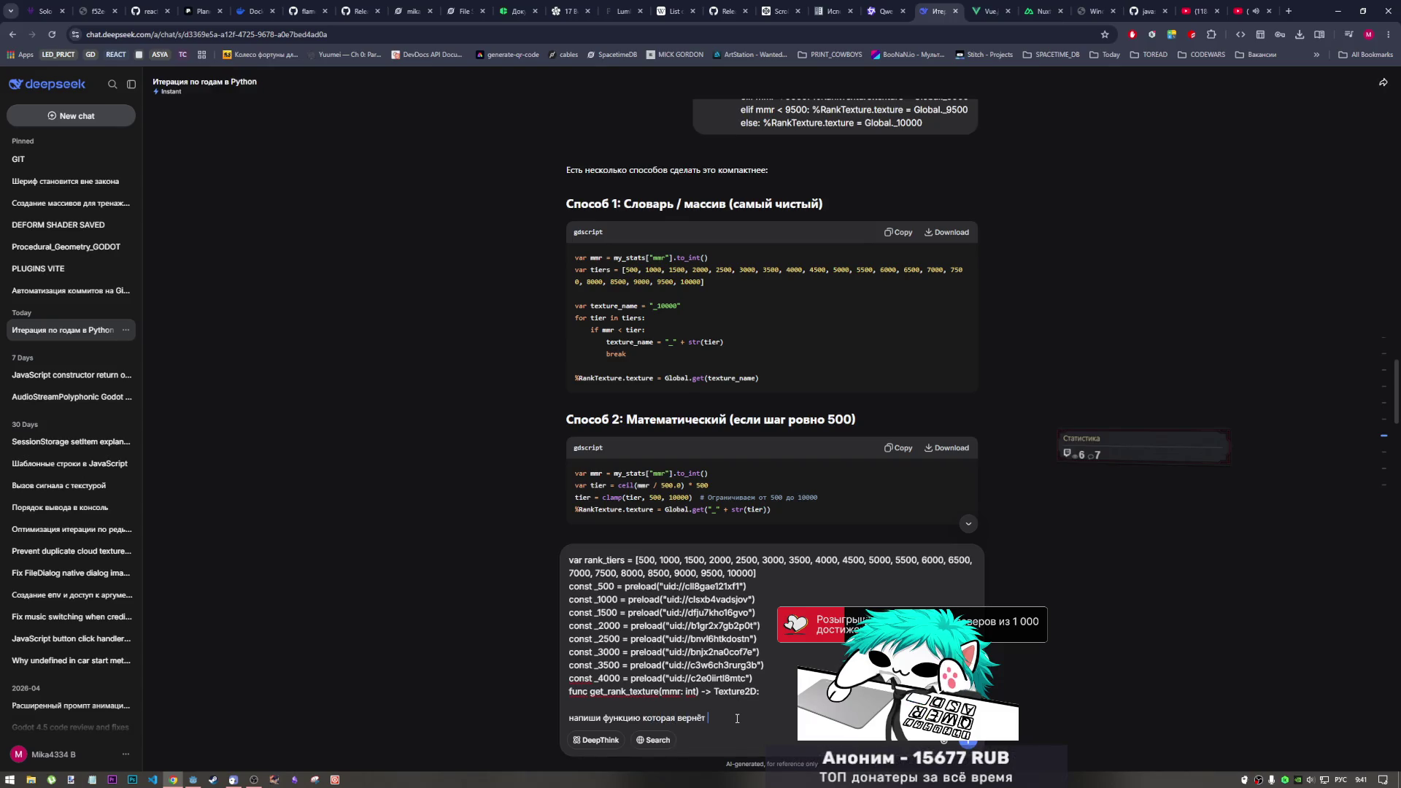
pyautogui.write('текстуру по')
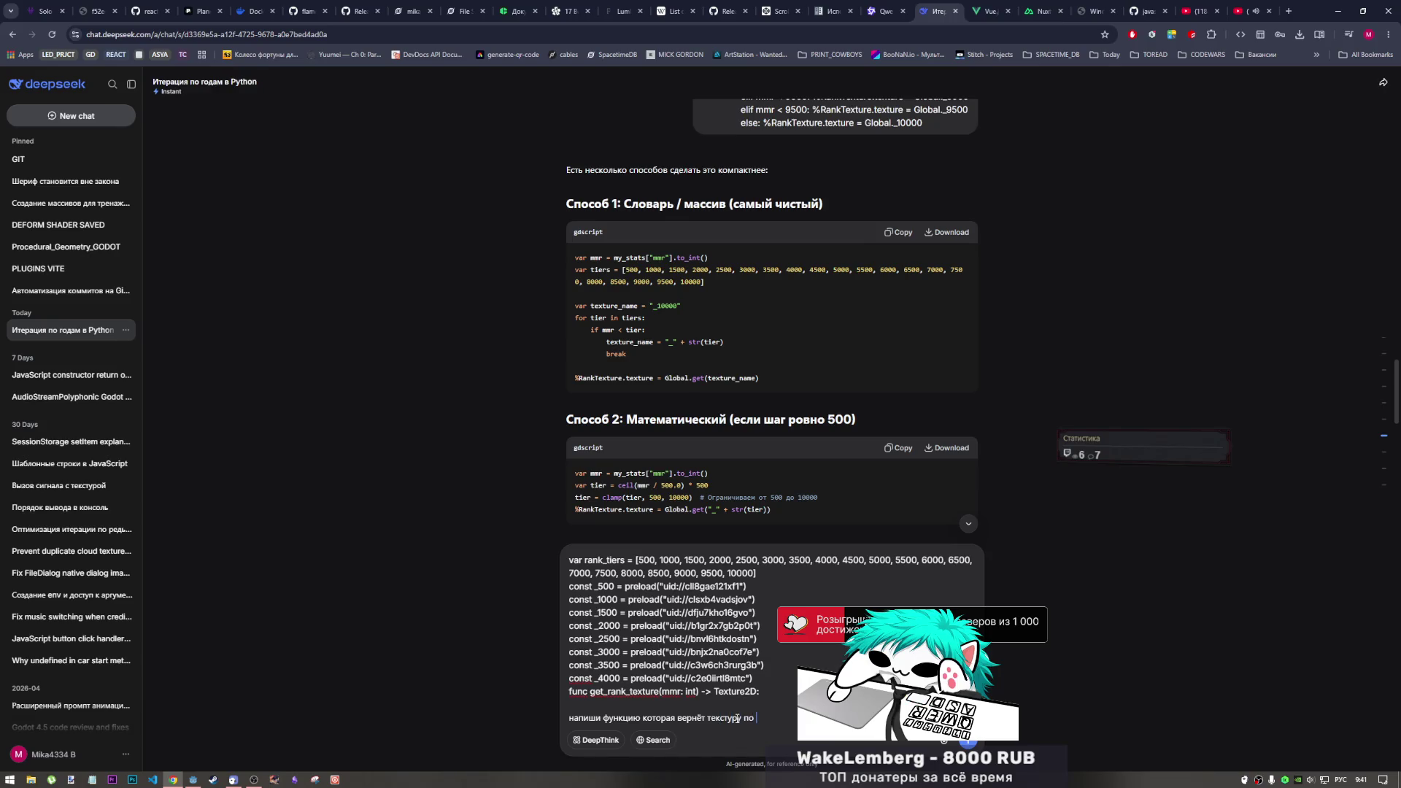
pyautogui.hotkey('alt', 'Tab')
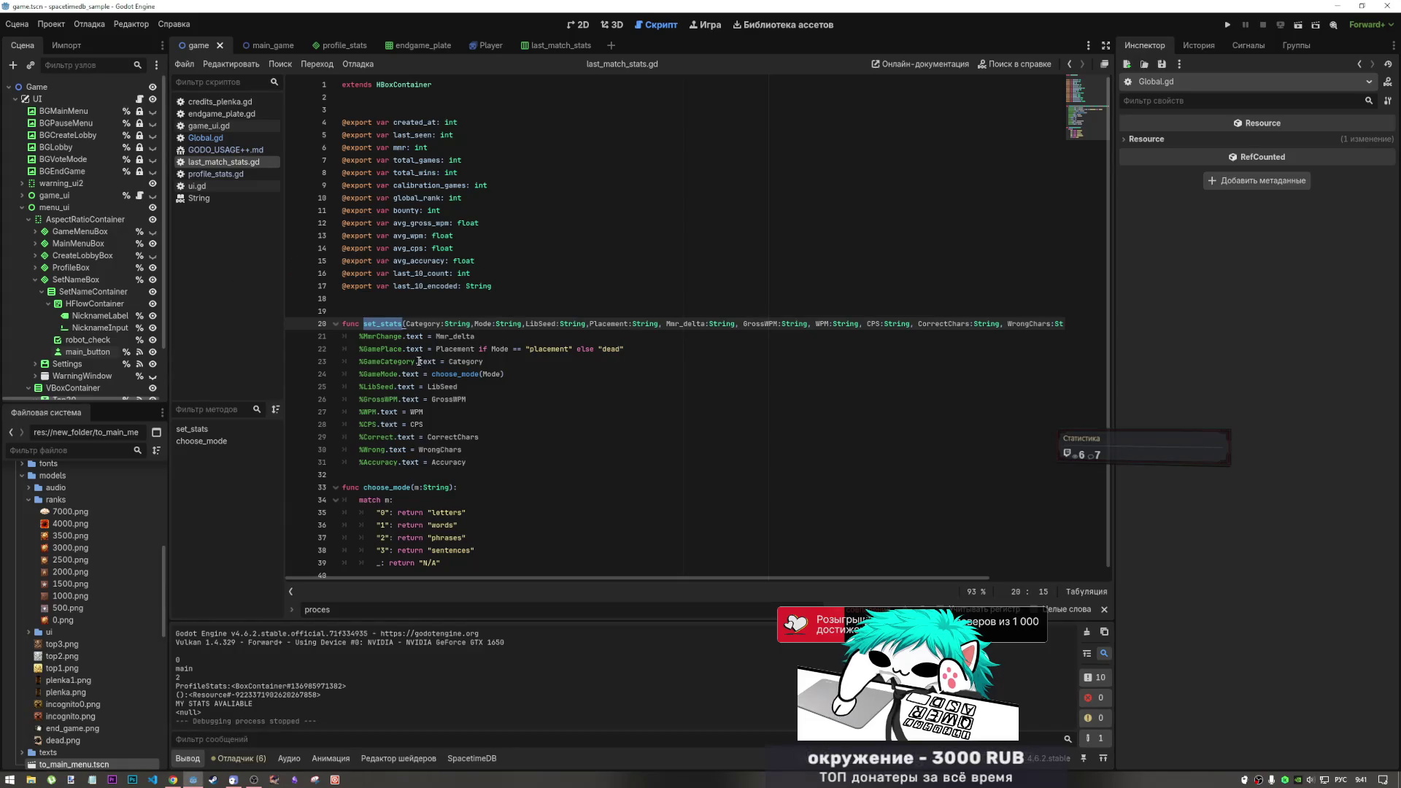
# Switch between last_match_stats.gd and profile_stats.gd to review the rank-texture usage
pyautogui.click(225, 137)
pyautogui.click(223, 161)
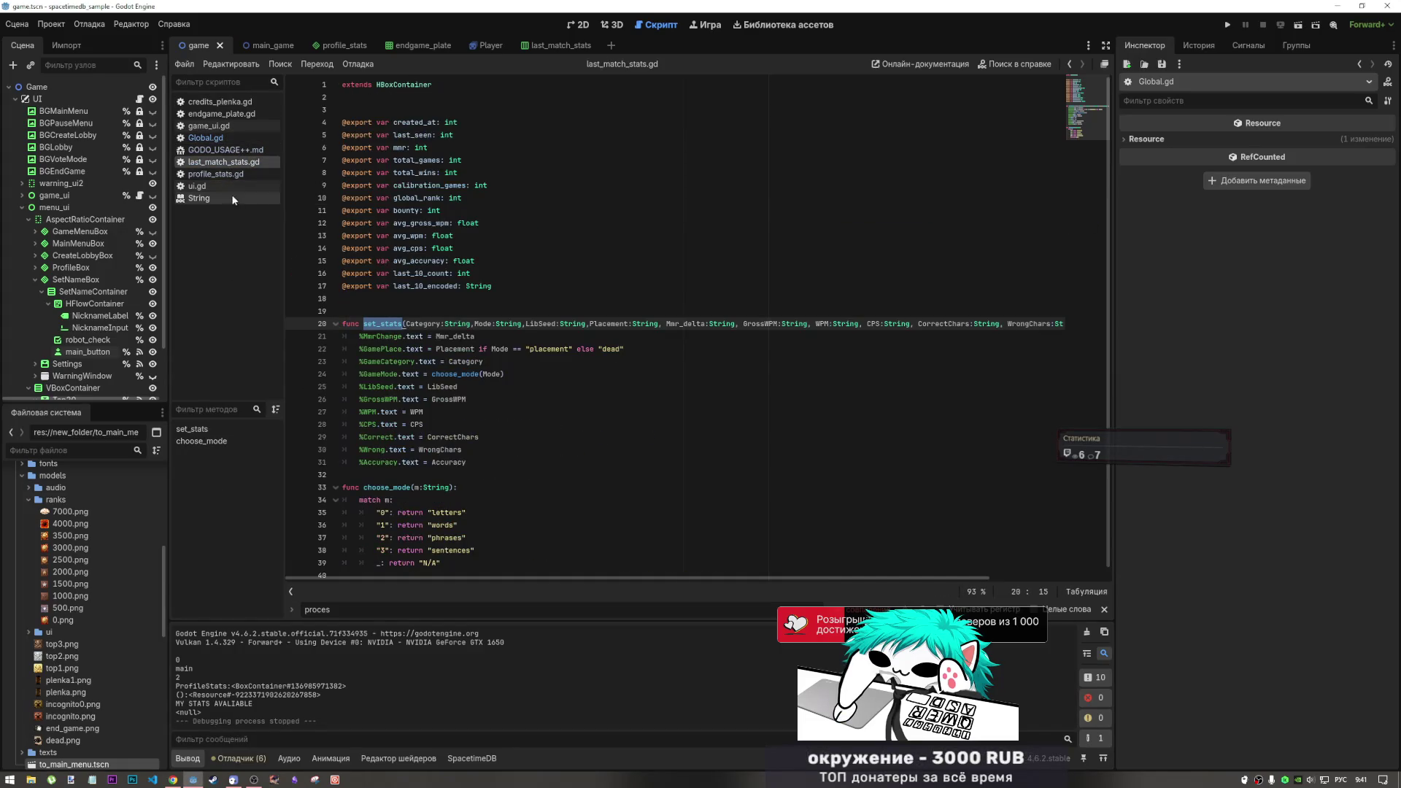
pyautogui.click(216, 174)
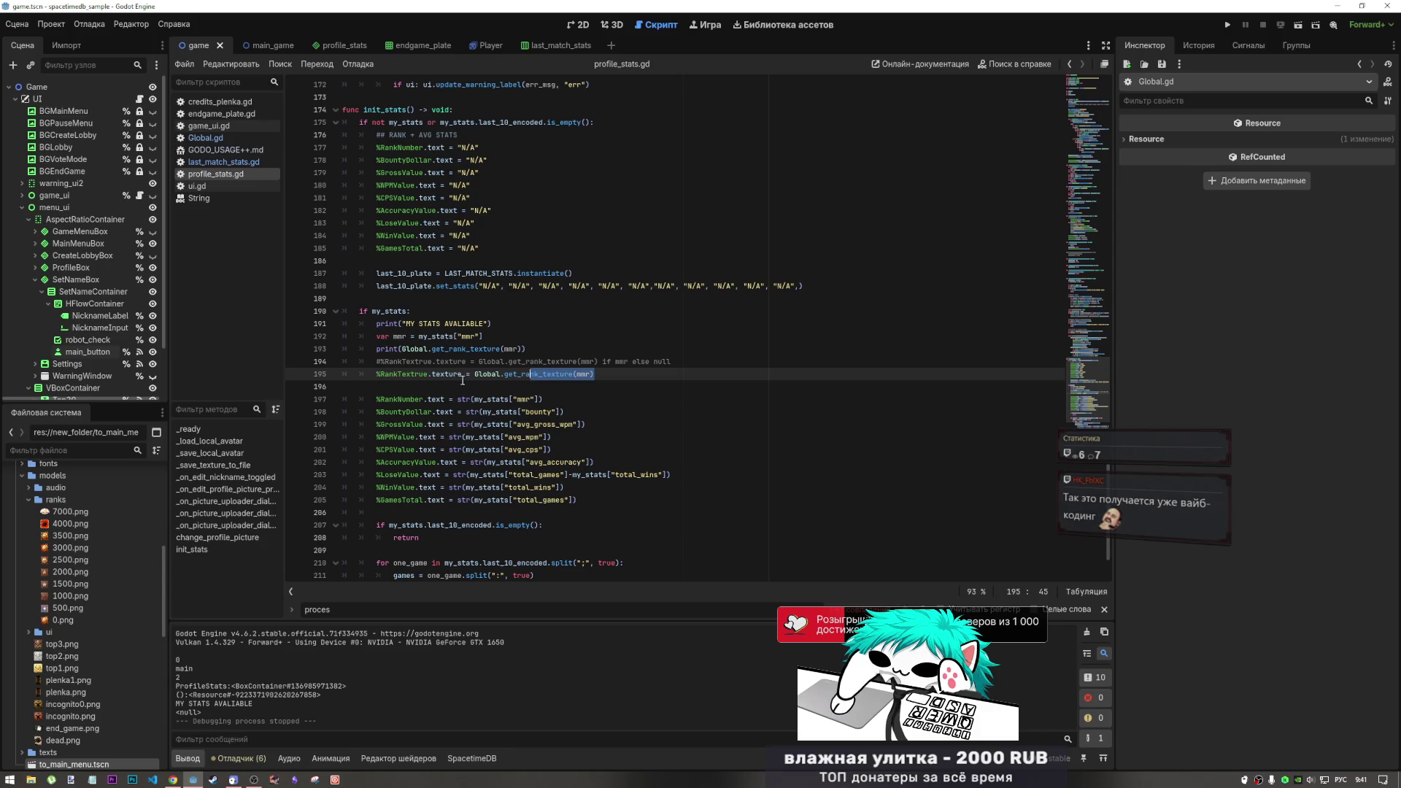
pyautogui.click(249, 163)
pyautogui.click(252, 173)
pyautogui.click(252, 165)
pyautogui.click(252, 173)
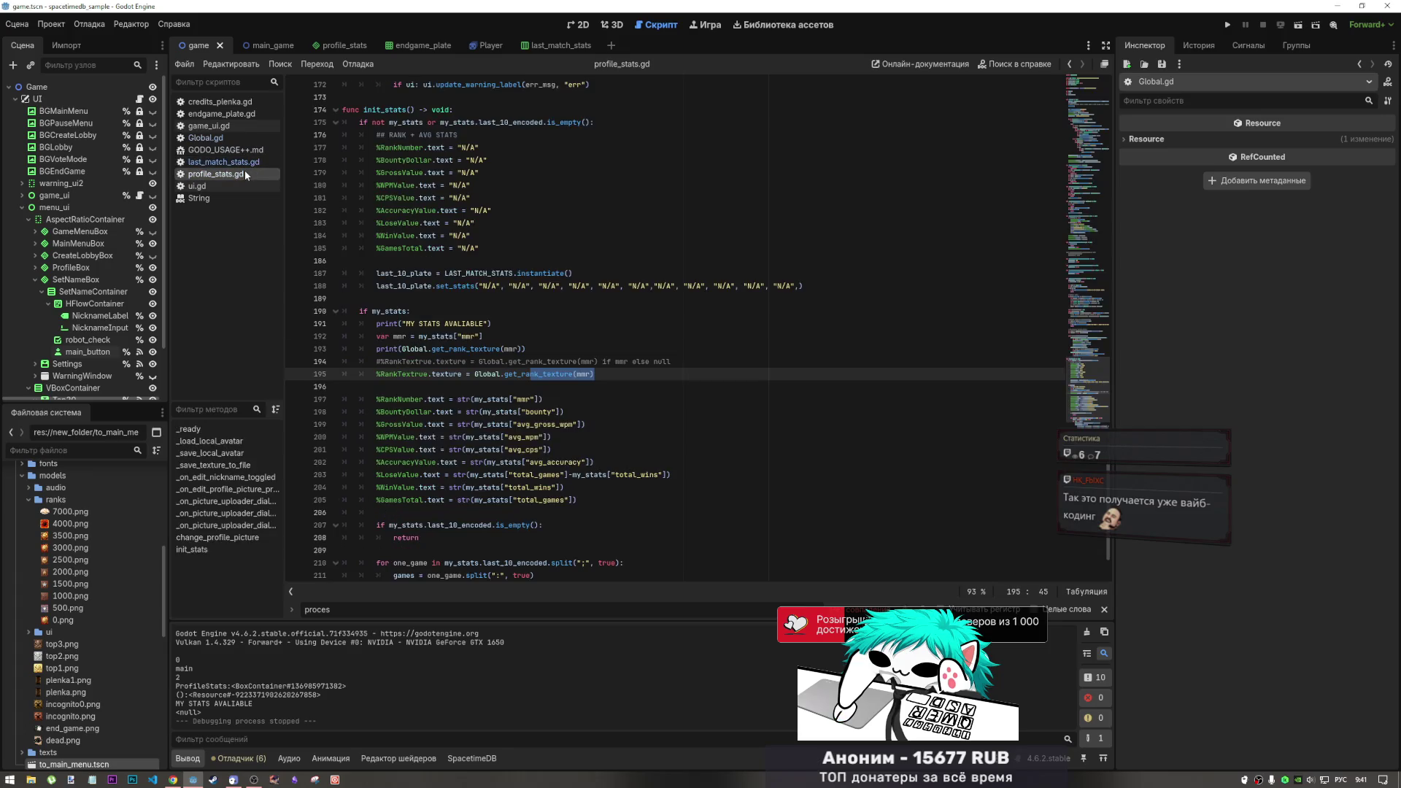
# Review the whole get_rank_texture function in Global.gd
pyautogui.click(205, 138)
pyautogui.click(508, 337)
pyautogui.moveTo(535, 323); pyautogui.dragTo(342, 323)
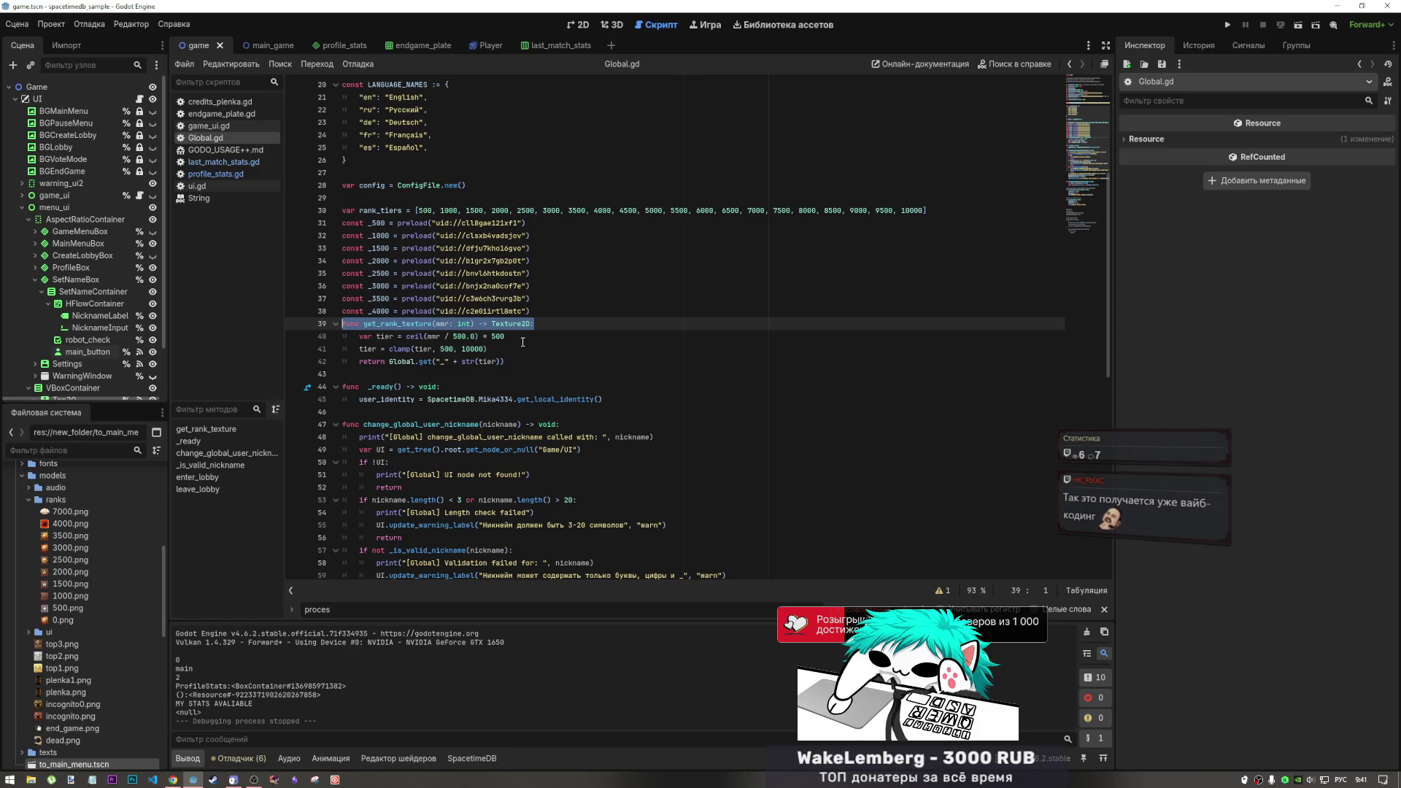
pyautogui.moveTo(511, 361); pyautogui.dragTo(342, 324)
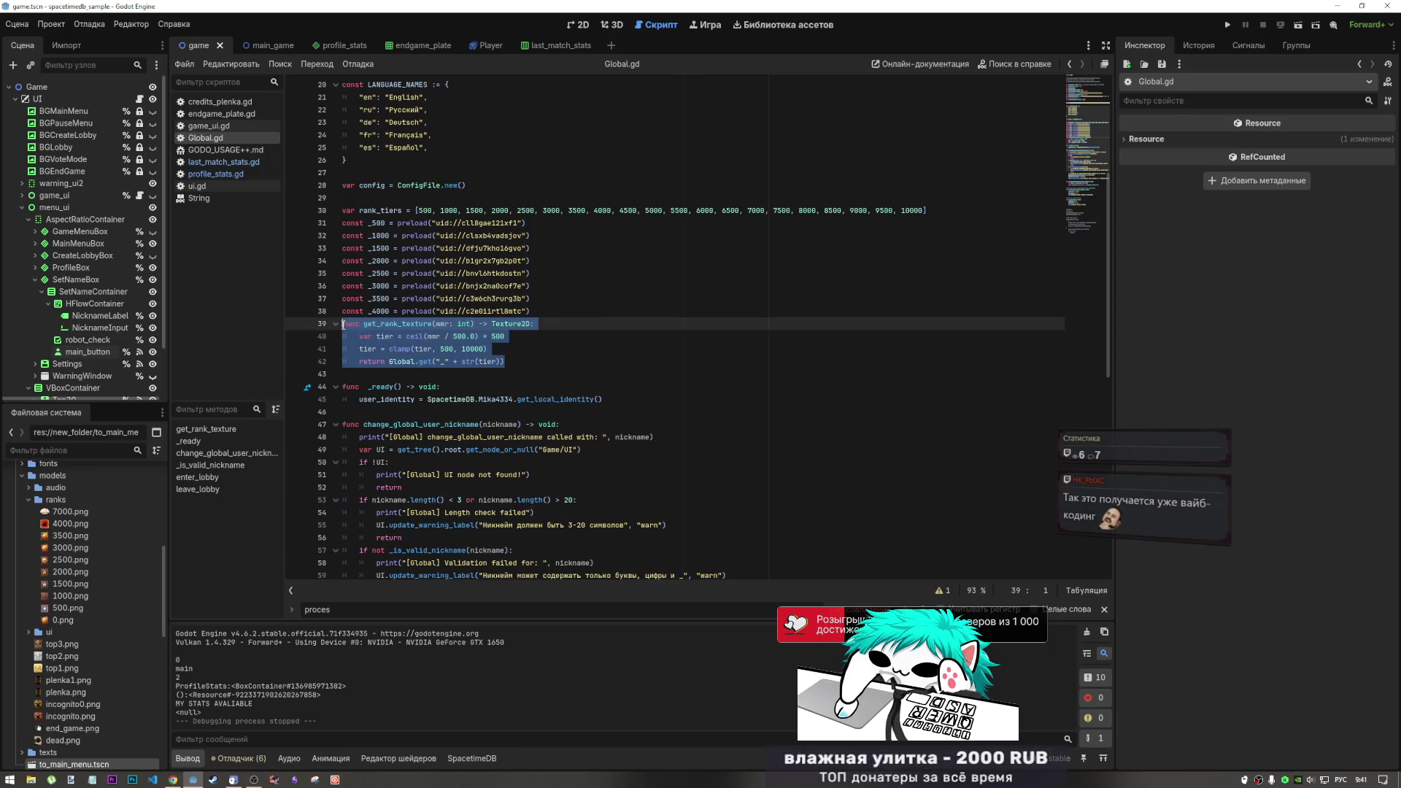
pyautogui.click(500, 350)
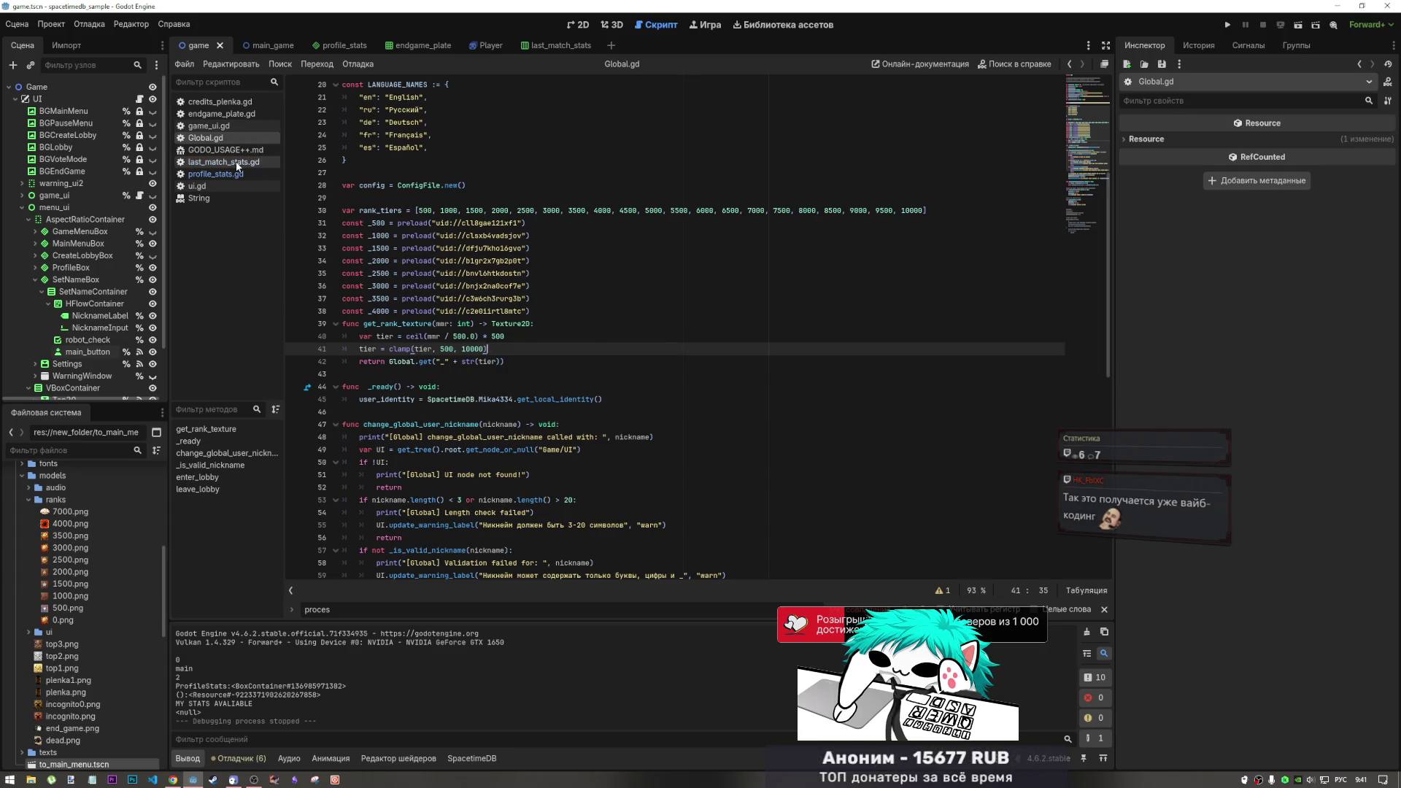
# Recheck line 195 in profile_stats.gd, then go back to the DeepSeek draft
pyautogui.click(237, 162)
pyautogui.click(235, 177)
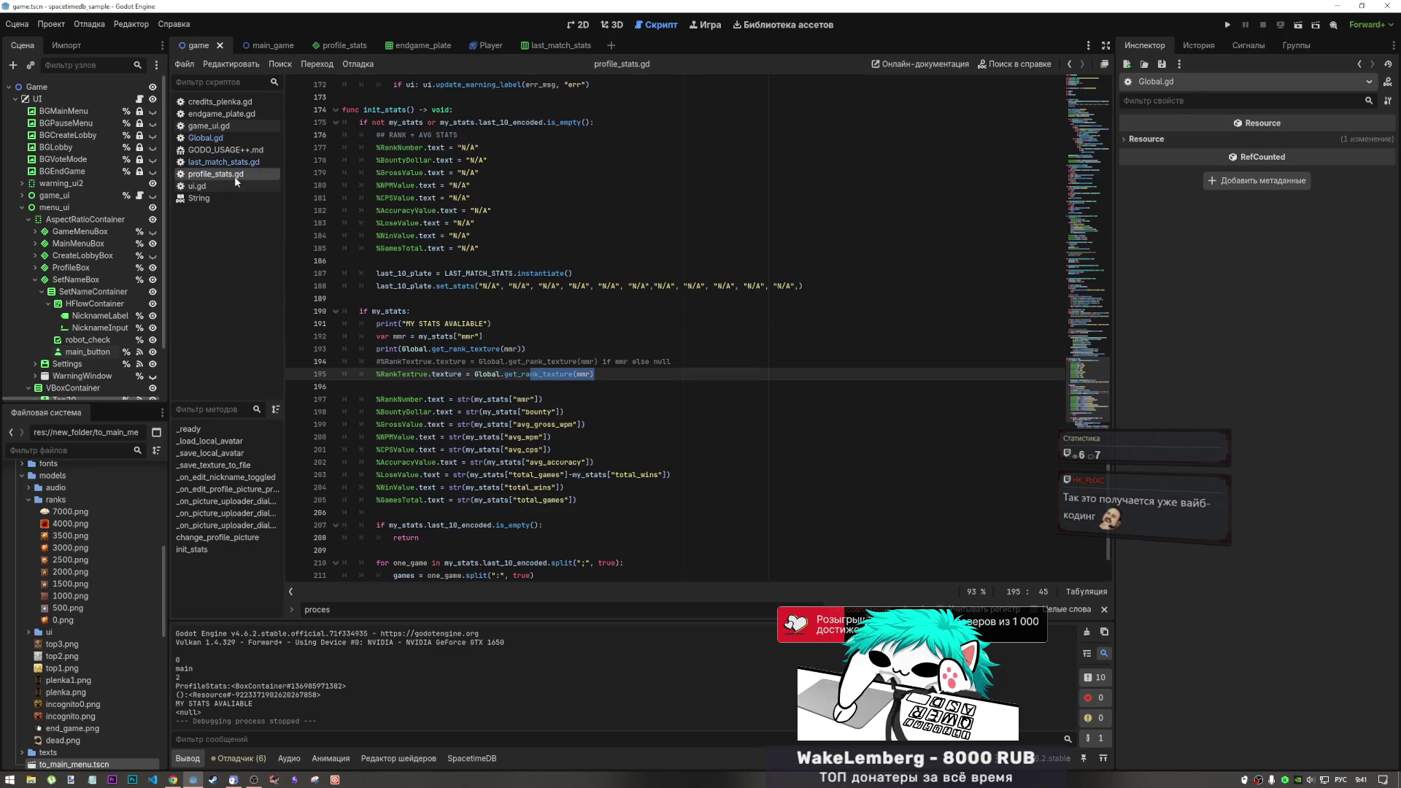
pyautogui.click(464, 375)
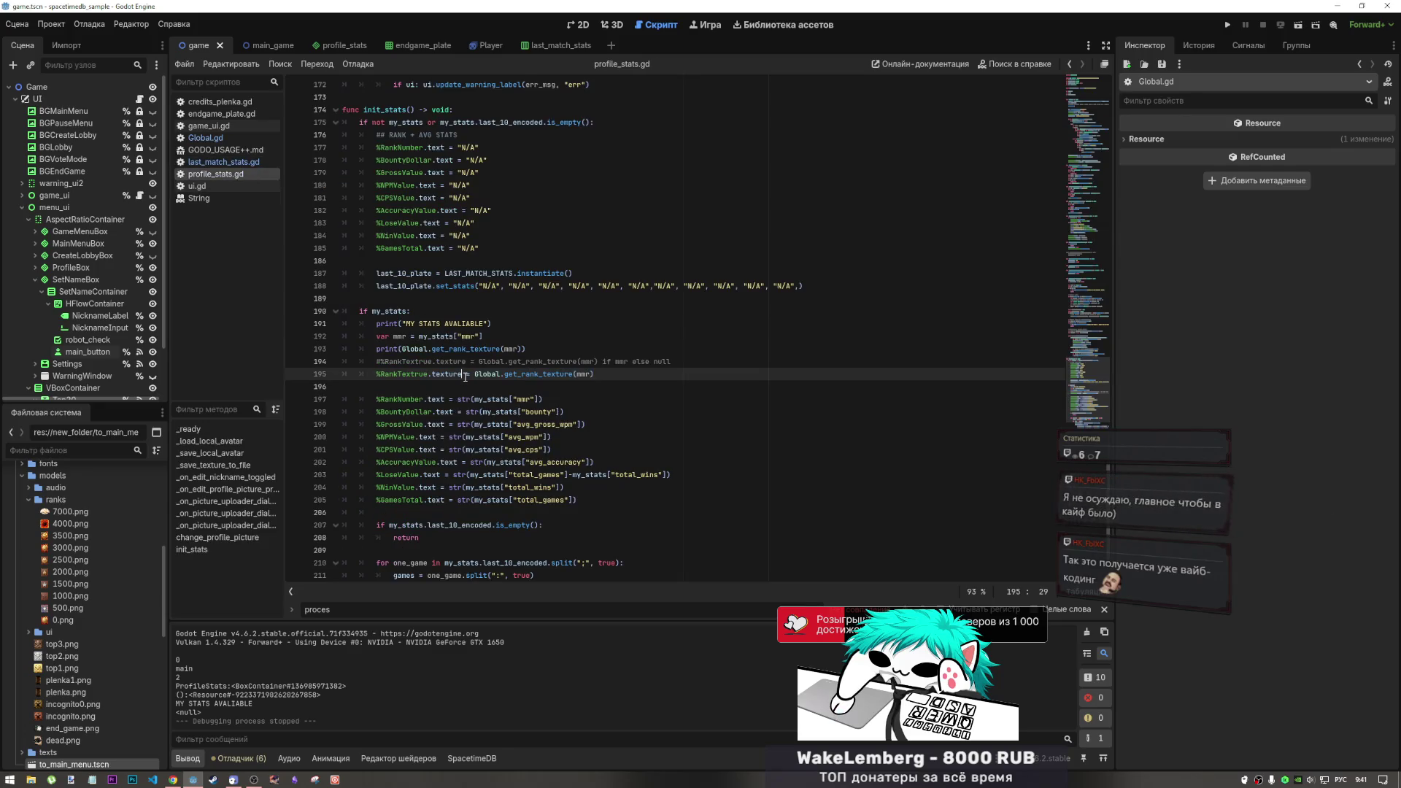
pyautogui.click(494, 324)
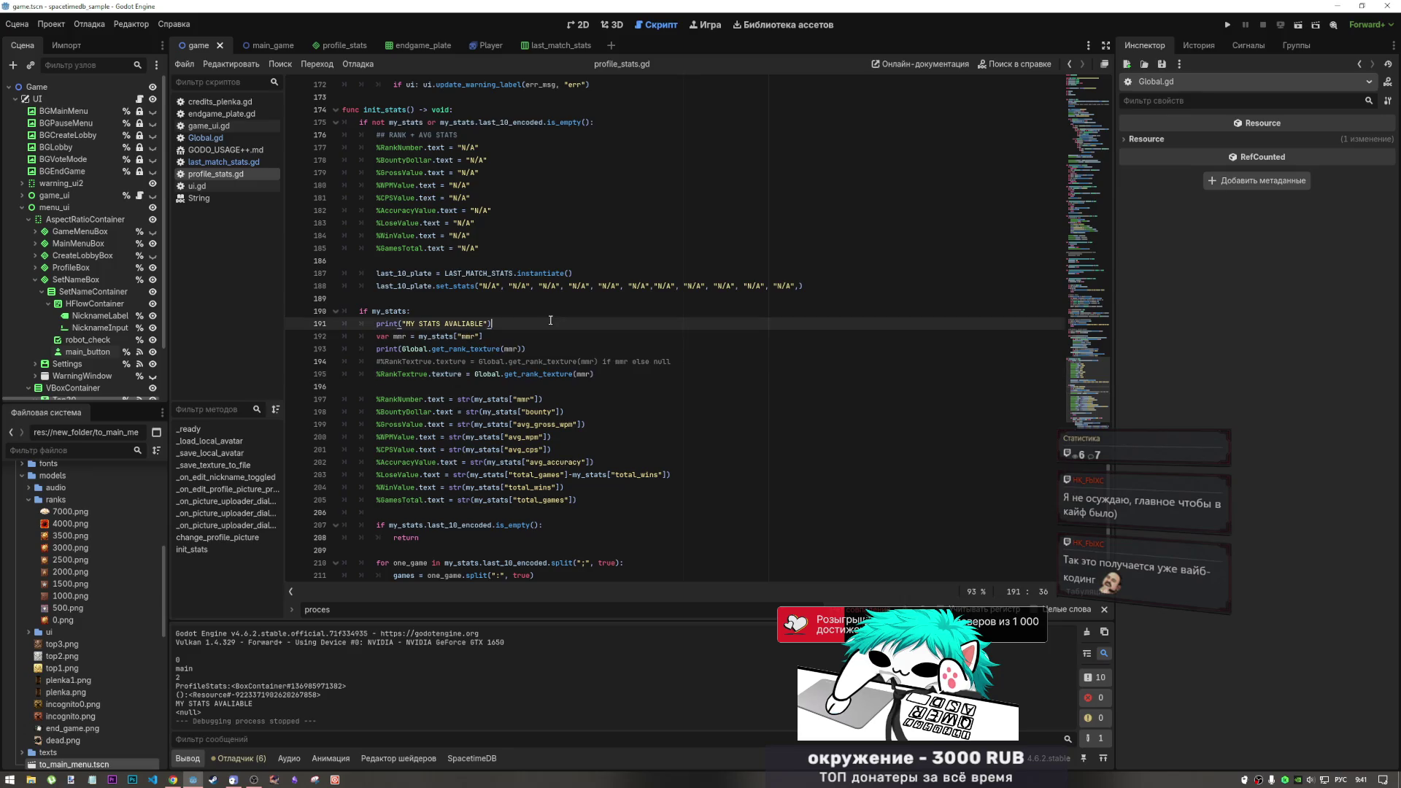
pyautogui.click(172, 779)
pyautogui.write('напиши функцию которая вернёт текстуру по з')
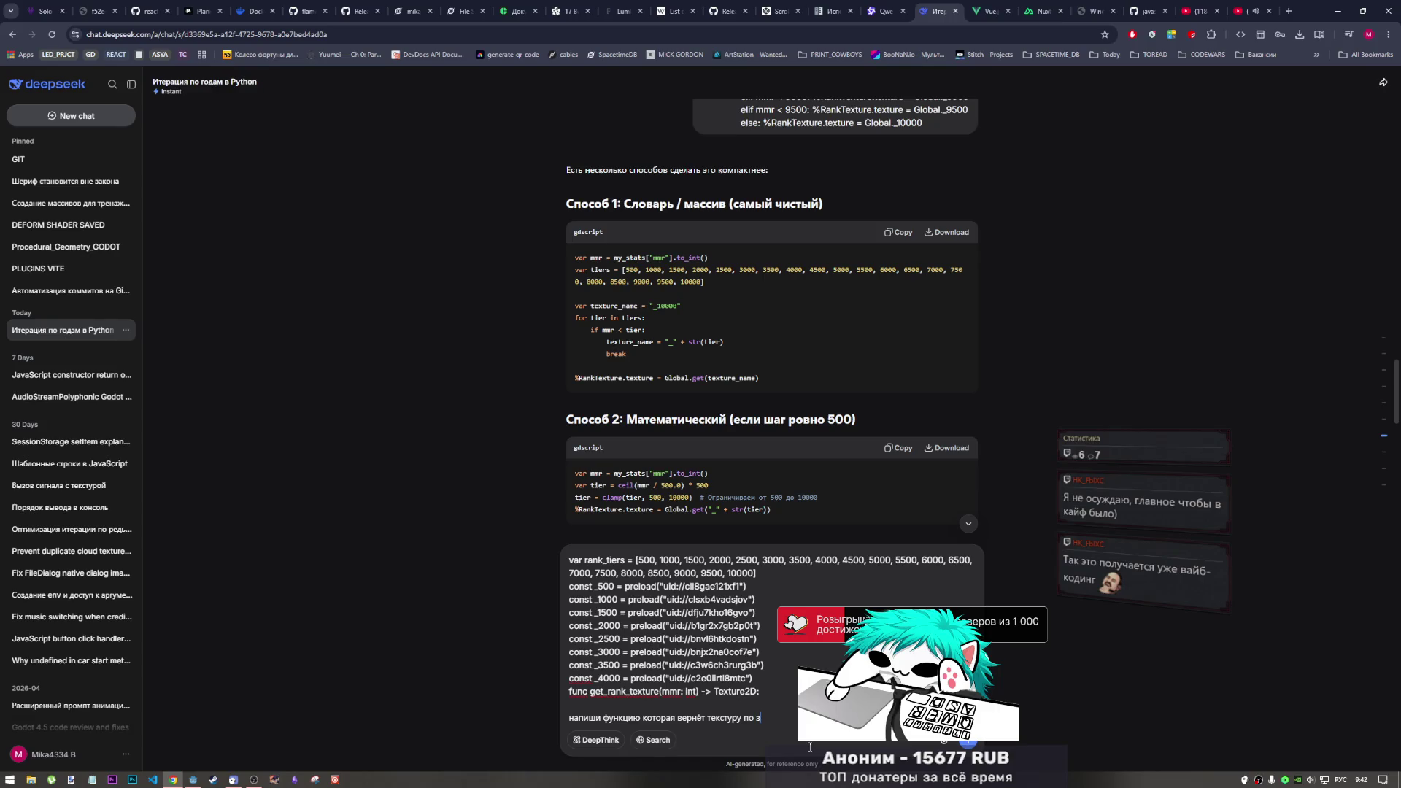
# Complete the request as 'напиши функцию которая вернёт текстуру по значению' and send it
pyautogui.write('начени')
pyautogui.write('ю')
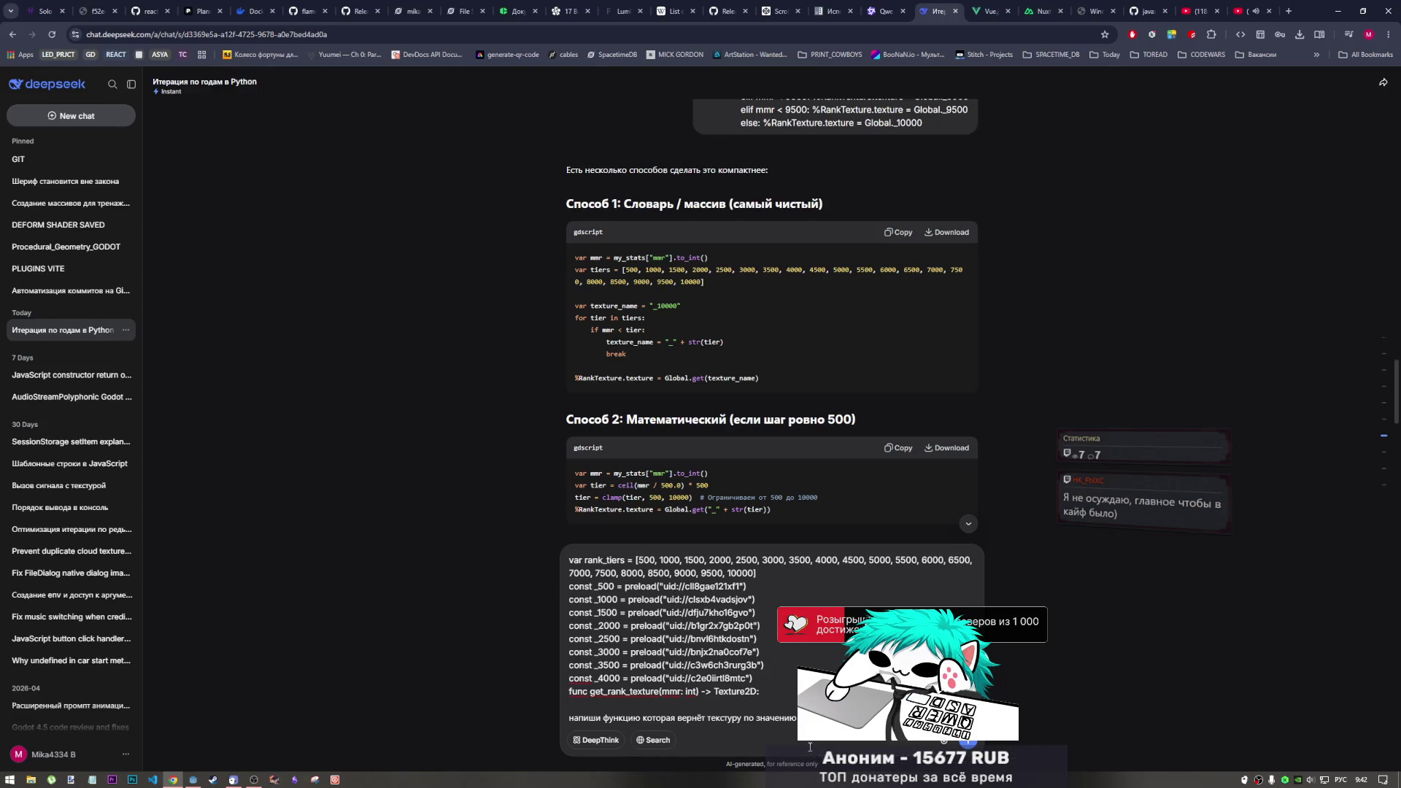
pyautogui.press('Return')
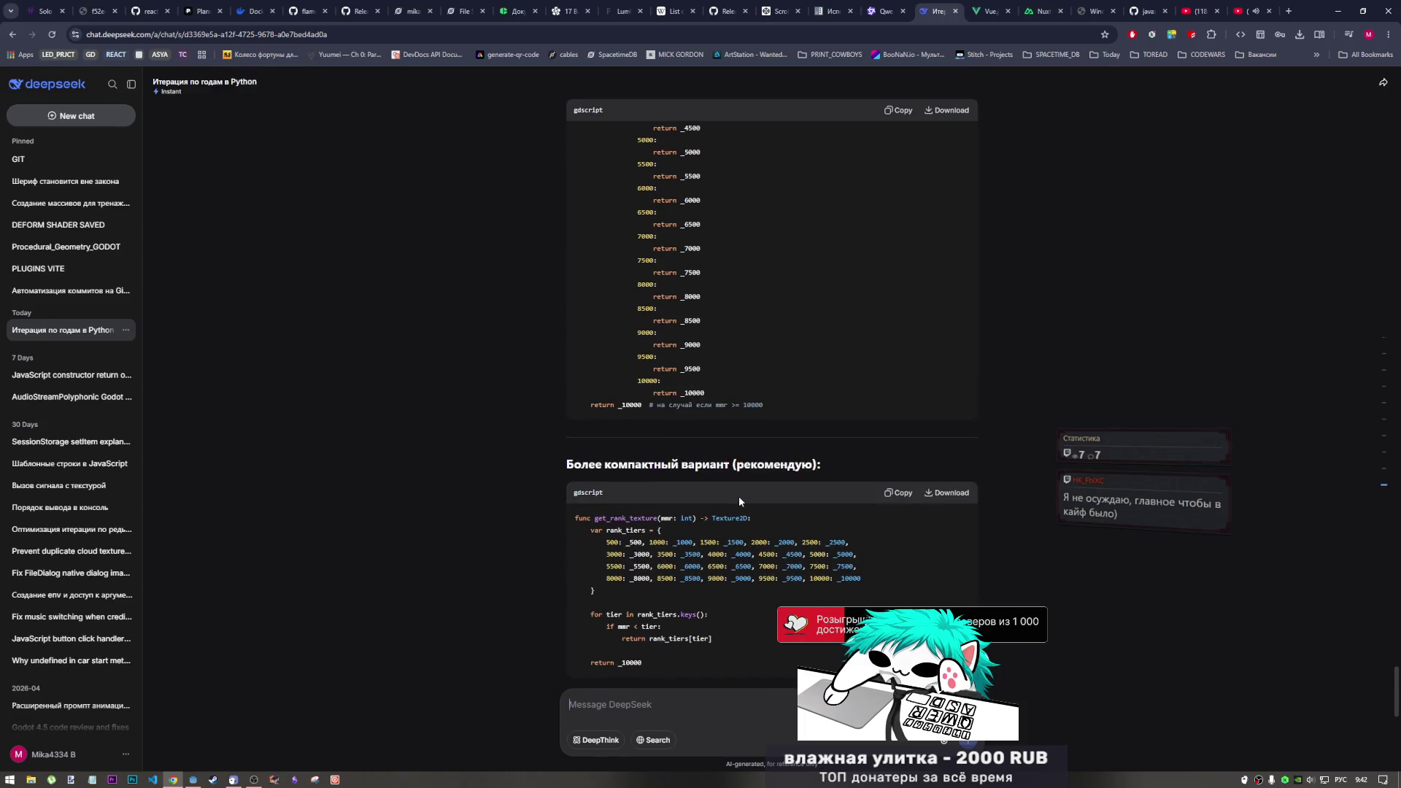
# Scroll the reply down to the recommended dictionary-and-loop get_rank_texture code block
pyautogui.scroll(-2, 737, 500)
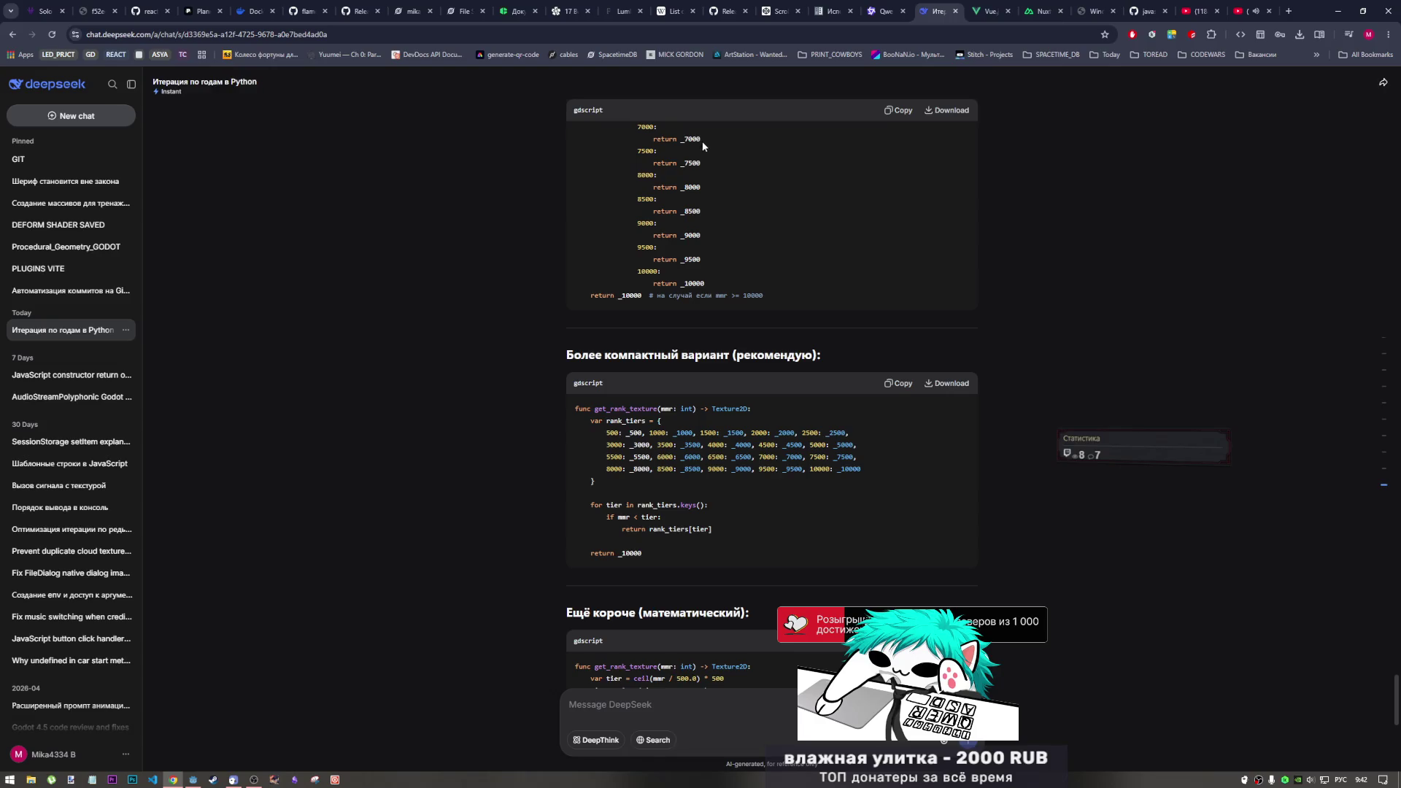
pyautogui.scroll(-10, 798, 521)
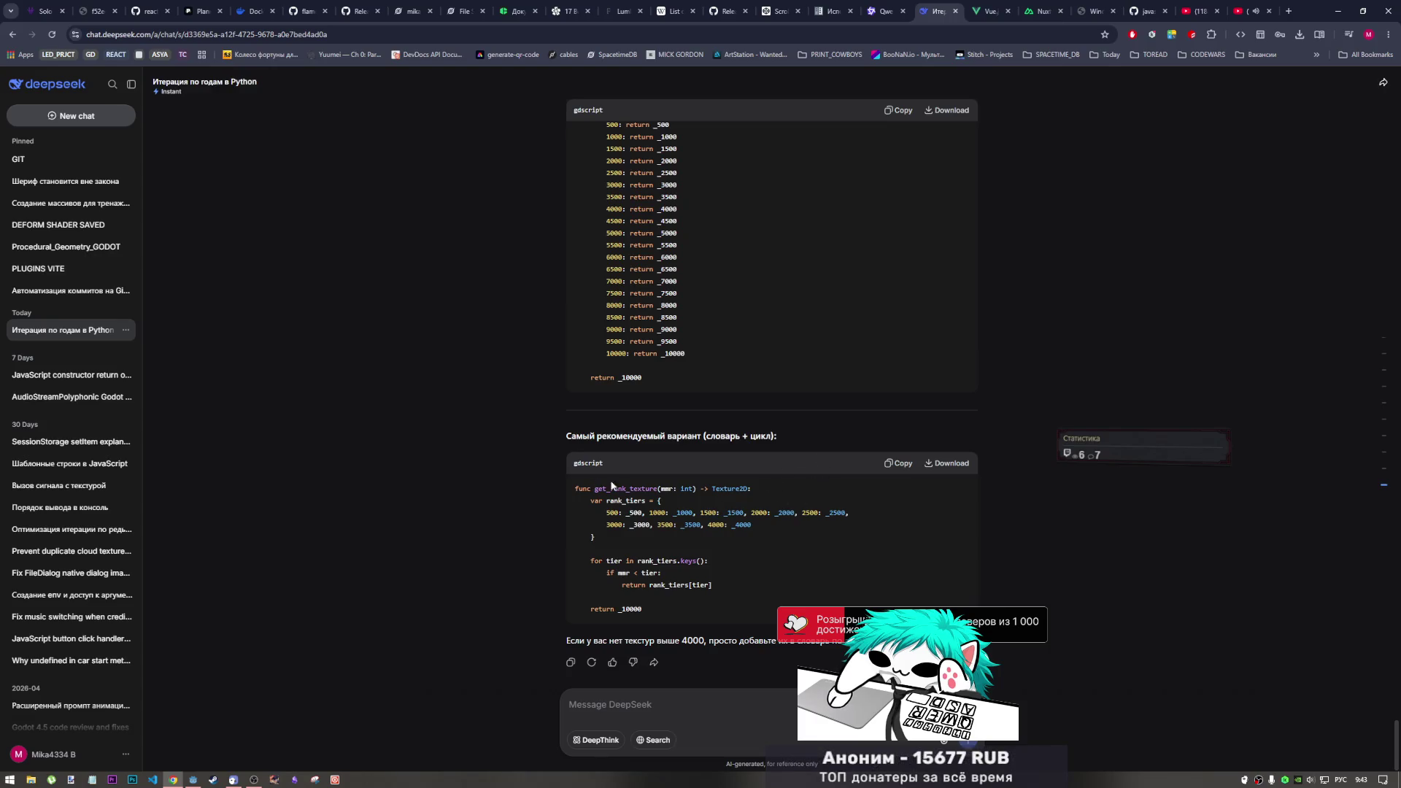
# Copy DeepSeek's recommended get_rank_texture code and highlight the first rank_tiers entry
pyautogui.click(898, 463)
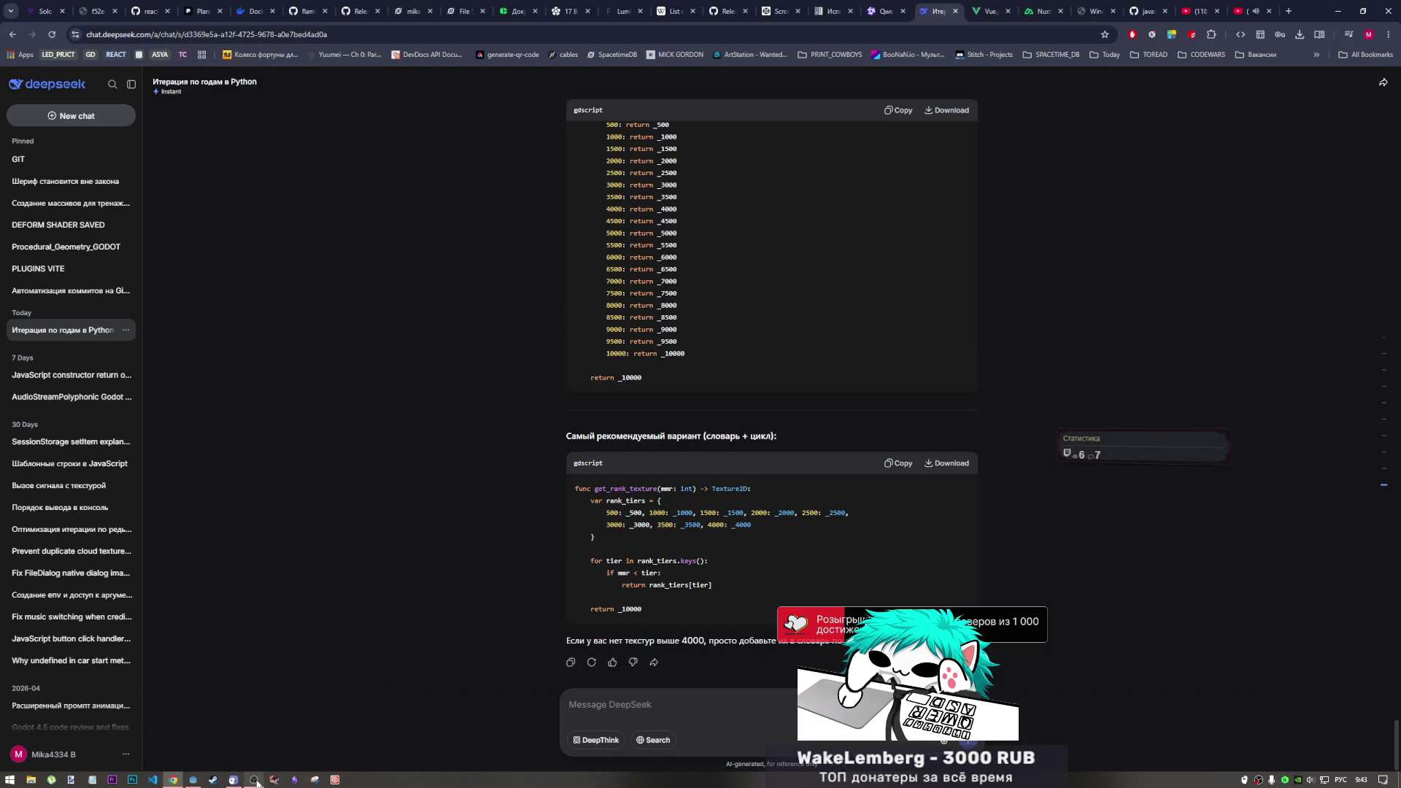
pyautogui.moveTo(253, 779)
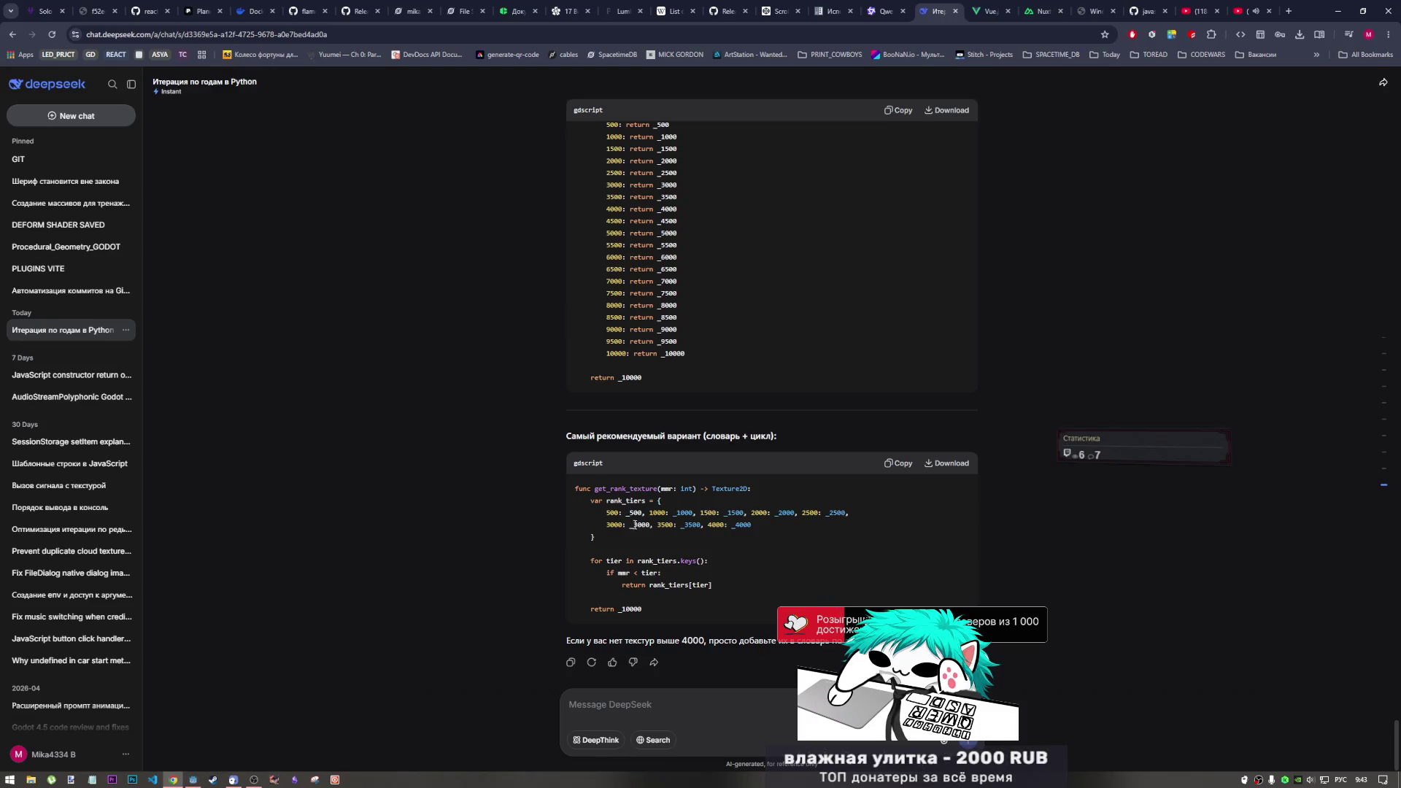
pyautogui.moveTo(626, 513); pyautogui.dragTo(674, 514)
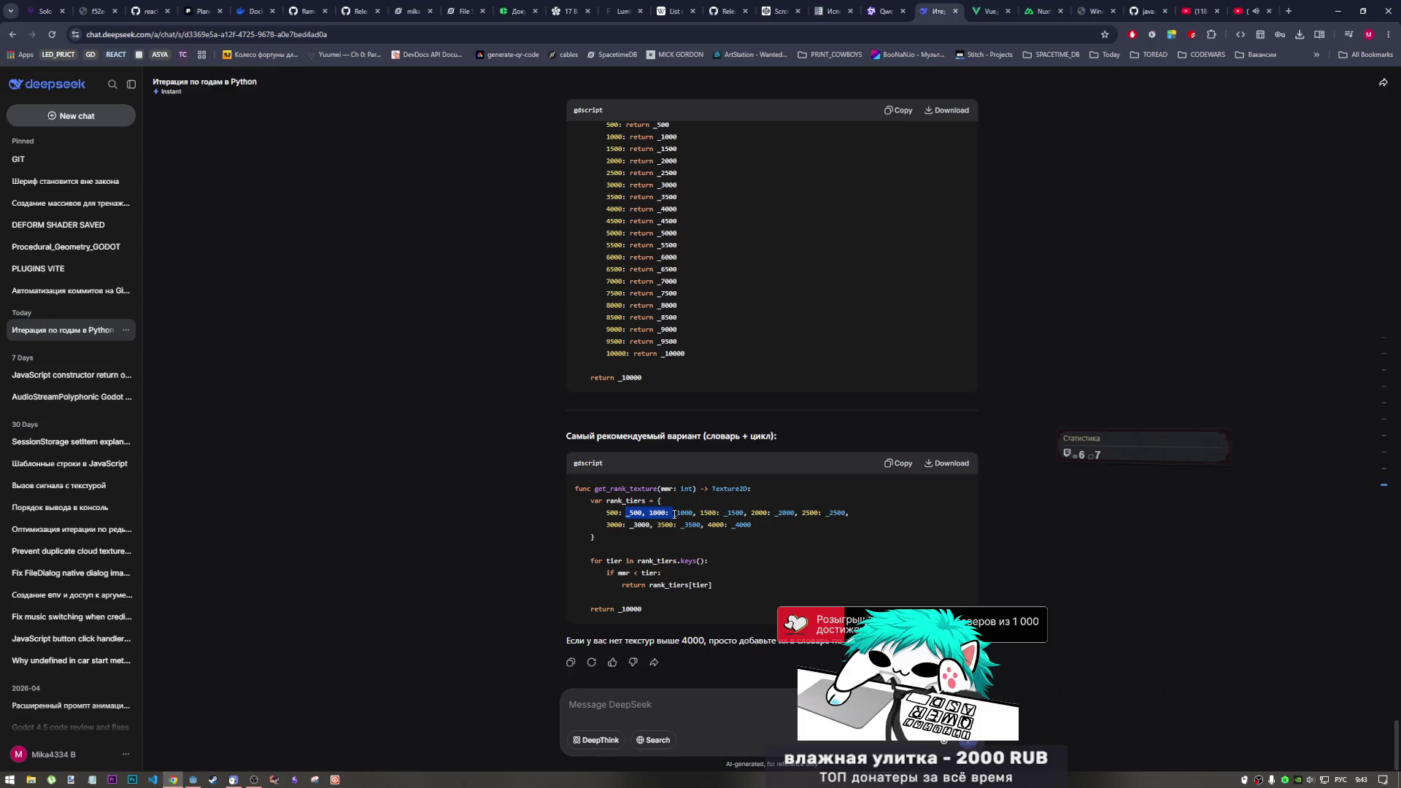
pyautogui.scroll(4, 826, 466)
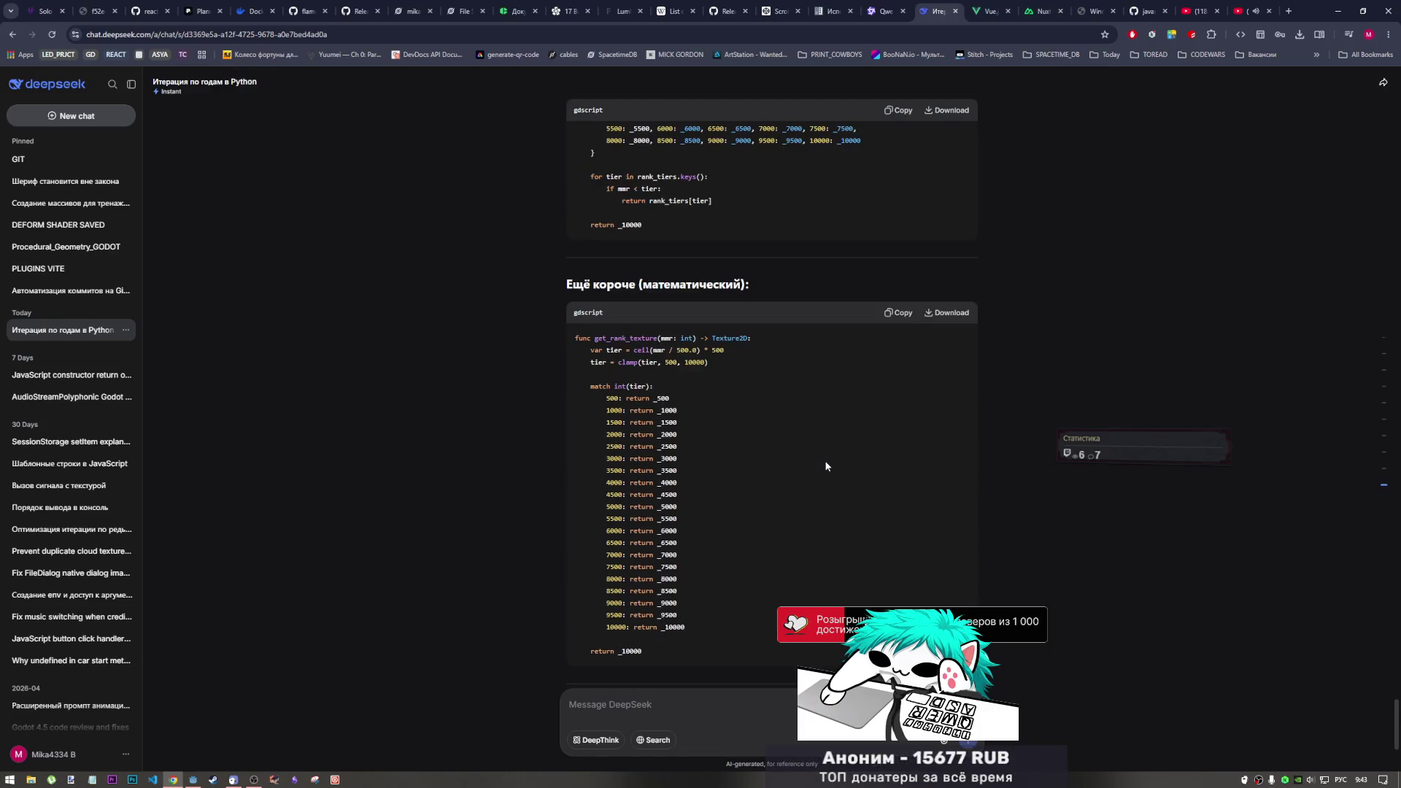
pyautogui.scroll(-4, 826, 466)
pyautogui.click(618, 561)
# Highlight the loop over rank_tiers keys, the mmr < tier check and the return rank_tiers[tier] line
pyautogui.moveTo(618, 560); pyautogui.dragTo(706, 562)
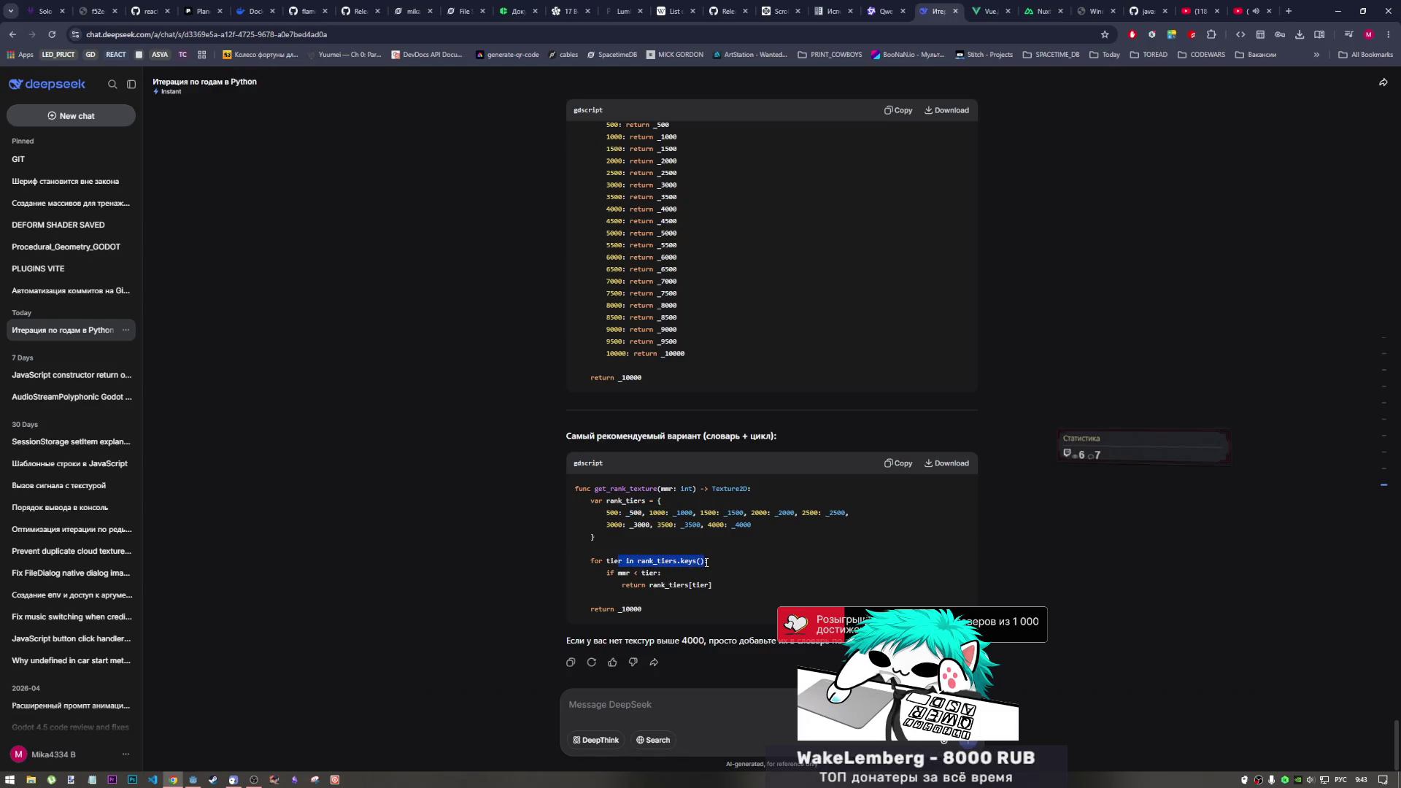
pyautogui.click(702, 566)
pyautogui.moveTo(606, 574); pyautogui.dragTo(658, 573)
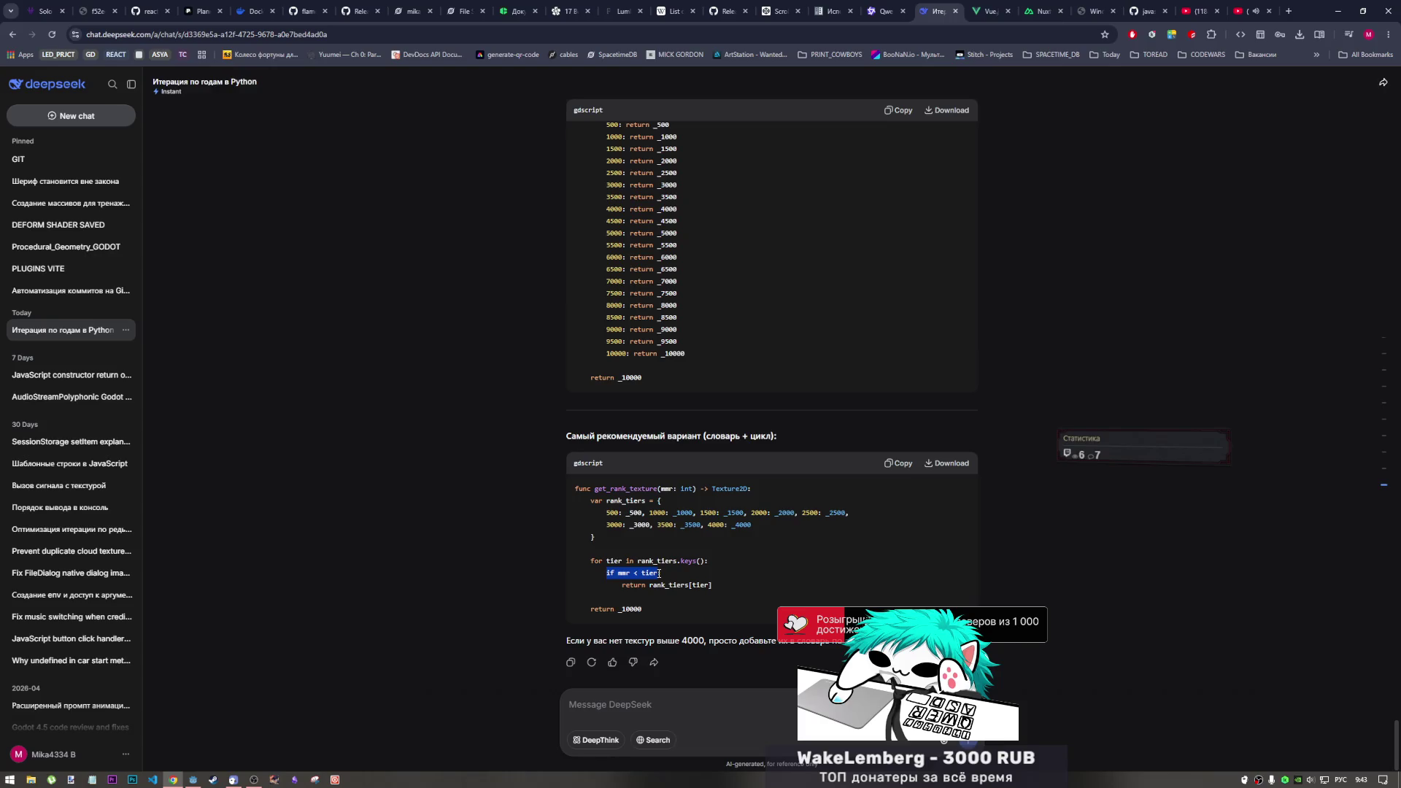
pyautogui.moveTo(620, 585); pyautogui.dragTo(694, 585)
pyautogui.click(711, 586)
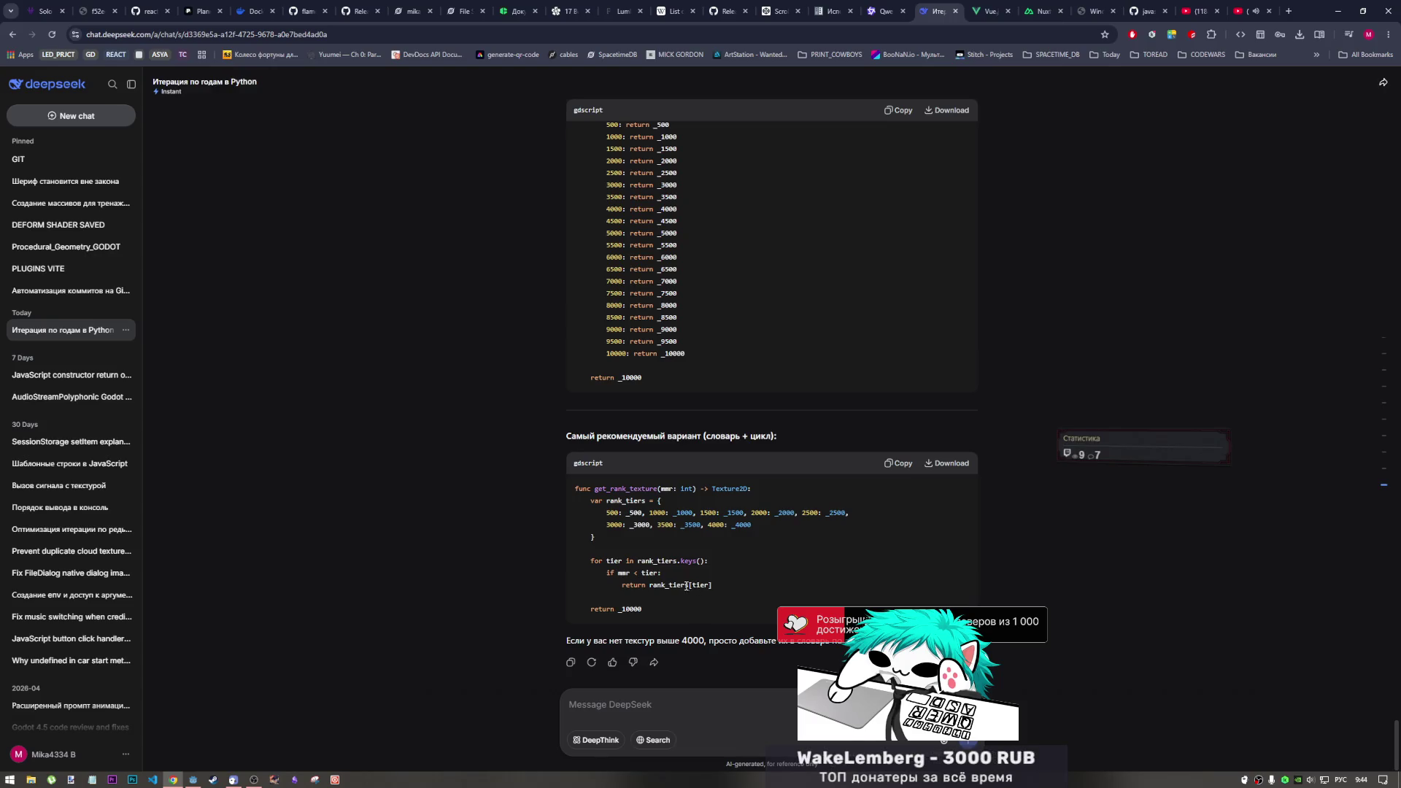
pyautogui.moveTo(637, 585); pyautogui.dragTo(711, 588)
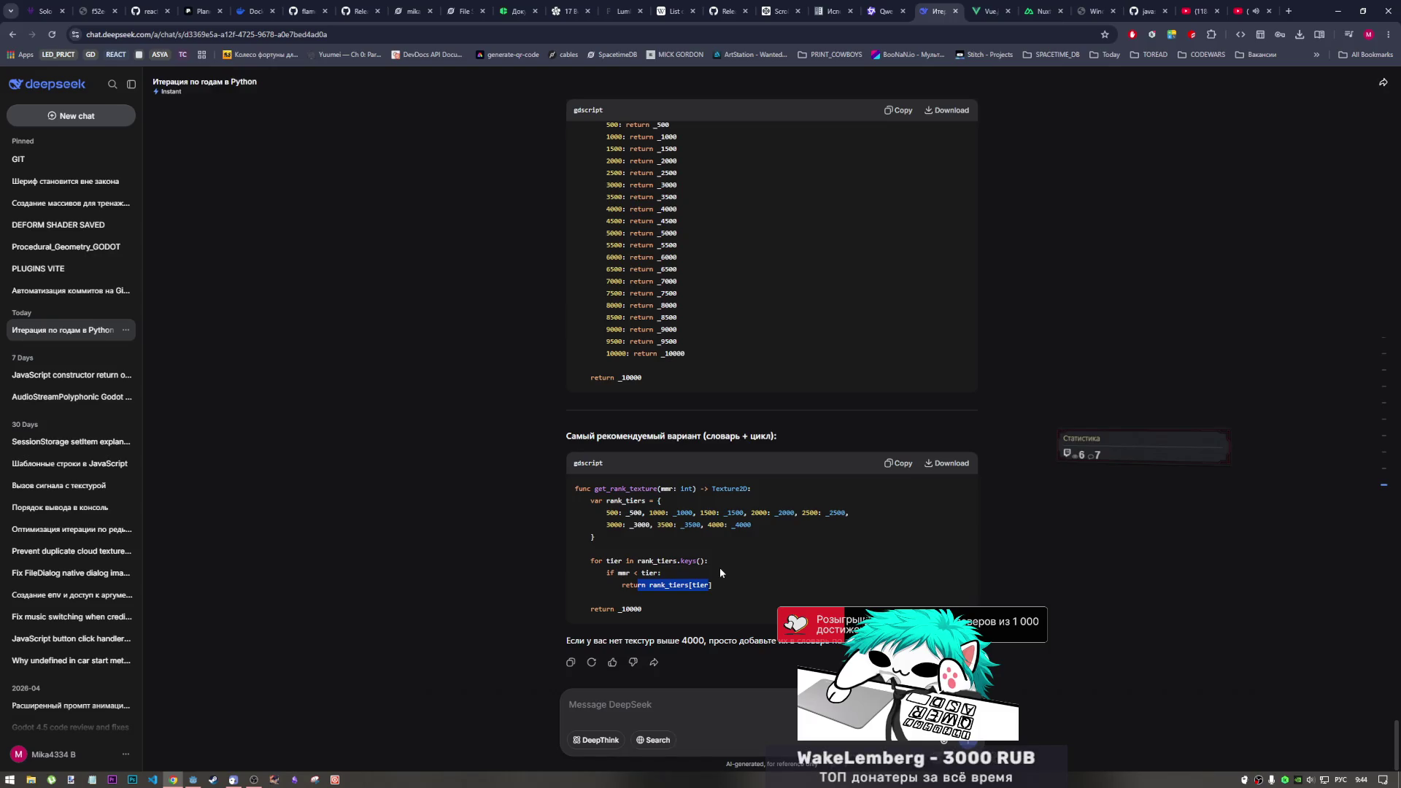
pyautogui.scroll(10, 768, 574)
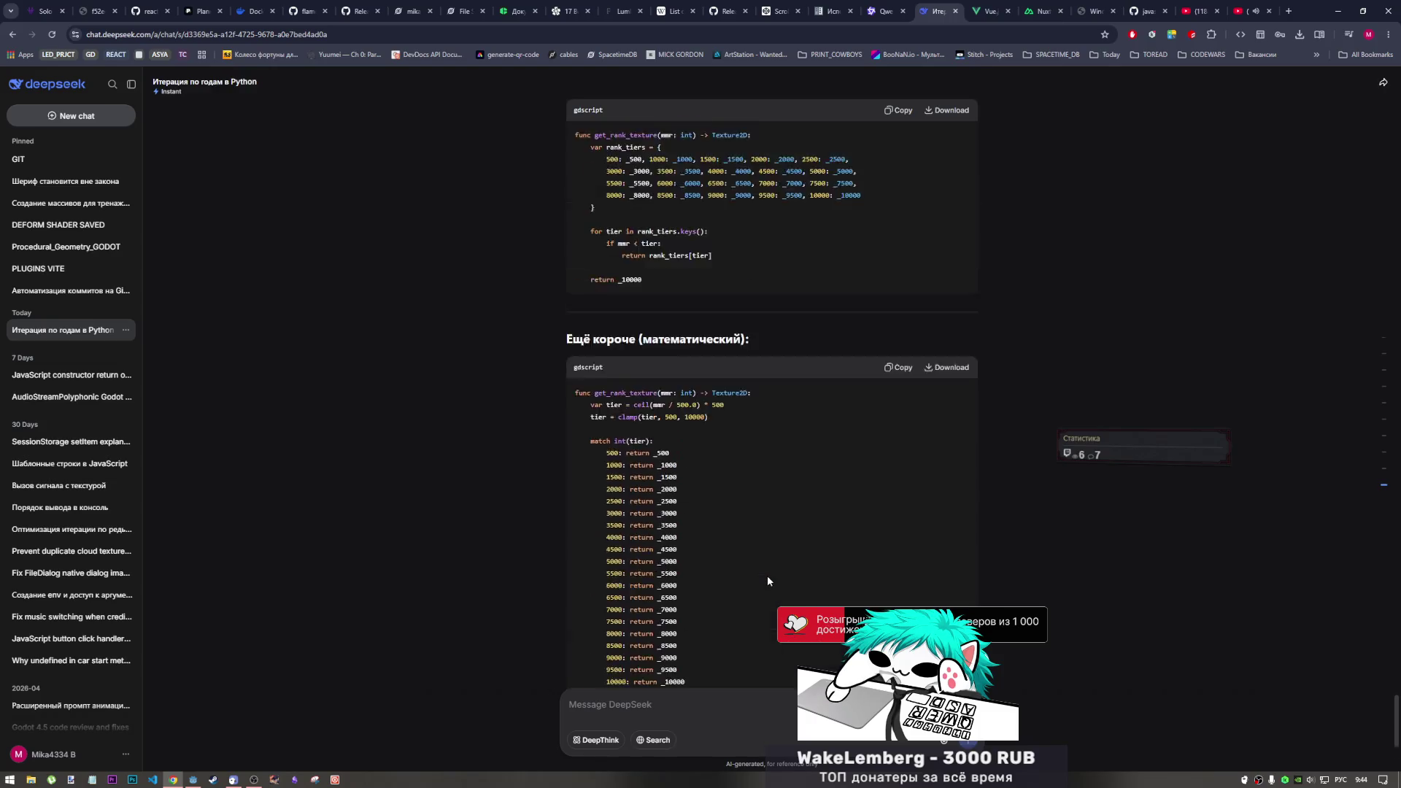
# Select the first answer's whole match-based get_rank_texture code block, then switch back to Godot
pyautogui.scroll(6, 744, 474)
pyautogui.scroll(-6, 743, 473)
pyautogui.scroll(6, 742, 472)
pyautogui.scroll(-3, 741, 467)
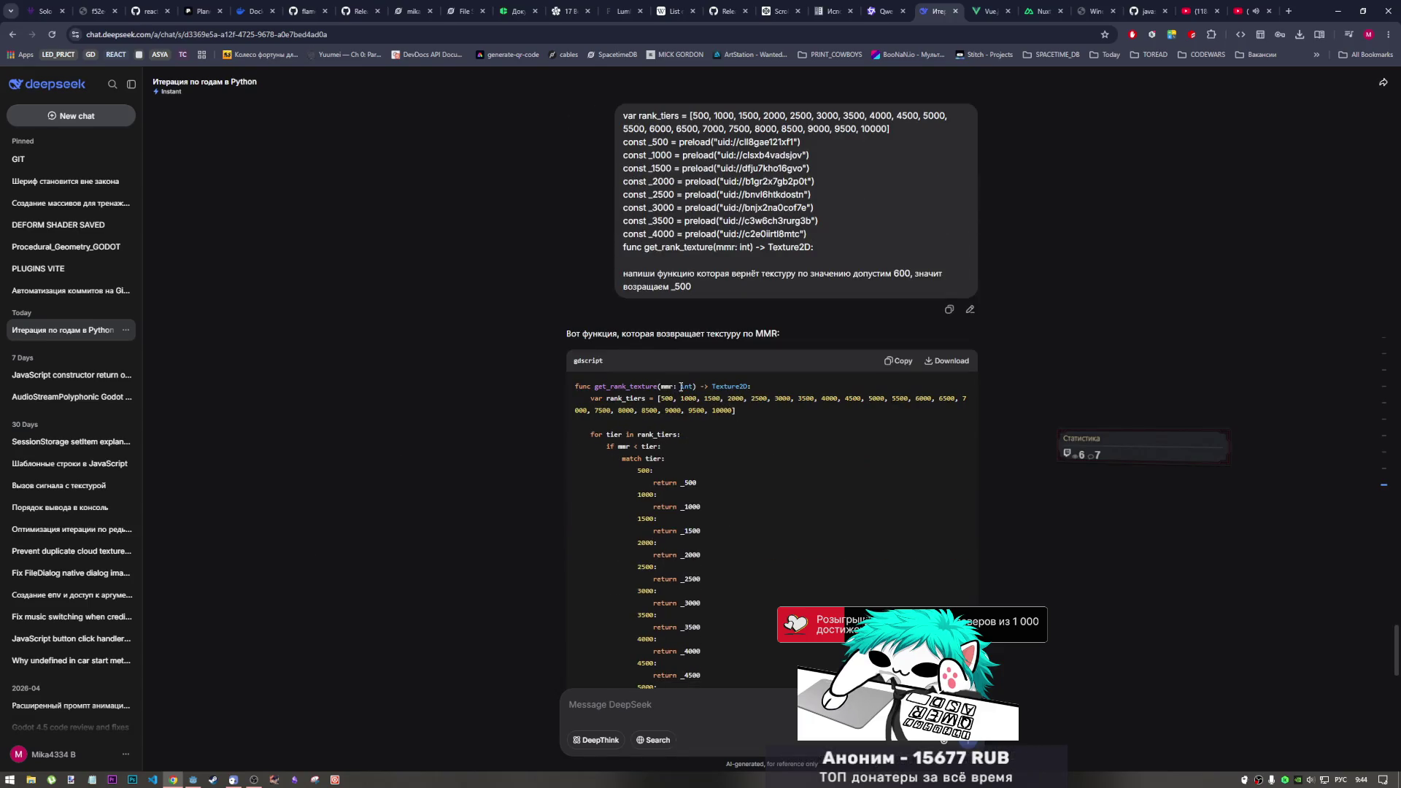
pyautogui.scroll(-2, 686, 449)
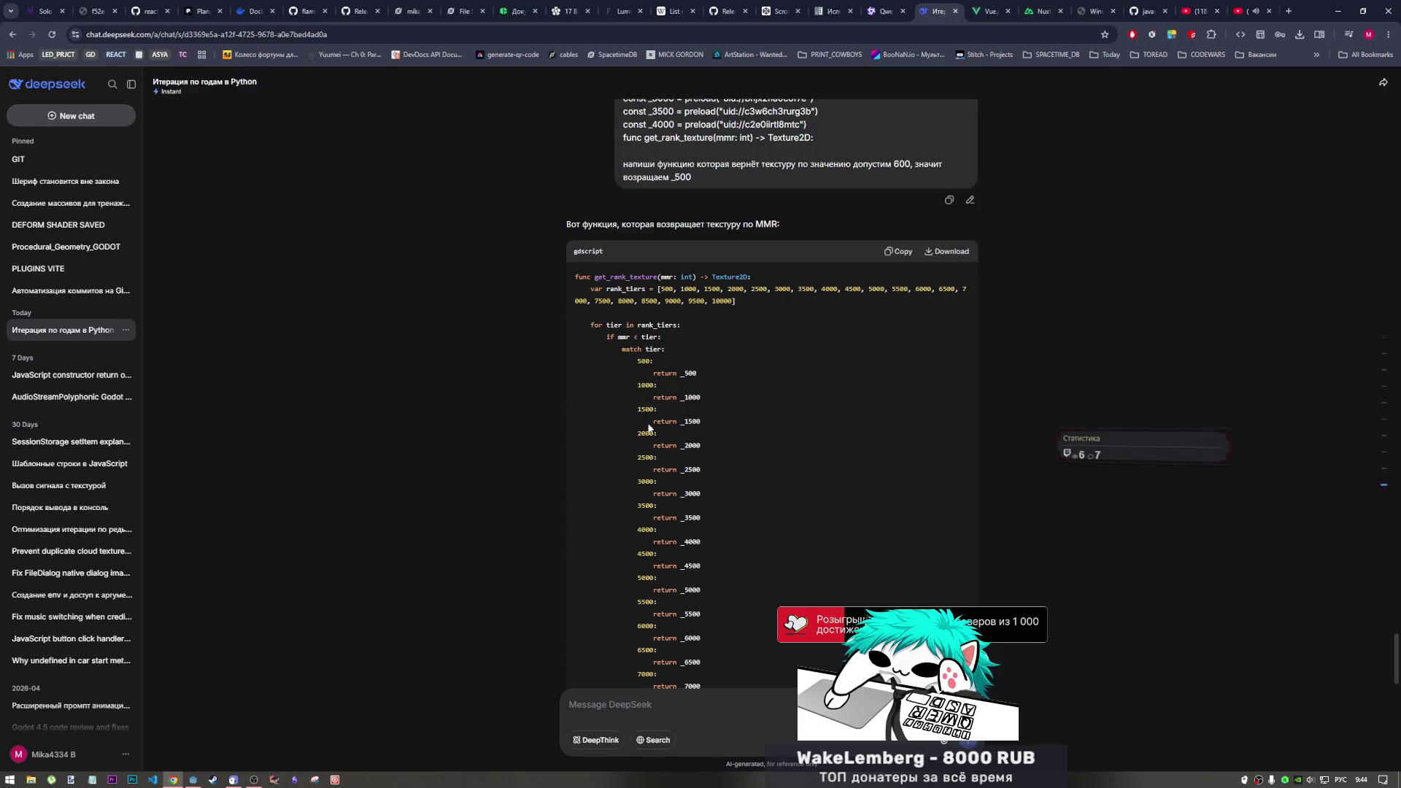
pyautogui.scroll(-3, 681, 454)
pyautogui.scroll(-1, 664, 510)
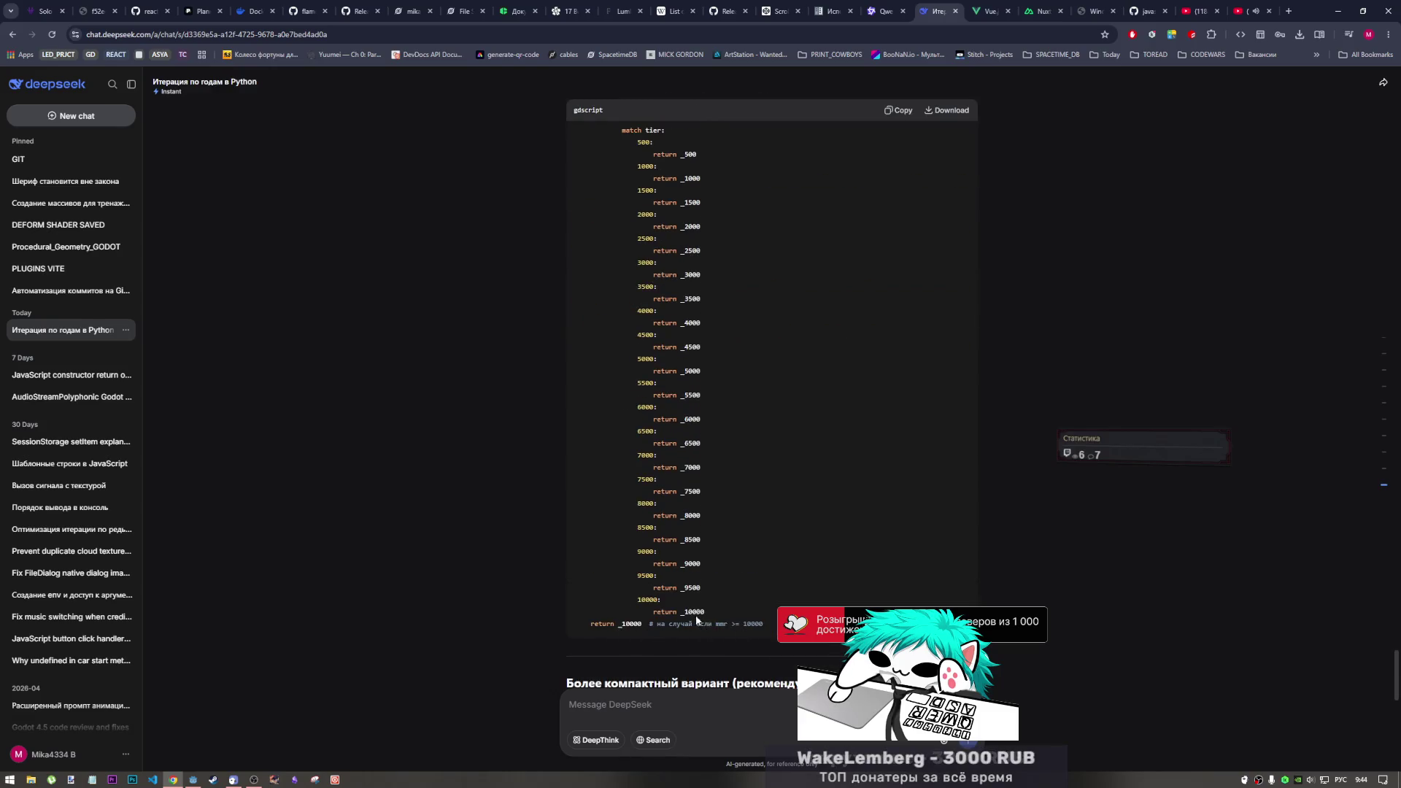
pyautogui.scroll(7, 707, 617)
pyautogui.scroll(-7, 694, 606)
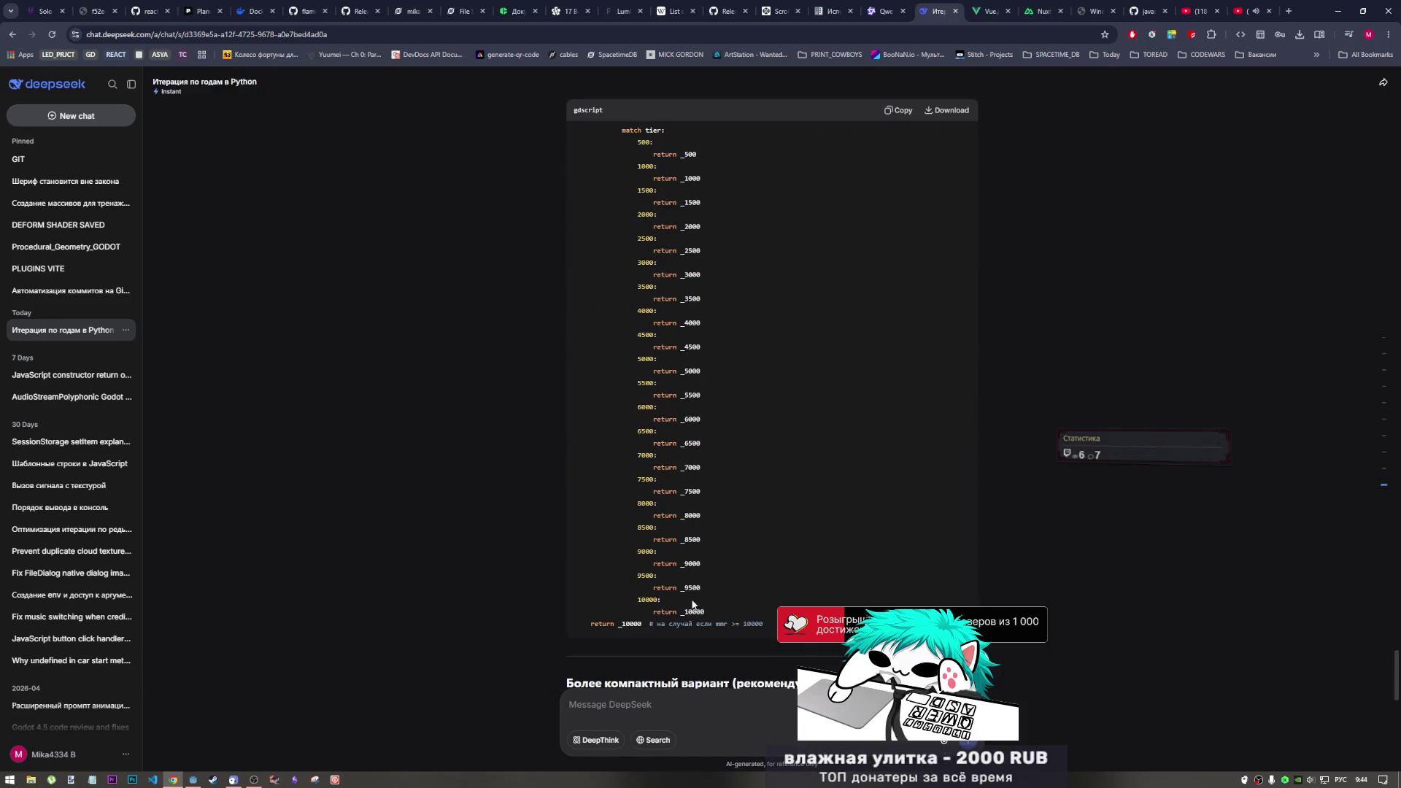
pyautogui.moveTo(708, 611); pyautogui.dragTo(685, 471)
pyautogui.scroll(6, 685, 471)
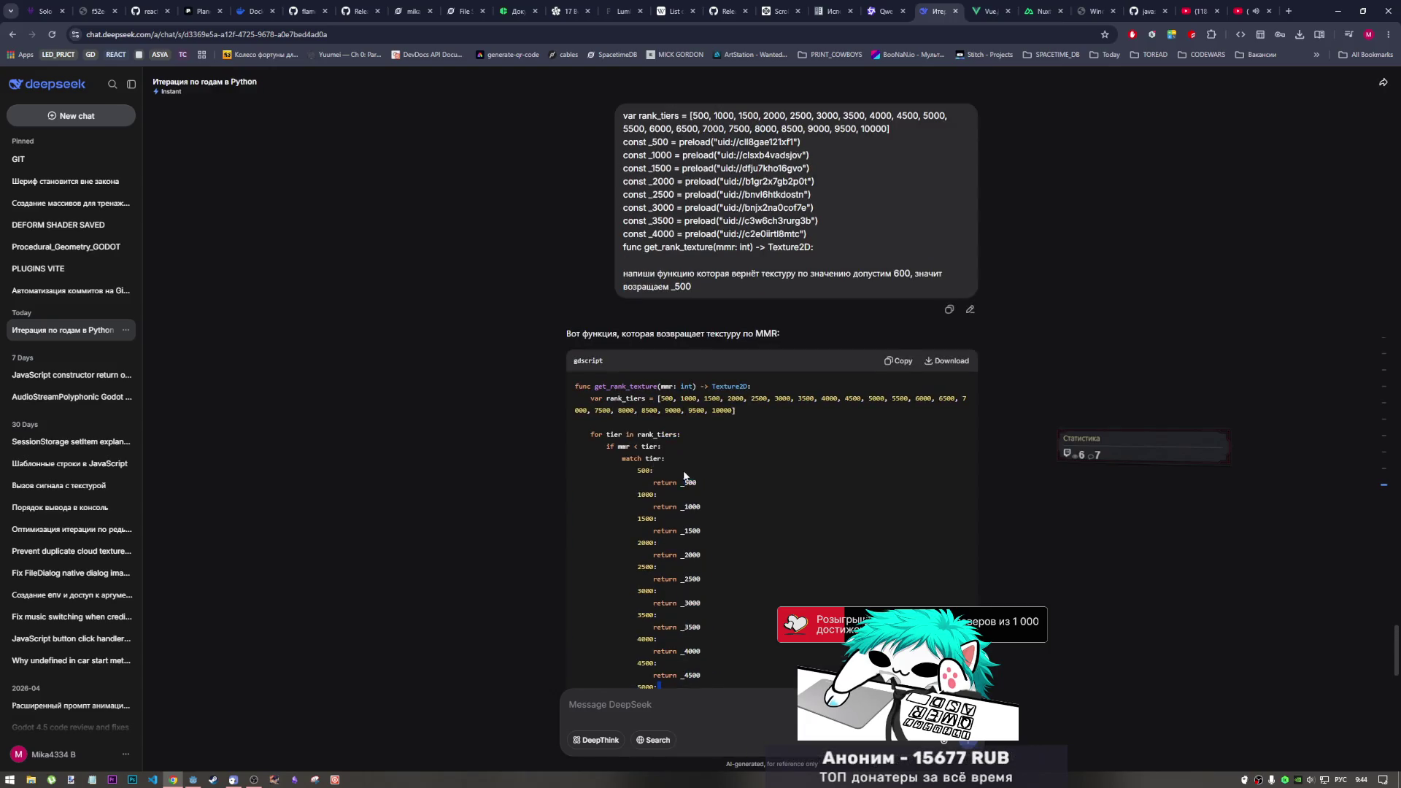
pyautogui.tripleClick(543, 383)
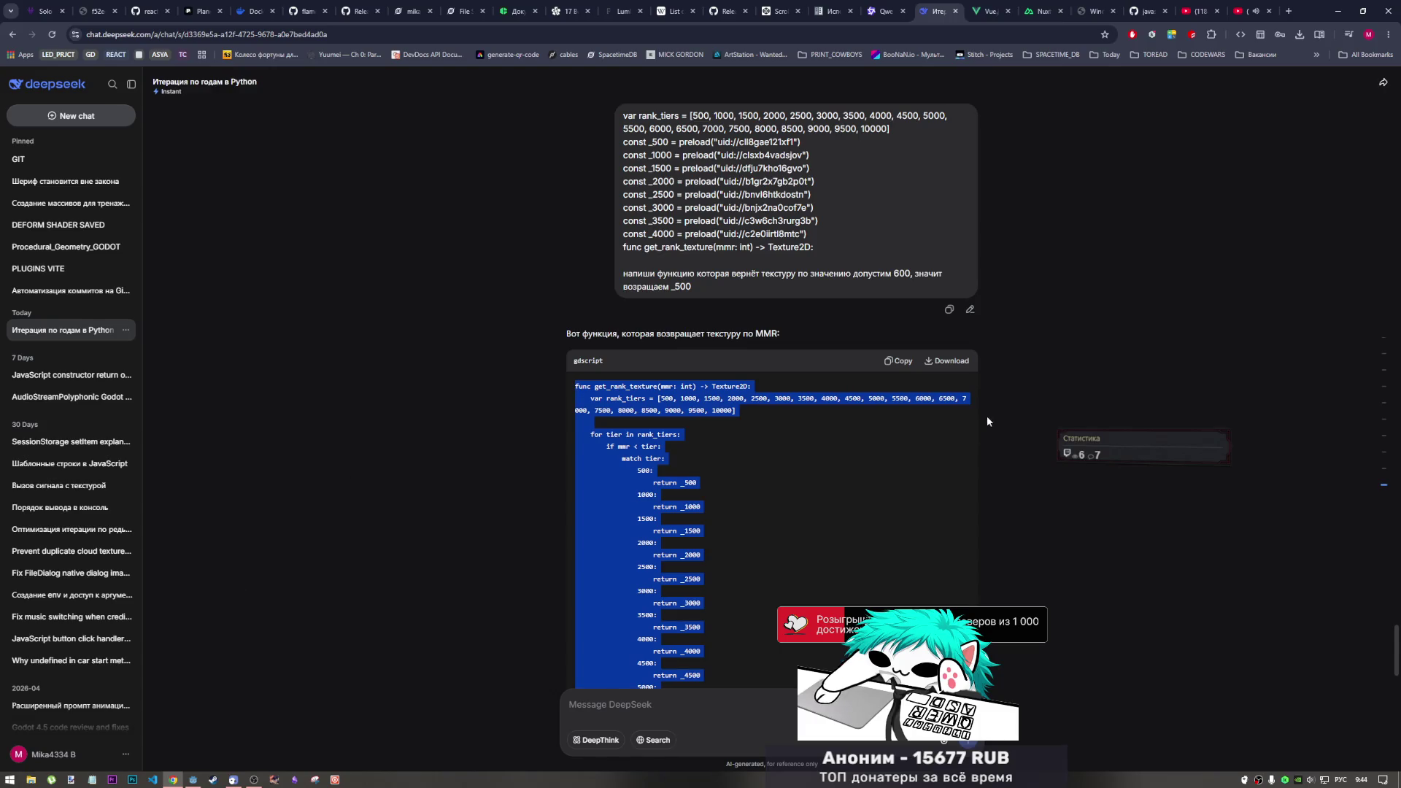
pyautogui.click(193, 780)
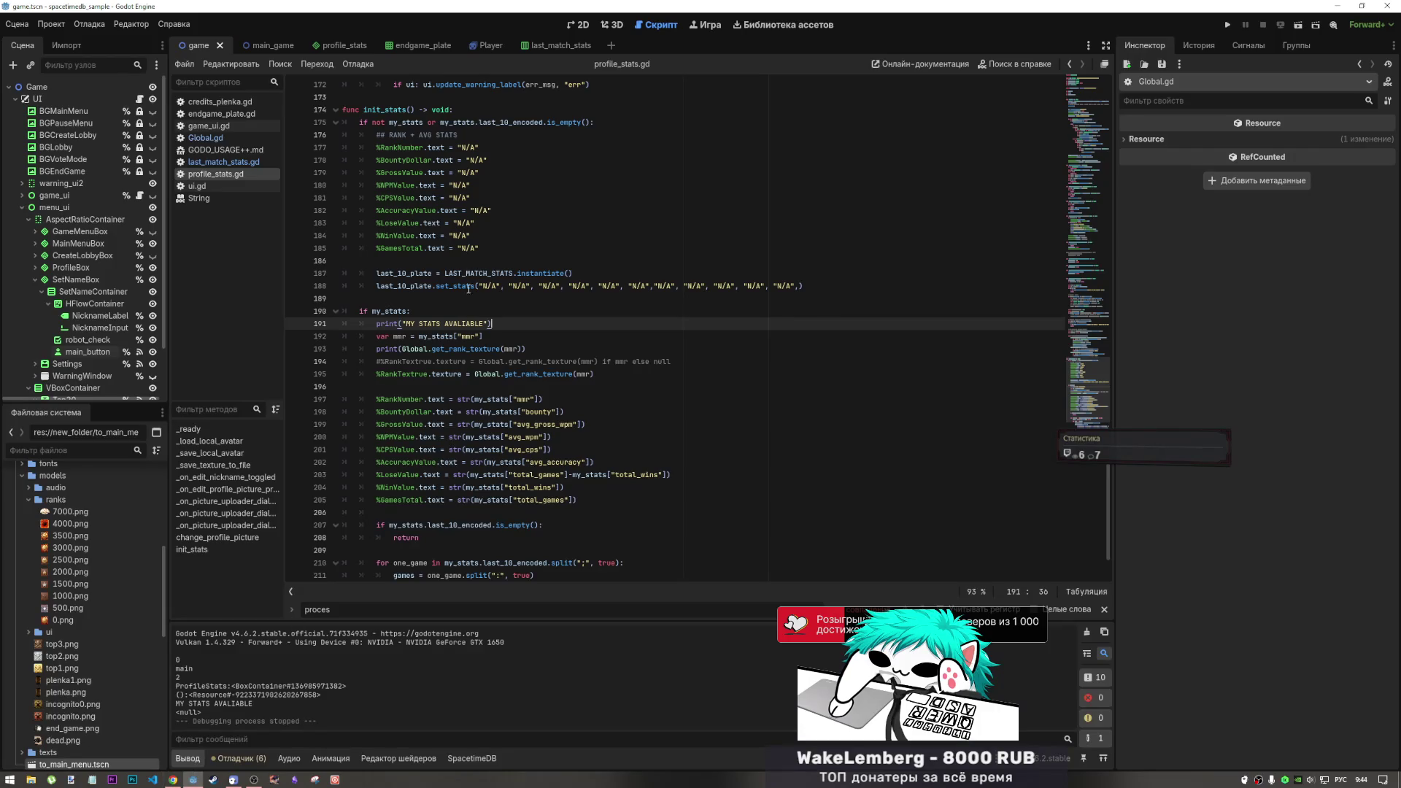
# In Global.gd, paste the match-based get_rank_texture over the old function lines and save
pyautogui.click(211, 162)
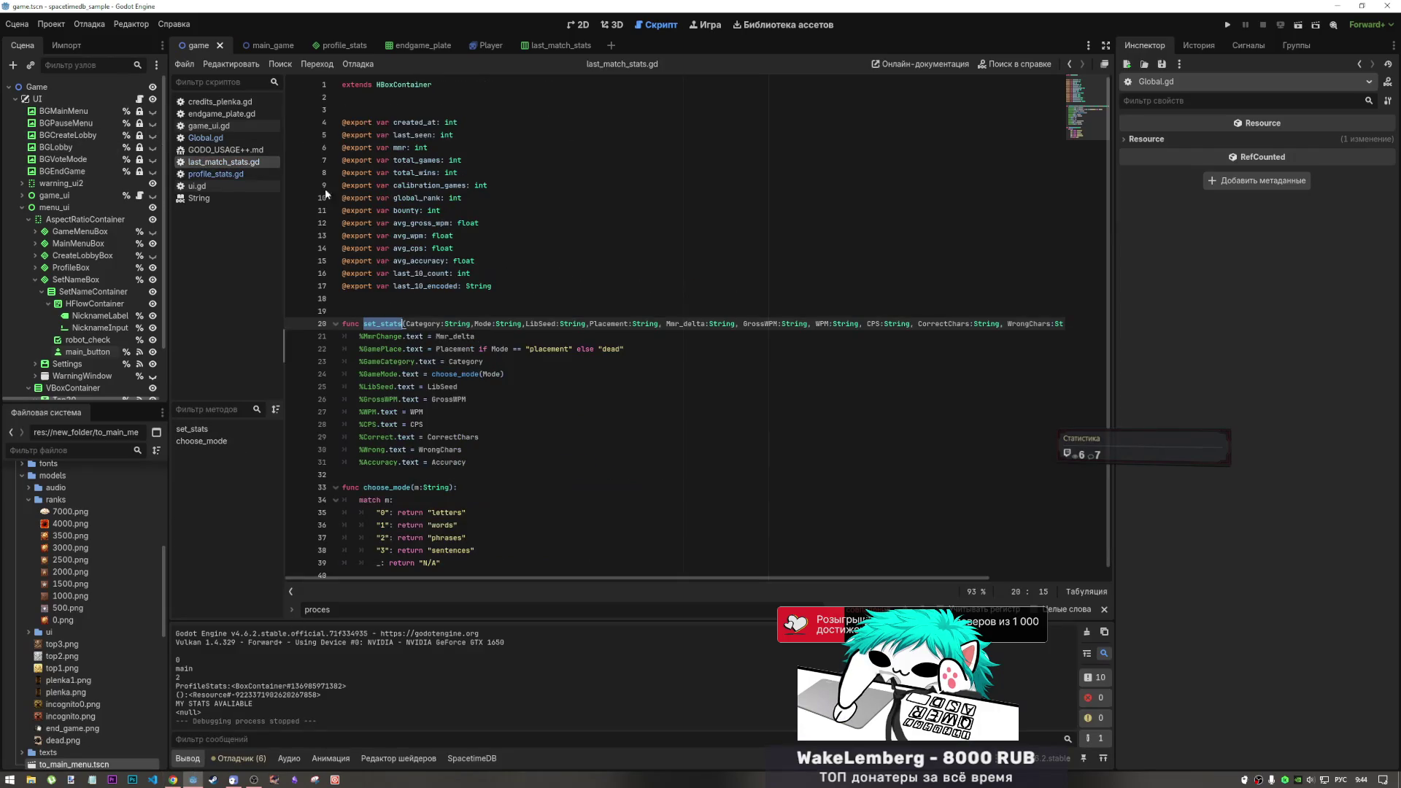
pyautogui.click(205, 137)
pyautogui.moveTo(513, 355); pyautogui.dragTo(312, 326)
pyautogui.hotkey('ctrl', 'v')
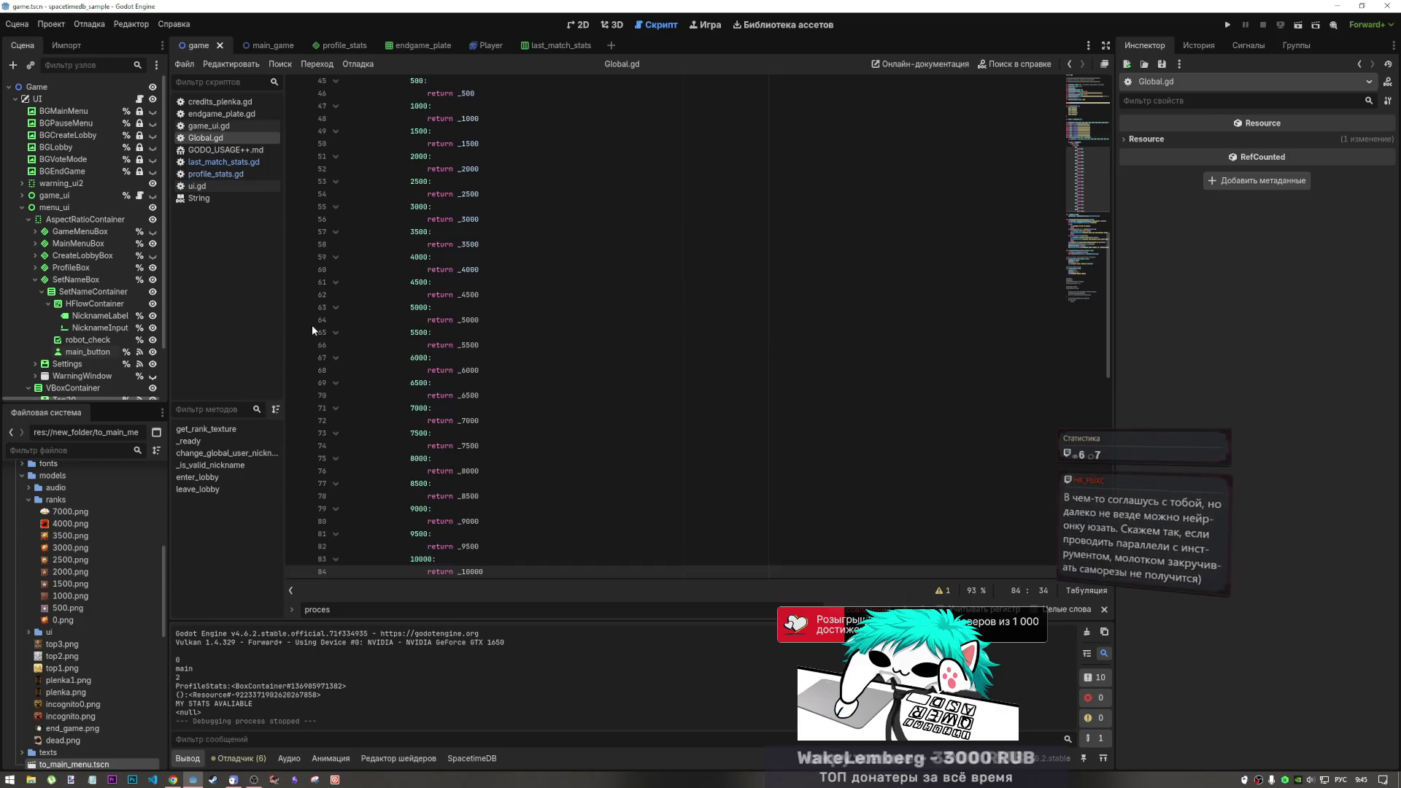
pyautogui.scroll(10, 734, 334)
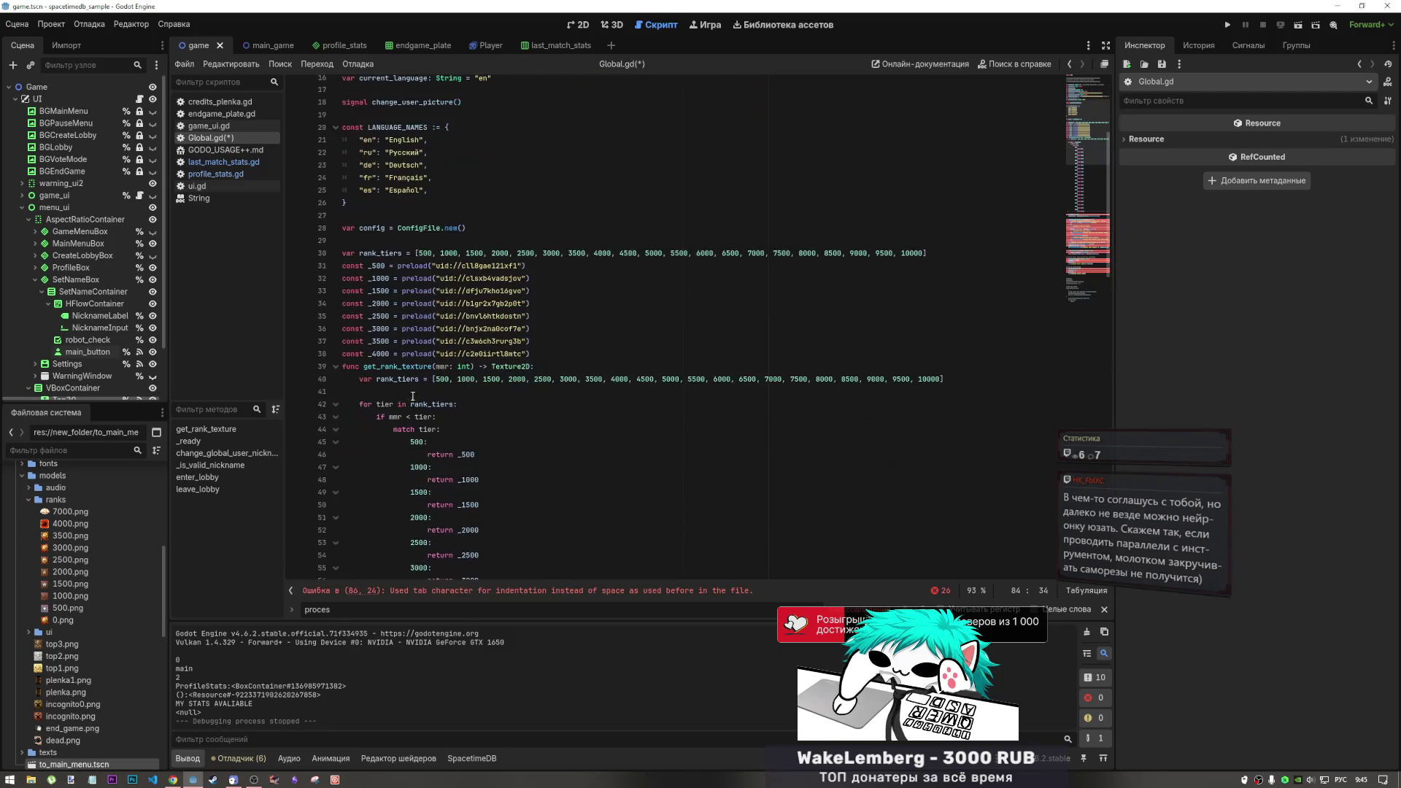
pyautogui.click(392, 394)
pyautogui.hotkey('ctrl', 's')
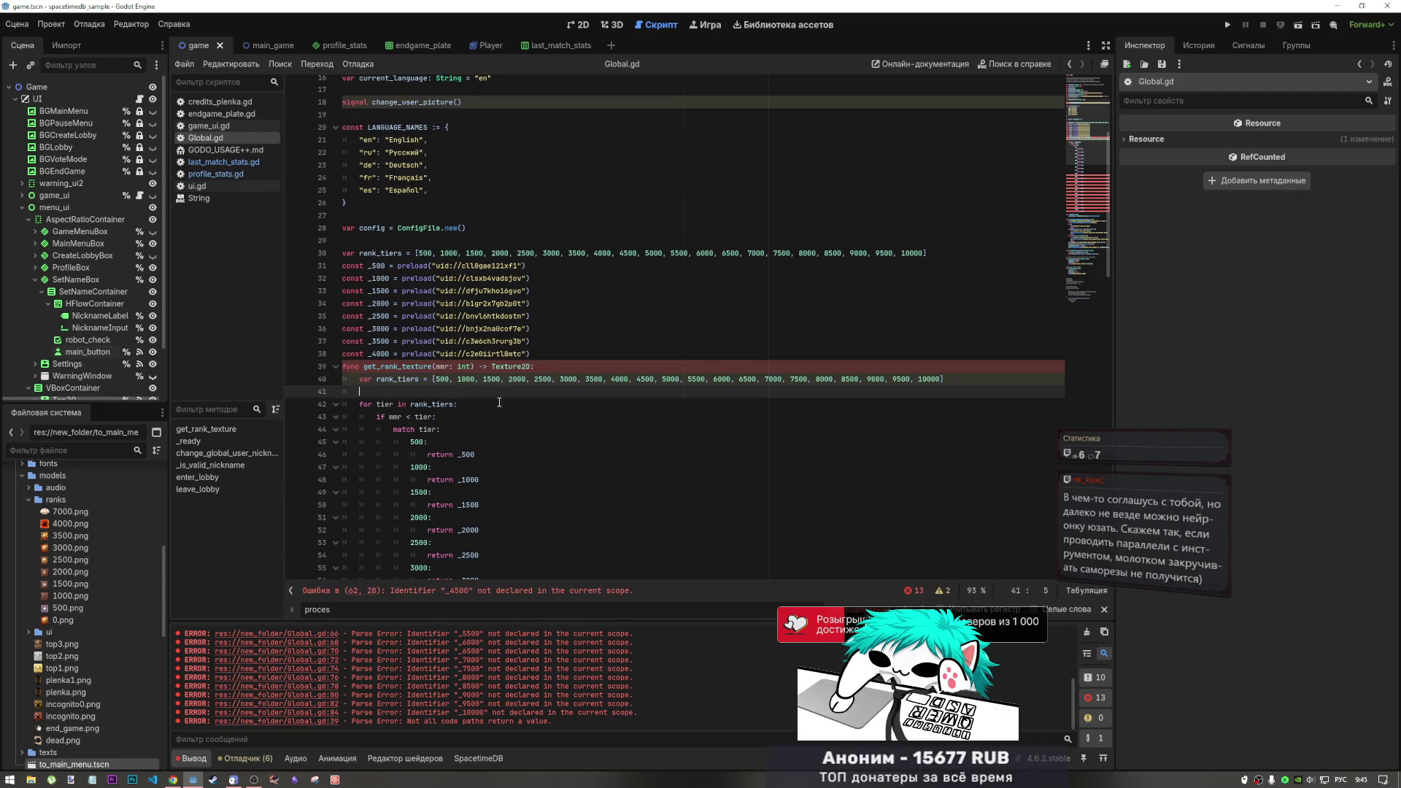
# Comment out the 4500 through 10000 match cases in Global.gd with Ctrl+K and save
pyautogui.scroll(-5, 536, 515)
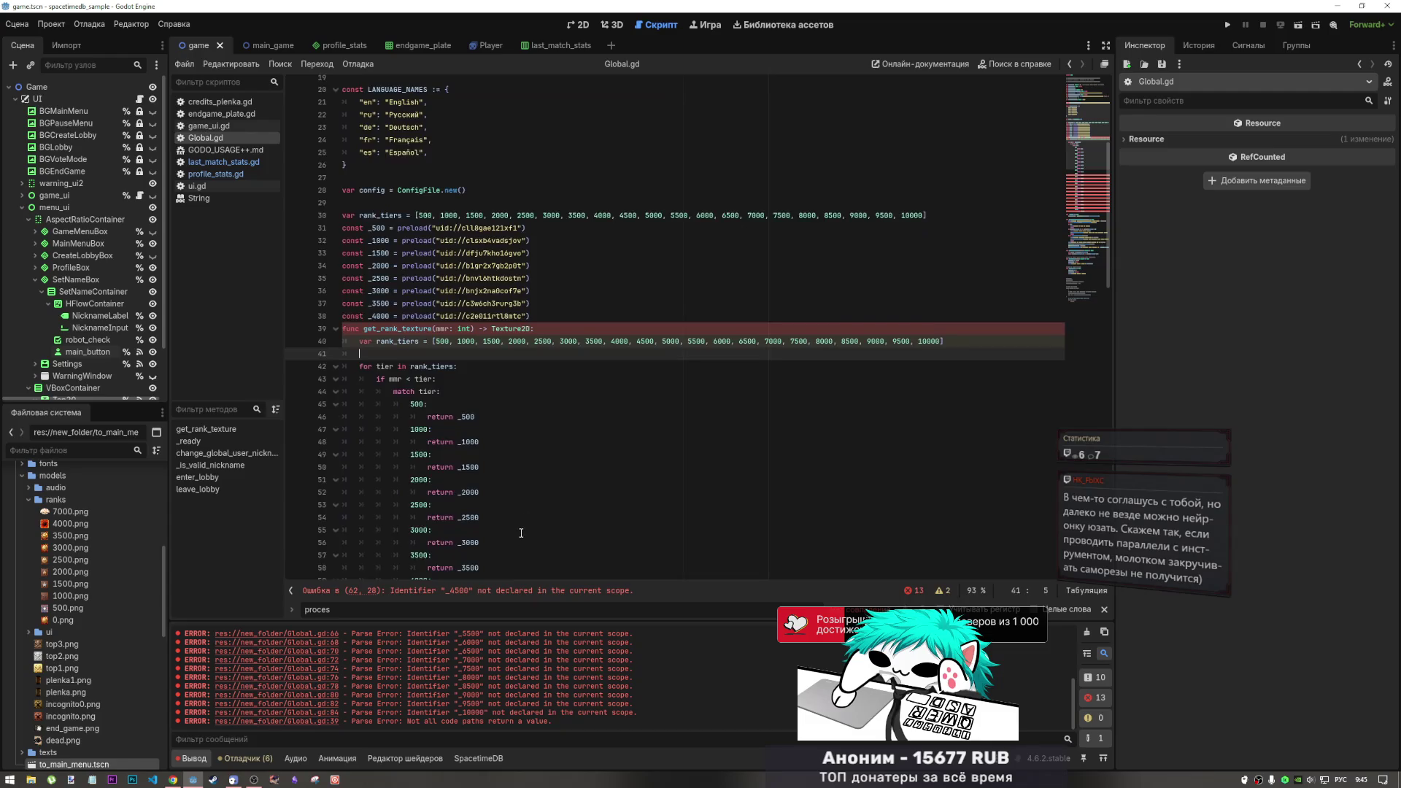
pyautogui.scroll(-6, 498, 500)
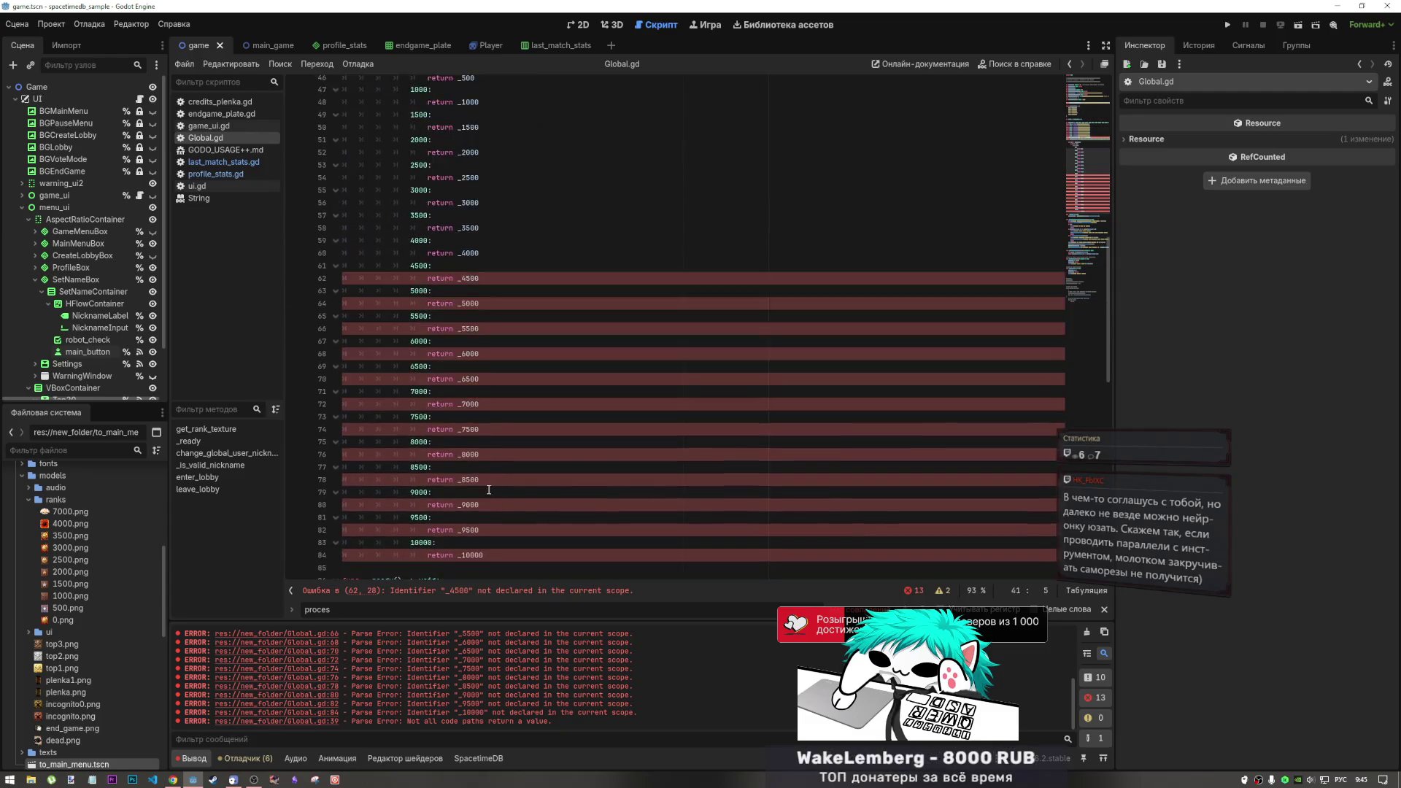
pyautogui.moveTo(485, 517); pyautogui.dragTo(437, 505)
pyautogui.moveTo(430, 345); pyautogui.dragTo(379, 243)
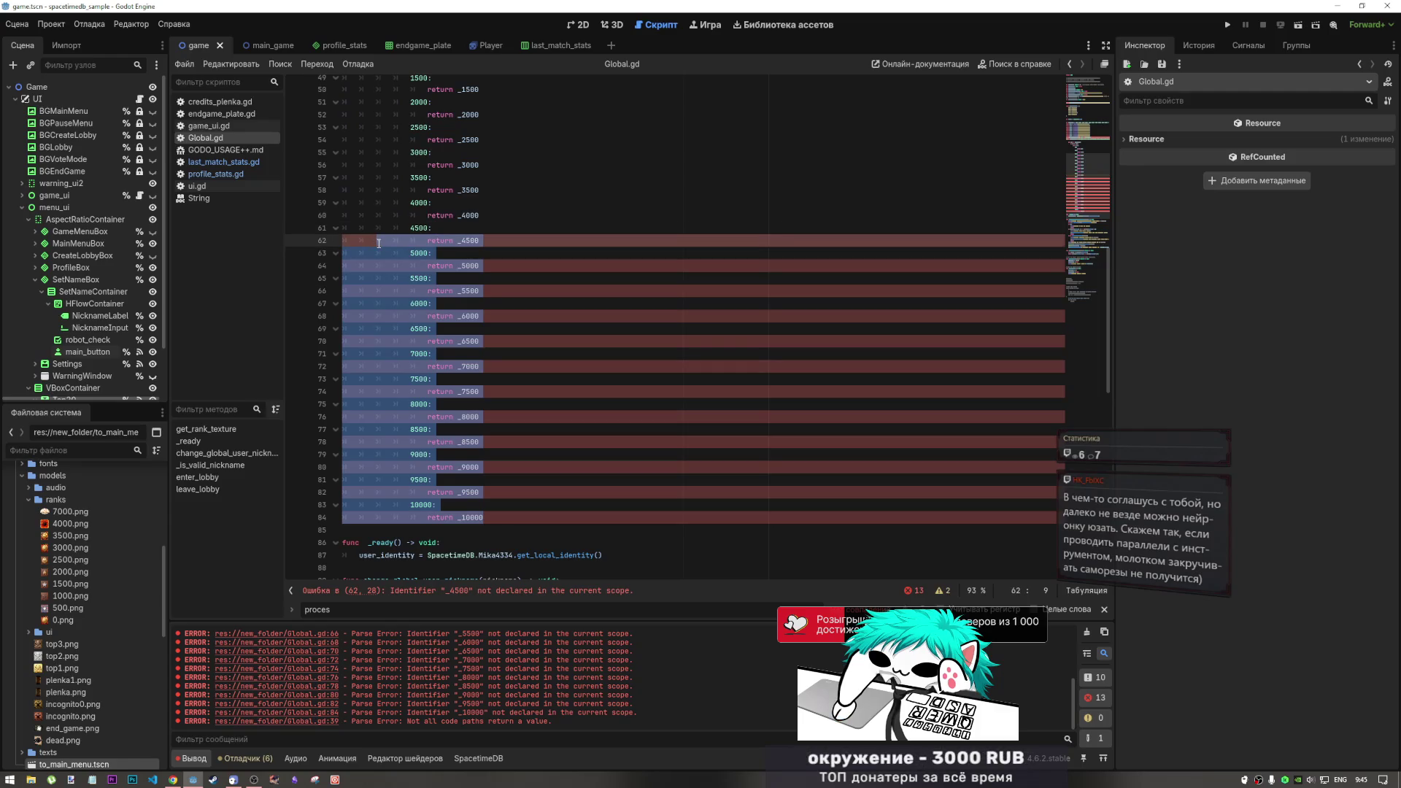
pyautogui.hotkey('ctrl', 'k')
pyautogui.scroll(3, 472, 345)
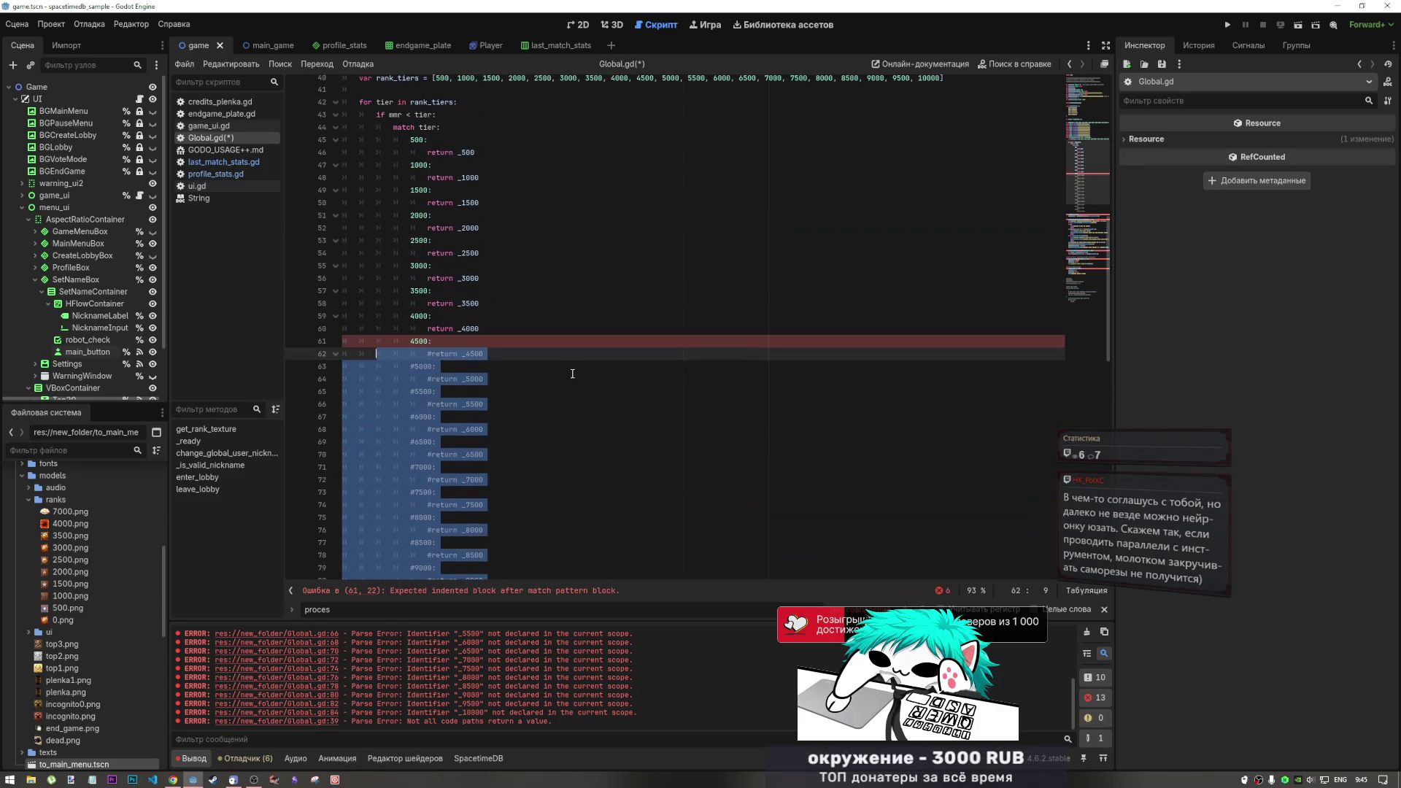
pyautogui.click(472, 345)
pyautogui.hotkey('ctrl', 'k')
pyautogui.hotkey('ctrl', 's')
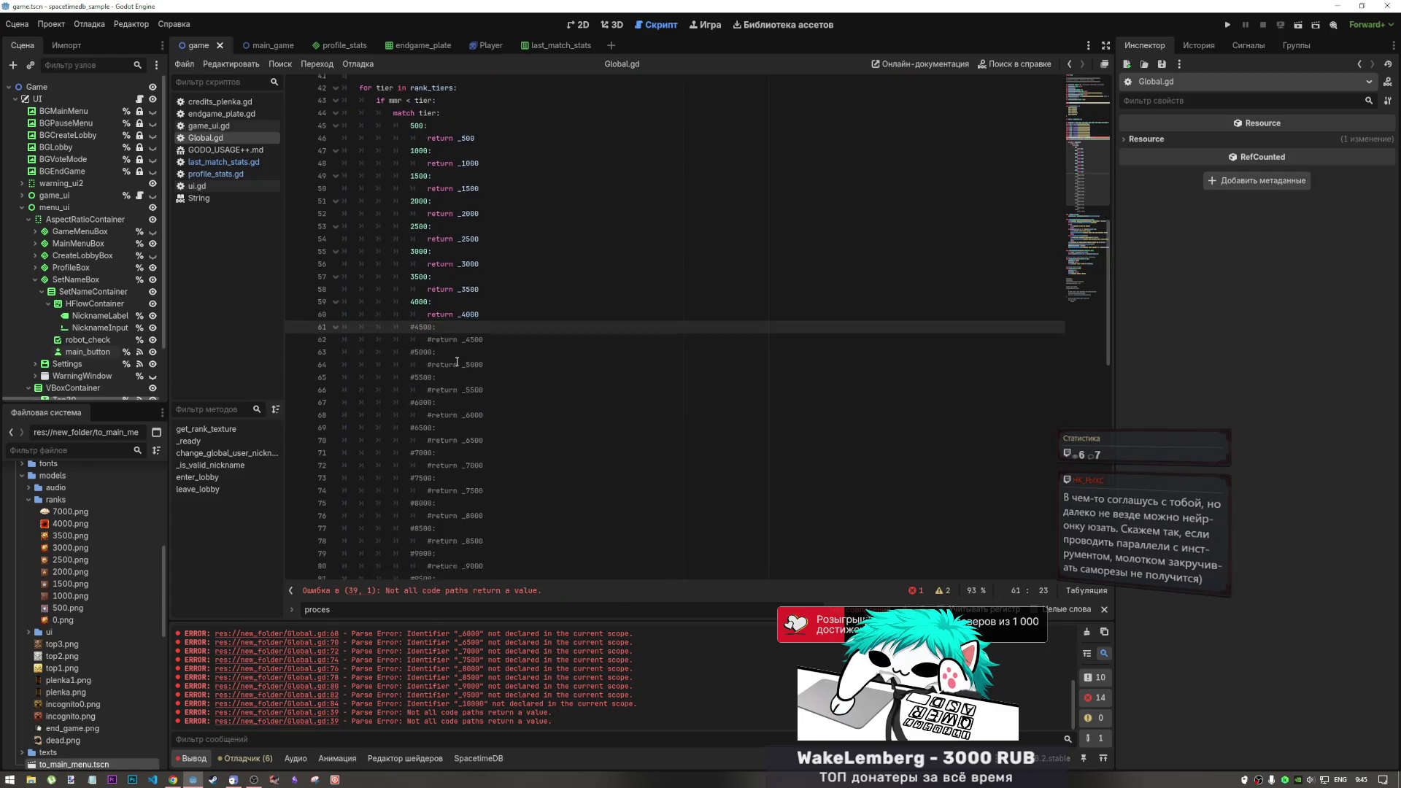
pyautogui.scroll(-7, 458, 361)
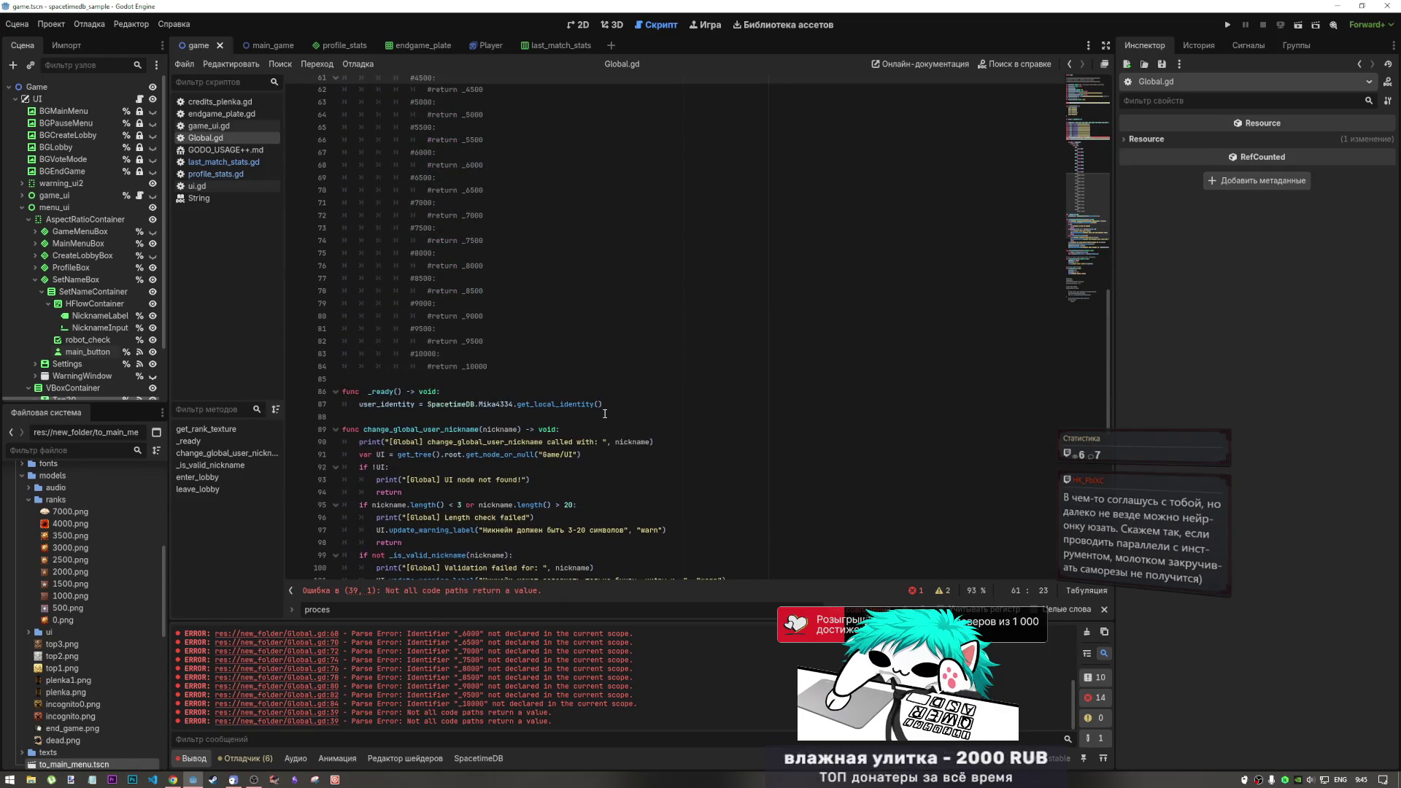
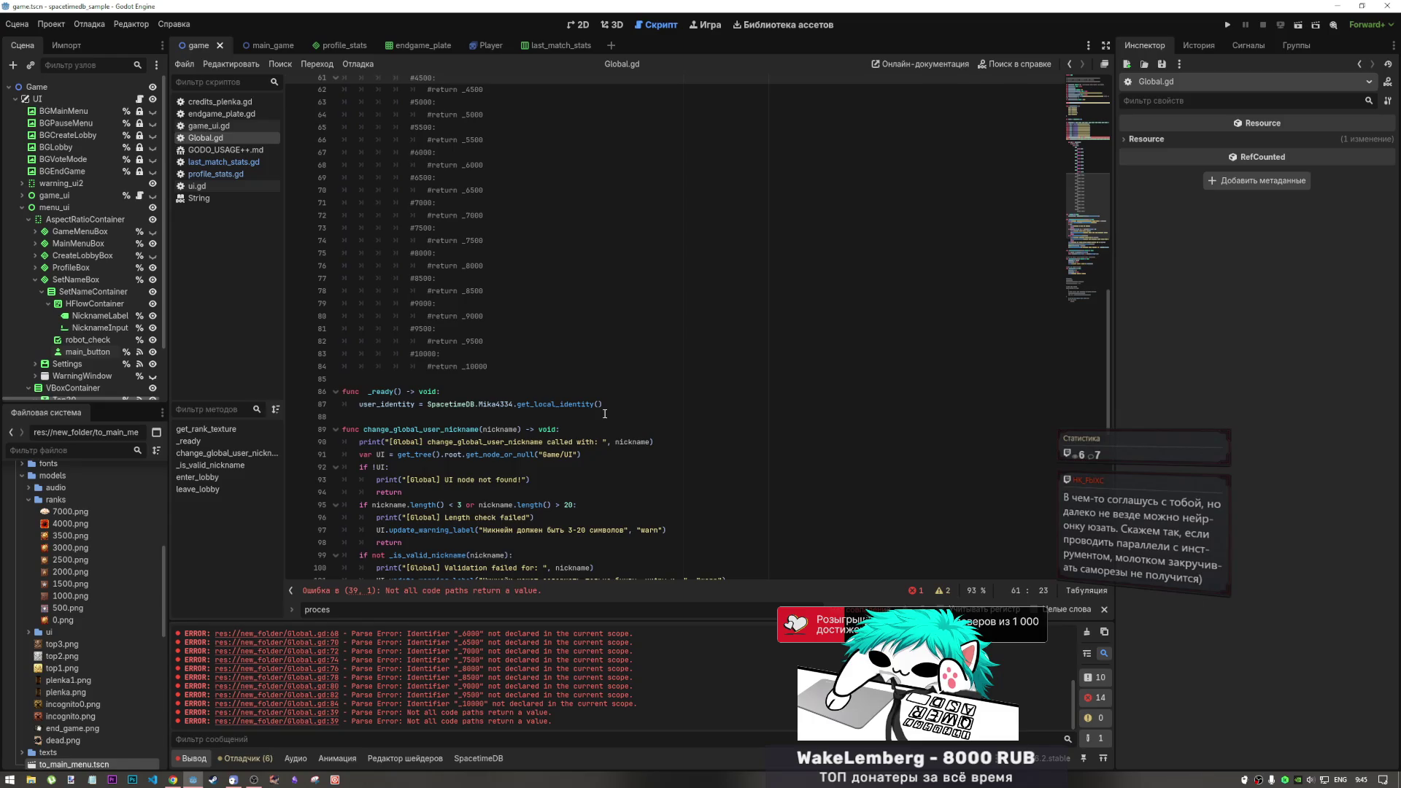
# Delete the duplicate local rank_tiers declaration inside get_rank_texture
pyautogui.scroll(10, 605, 414)
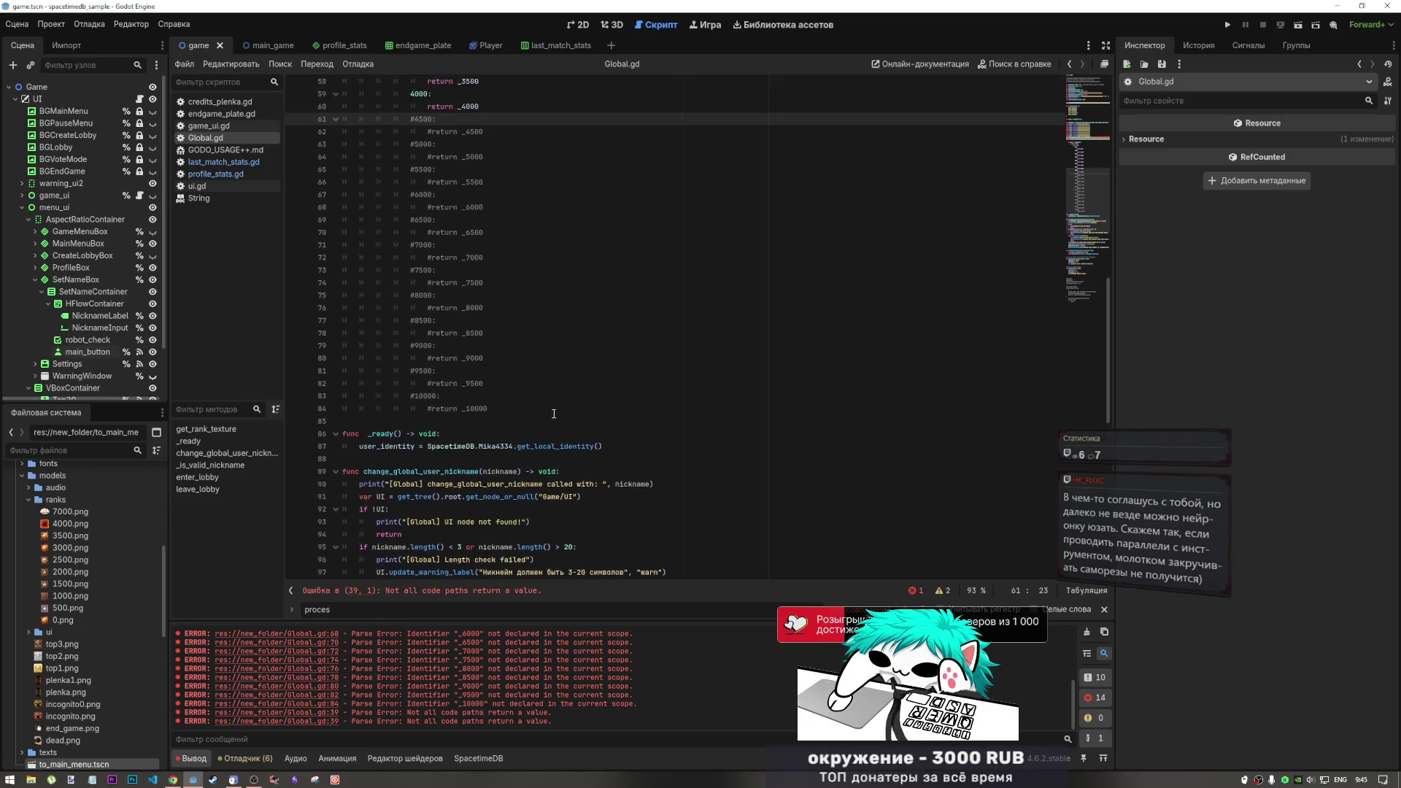
pyautogui.click(408, 215)
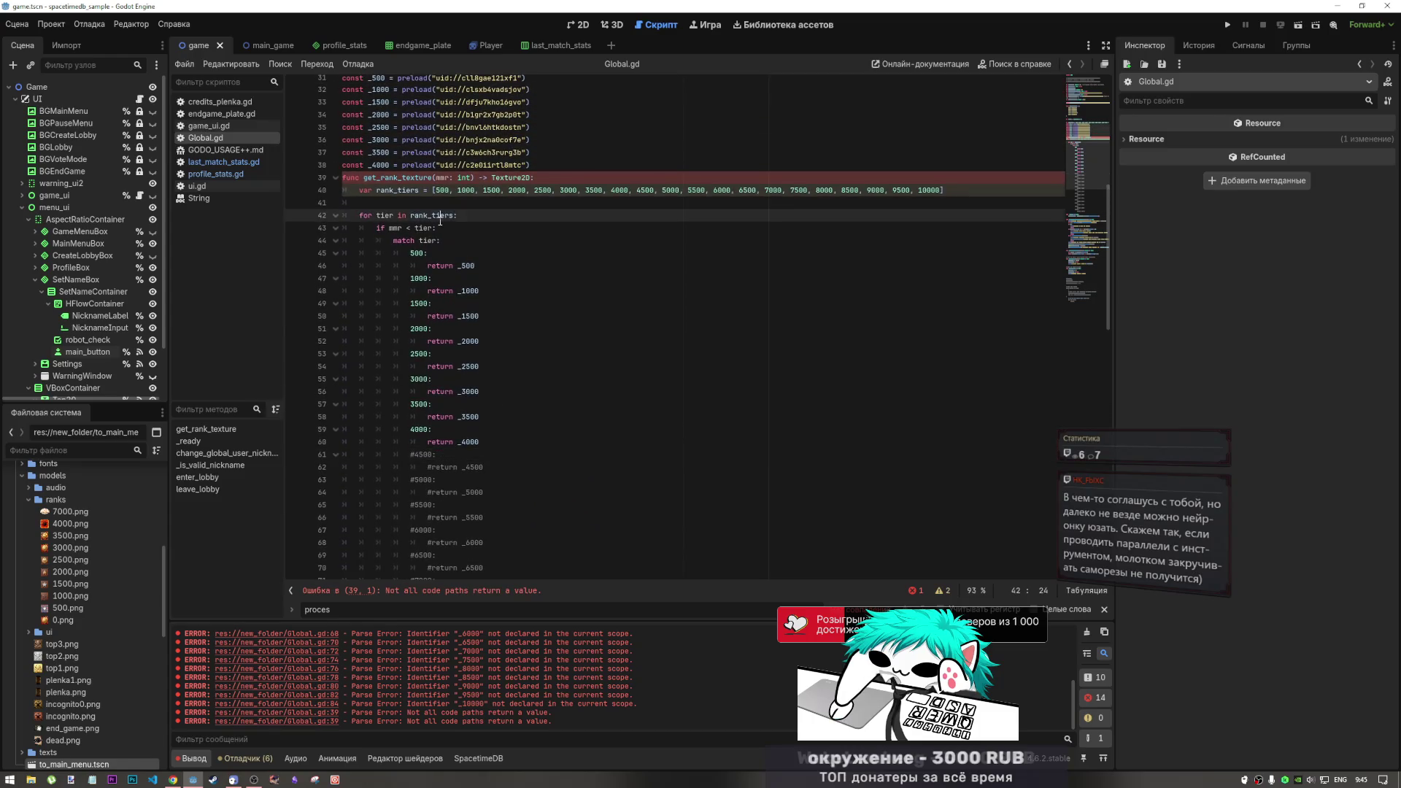
pyautogui.scroll(4, 394, 291)
pyautogui.click(372, 356)
pyautogui.press('BackSpace')
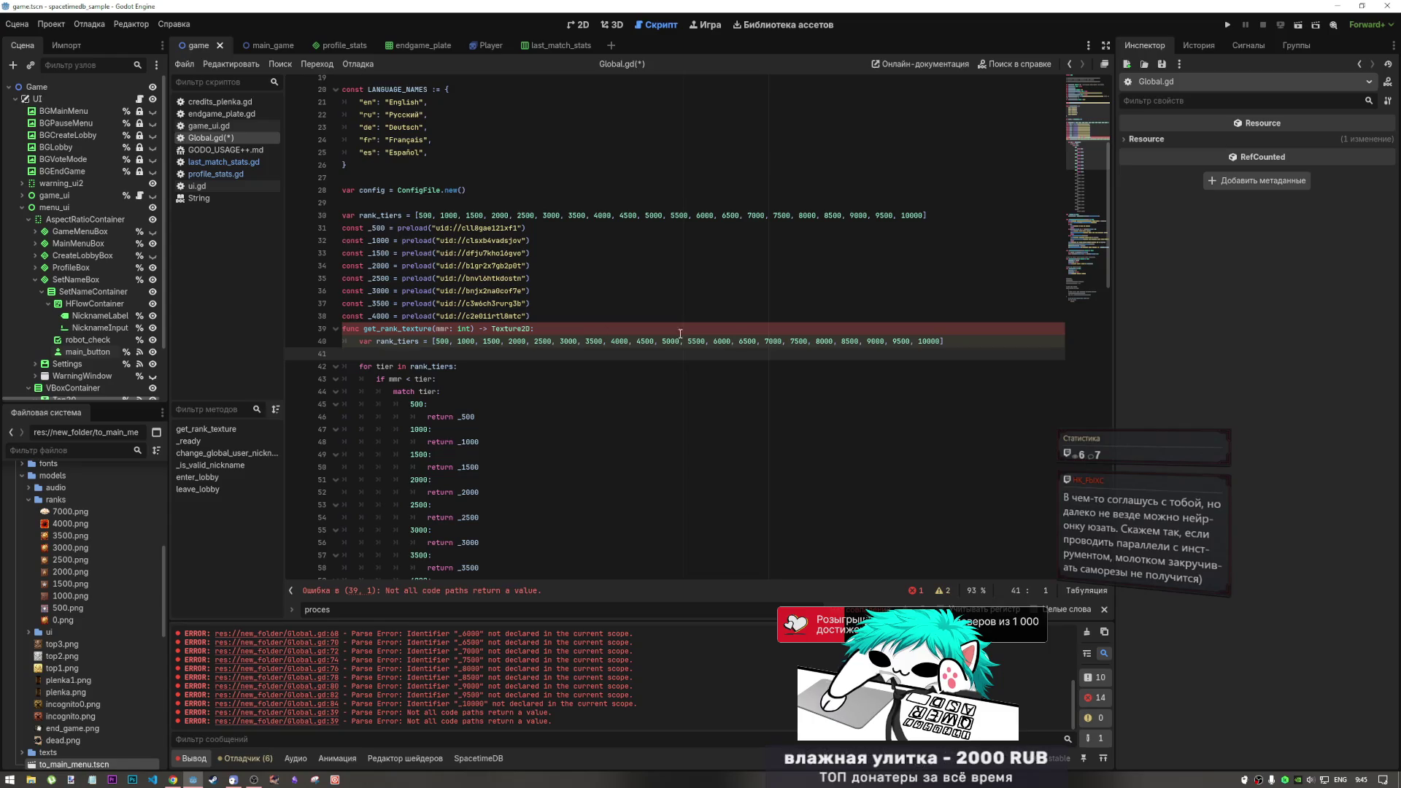
pyautogui.keyDown('shift'); pyautogui.click(338, 340); pyautogui.keyUp('shift')
pyautogui.press('BackSpace')
pyautogui.press('BackSpace')
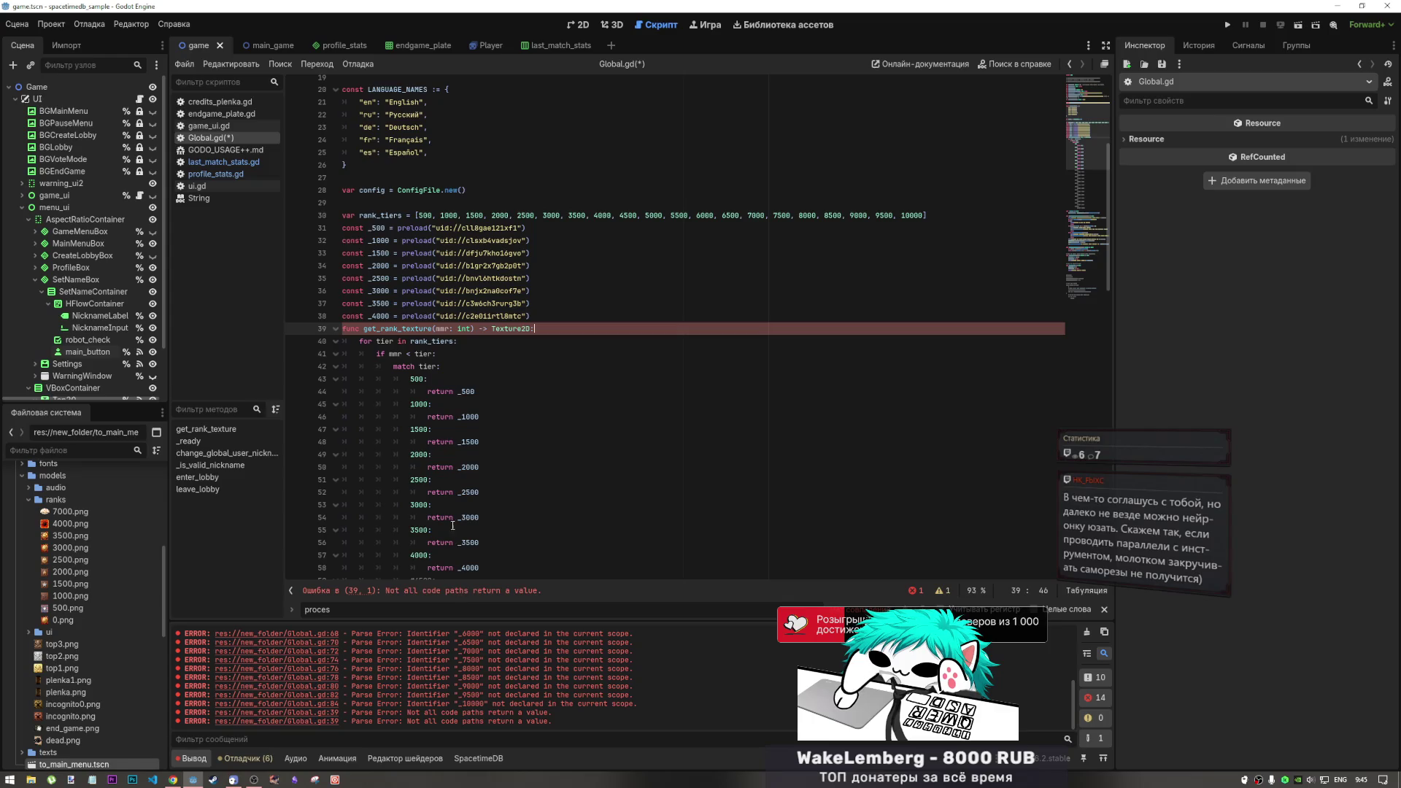
# Insert a blank line above the get_rank_texture function in Global.gd
pyautogui.scroll(-10, 446, 466)
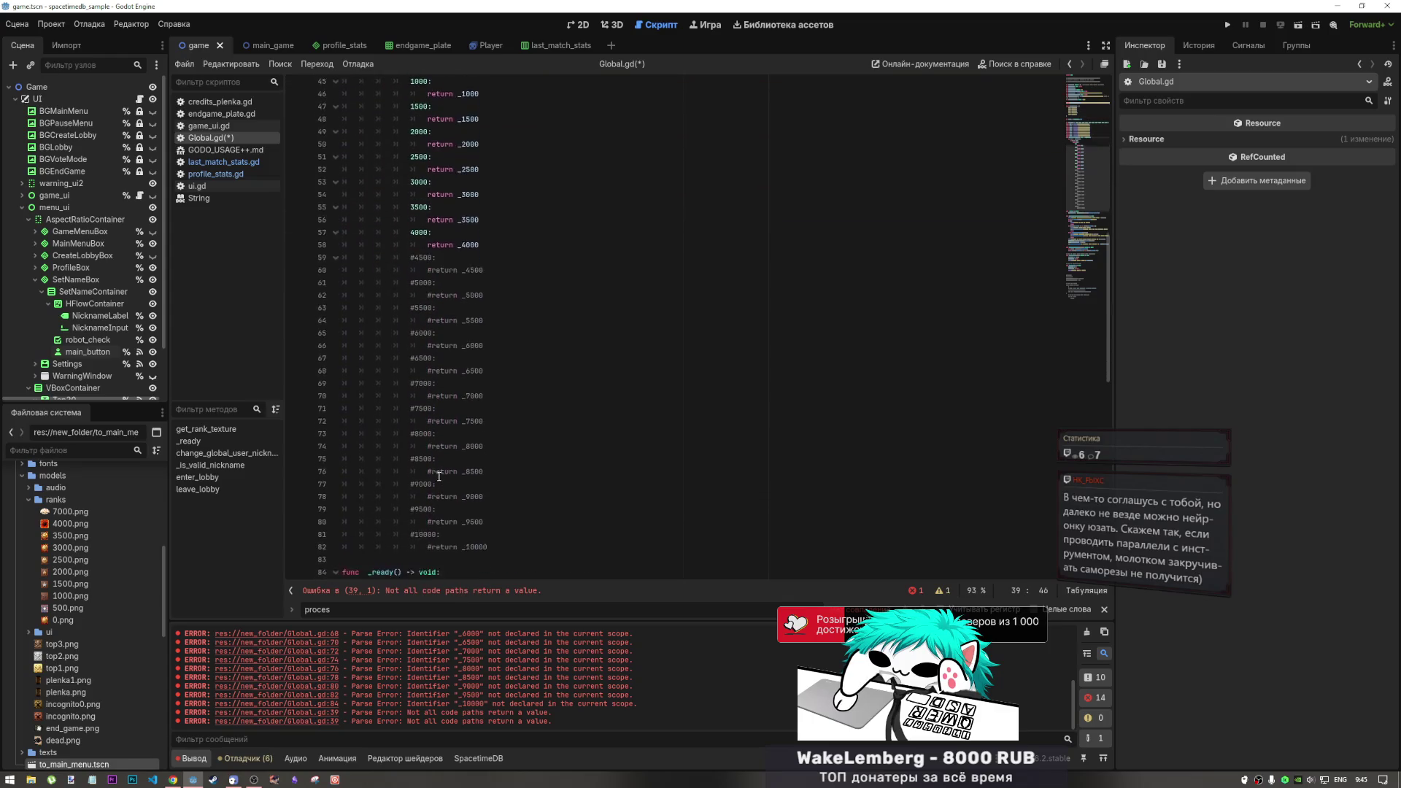
pyautogui.scroll(10, 436, 476)
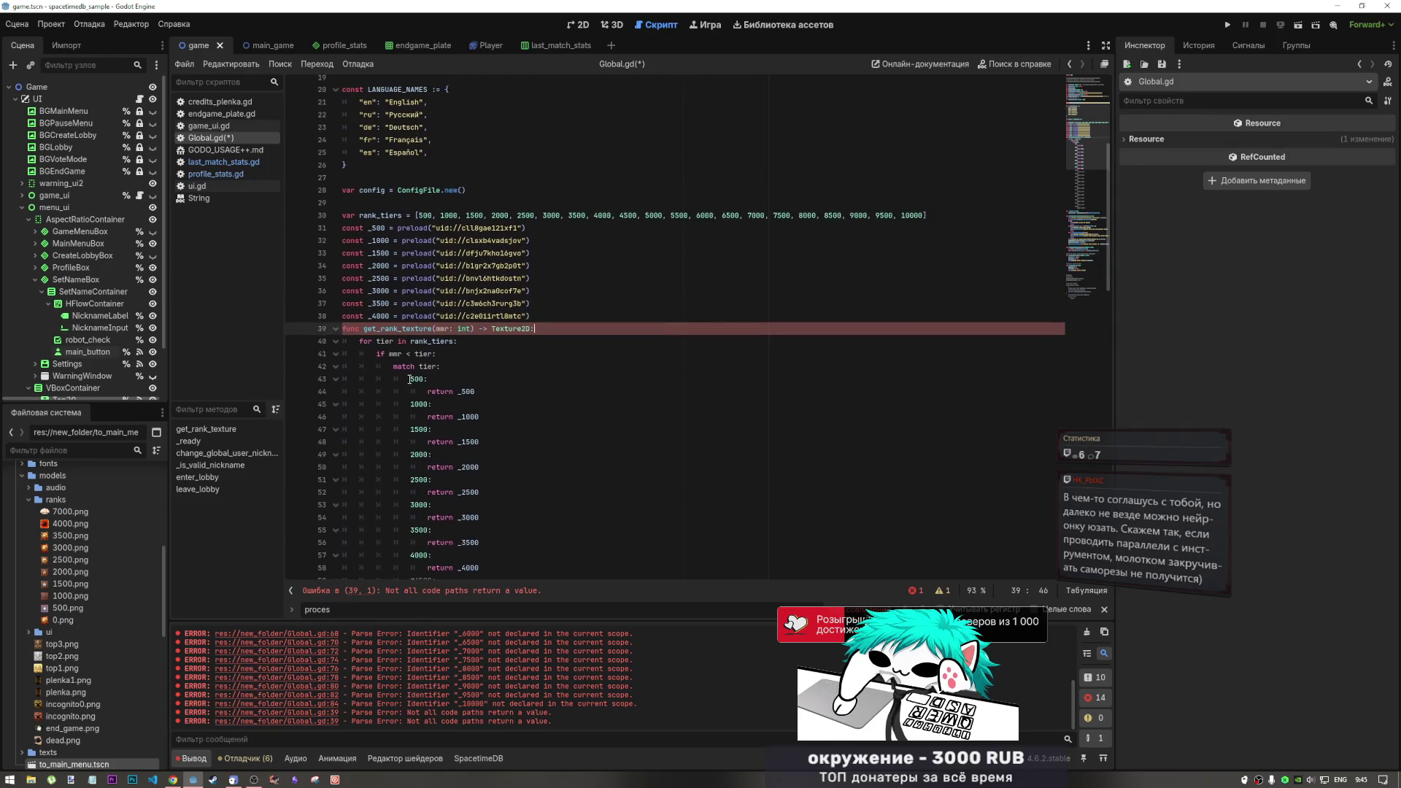
pyautogui.press('Return')
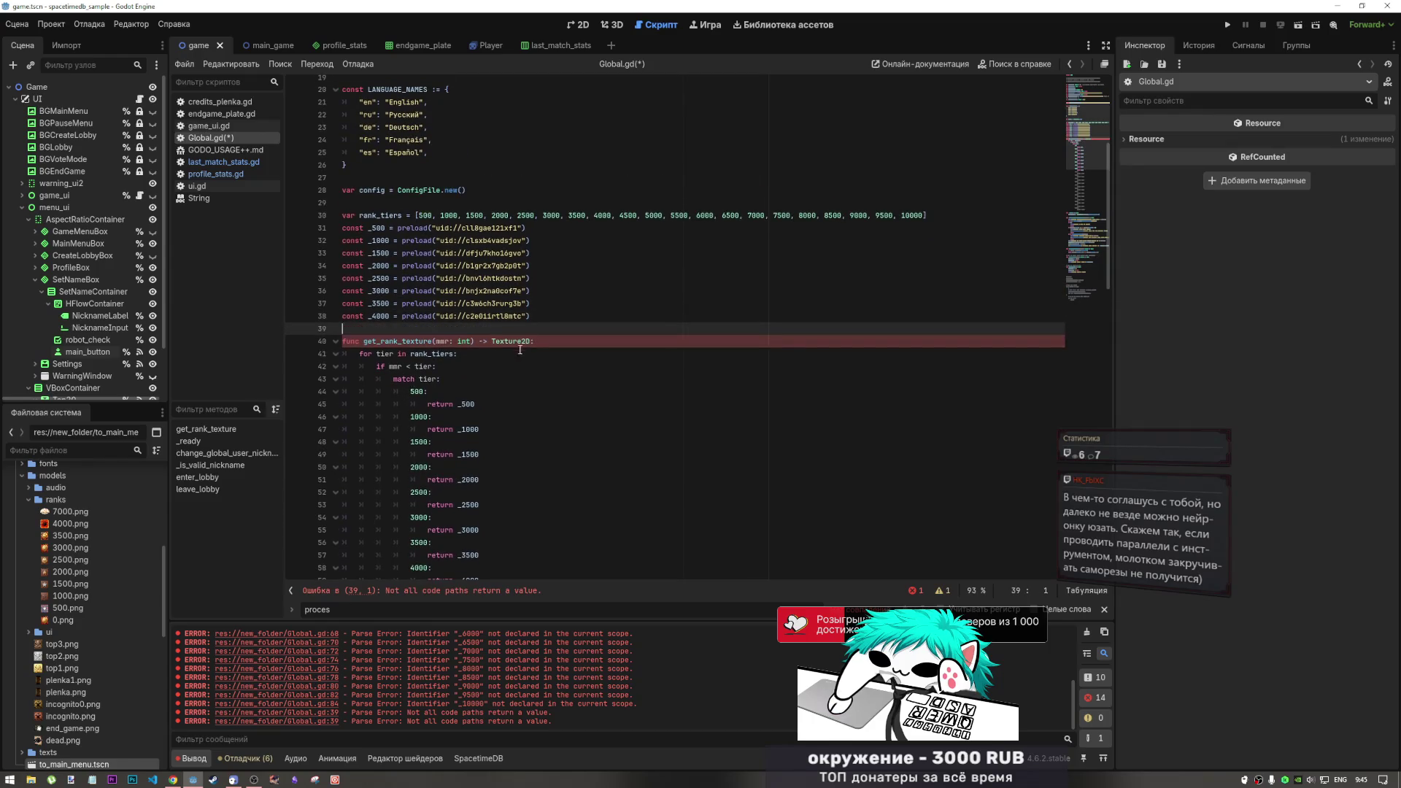
pyautogui.click(419, 354)
pyautogui.click(360, 354)
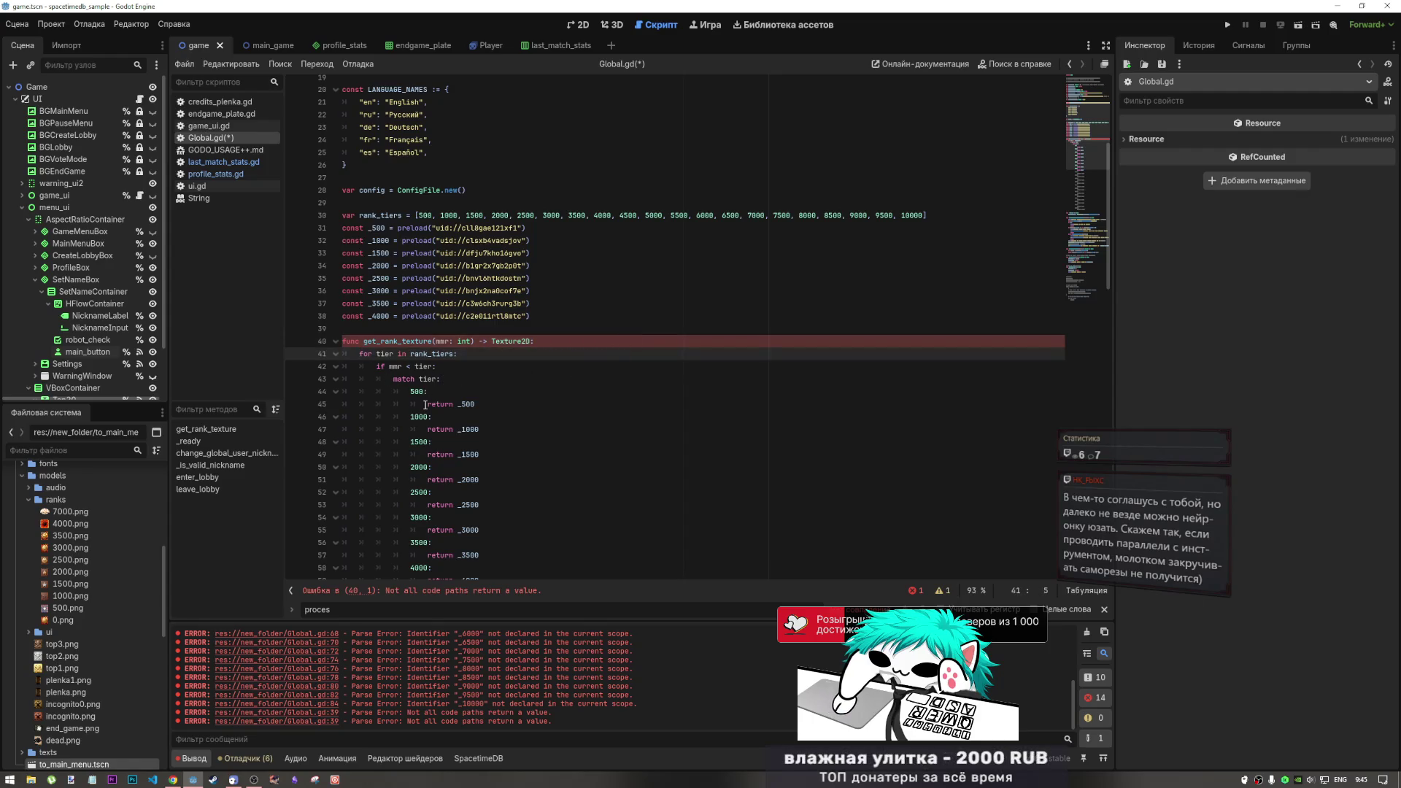
# Add a '_: return _500' default branch after the 4000 case and start joining cases onto single lines
pyautogui.scroll(-2, 451, 438)
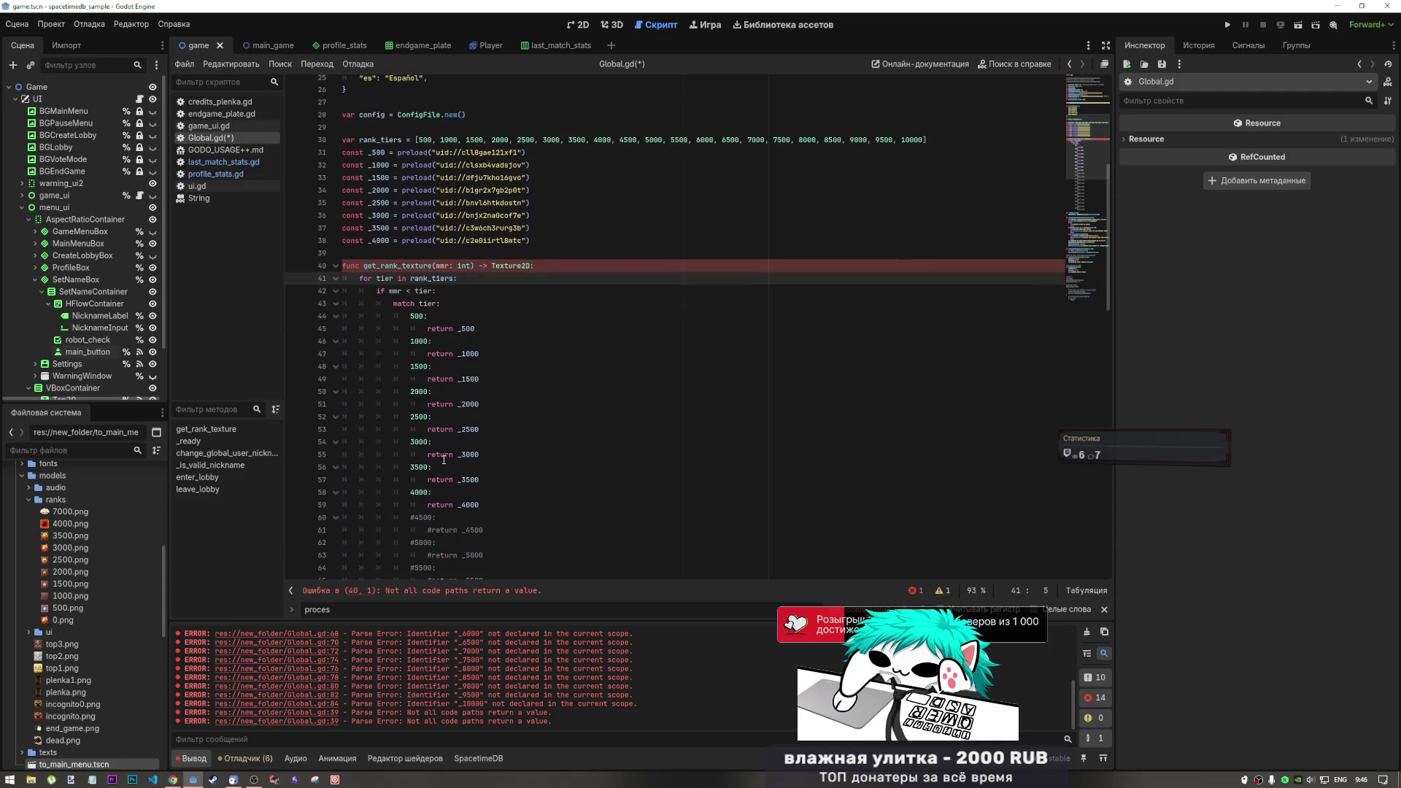
pyautogui.click(502, 506)
pyautogui.press('Return')
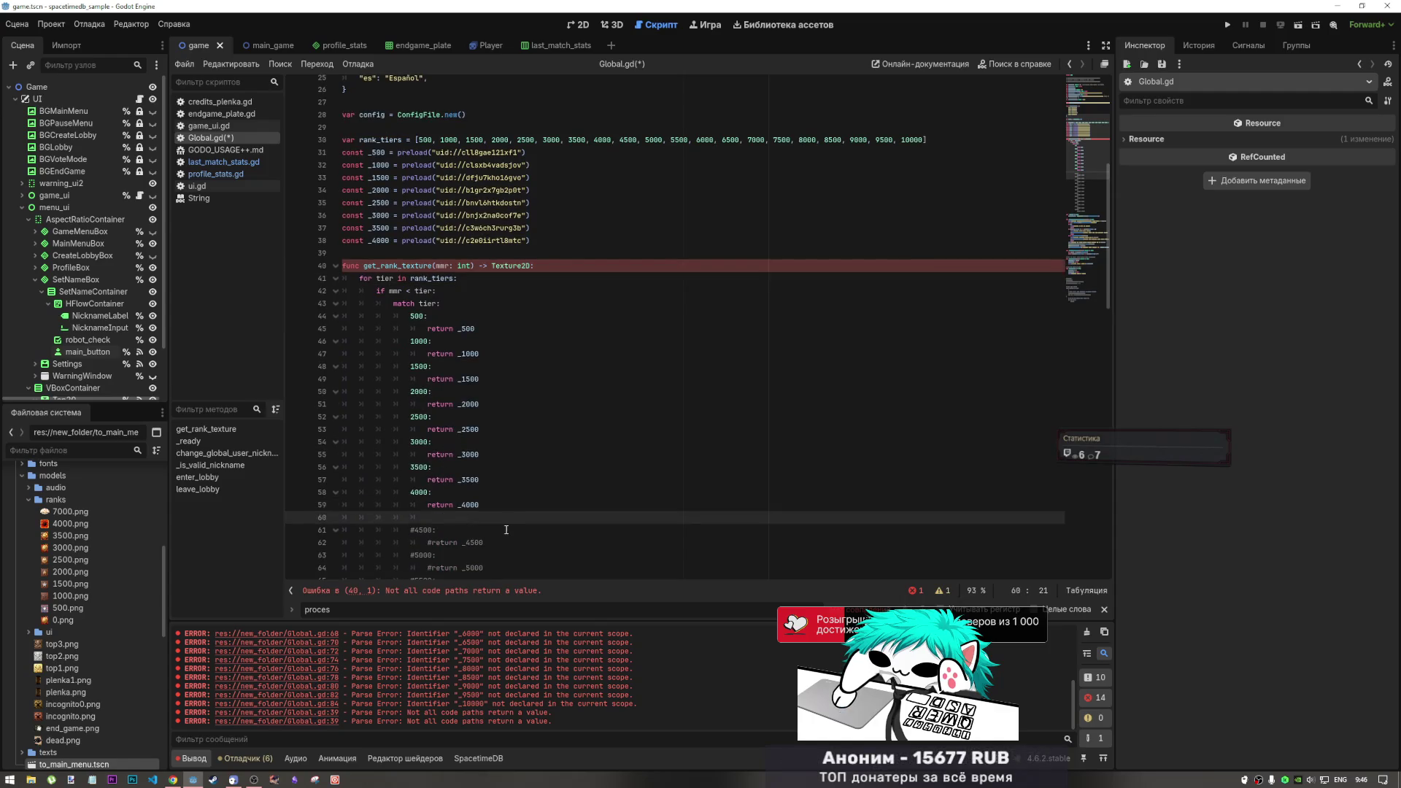
pyautogui.write('_')
pyautogui.press('Return')
pyautogui.write('re')
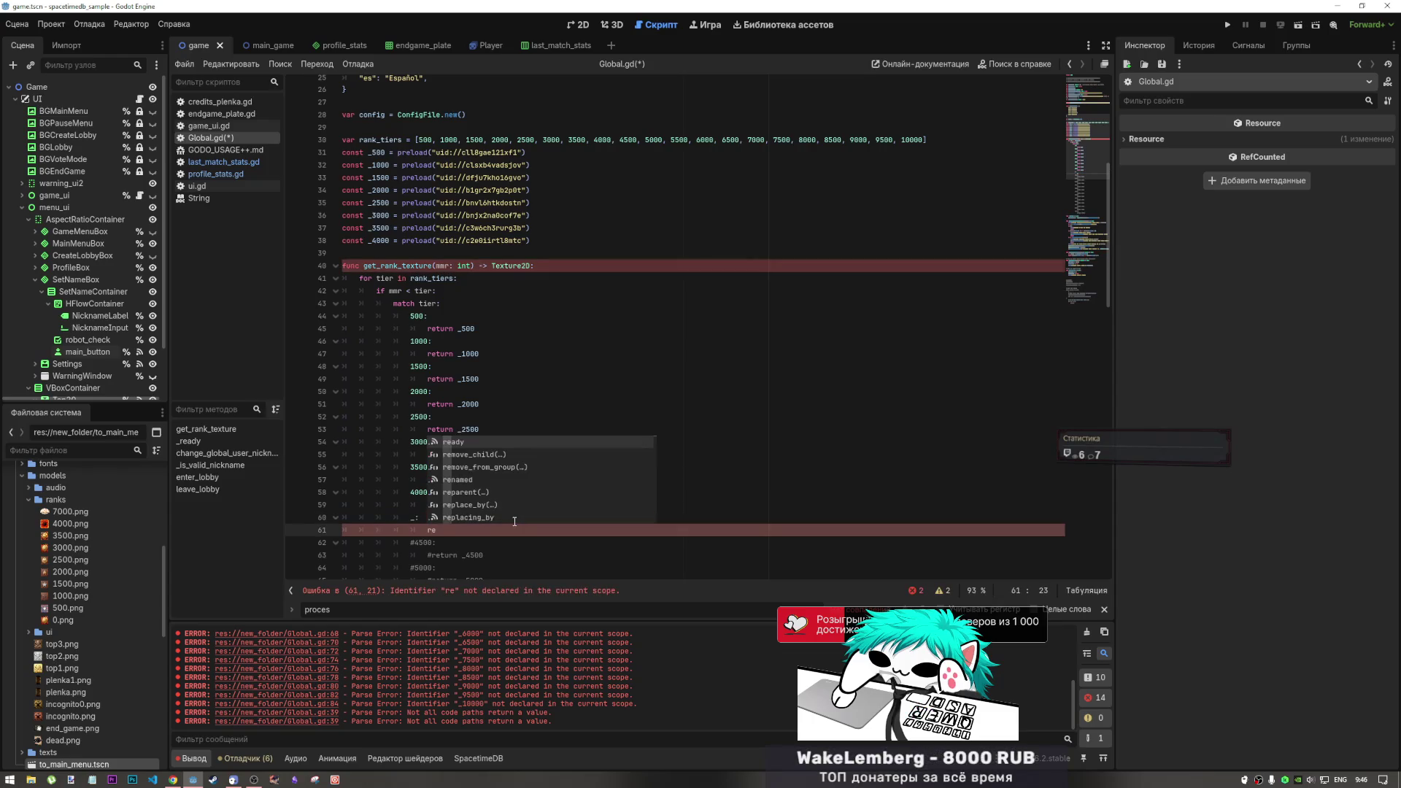
pyautogui.press('Escape')
pyautogui.moveTo(474, 328); pyautogui.dragTo(438, 328)
pyautogui.hotkey('ctrl', 'c')
pyautogui.click(436, 530)
pyautogui.hotkey('ctrl', 'v')
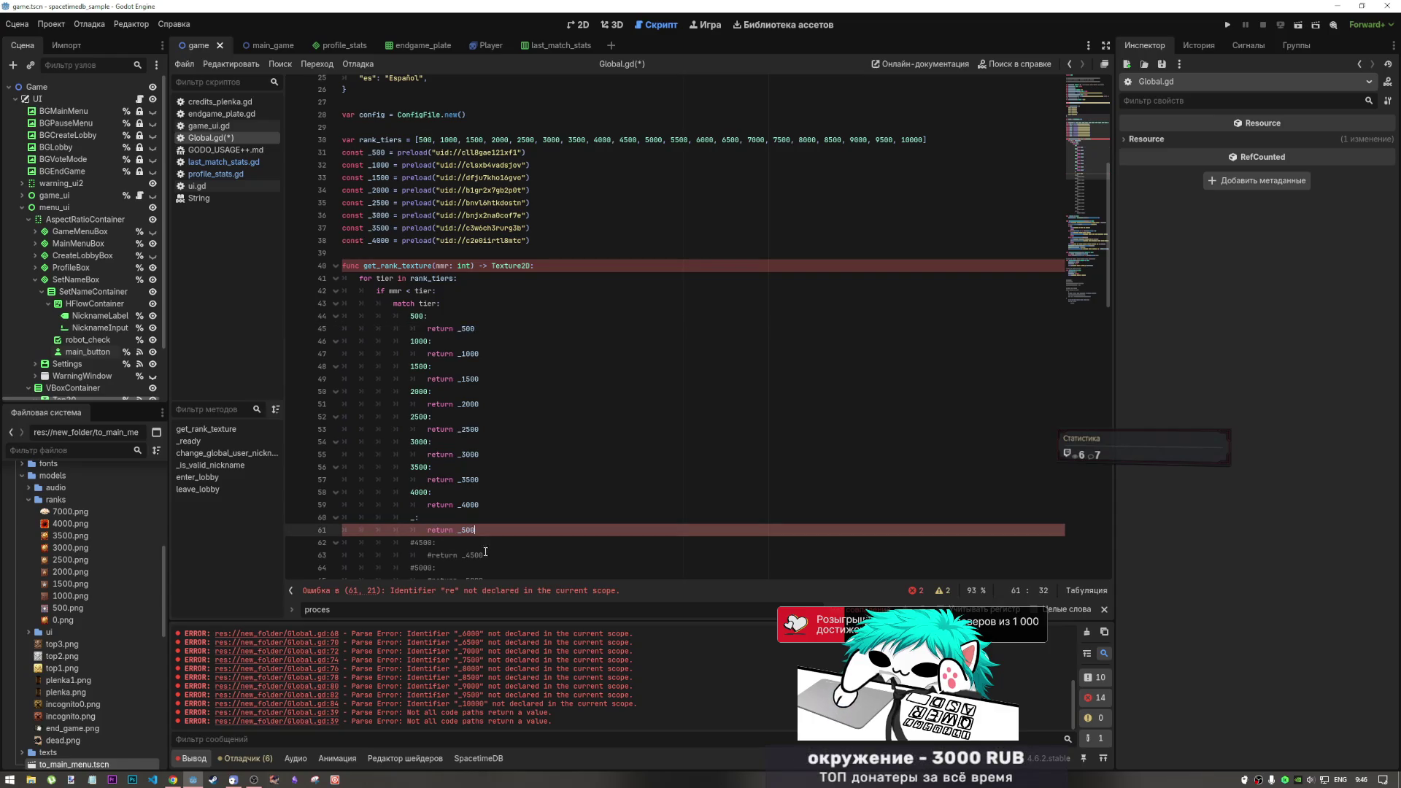
pyautogui.press('BackSpace')
pyautogui.press('BackSpace')
pyautogui.press('BackSpace')
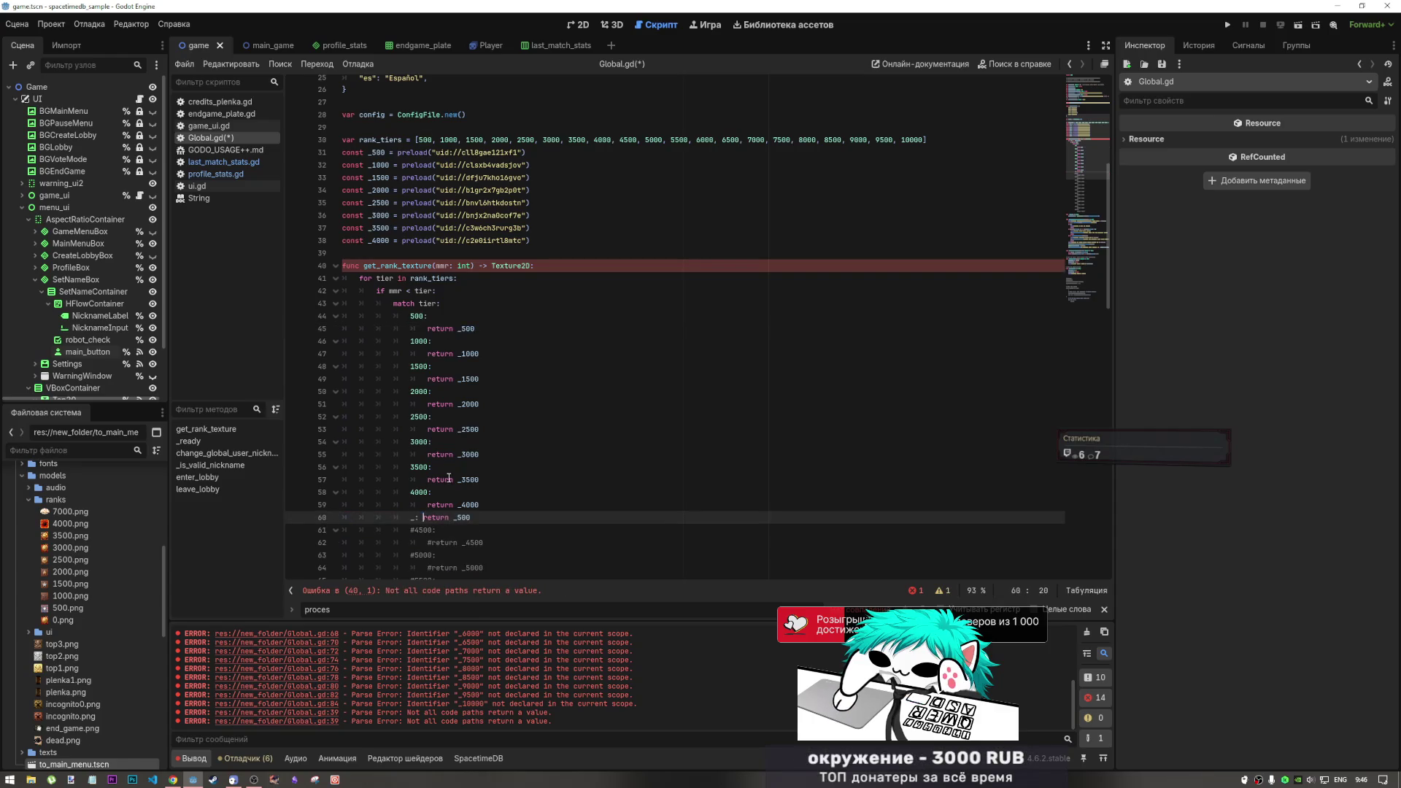
pyautogui.moveTo(427, 505)
pyautogui.mouseDown()
pyautogui.moveTo(442, 490)
pyautogui.moveTo(431, 316)
pyautogui.mouseUp()
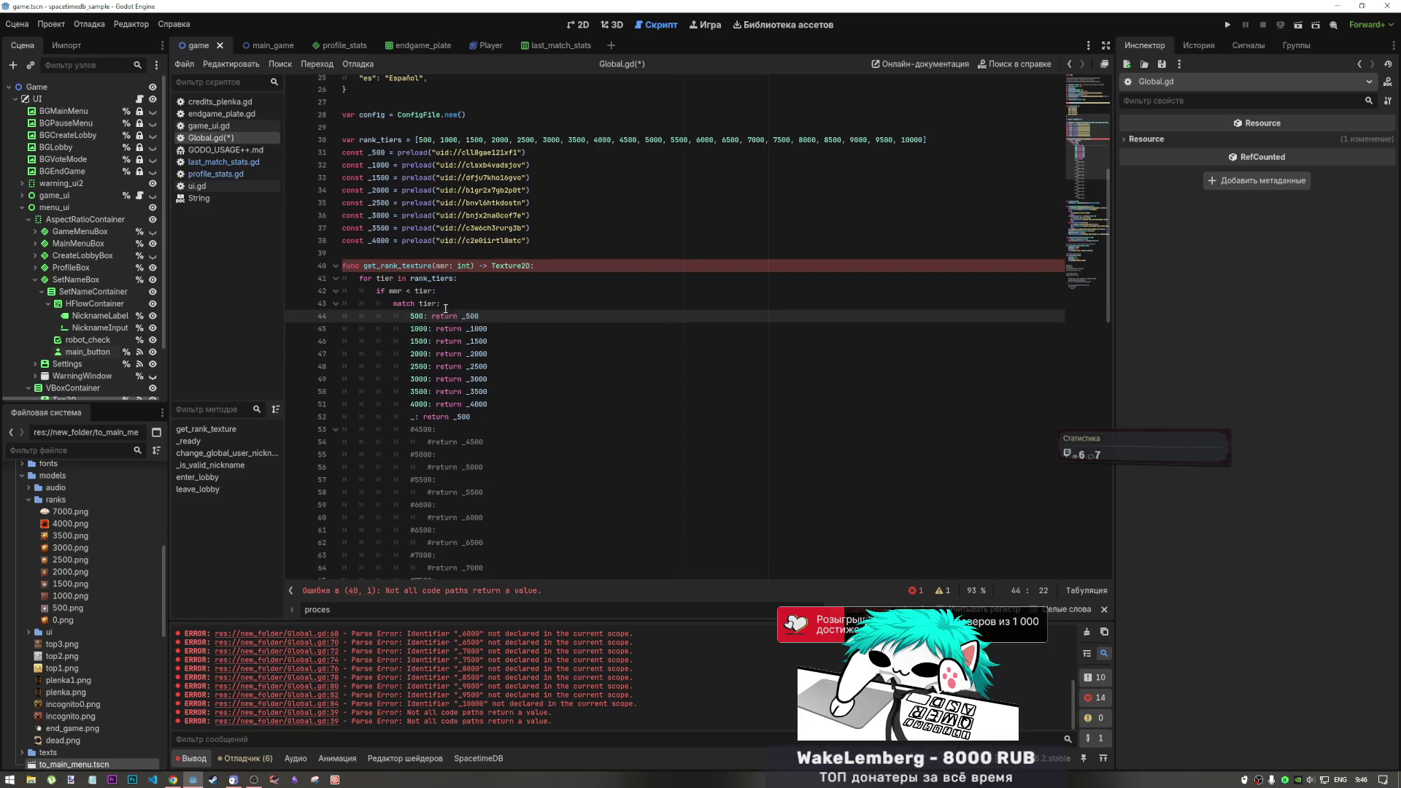
# Save Global.gd and review the for loop and mmr condition in get_rank_texture
pyautogui.hotkey('ctrl', 's')
pyautogui.click(395, 278)
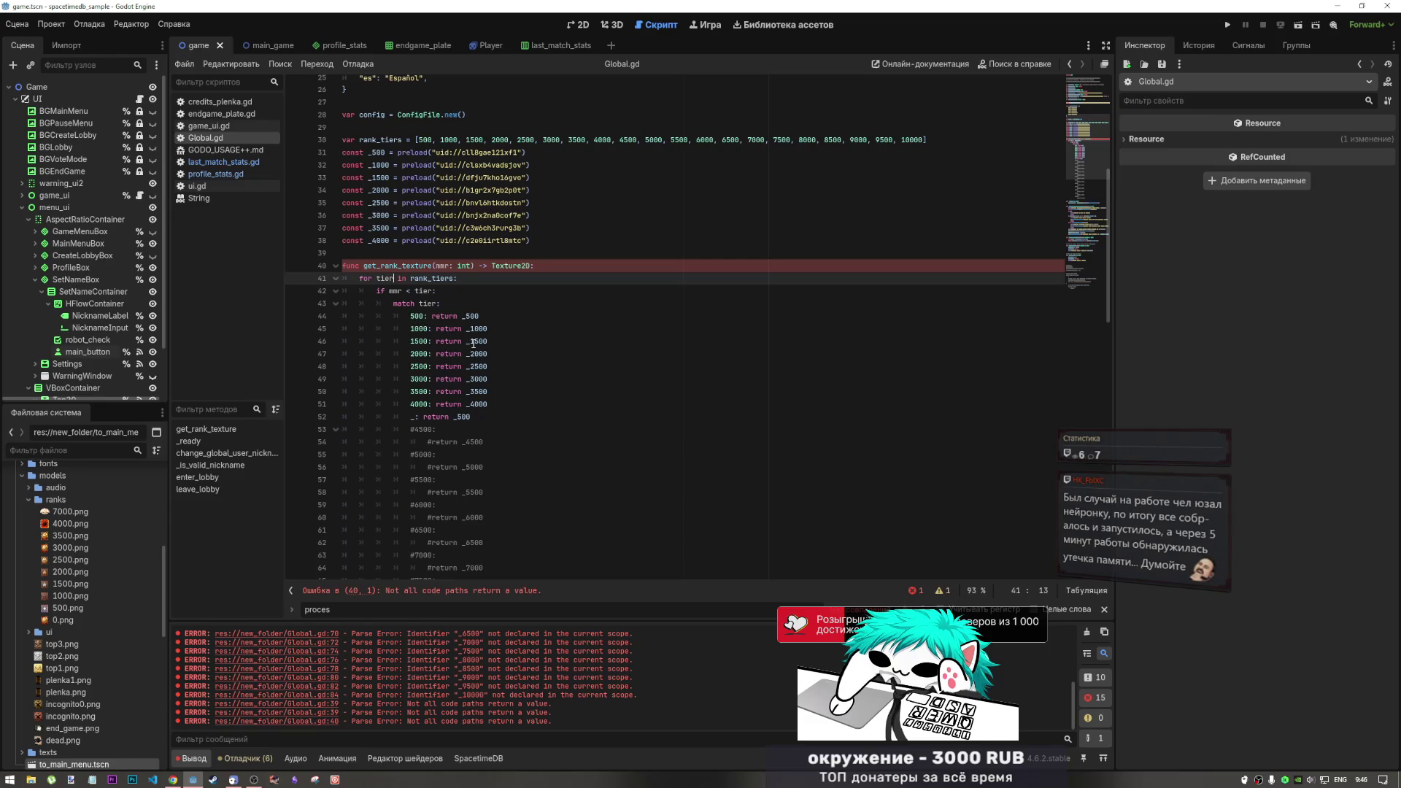
pyautogui.moveTo(473, 343)
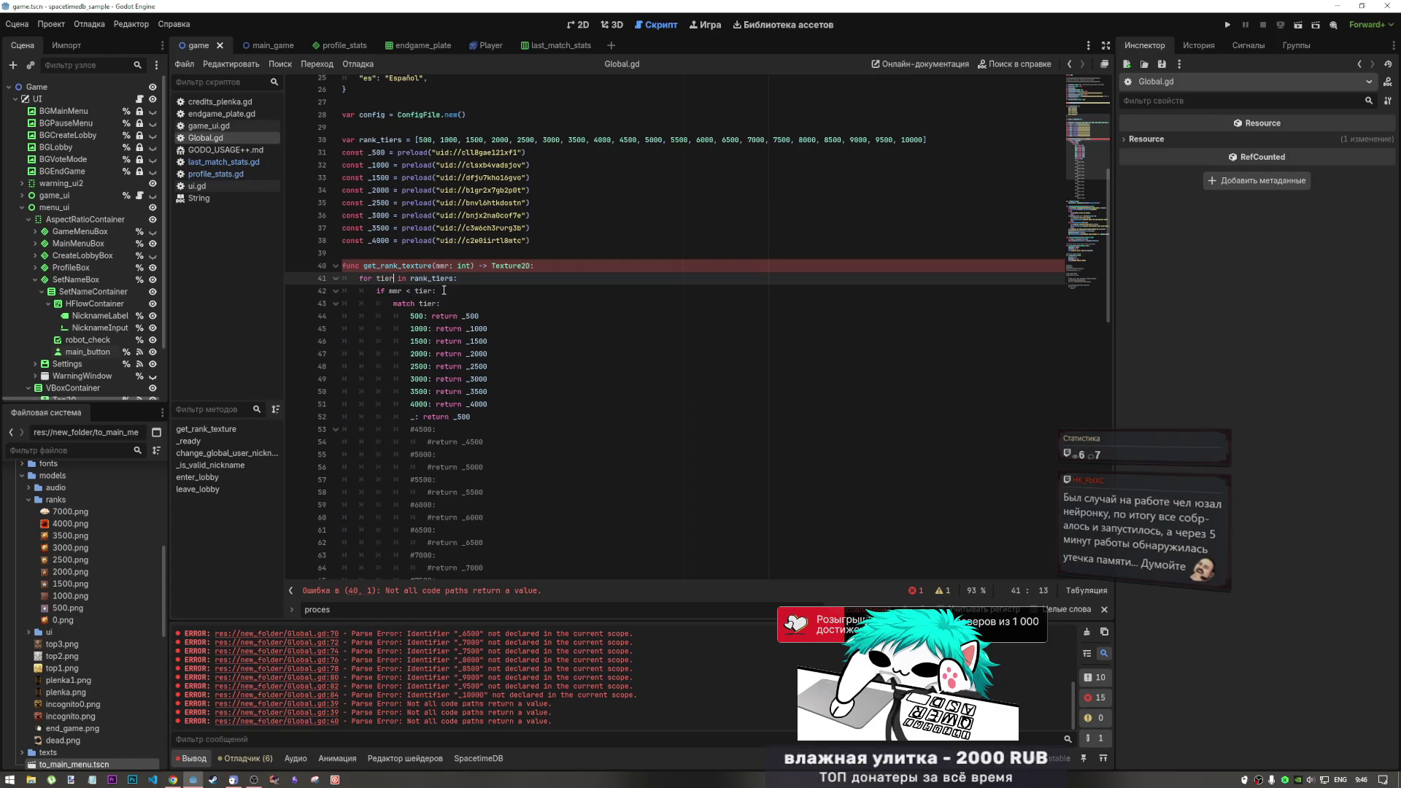
pyautogui.moveTo(443, 290); pyautogui.dragTo(315, 275)
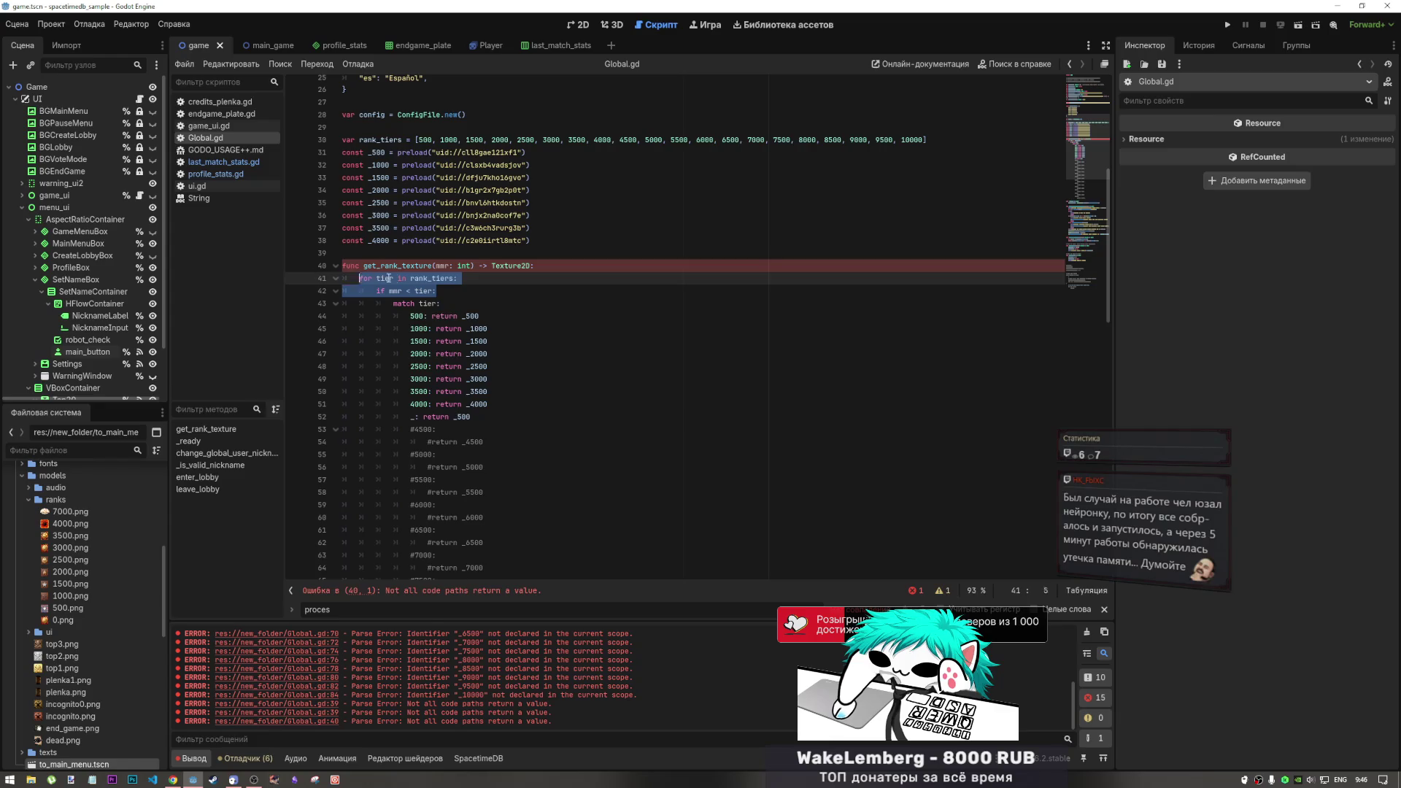
pyautogui.click(434, 290)
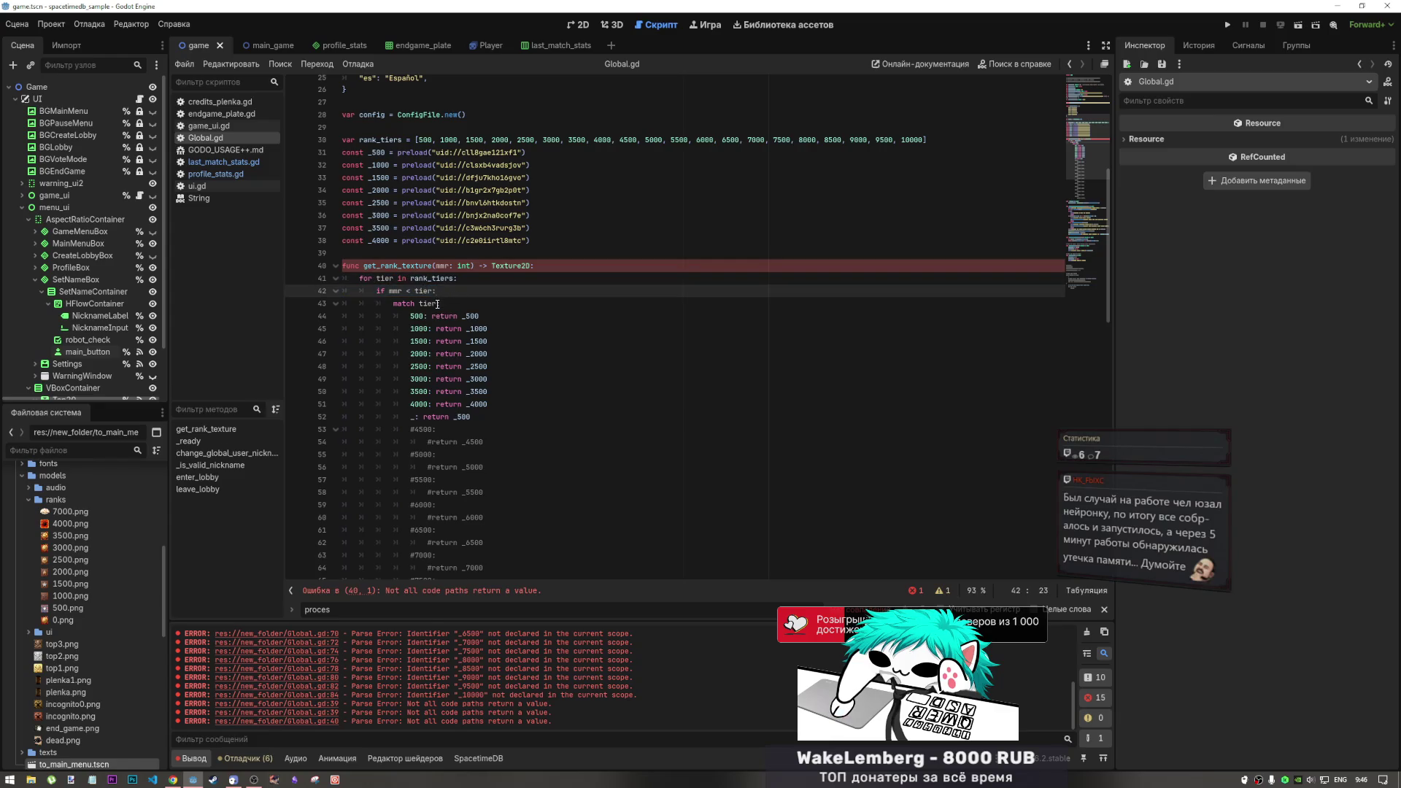
pyautogui.press('Left')
pyautogui.press('Left')
pyautogui.press('Left')
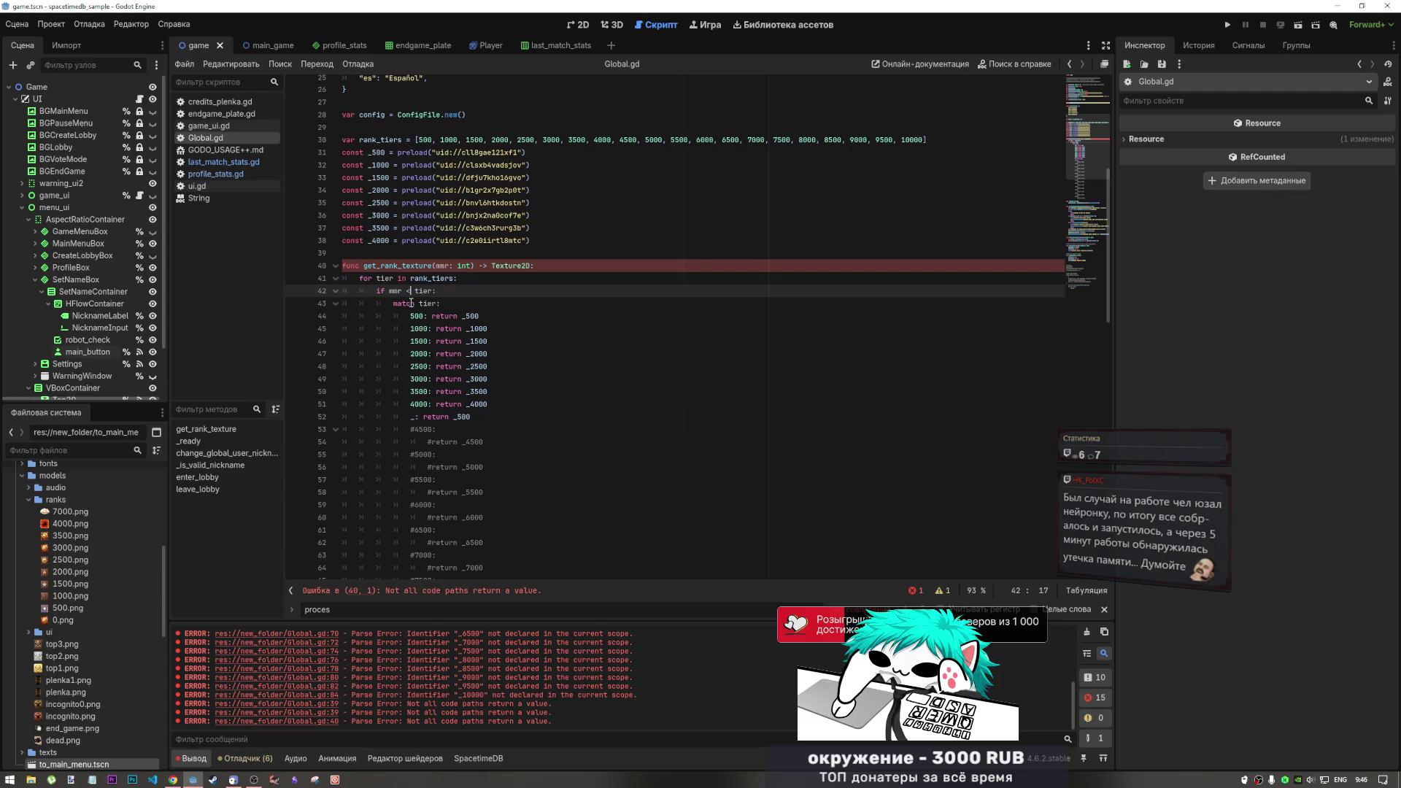
# Inspect the tier variable, tier return lines and function name of get_rank_texture
pyautogui.click(386, 278)
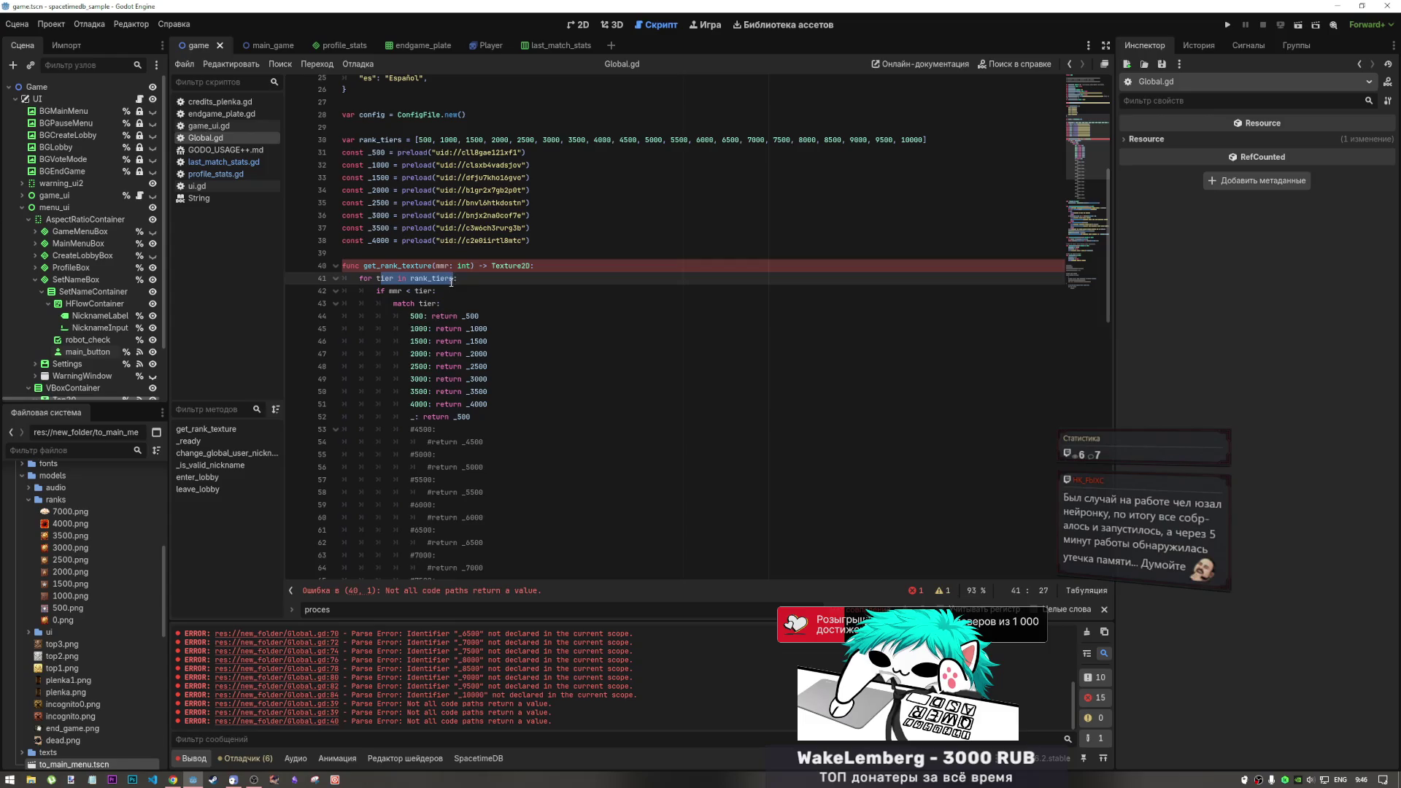
pyautogui.click(458, 393)
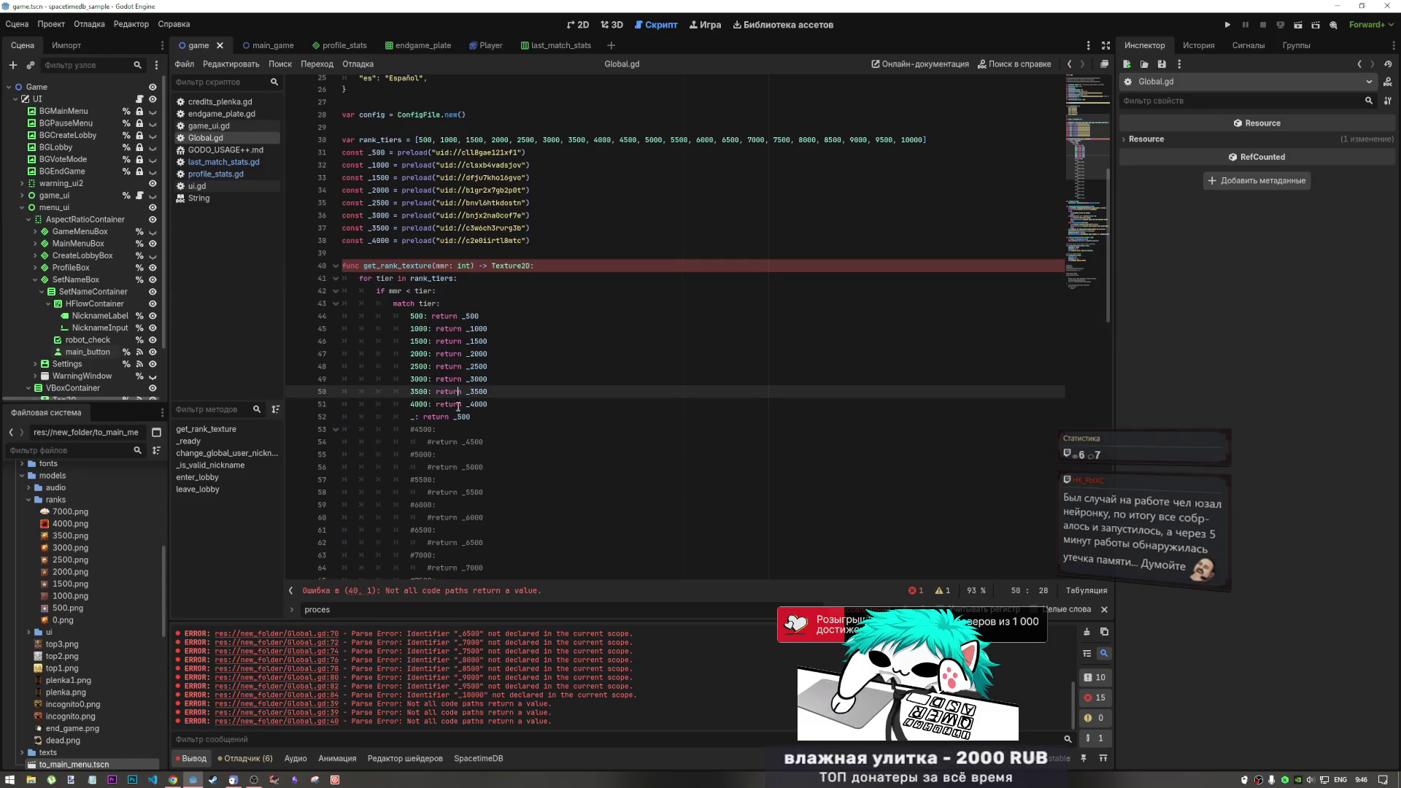
pyautogui.moveTo(398, 266); pyautogui.dragTo(431, 264)
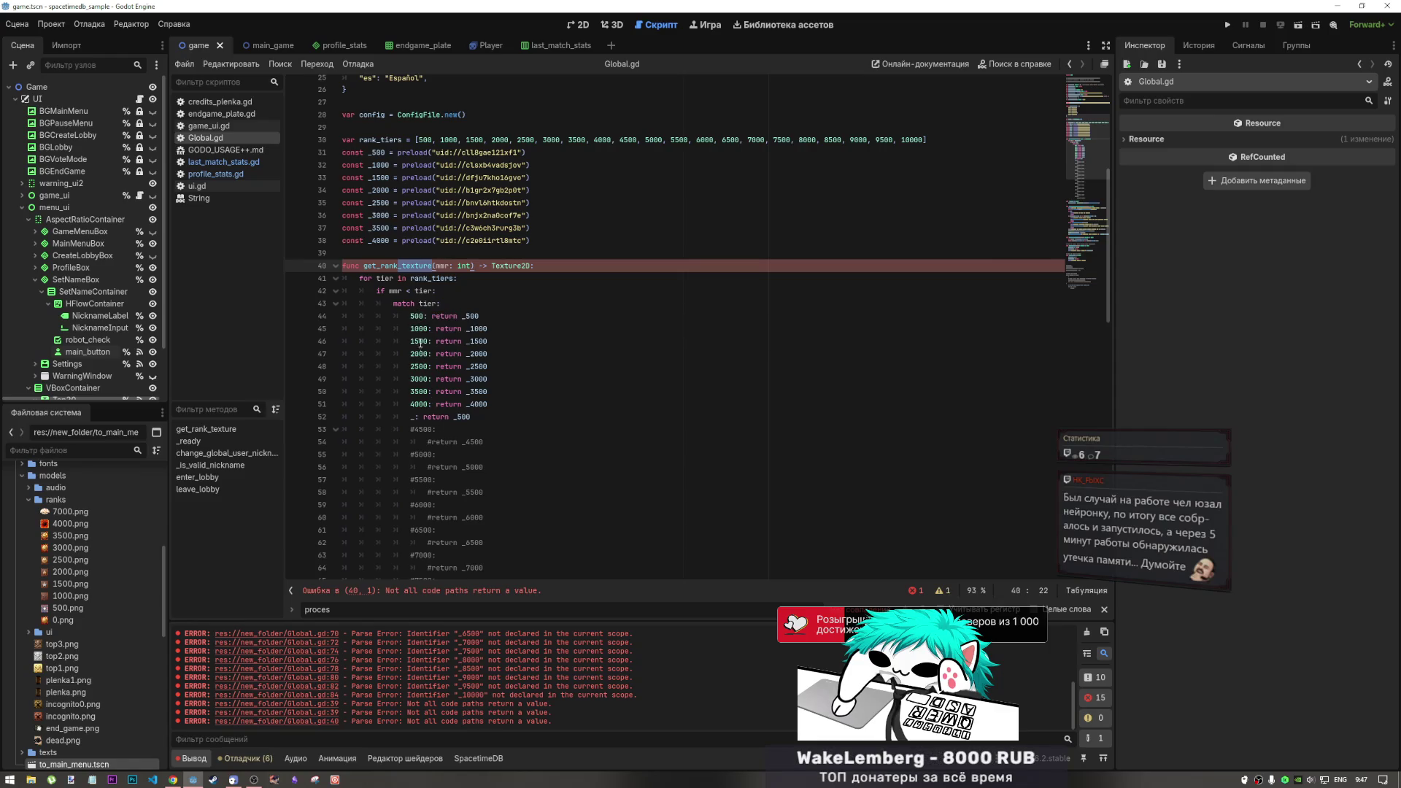
pyautogui.click(496, 290)
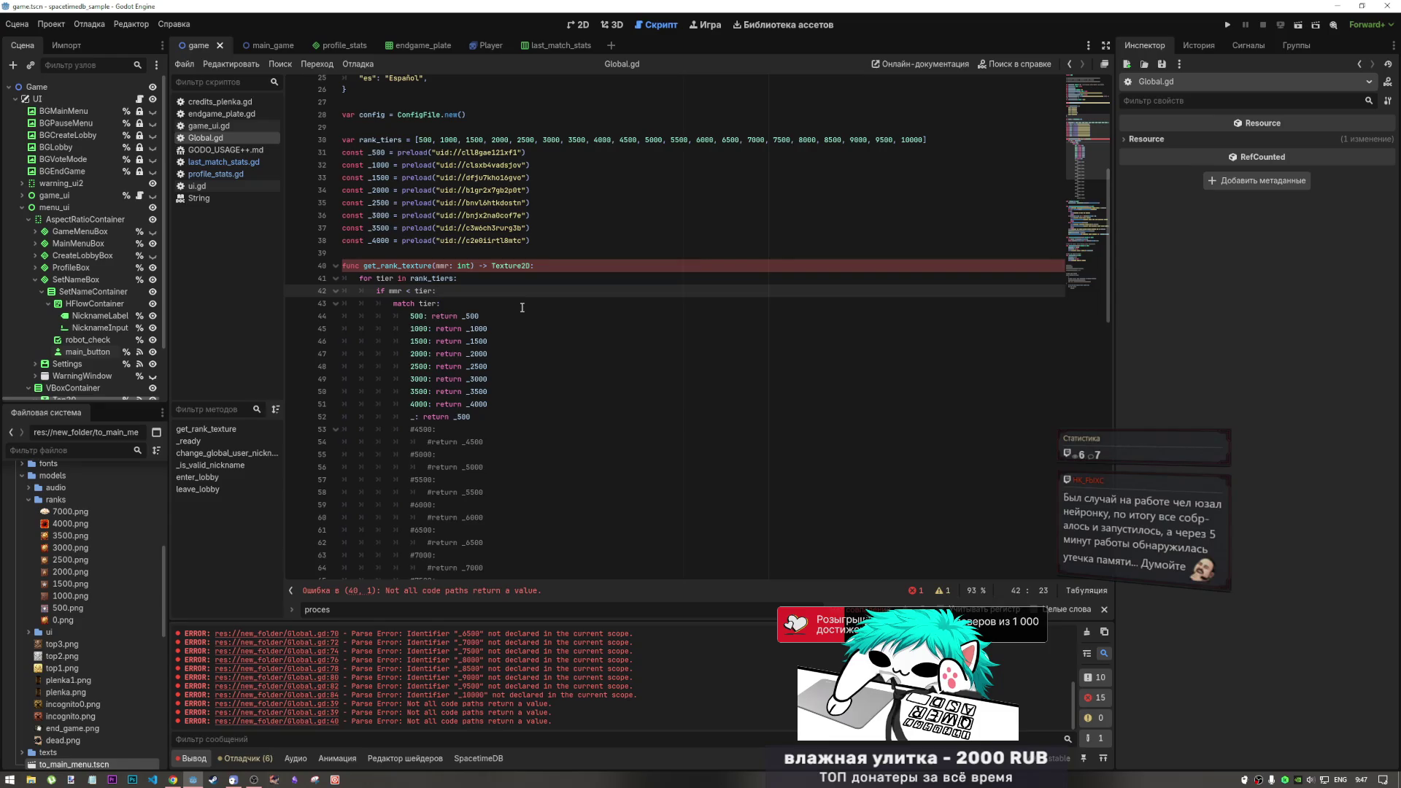
pyautogui.press('Up')
pyautogui.press('Home')
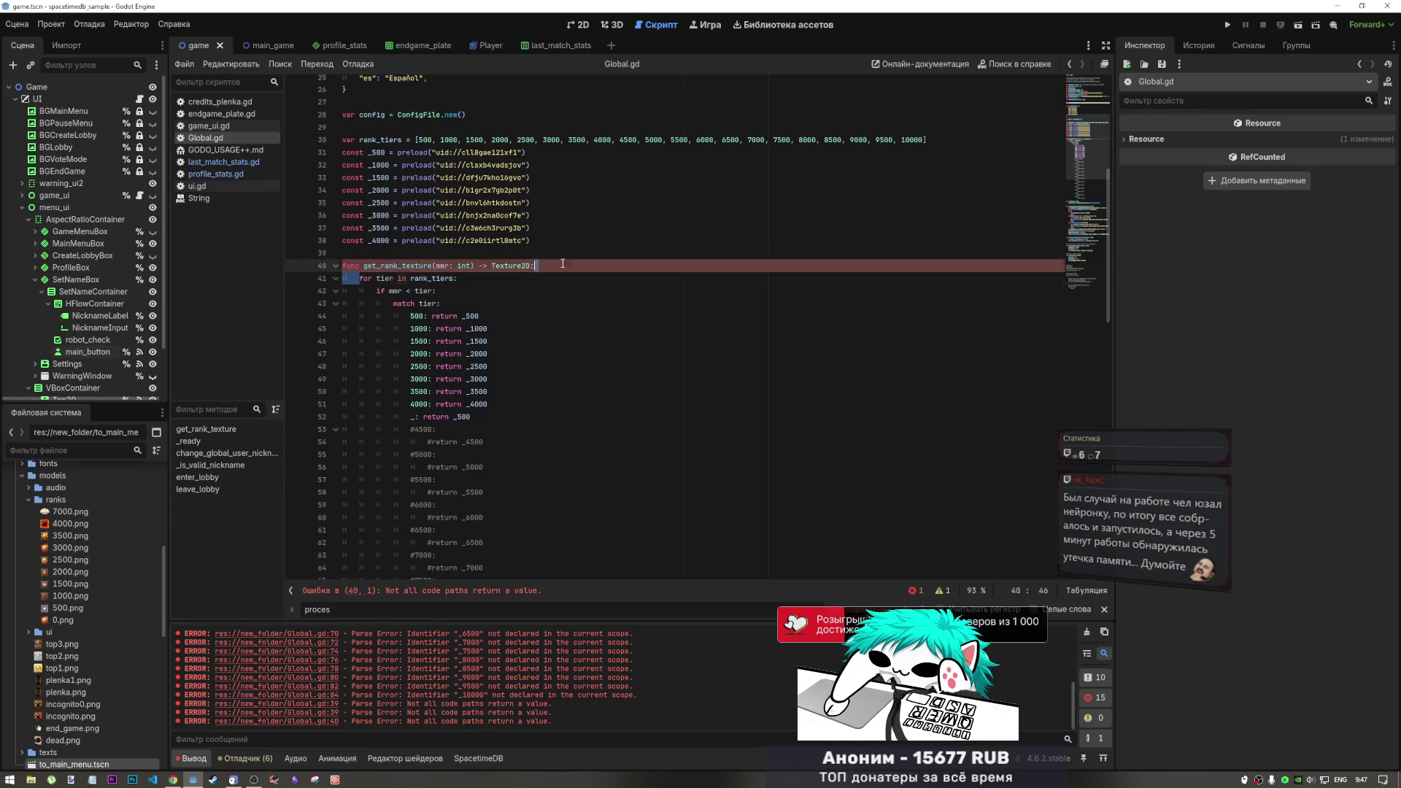
pyautogui.click(377, 266)
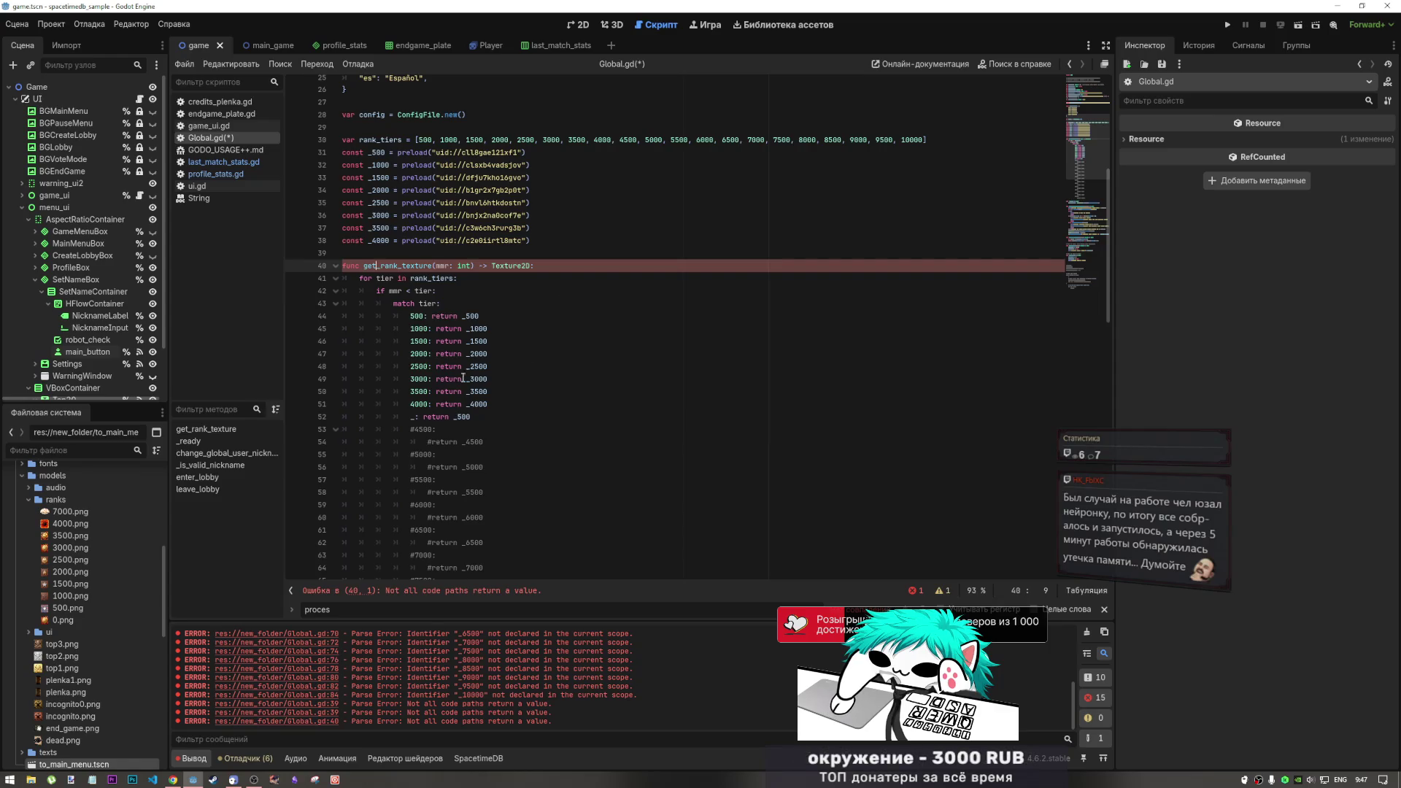
pyautogui.click(486, 316)
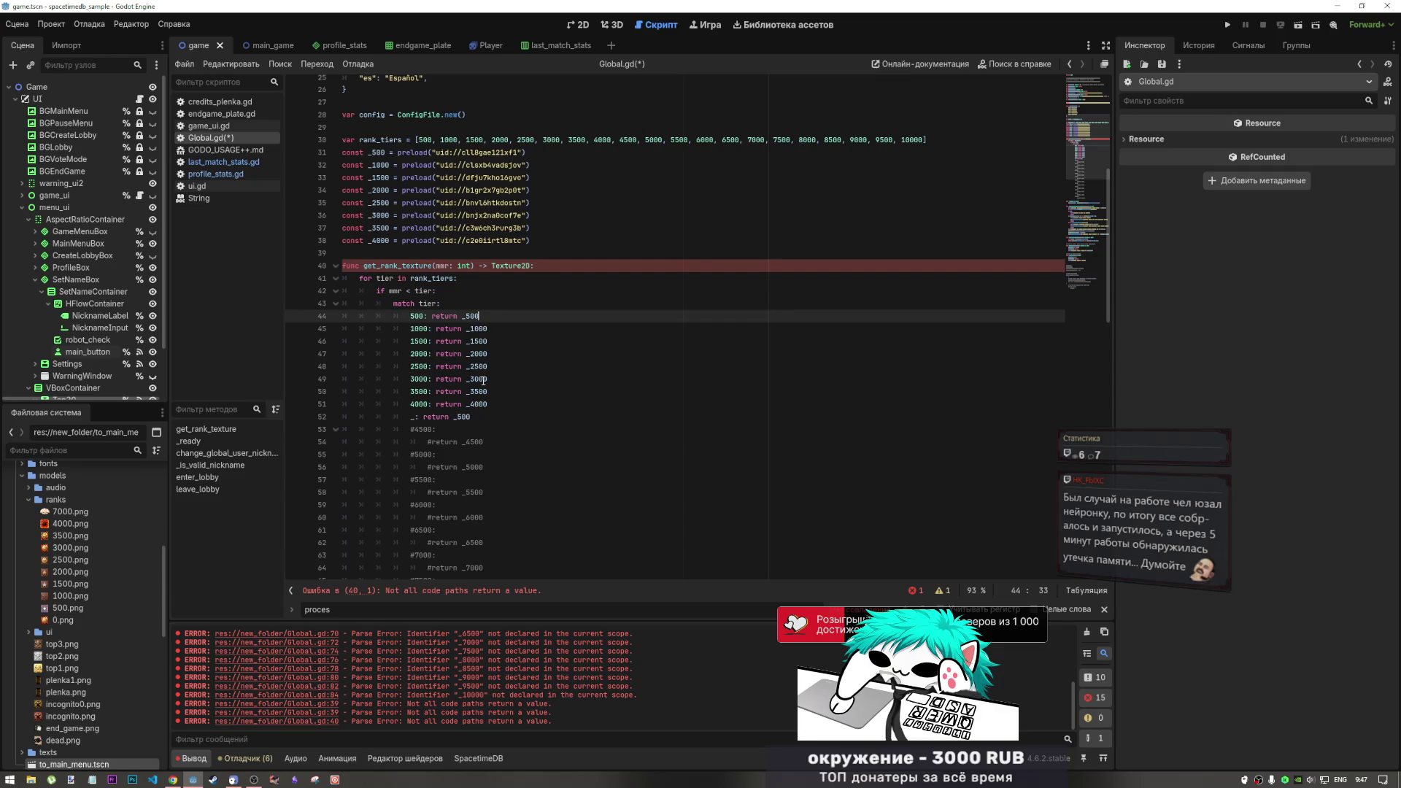
pyautogui.moveTo(483, 380)
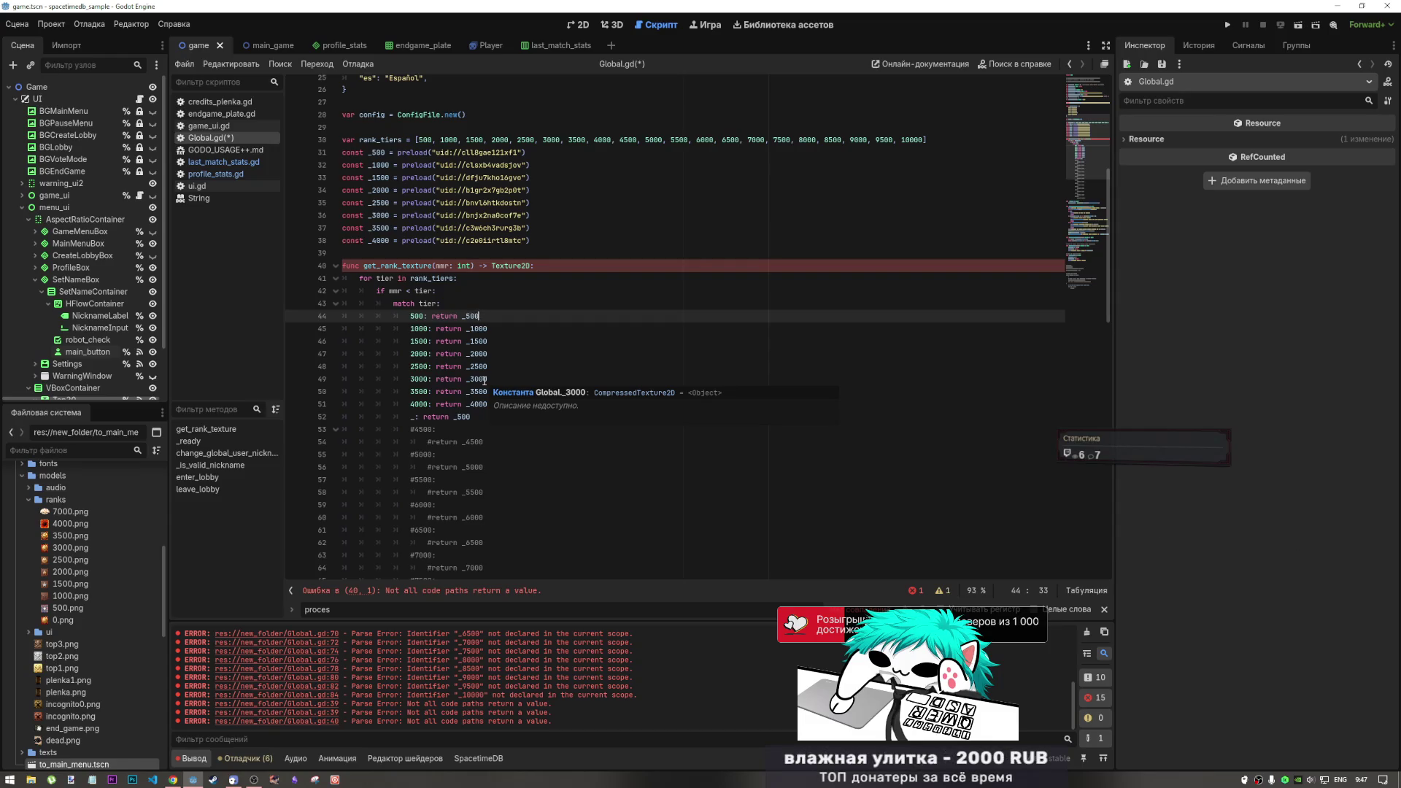
pyautogui.click(517, 265)
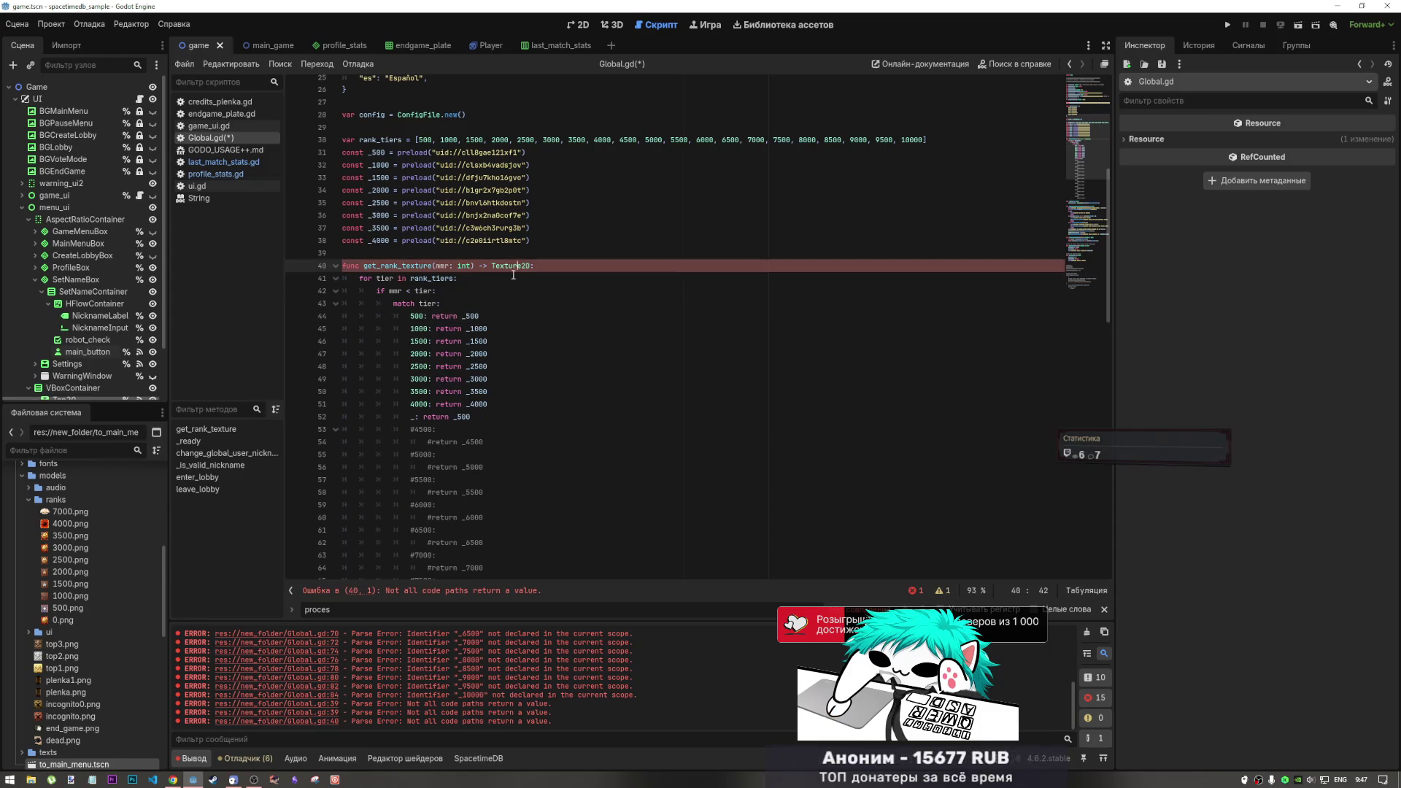
pyautogui.hotkey('ctrl', 'Left')
pyautogui.scroll(2, 486, 321)
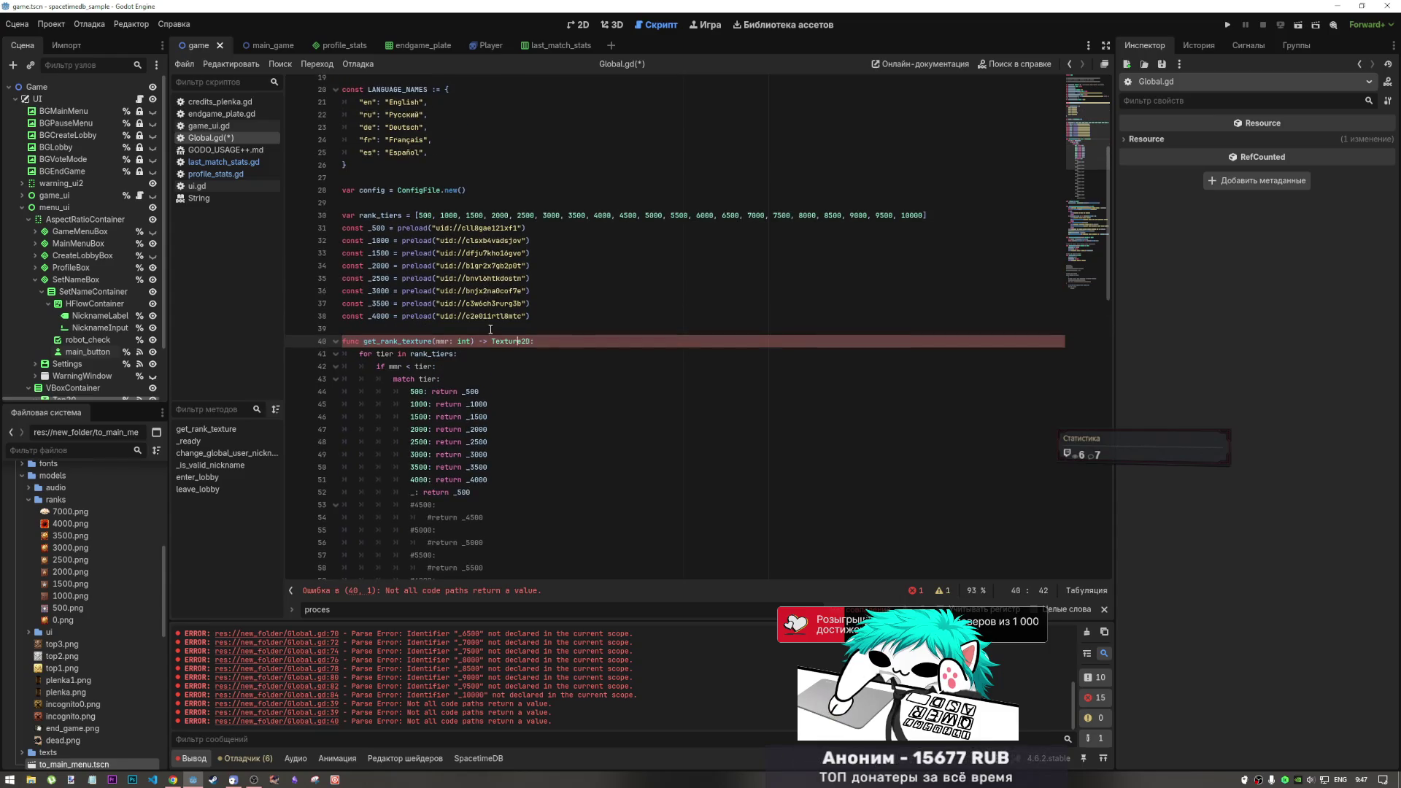
pyautogui.moveTo(491, 341); pyautogui.dragTo(479, 341)
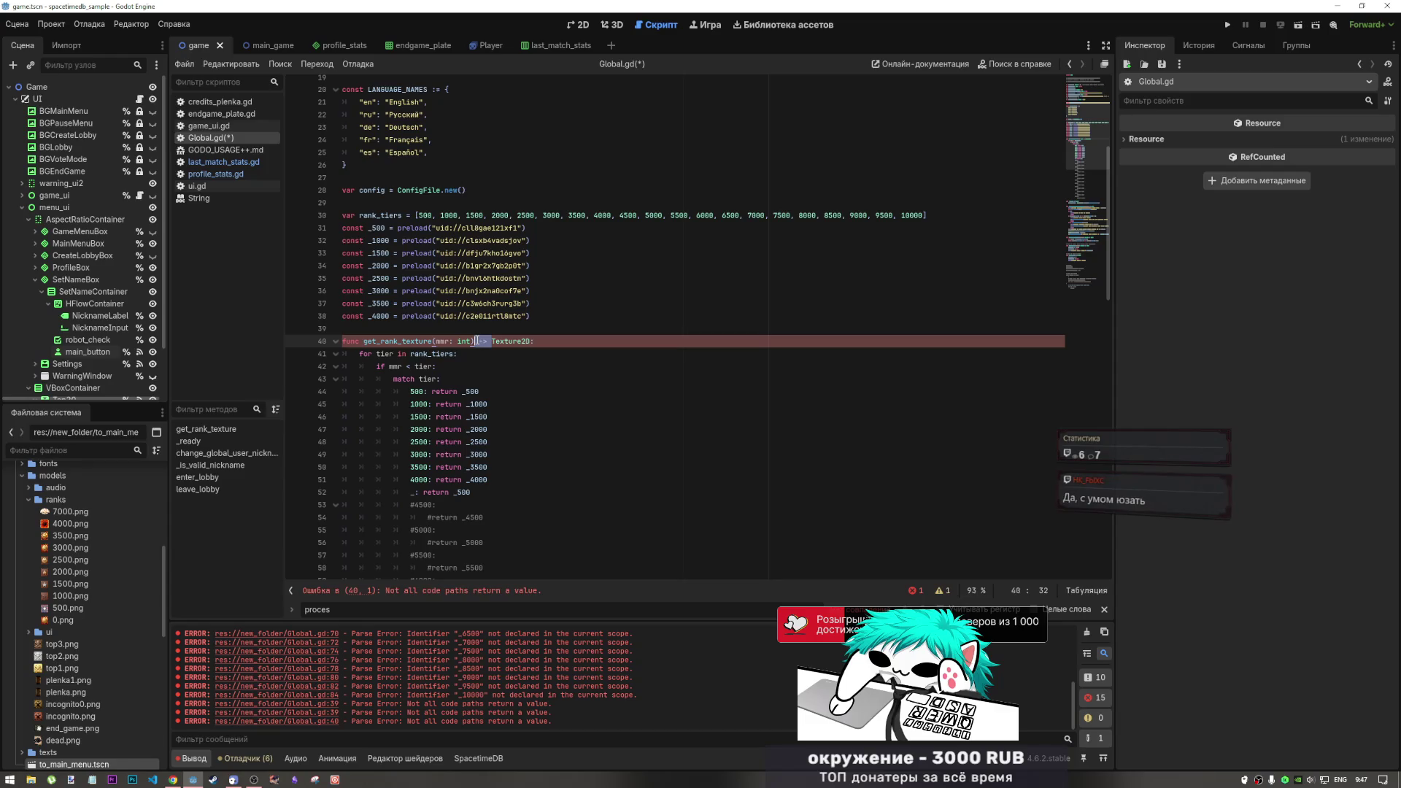
pyautogui.click(468, 341)
pyautogui.moveTo(475, 339)
pyautogui.mouseDown()
pyautogui.moveTo(506, 341)
pyautogui.moveTo(492, 343)
pyautogui.mouseUp()
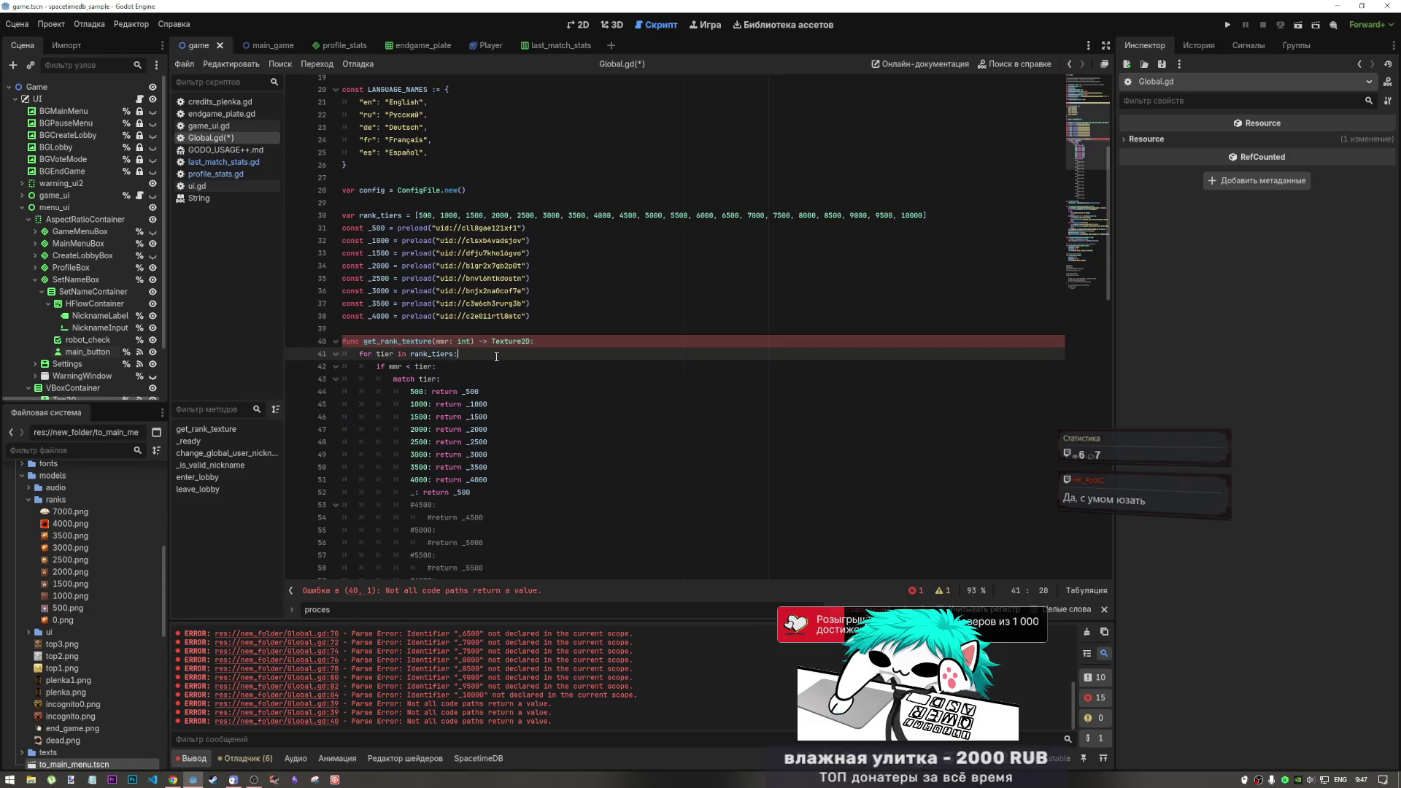
pyautogui.moveTo(492, 341); pyautogui.dragTo(468, 340)
pyautogui.click(477, 340)
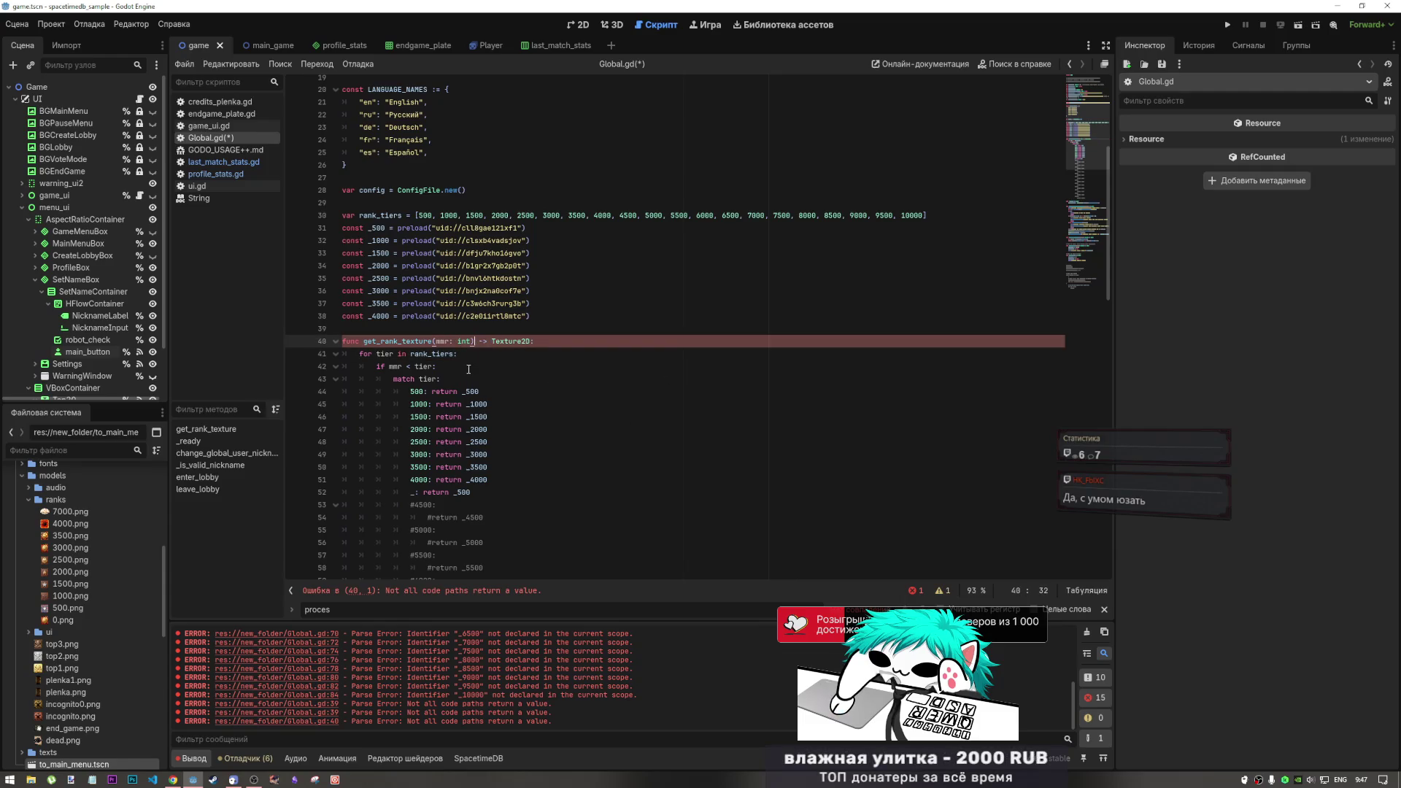
pyautogui.click(477, 354)
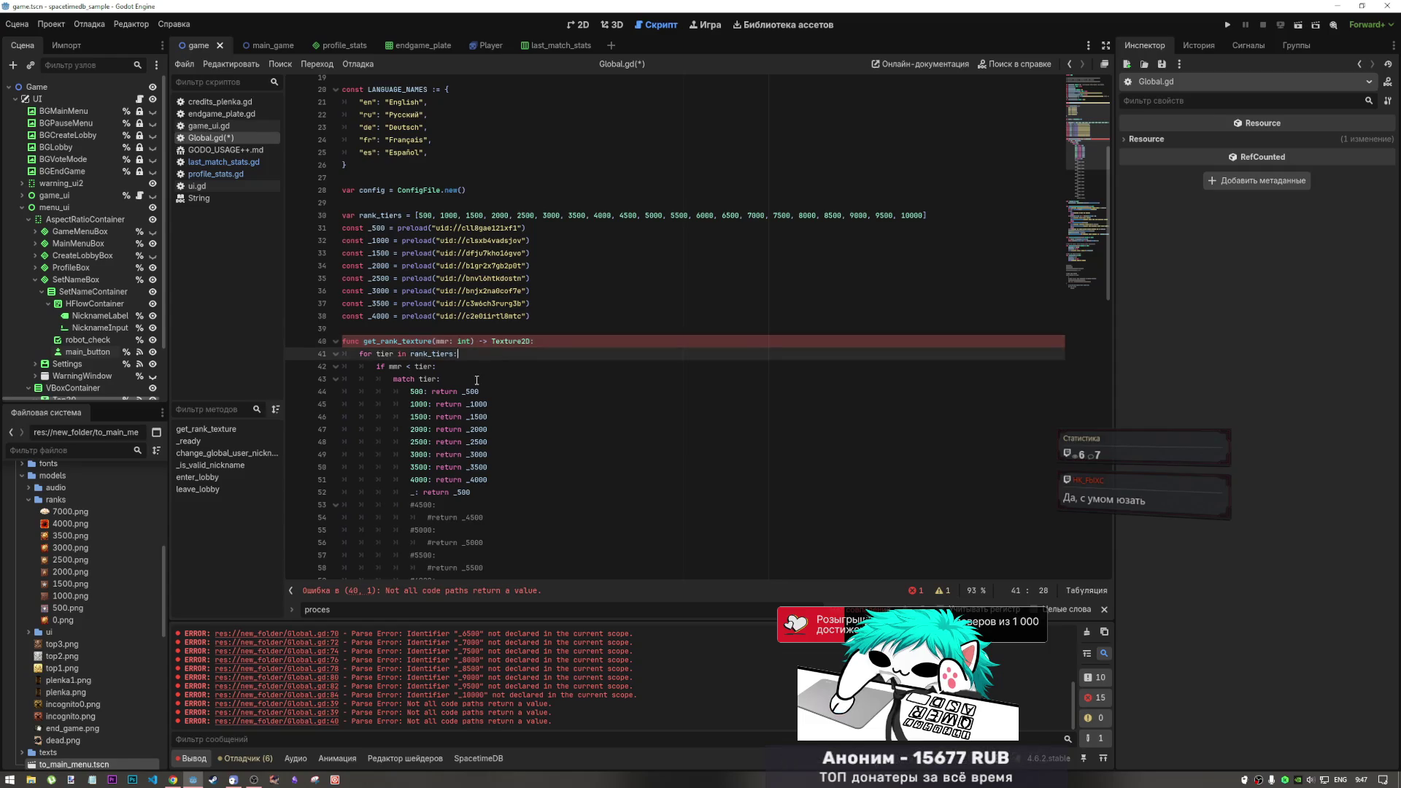
pyautogui.scroll(-1, 496, 492)
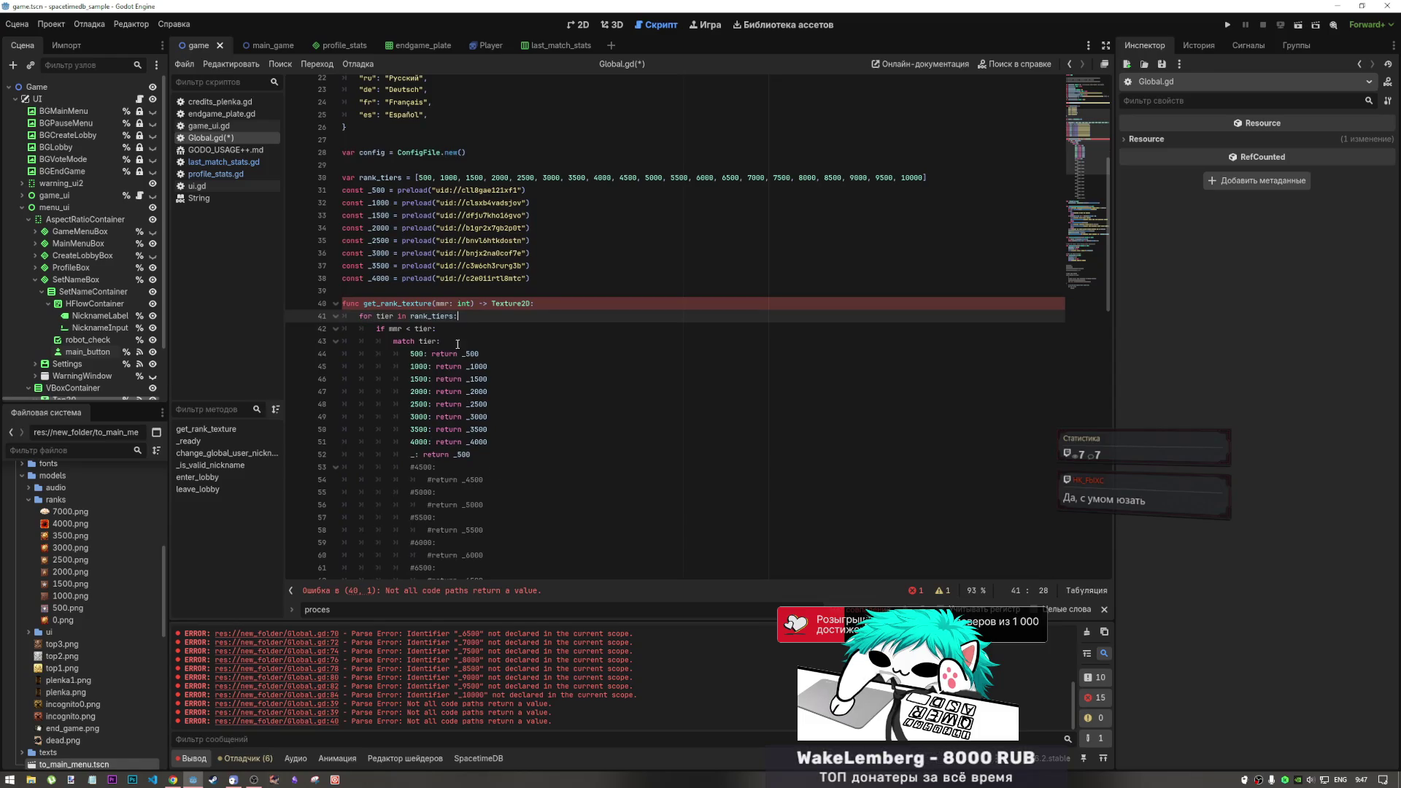
pyautogui.scroll(2, 531, 456)
pyautogui.press('Up')
pyautogui.press('Up')
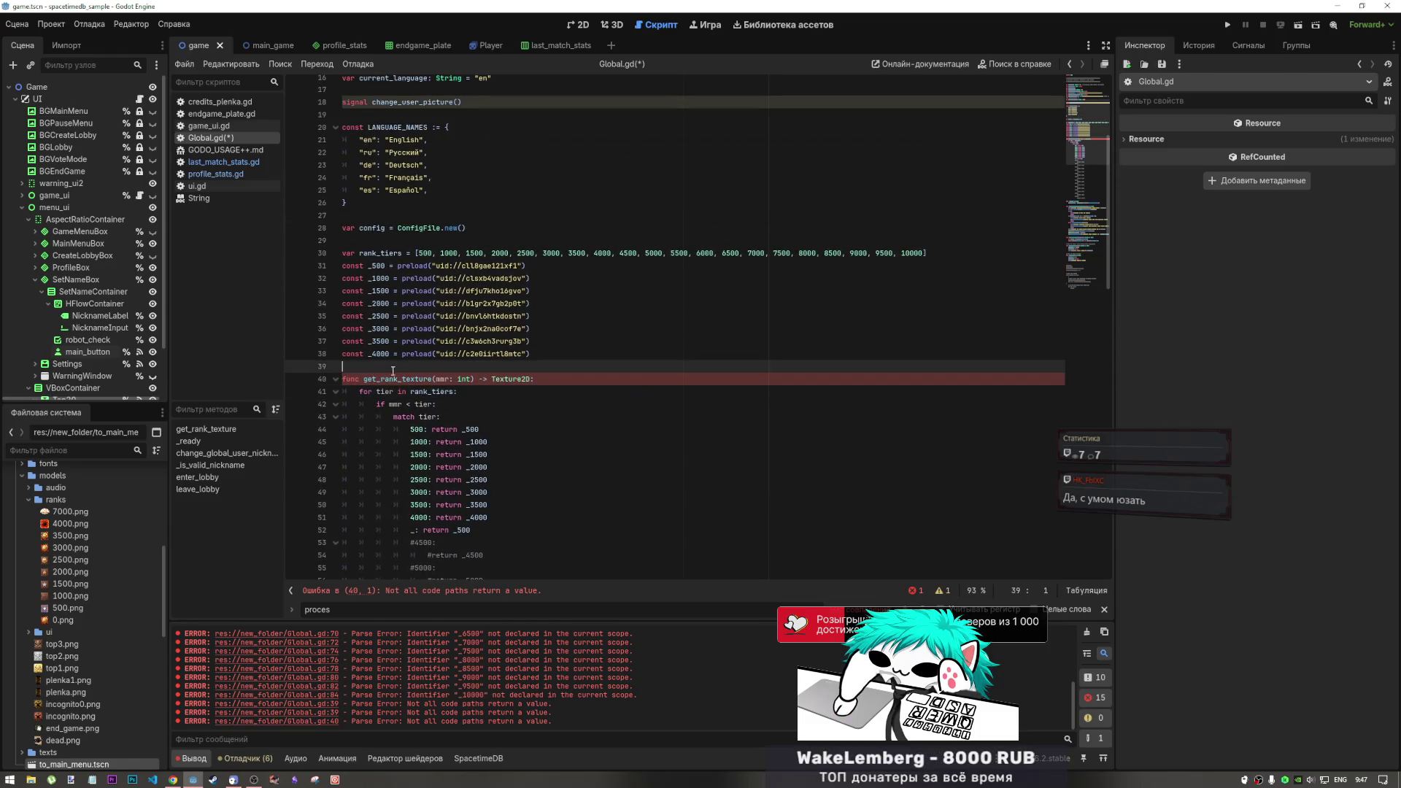
# Select the compact dictionary-based get_rank_texture code in the DeepSeek answer and return to Godot
pyautogui.click(173, 779)
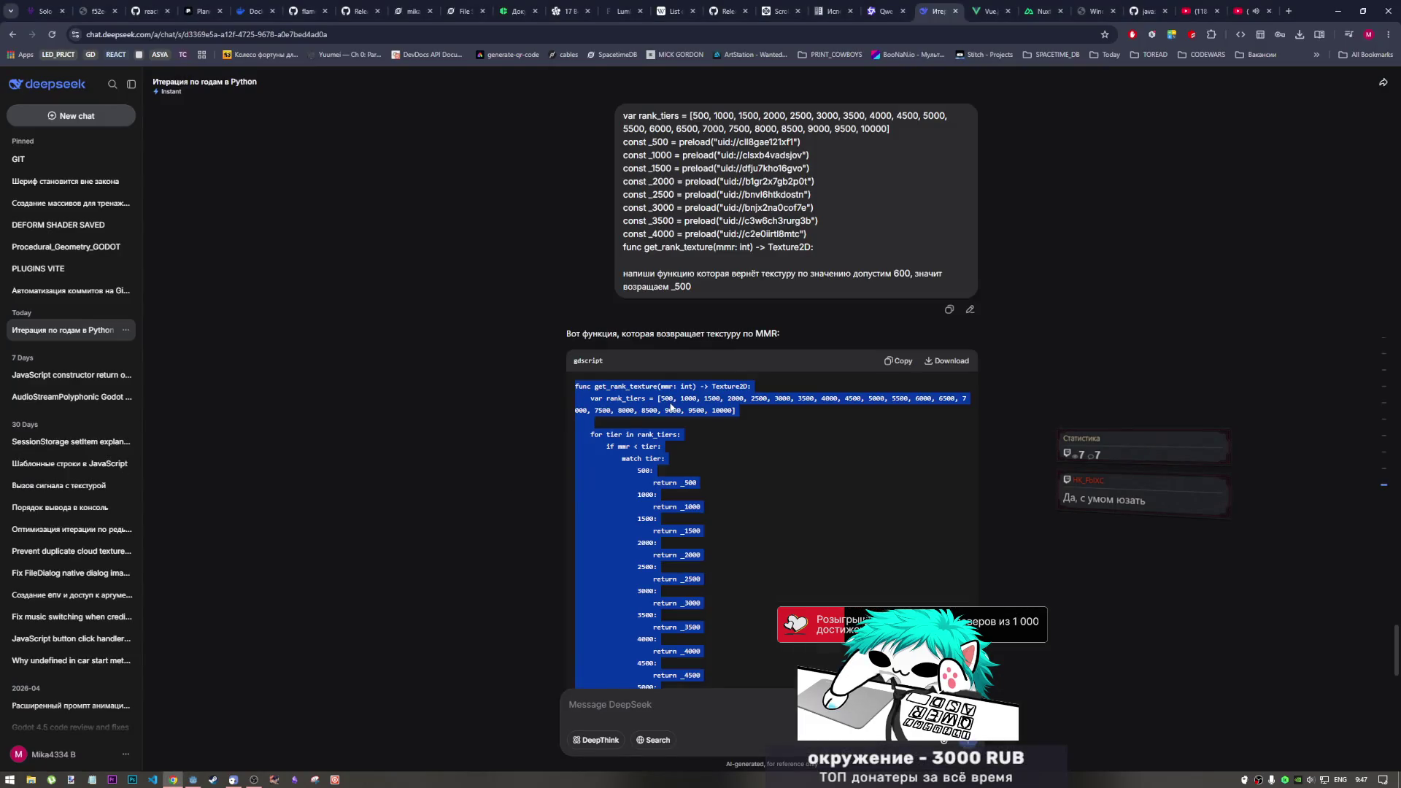
pyautogui.click(677, 472)
pyautogui.scroll(-15, 677, 473)
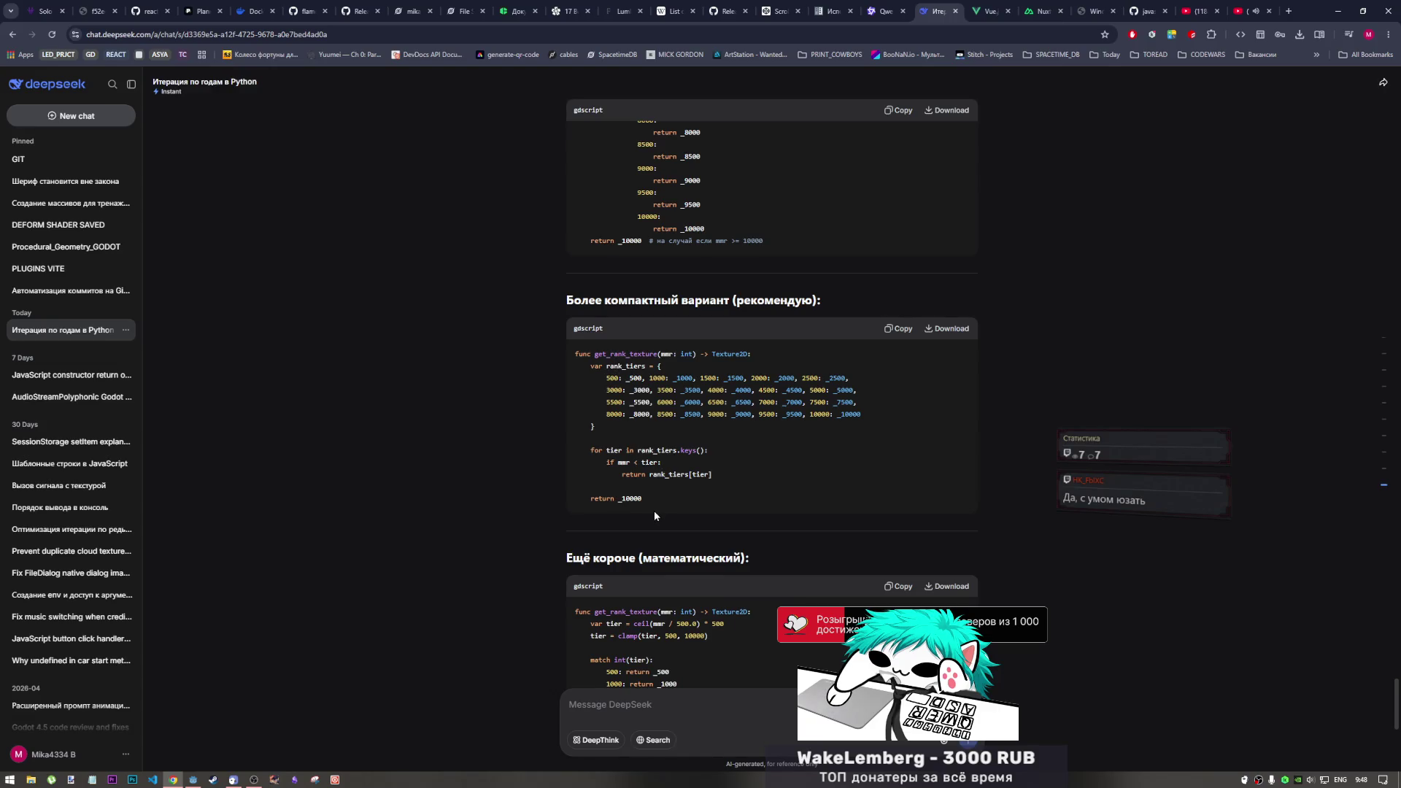
pyautogui.moveTo(654, 500); pyautogui.dragTo(577, 352)
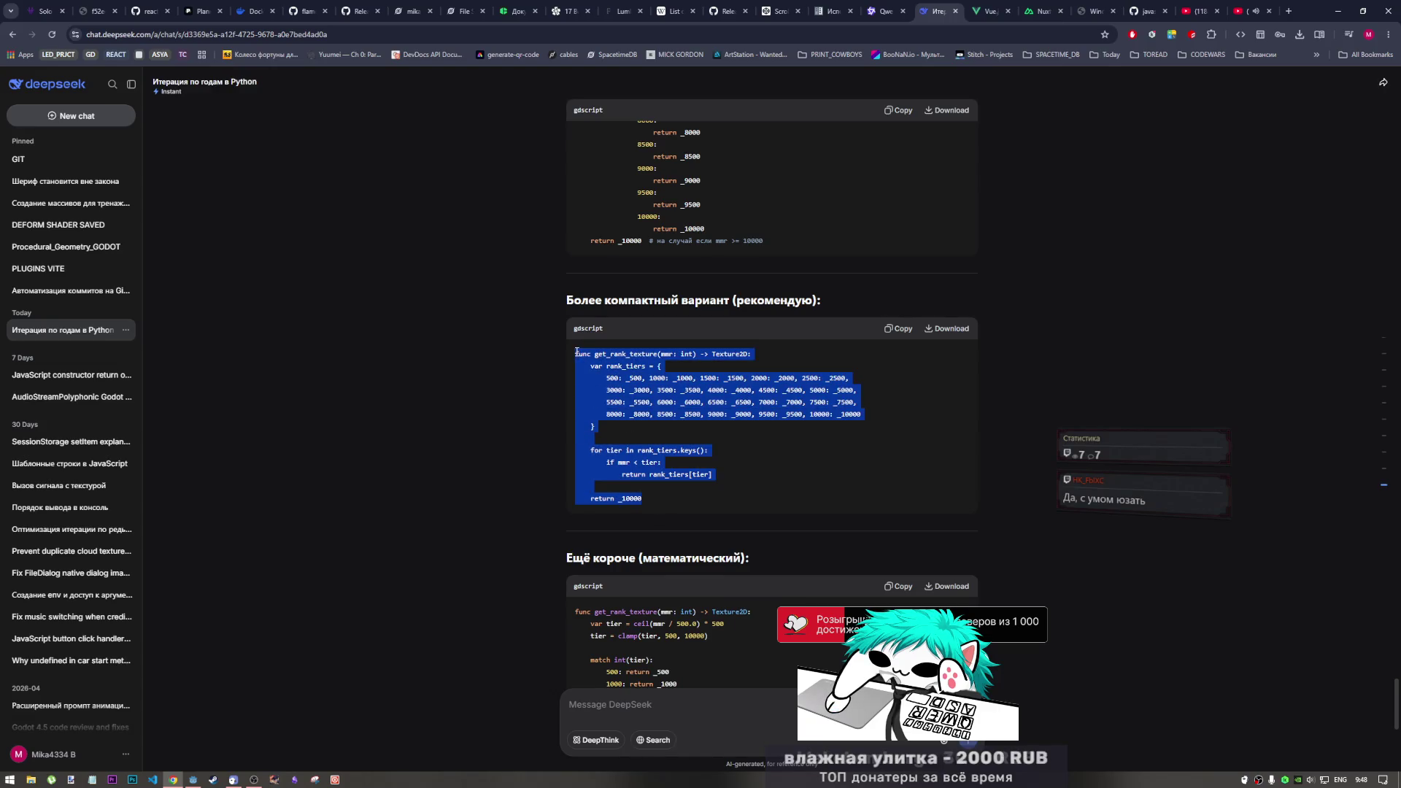
pyautogui.click(193, 780)
pyautogui.click(468, 406)
pyautogui.scroll(-10, 475, 423)
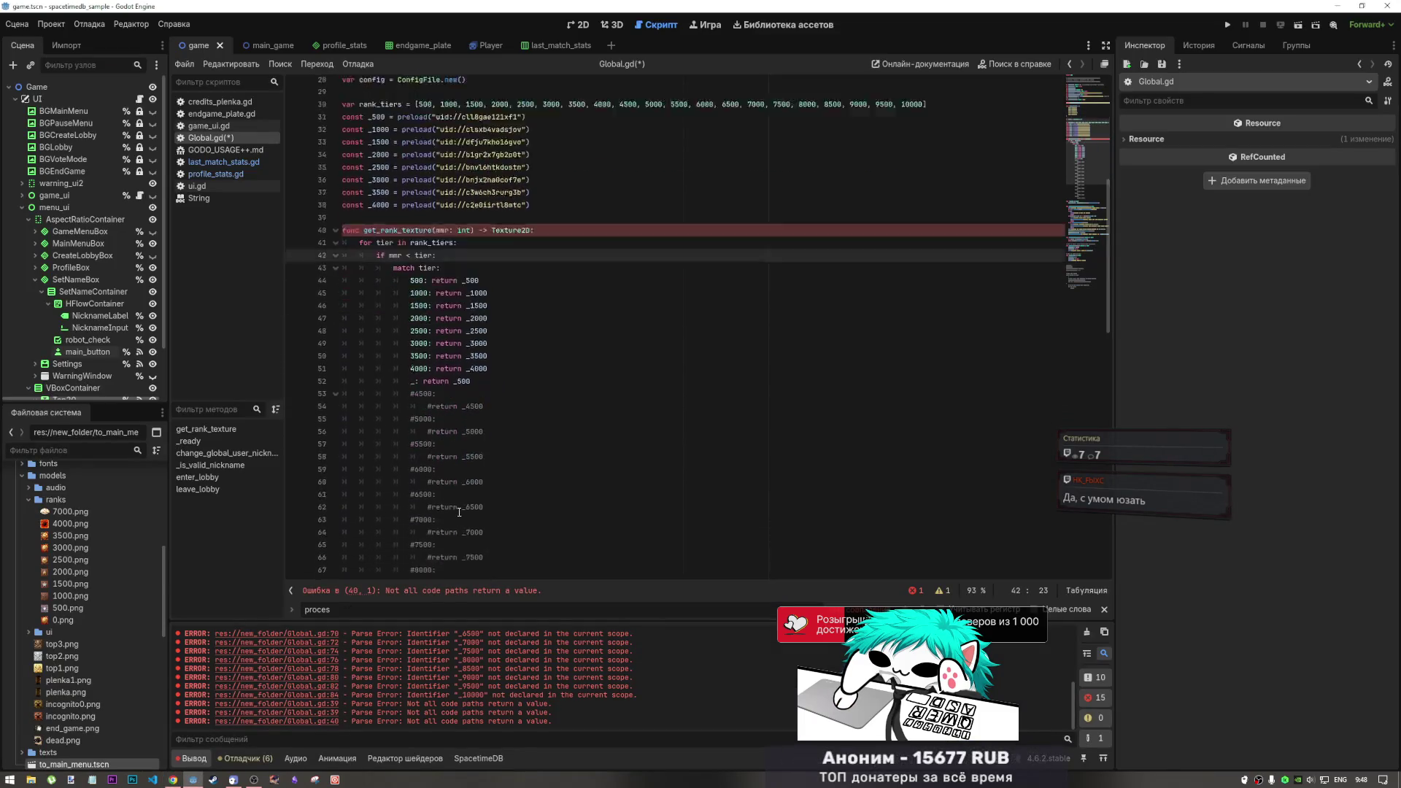
# Paste the dictionary-based function over the old get_rank_texture body, save, and remove the leftover blank line
pyautogui.moveTo(480, 434)
pyautogui.mouseDown()
pyautogui.moveTo(467, 409)
pyautogui.moveTo(343, 350)
pyautogui.moveTo(342, 302)
pyautogui.mouseUp()
pyautogui.write('func get_rank_texture(mmr: int) -> Texture2D: \tvar rank_tiers = { \t\t500: _500, 1000: _1000, 1500: _1500, 2000: _2000, 2500: _2500, \t\t3000: _3000, 3500: _3500, 4000: _4000, 4500: _4500, 5000: _5000, \t\t5500: _5500, 6000: _6000, 6500: _6500, 7000: _7000, 7500: _7500, \t\t8000: _8000, 8500: _8500, 9000: _9000, 9500: _9500, 10000: _10000 \t}  \tfor tier in rank_tiers.keys(): \t\tif mmr < tier: \t\t\treturn rank_tiers[tier]  \treturn _10000')
pyautogui.hotkey('ctrl', 's')
pyautogui.click(396, 403)
pyautogui.press('Up')
pyautogui.press('Up')
pyautogui.press('Delete')
# Comment out the rank_tiers entries from 4000 upward and the return _10000 fallback
pyautogui.moveTo(654, 367)
pyautogui.mouseDown()
pyautogui.moveTo(489, 355)
pyautogui.moveTo(491, 342)
pyautogui.mouseUp()
pyautogui.hotkey('ctrl', 'k')
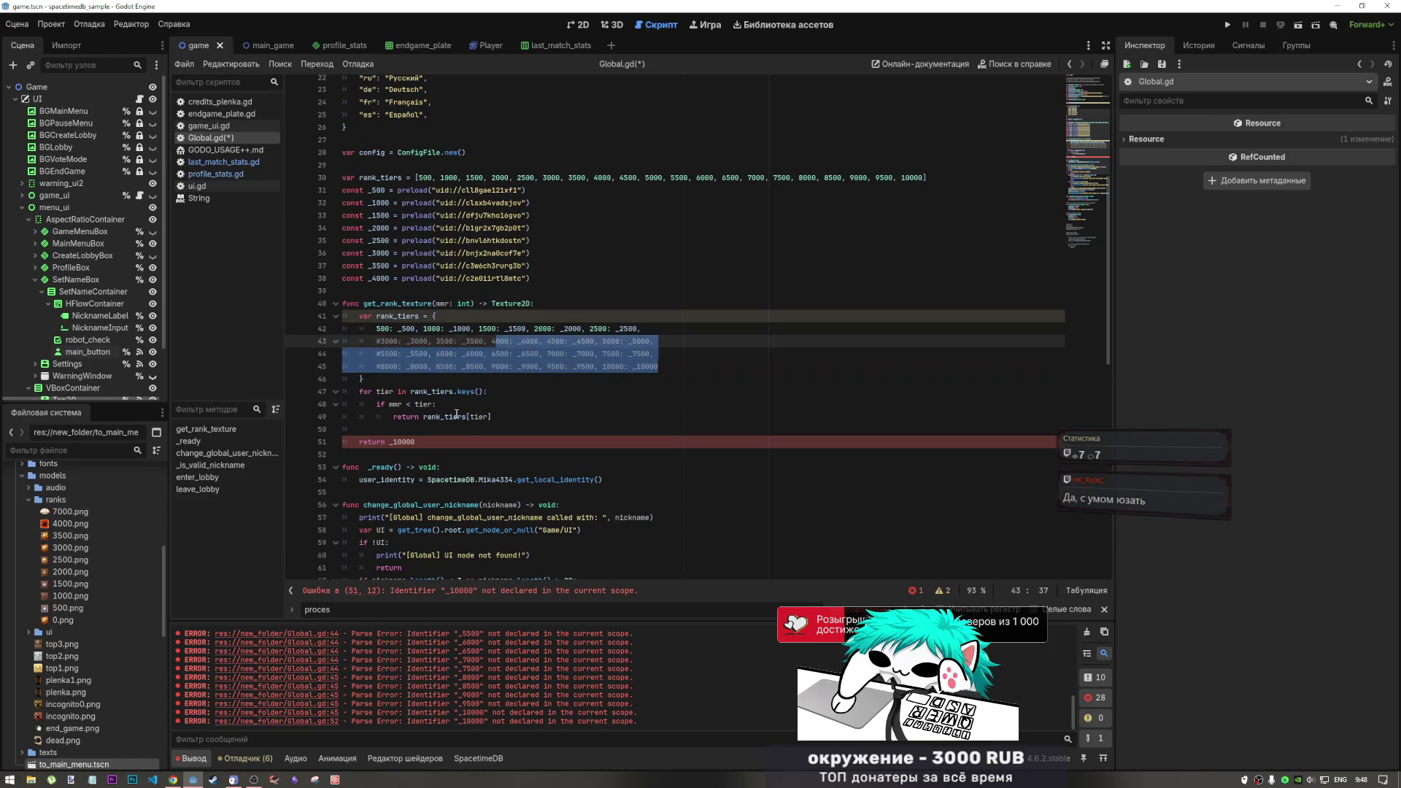
pyautogui.click(424, 440)
pyautogui.press('Up')
pyautogui.moveTo(423, 443); pyautogui.dragTo(402, 441)
pyautogui.write('5')
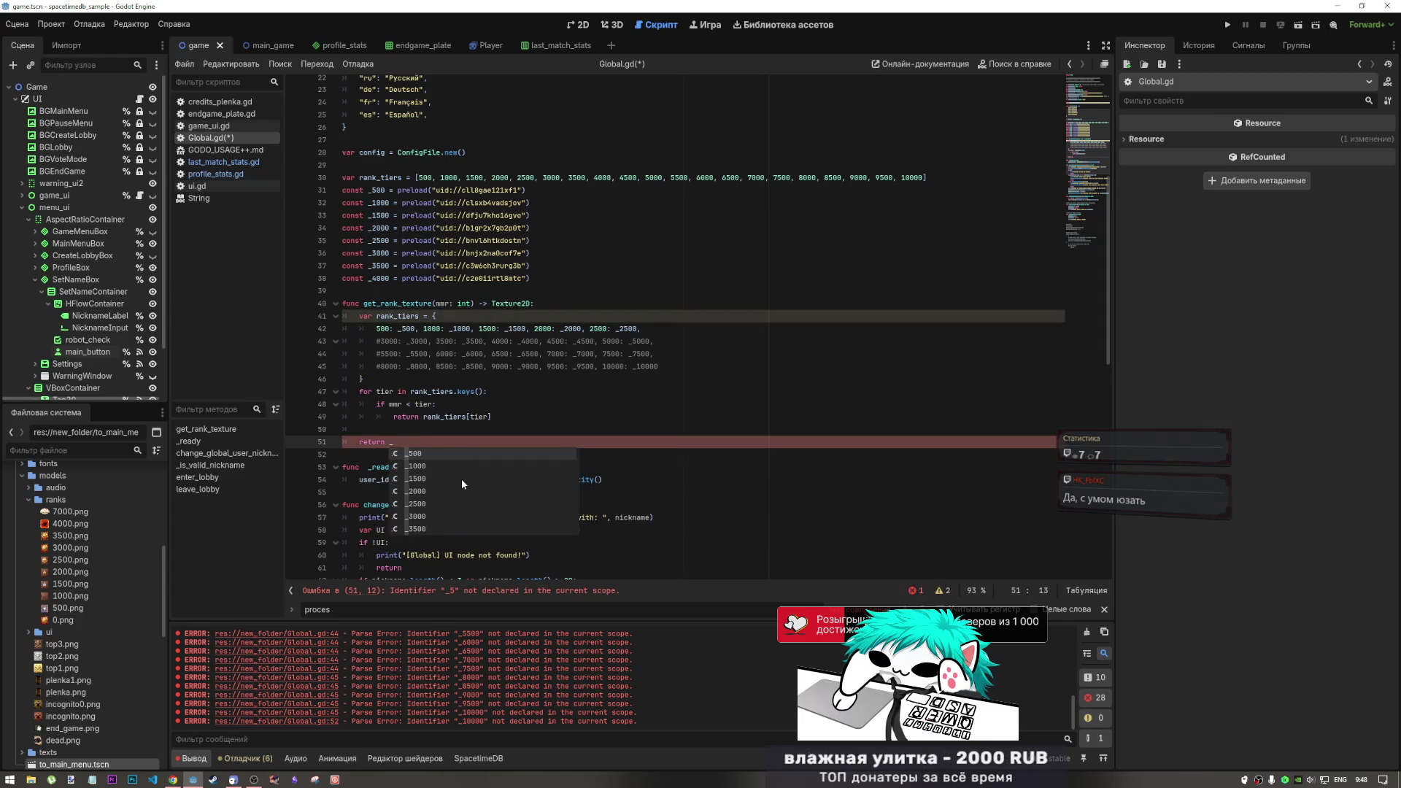
pyautogui.hotkey('ctrl', 'z')
pyautogui.click(445, 442)
pyautogui.hotkey('ctrl', 'k')
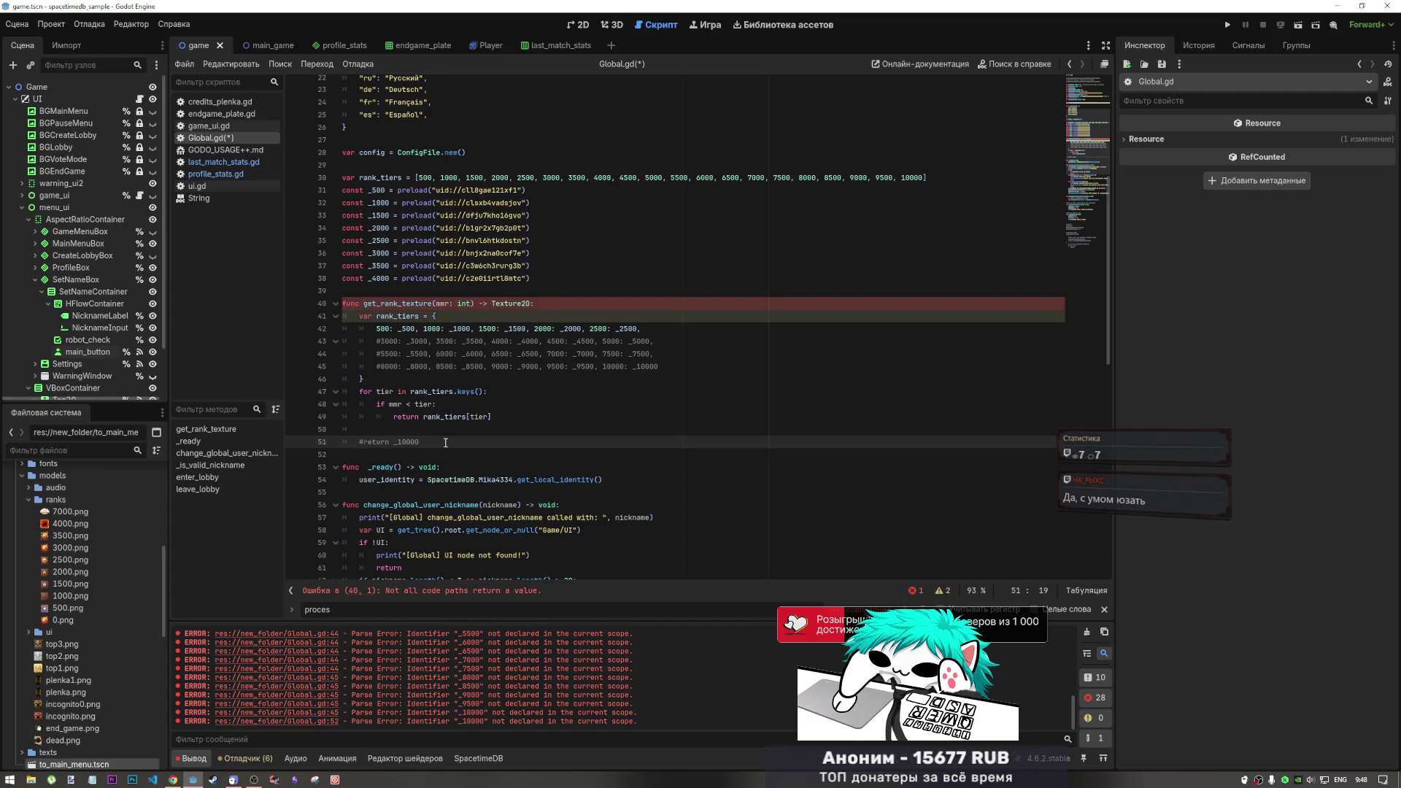
# Add a 'return _500' fallback line and save Global.gd
pyautogui.doubleClick(407, 328)
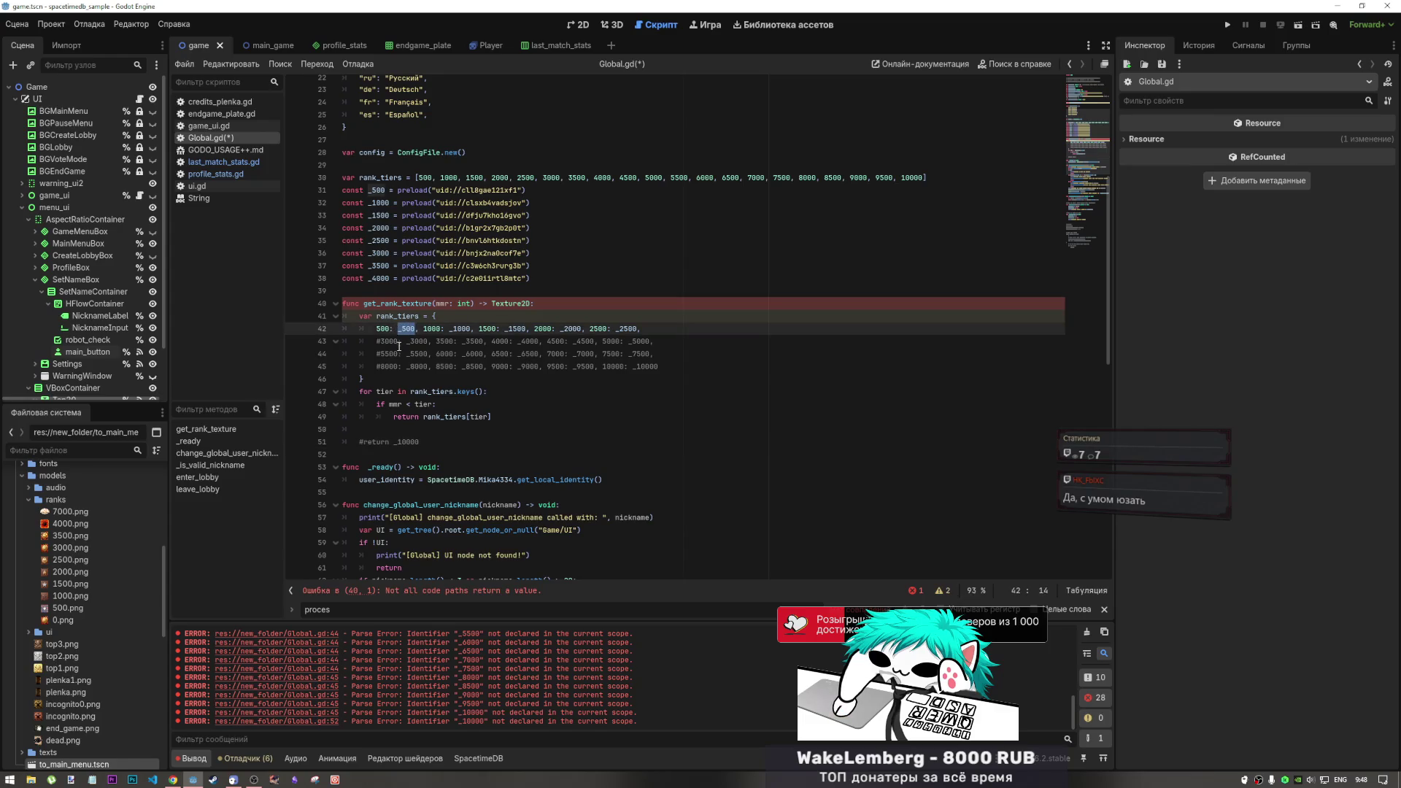
pyautogui.click(379, 425)
pyautogui.write('retur')
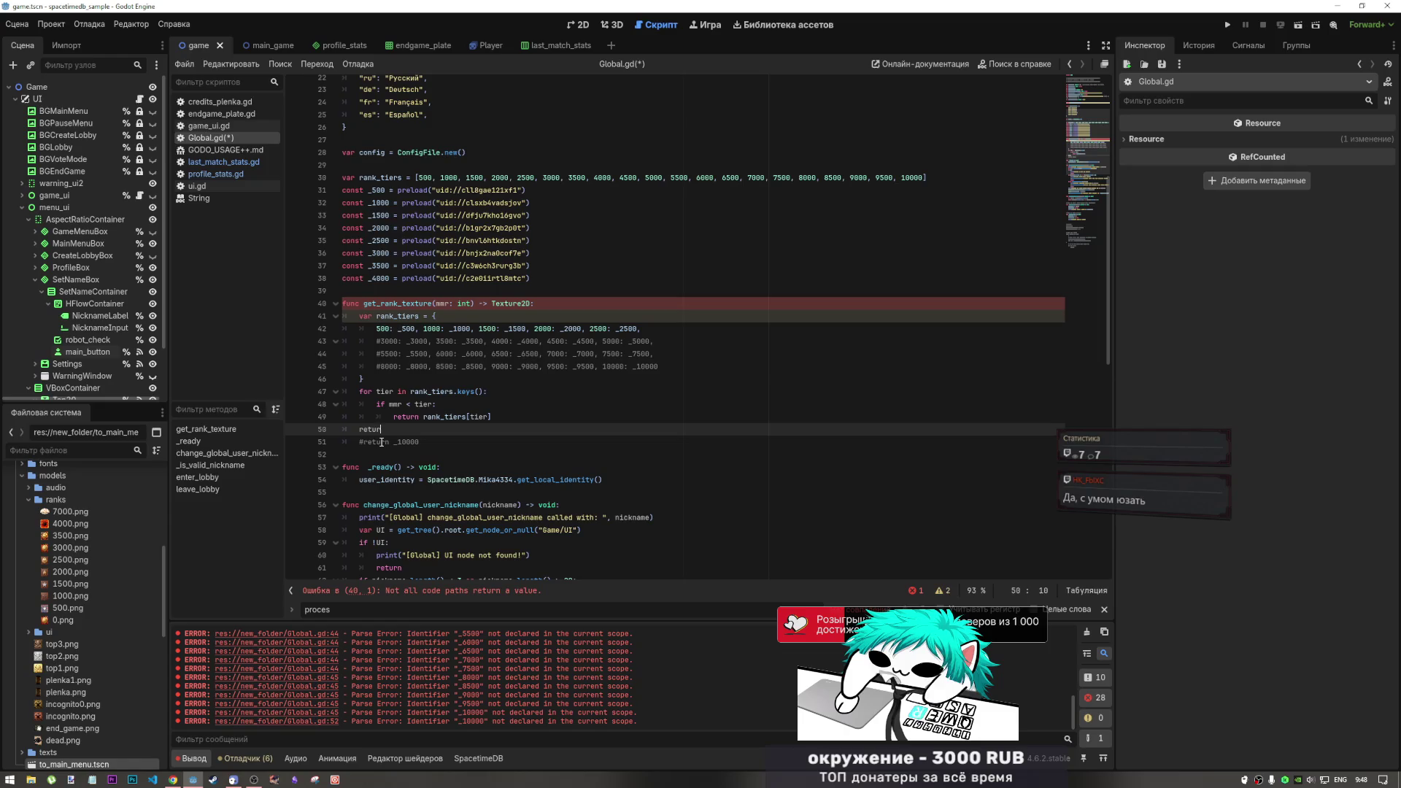
pyautogui.write('n _500')
pyautogui.hotkey('ctrl', 's')
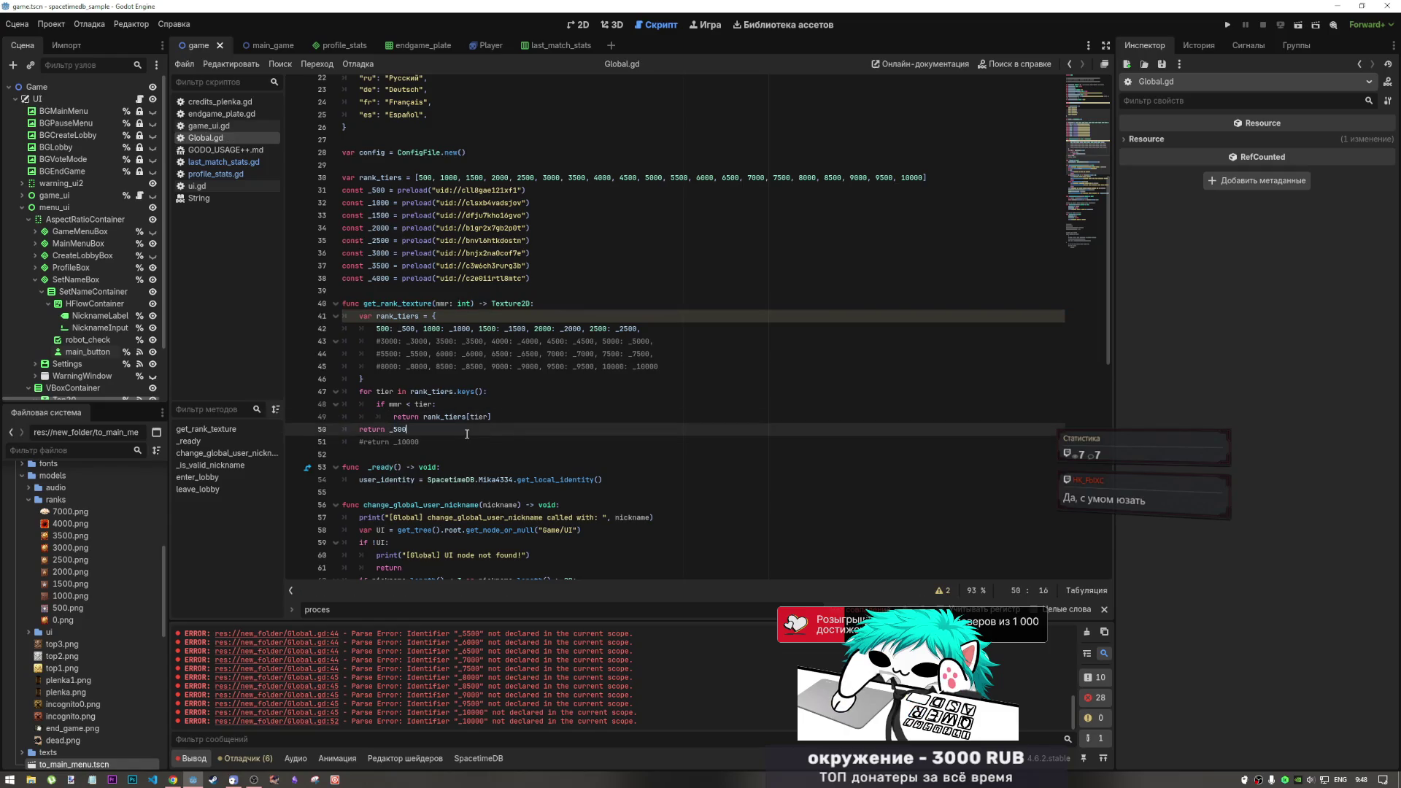
# Insert a blank line between the loop's return and the return _500 fallback
pyautogui.click(503, 417)
pyautogui.press('Return')
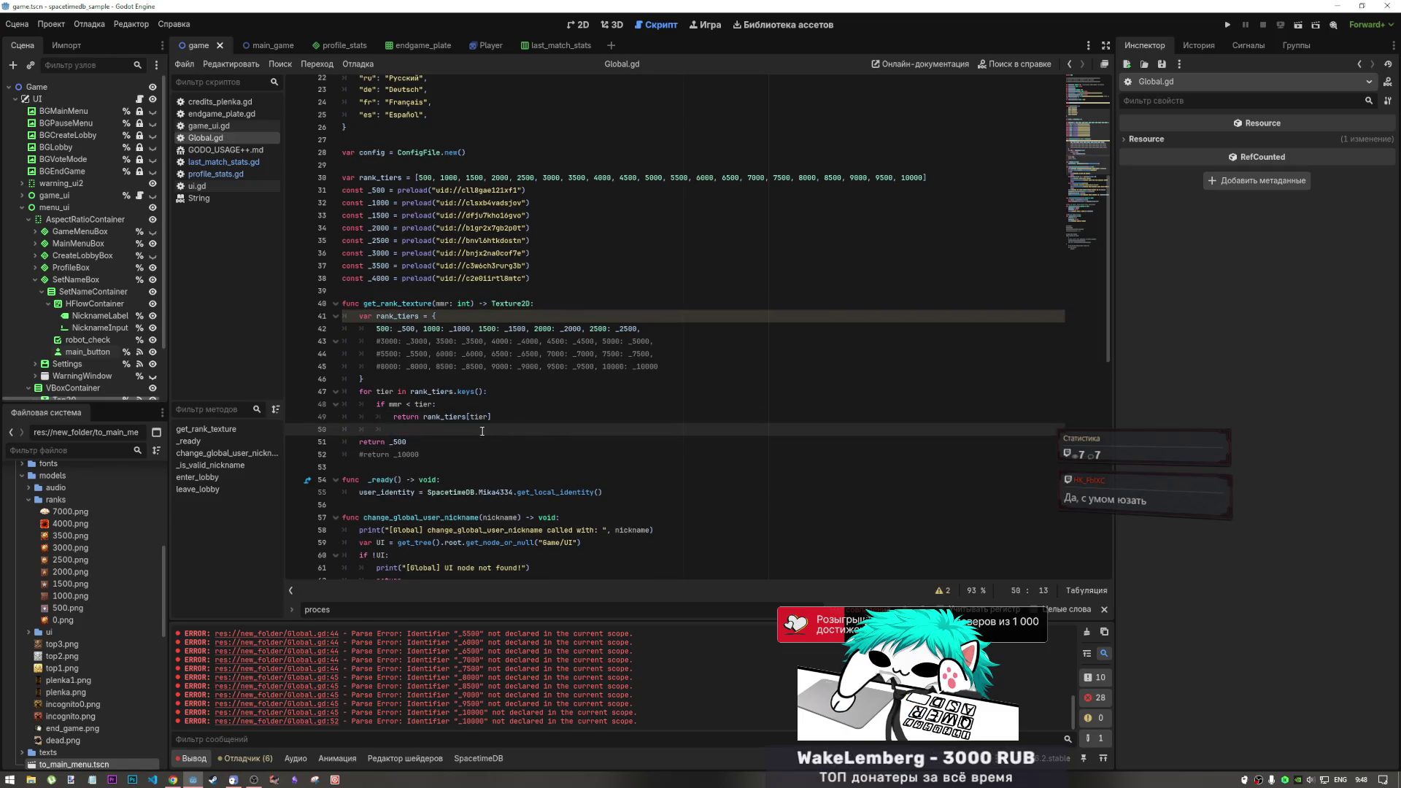
pyautogui.click(402, 366)
pyautogui.hotkey('ctrl', 'a')
pyautogui.click(364, 391)
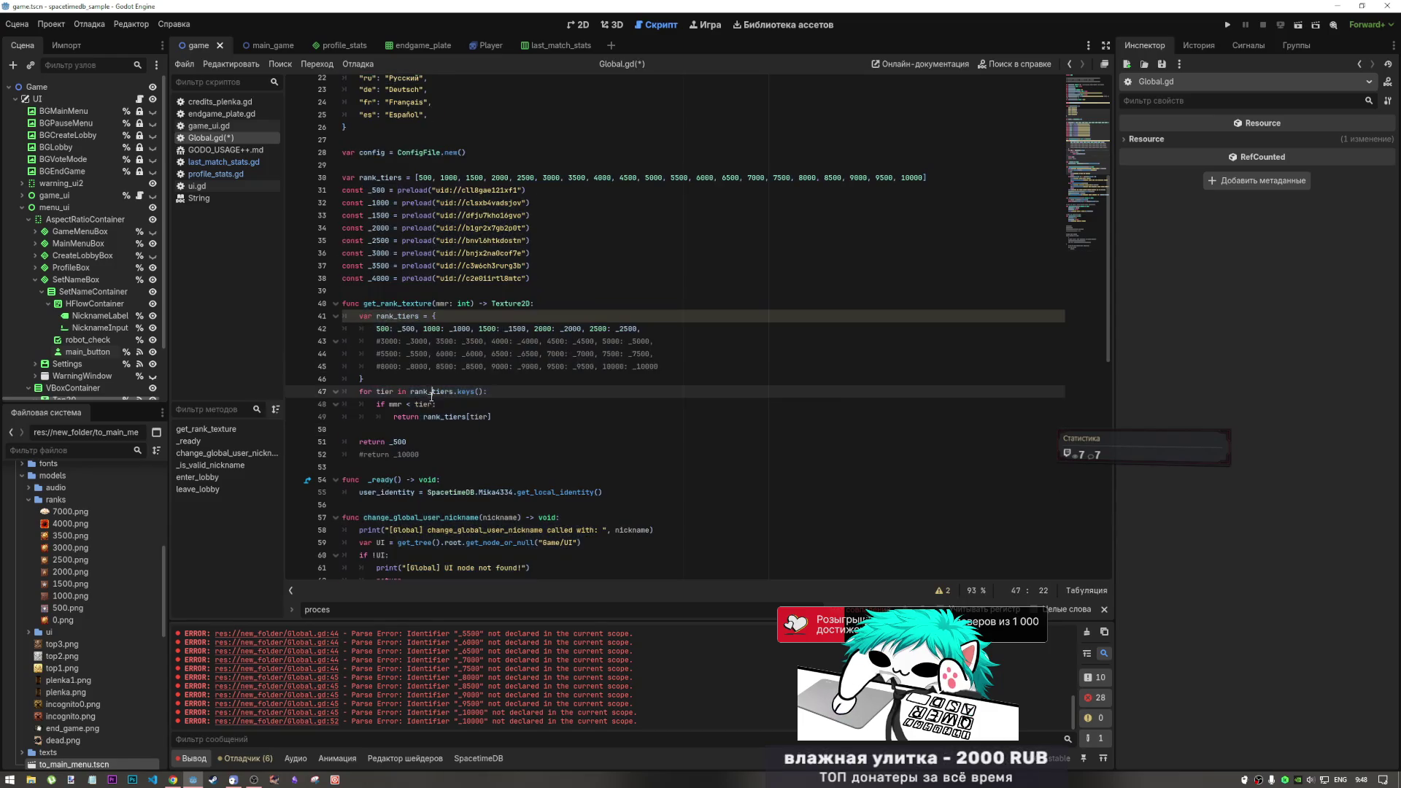
pyautogui.click(583, 437)
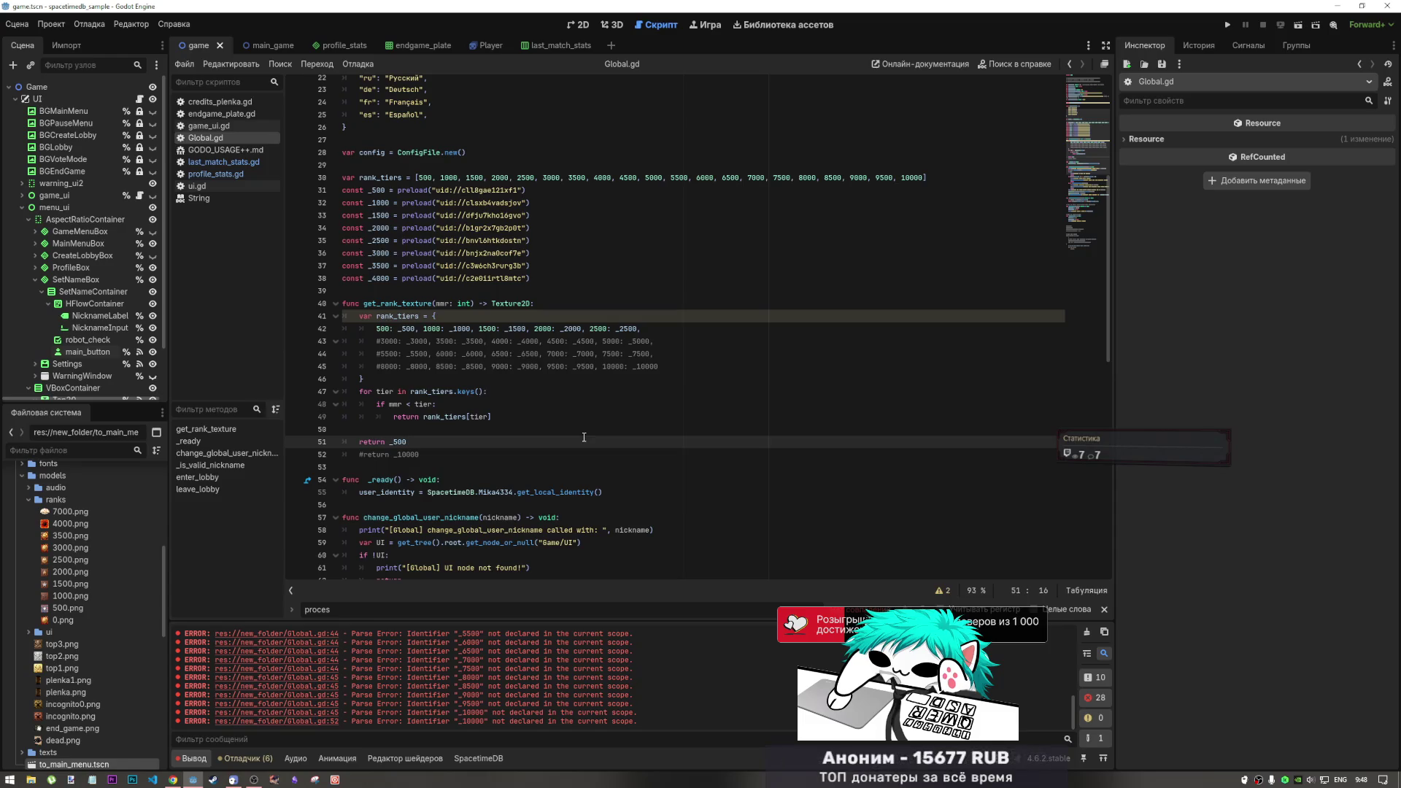
# Move 4500 and 5000 onto their own commented line, uncomment 3000, 3500 and 4000, and save
pyautogui.moveTo(655, 340)
pyautogui.mouseDown()
pyautogui.moveTo(362, 341)
pyautogui.moveTo(380, 341)
pyautogui.mouseUp()
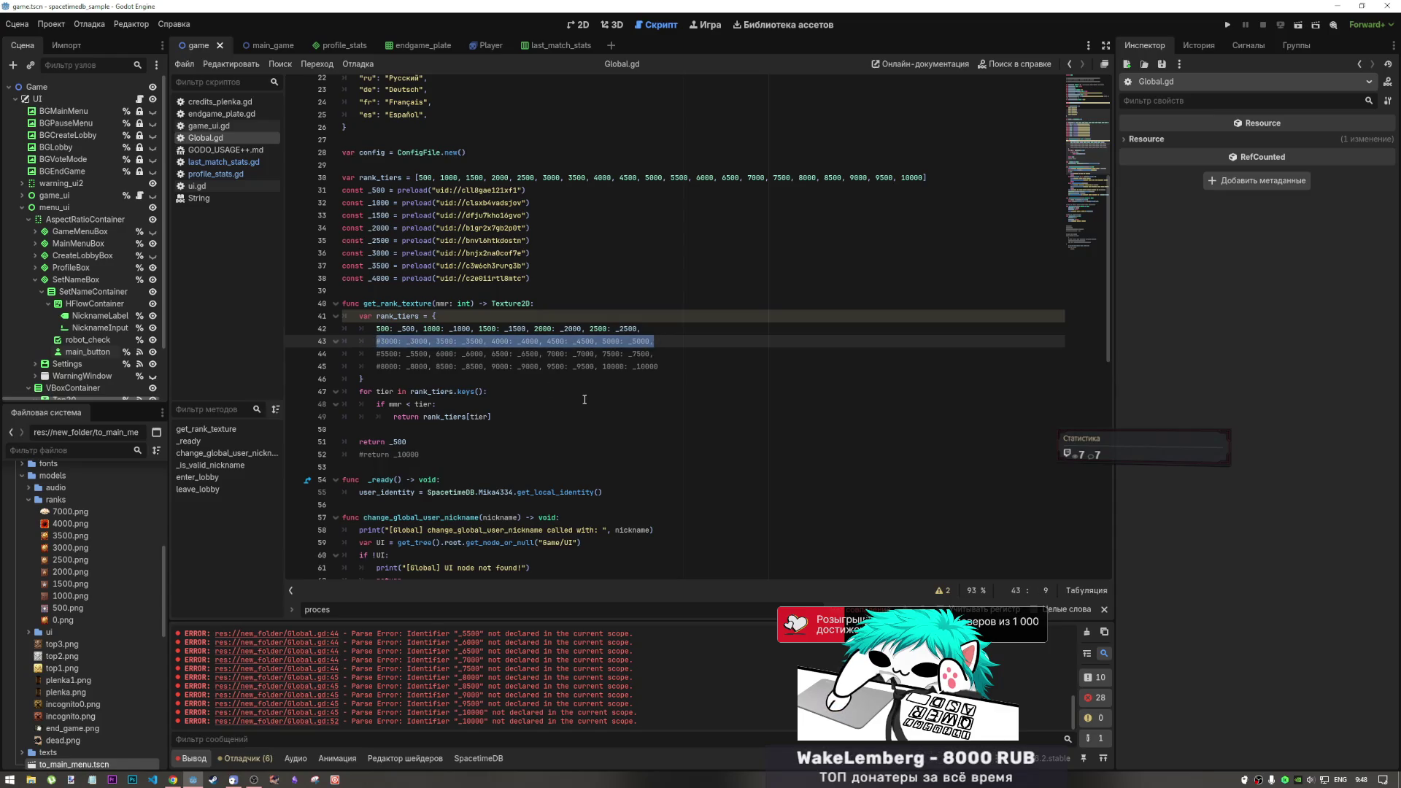
pyautogui.moveTo(543, 341)
pyautogui.mouseDown()
pyautogui.moveTo(375, 341)
pyautogui.moveTo(548, 343)
pyautogui.mouseUp()
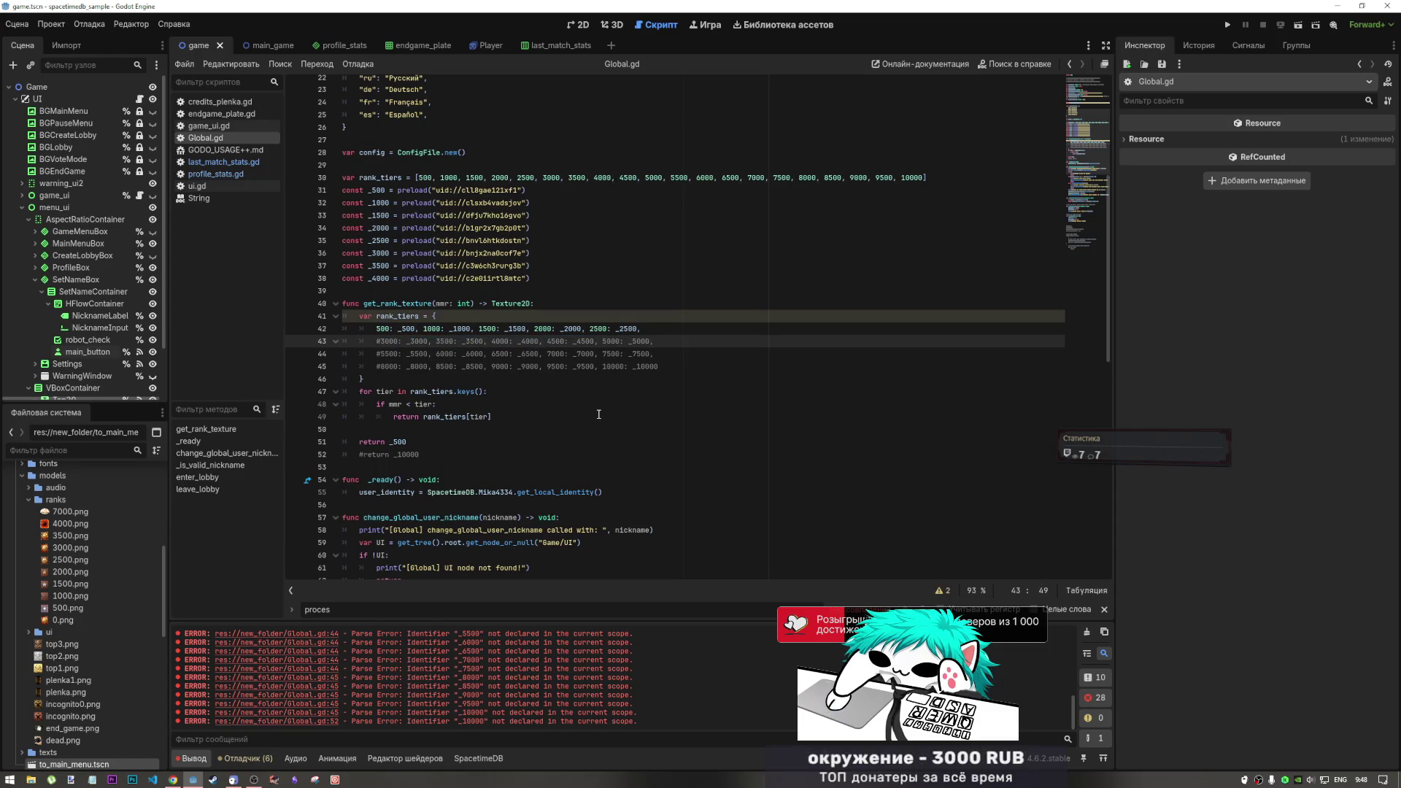
pyautogui.press('Return')
pyautogui.write('#')
pyautogui.moveTo(383, 340); pyautogui.dragTo(547, 341)
pyautogui.hotkey('ctrl', 'k')
pyautogui.hotkey('ctrl', 's')
pyautogui.click(426, 394)
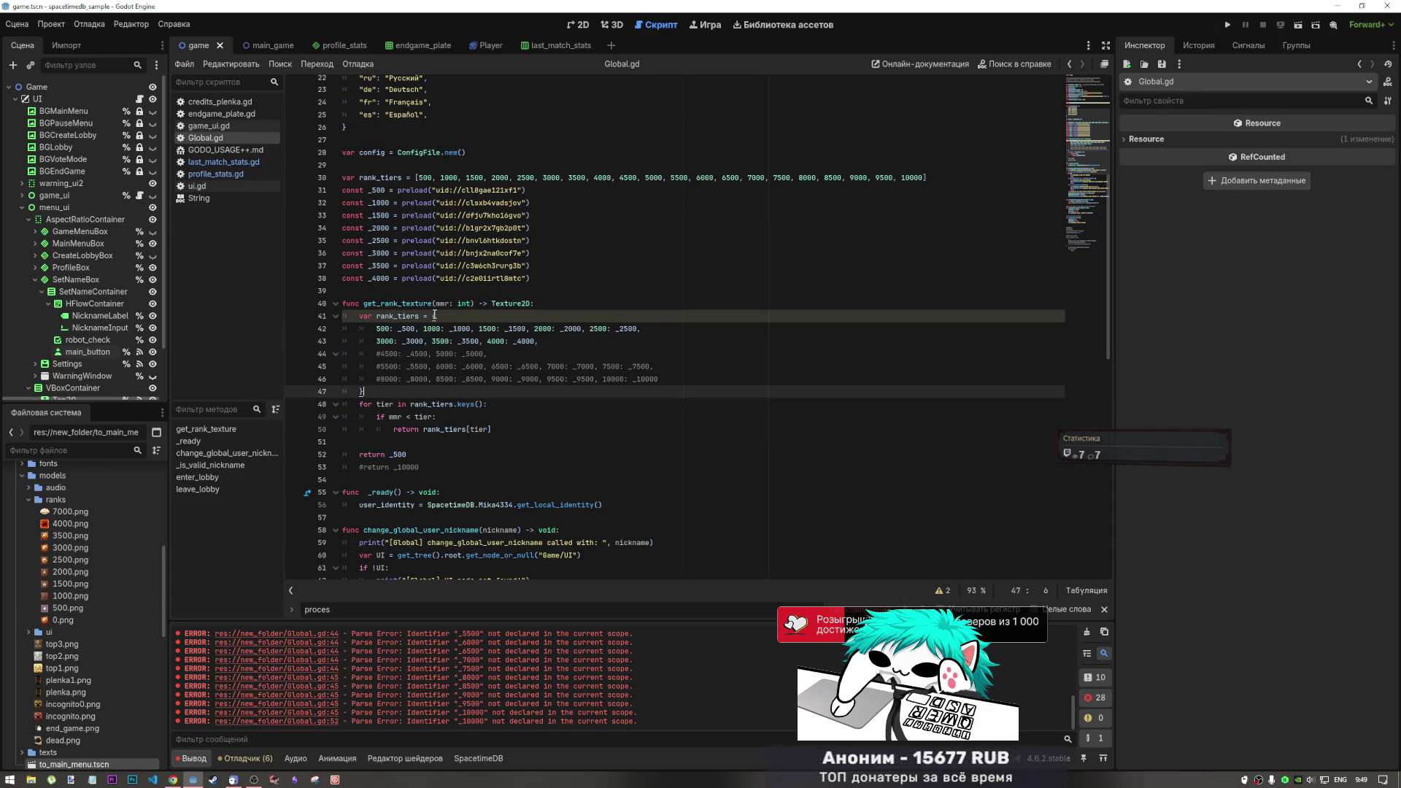
pyautogui.click(245, 173)
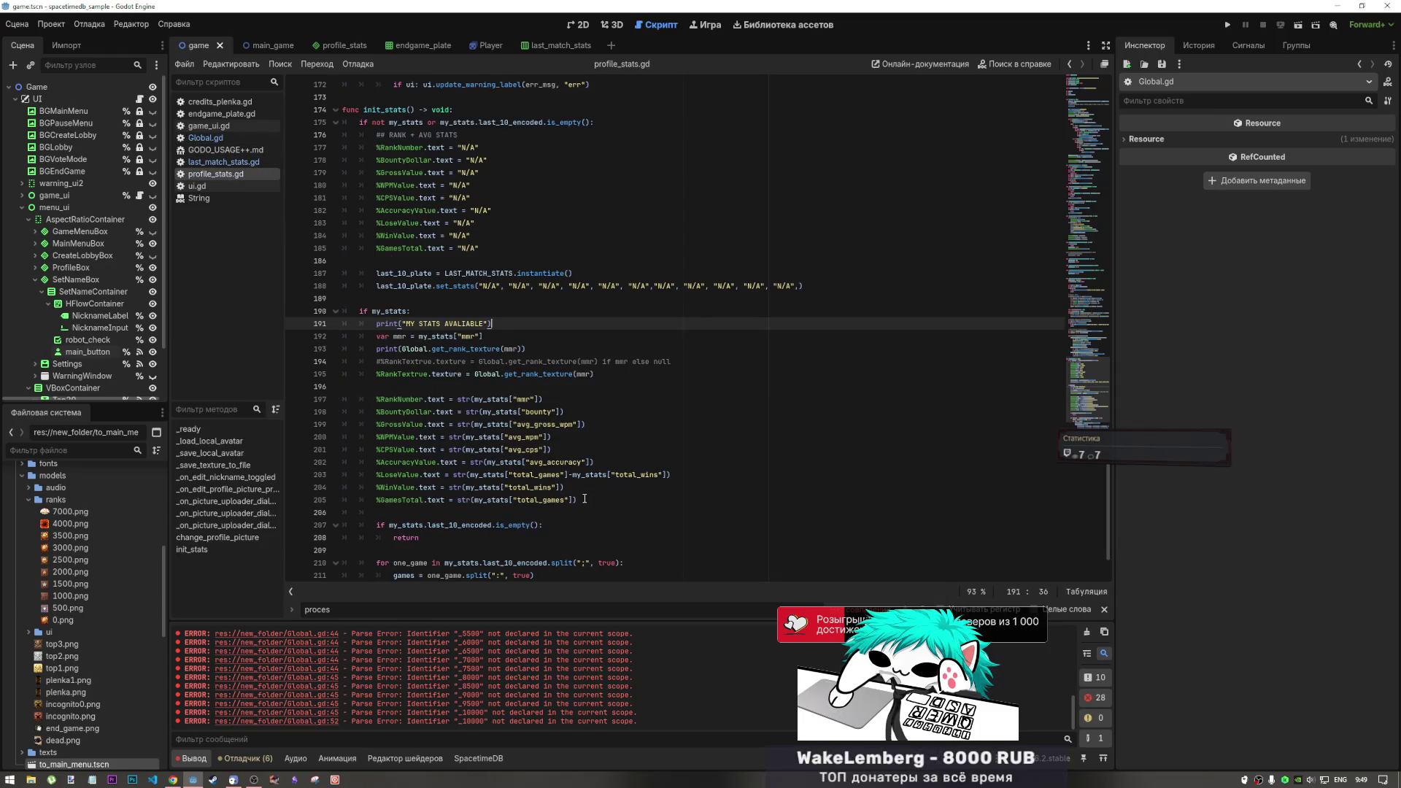
# Run the game with a test nickname, open the profile, verify the 2000.png texture logged, then stop
pyautogui.moveTo(590, 374); pyautogui.dragTo(457, 375)
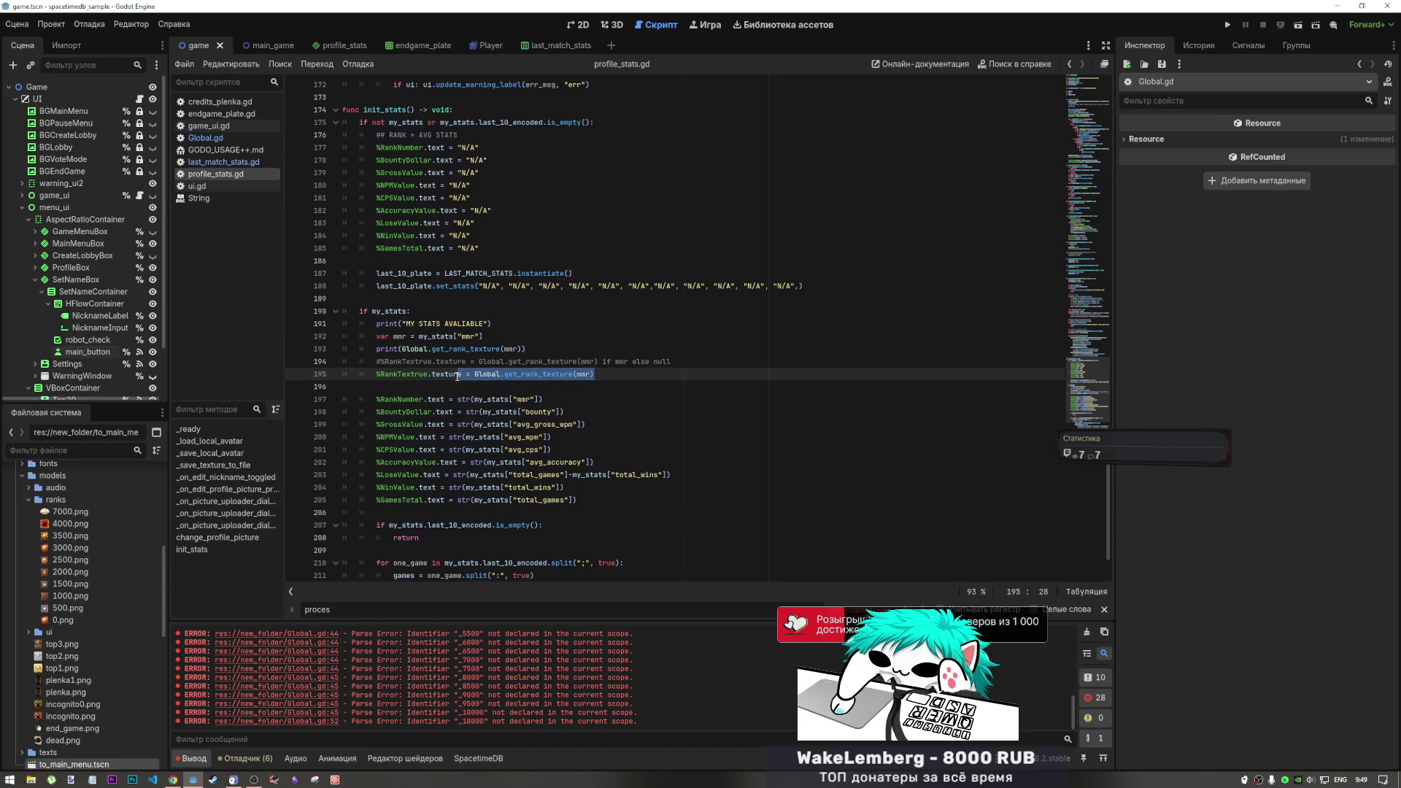
pyautogui.click(1227, 24)
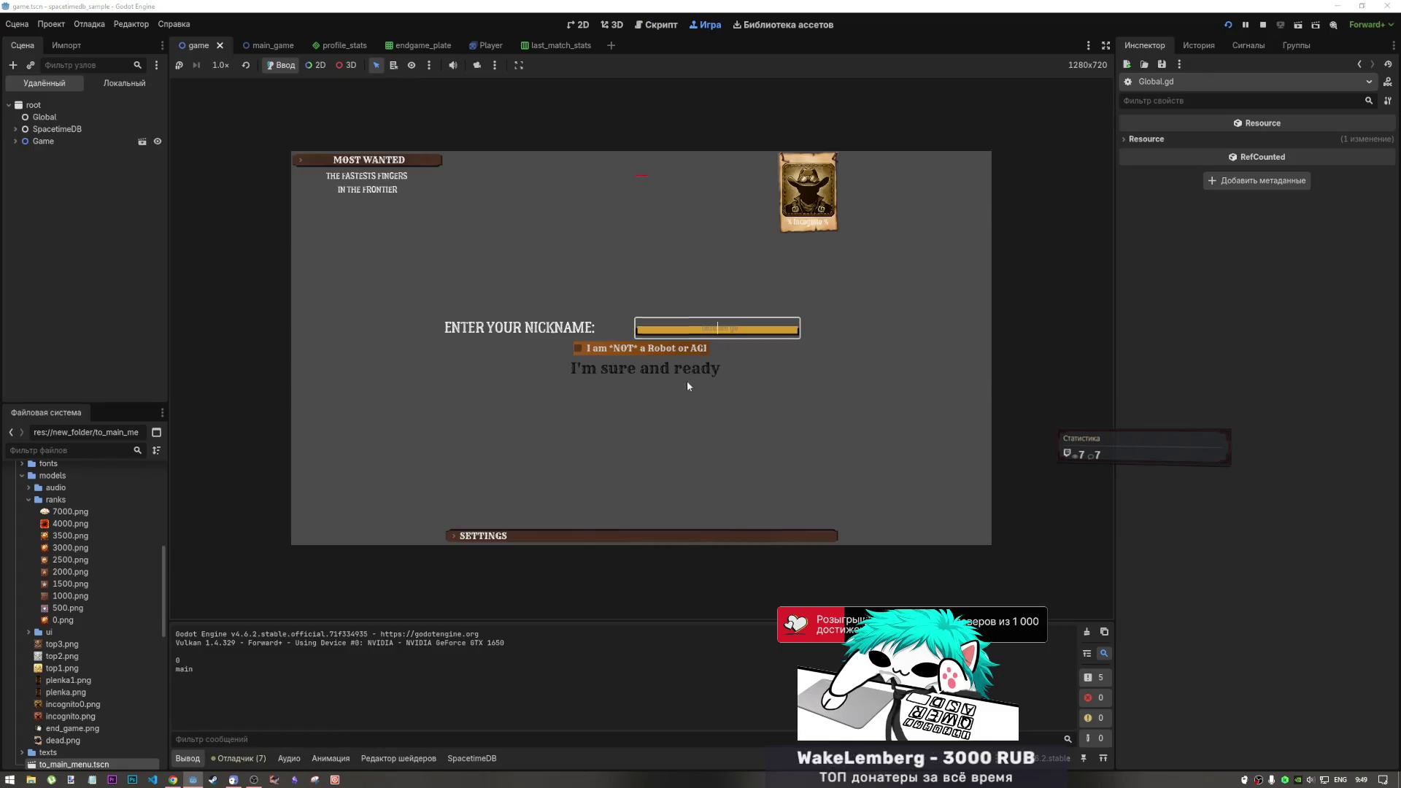
pyautogui.write('tyutyu')
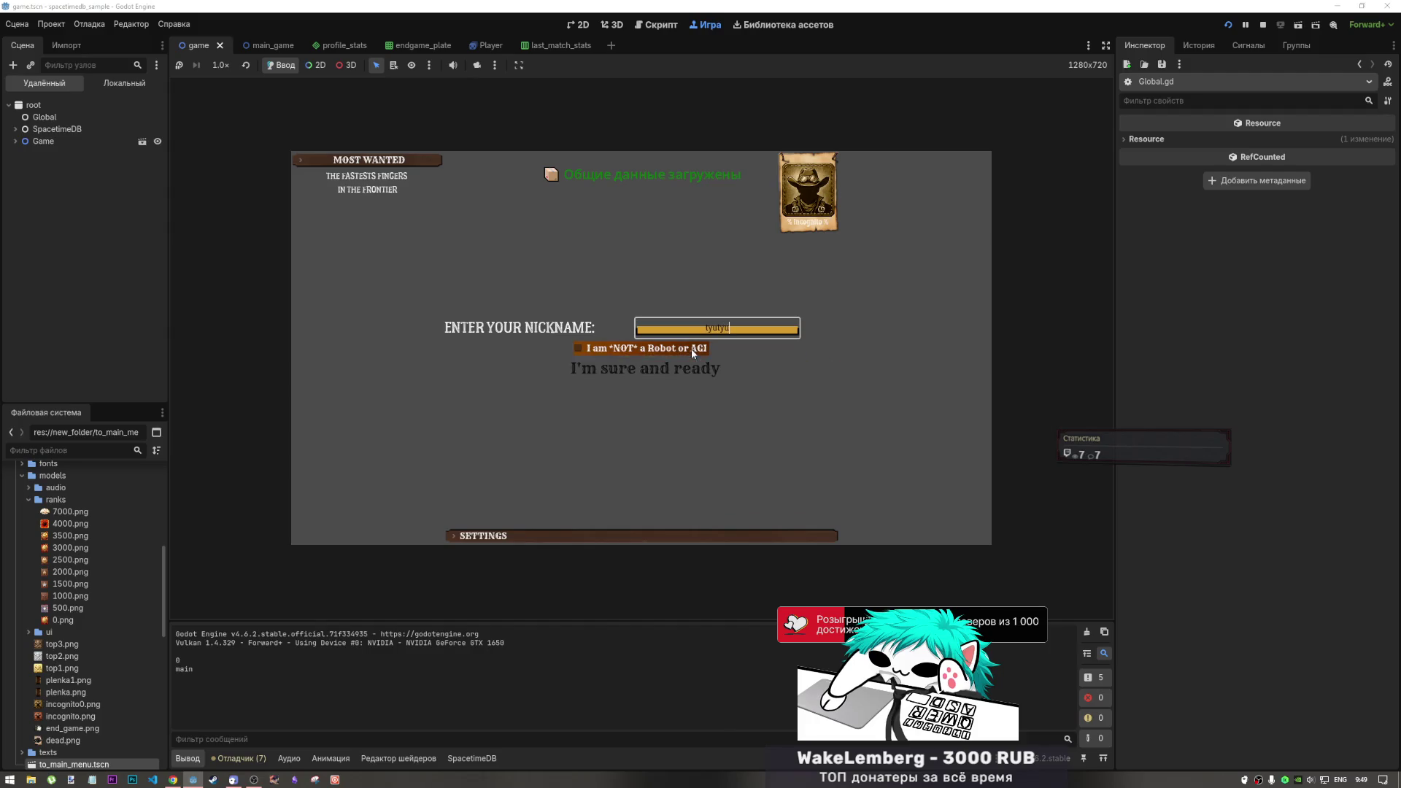
pyautogui.click(692, 348)
pyautogui.click(686, 368)
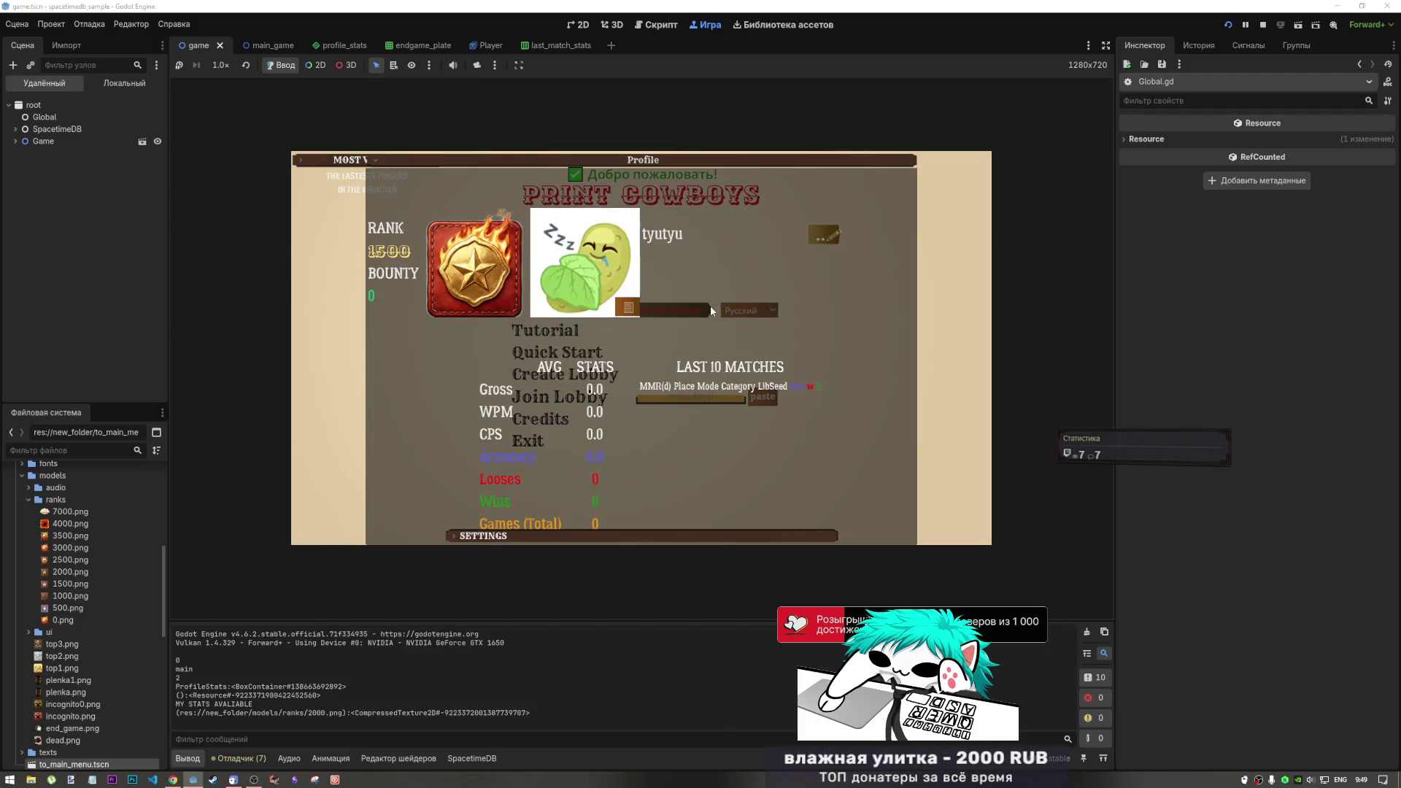
pyautogui.moveTo(330, 713); pyautogui.dragTo(541, 713)
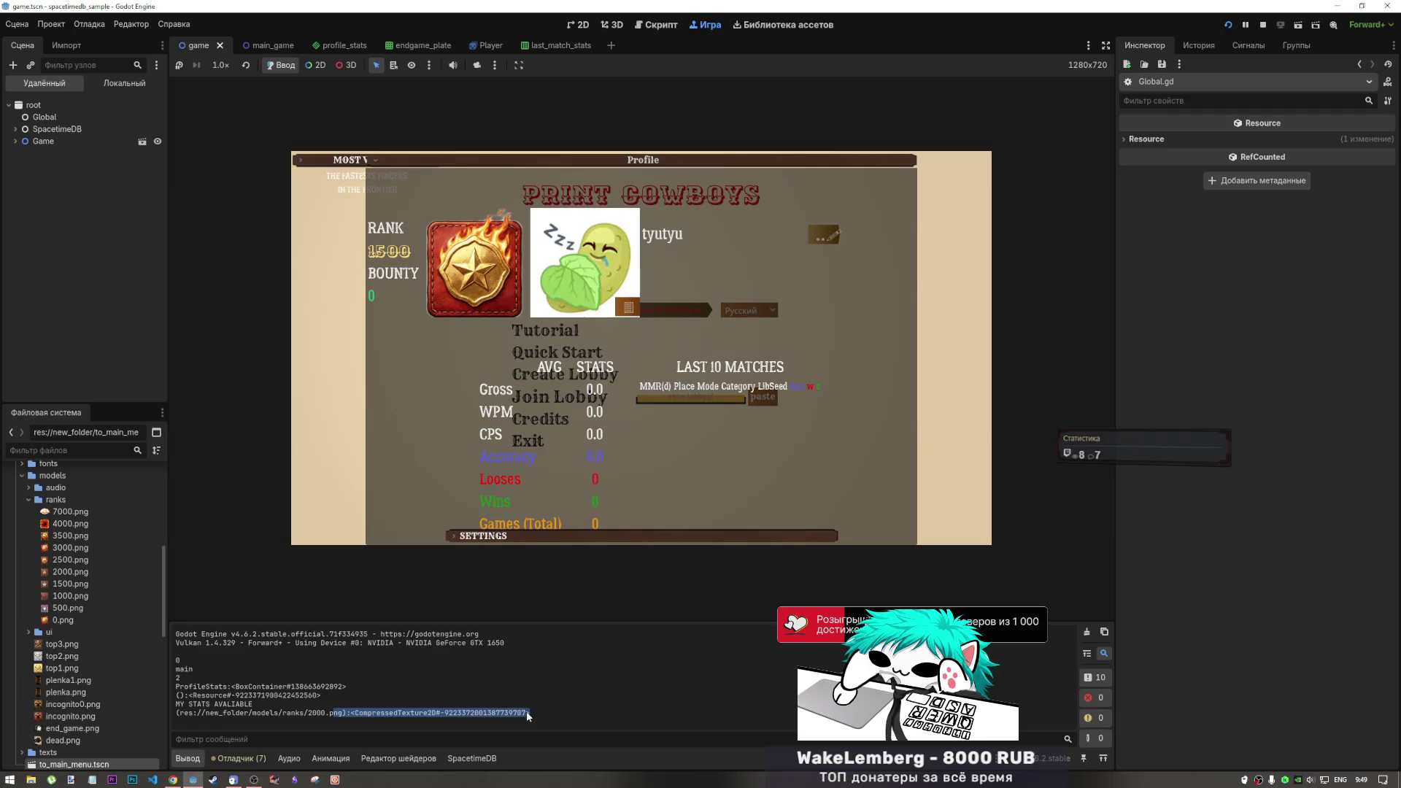
pyautogui.doubleClick(324, 714)
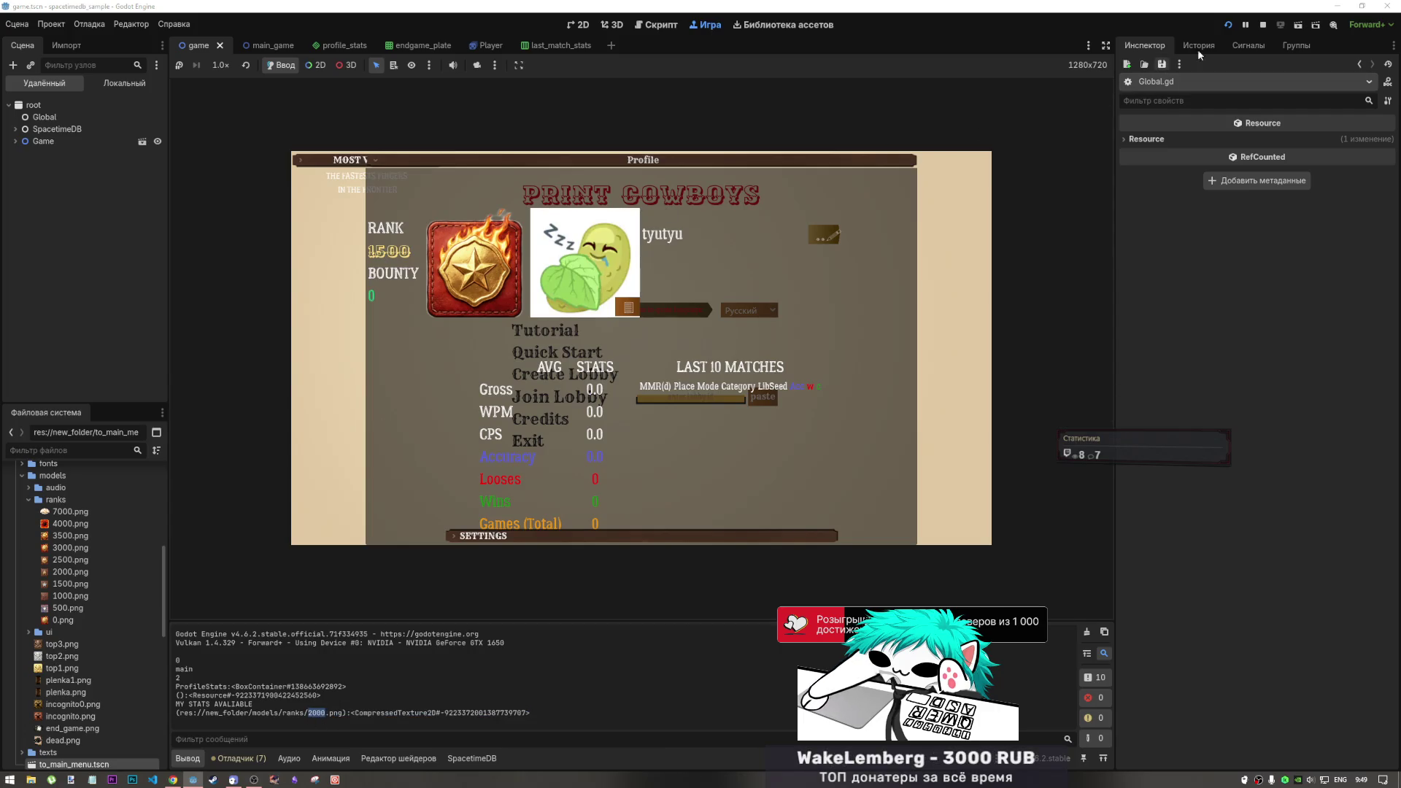
pyautogui.click(1266, 22)
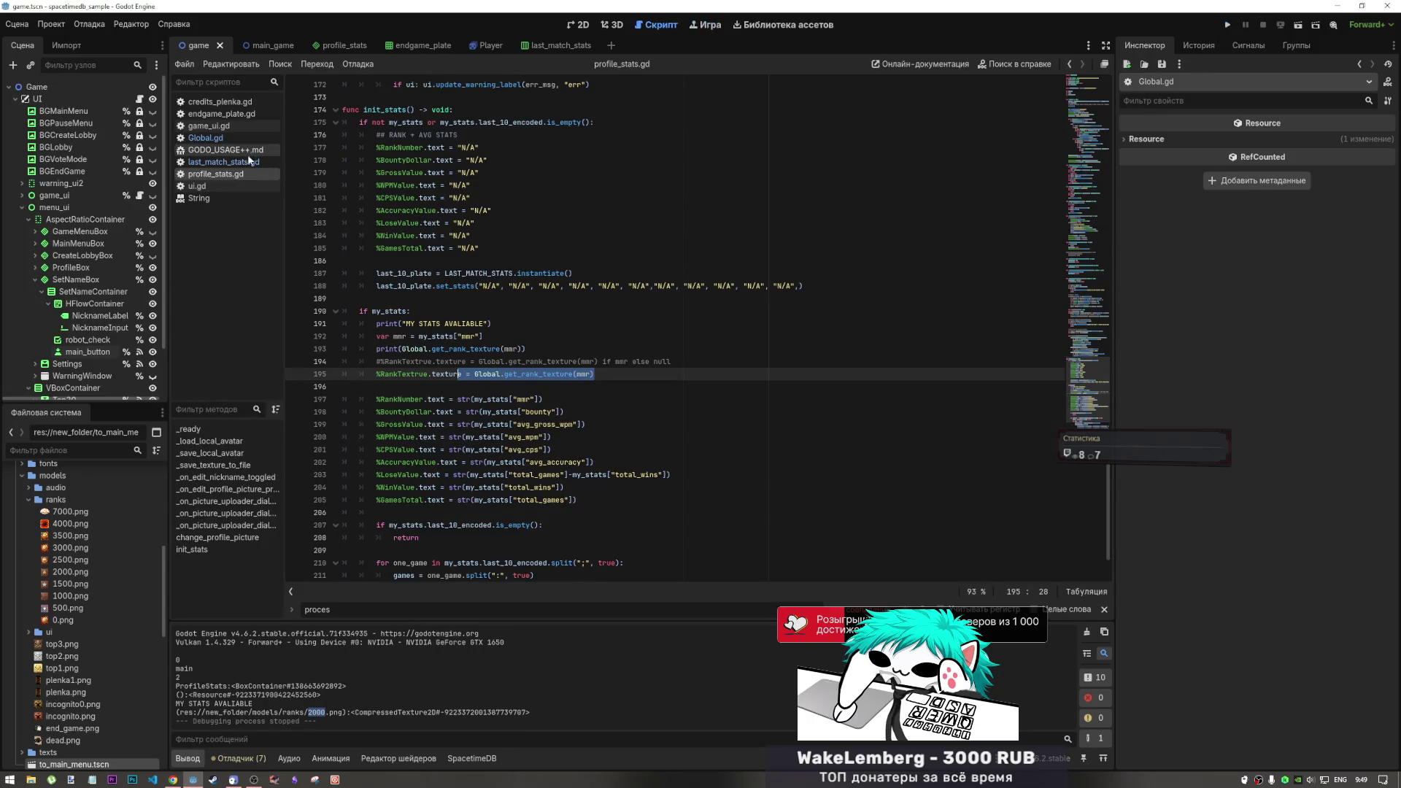
# Change the tier comparison from < to <=, rerun, confirm 1500.png is logged, then stop
pyautogui.doubleClick(407, 423)
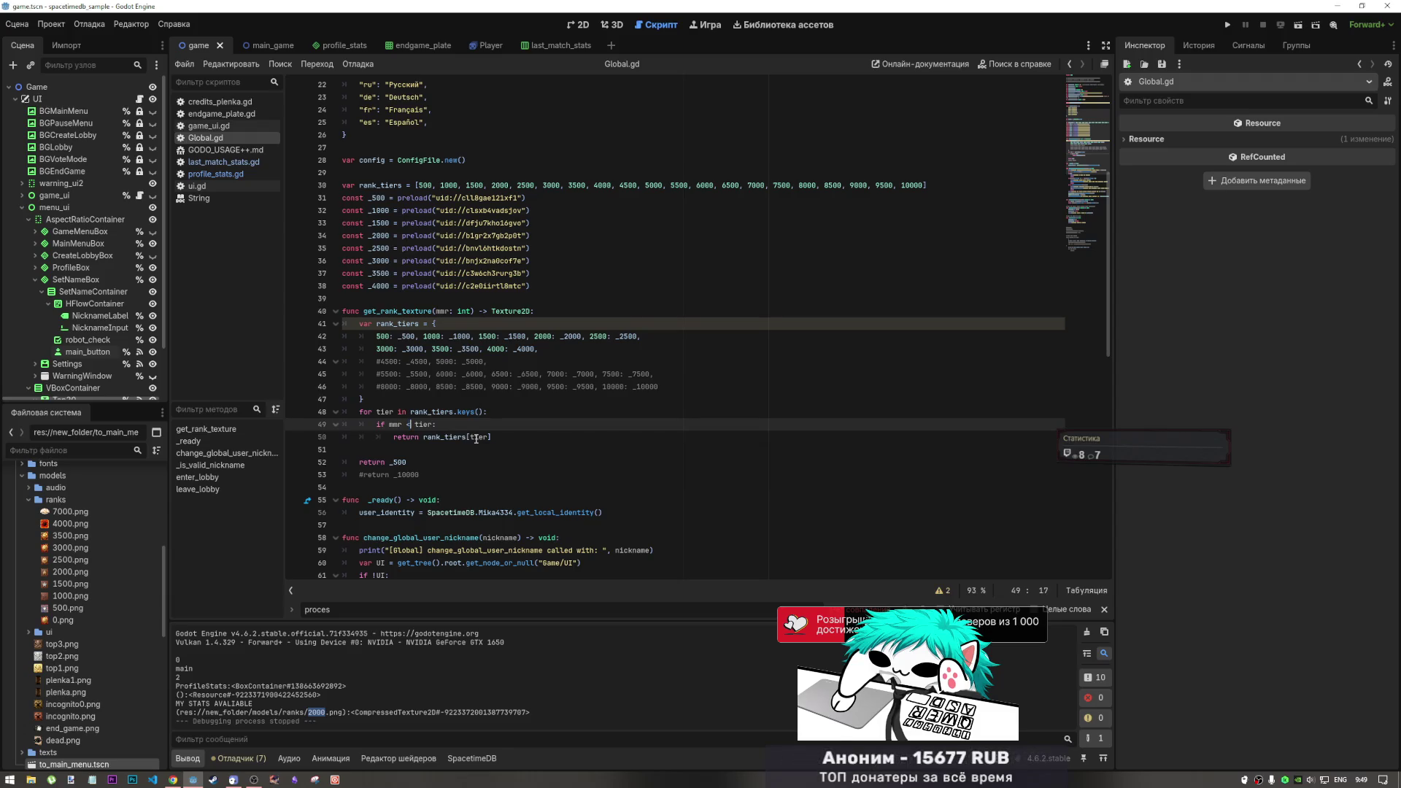
pyautogui.write('<=')
pyautogui.press('F5')
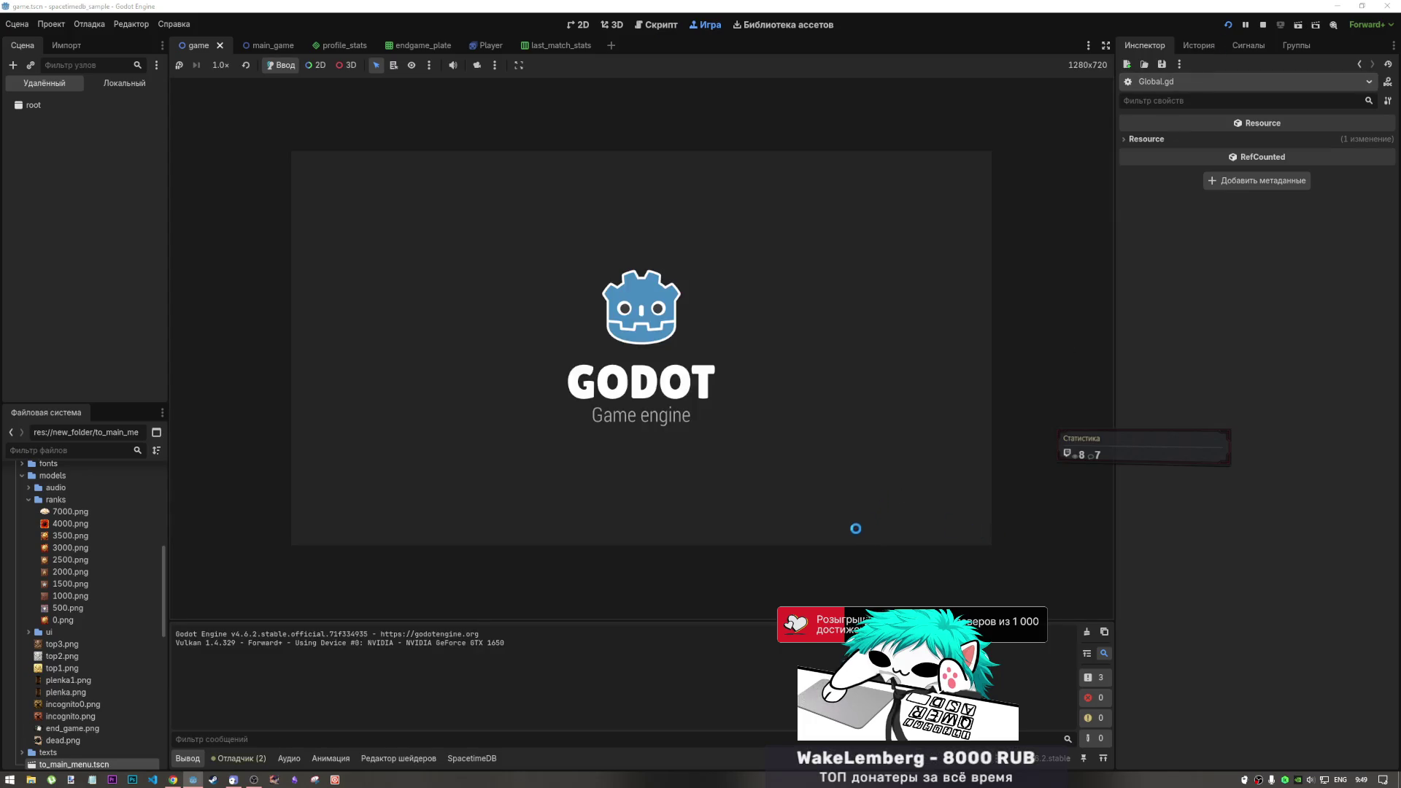
pyautogui.click(636, 348)
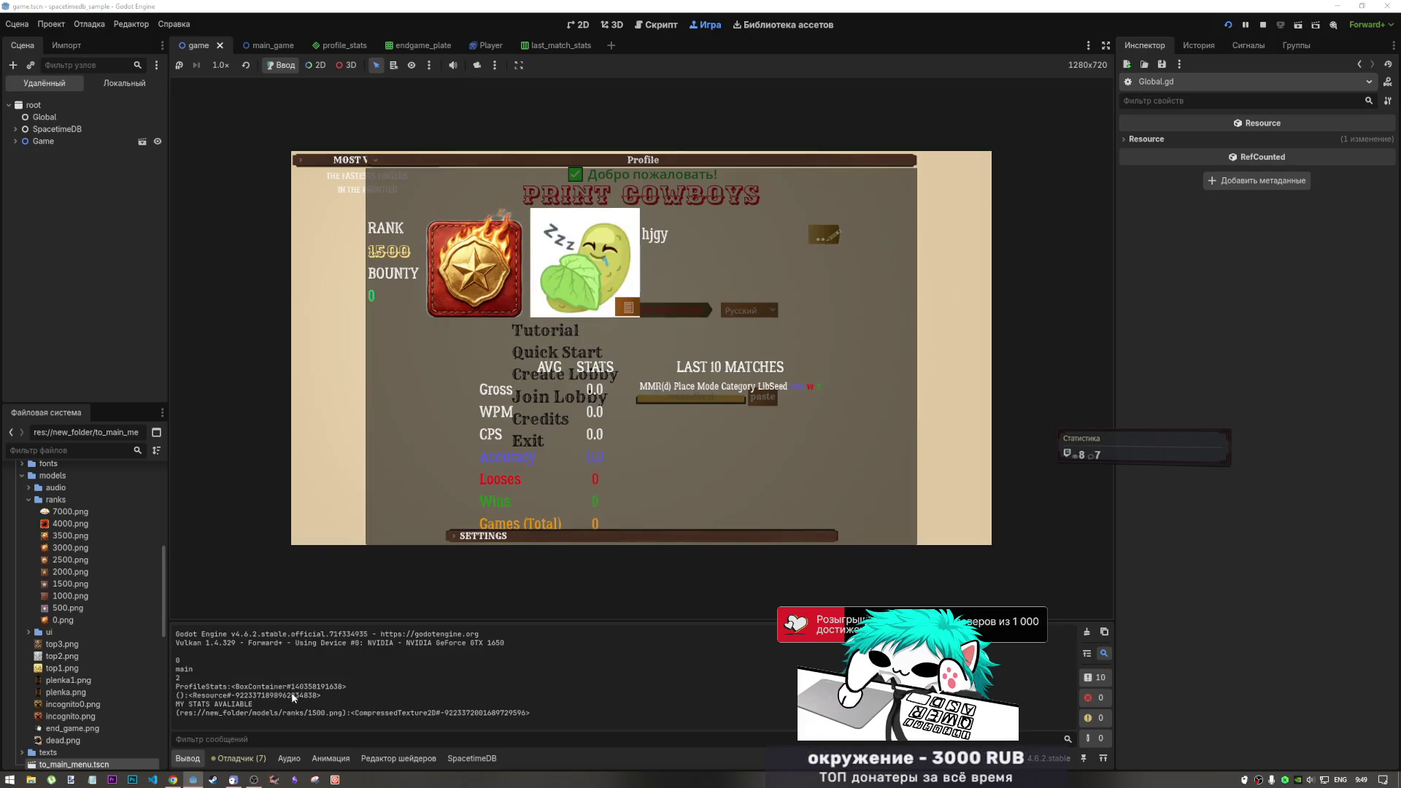
pyautogui.doubleClick(340, 712)
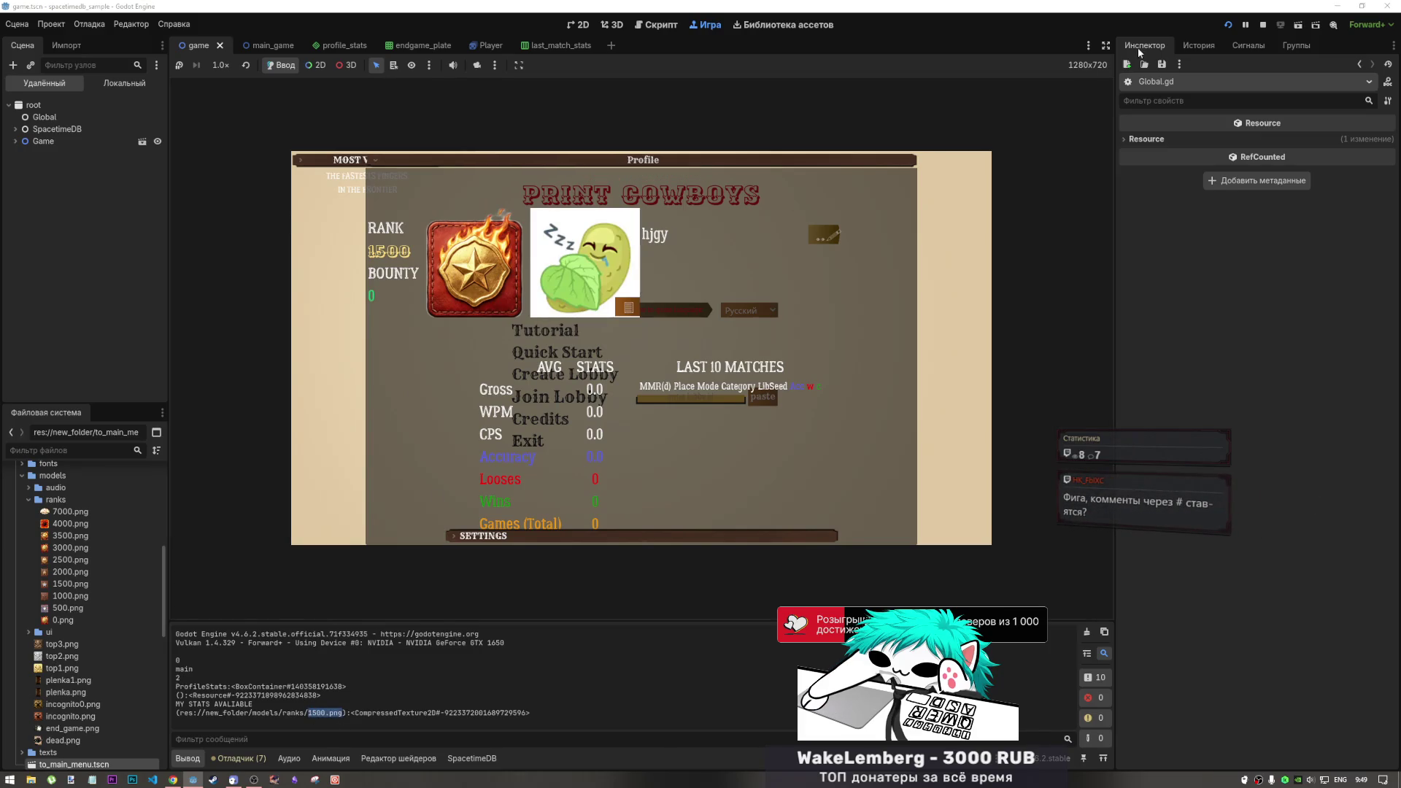
pyautogui.click(1263, 25)
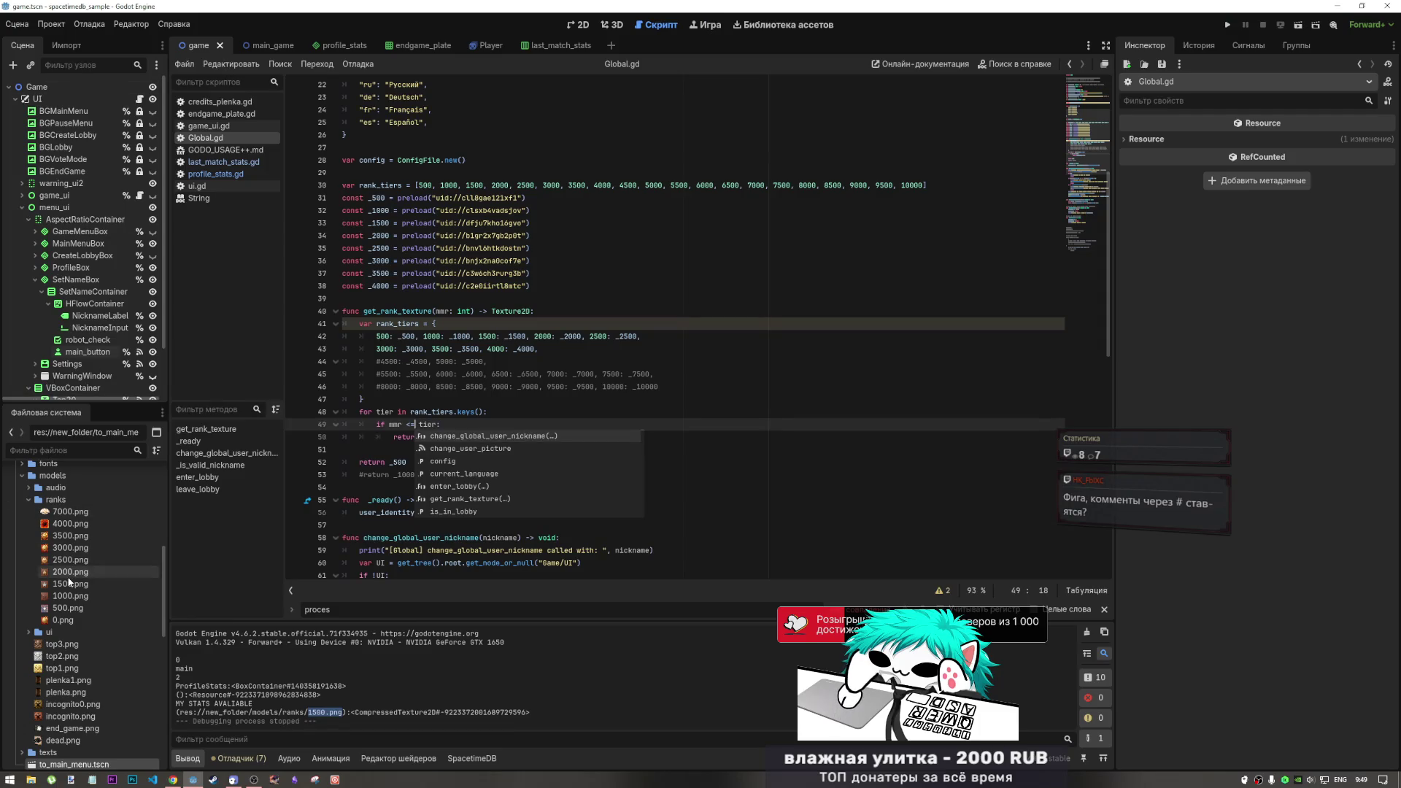
# Select the 1500.png rank image in the file list and review lines 46–47 of get_rank_texture
pyautogui.click(70, 584)
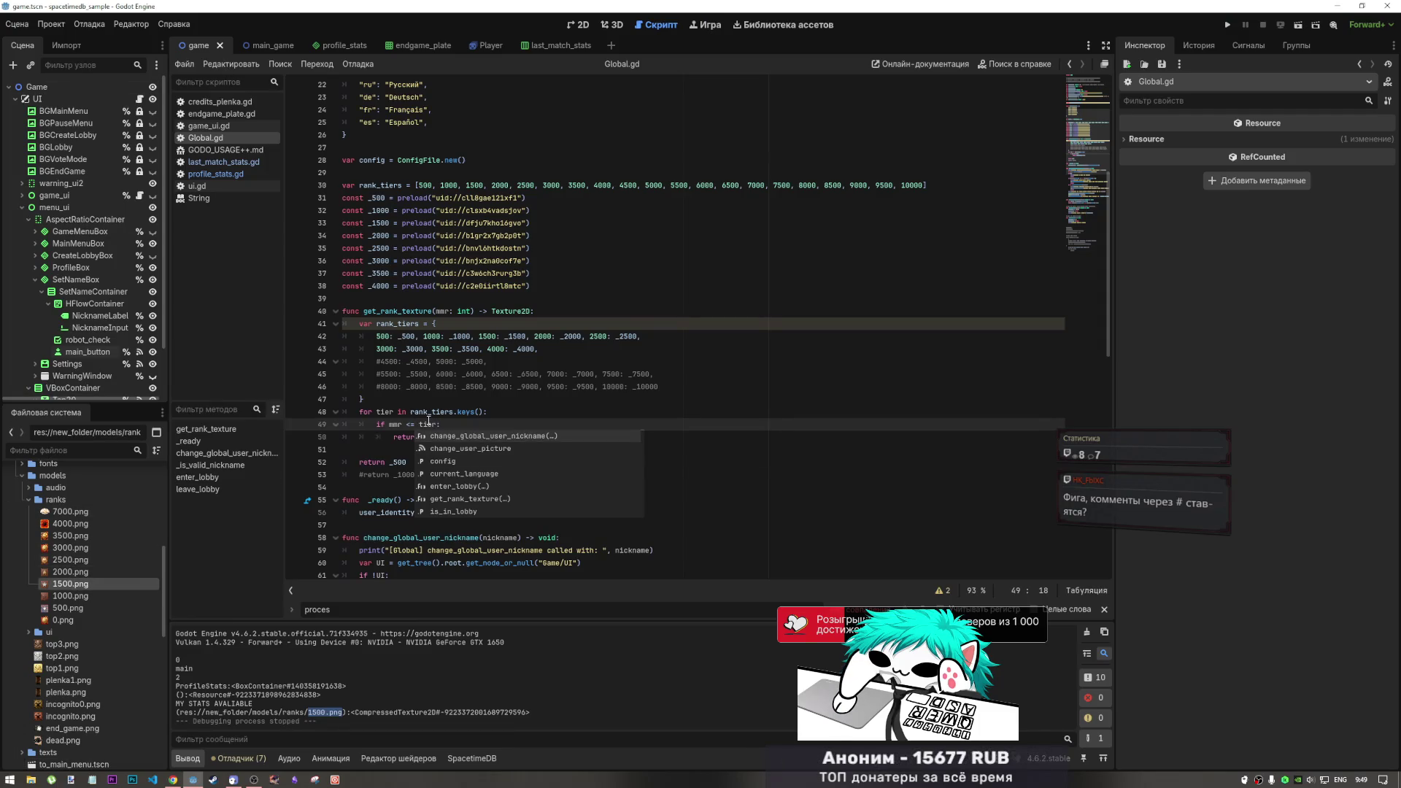
pyautogui.moveTo(428, 420)
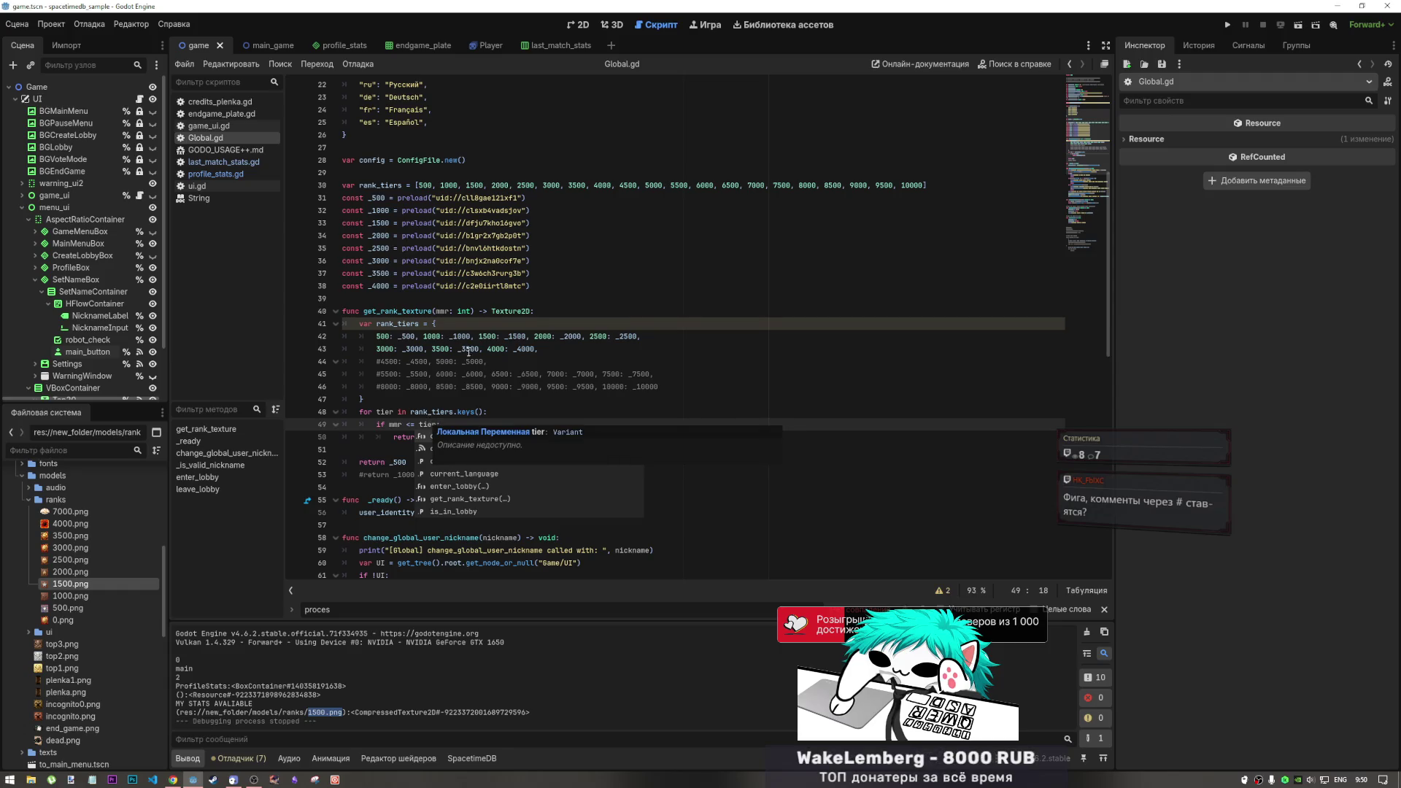
pyautogui.click(500, 399)
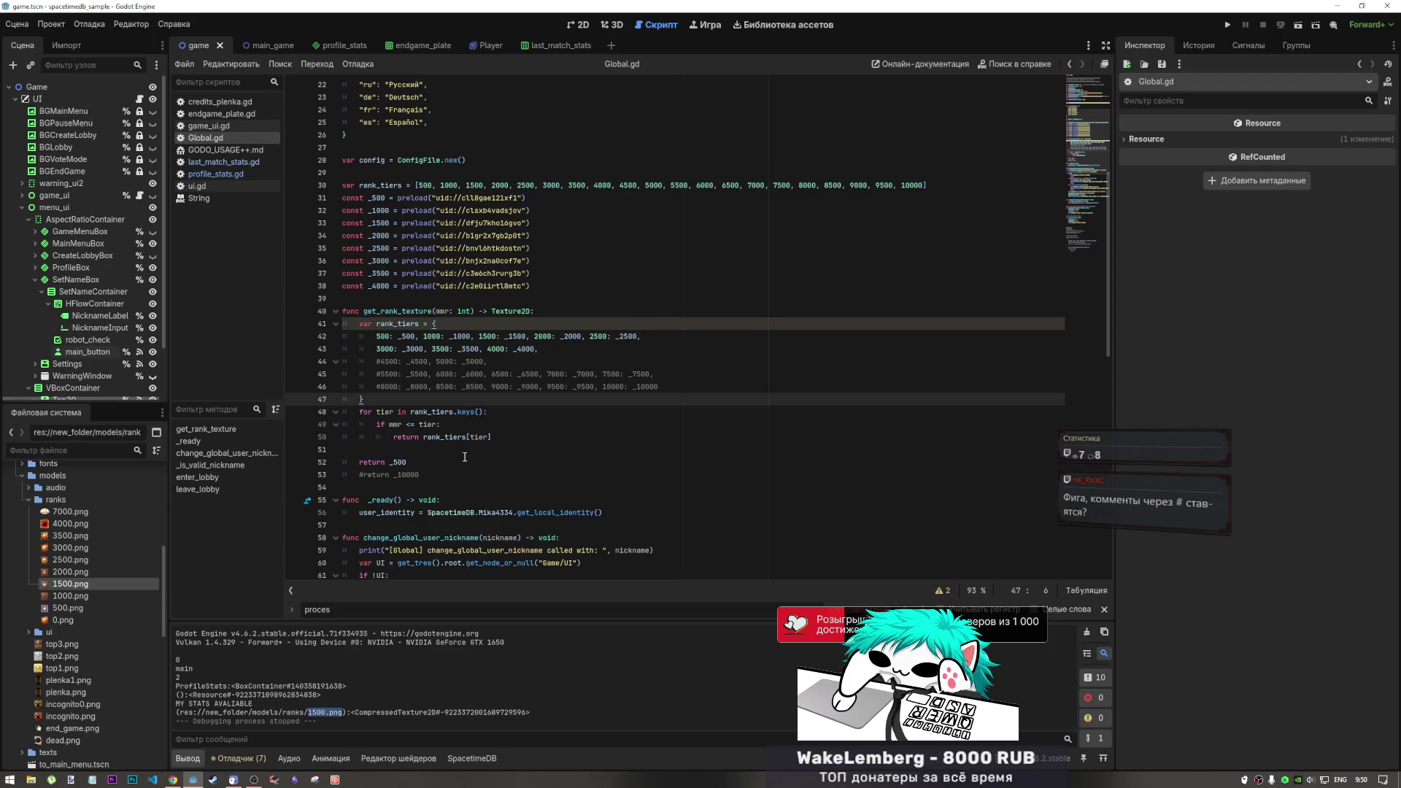
pyautogui.press('Down')
pyautogui.press('Up')
pyautogui.press('Up')
pyautogui.press('End')
pyautogui.click(546, 404)
pyautogui.click(671, 387)
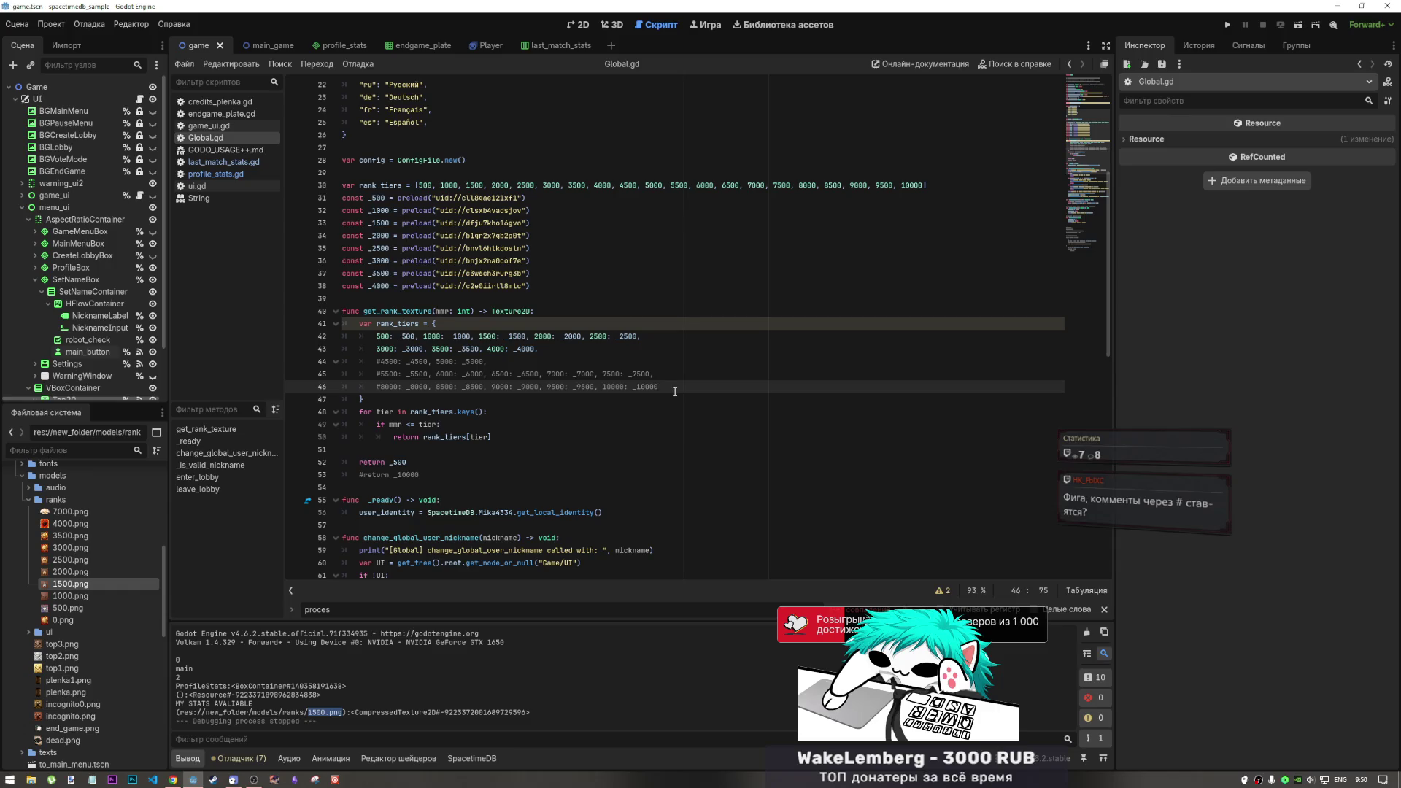
# Check the commented line 44 and the logged 1500.png path, then switch to profile_stats.gd
pyautogui.click(381, 361)
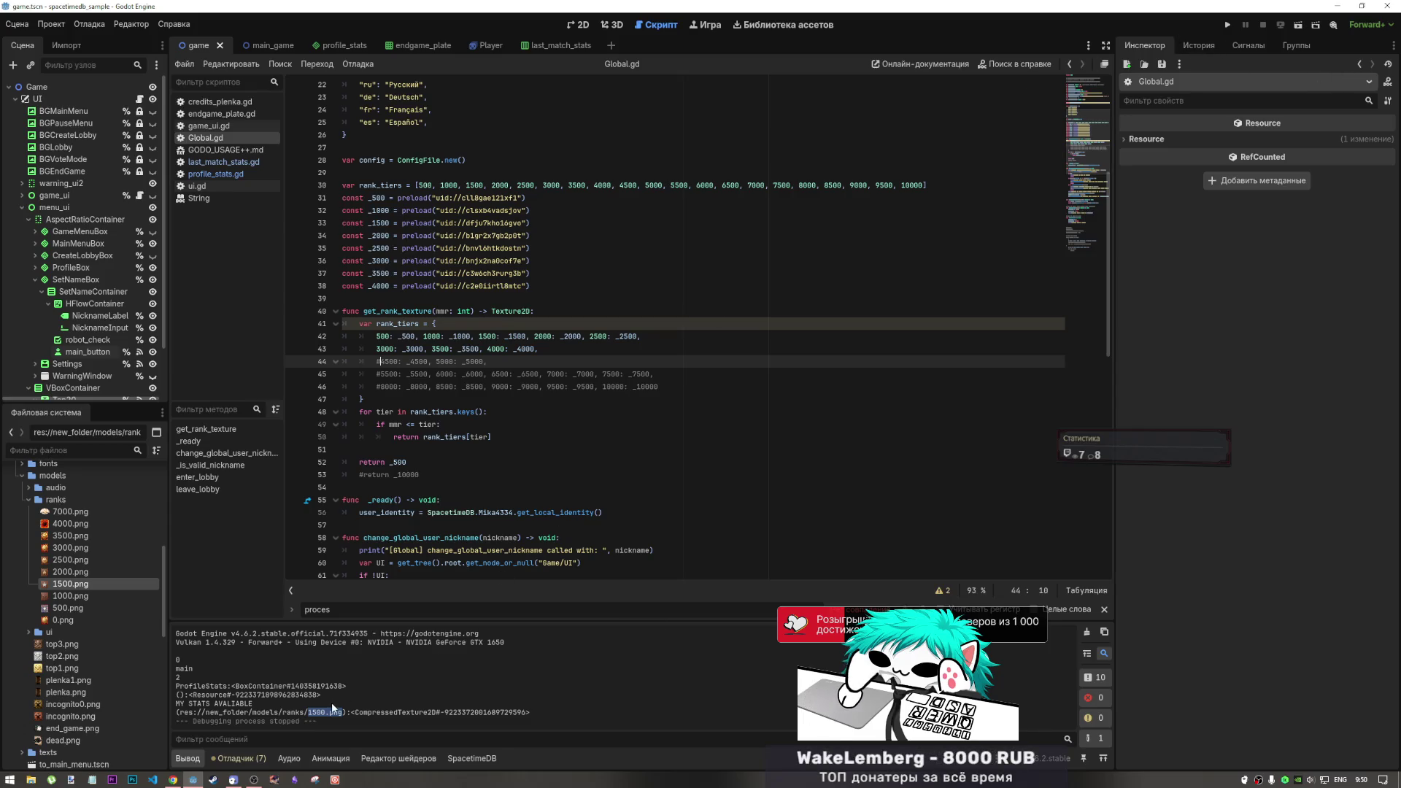
pyautogui.moveTo(327, 710); pyautogui.dragTo(348, 711)
pyautogui.click(448, 437)
pyautogui.click(237, 175)
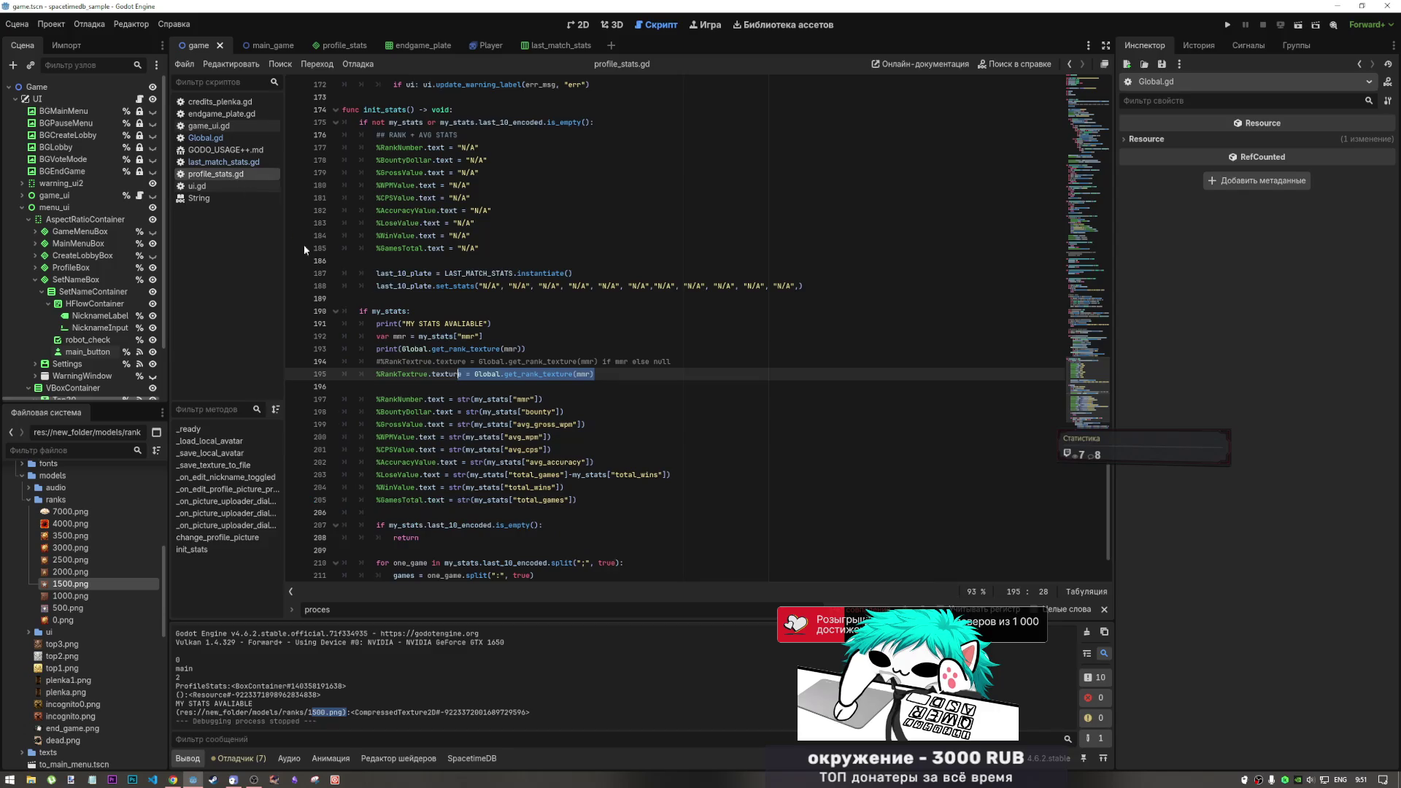
# Change line 195 to %RankTextrue.set_texture(Global.get_rank_texture(mmr)) and save profile_stats.gd
pyautogui.moveTo(461, 375); pyautogui.dragTo(420, 375)
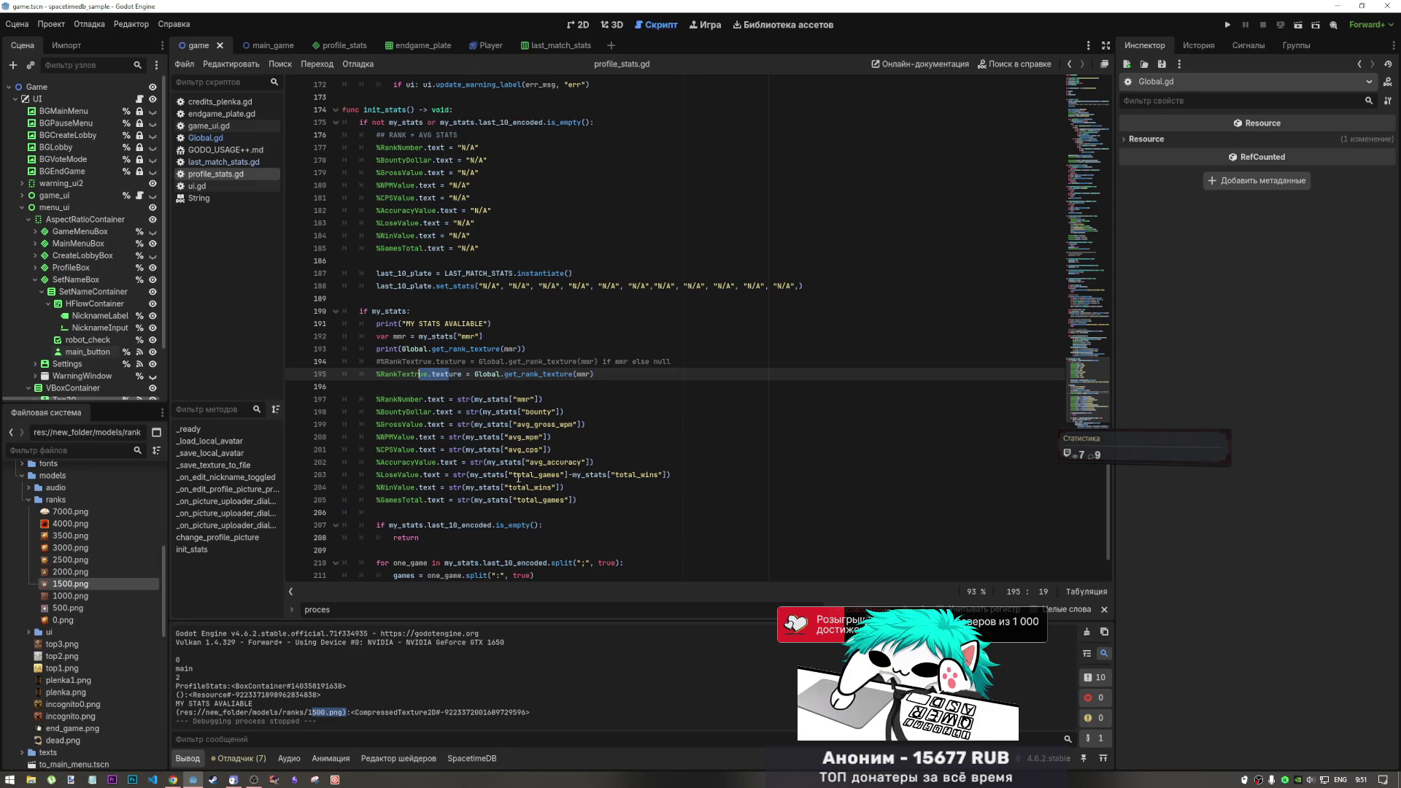
pyautogui.click(431, 374)
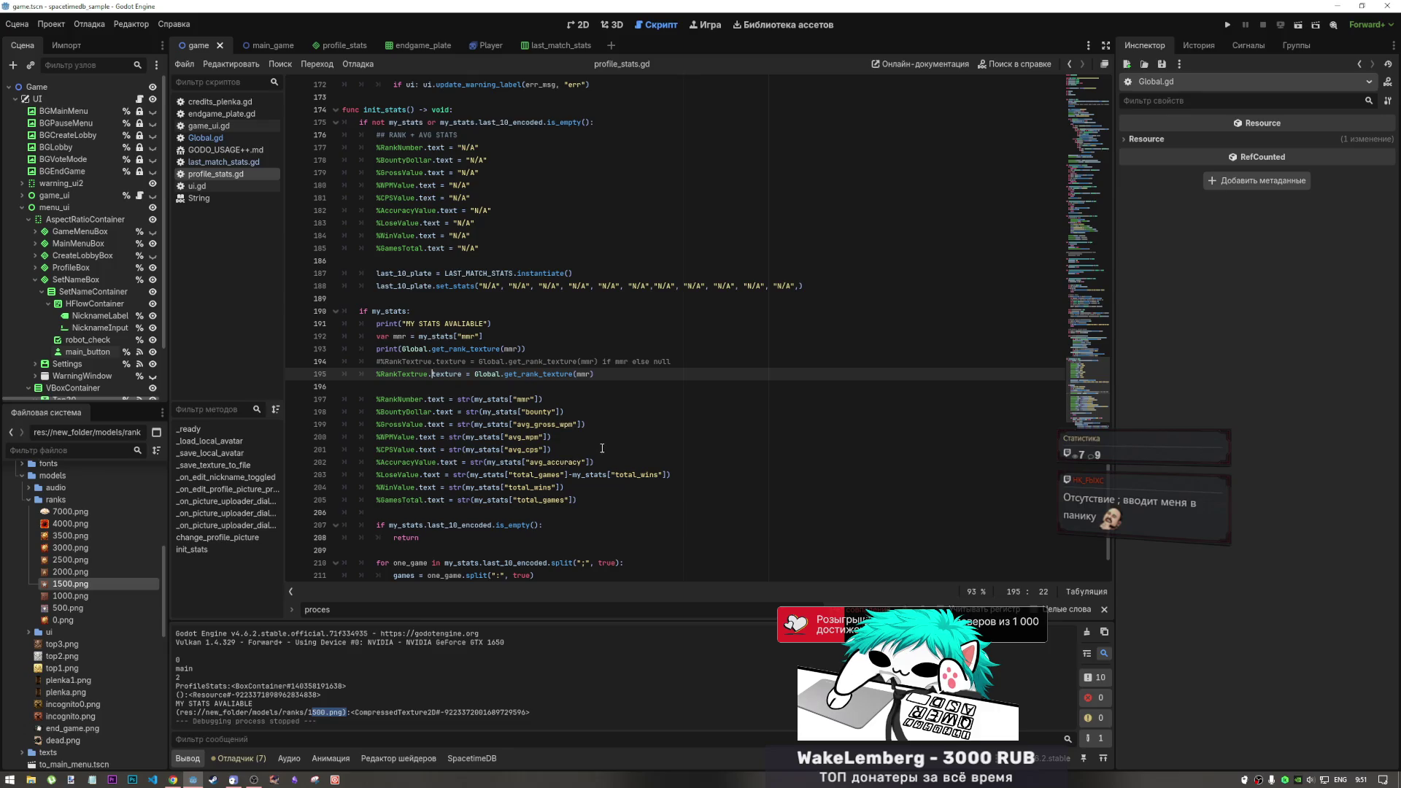
pyautogui.click(497, 373)
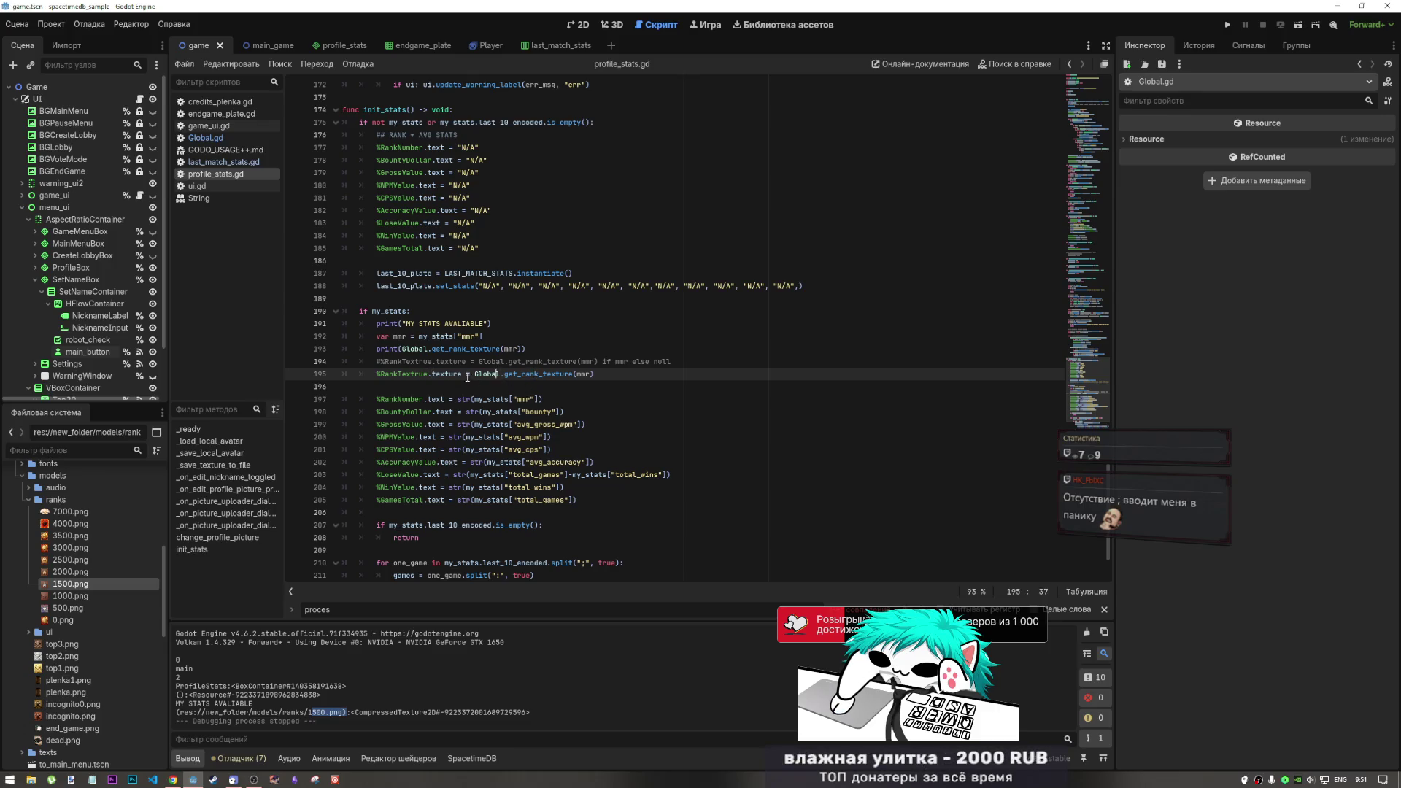
pyautogui.click(433, 373)
pyautogui.write('set_')
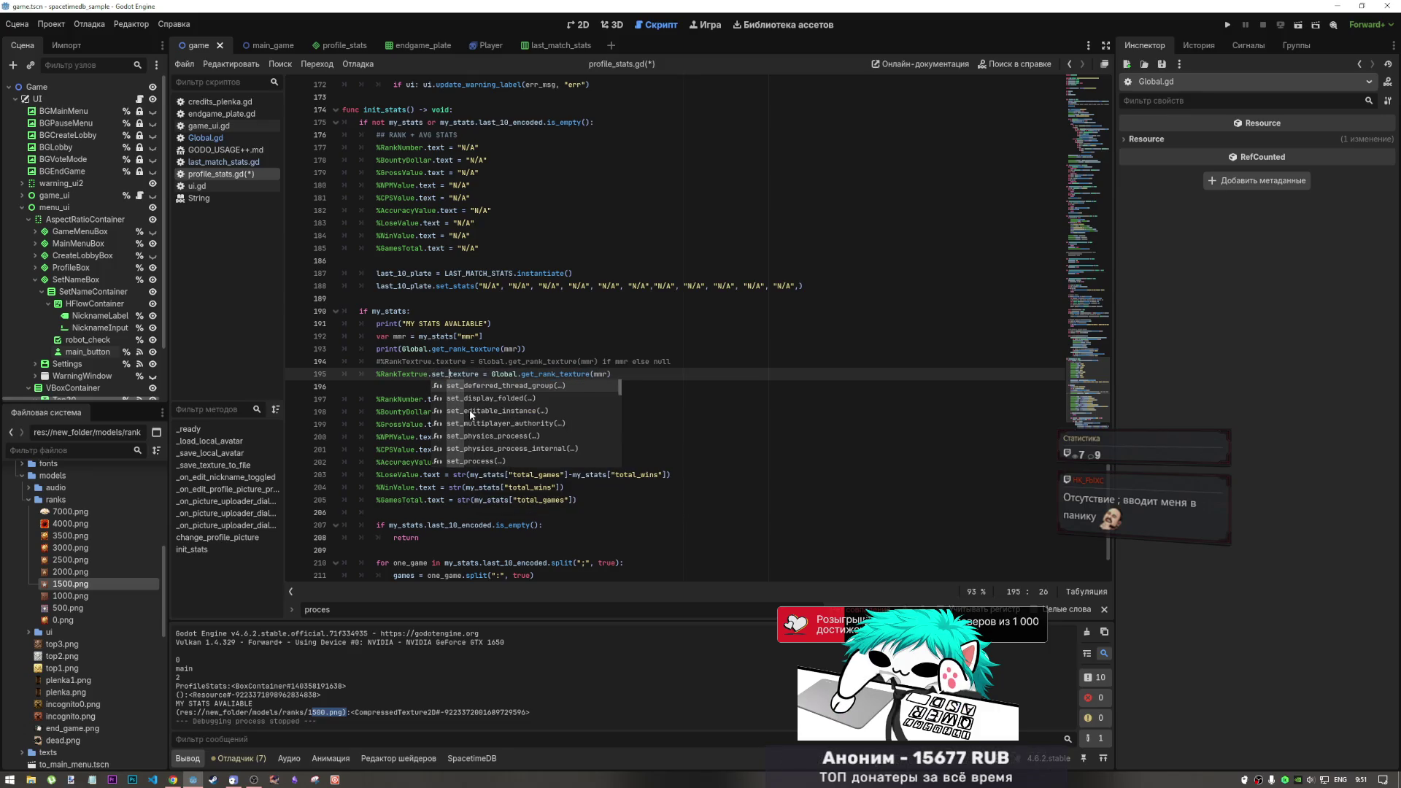
pyautogui.click(491, 374)
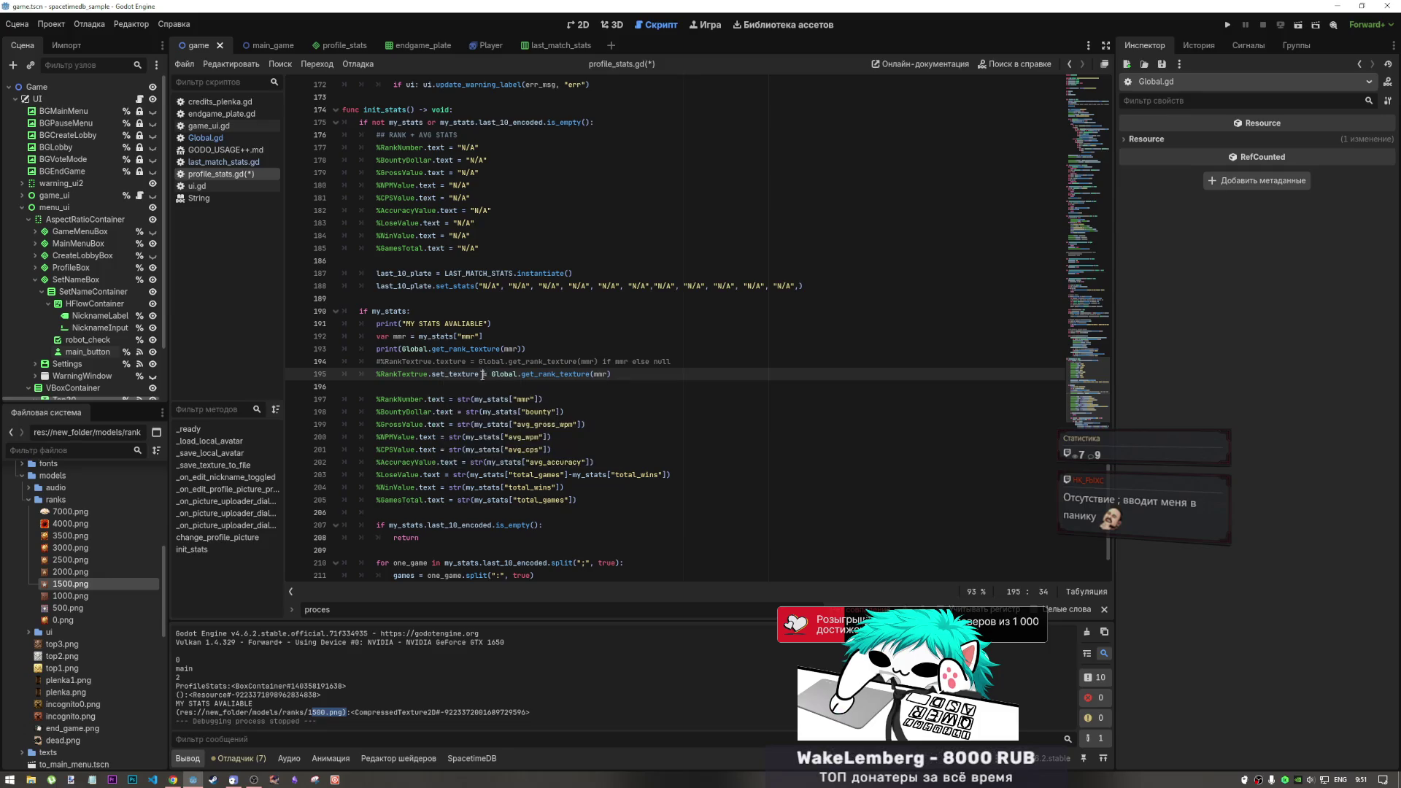
pyautogui.write('(')
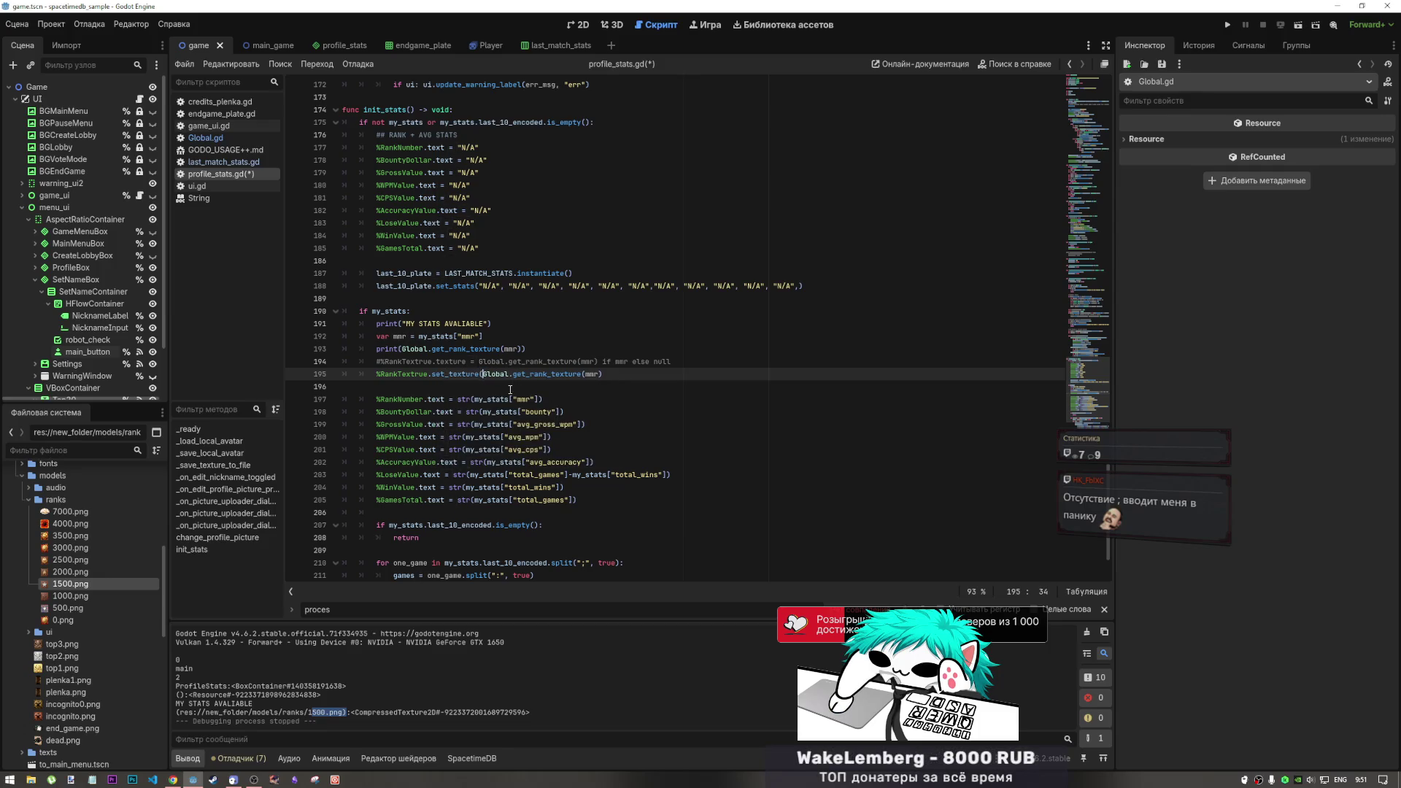
pyautogui.click(626, 375)
pyautogui.write(')')
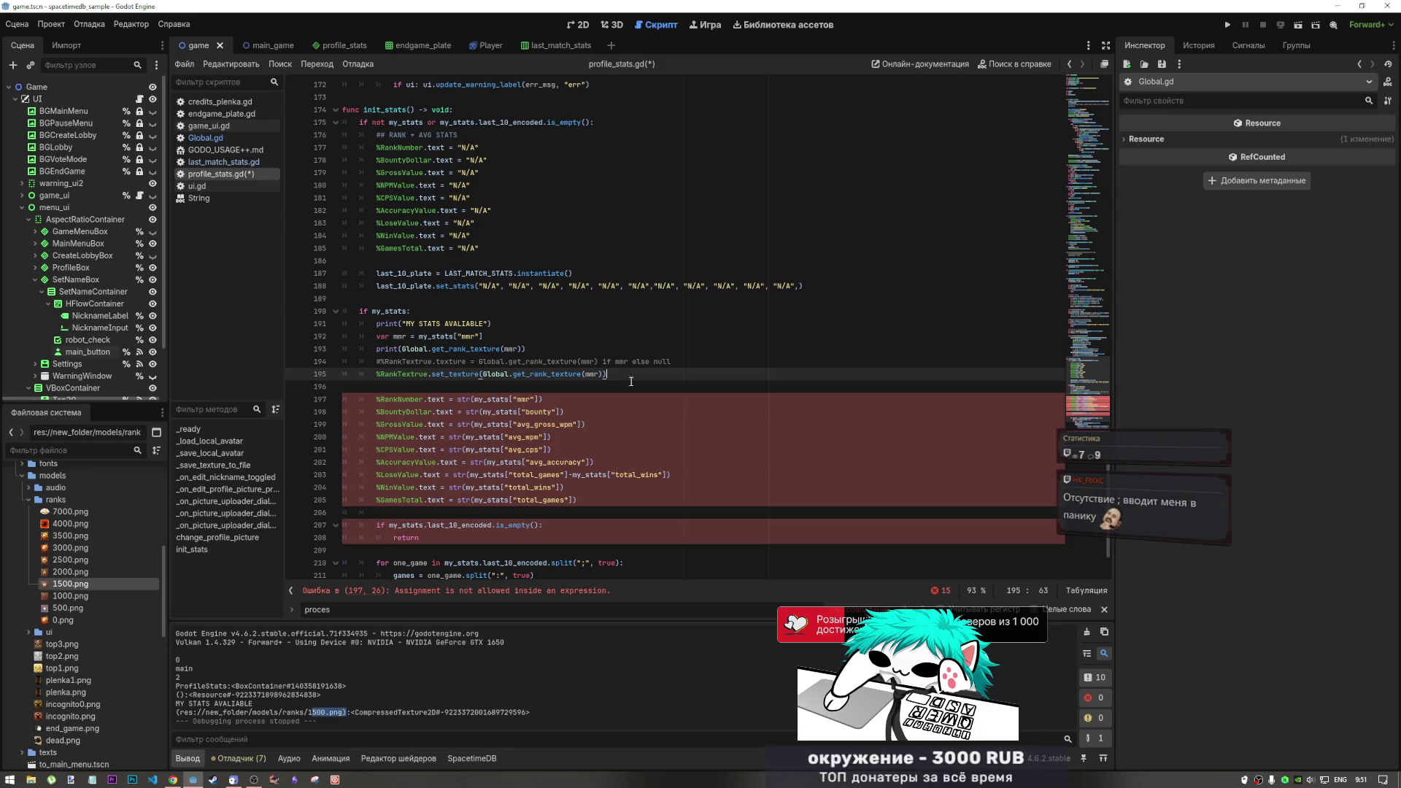
pyautogui.hotkey('ctrl', 's')
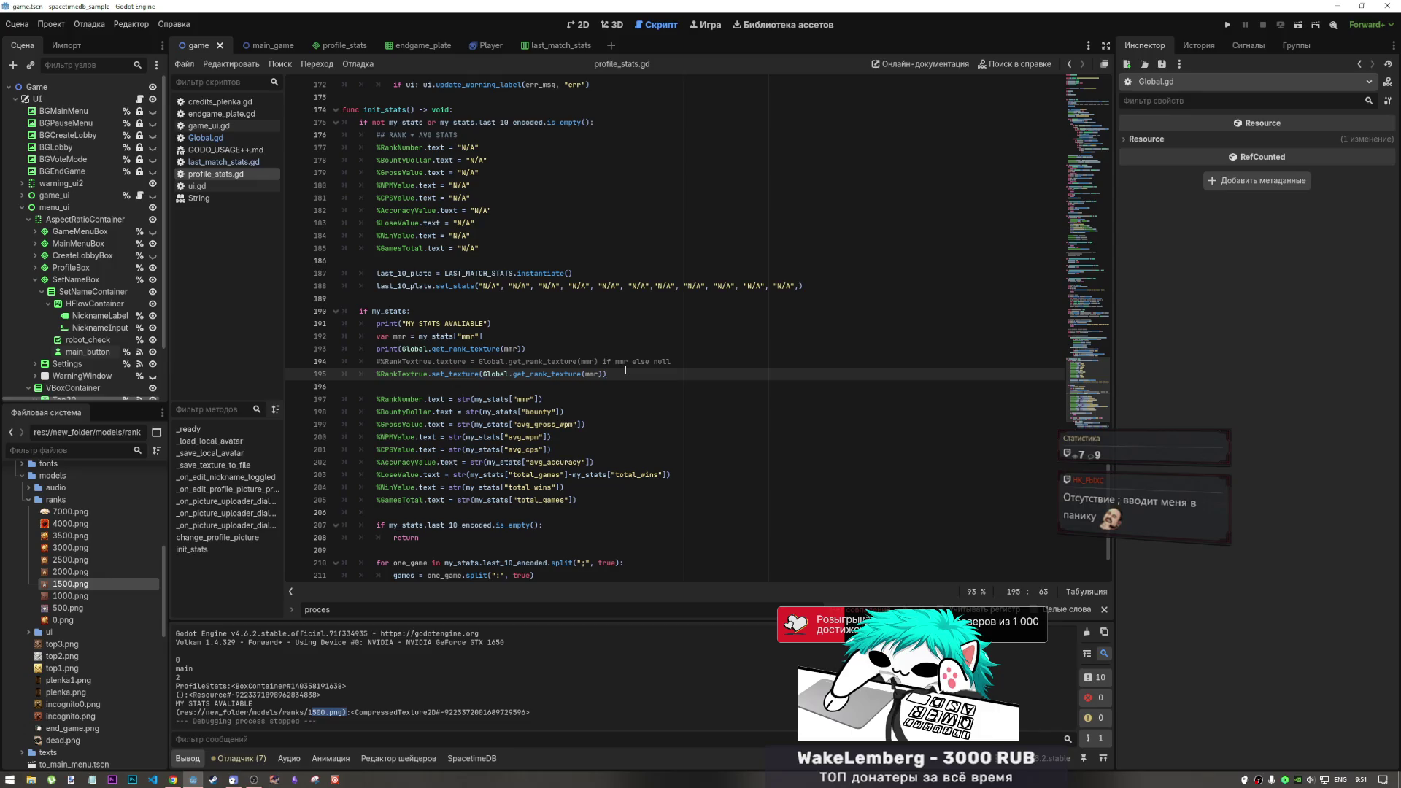
# Review the mmr and get_rank_texture lines 193–194, then run the project again
pyautogui.press('Down')
pyautogui.press('Down')
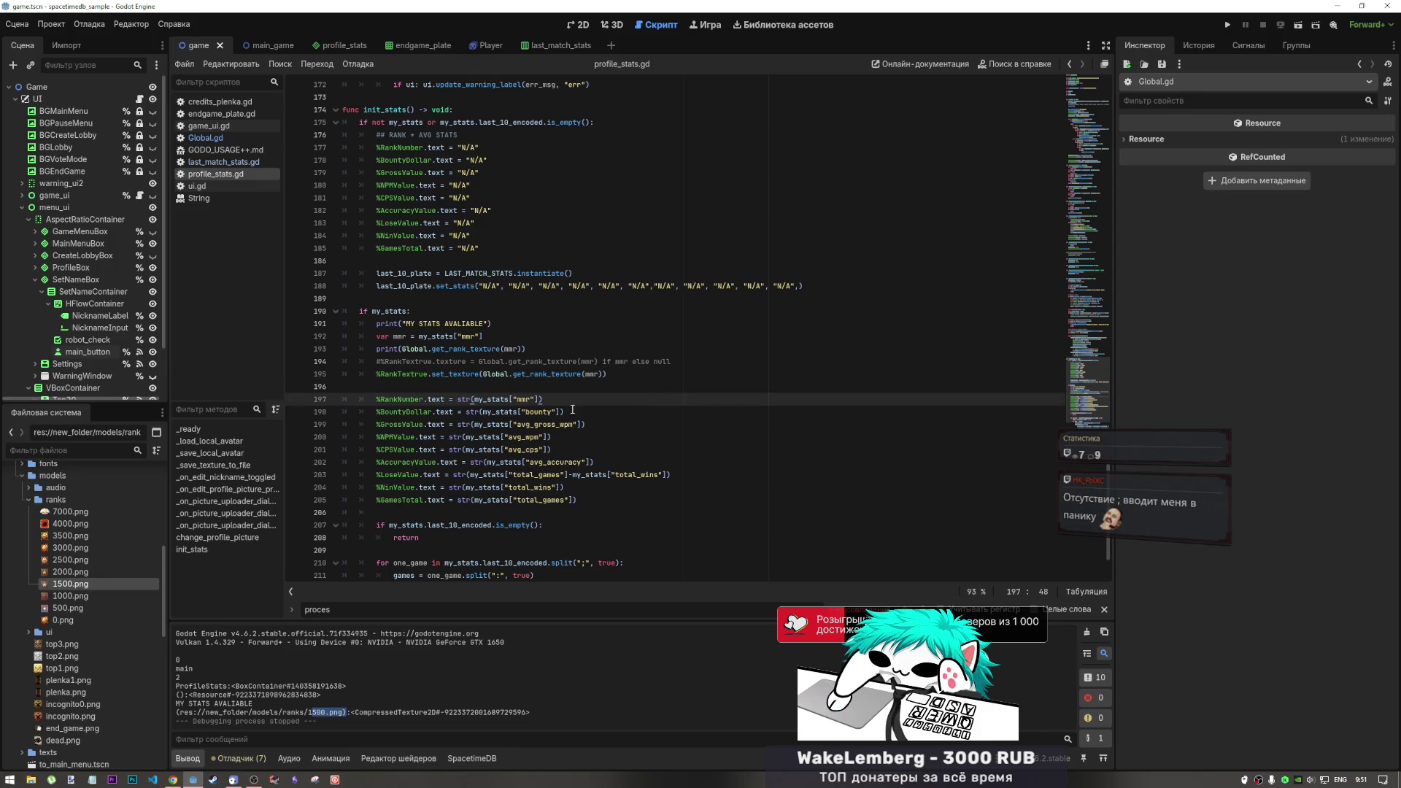
pyautogui.click(619, 364)
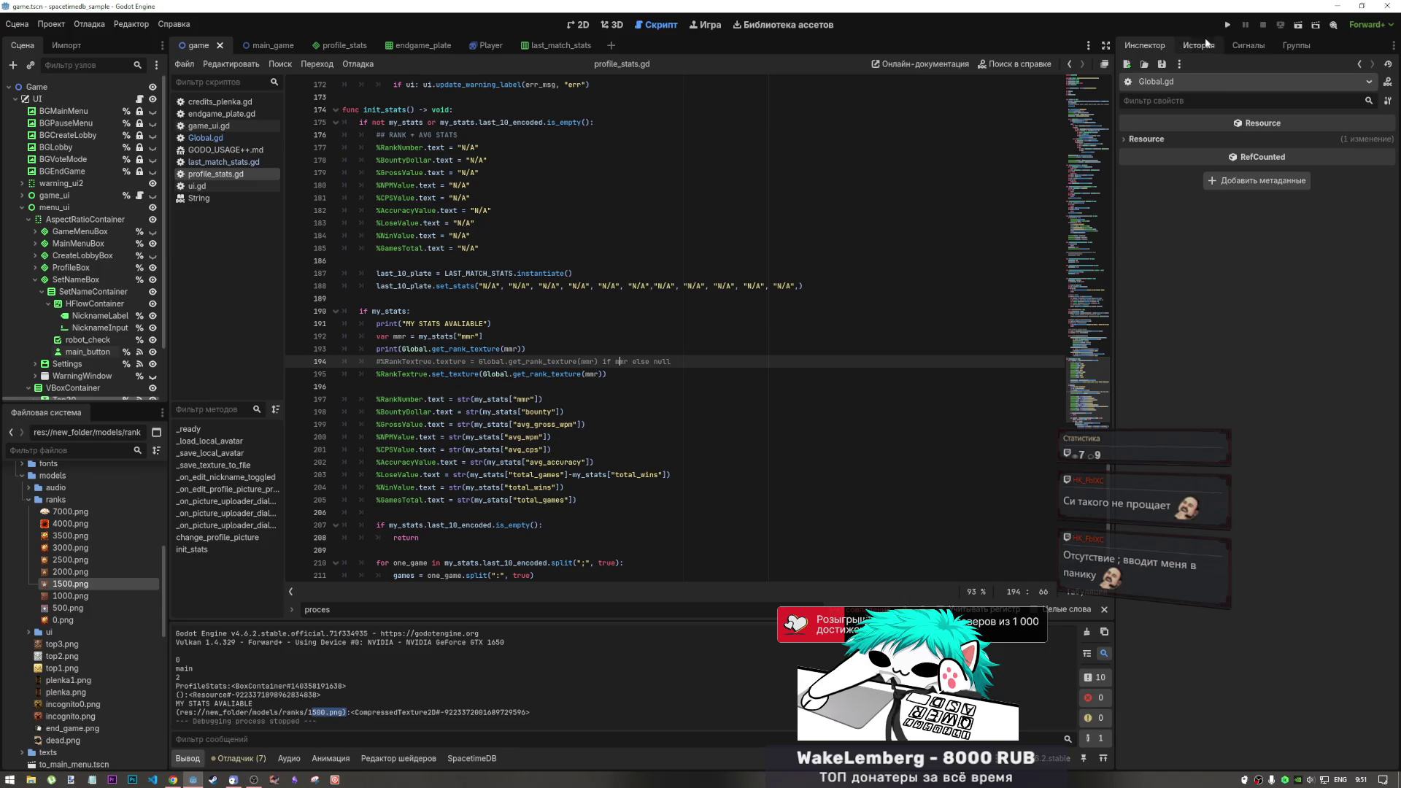
pyautogui.click(640, 323)
pyautogui.click(605, 349)
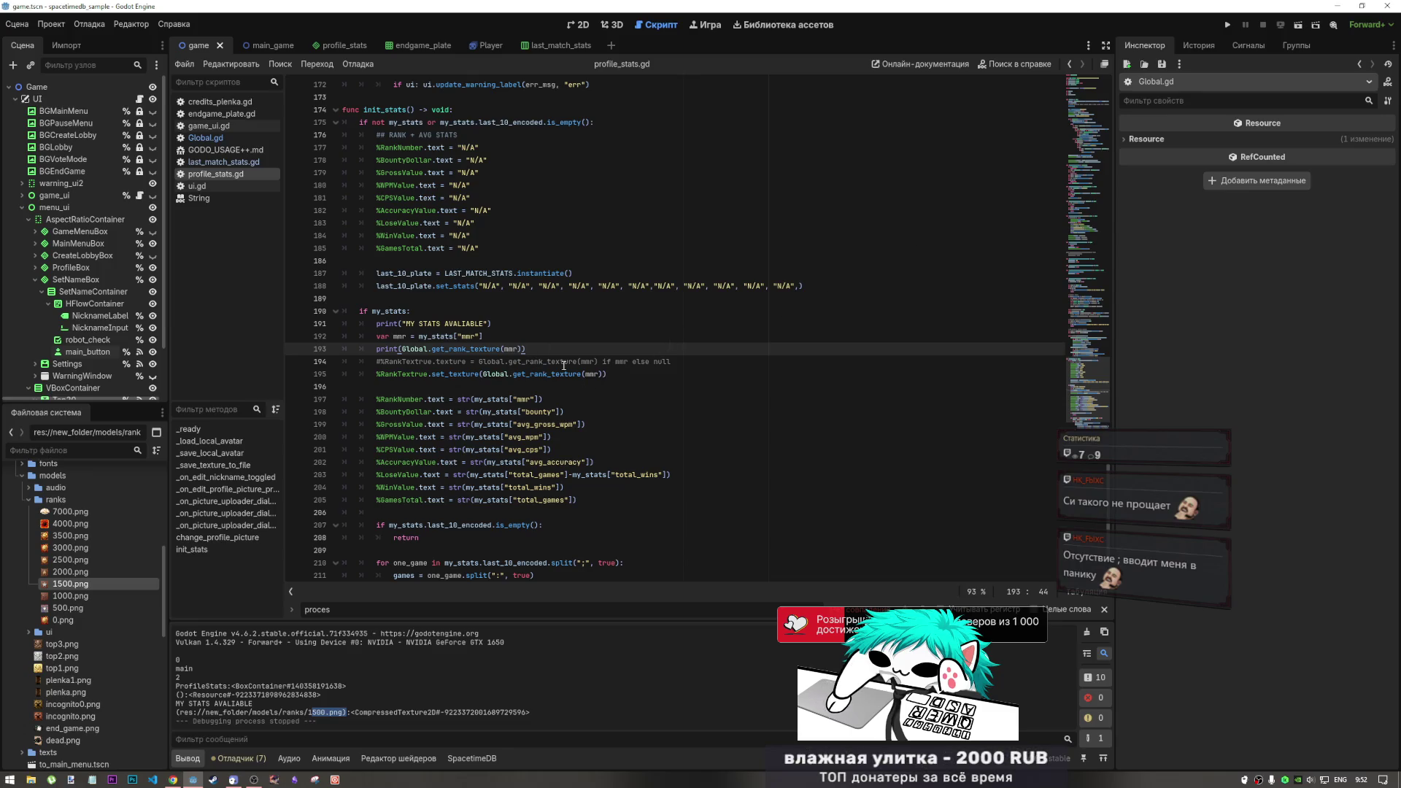
pyautogui.click(1229, 29)
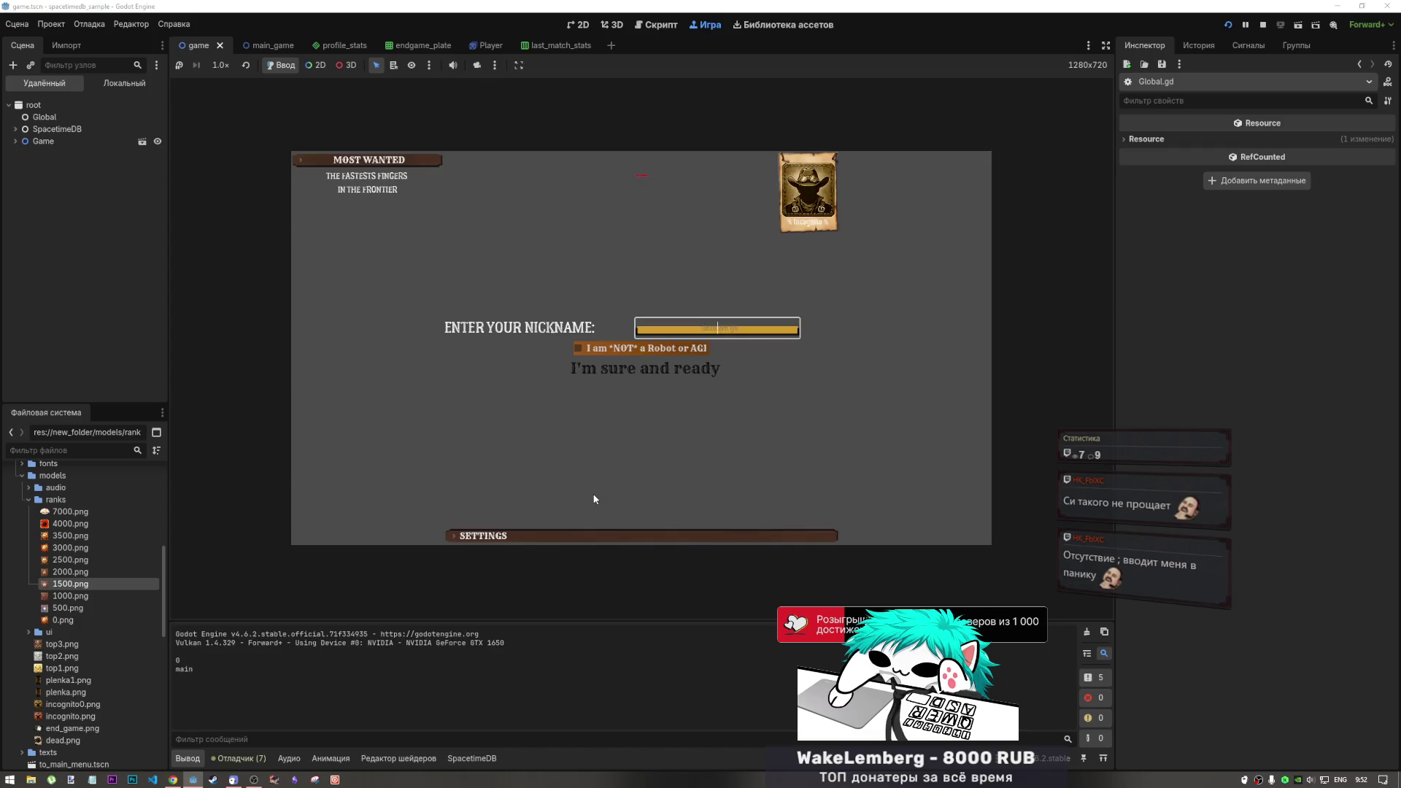
# Enter the game with a new nickname, pass the robot check, and open Profile showing the 1500 badge
pyautogui.write('rthrth')
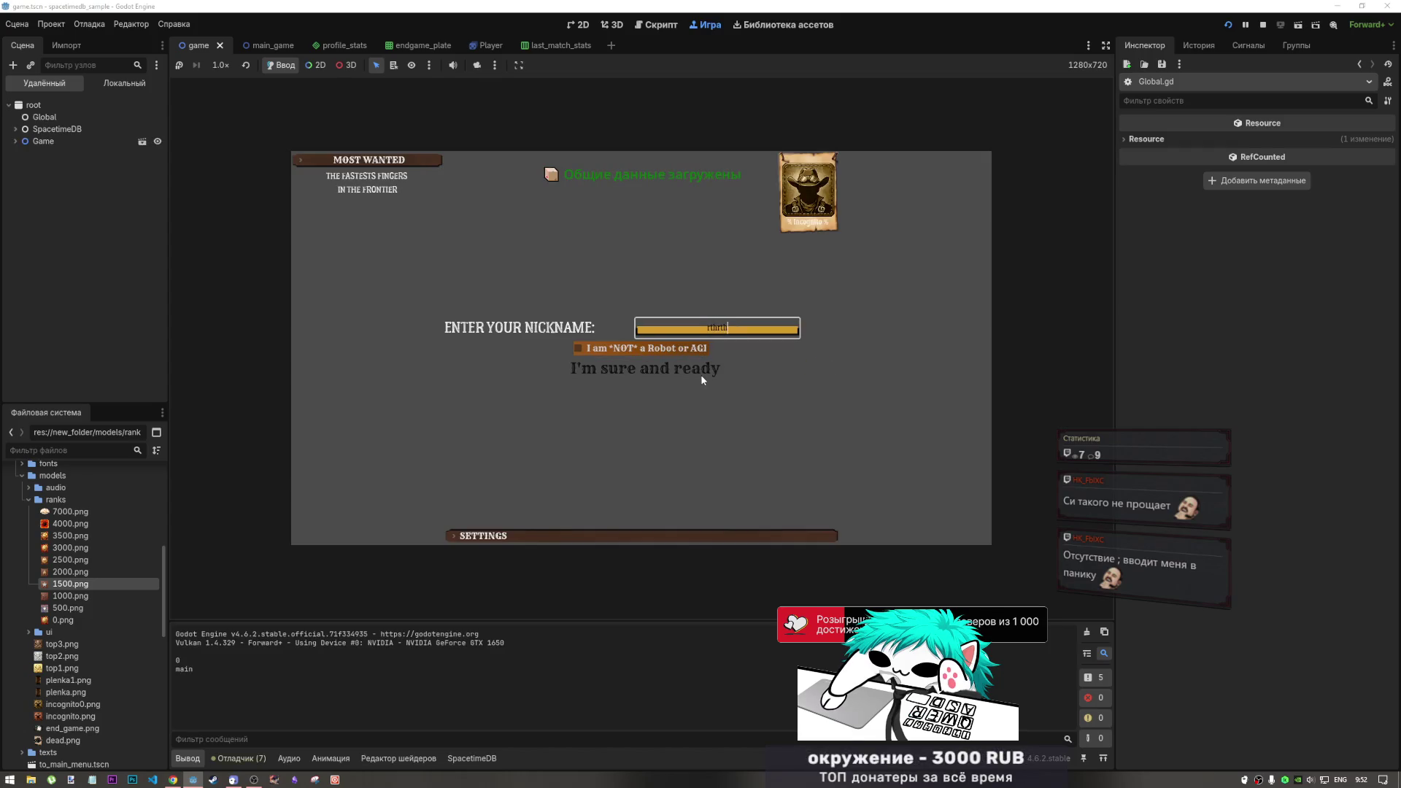
pyautogui.click(698, 349)
pyautogui.click(701, 369)
pyautogui.click(811, 251)
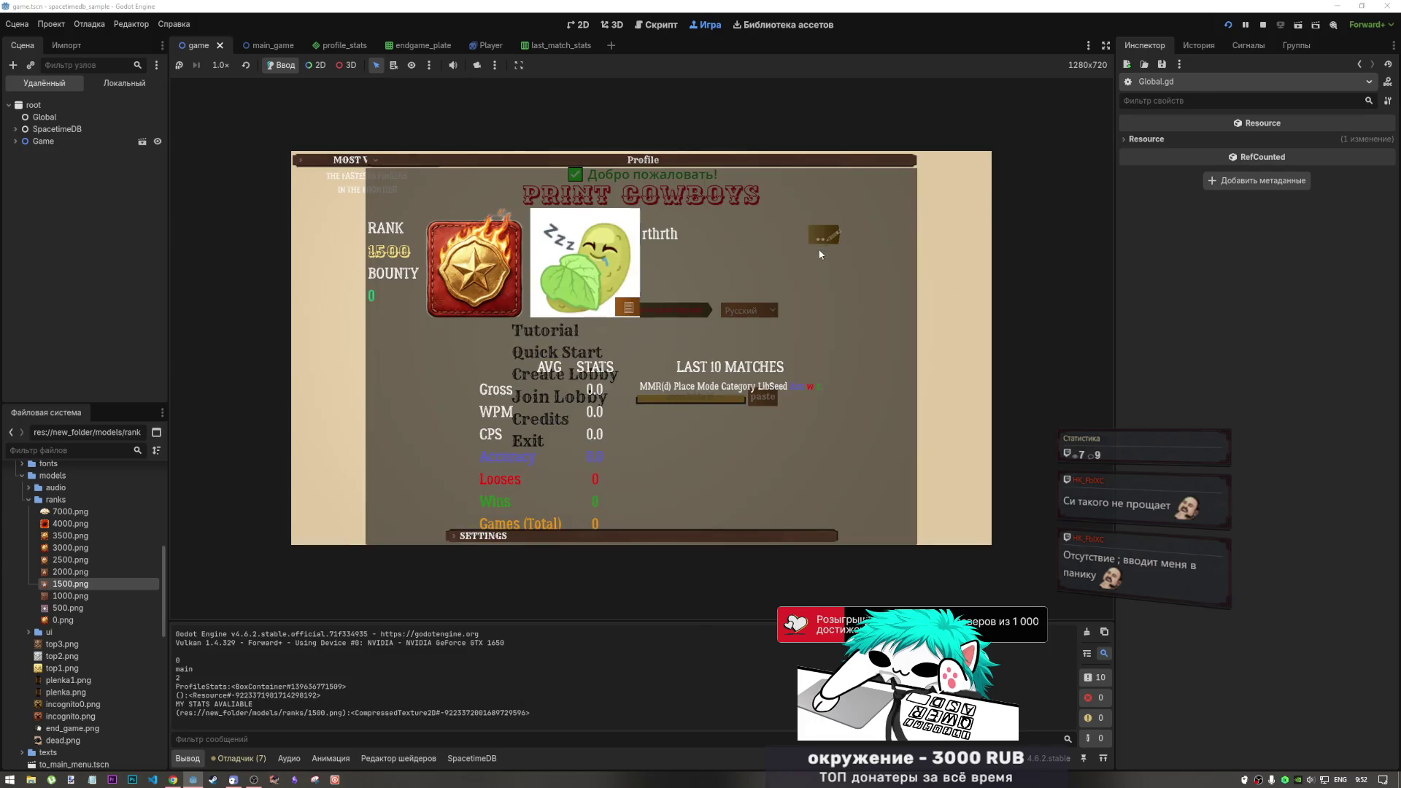
pyautogui.moveTo(369, 713); pyautogui.dragTo(477, 713)
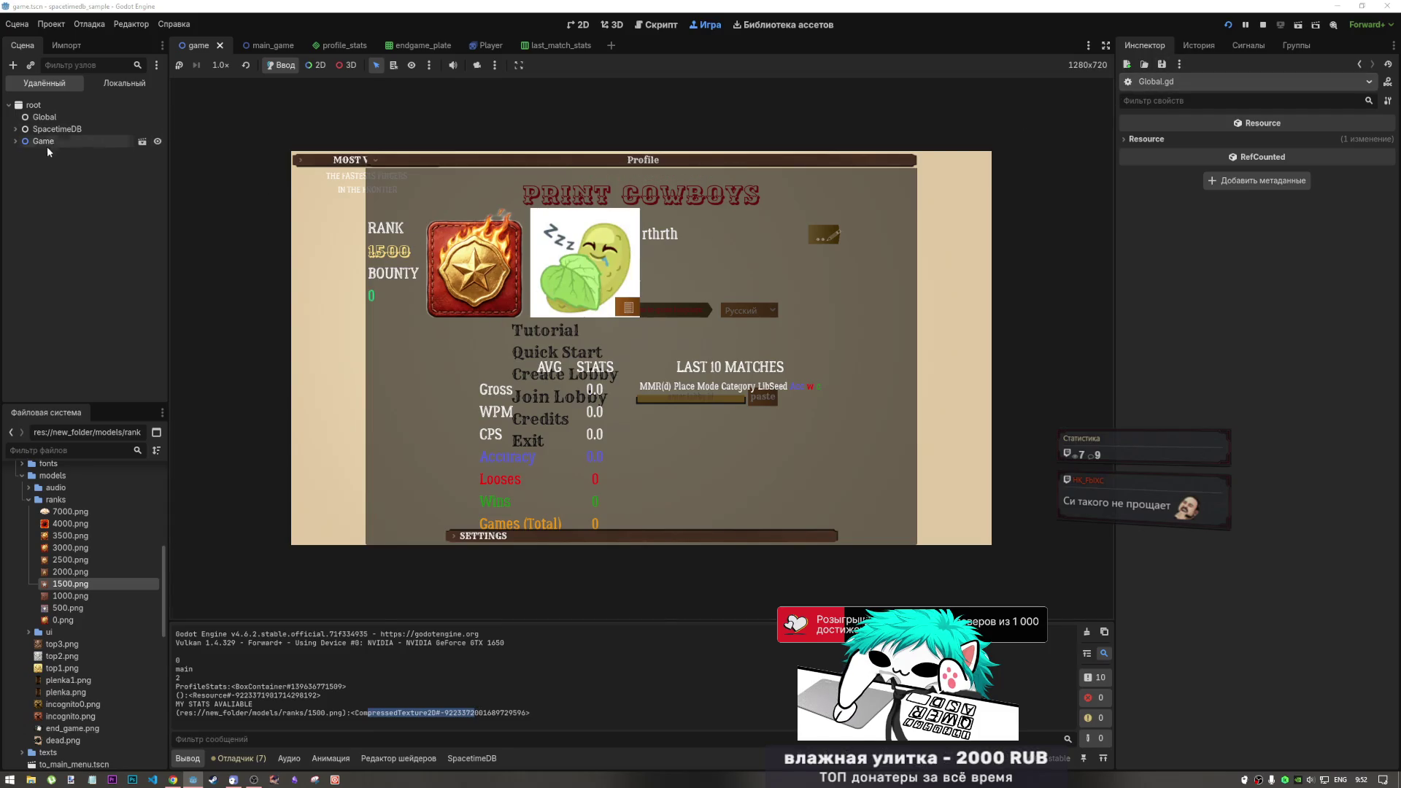
# Expand Game, UI and menu_ui in the Remote tree and select AspectRatioContainer
pyautogui.click(15, 141)
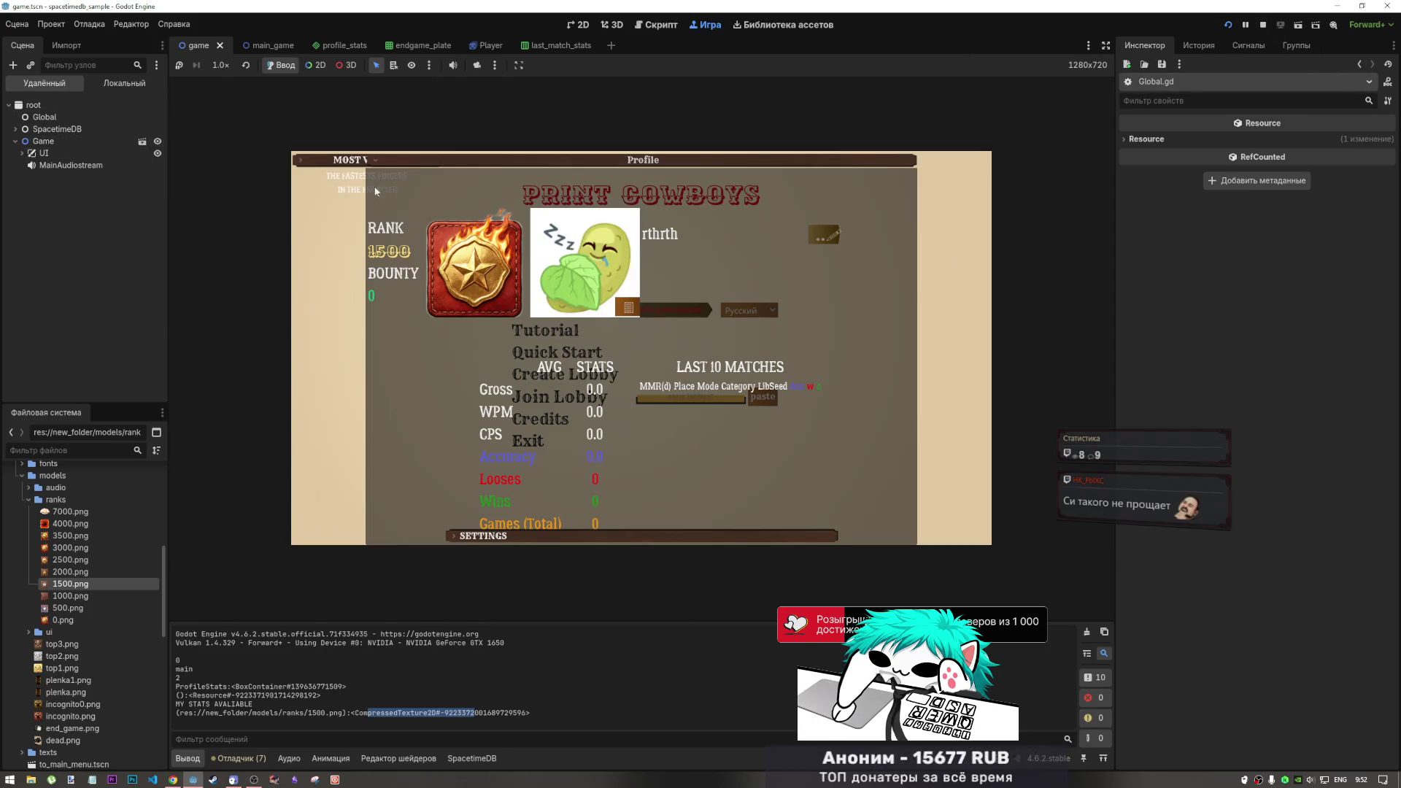
pyautogui.click(21, 153)
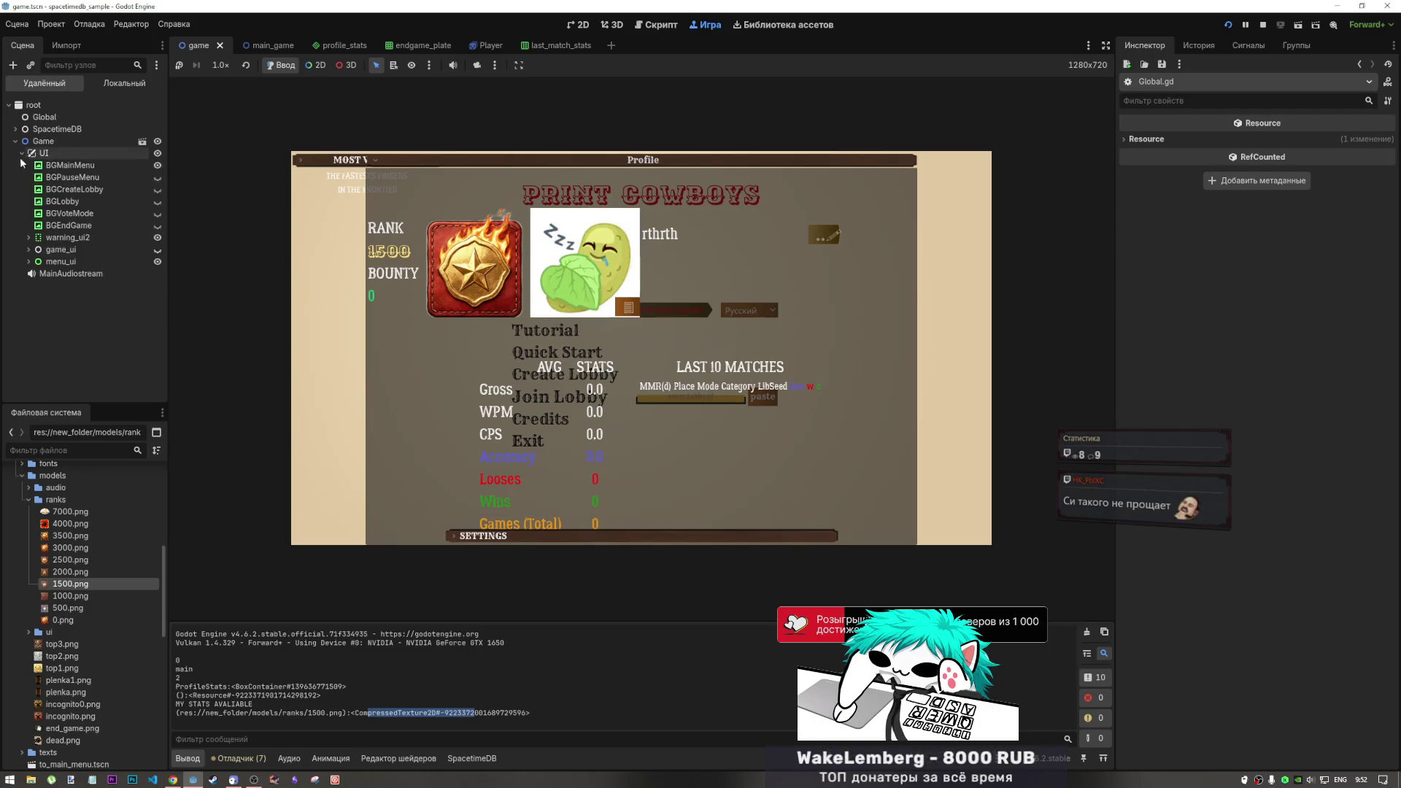
pyautogui.click(29, 261)
pyautogui.click(43, 273)
pyautogui.click(35, 273)
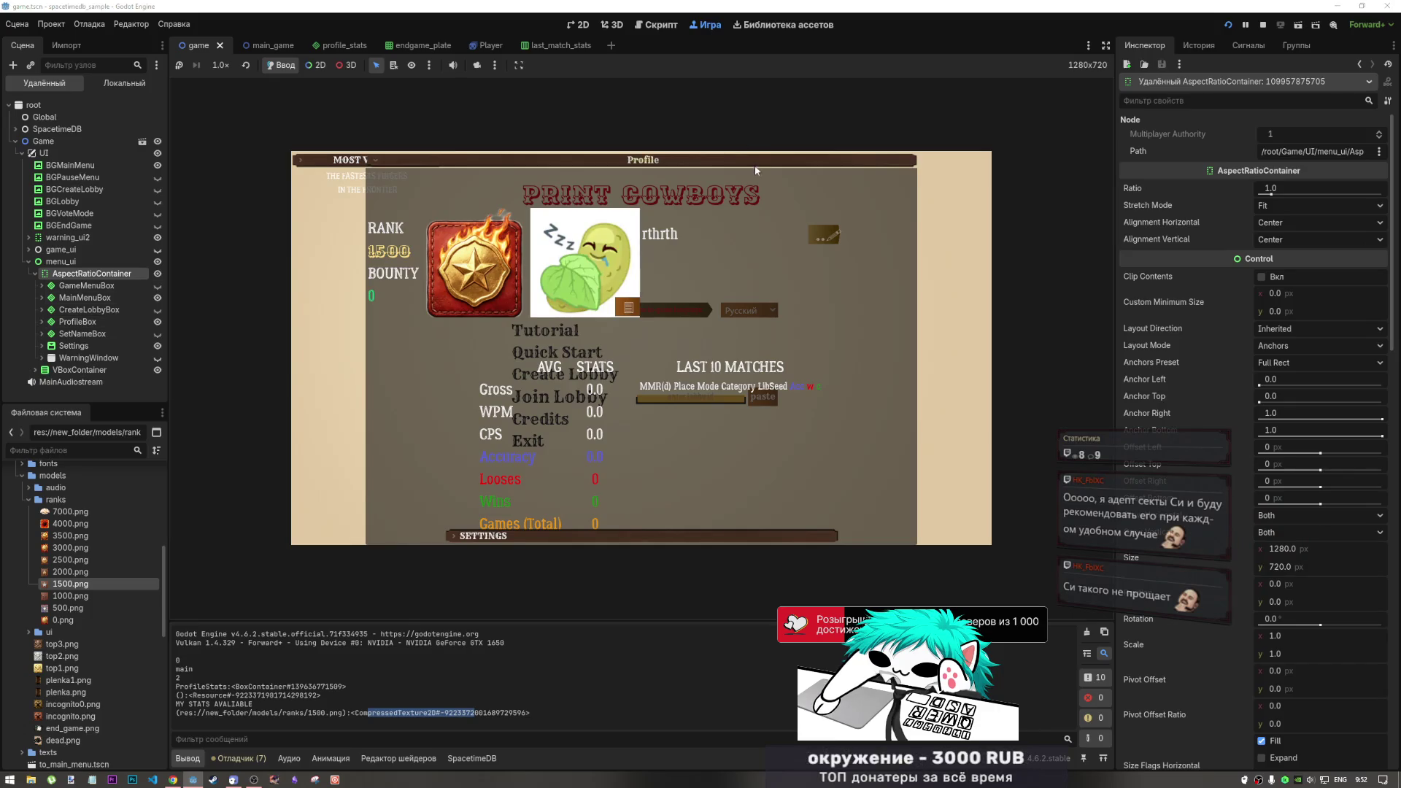
# Reopen the Profile panel to reload stats, then inspect VBoxContainer and Top30
pyautogui.click(777, 247)
pyautogui.click(778, 247)
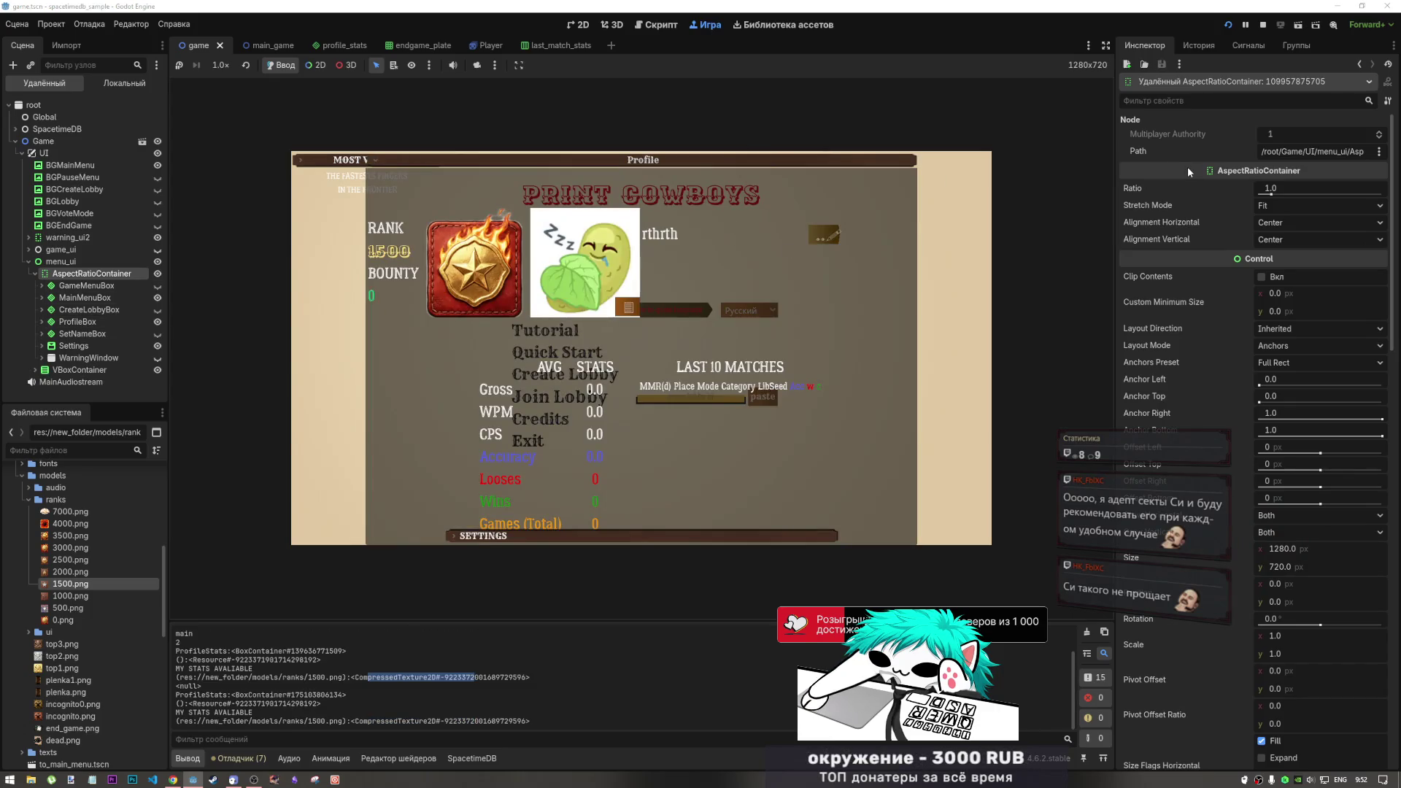
pyautogui.click(35, 369)
pyautogui.click(73, 383)
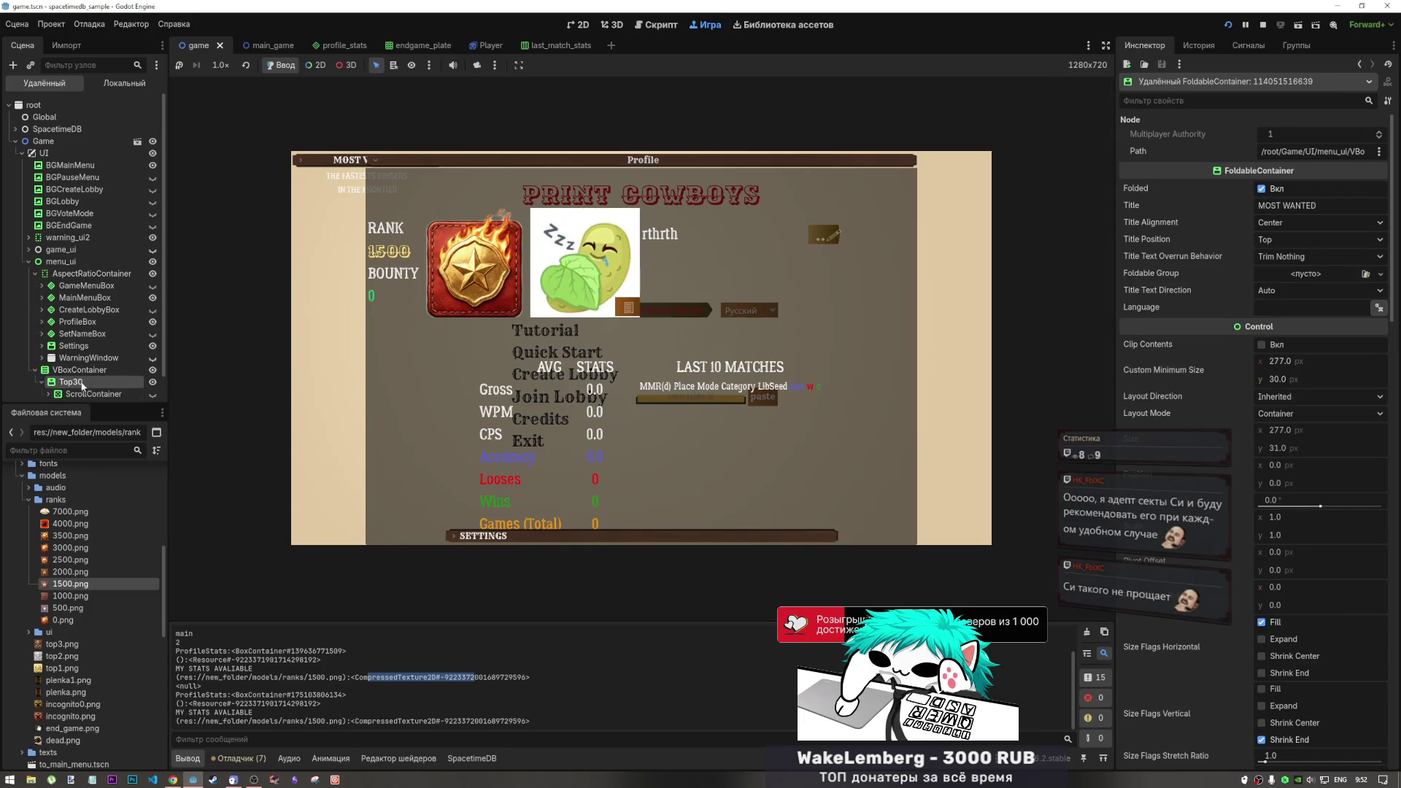
pyautogui.click(65, 370)
pyautogui.click(42, 382)
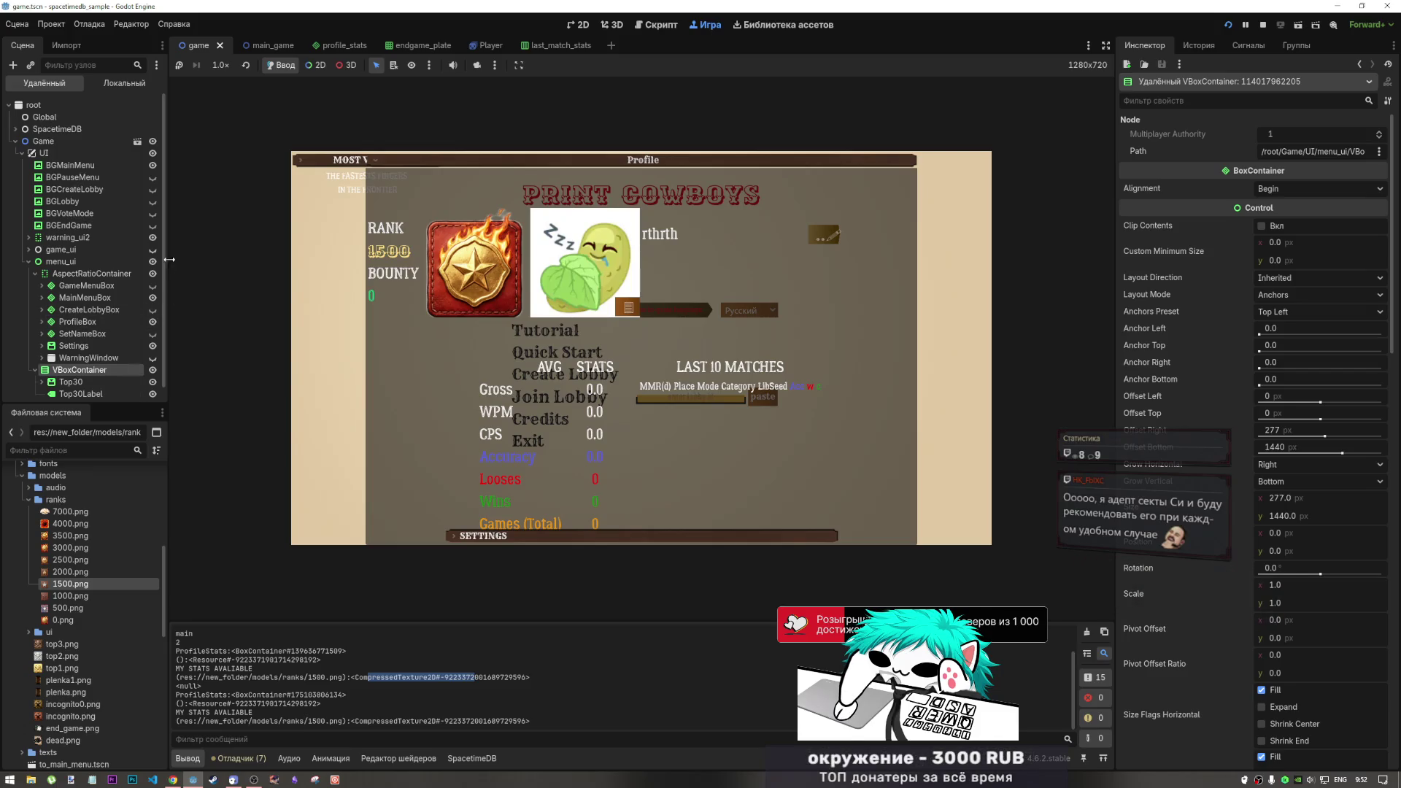
# Inspect CreateLobbyBox, GameMenuBox and ProfileBox, expanding and collapsing their branches
pyautogui.click(61, 261)
pyautogui.click(88, 309)
pyautogui.click(82, 287)
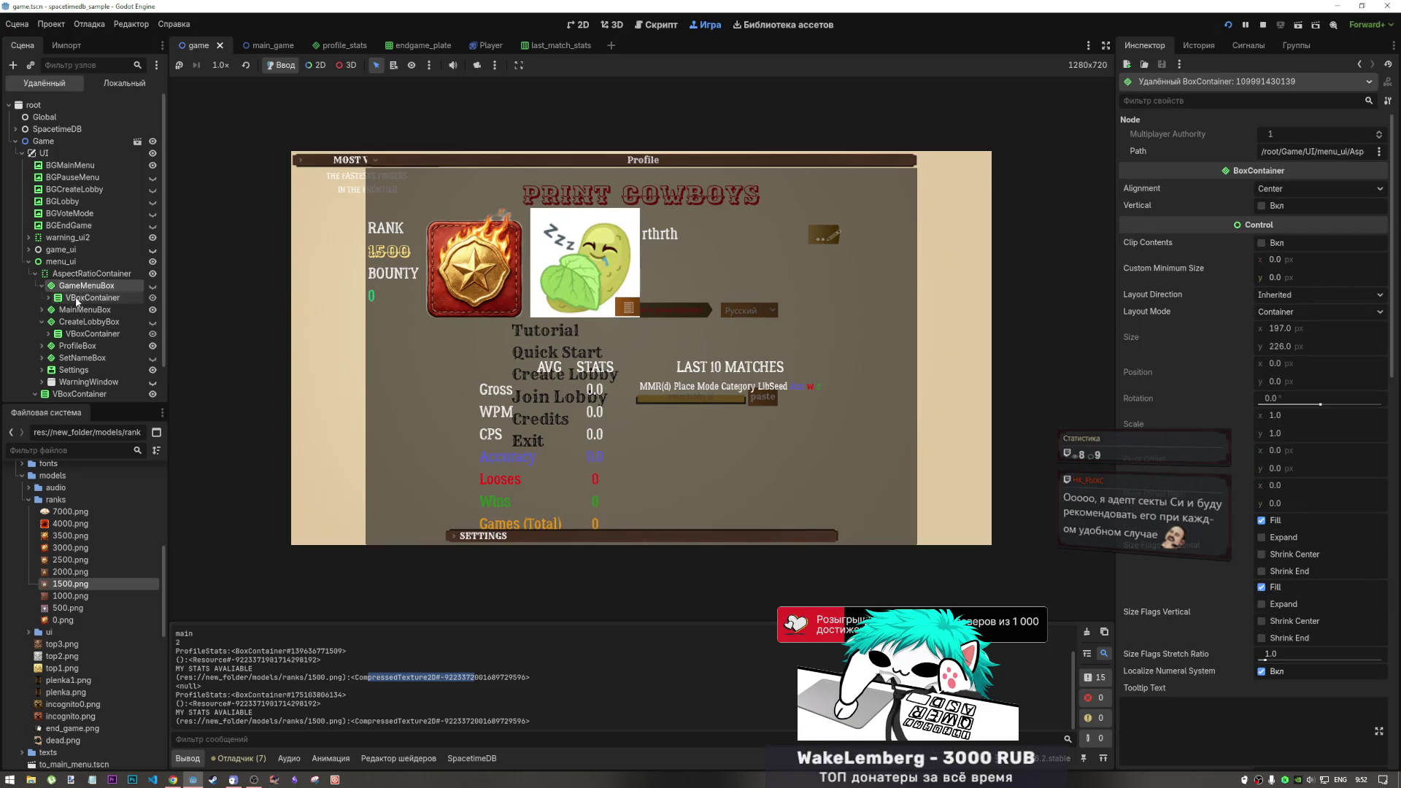
pyautogui.click(41, 309)
pyautogui.click(42, 333)
pyautogui.click(42, 322)
pyautogui.click(48, 325)
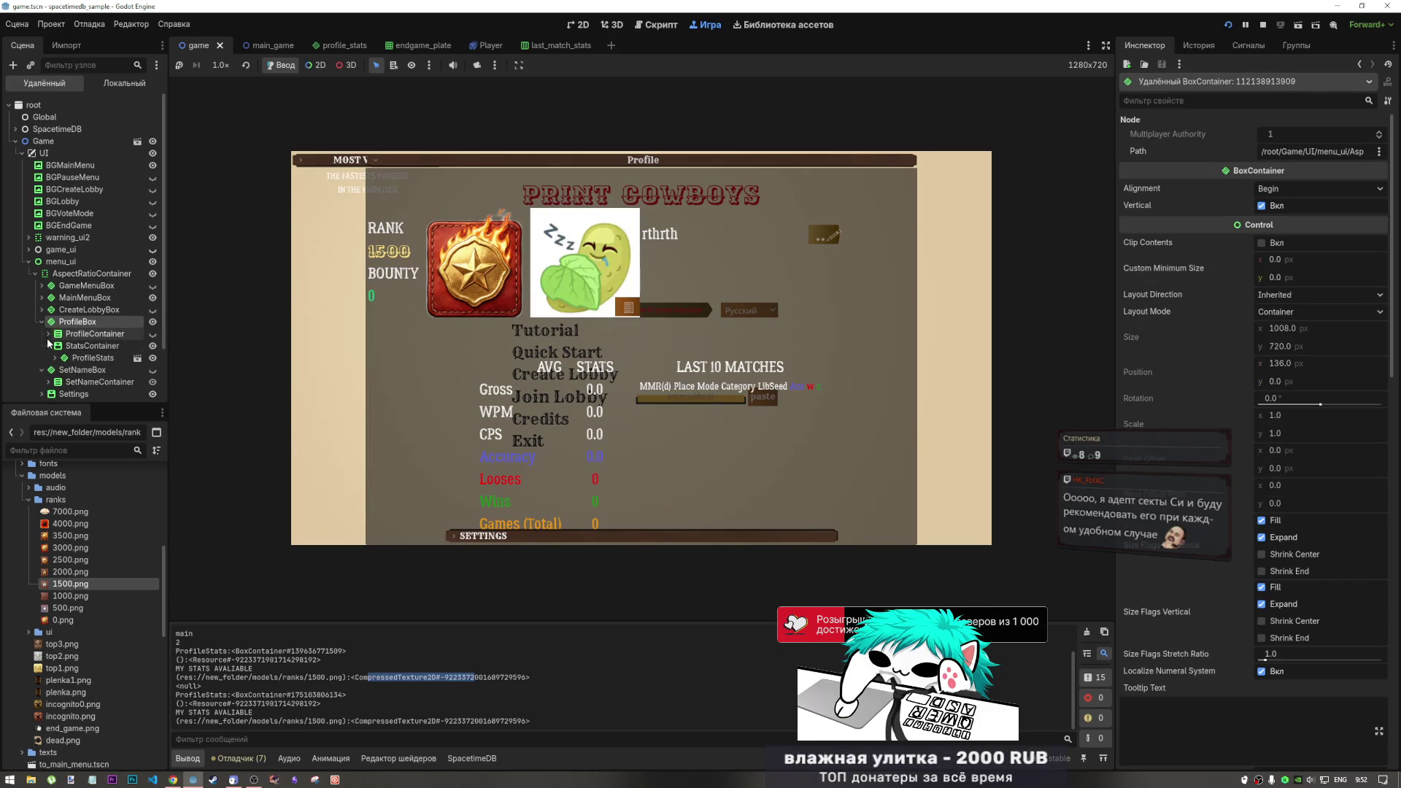
pyautogui.click(48, 345)
pyautogui.click(41, 322)
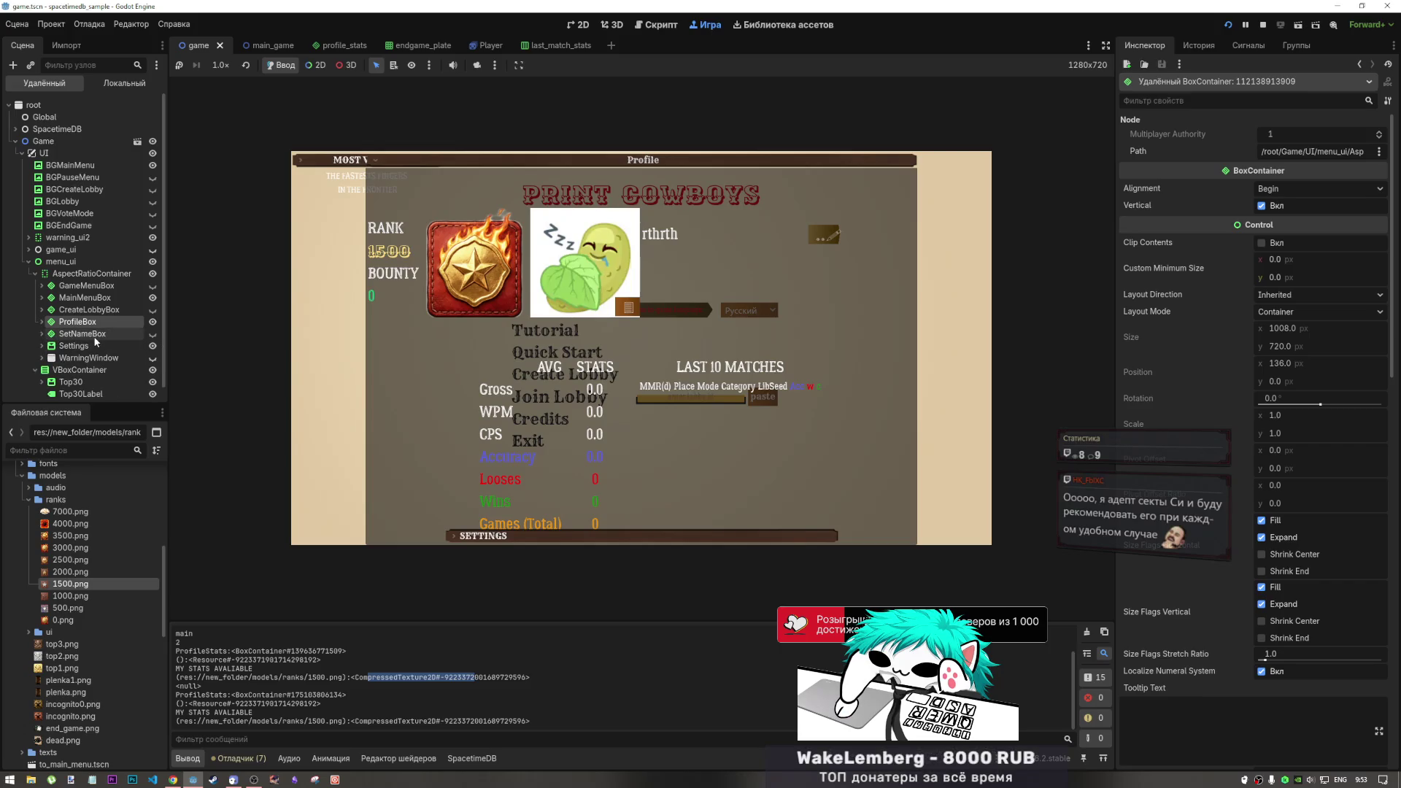
# Inspect SetNameBox, select Settings, and toggle the WarningWindow and ProfileBox branches
pyautogui.click(77, 335)
pyautogui.click(42, 334)
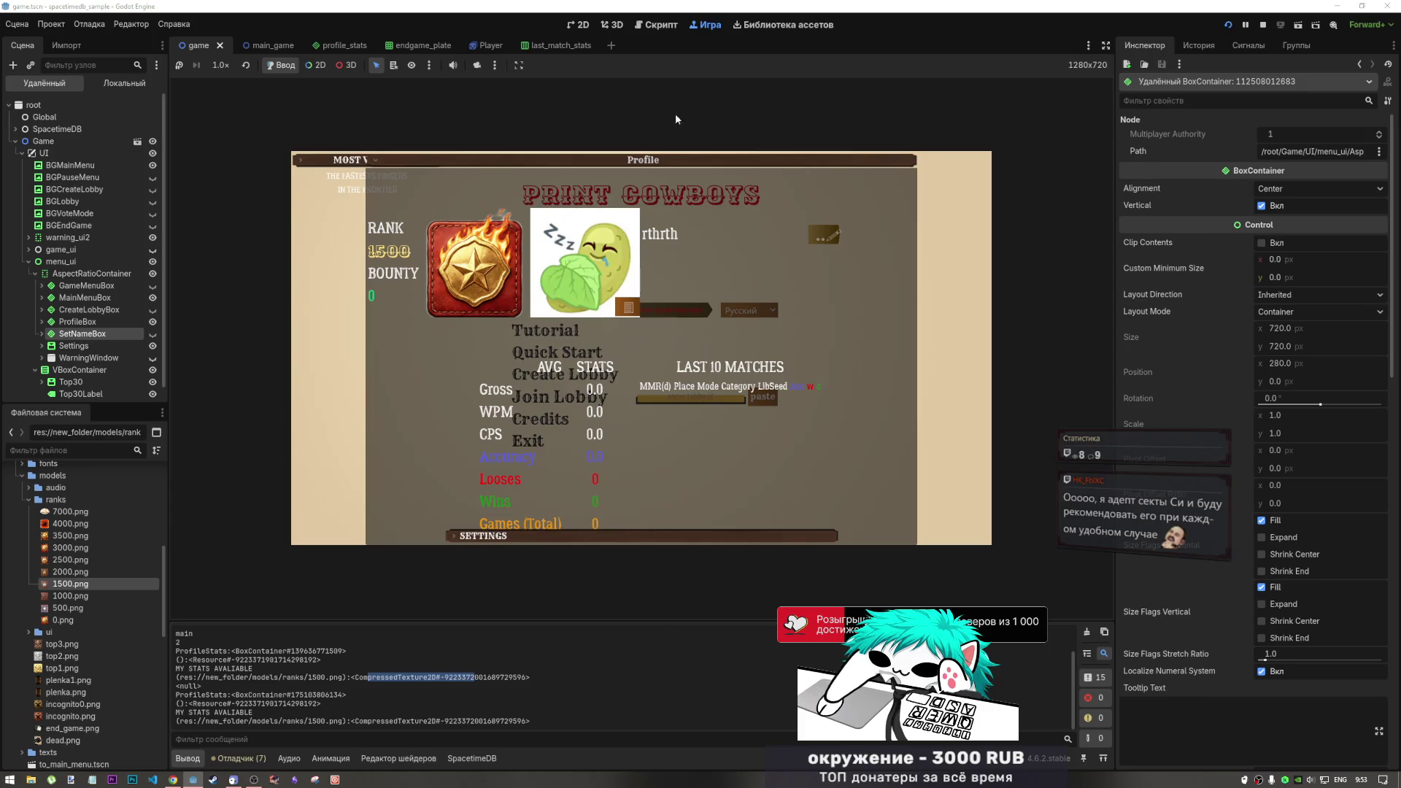
pyautogui.click(72, 346)
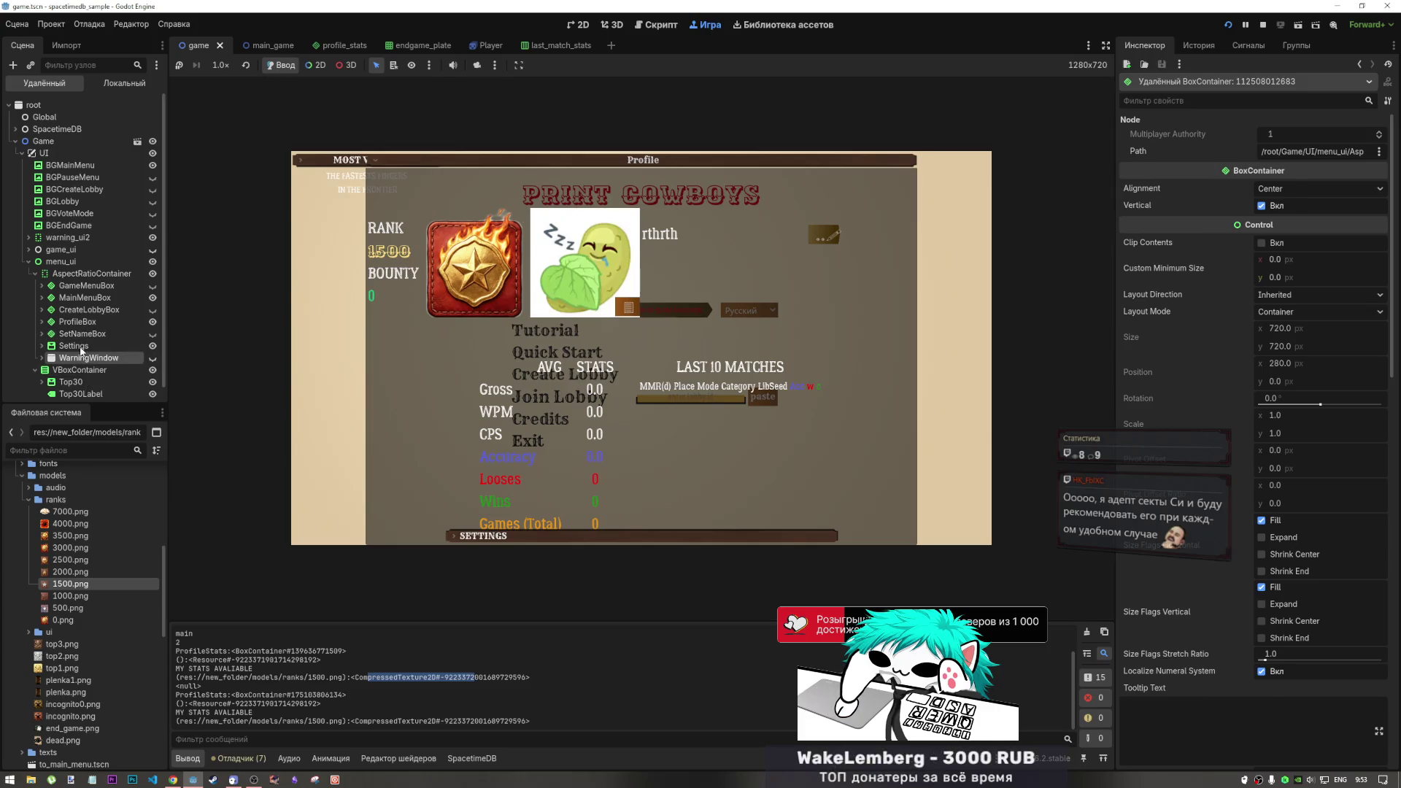
pyautogui.click(42, 358)
pyautogui.click(42, 357)
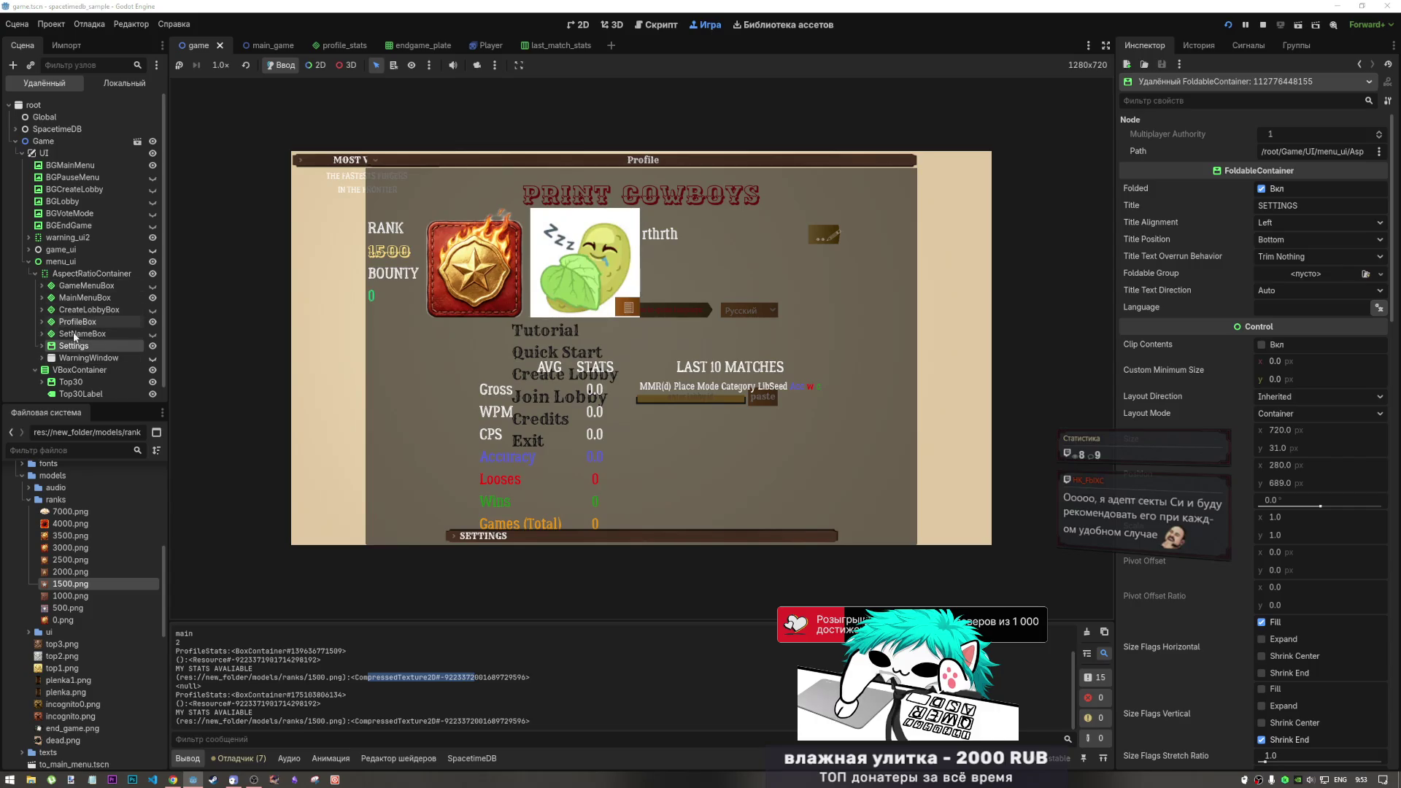
pyautogui.click(42, 322)
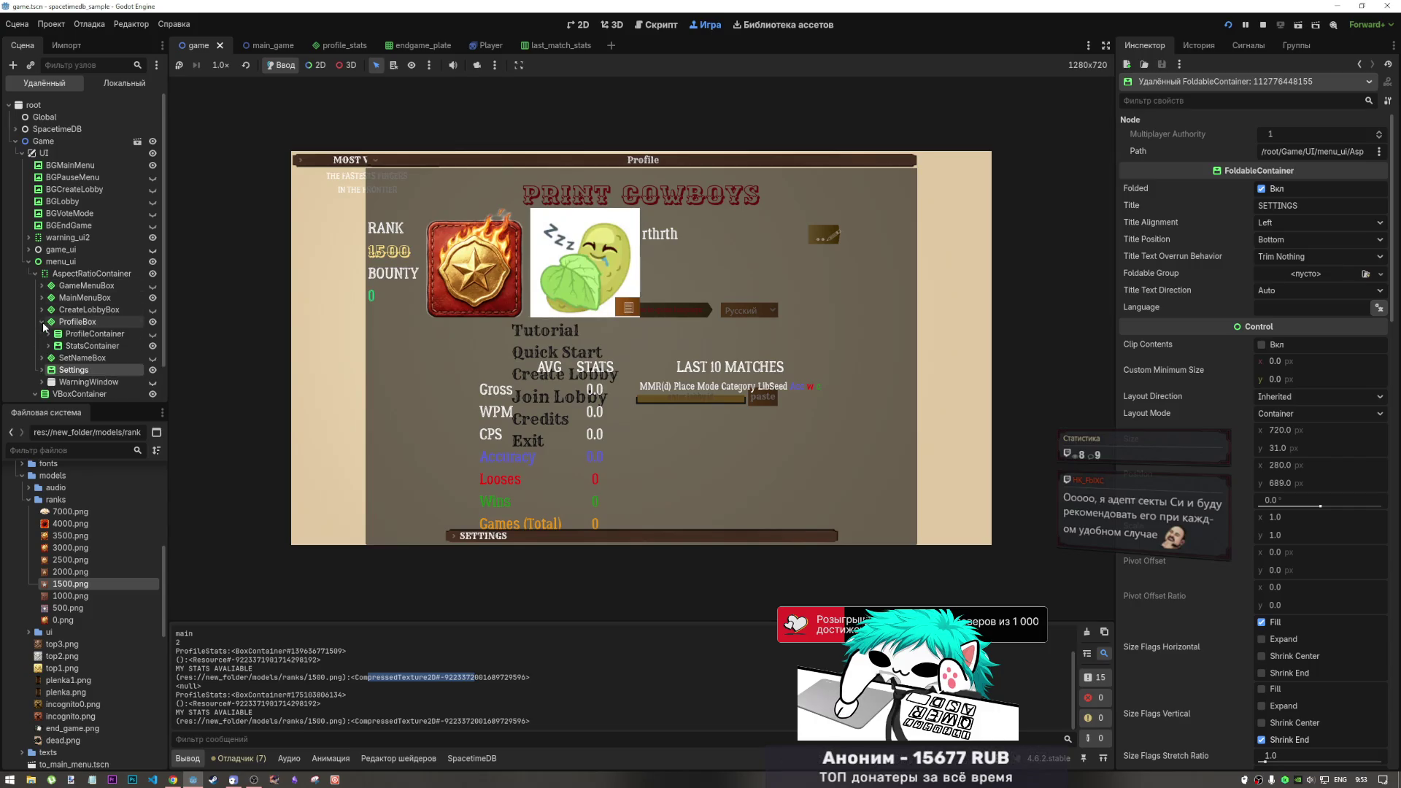
# Drill down through StatsContainer, ProfileStats, VBoxContainer3 and HBoxContainer in the Remote tree
pyautogui.click(49, 346)
pyautogui.click(87, 358)
pyautogui.click(54, 358)
pyautogui.click(80, 369)
pyautogui.click(61, 370)
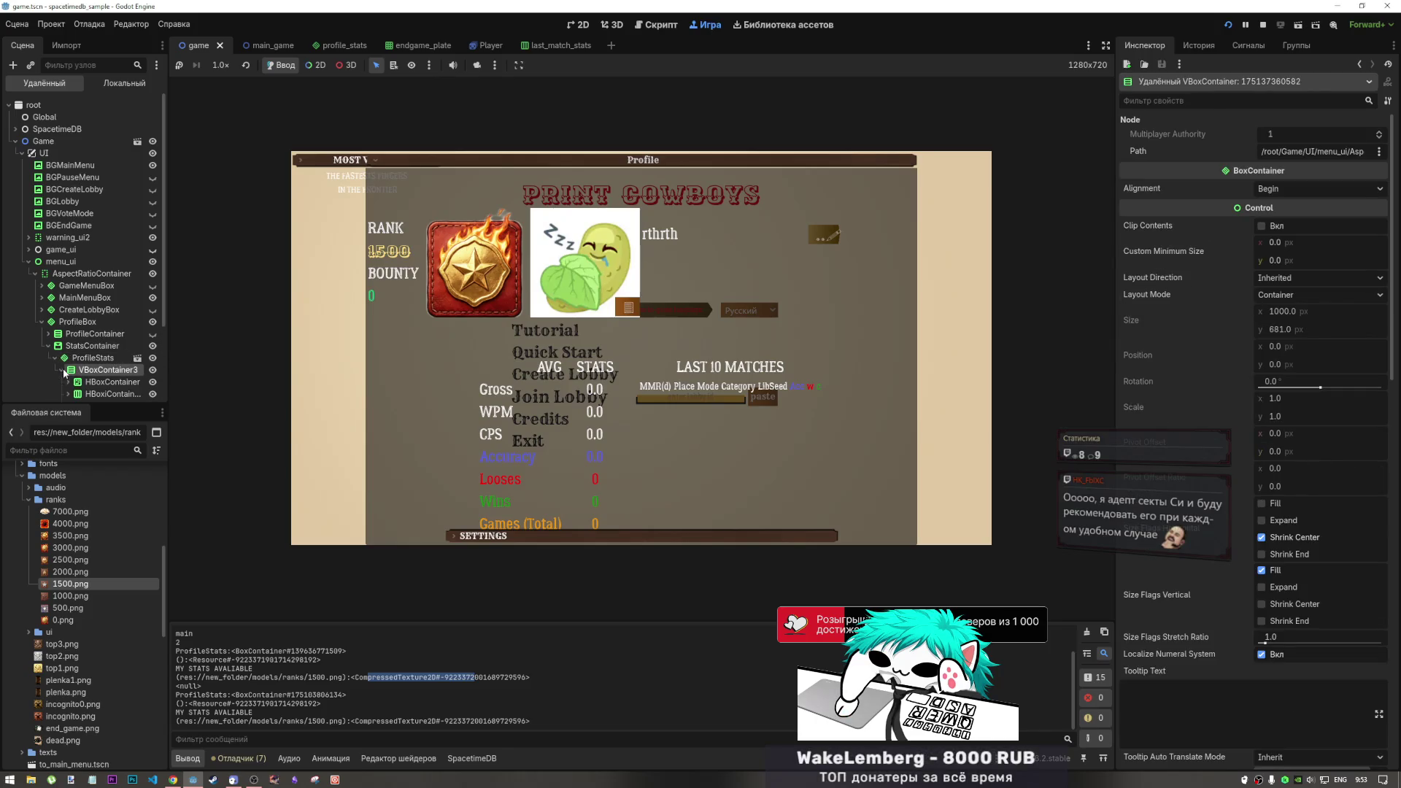
pyautogui.click(92, 382)
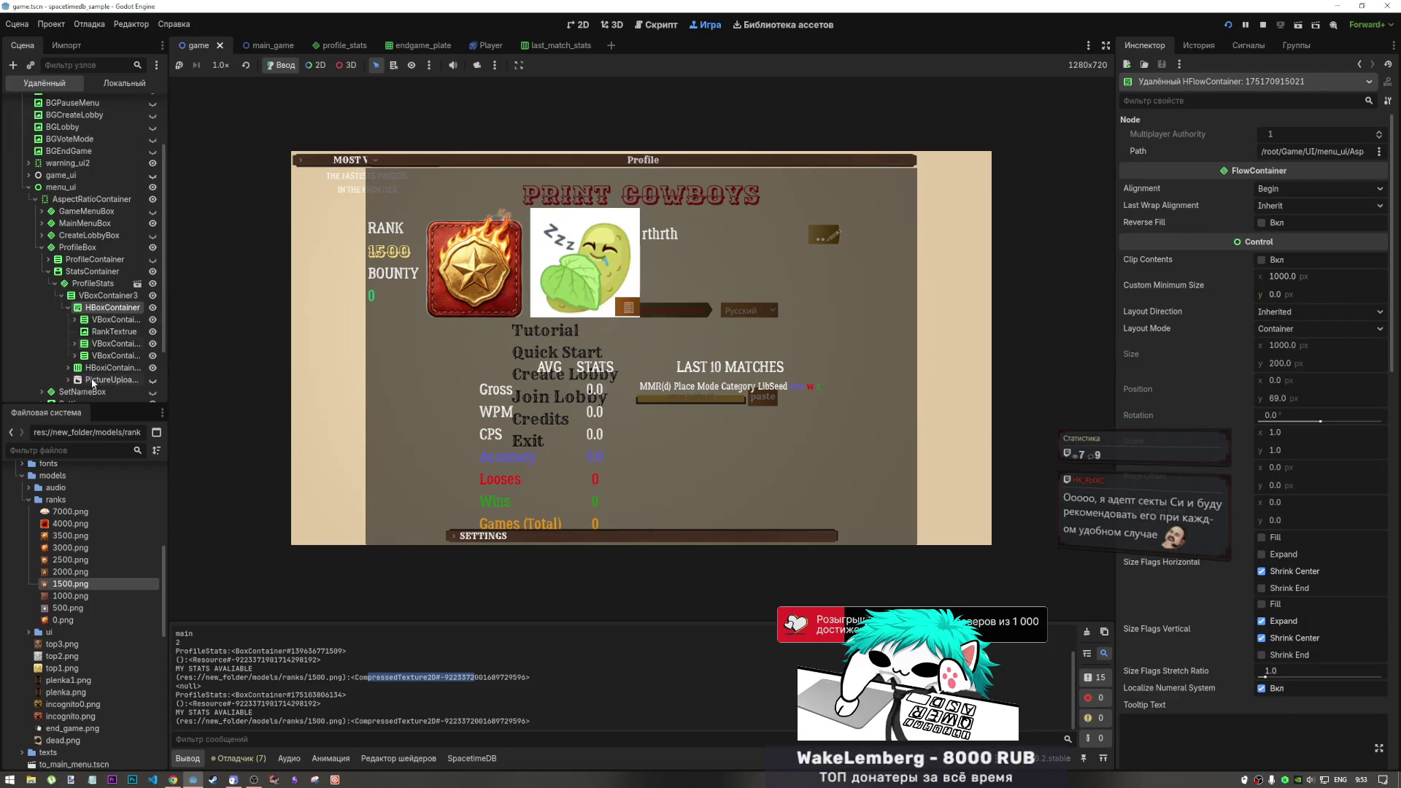
# Select RankTextrue to inspect its Texture, then stop the running game
pyautogui.click(133, 333)
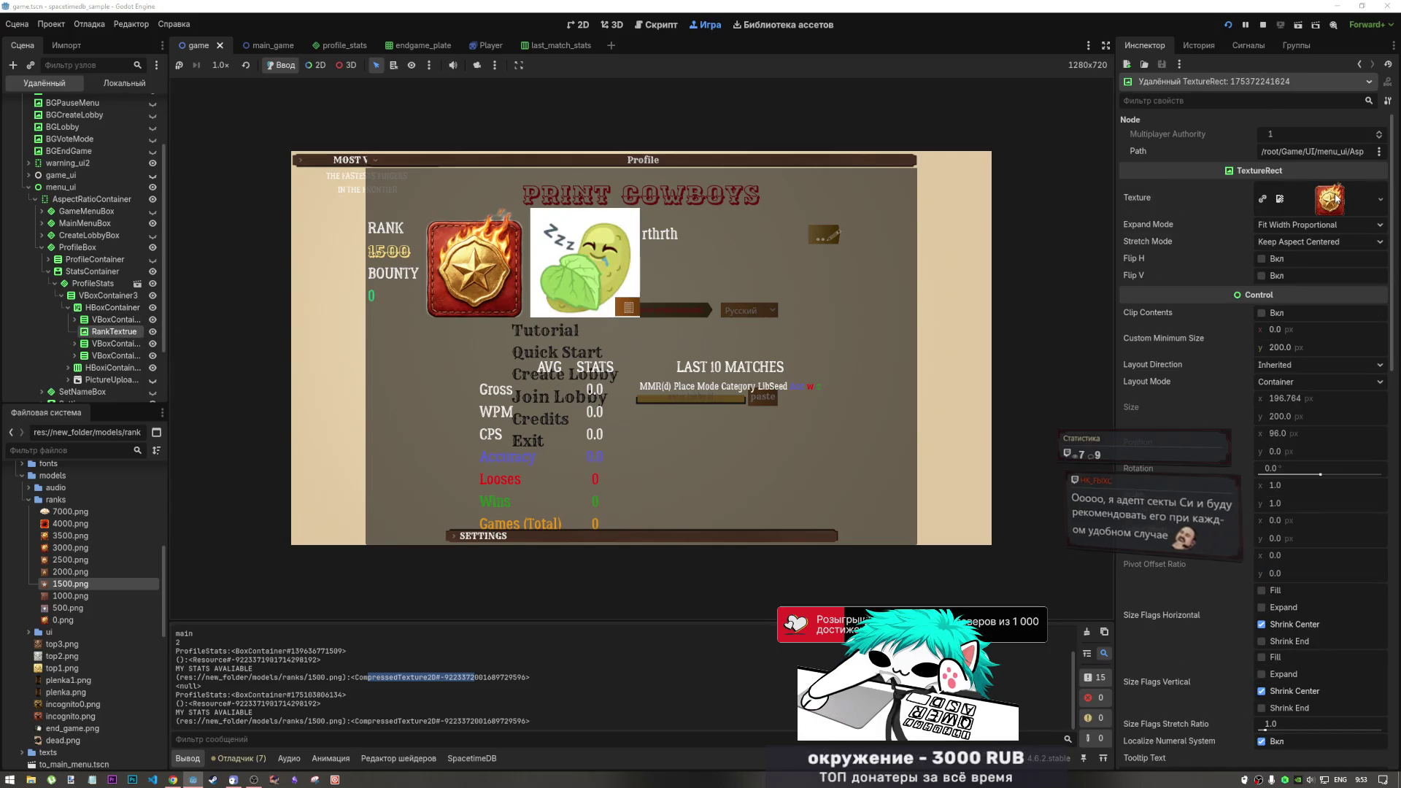
pyautogui.moveTo(1336, 201)
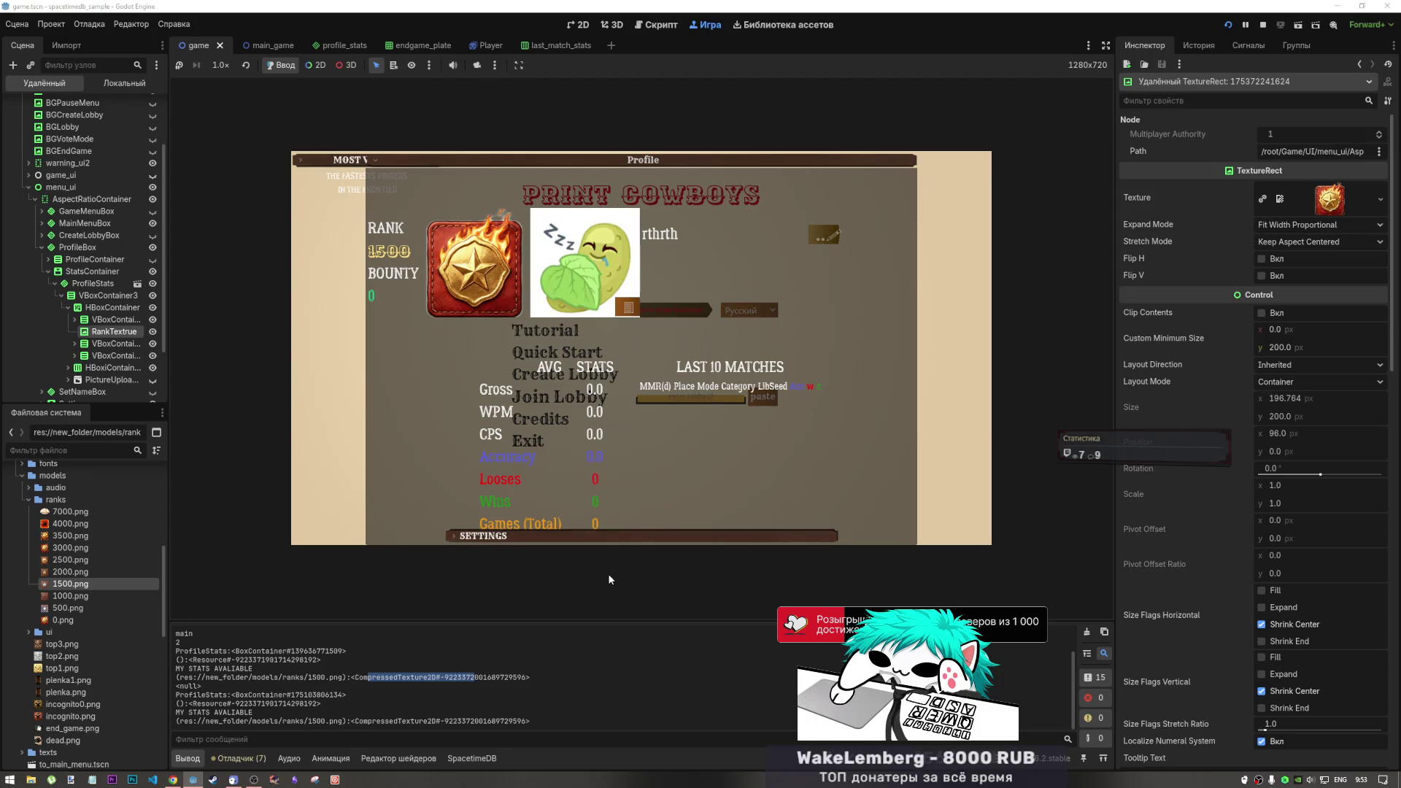
pyautogui.click(1263, 25)
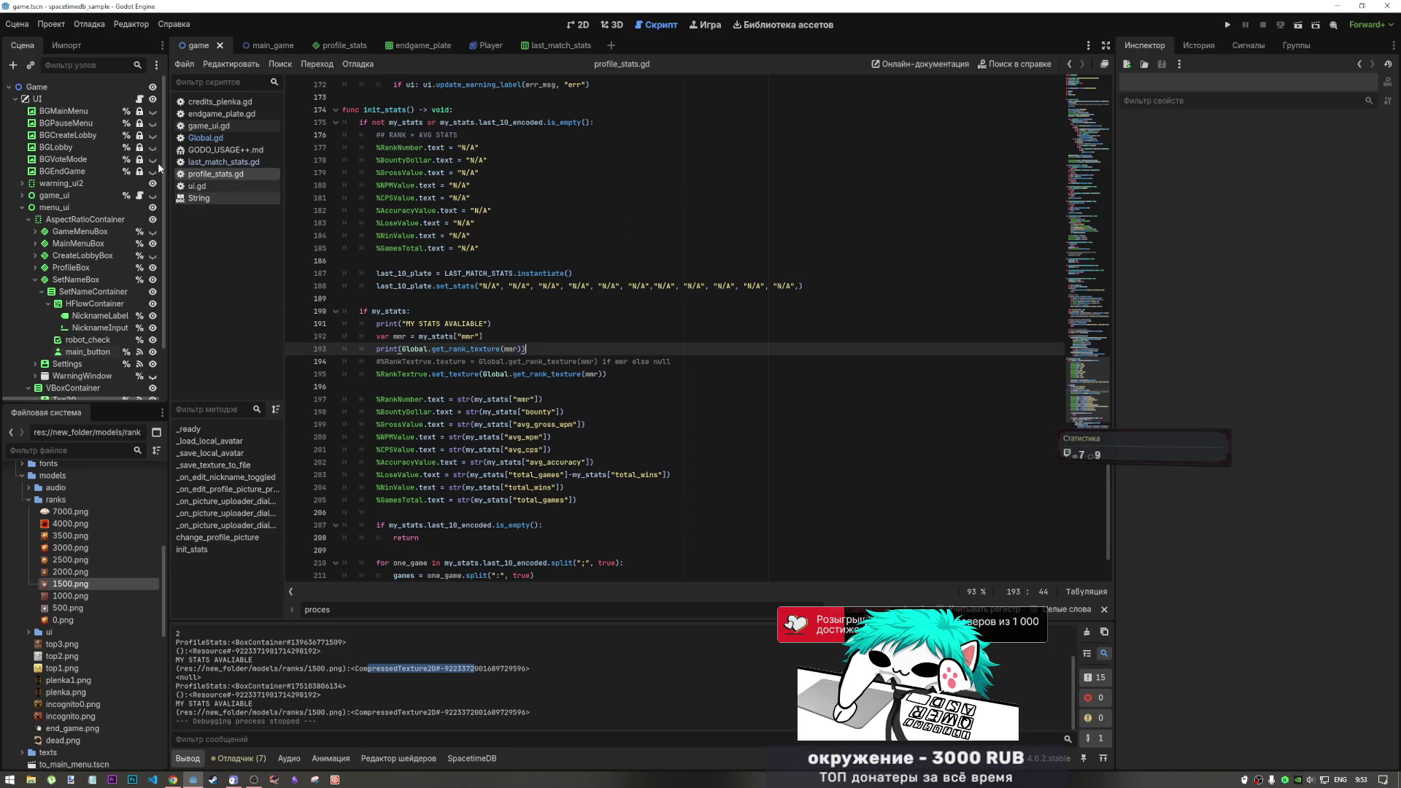
# Search Global.gd for user_rank_picture with Ctrl+F, then switch to game_ui.gd
pyautogui.click(205, 137)
pyautogui.scroll(7, 465, 192)
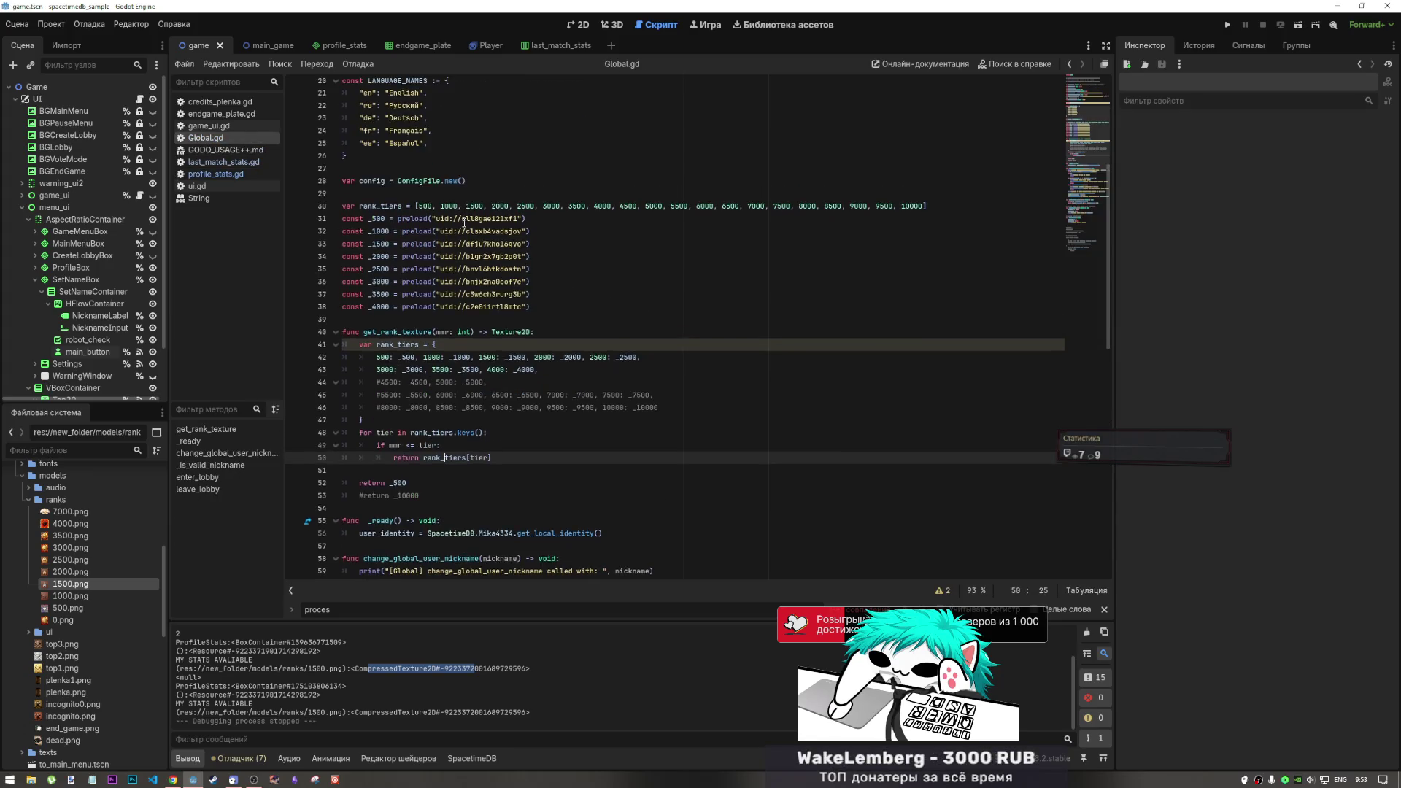
pyautogui.doubleClick(419, 248)
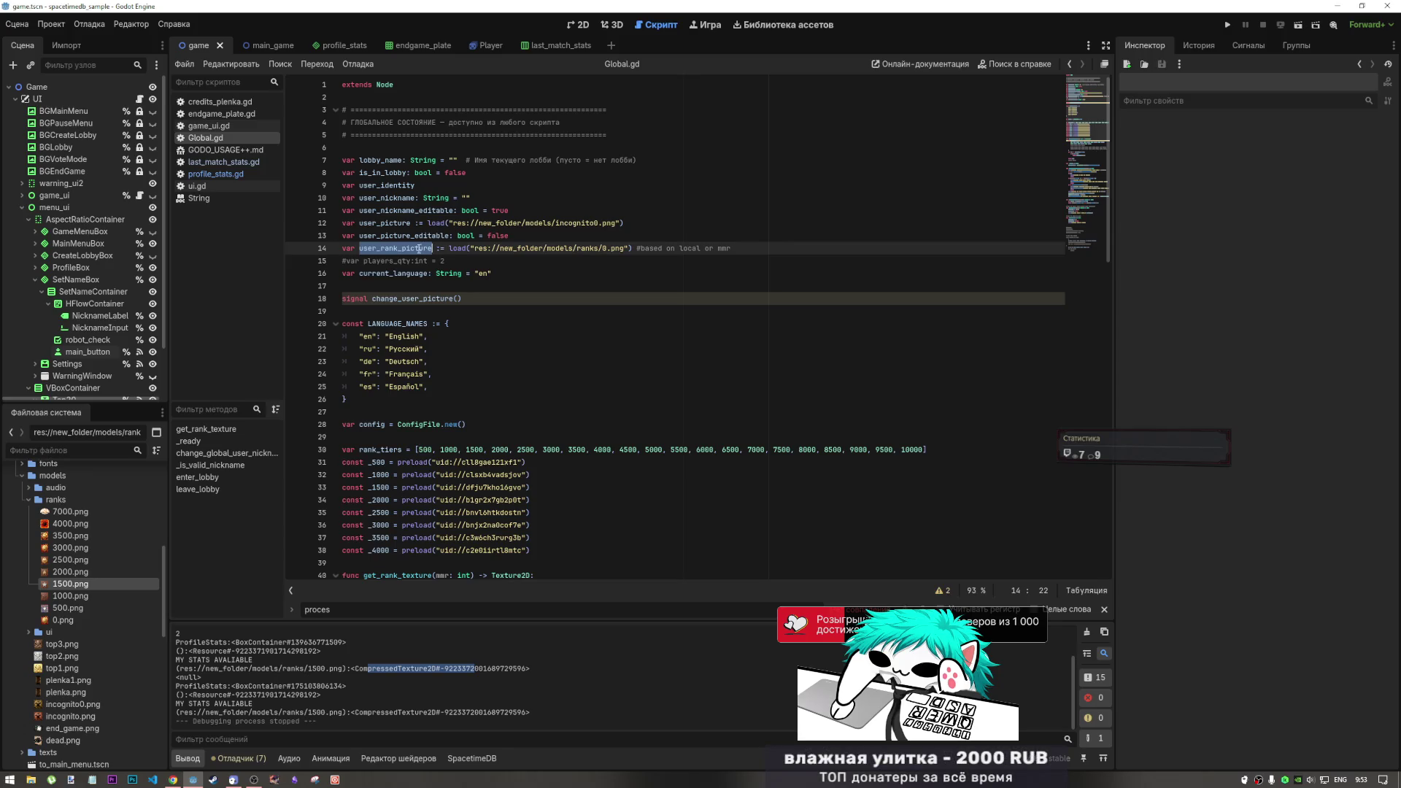
pyautogui.hotkey('ctrl', 'f')
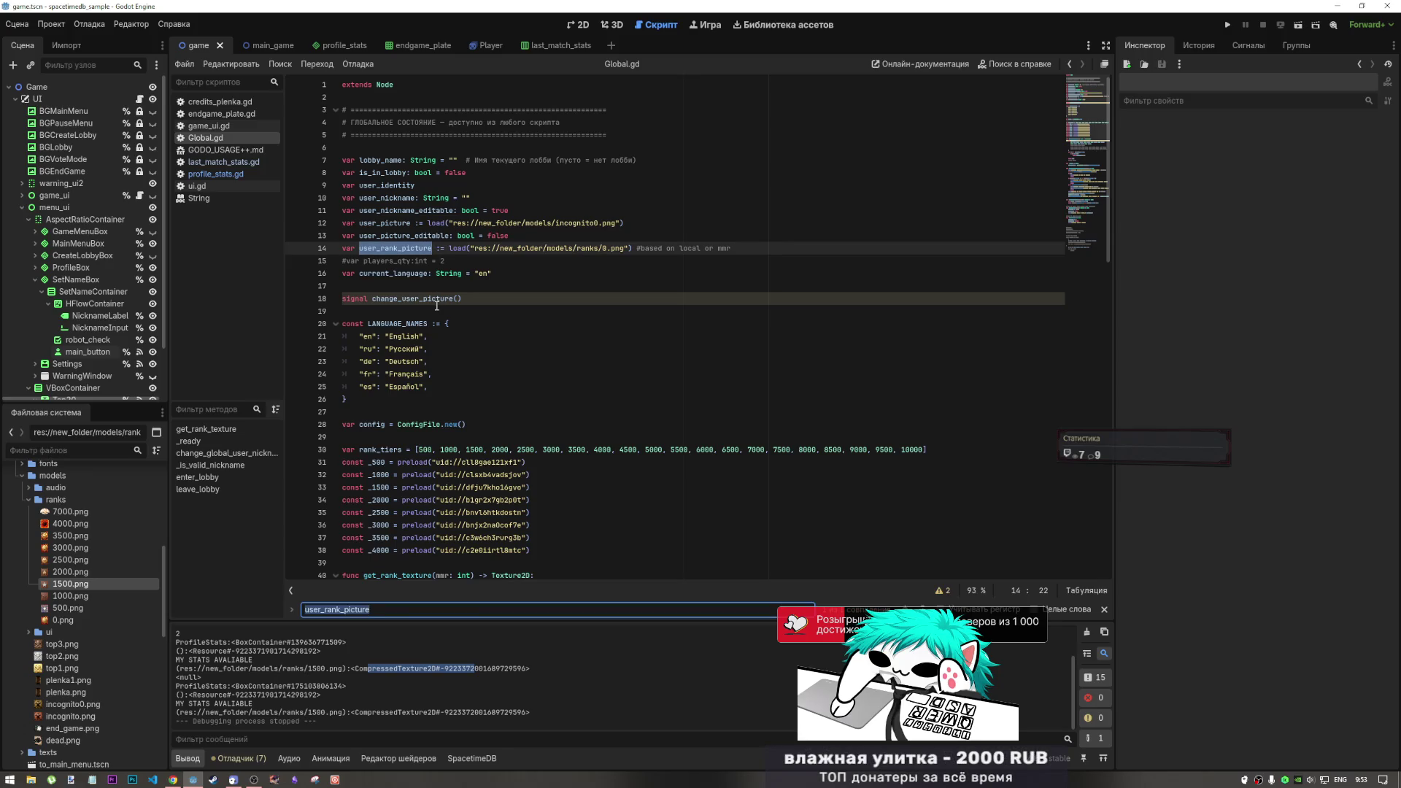
pyautogui.click(228, 126)
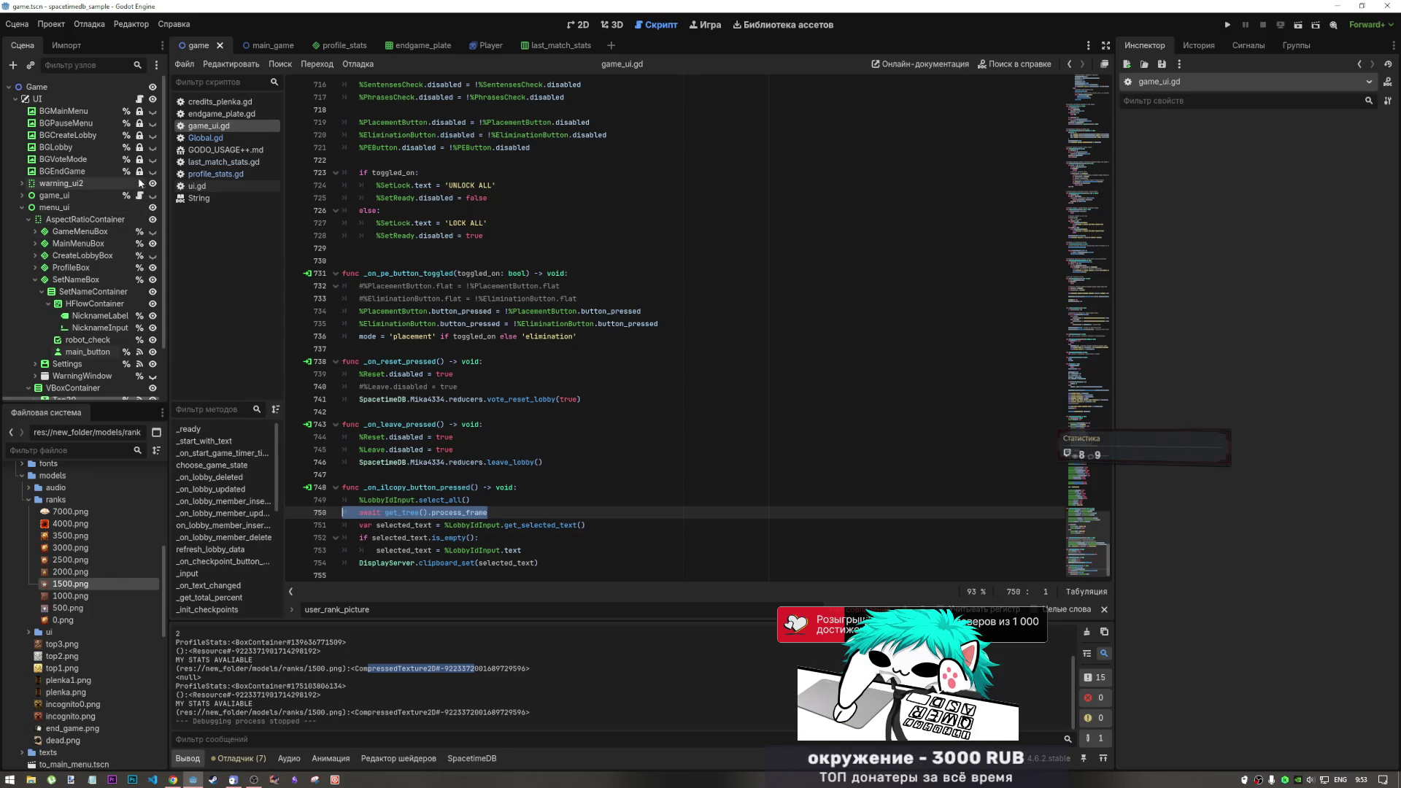
# Browse ui.gd, profile_stats.gd and game_ui.gd, checking the debug output, and end on last_match_stats.gd
pyautogui.click(139, 99)
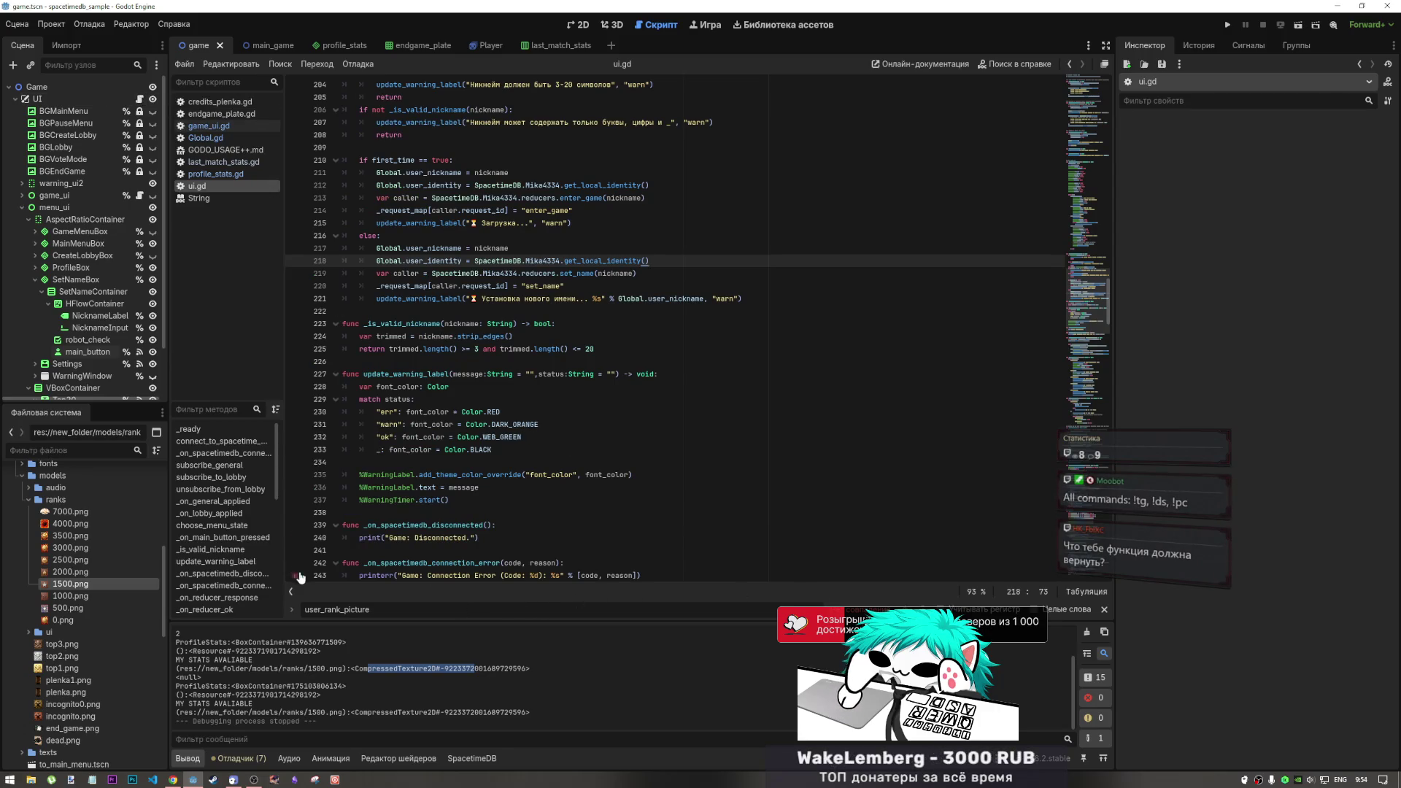
pyautogui.click(235, 162)
pyautogui.click(219, 174)
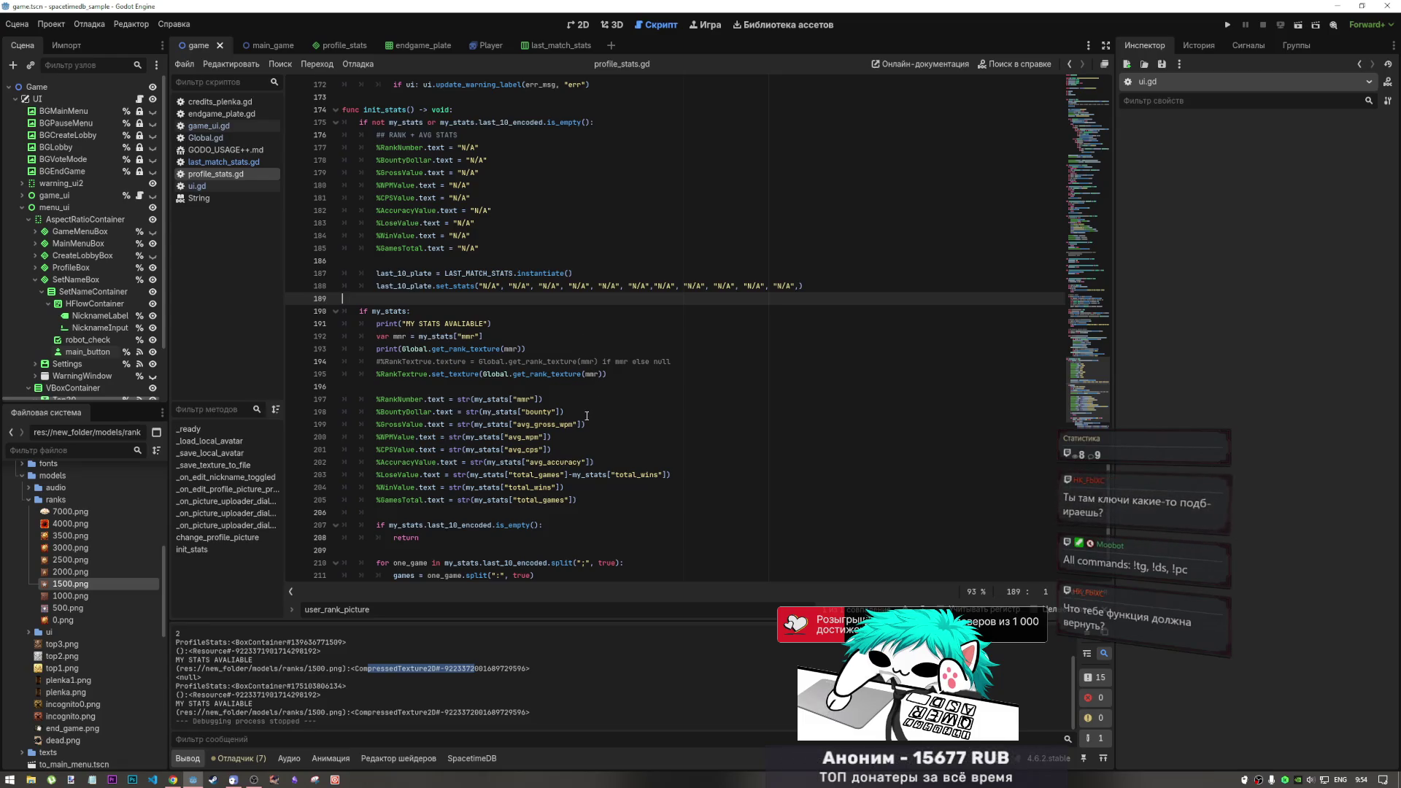
pyautogui.moveTo(395, 668)
pyautogui.mouseDown()
pyautogui.moveTo(313, 670)
pyautogui.moveTo(336, 675)
pyautogui.mouseUp()
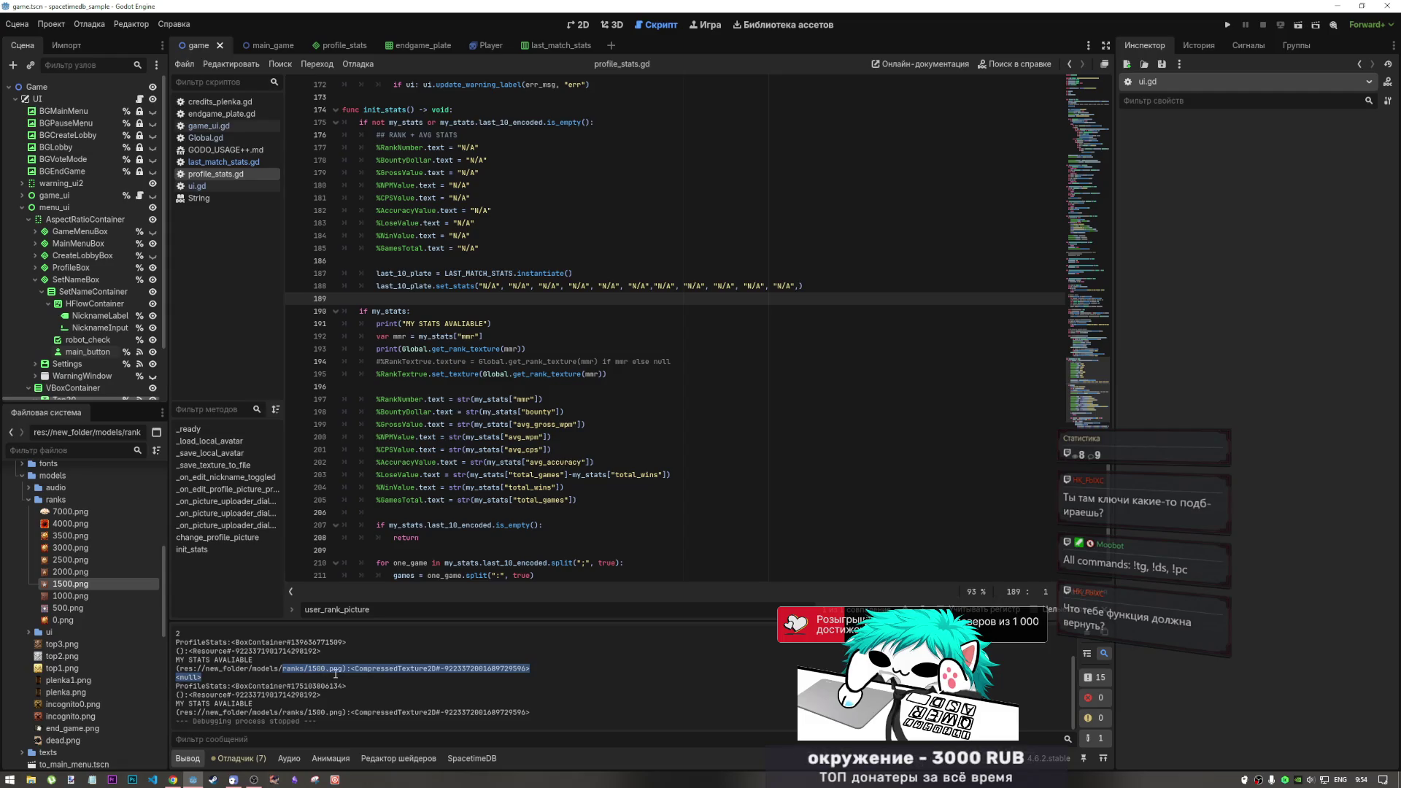
pyautogui.scroll(9, 592, 415)
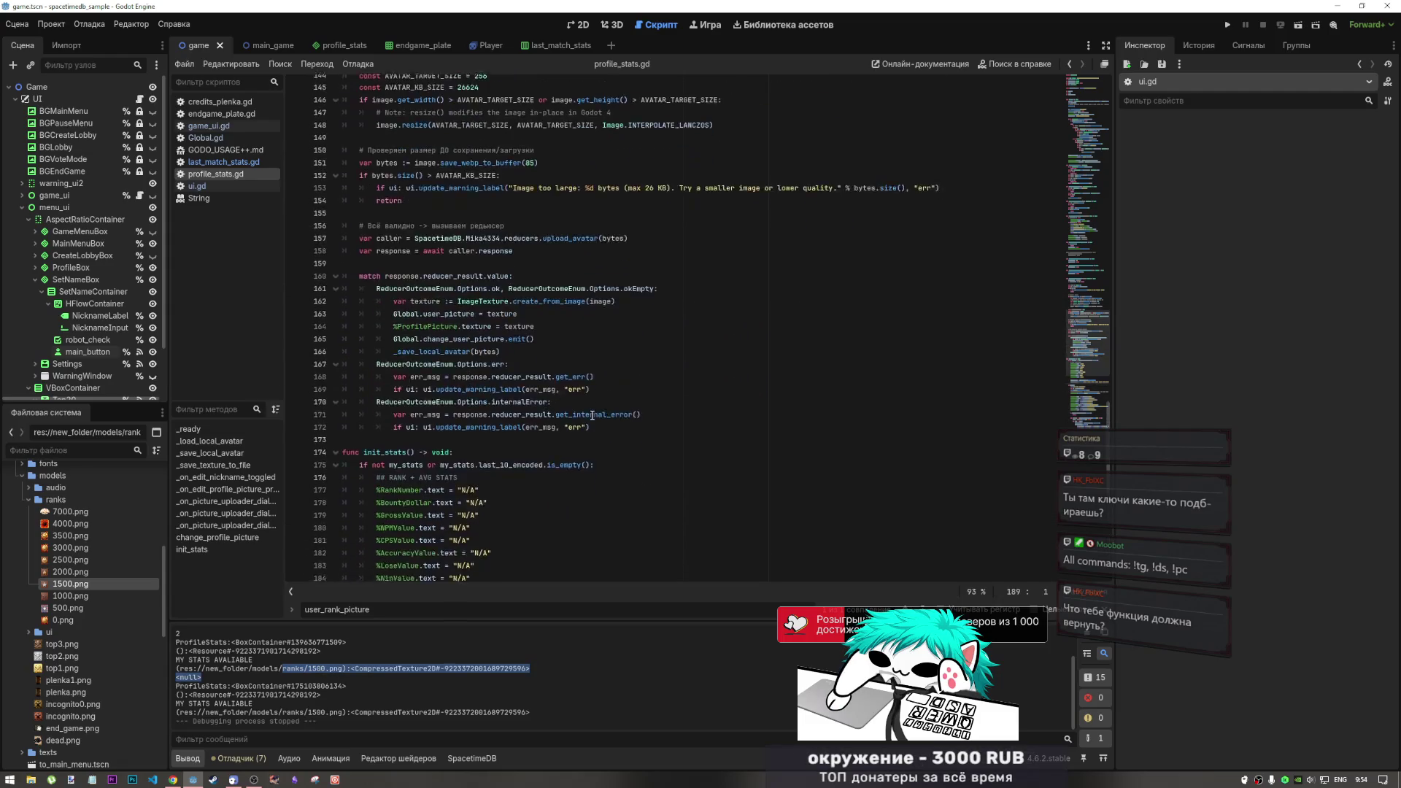
pyautogui.click(210, 126)
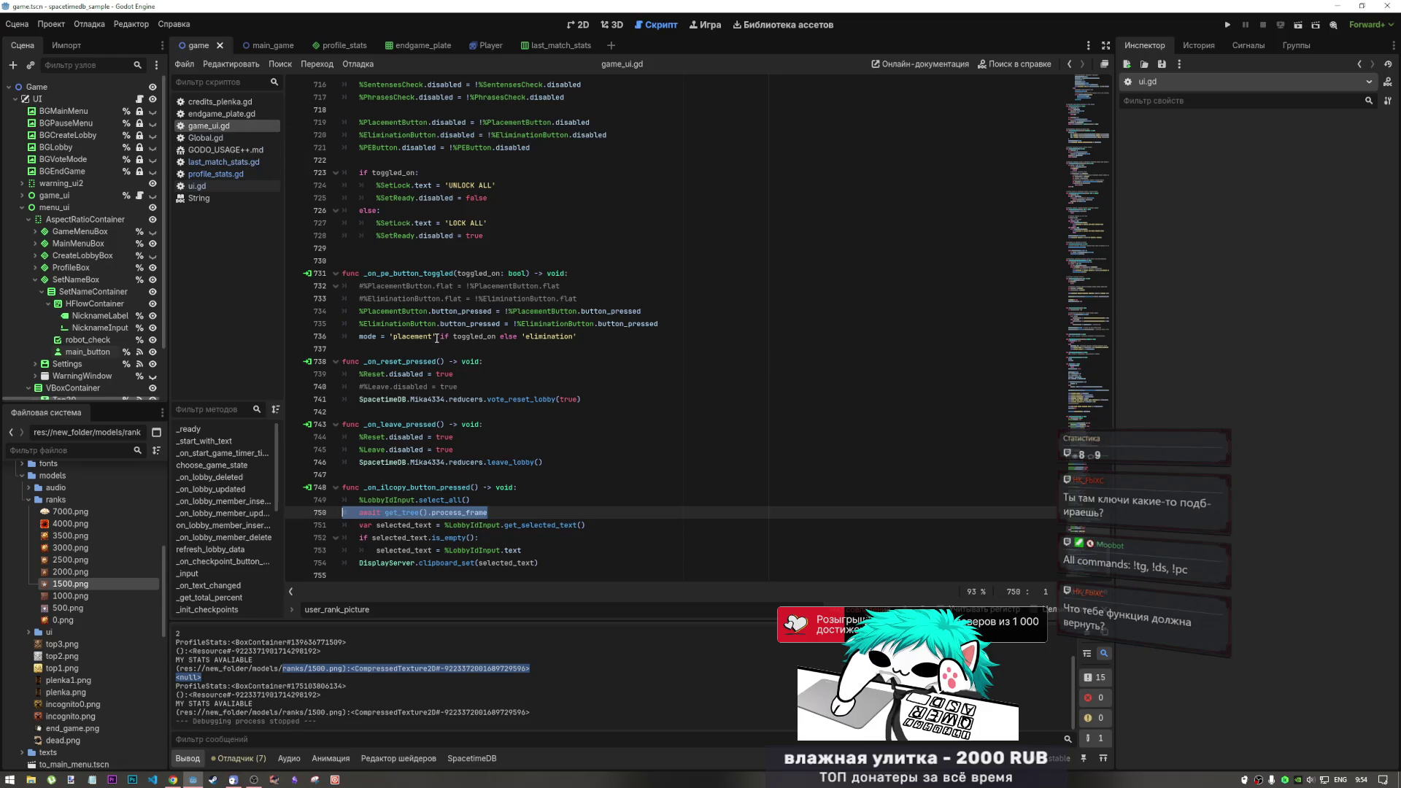
pyautogui.click(226, 162)
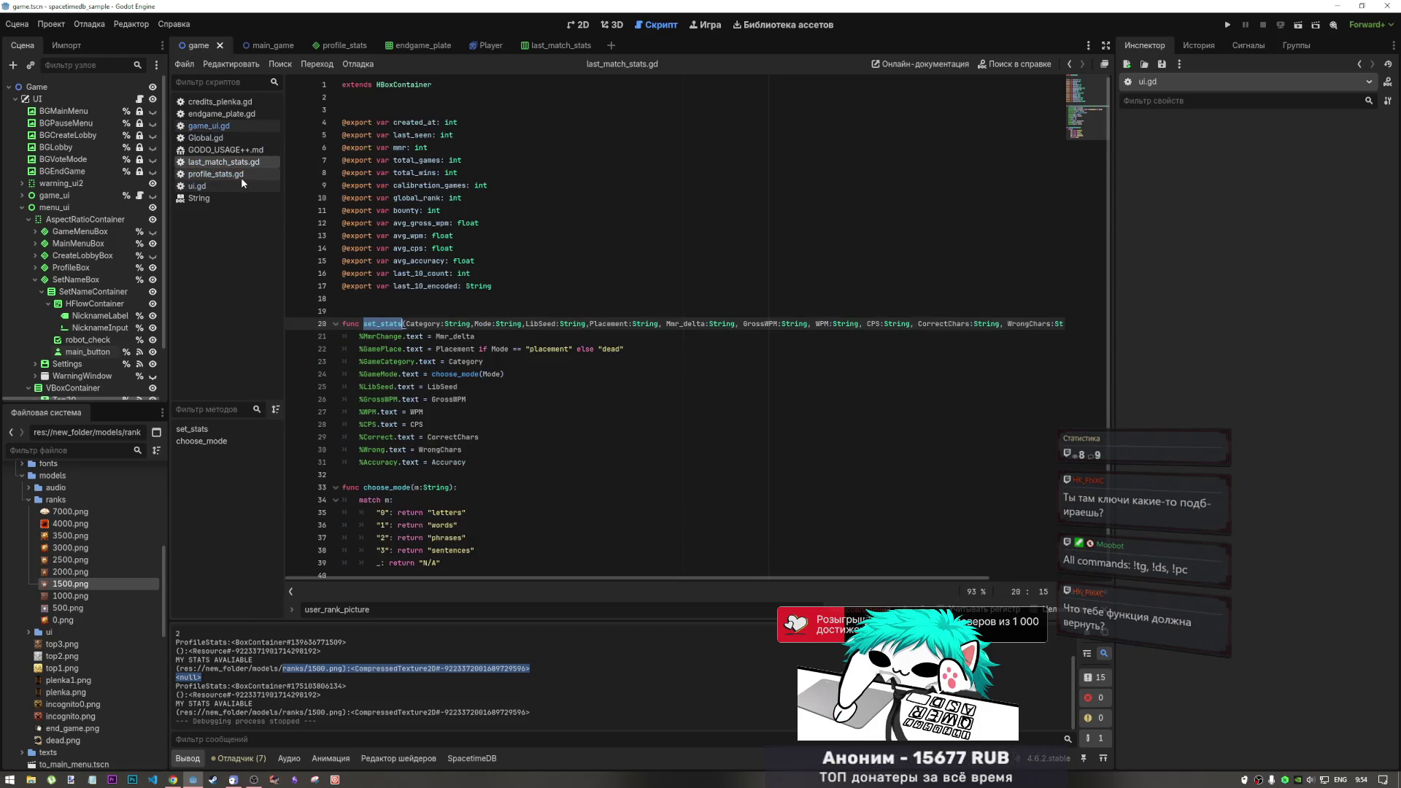
# In Global.gd, review get_rank_texture's rank_tiers[tier] return and the preloaded rank texture constants
pyautogui.click(240, 175)
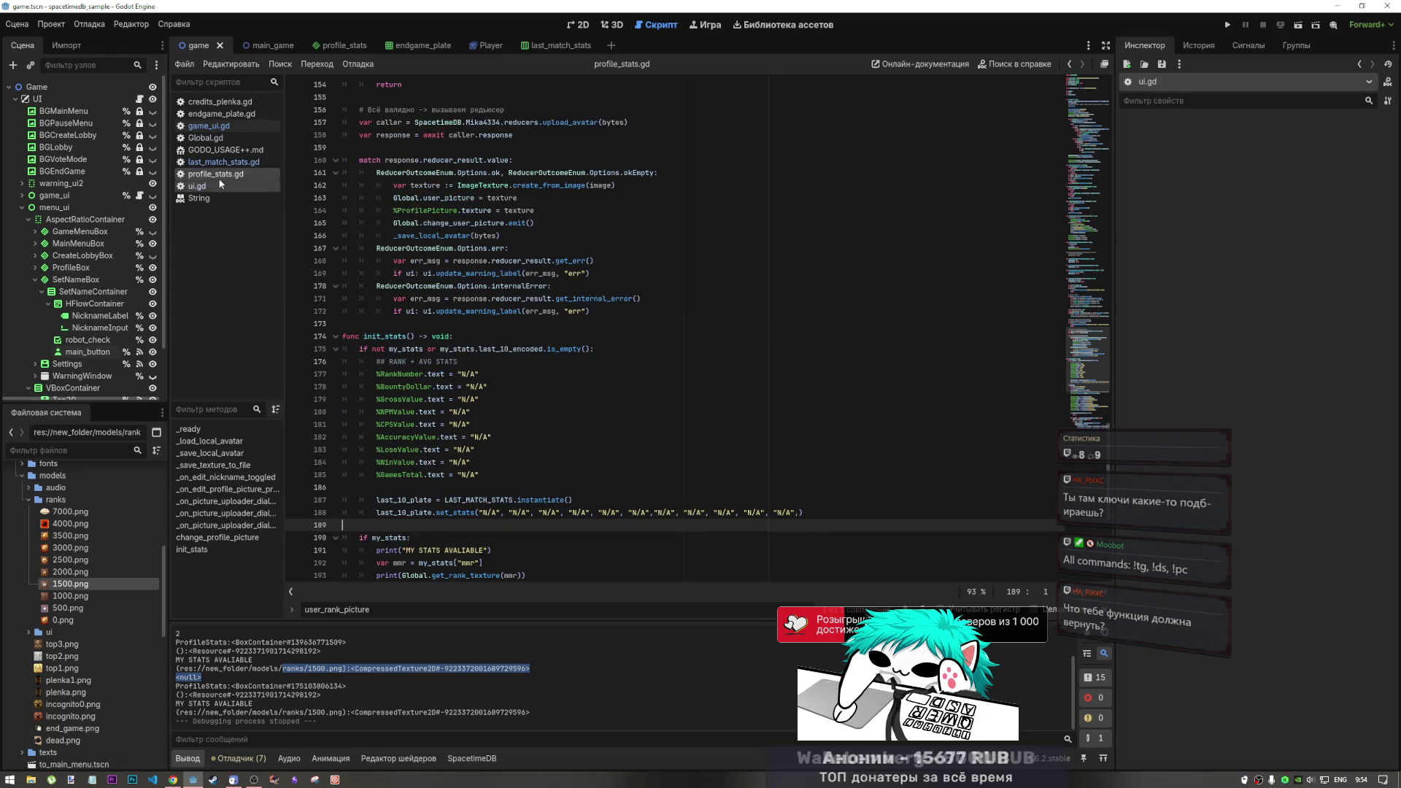
pyautogui.click(226, 137)
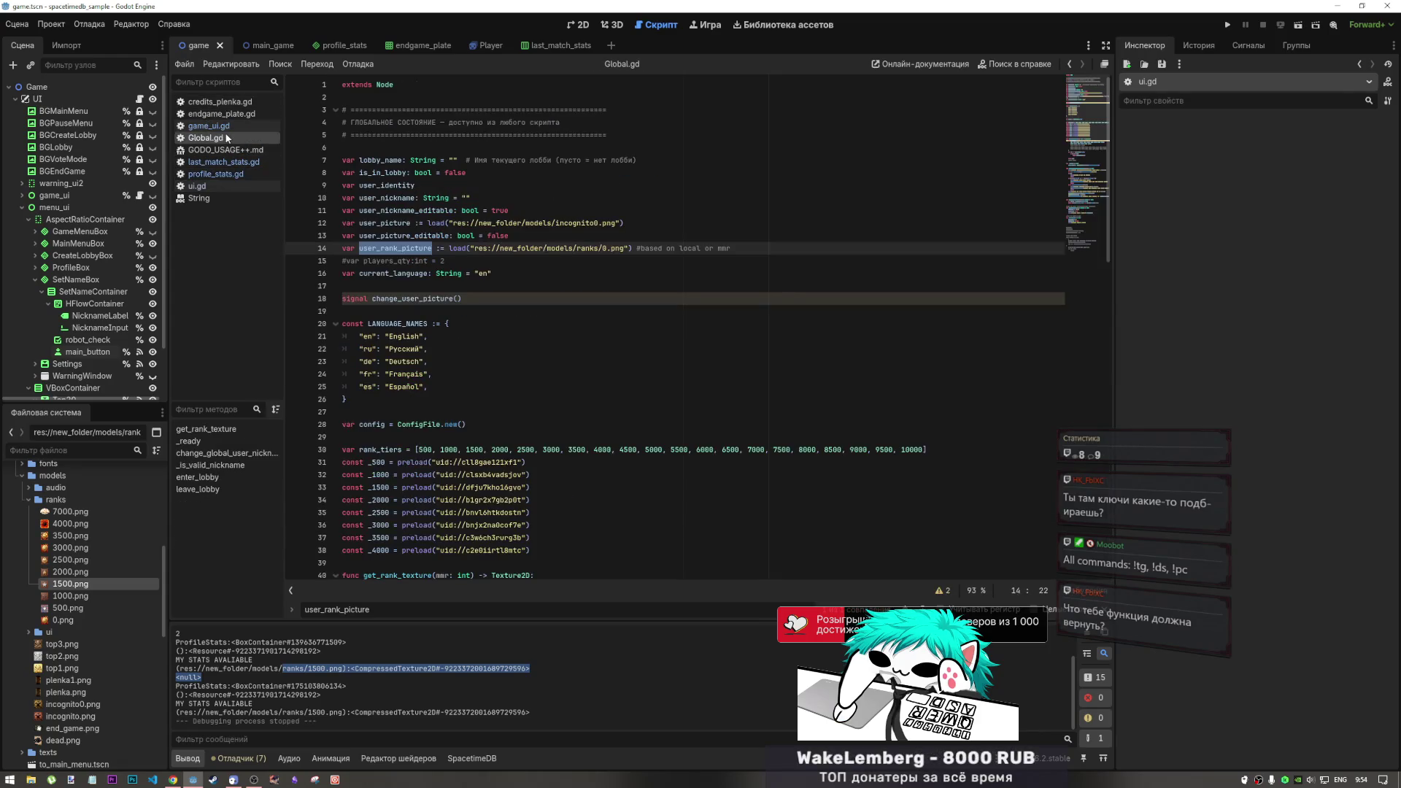
pyautogui.click(458, 236)
pyautogui.scroll(-2, 418, 389)
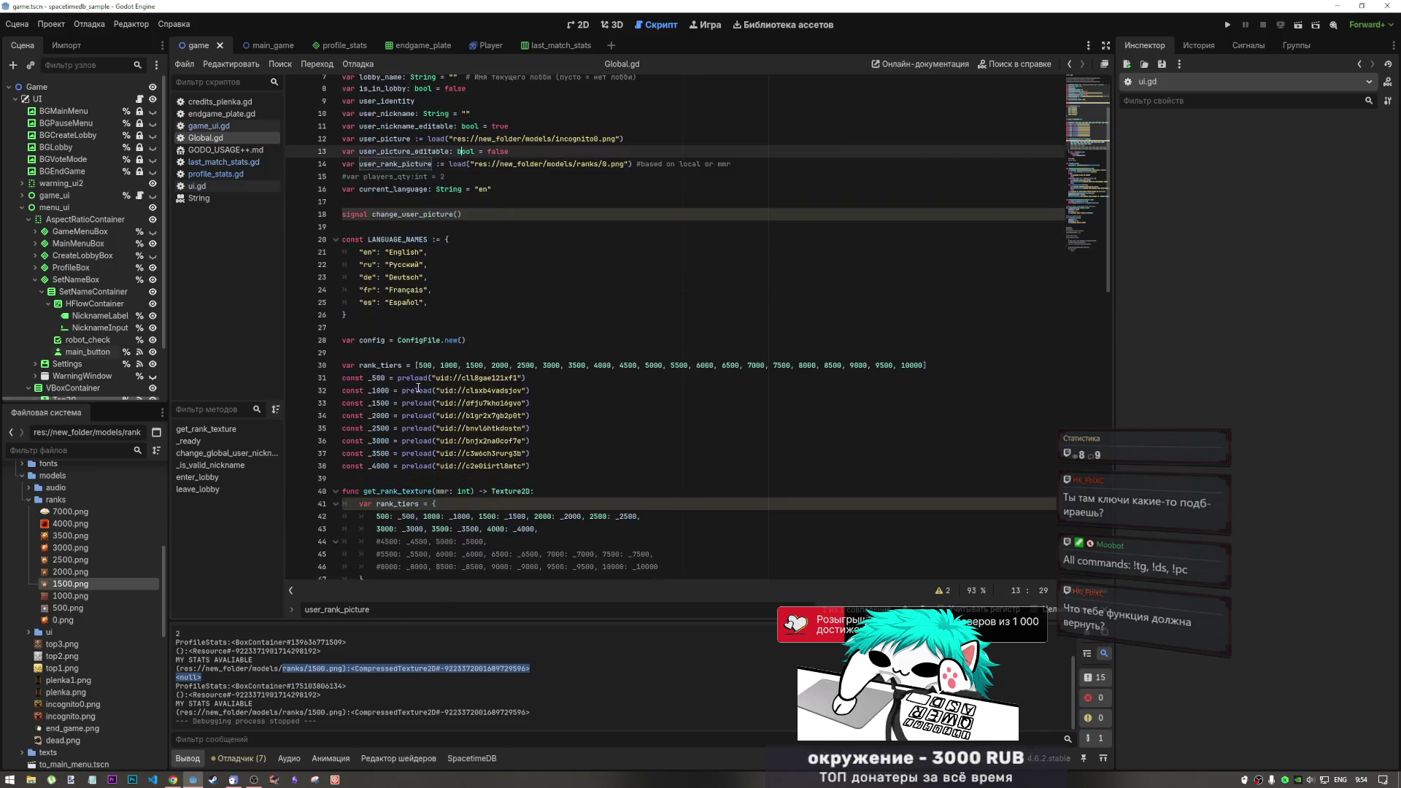
pyautogui.scroll(-2, 418, 388)
pyautogui.moveTo(495, 541)
pyautogui.mouseDown()
pyautogui.moveTo(409, 511)
pyautogui.moveTo(358, 416)
pyautogui.mouseUp()
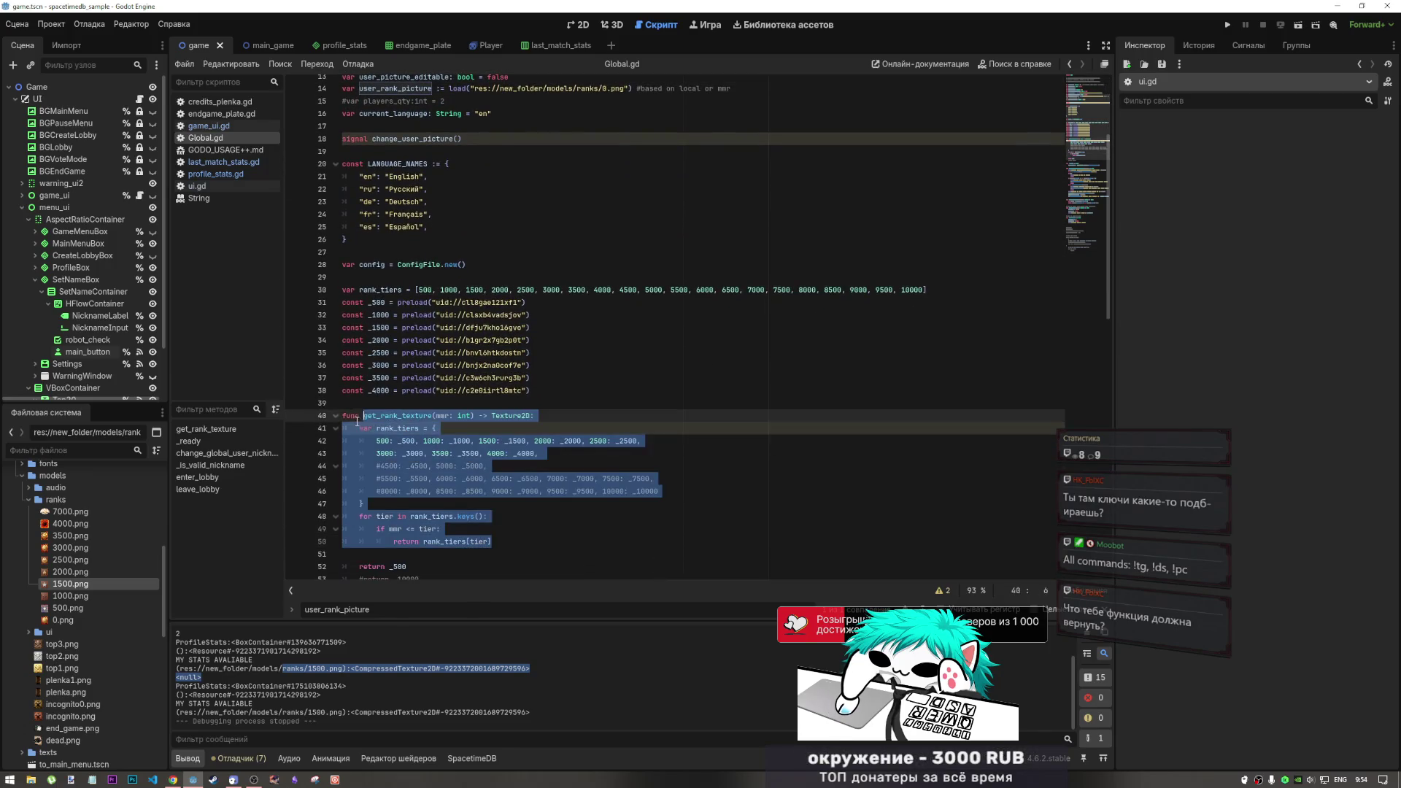
pyautogui.click(423, 541)
pyautogui.keyDown('shift'); pyautogui.click(519, 546); pyautogui.keyUp('shift')
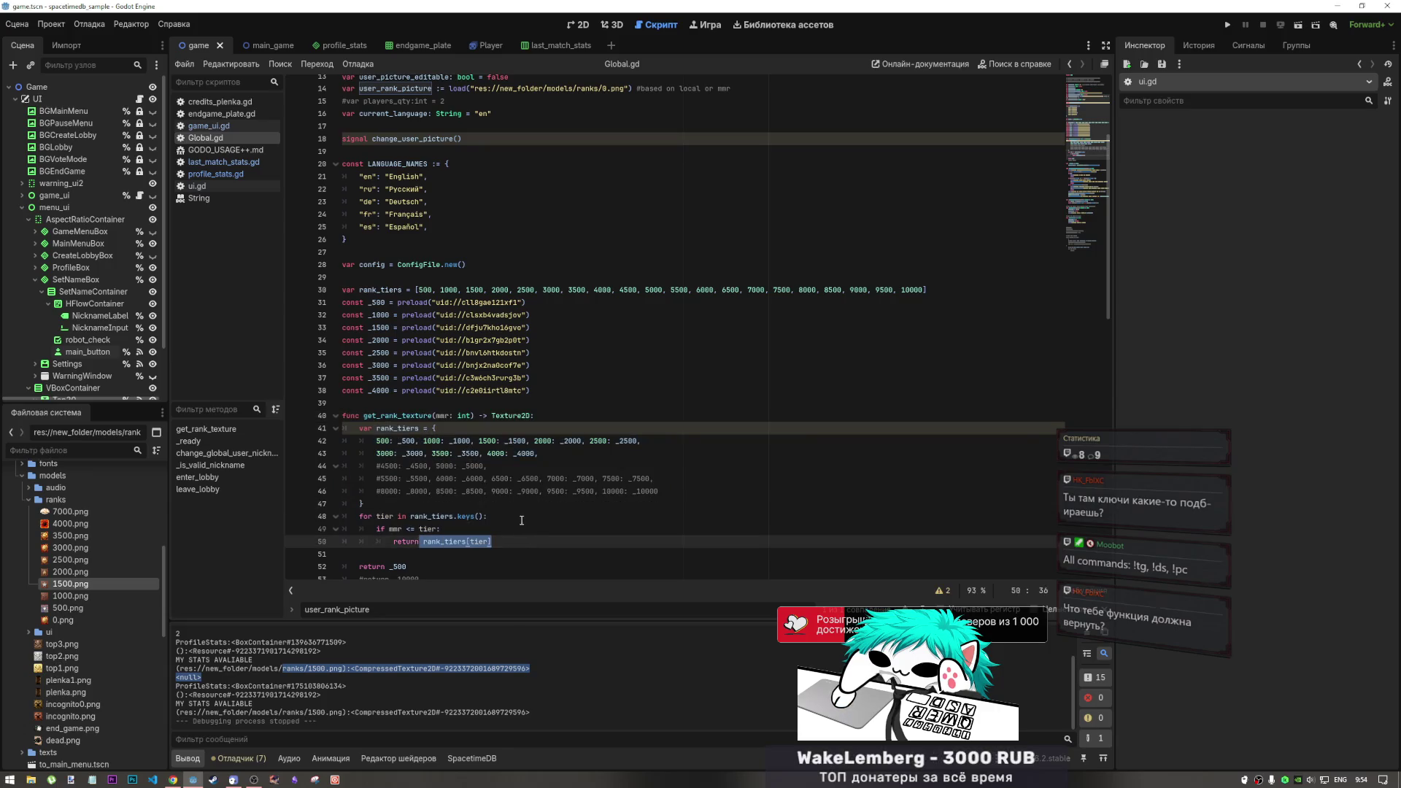
pyautogui.moveTo(372, 302)
pyautogui.mouseDown()
pyautogui.moveTo(531, 364)
pyautogui.moveTo(551, 392)
pyautogui.mouseUp()
pyautogui.click(549, 402)
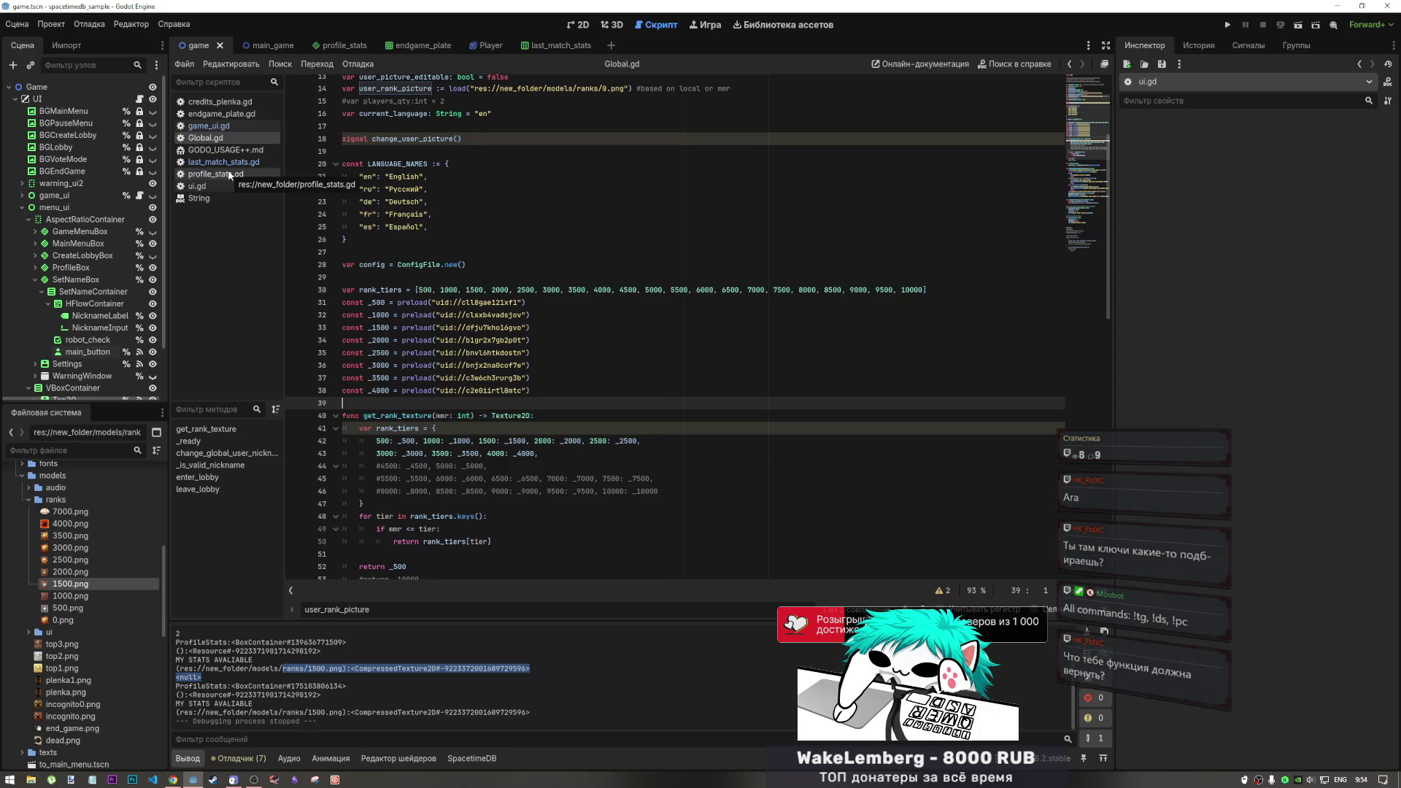
# Go to init_stats in profile_stats.gd and mark the my_stats check on line 190
pyautogui.click(230, 175)
pyautogui.click(507, 373)
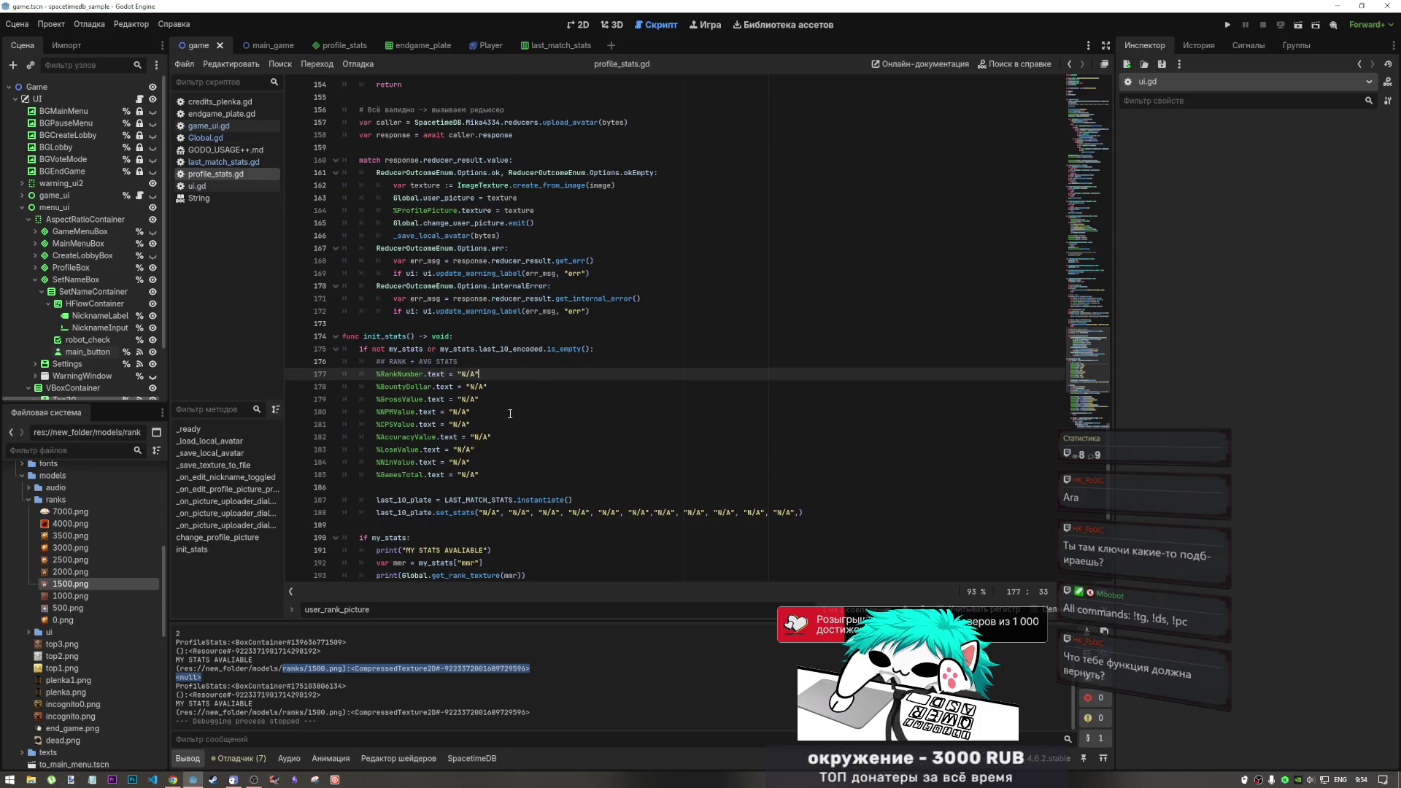
pyautogui.scroll(-6, 510, 413)
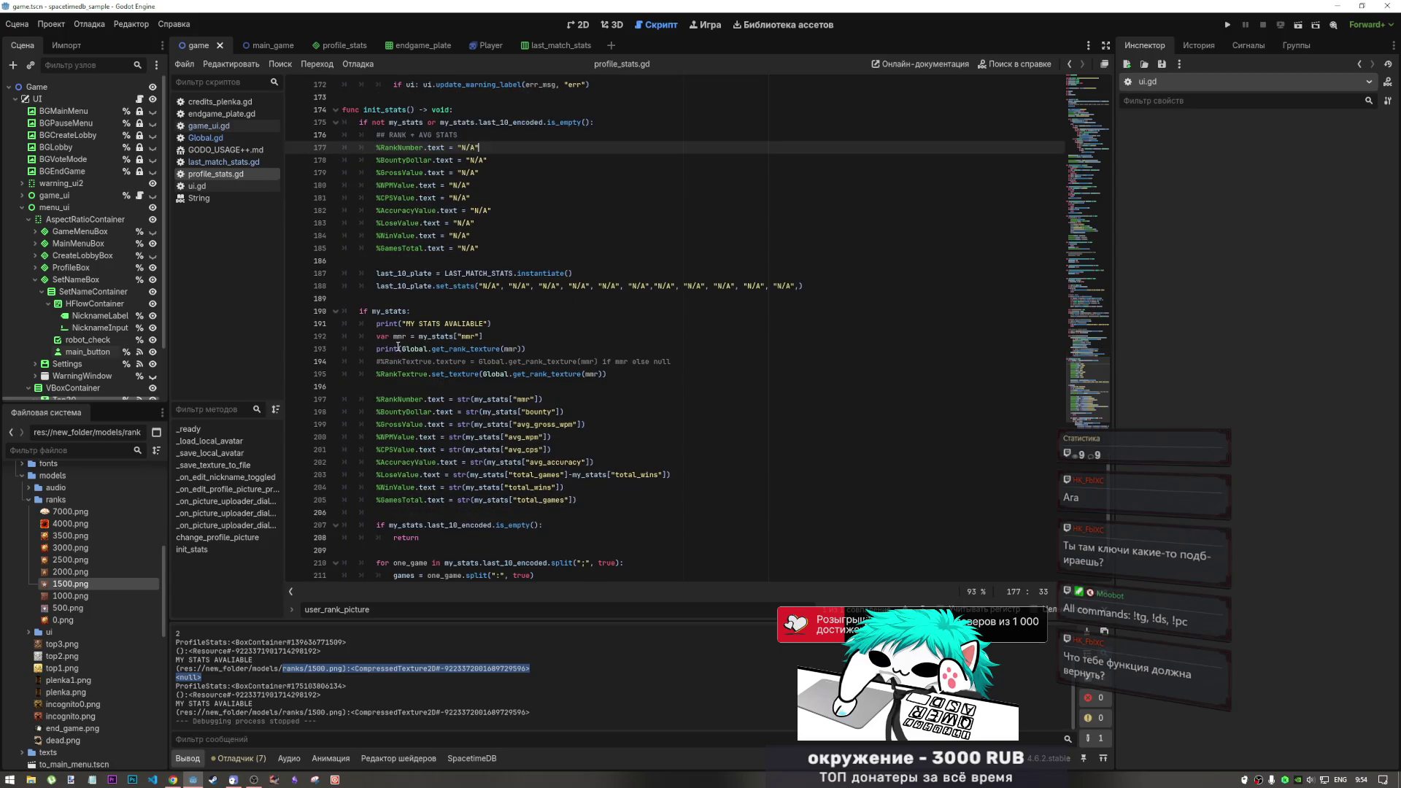
pyautogui.moveTo(375, 311); pyautogui.dragTo(445, 316)
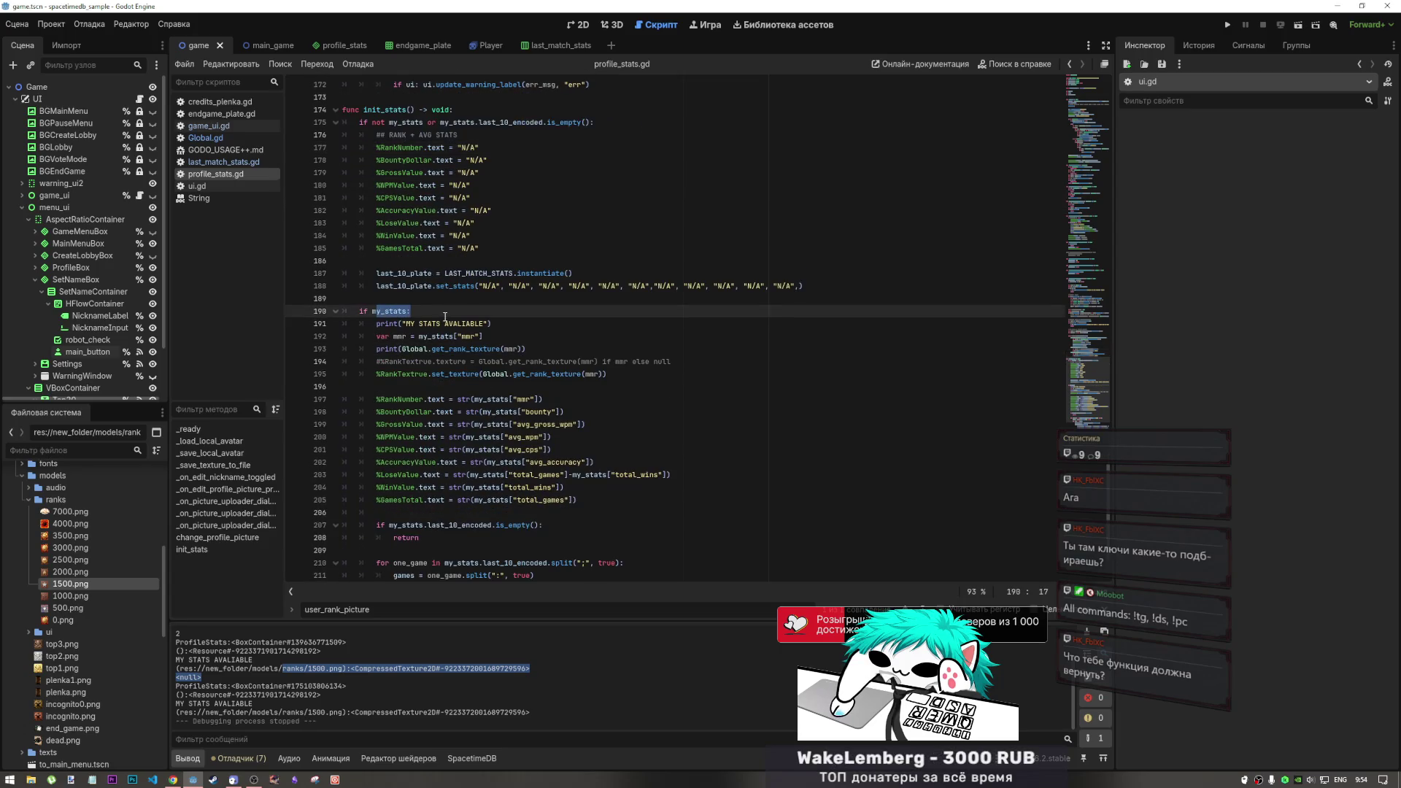
# Check the mmr uses and rank texture lines, and the last printed 1500.png output
pyautogui.click(427, 312)
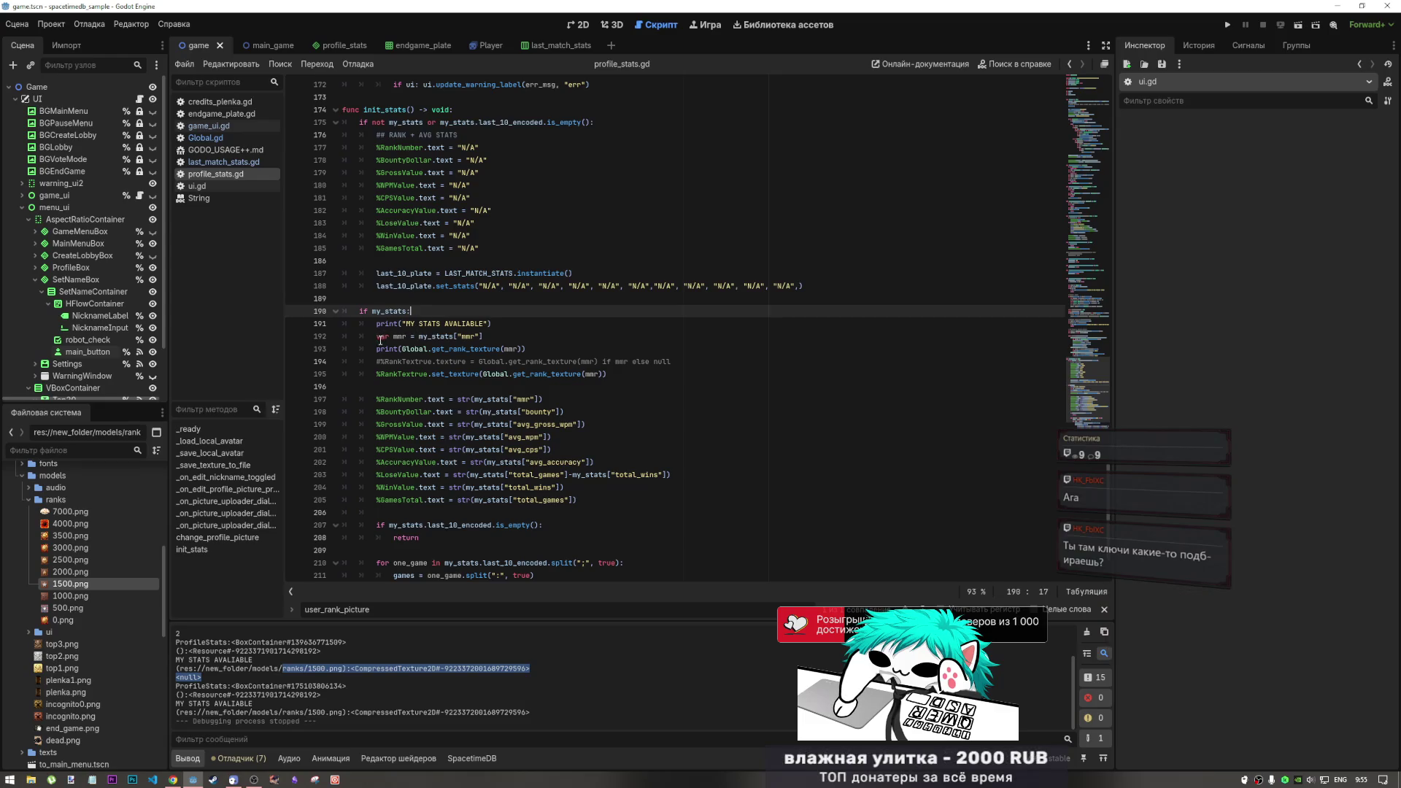
pyautogui.doubleClick(407, 337)
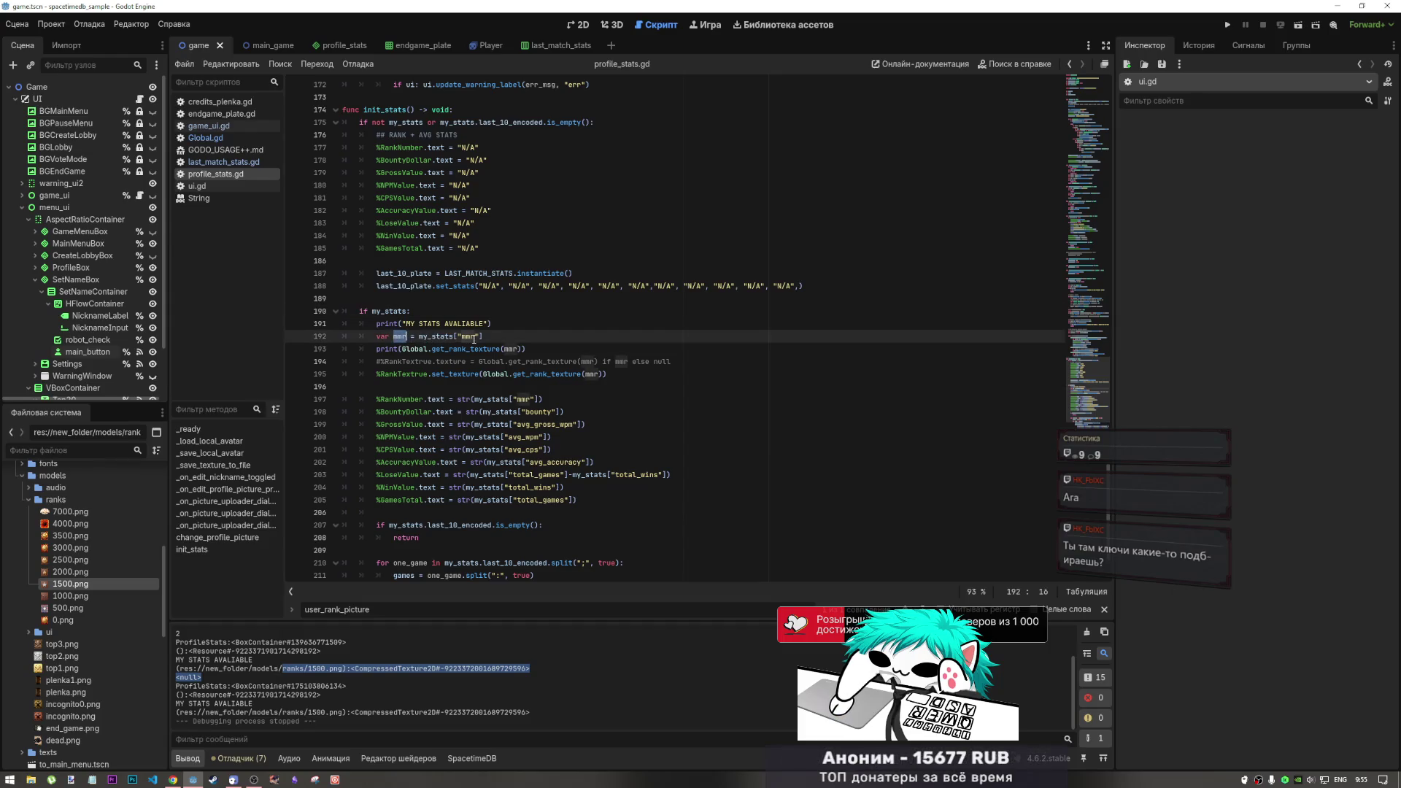
pyautogui.moveTo(518, 349); pyautogui.dragTo(475, 361)
pyautogui.press('Left')
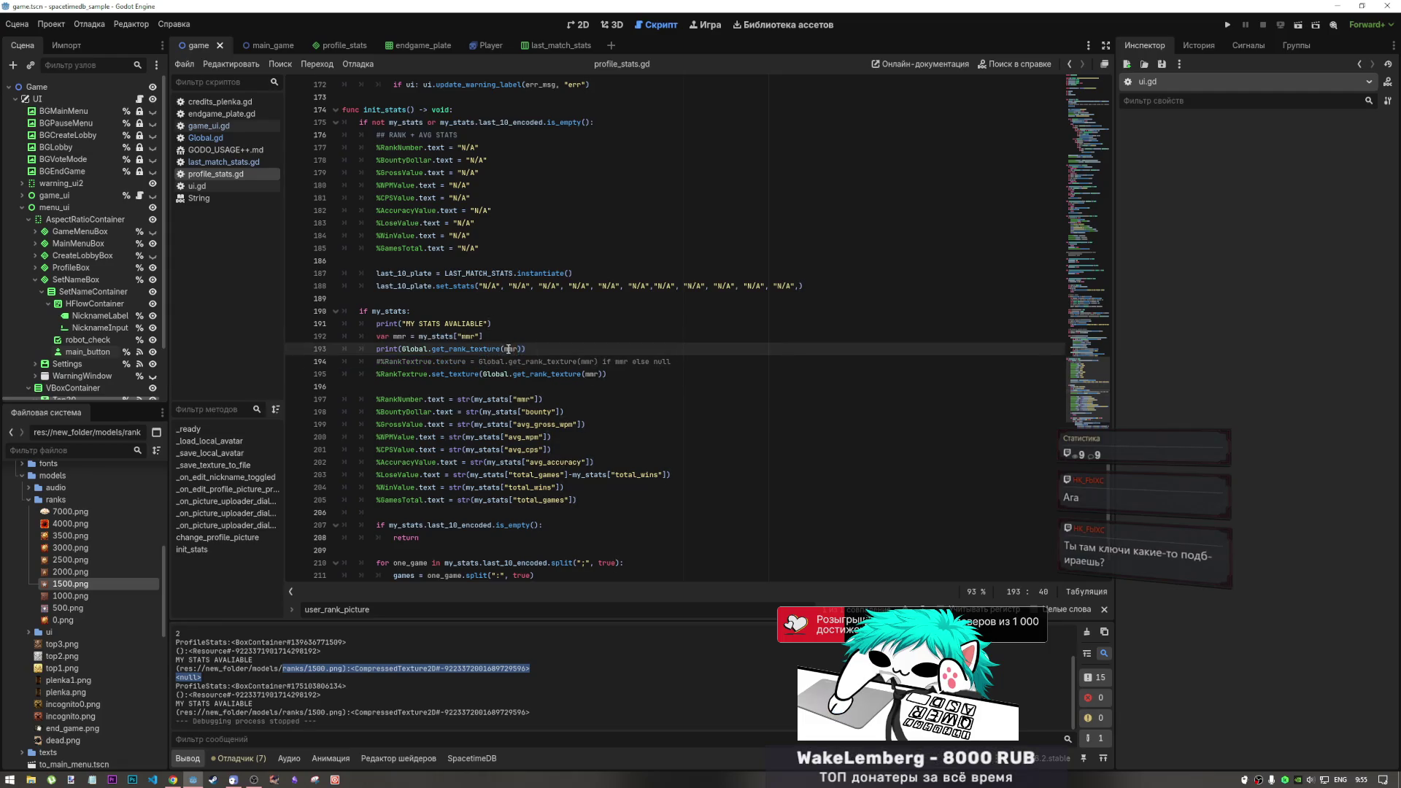
pyautogui.moveTo(533, 712); pyautogui.dragTo(176, 709)
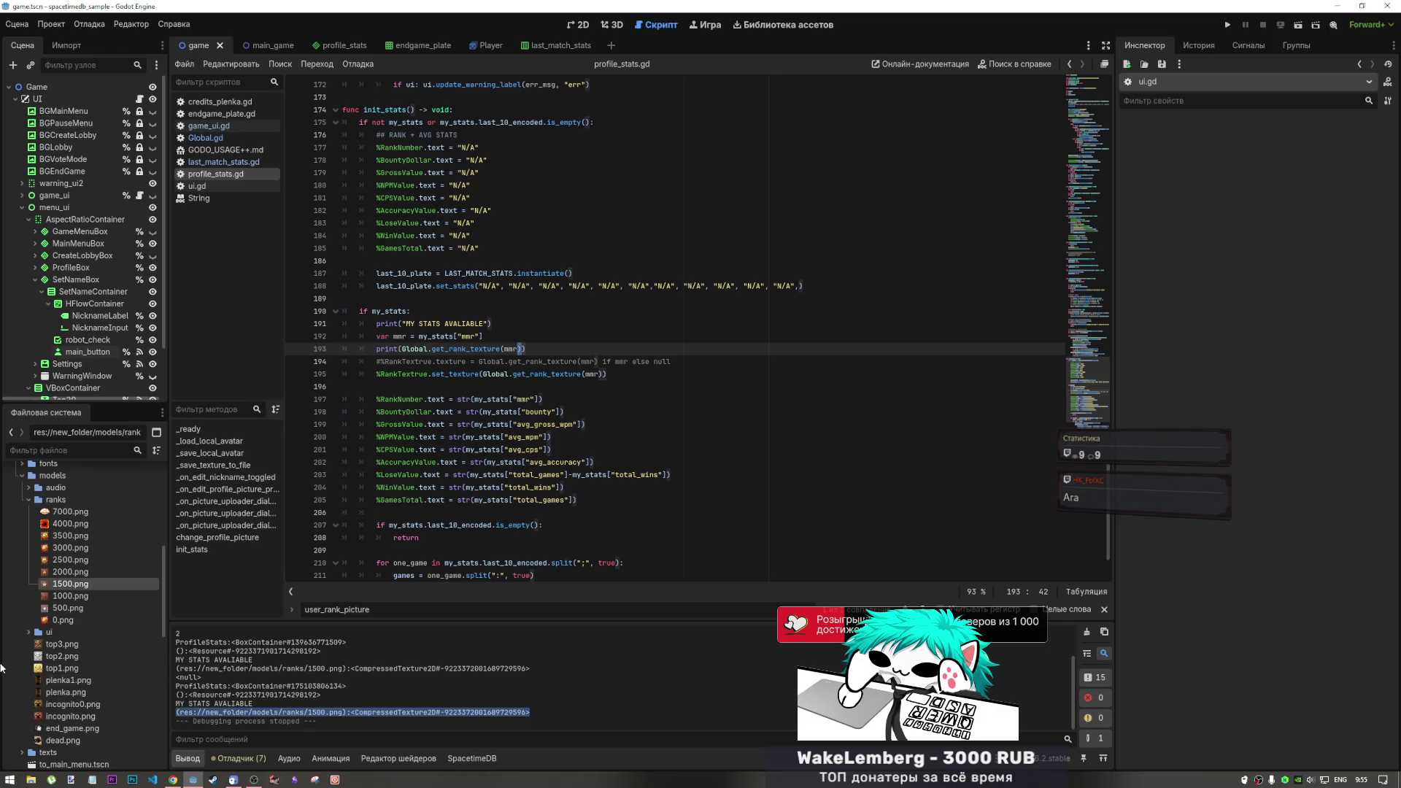
# Preview the 1500.png rank texture in the Inspector from the set_texture line
pyautogui.click(457, 374)
pyautogui.click(482, 374)
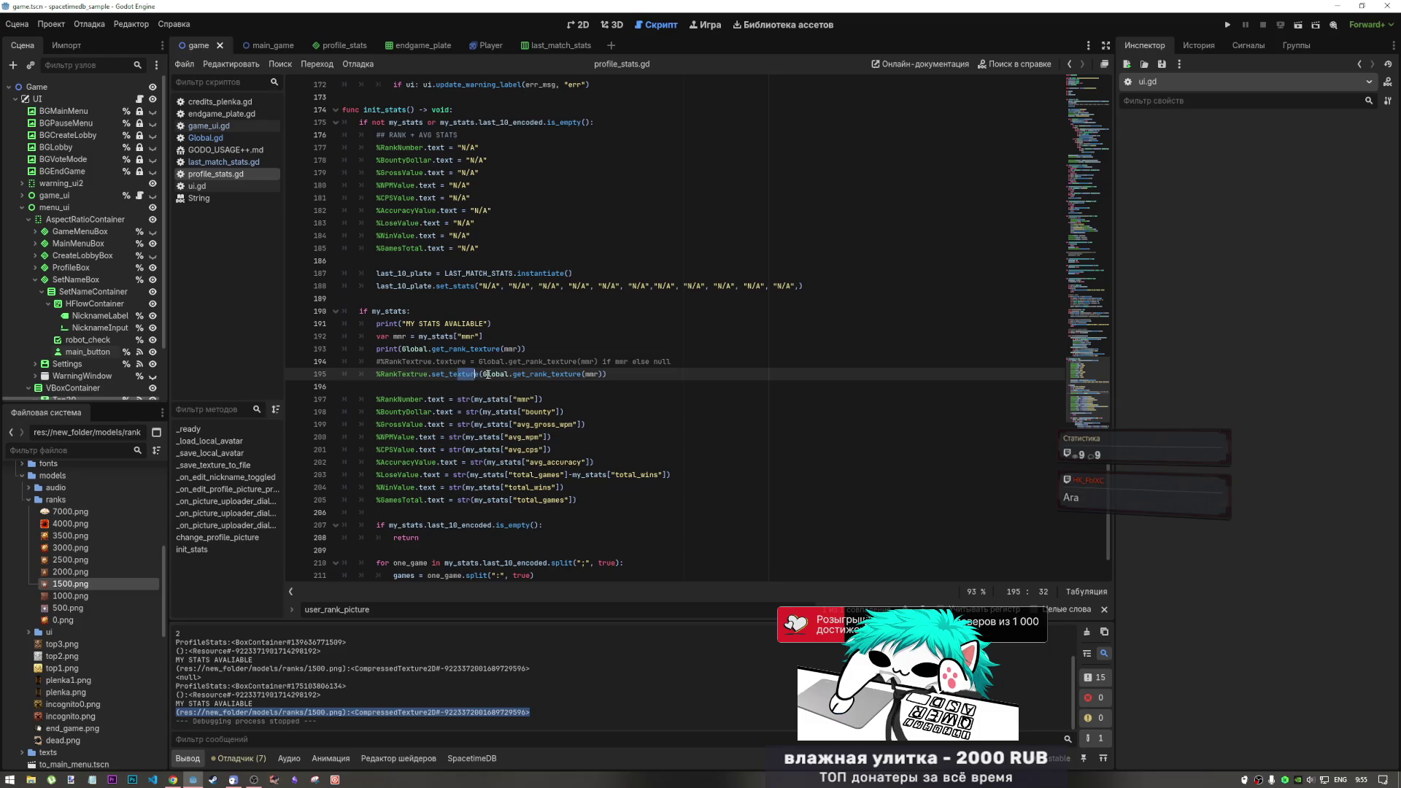
pyautogui.doubleClick(69, 583)
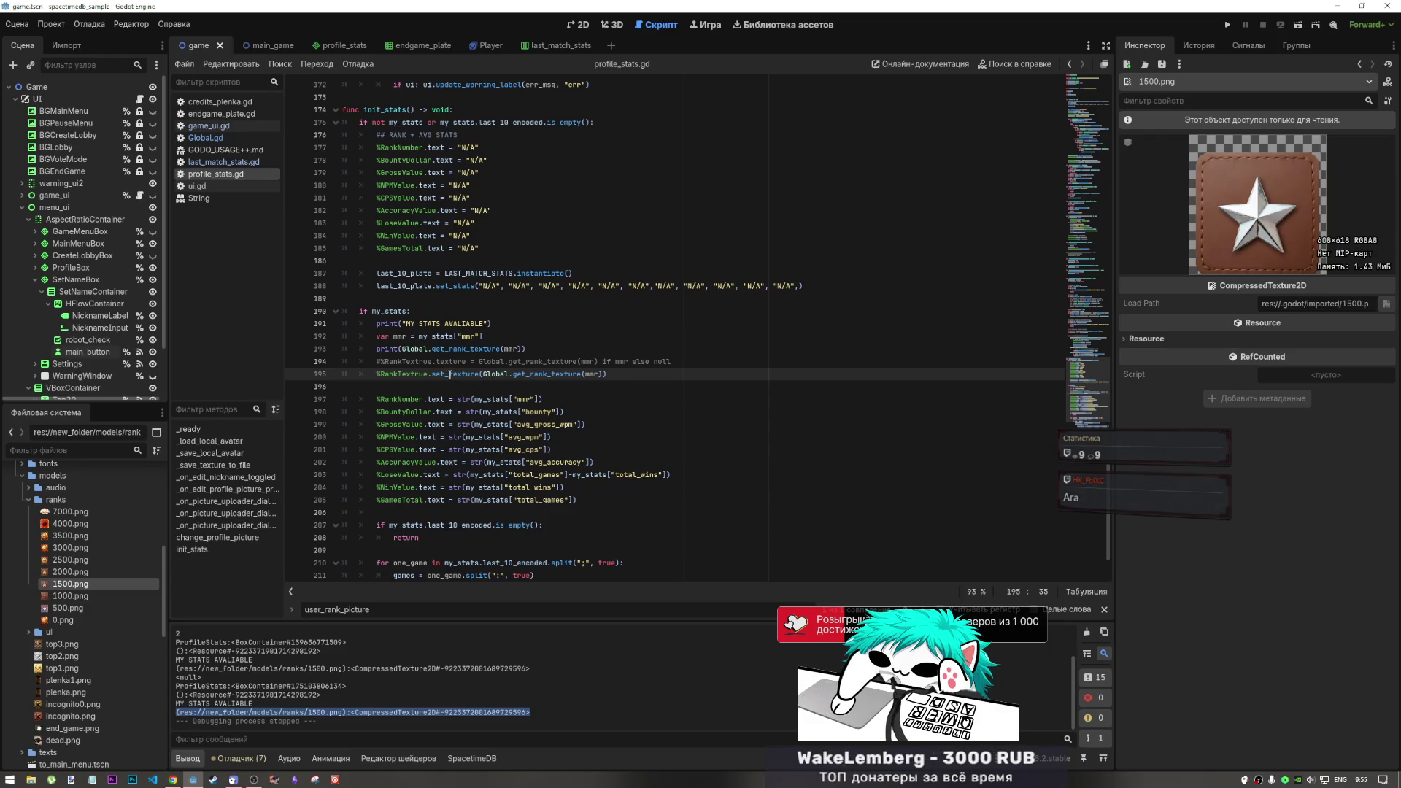
pyautogui.click(669, 362)
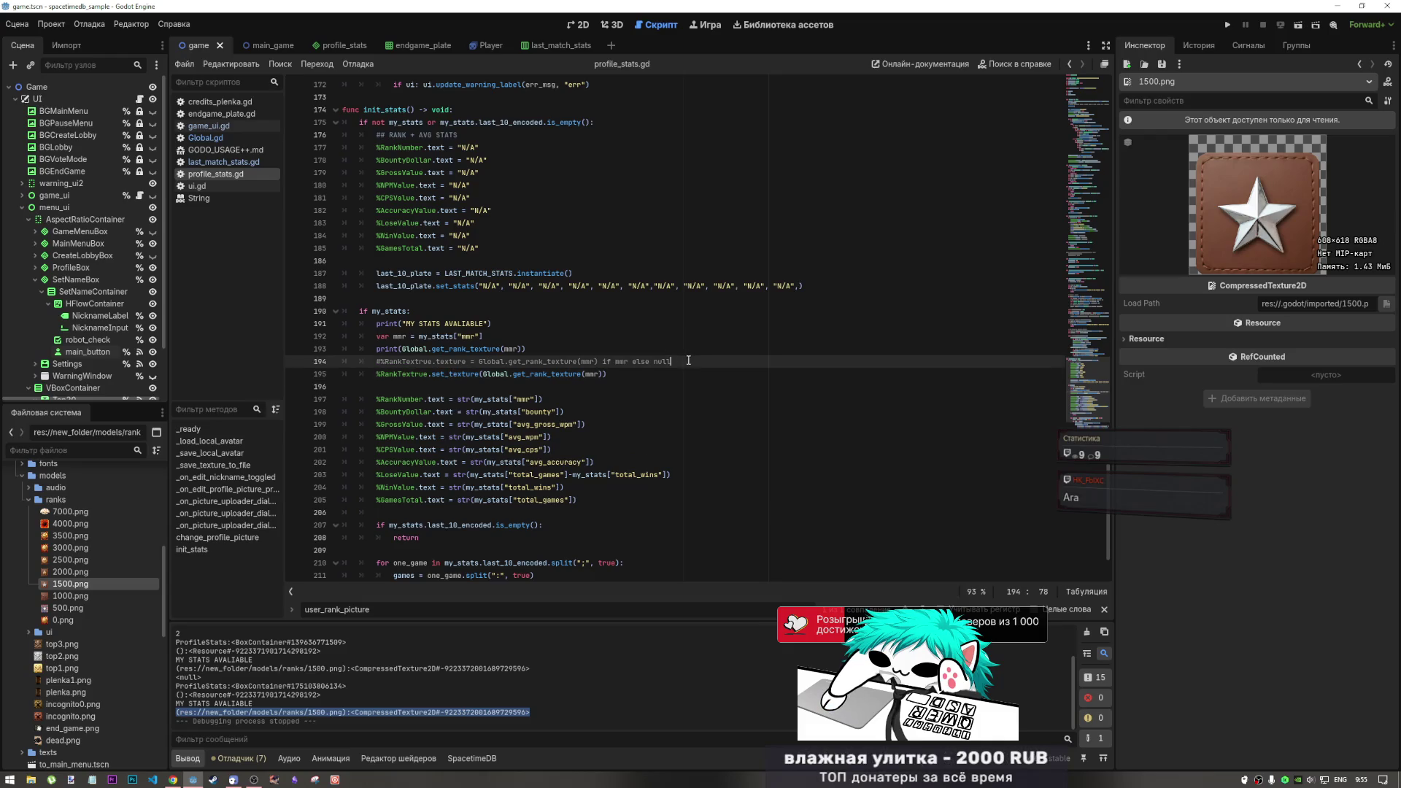
# Add '%RankTextrue.texture = null' before the set_texture line and save profile_stats.gd
pyautogui.press('Return')
pyautogui.moveTo(466, 361); pyautogui.dragTo(380, 361)
pyautogui.hotkey('ctrl', 'c')
pyautogui.click(681, 370)
pyautogui.hotkey('ctrl', 'v')
pyautogui.write('=nu')
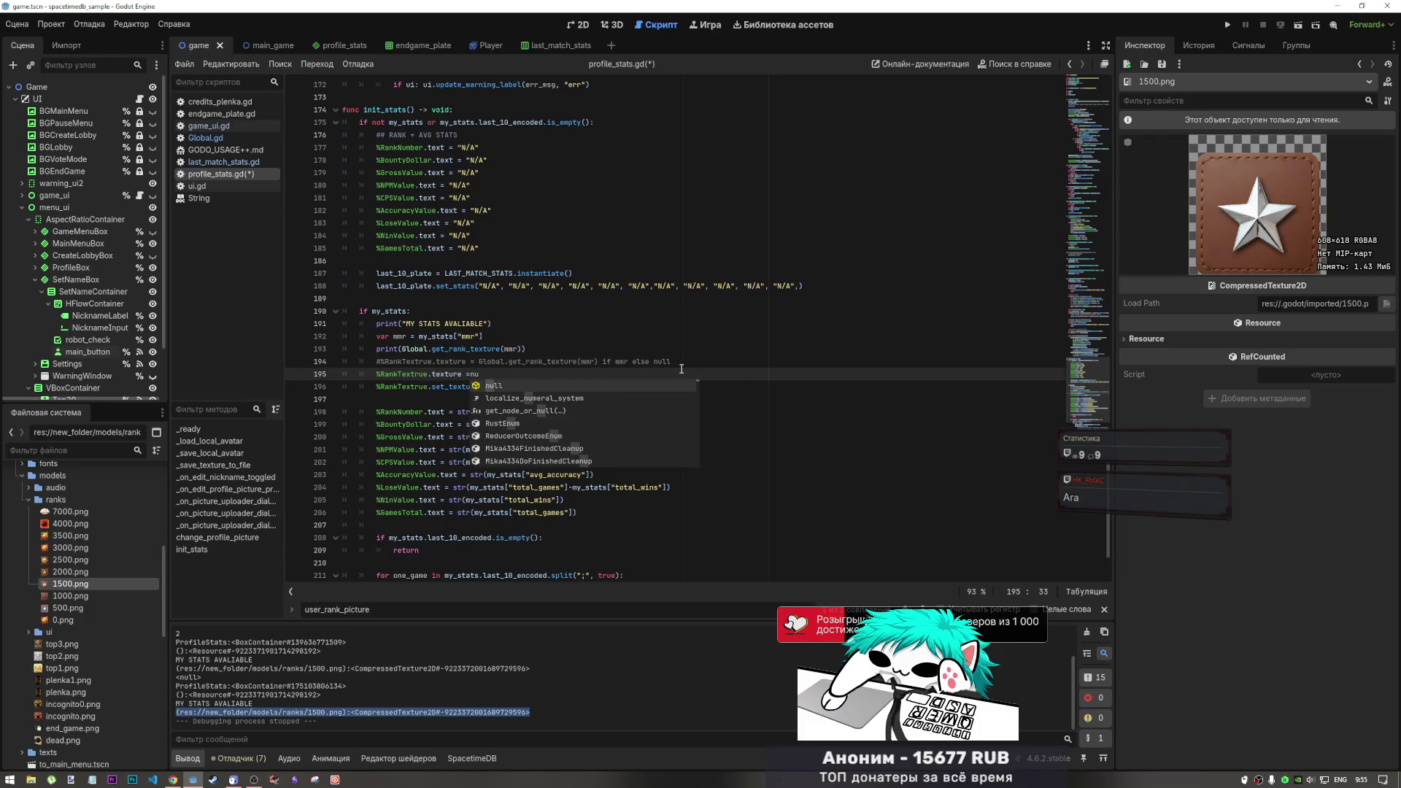
pyautogui.write(';;')
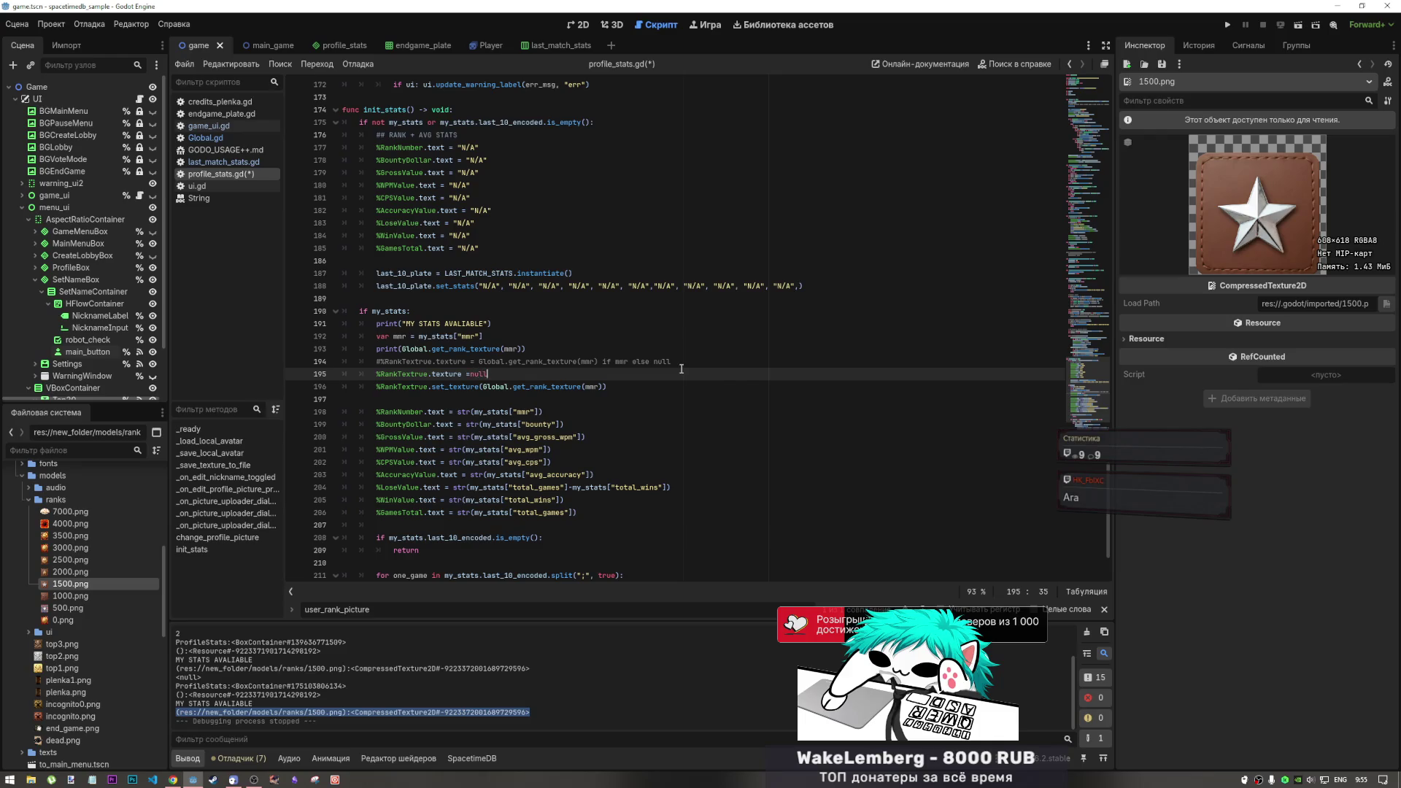
pyautogui.hotkey('ctrl', 's')
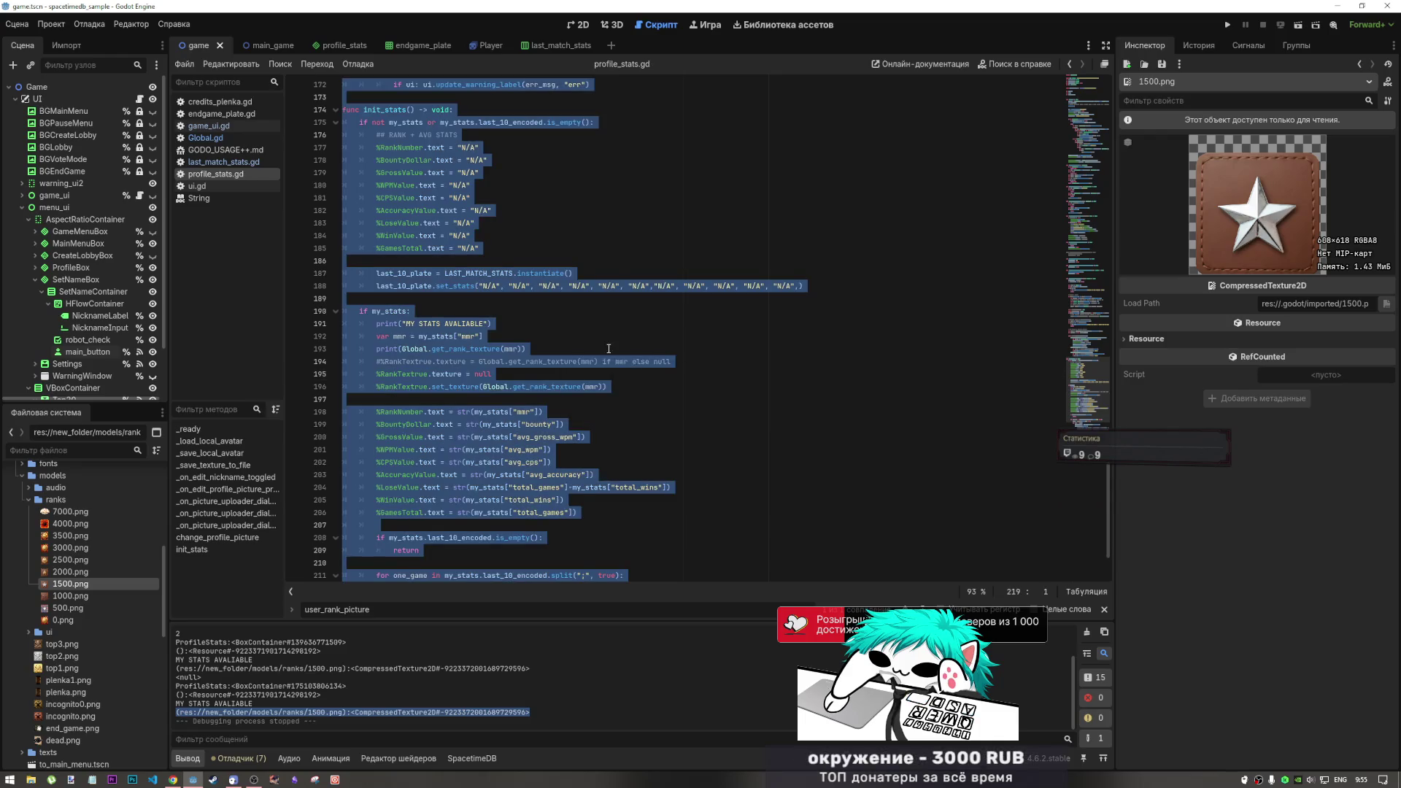
# Check the get_rank_texture call and CompressedTexture2D output, then switch to Global.gd
pyautogui.click(561, 386)
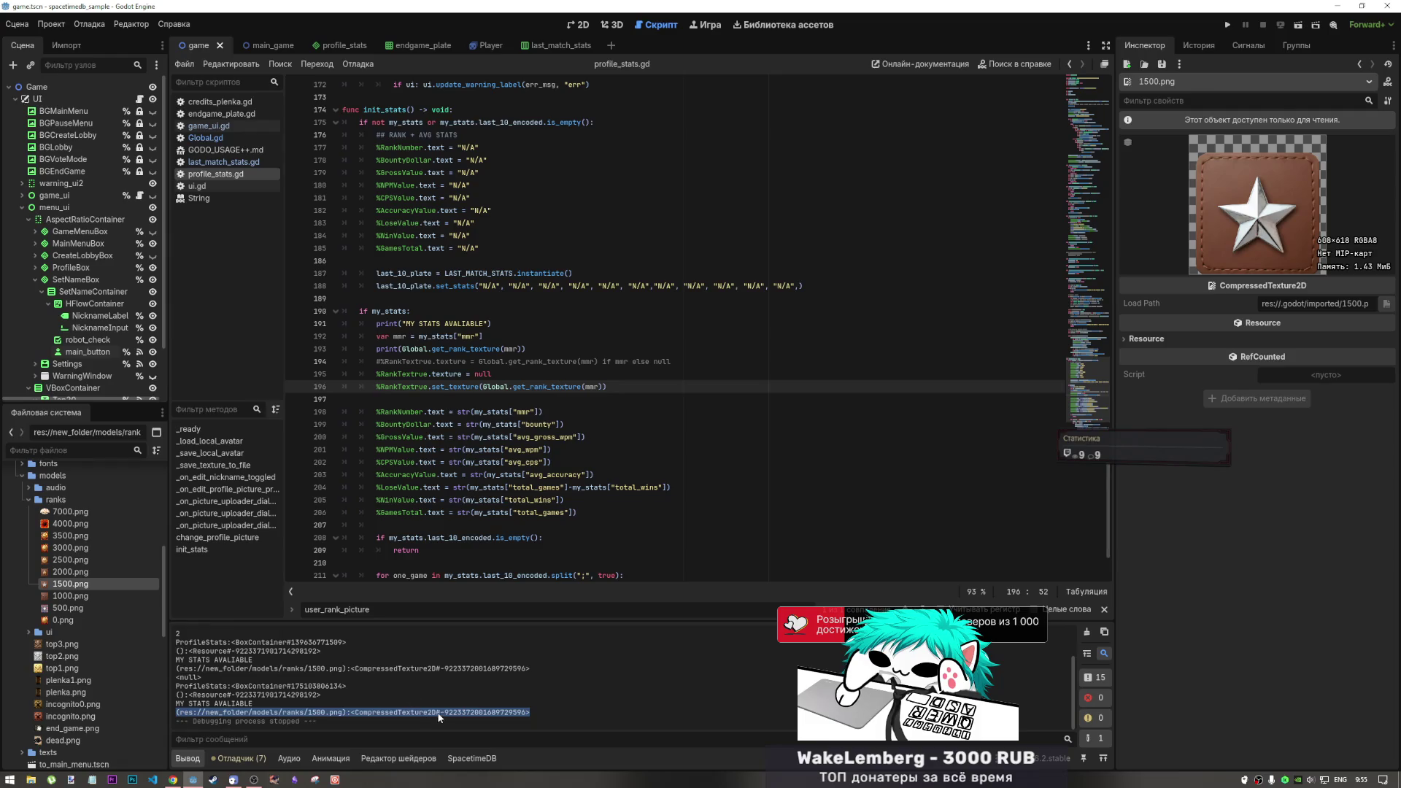
pyautogui.moveTo(436, 712); pyautogui.dragTo(351, 712)
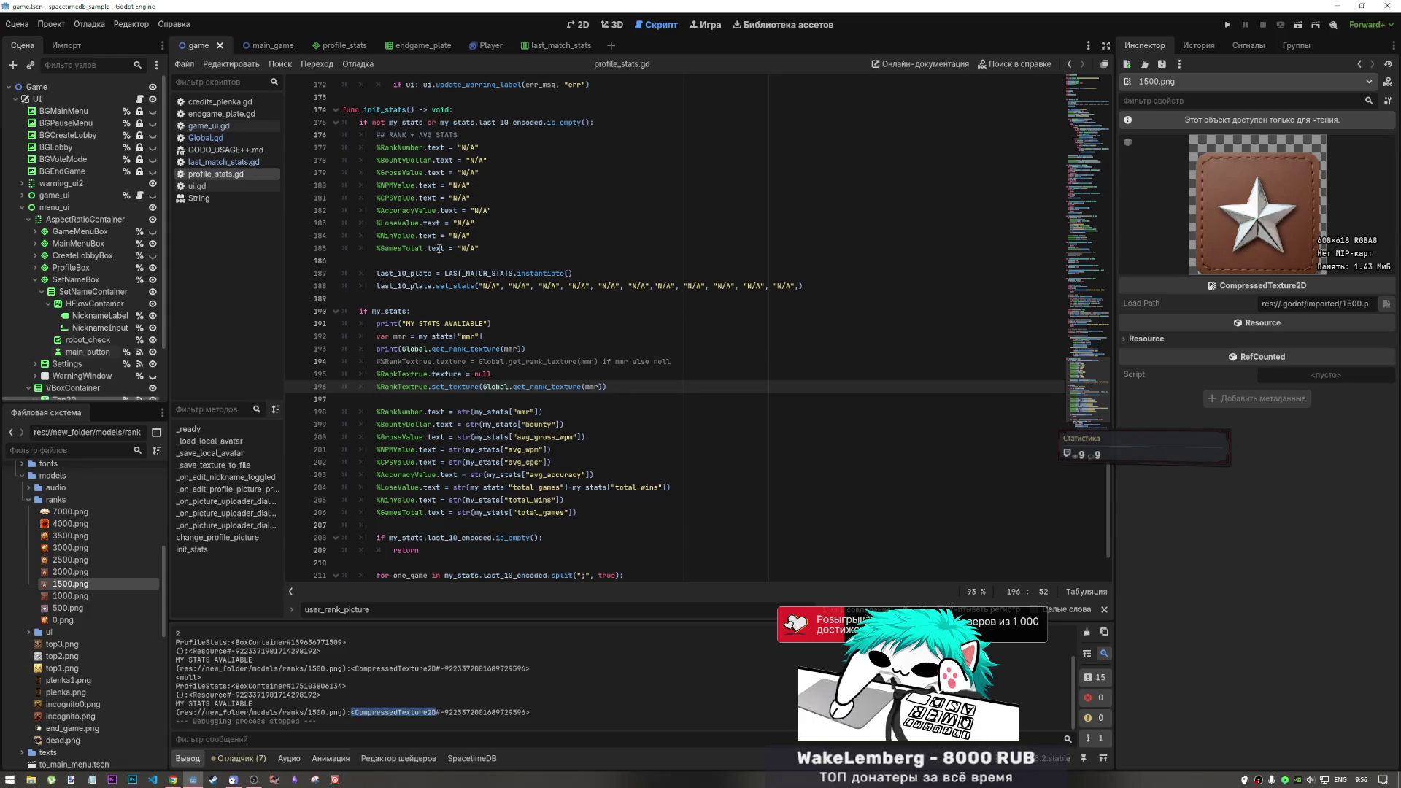
pyautogui.click(211, 138)
pyautogui.scroll(4, 433, 160)
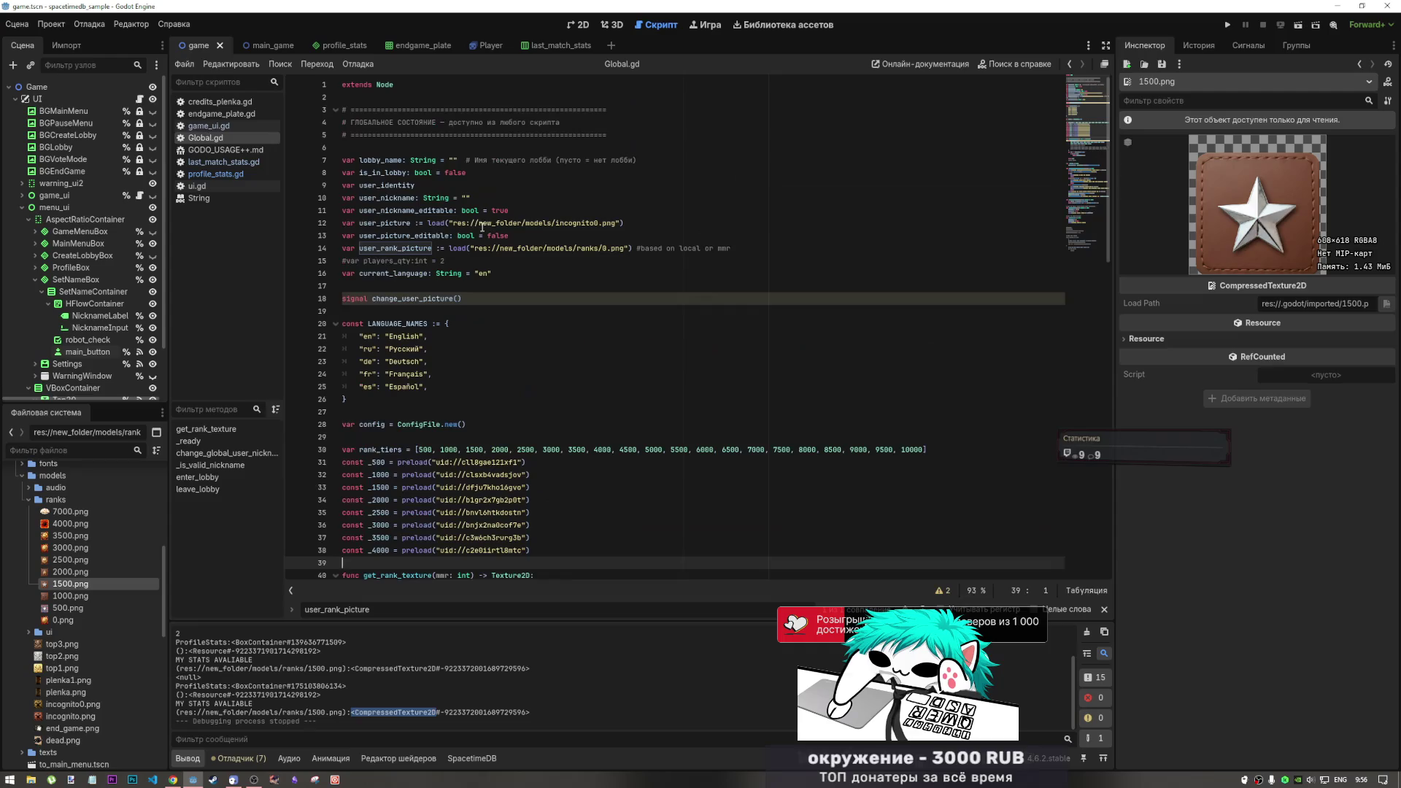
# Review the user_rank_picture load on line 14 and the _500 preload on line 31
pyautogui.moveTo(380, 223); pyautogui.dragTo(442, 224)
pyautogui.moveTo(359, 248); pyautogui.dragTo(487, 251)
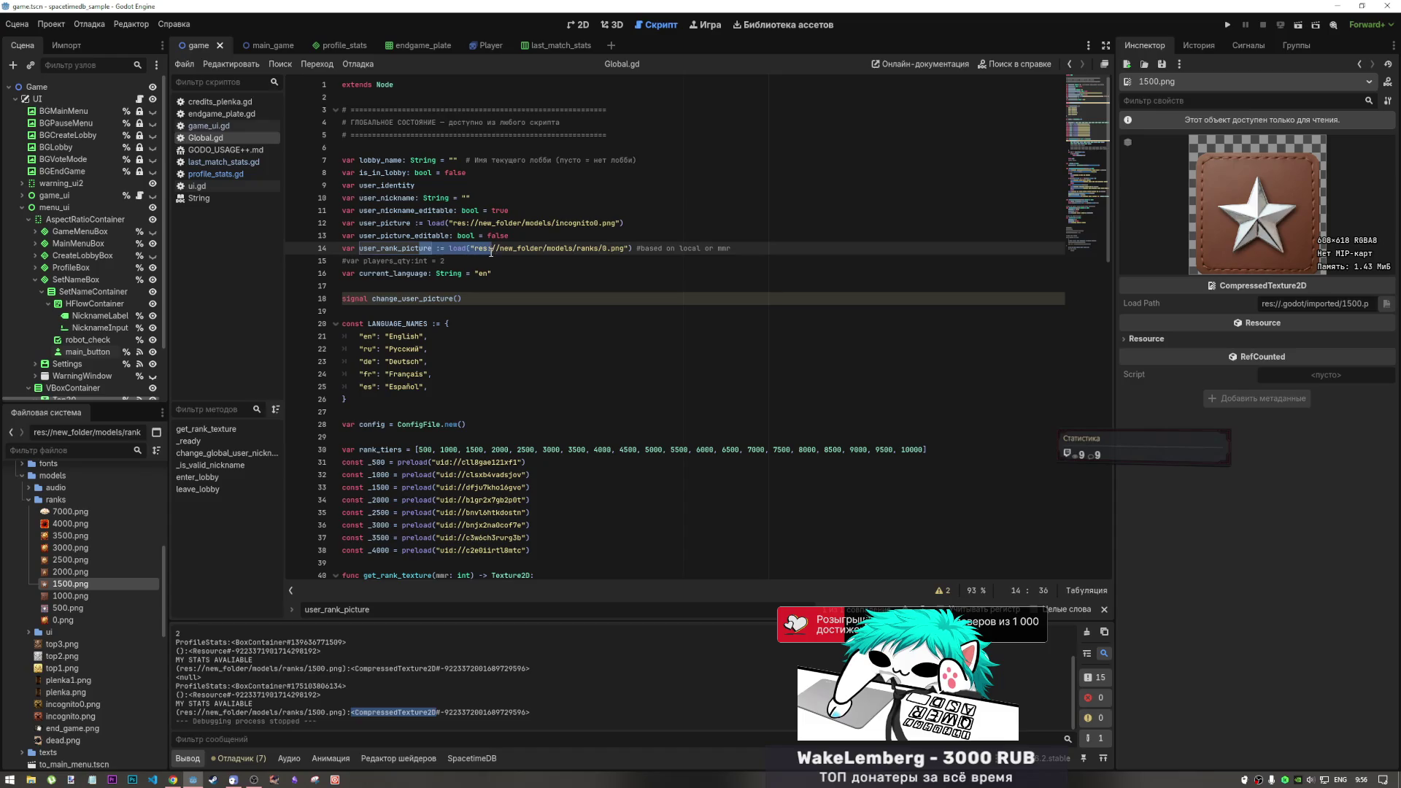
pyautogui.click(410, 462)
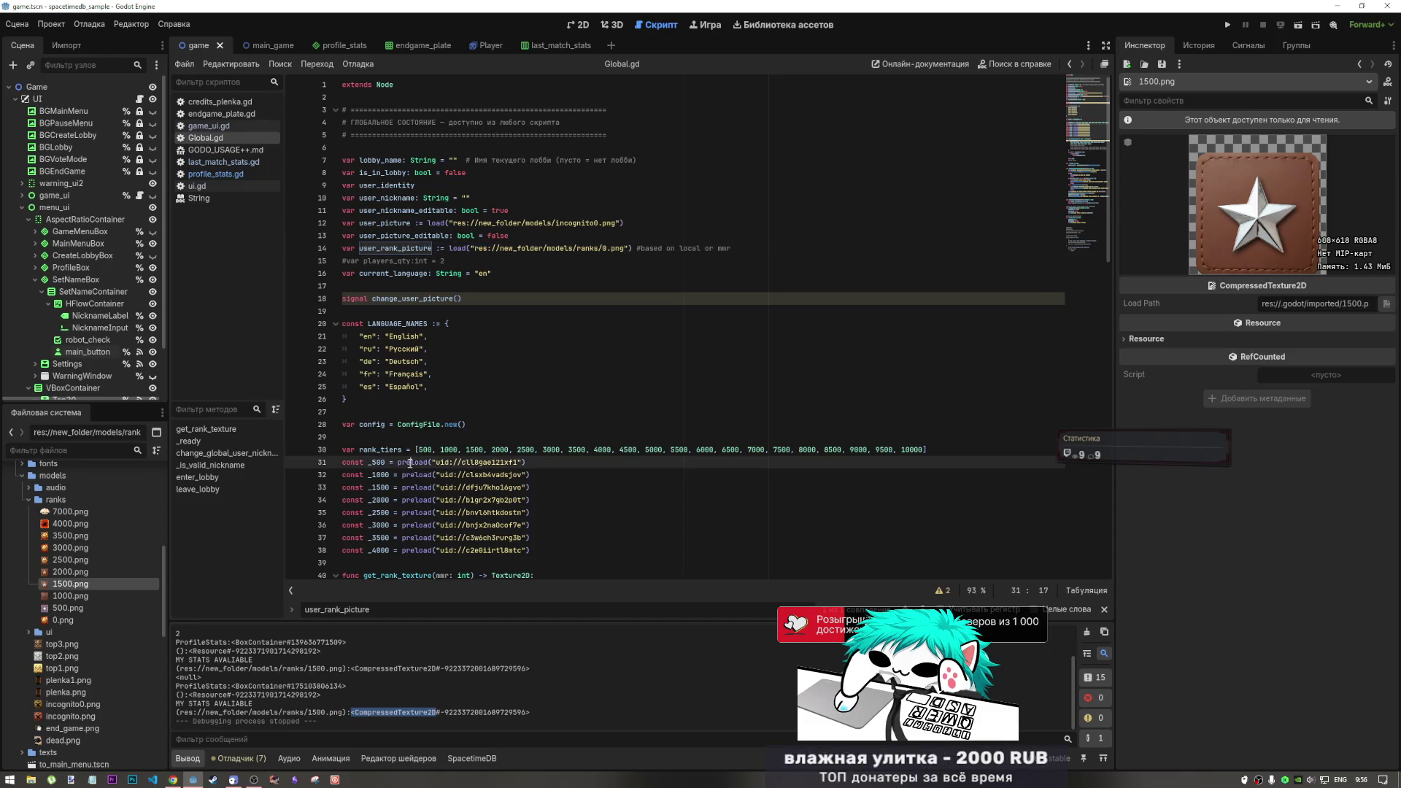
pyautogui.moveTo(408, 462); pyautogui.dragTo(397, 462)
pyautogui.moveTo(398, 464)
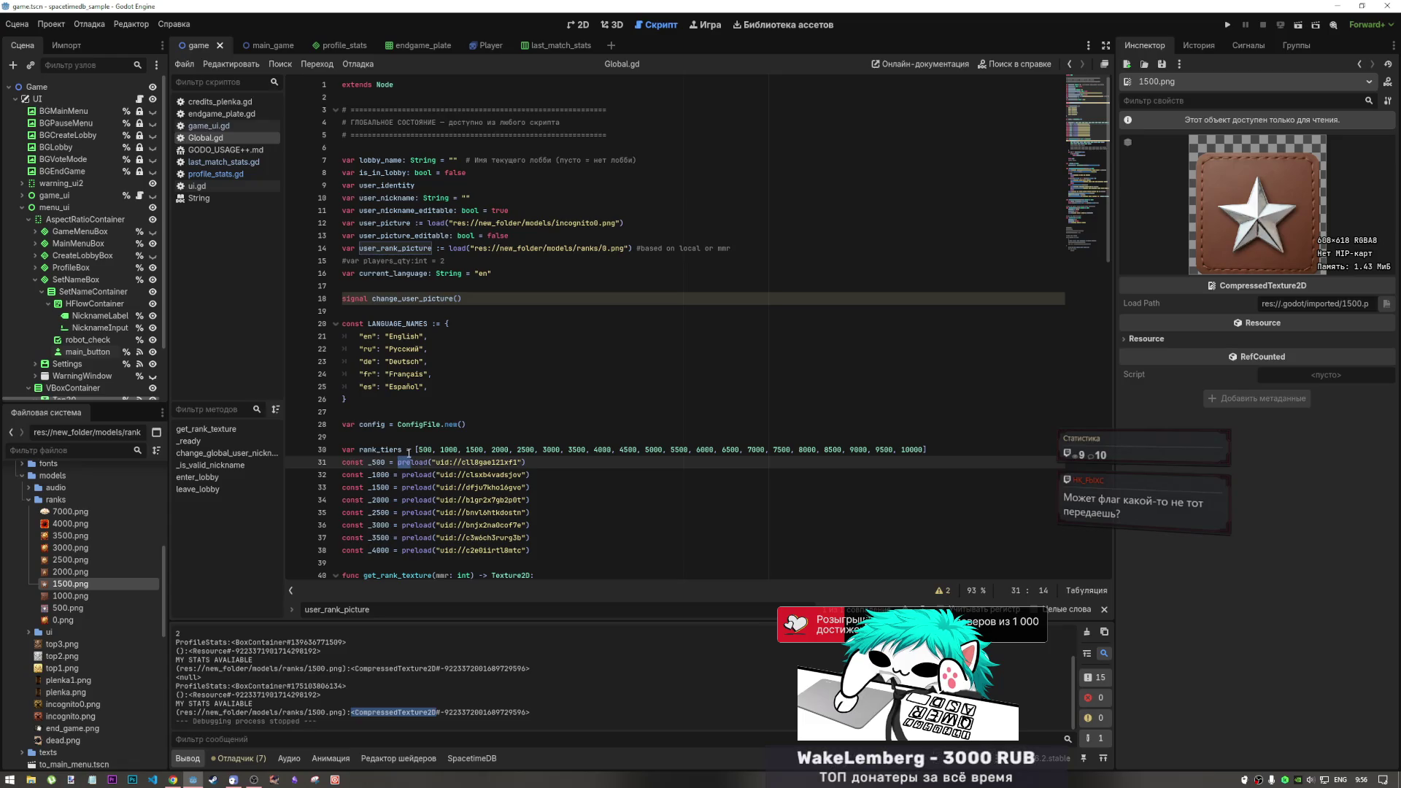
pyautogui.scroll(-5, 404, 453)
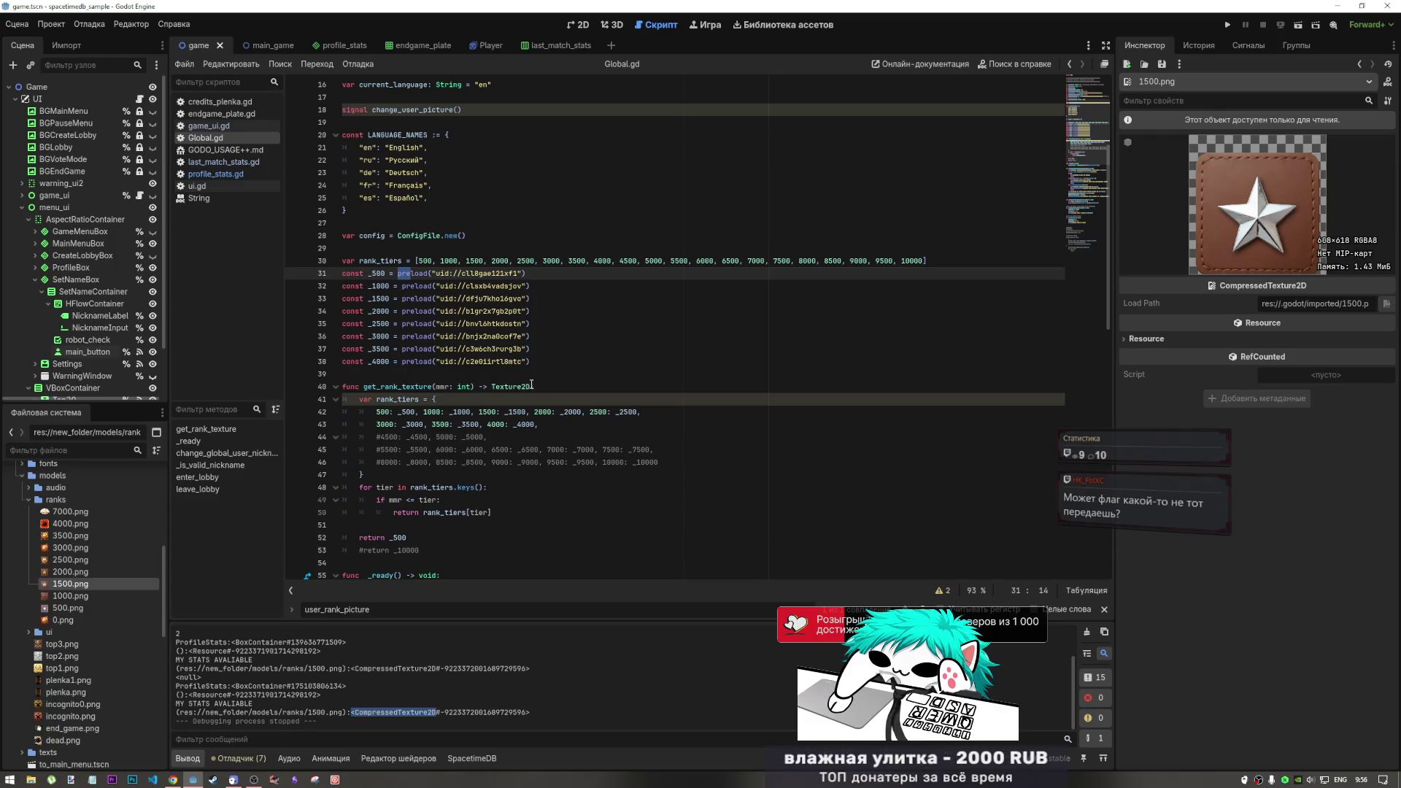
# Try a void return type on get_rank_texture, then undo back to Texture2D
pyautogui.click(494, 386)
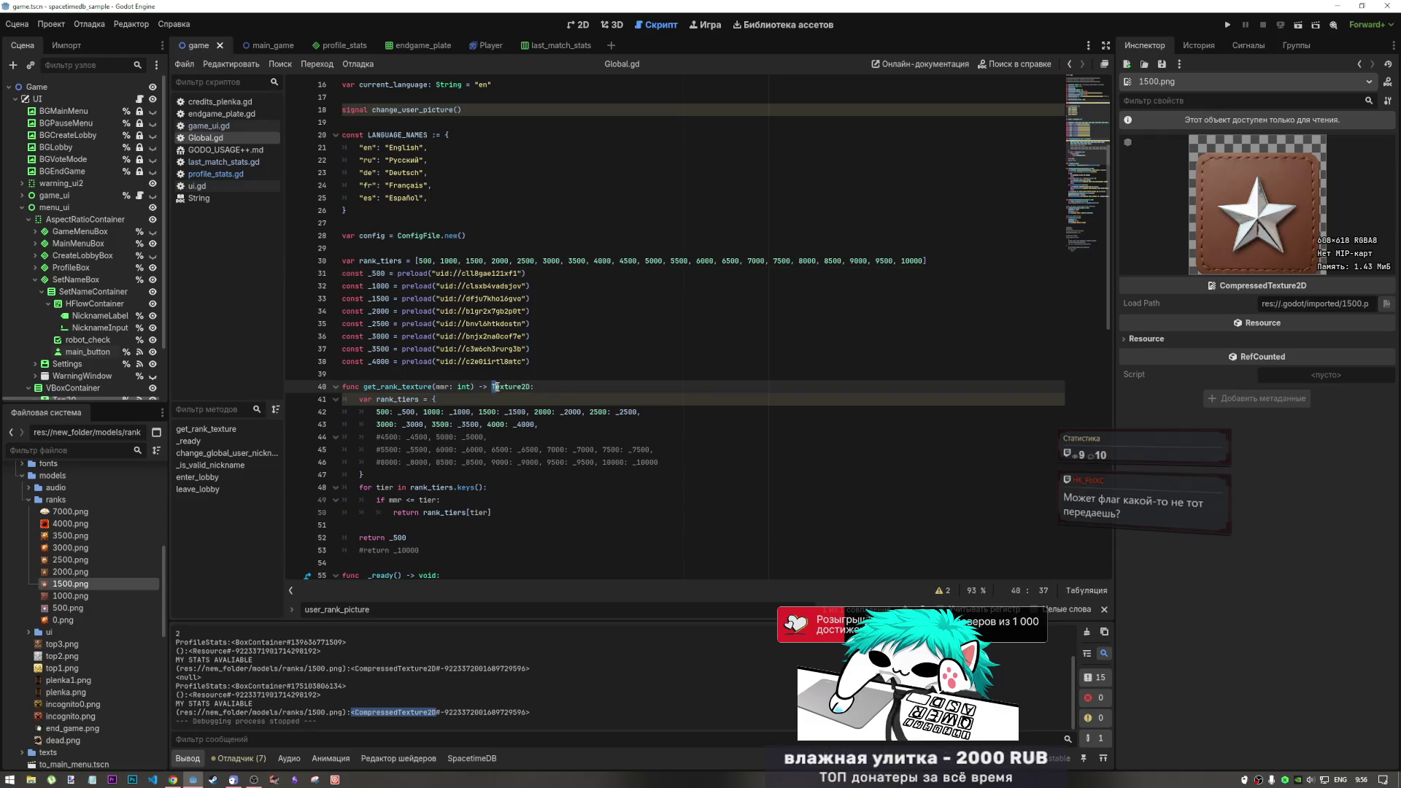
pyautogui.moveTo(494, 386); pyautogui.dragTo(531, 386)
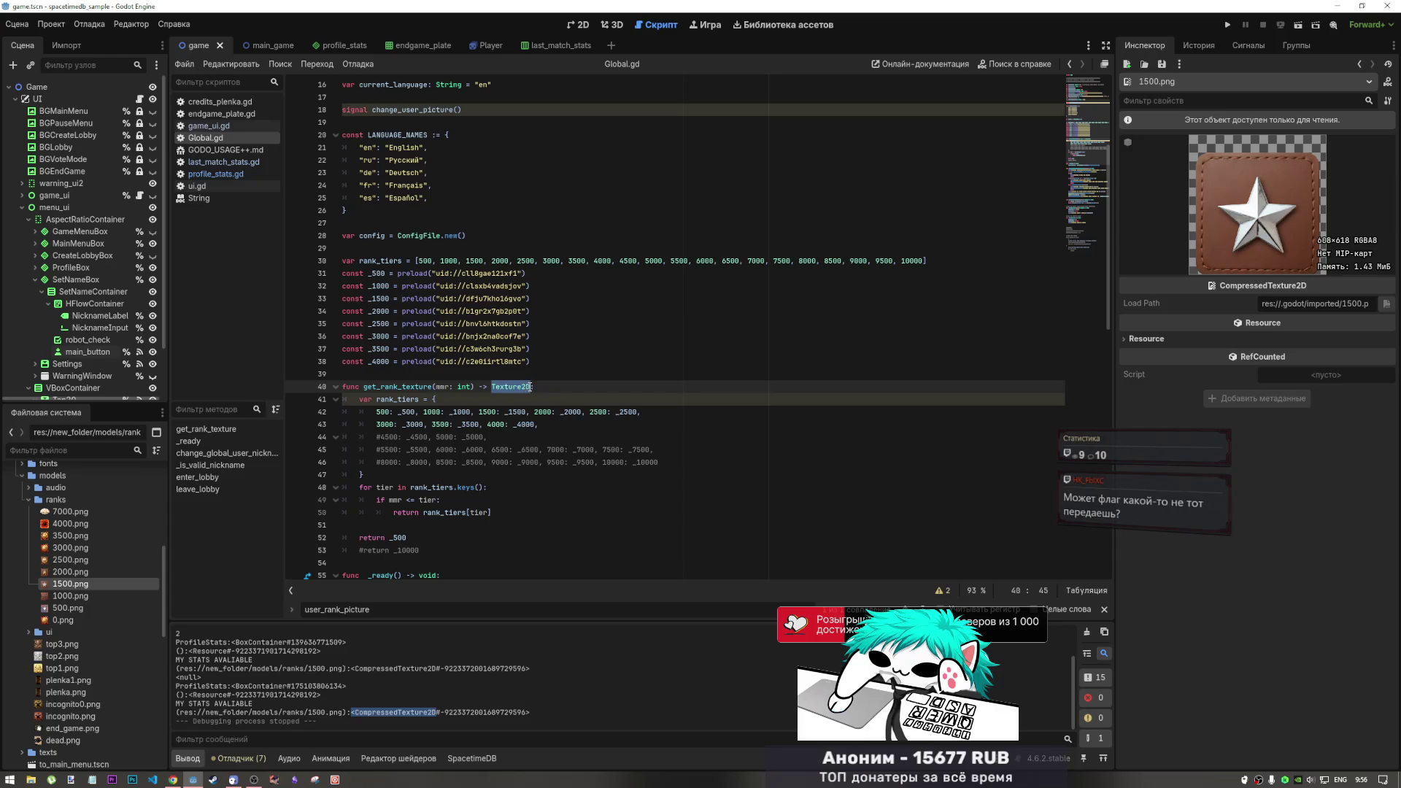
pyautogui.write('void')
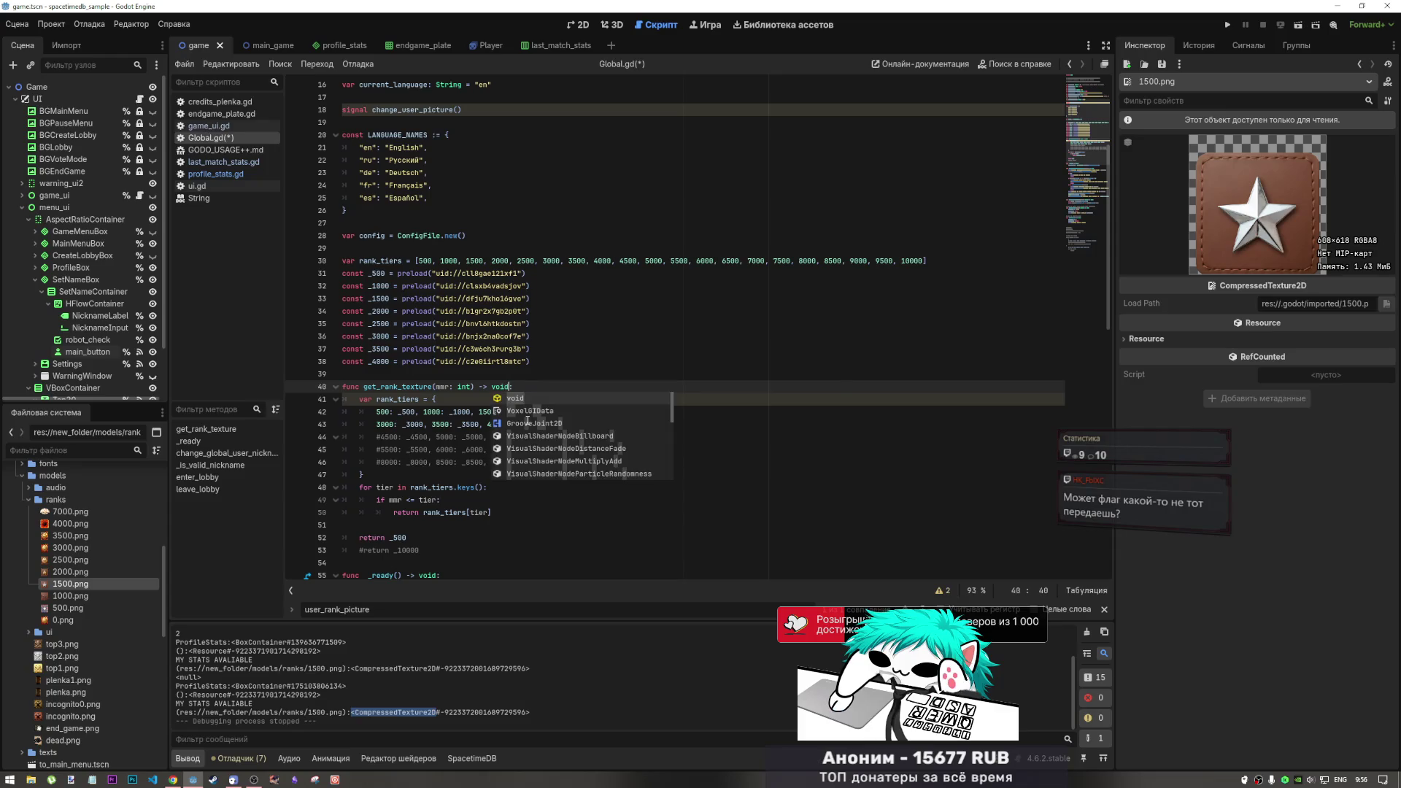
pyautogui.hotkey('ctrl', 's')
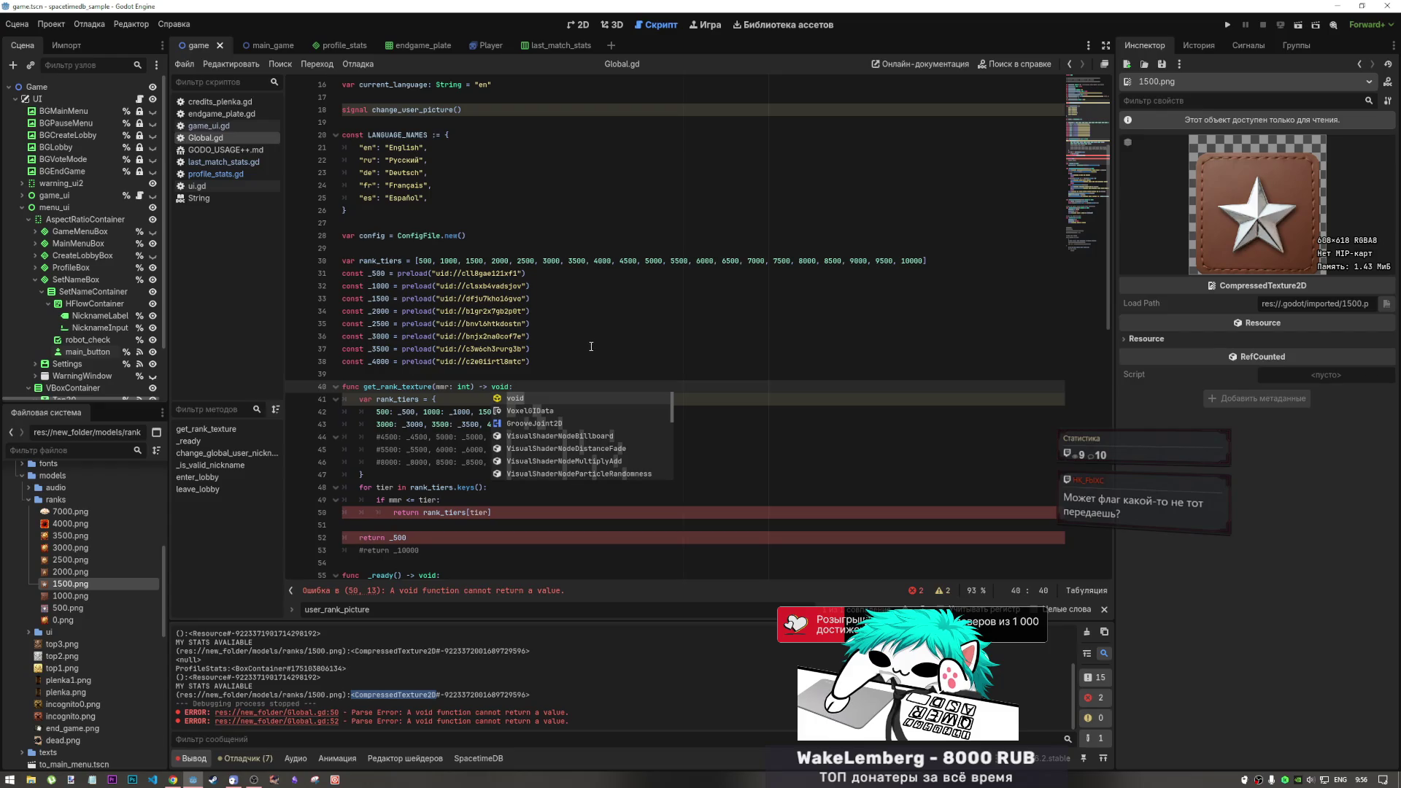
pyautogui.click(420, 537)
pyautogui.hotkey('ctrl', 'k')
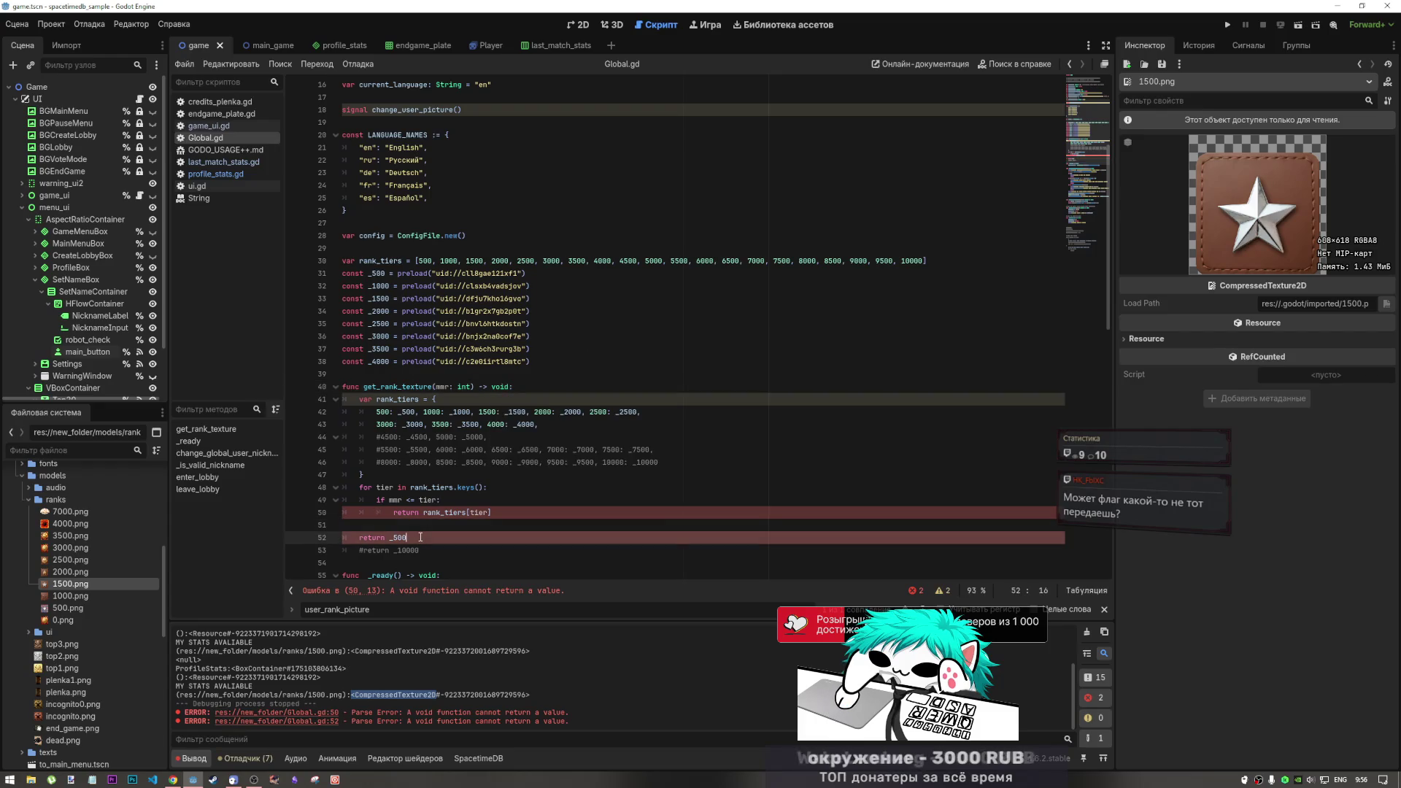
pyautogui.hotkey('ctrl', 'k')
pyautogui.hotkey('ctrl', 's')
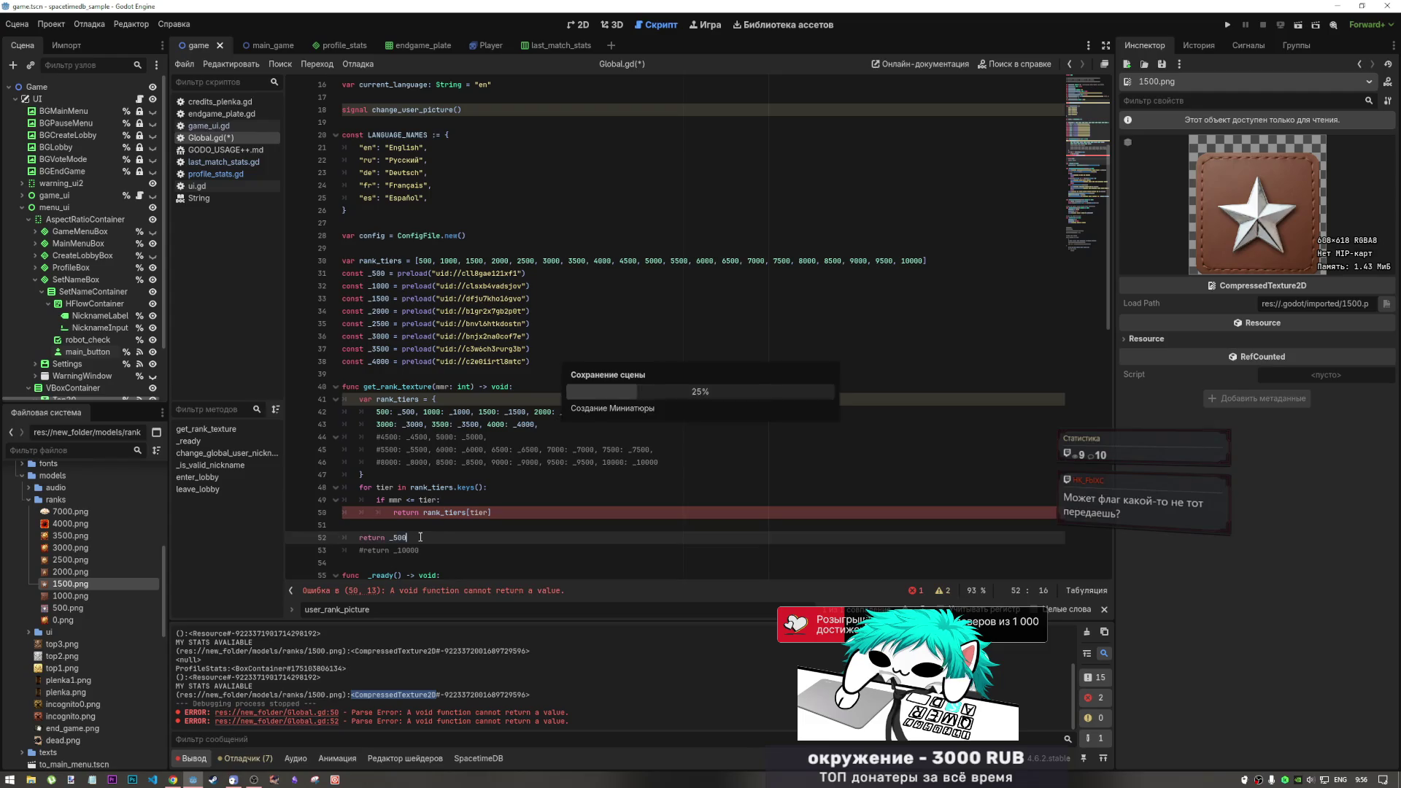
pyautogui.hotkey('ctrl', 'z')
pyautogui.hotkey('ctrl', 'z')
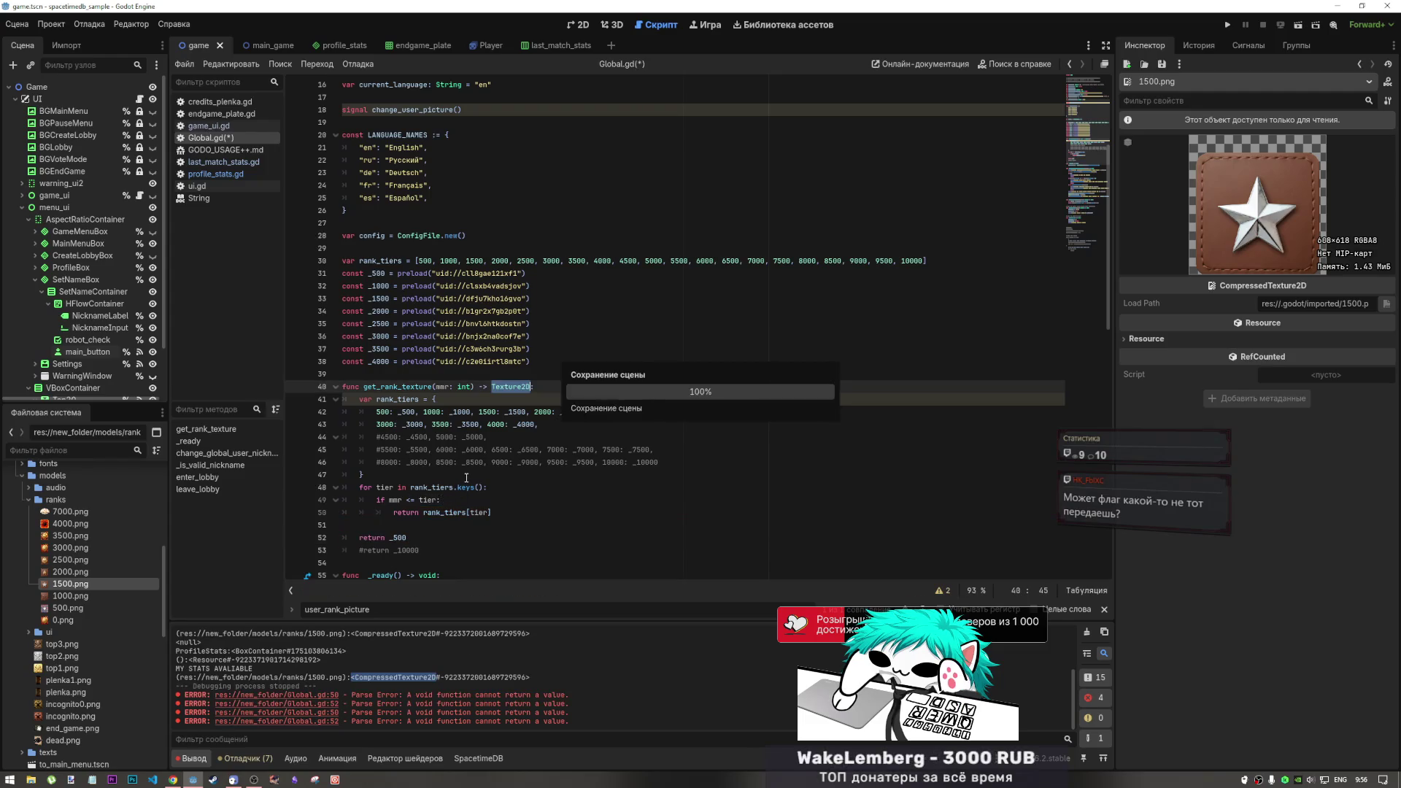
pyautogui.click(516, 412)
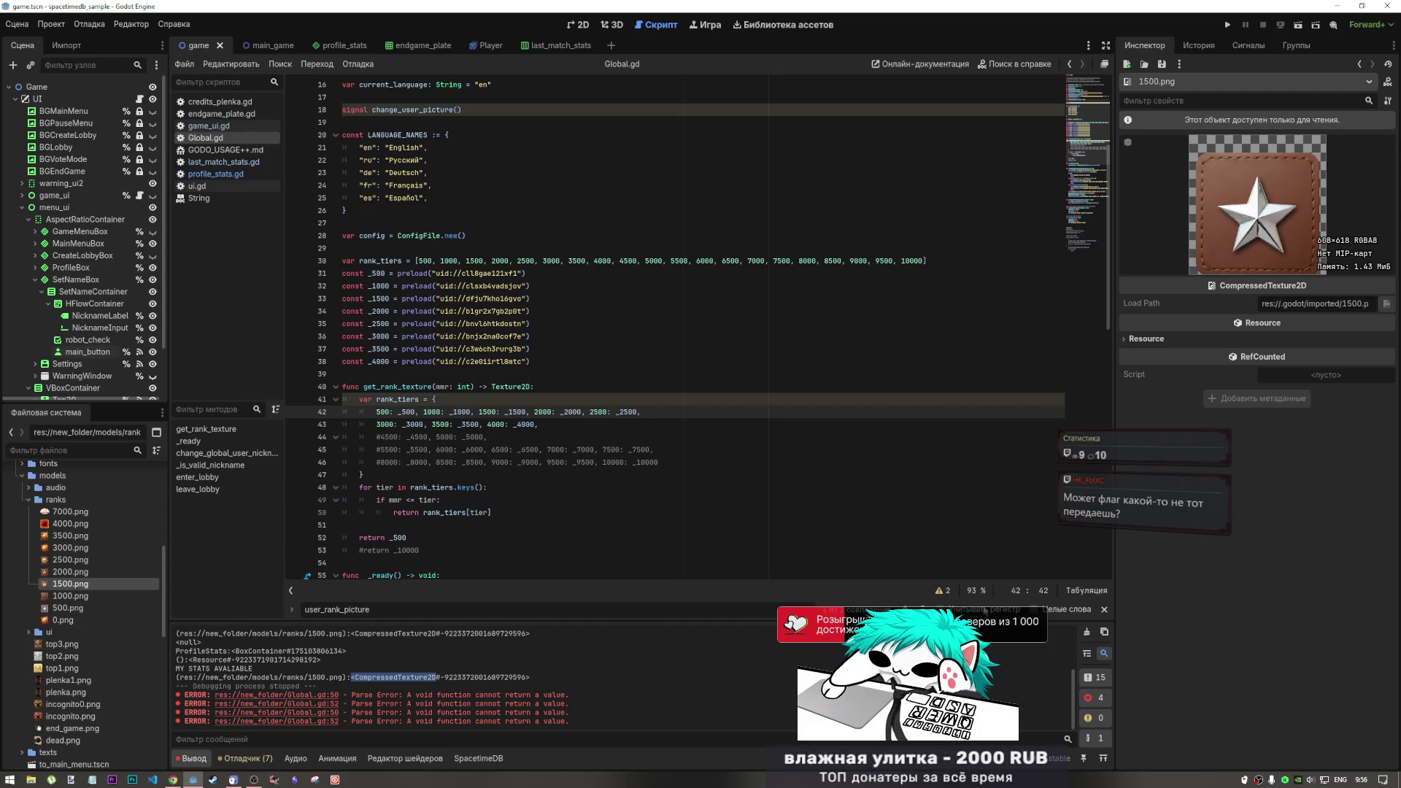
# Open the script warnings and jump to the shadowed rank_tiers variable on line 41
pyautogui.click(940, 591)
pyautogui.click(427, 559)
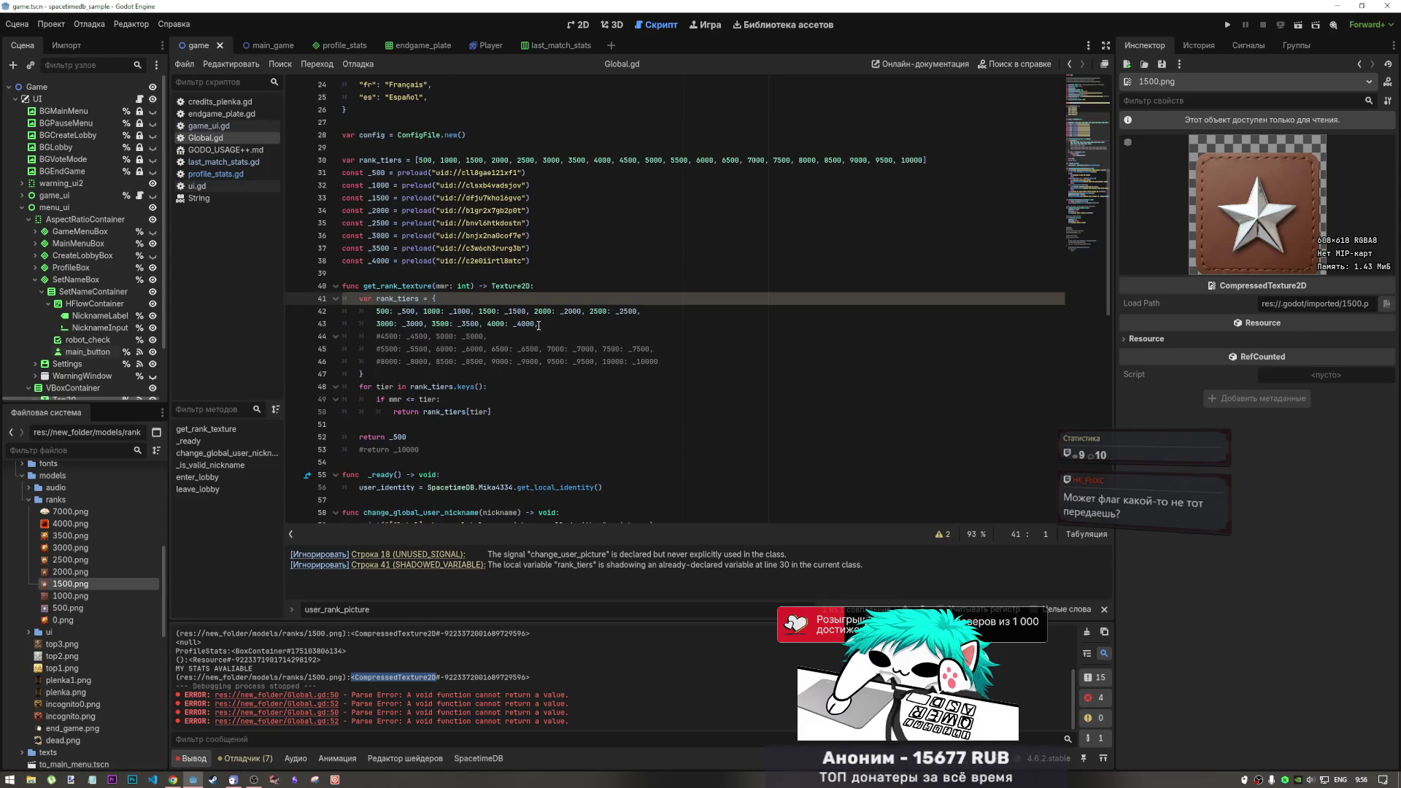
pyautogui.moveTo(537, 326)
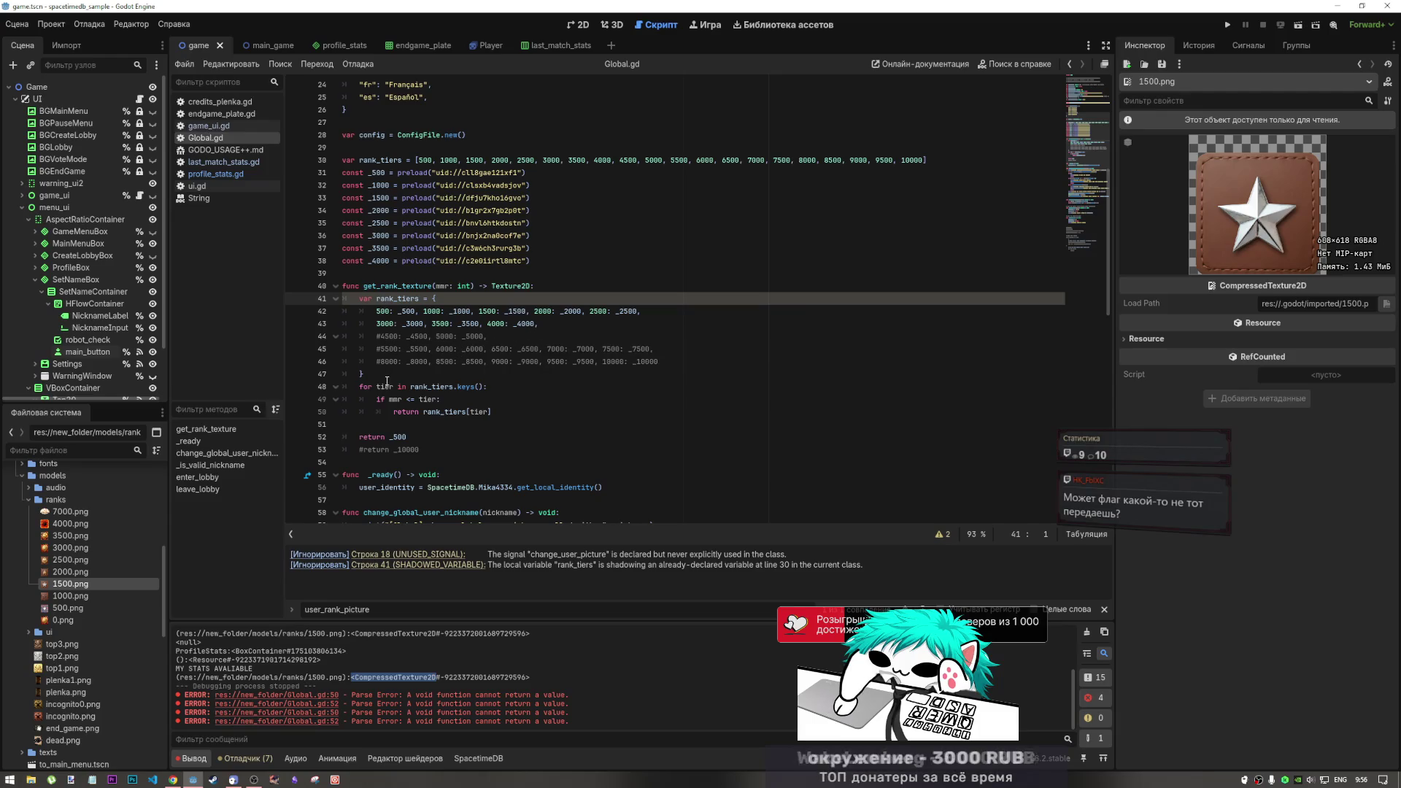
# Replace the class-level rank_tiers array with the local rank_tiers dictionary and save Global.gd
pyautogui.moveTo(385, 377); pyautogui.dragTo(358, 299)
pyautogui.hotkey('ctrl', 'c')
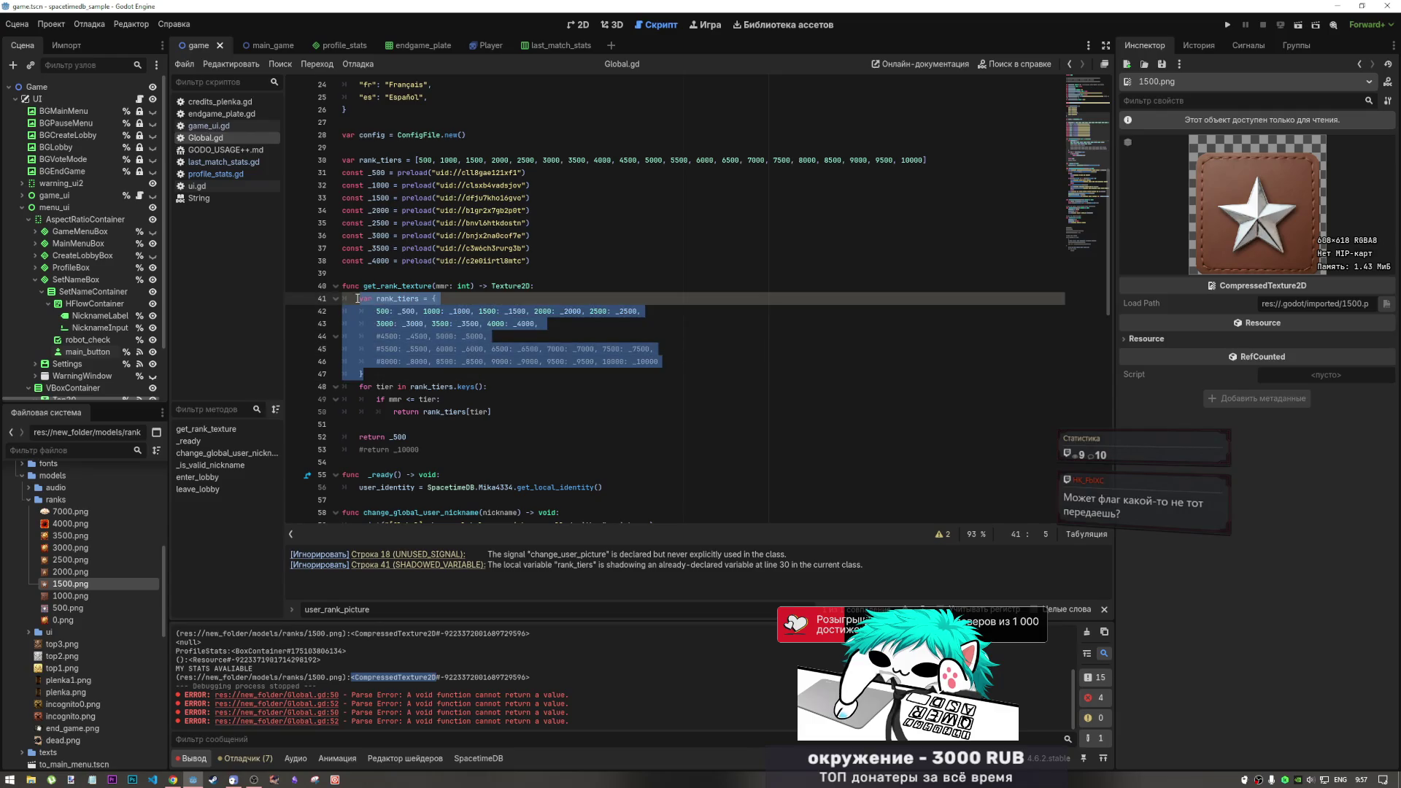
pyautogui.press('BackSpace')
pyautogui.moveTo(930, 160); pyautogui.dragTo(328, 156)
pyautogui.hotkey('ctrl', 'v')
pyautogui.hotkey('ctrl', 's')
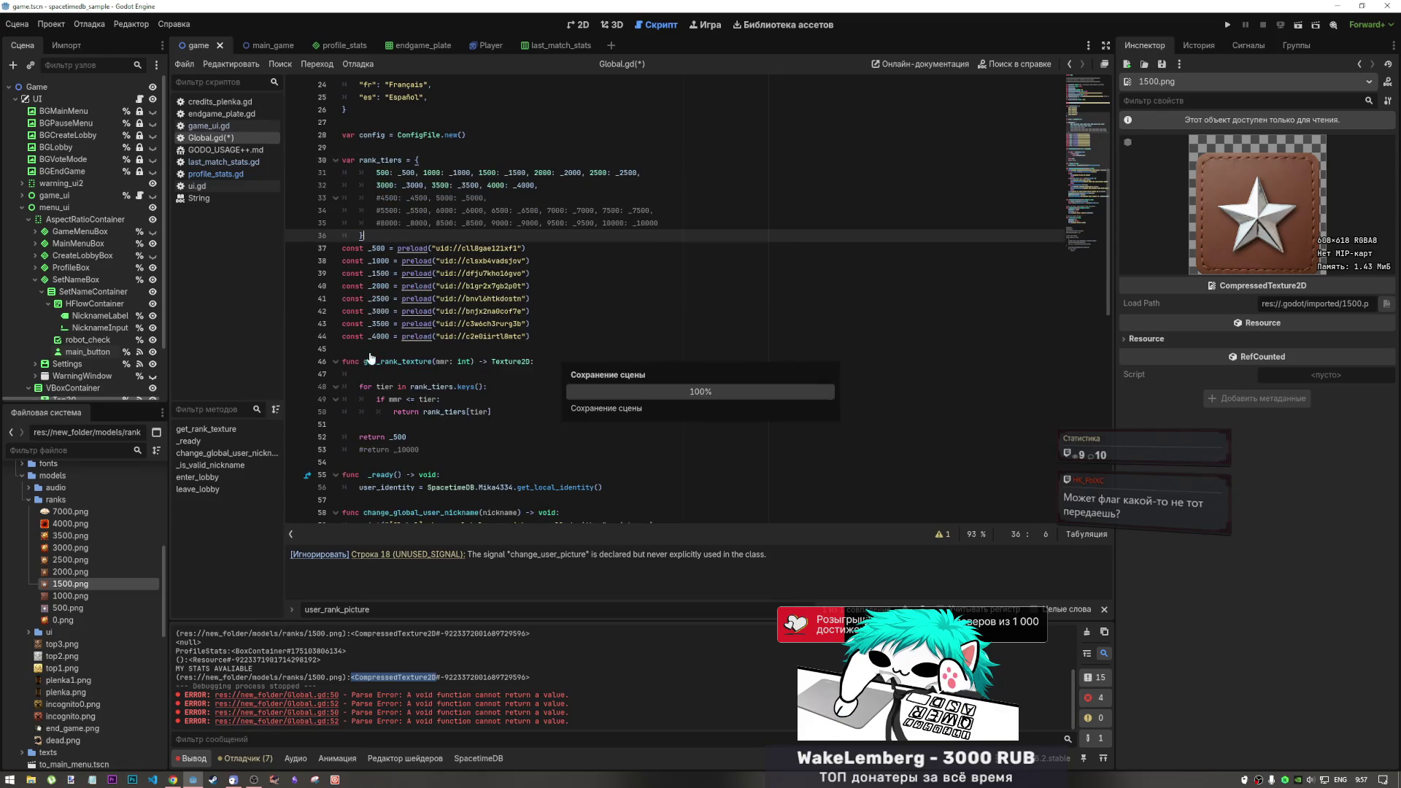
# Remove the leftover empty lines in get_rank_texture, then return to profile_stats.gd
pyautogui.moveTo(359, 373); pyautogui.dragTo(338, 374)
pyautogui.press('BackSpace')
pyautogui.press('BackSpace')
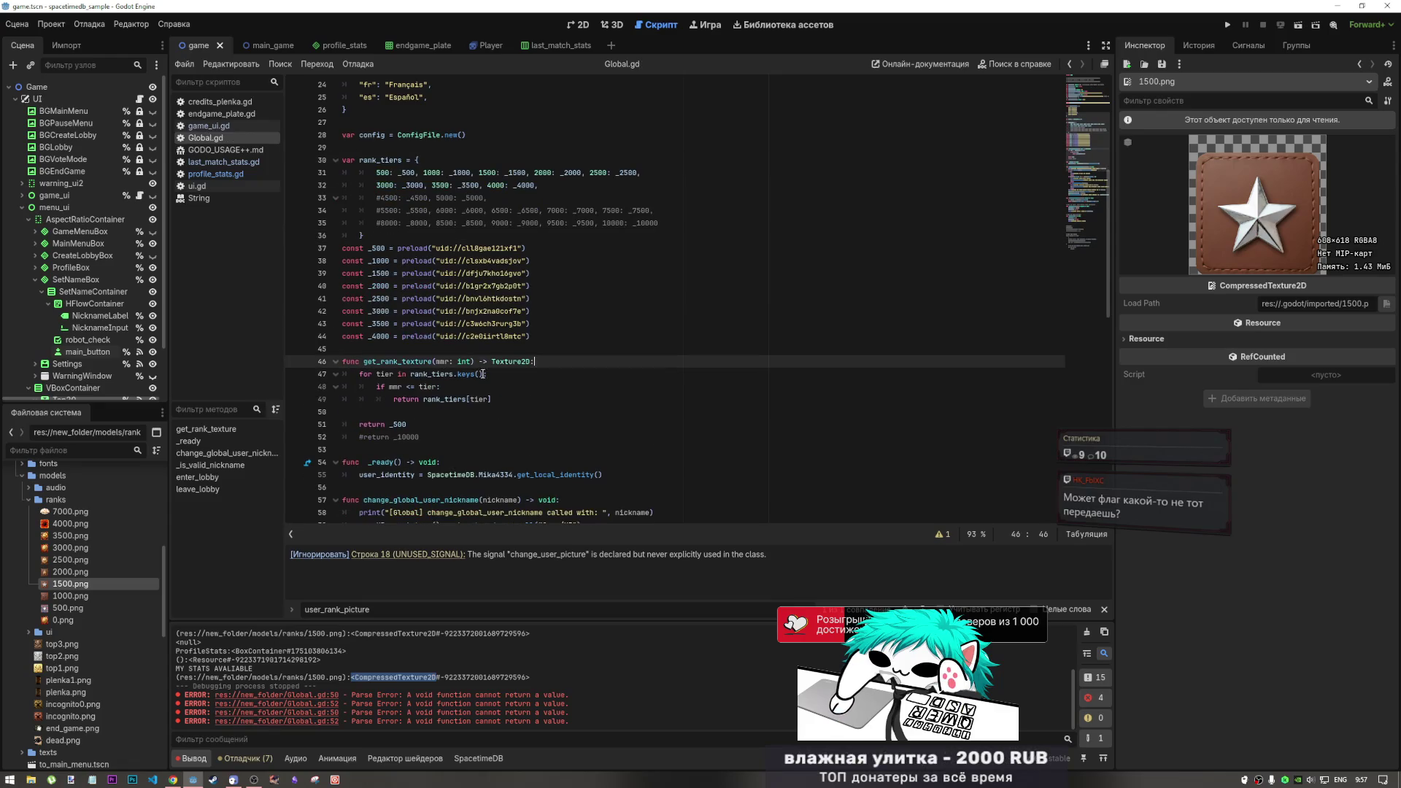
pyautogui.click(397, 423)
pyautogui.press('Up')
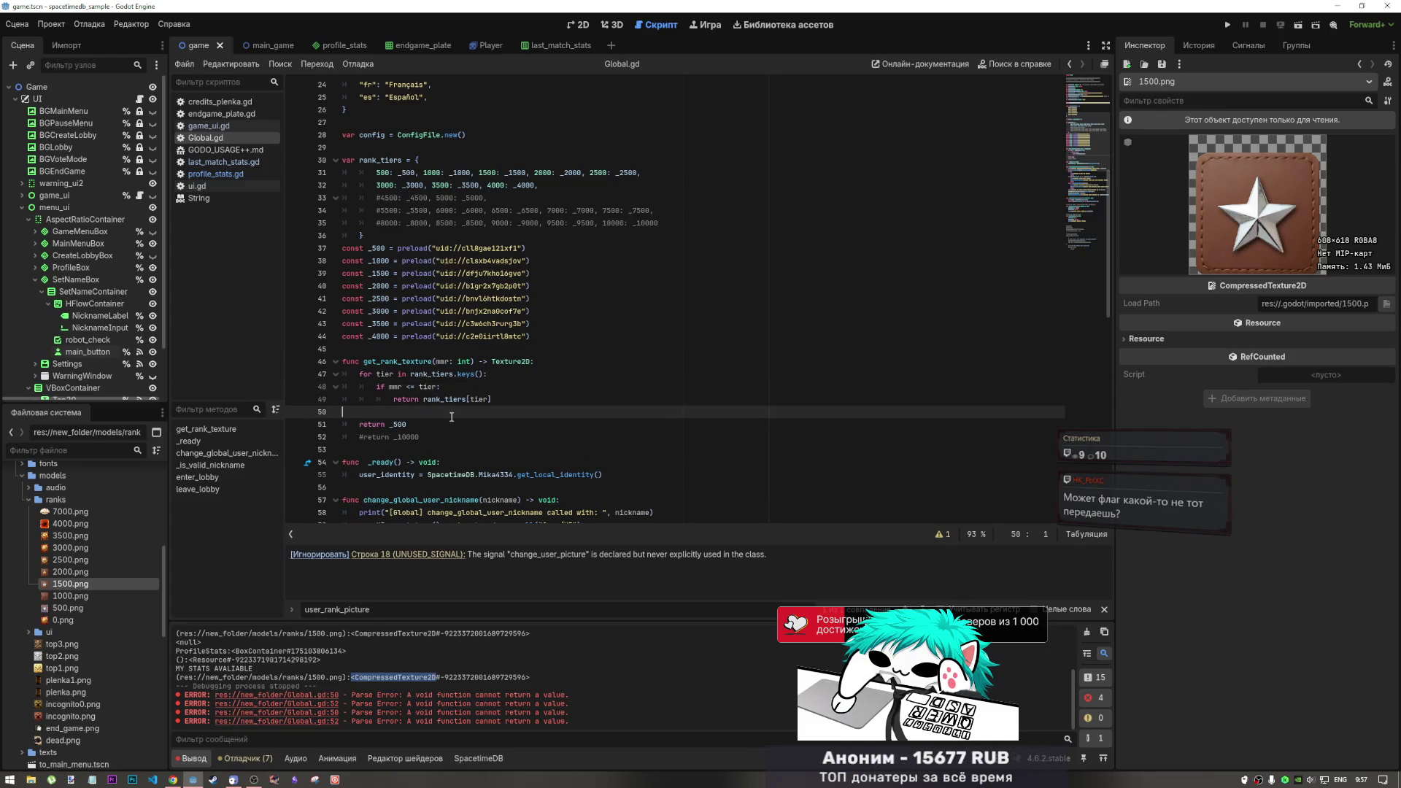
pyautogui.press('BackSpace')
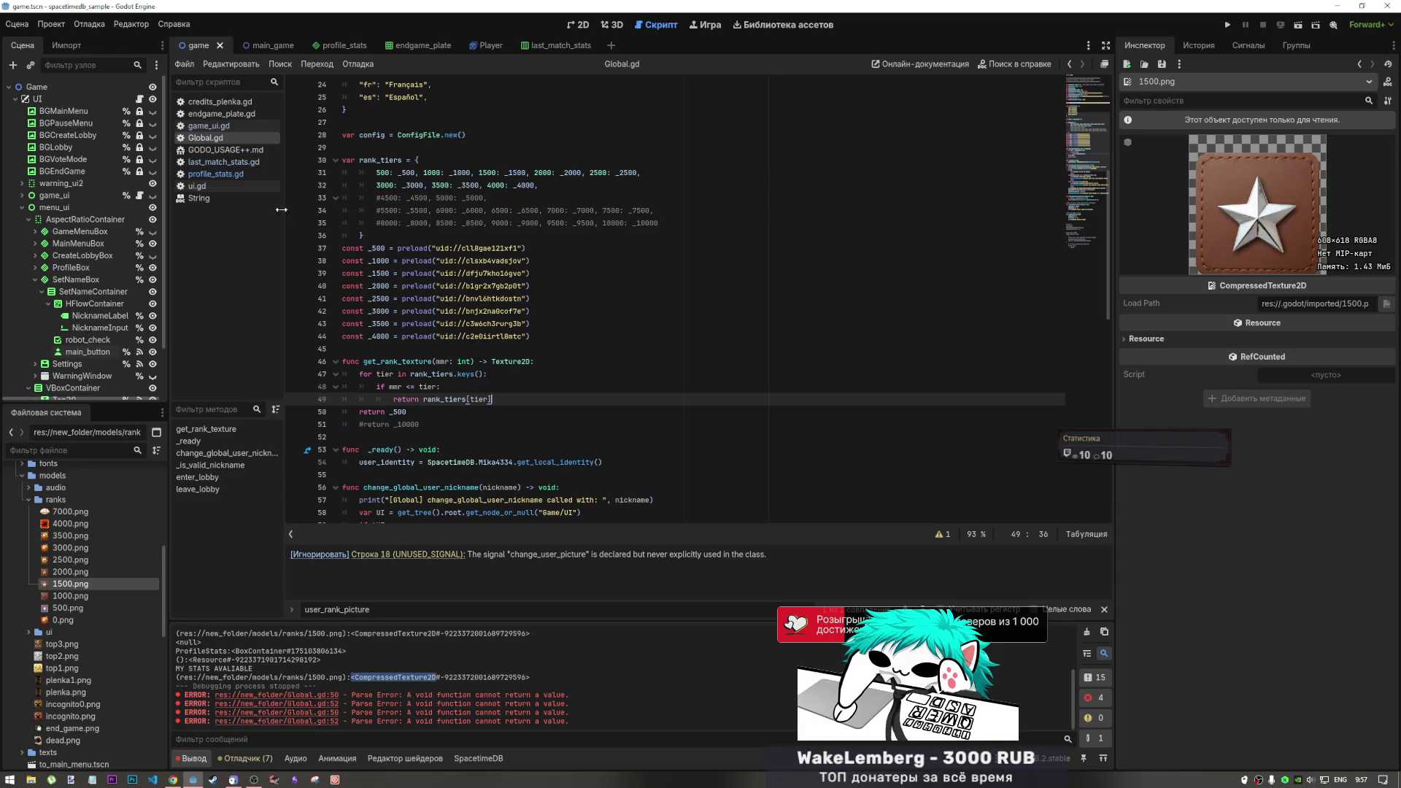
pyautogui.click(239, 177)
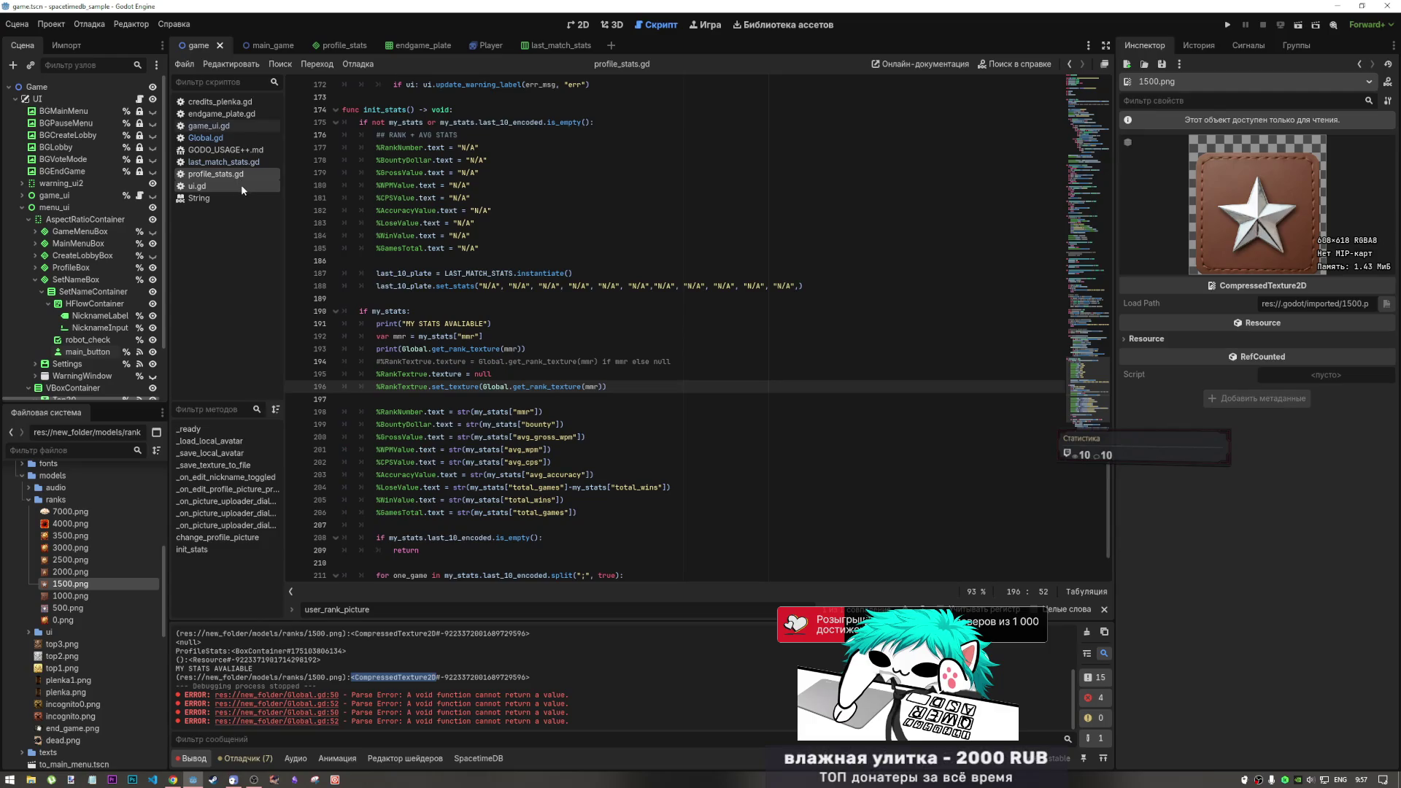
# Change line 196 to %RankTextrue.texture = Global.get_rank_texture(mmr) and save profile_stats.gd
pyautogui.moveTo(449, 388); pyautogui.dragTo(433, 387)
pyautogui.press('Delete')
pyautogui.press('Delete')
pyautogui.click(466, 386)
pyautogui.press('BackSpace')
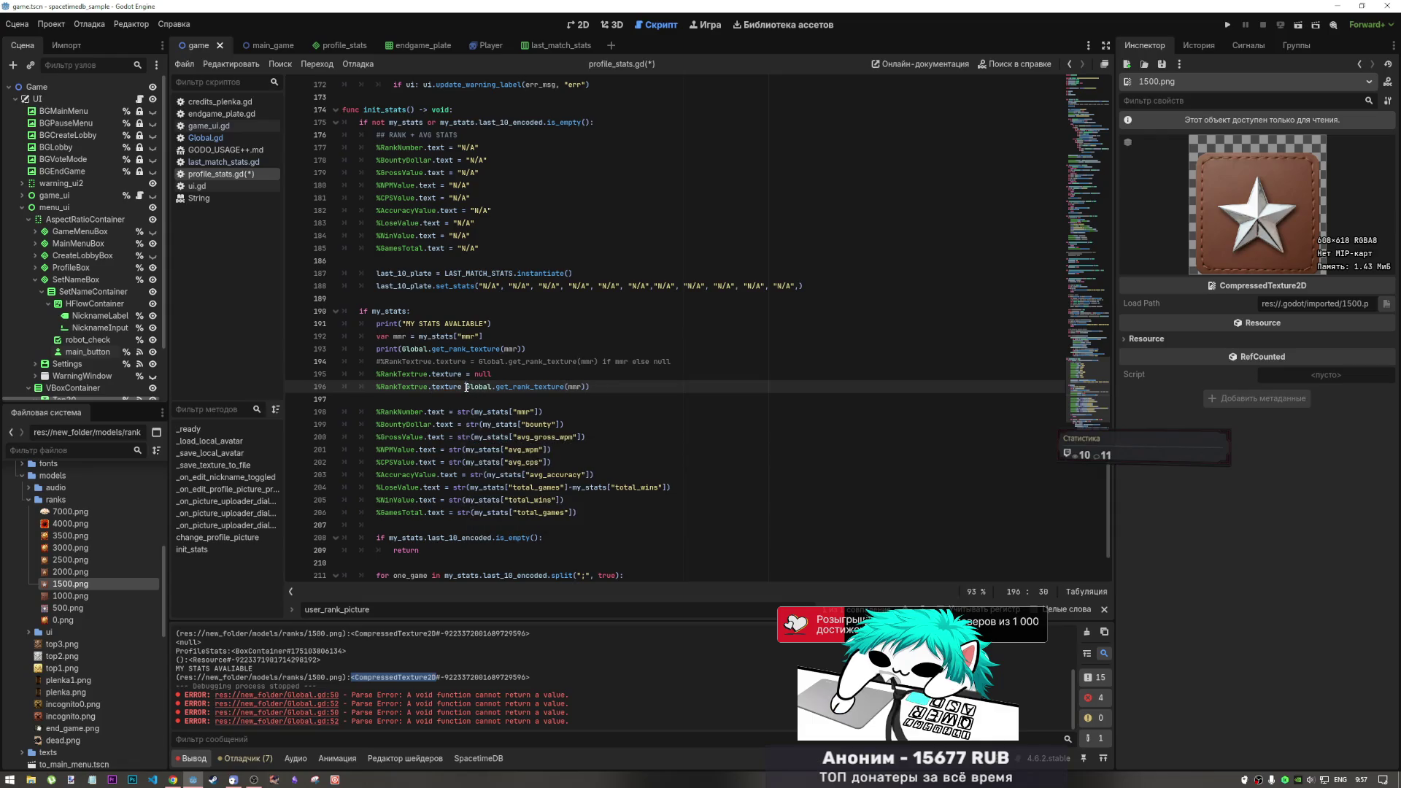
pyautogui.write('=')
pyautogui.press('End')
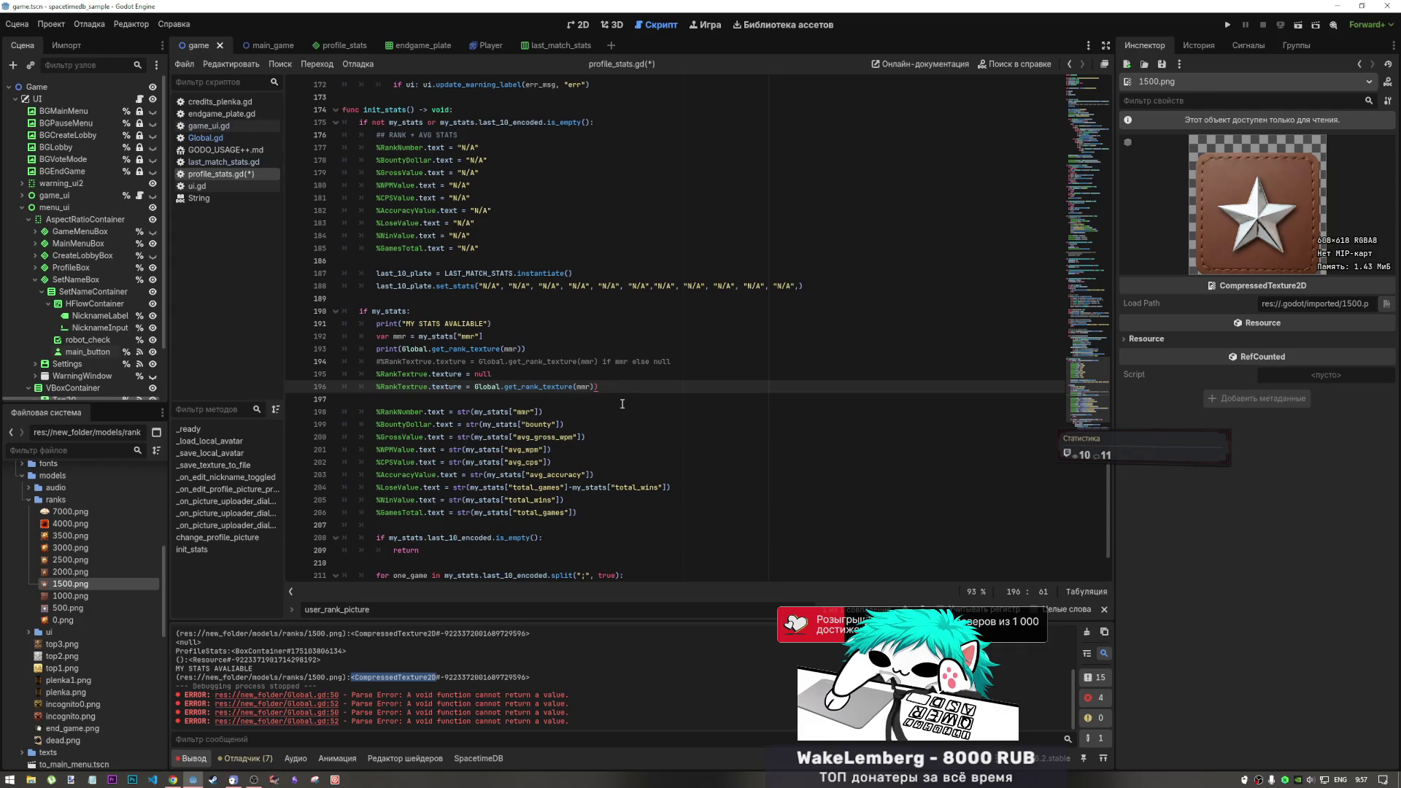
pyautogui.hotkey('ctrl', 's')
# Review the get_rank_texture call's signature, then run the project
pyautogui.click(622, 403)
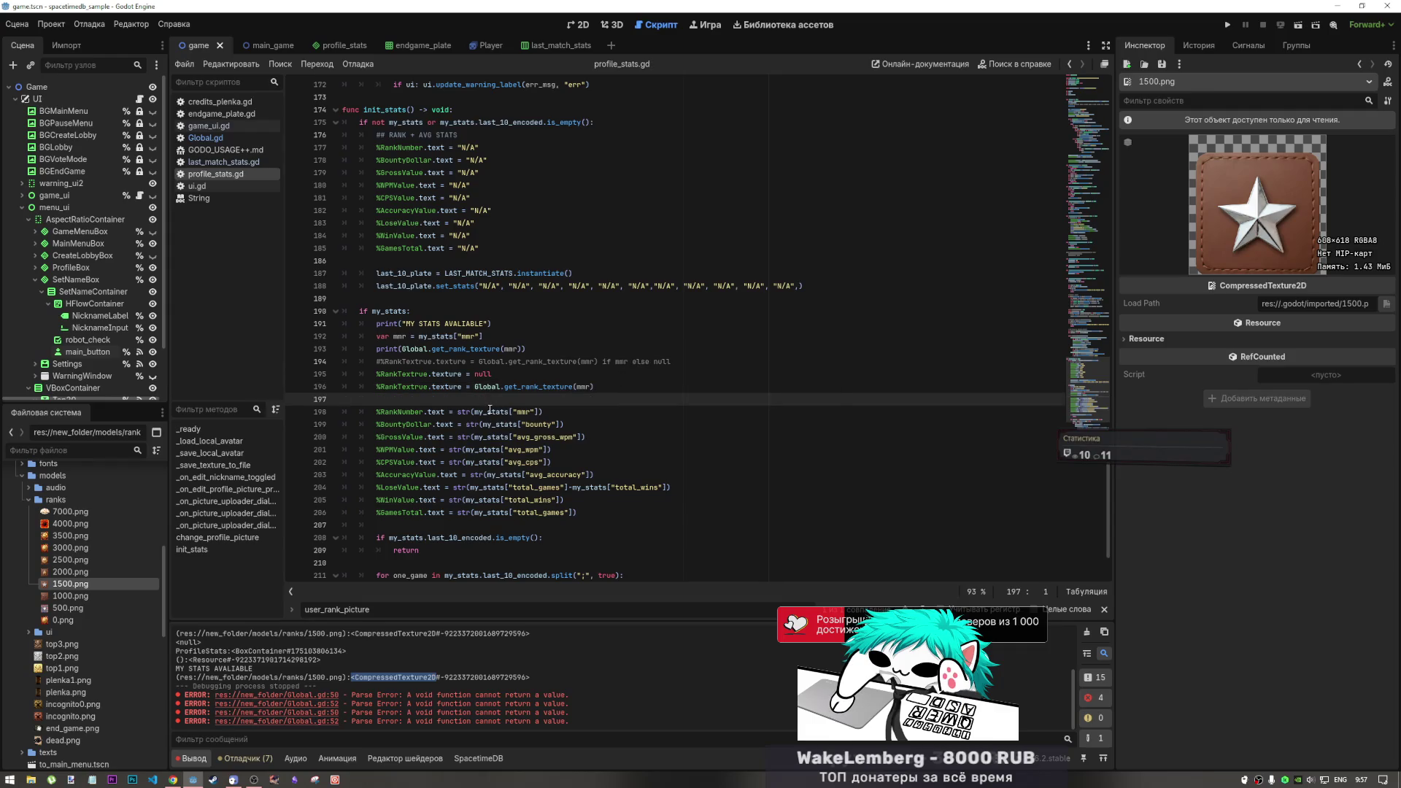
pyautogui.click(546, 387)
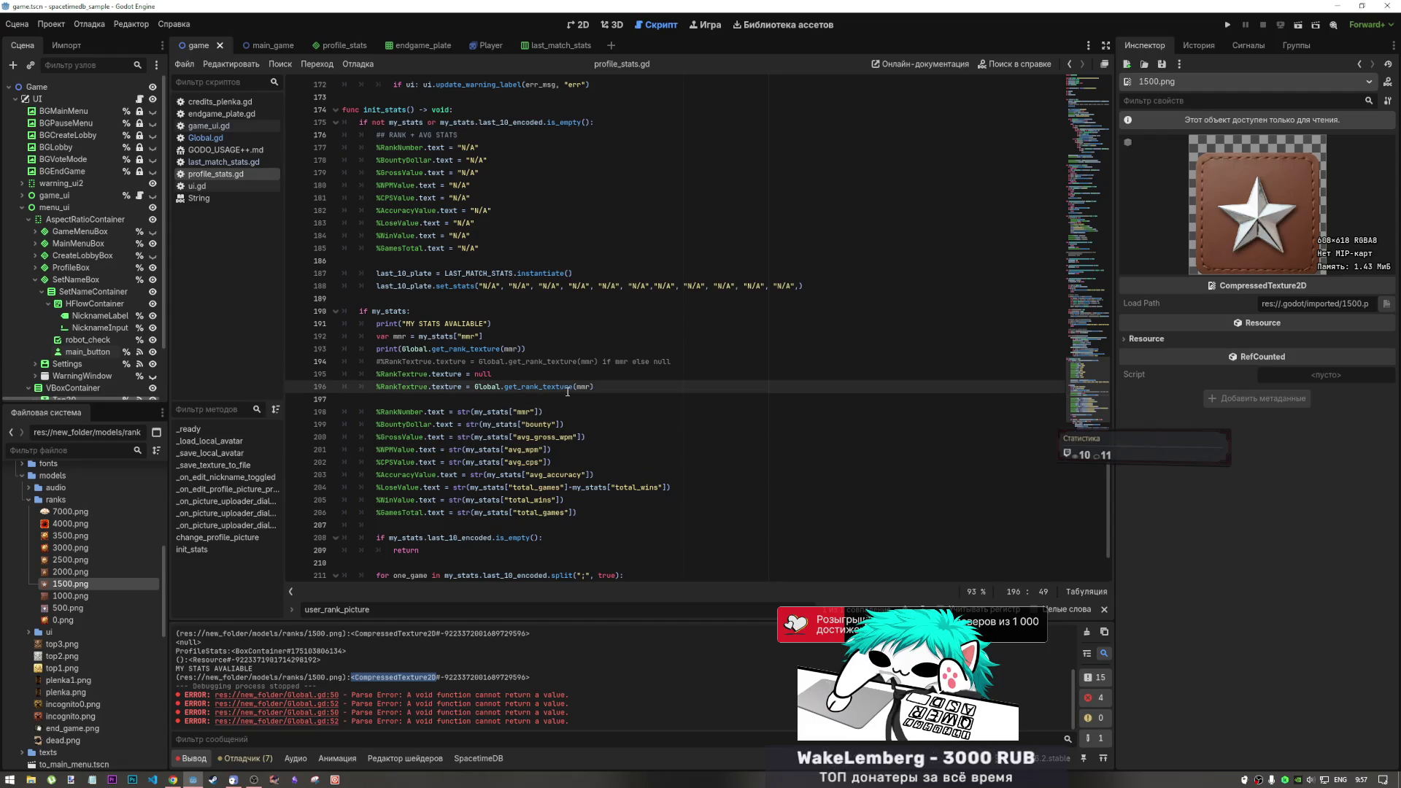
pyautogui.moveTo(571, 392)
pyautogui.moveTo(538, 387); pyautogui.dragTo(596, 386)
pyautogui.click(594, 387)
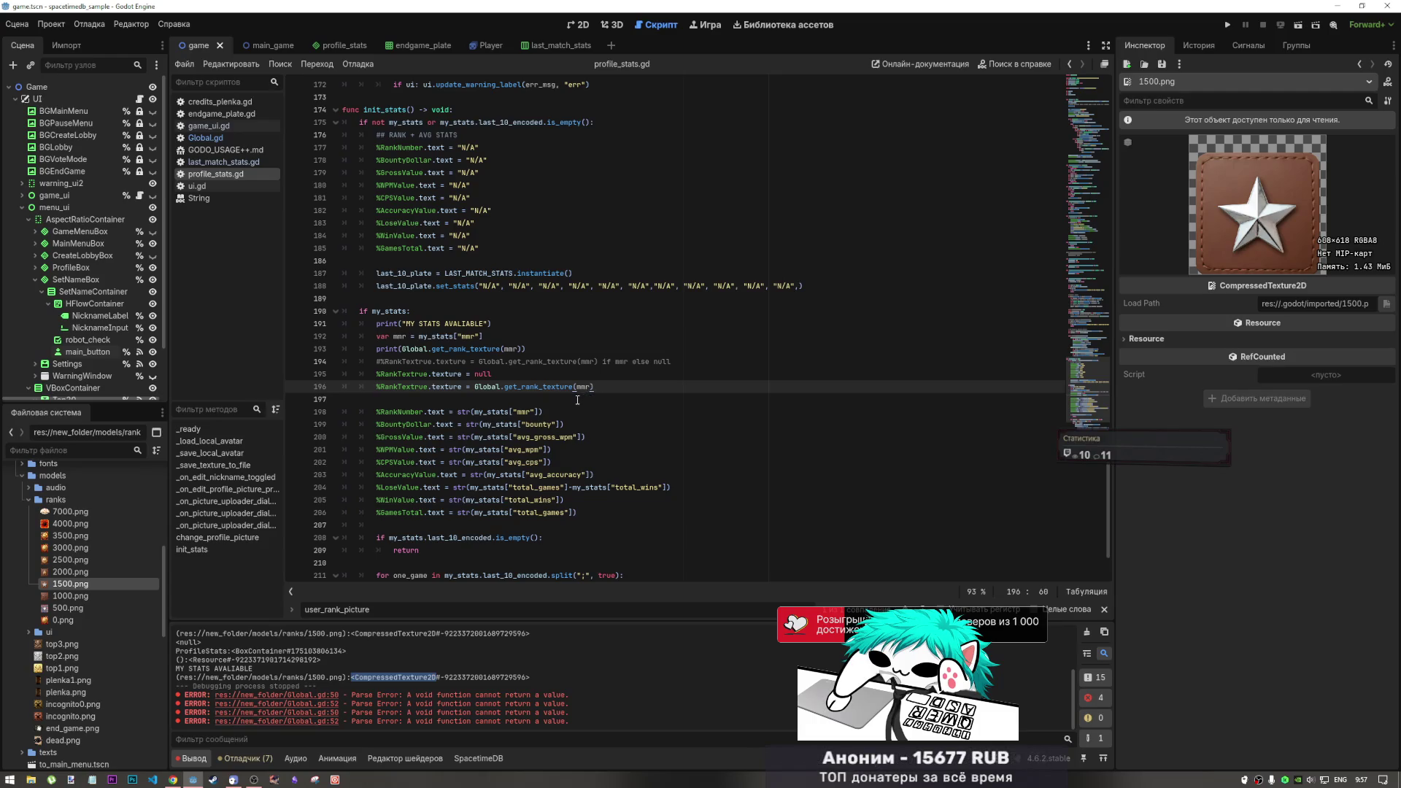
pyautogui.click(1226, 25)
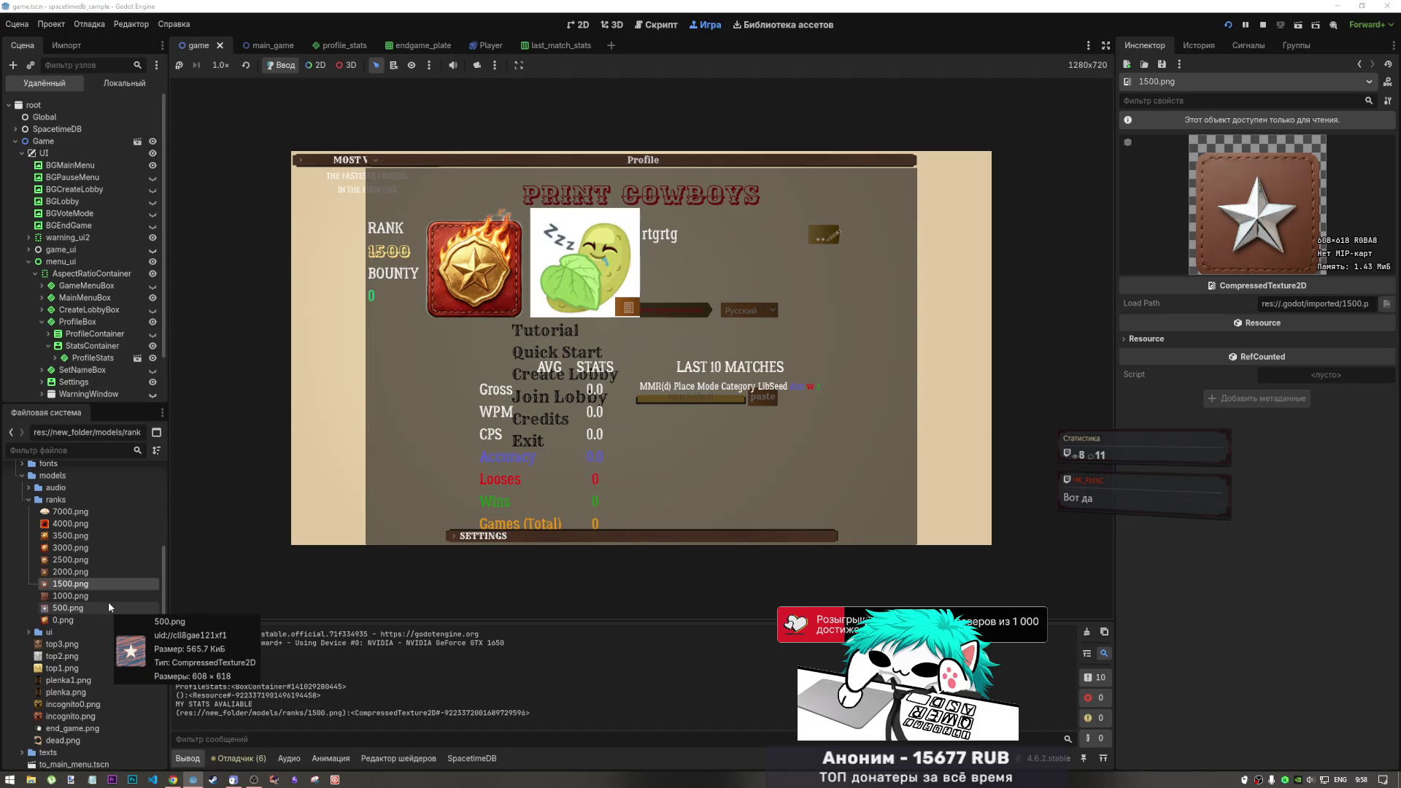
# Check the 1500 rank badge on the running game's profile, then stop the game
pyautogui.moveTo(108, 598)
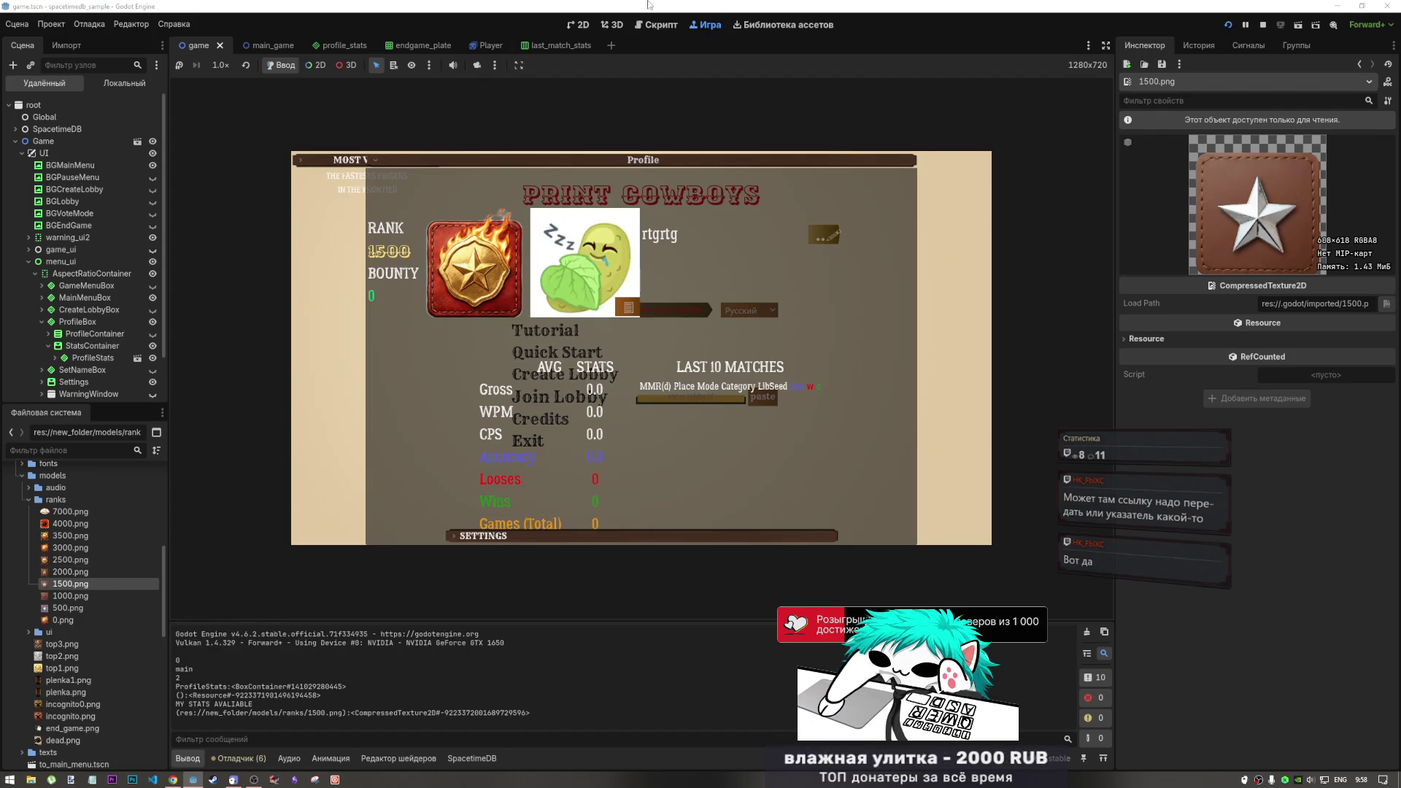
pyautogui.click(1260, 25)
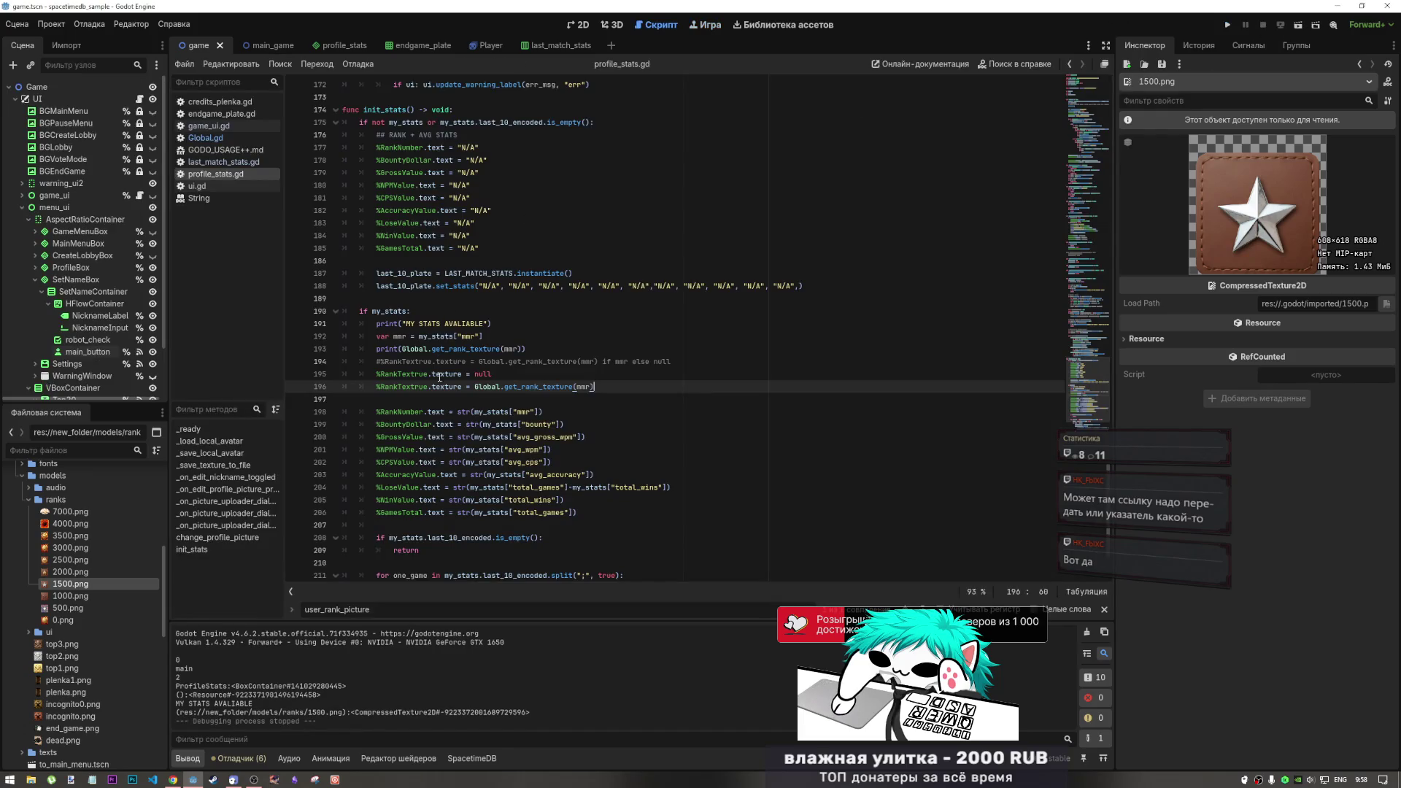
# Switch to Global.gd and review the preloaded rank texture constants _500 through _1500
pyautogui.click(225, 140)
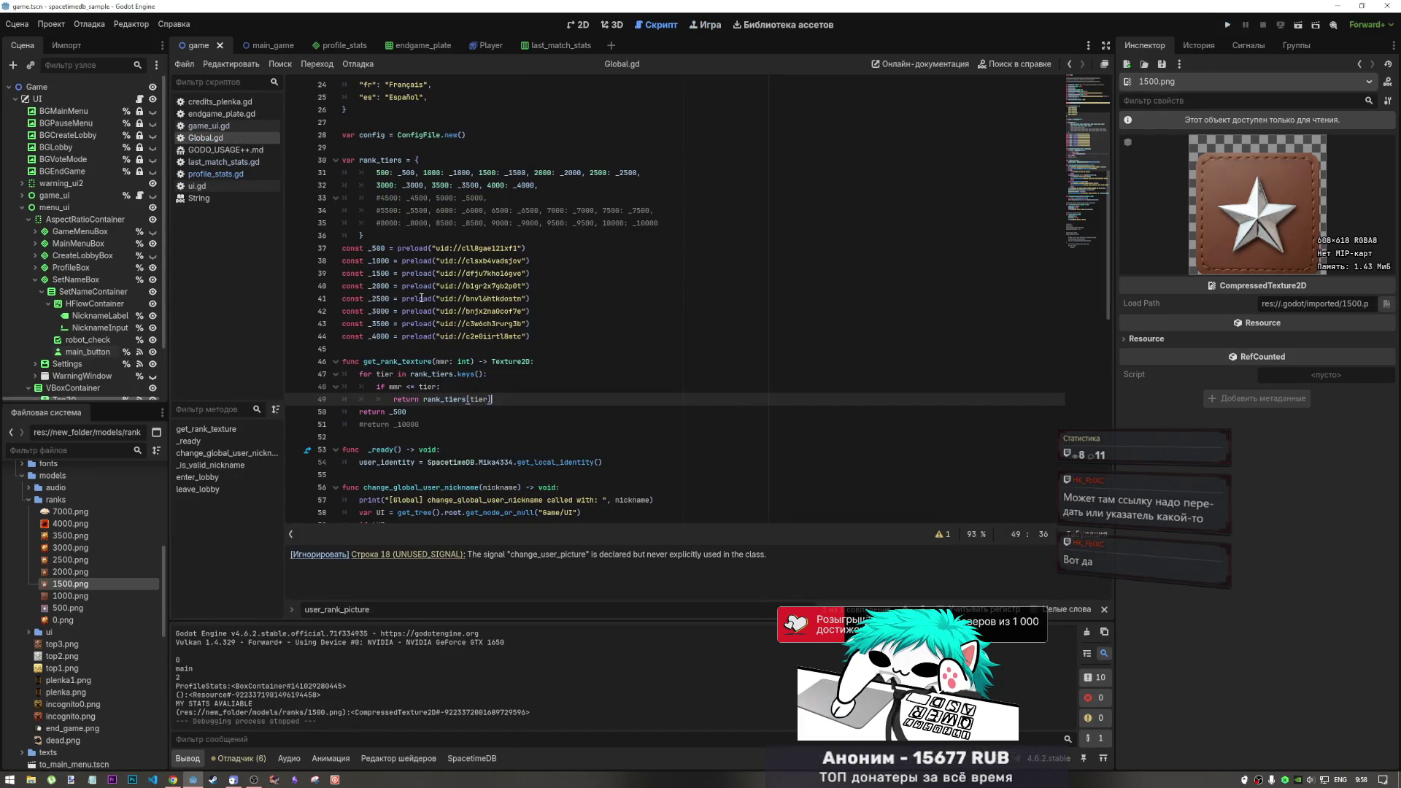
pyautogui.click(409, 248)
pyautogui.moveTo(408, 248); pyautogui.dragTo(397, 248)
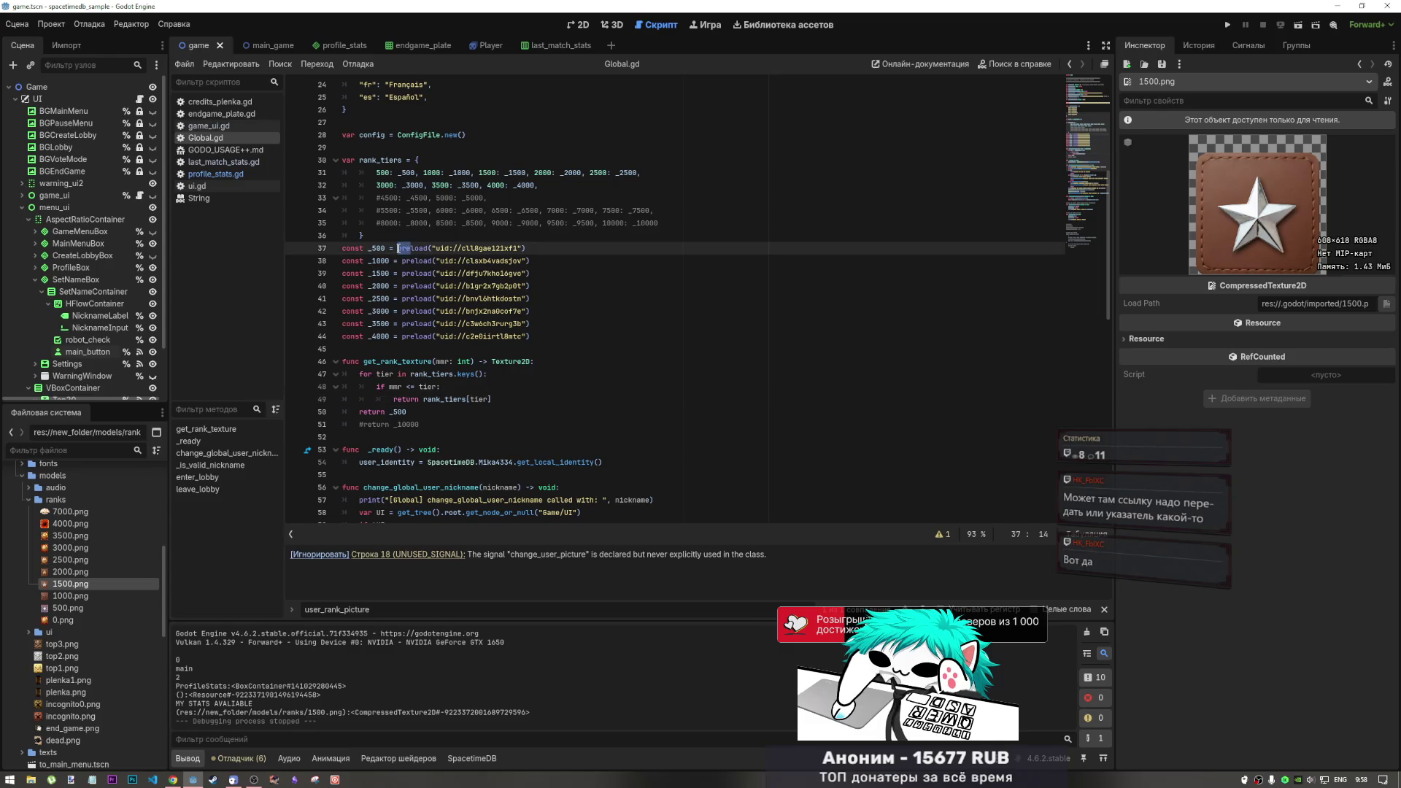
pyautogui.scroll(5, 510, 298)
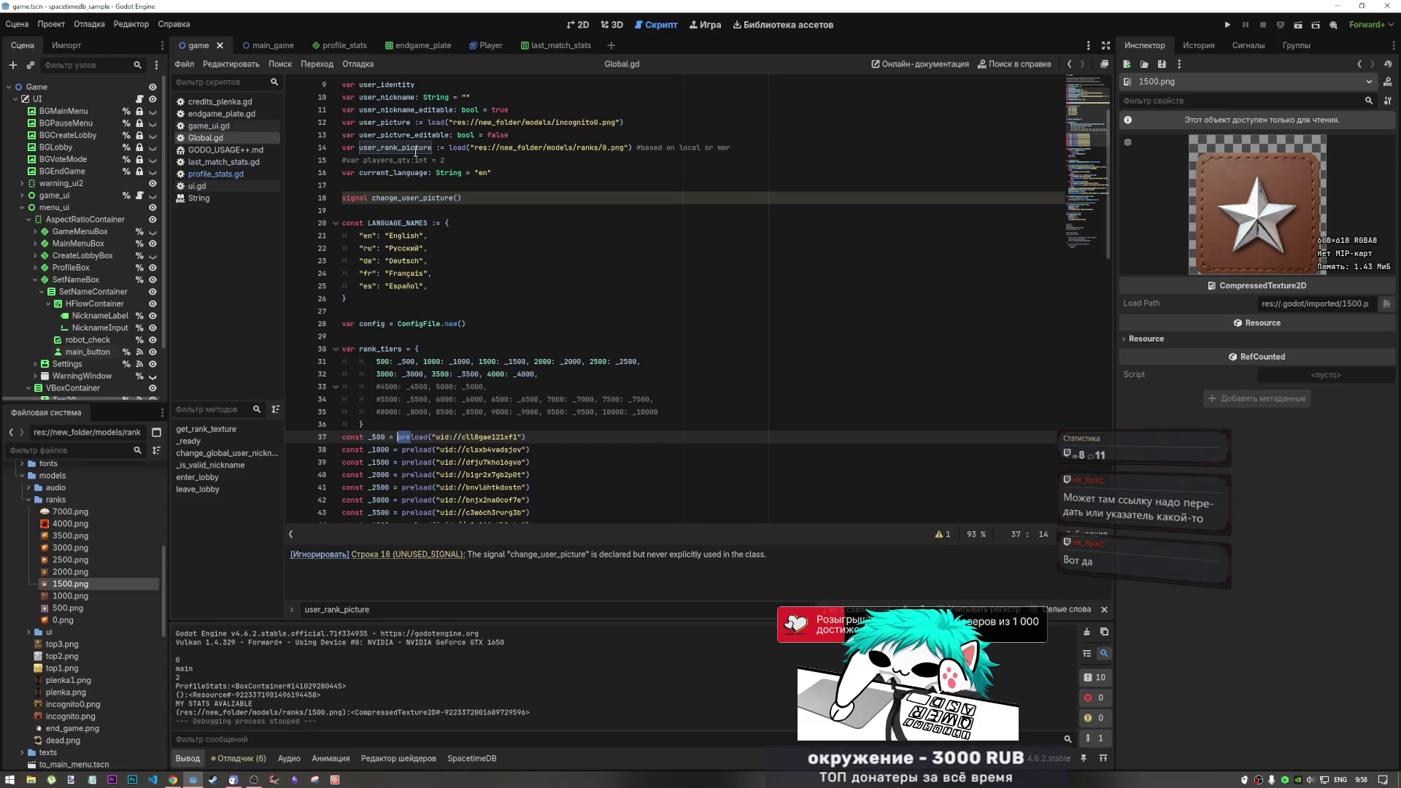
pyautogui.doubleClick(413, 147)
pyautogui.scroll(-5, 441, 253)
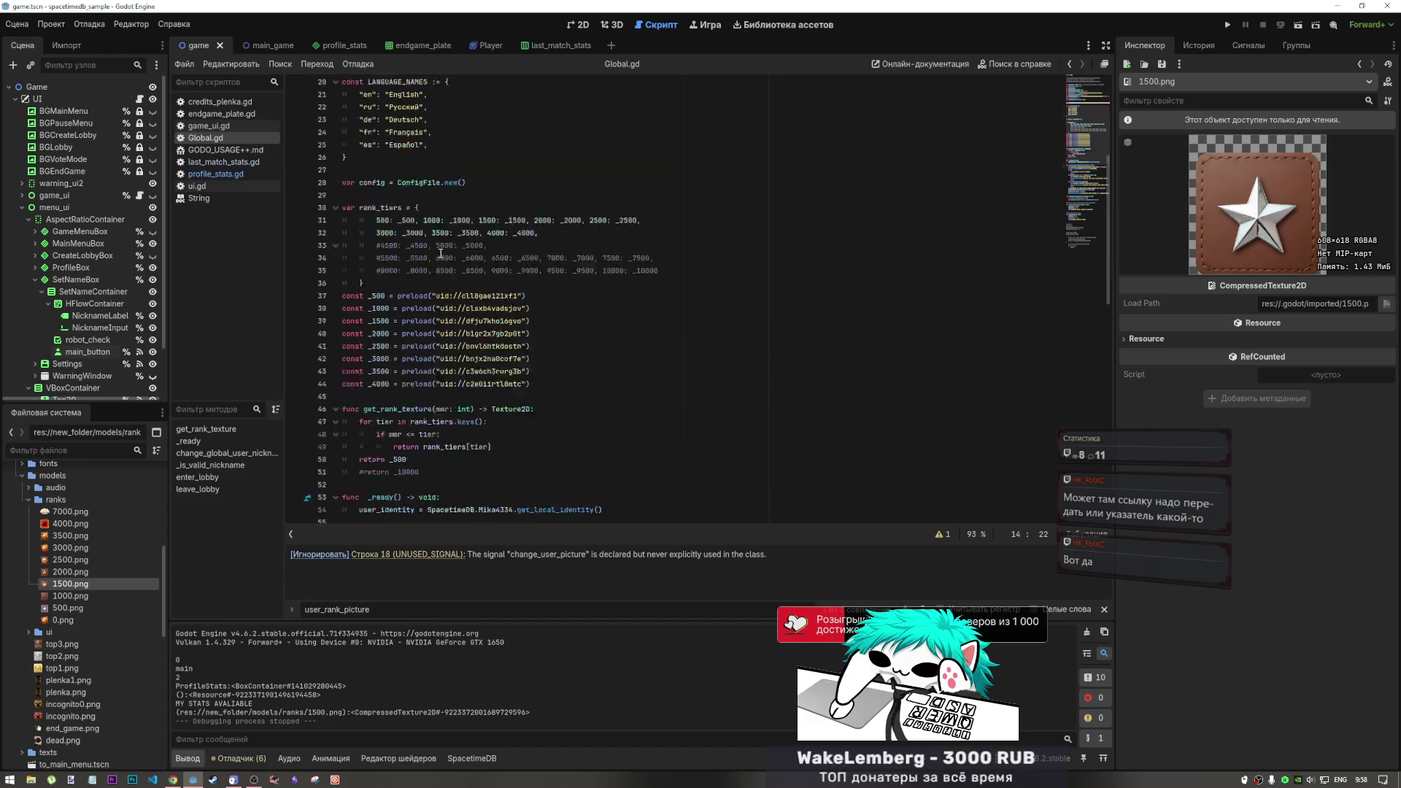
pyautogui.scroll(5, 441, 253)
pyautogui.scroll(-5, 438, 256)
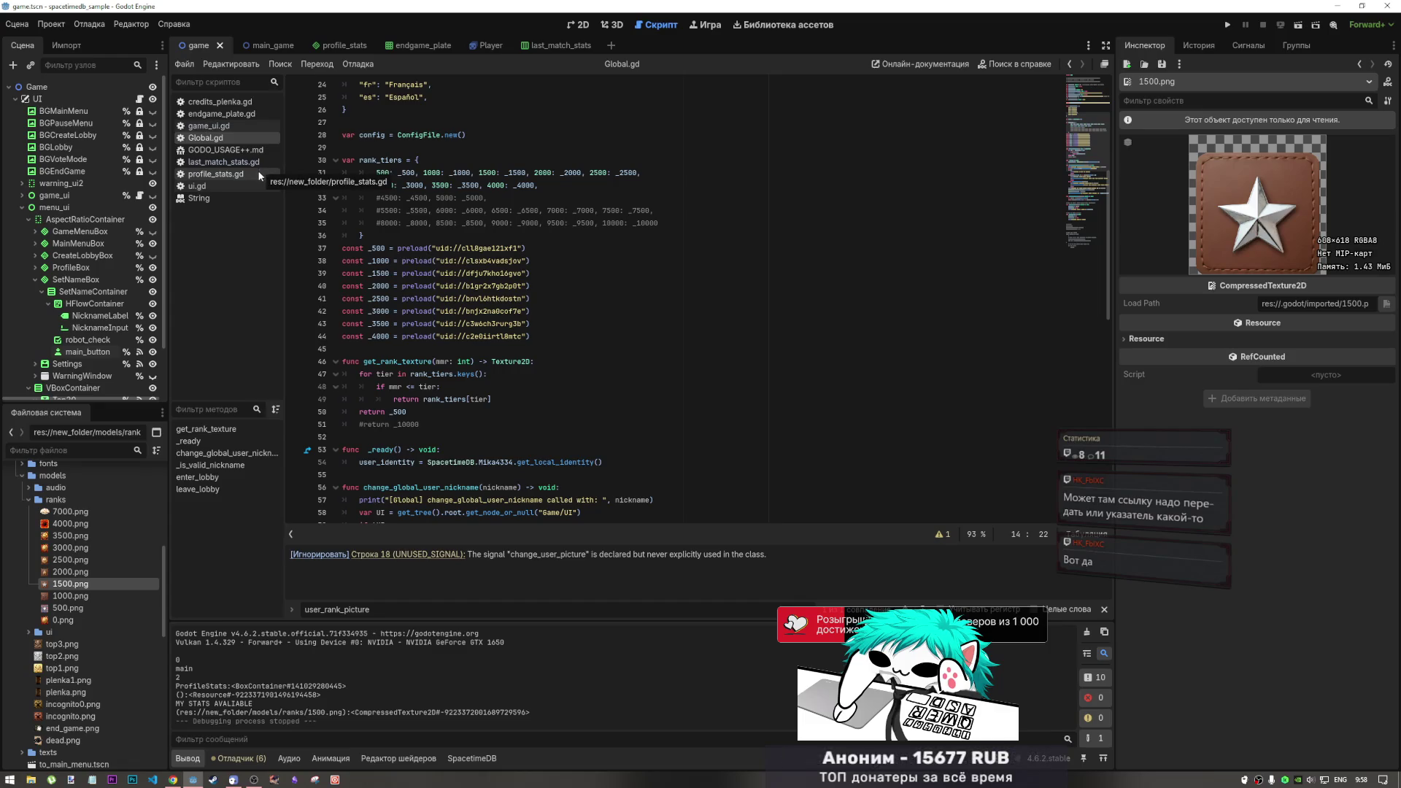
pyautogui.scroll(4, 521, 227)
pyautogui.scroll(-2, 517, 231)
pyautogui.click(436, 349)
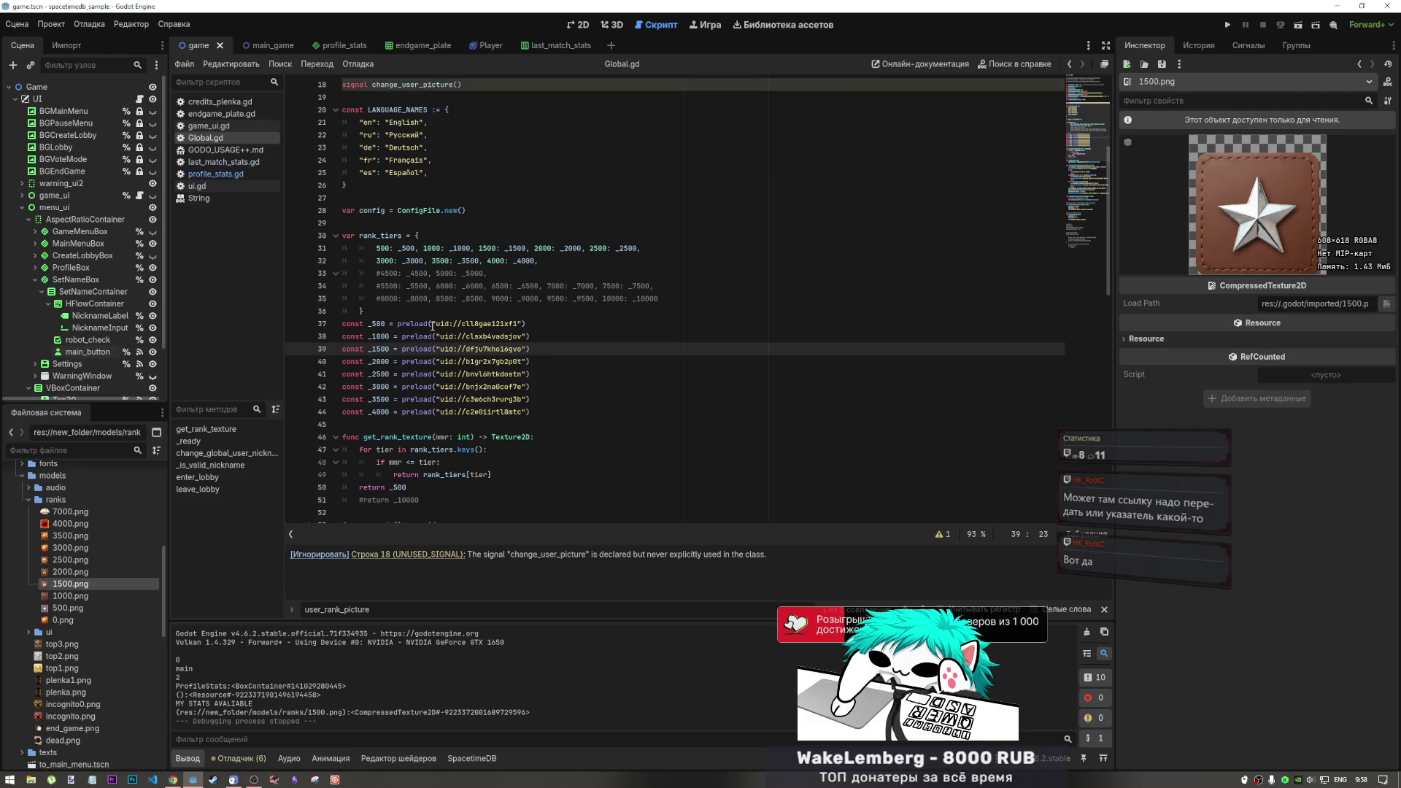
pyautogui.moveTo(433, 326); pyautogui.dragTo(399, 323)
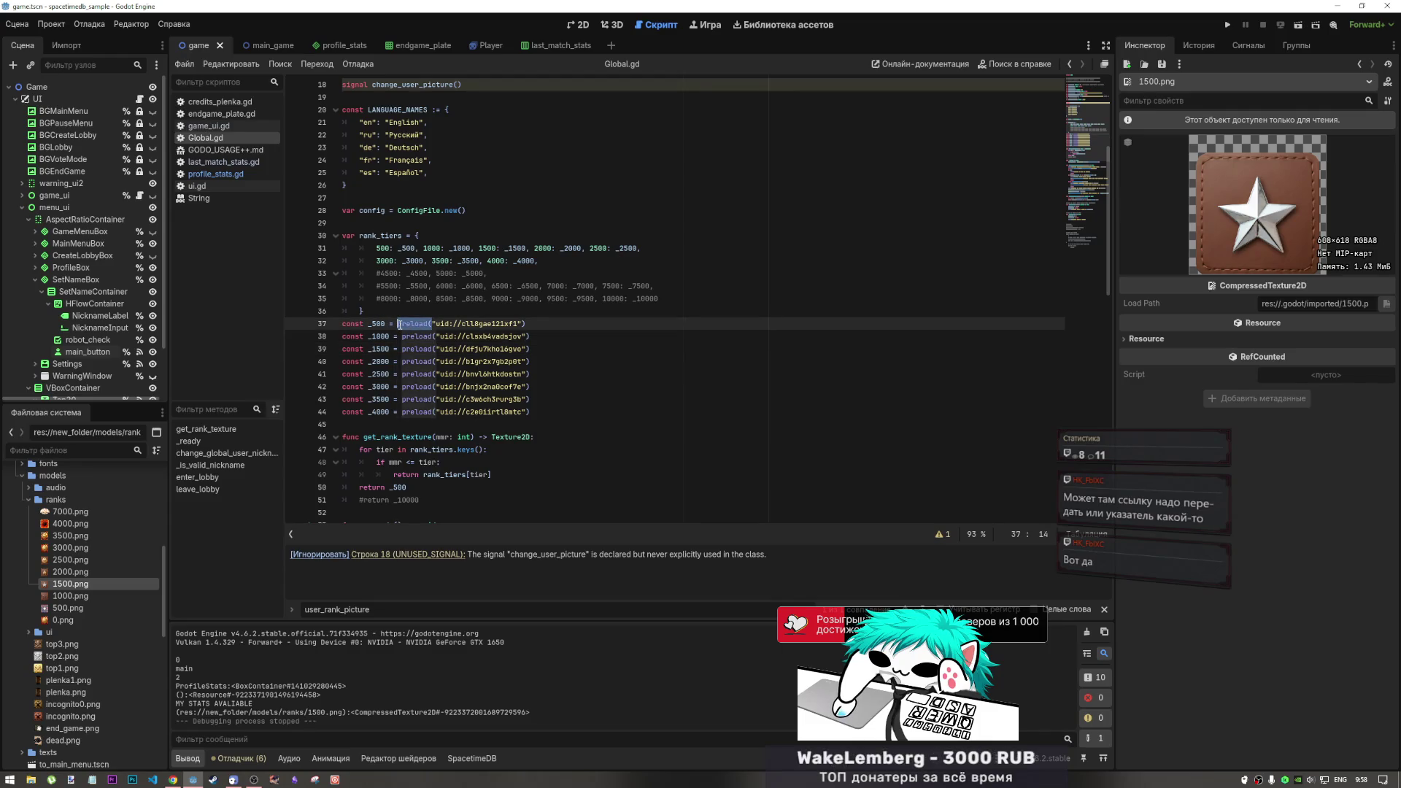
# Undo the accidental 1500.png drop into the script and save Global.gd
pyautogui.moveTo(70, 584)
pyautogui.mouseDown()
pyautogui.moveTo(364, 468)
pyautogui.moveTo(372, 430)
pyautogui.mouseUp()
pyautogui.hotkey('ctrl', 'z')
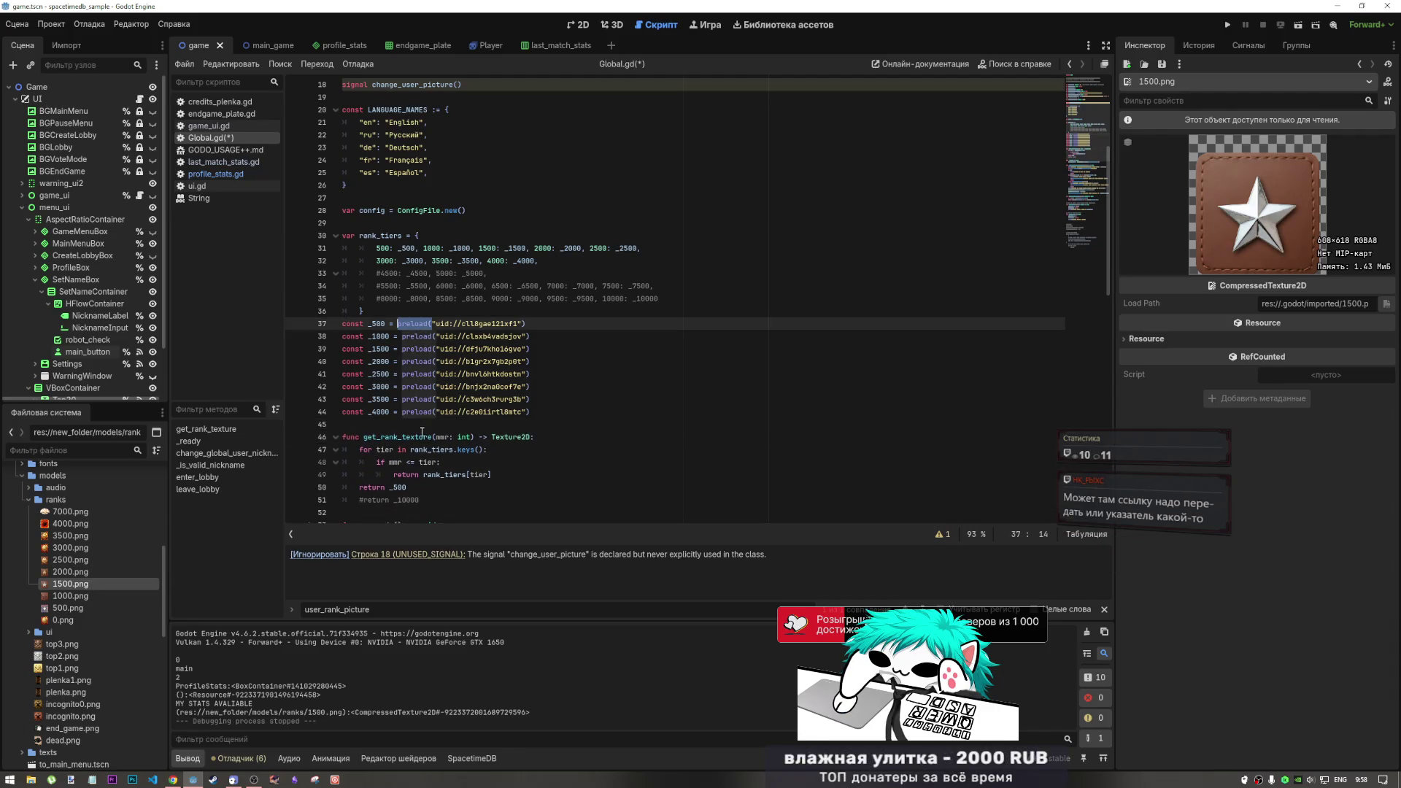
pyautogui.hotkey('ctrl', 's')
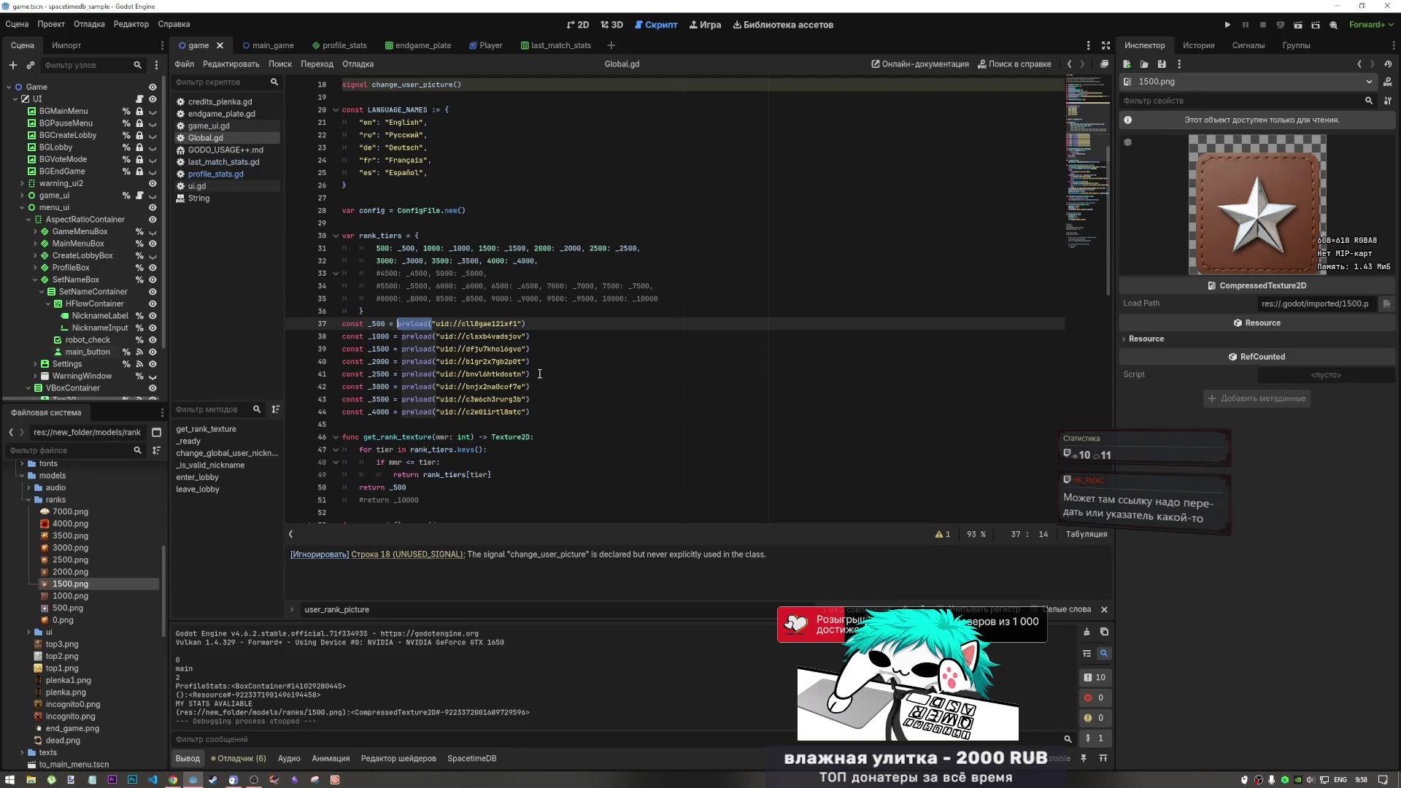
# Delete 'pre' across the rank constant lines so they use load
pyautogui.scroll(4, 495, 333)
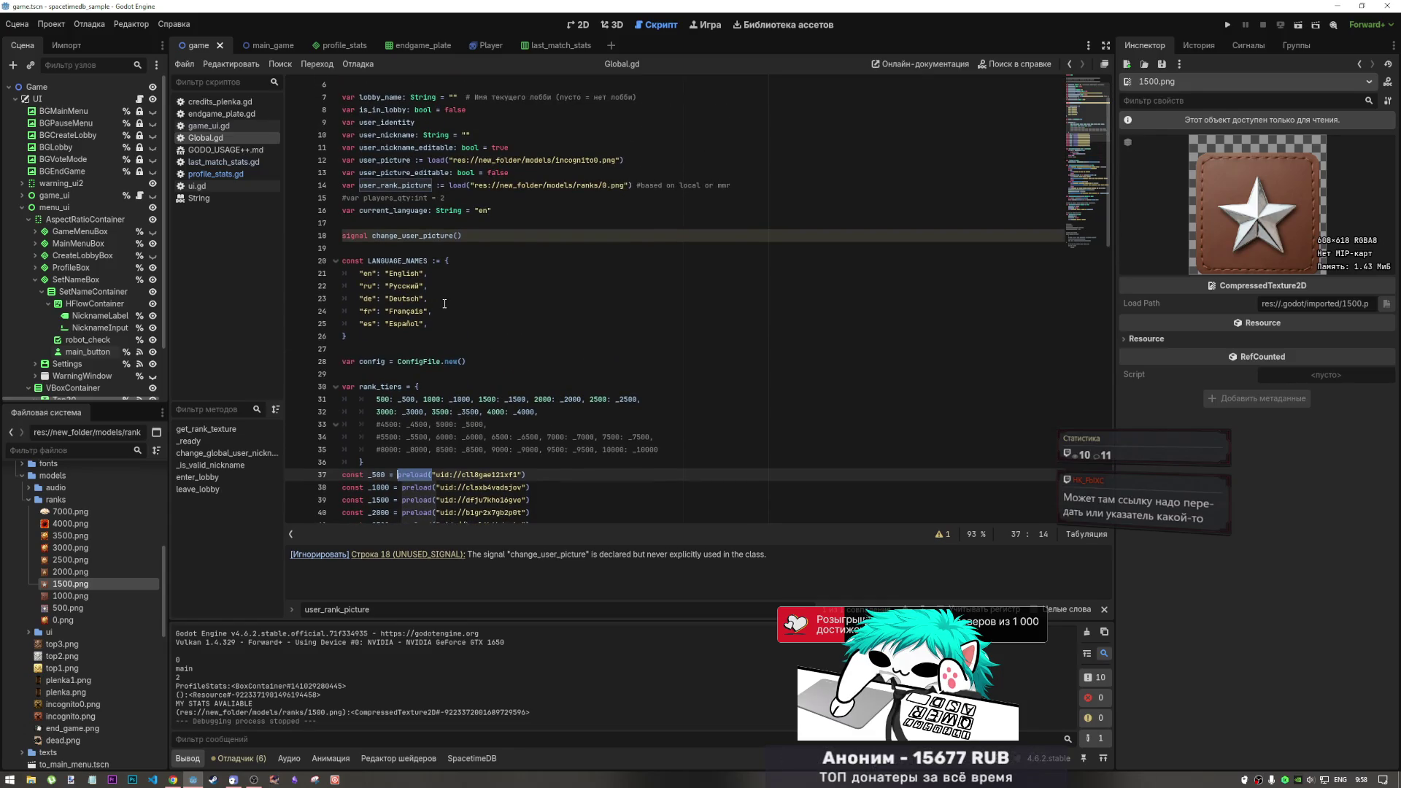
pyautogui.scroll(-1, 445, 316)
pyautogui.scroll(-3, 445, 315)
pyautogui.click(406, 362)
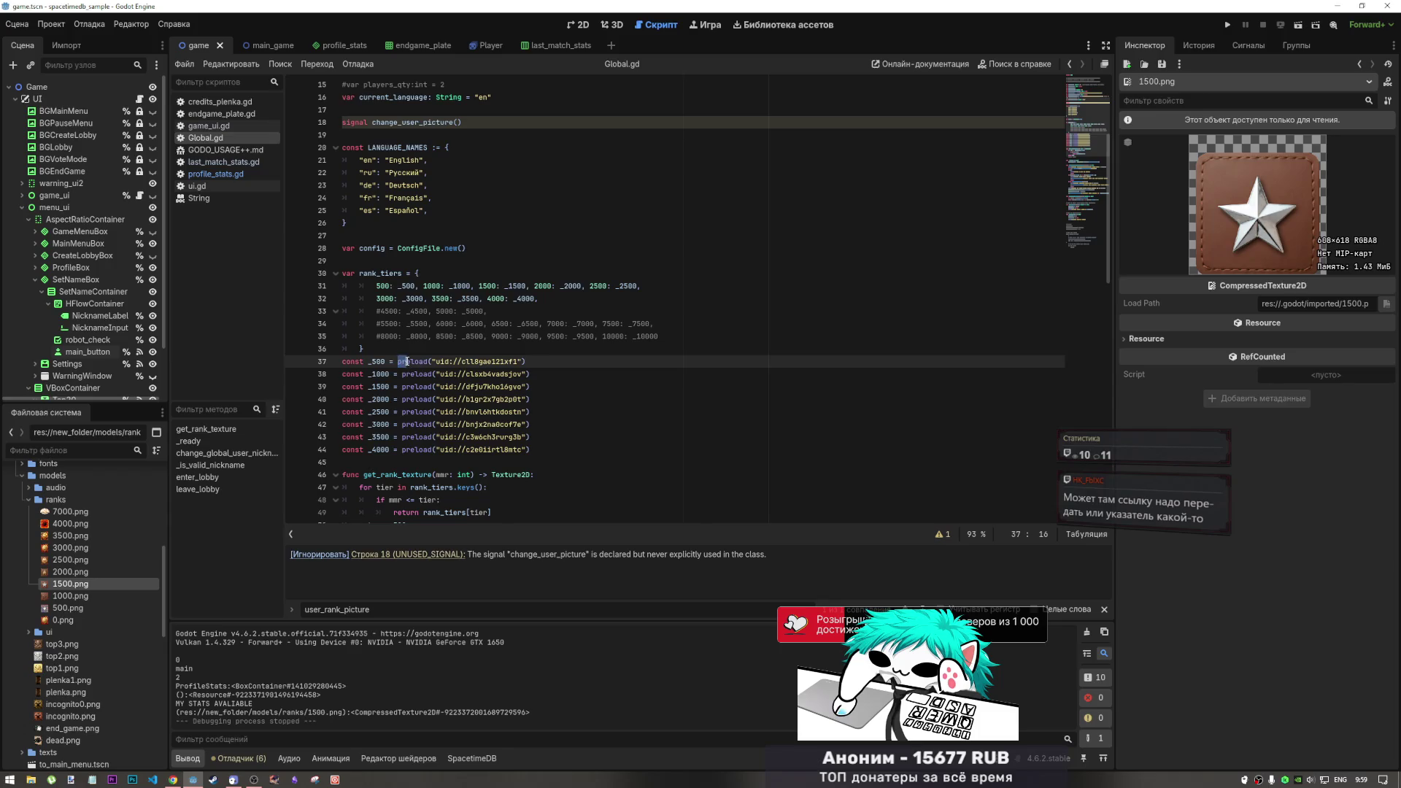
pyautogui.moveTo(411, 361)
pyautogui.mouseDown()
pyautogui.moveTo(415, 408)
pyautogui.moveTo(501, 416)
pyautogui.moveTo(502, 450)
pyautogui.mouseUp()
pyautogui.press('Delete')
# Test-run the load version, then restore preload on the constants and save
pyautogui.hotkey('ctrl', 's')
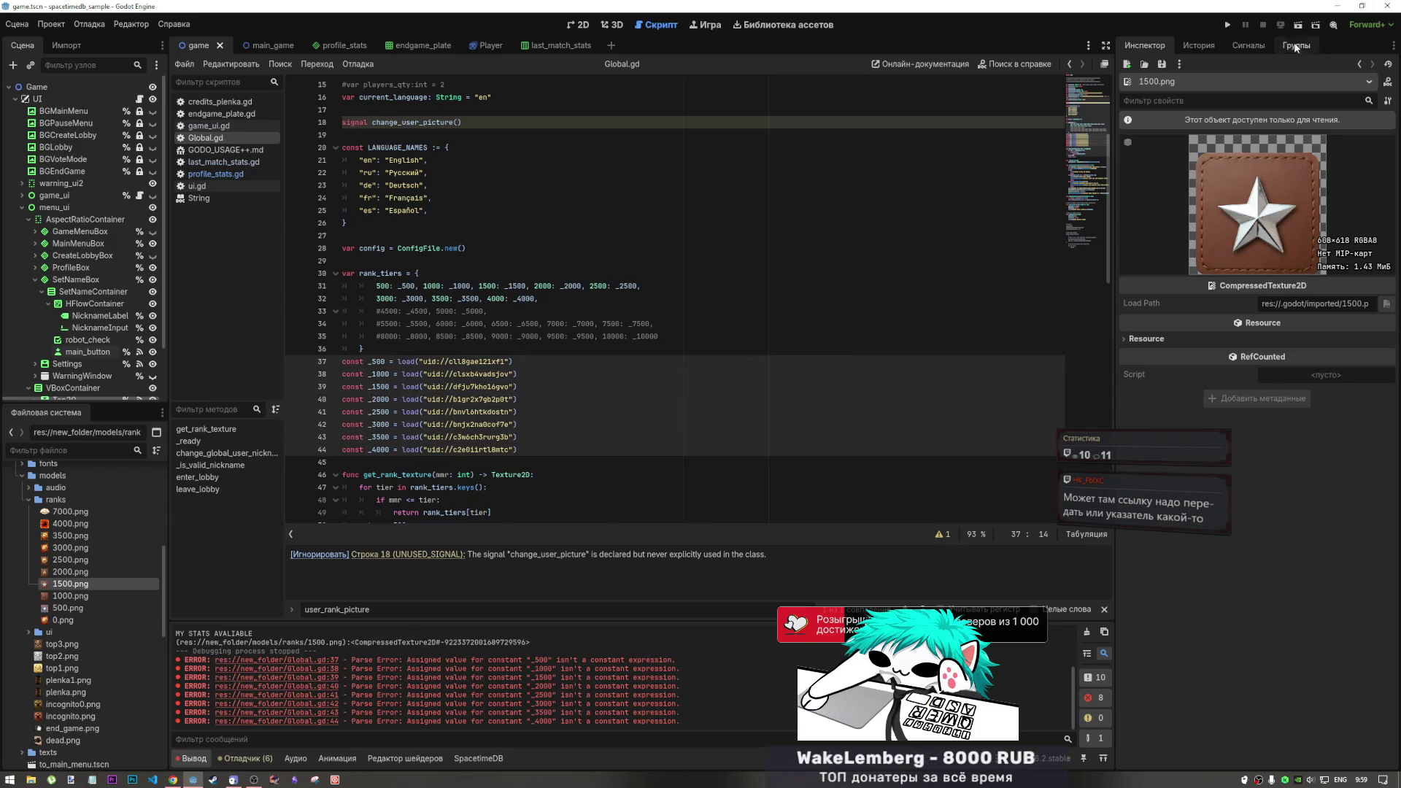
pyautogui.click(1230, 25)
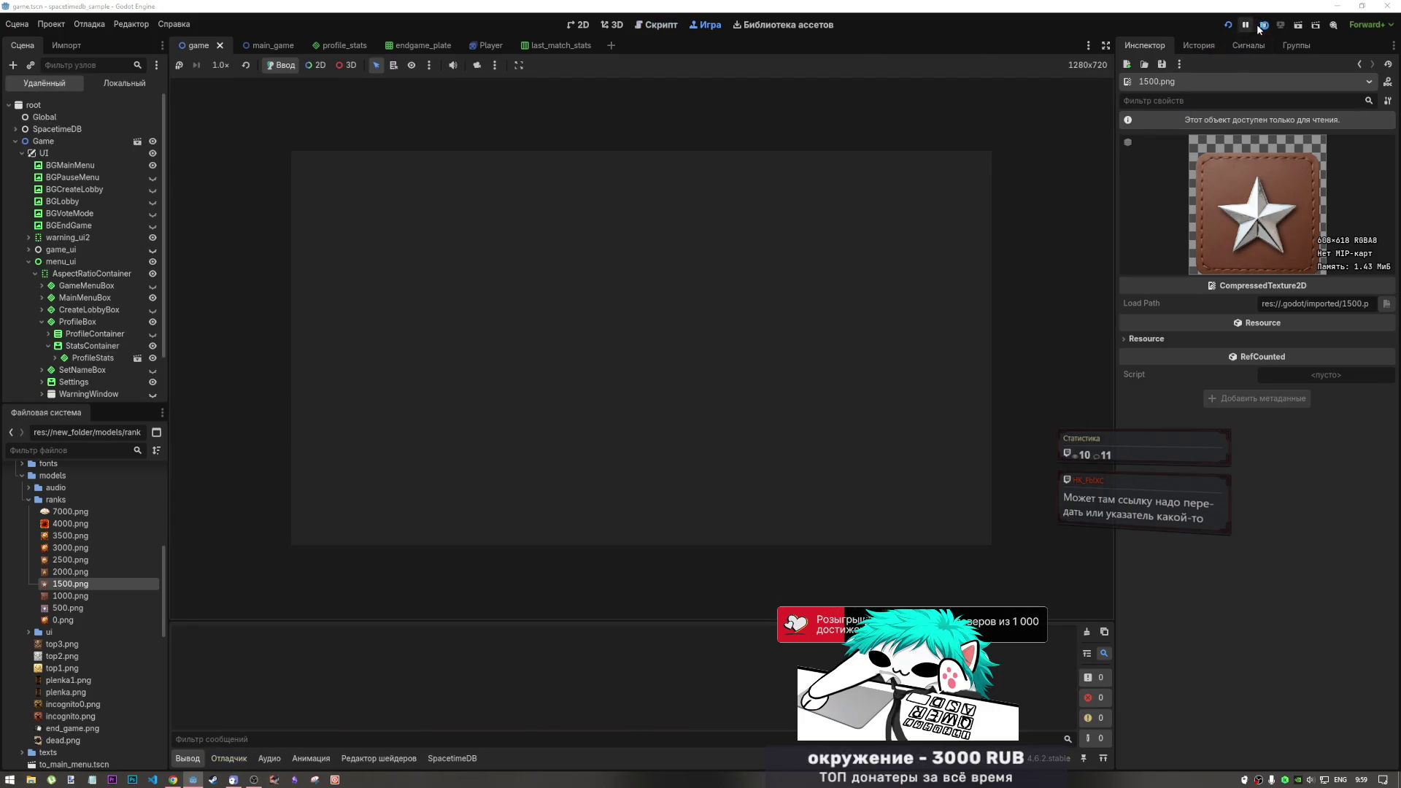
pyautogui.click(1263, 25)
pyautogui.hotkey('ctrl', 'z')
pyautogui.hotkey('ctrl', 's')
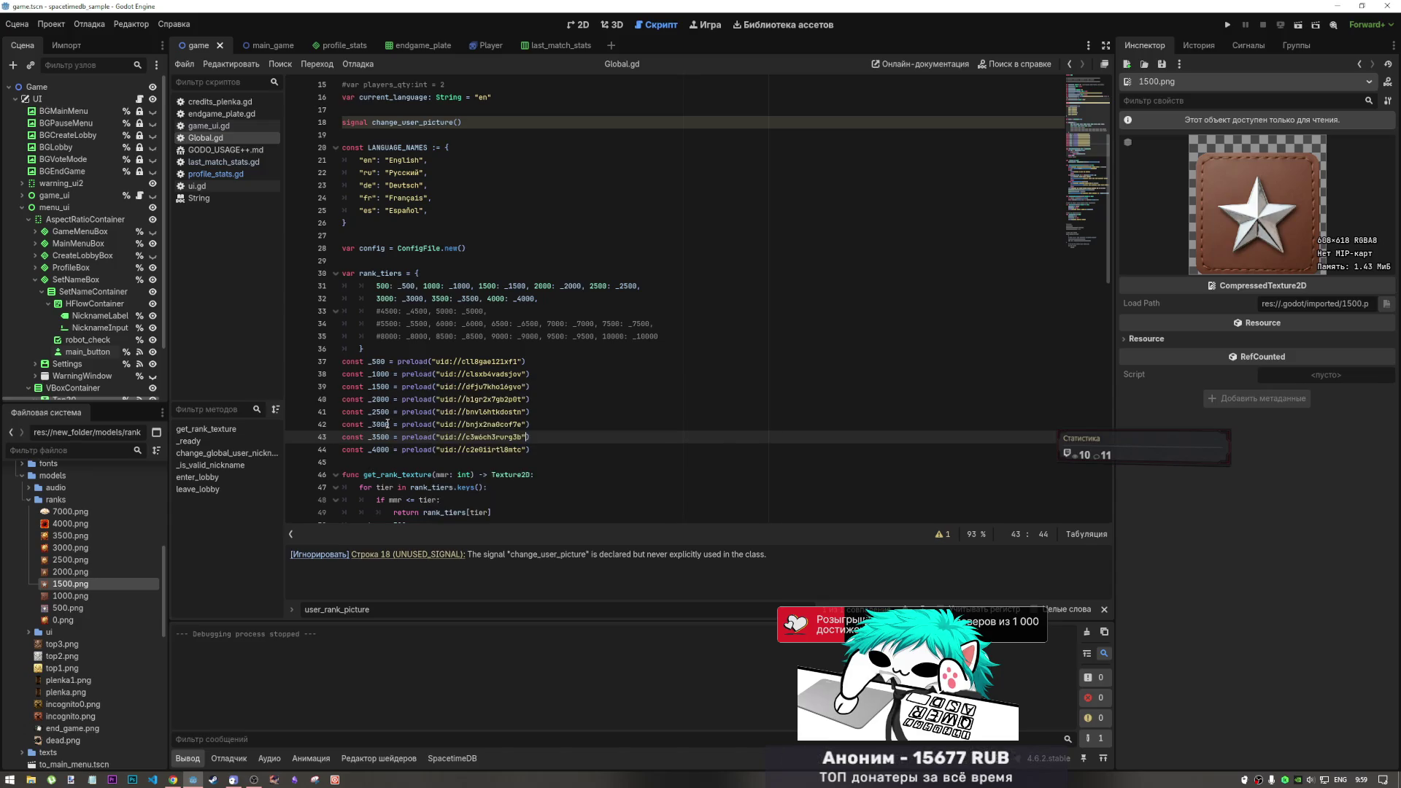
# Change get_rank_texture's return type to CompressedTexture2D, save Global.gd, and run the project
pyautogui.click(492, 475)
pyautogui.write('Com')
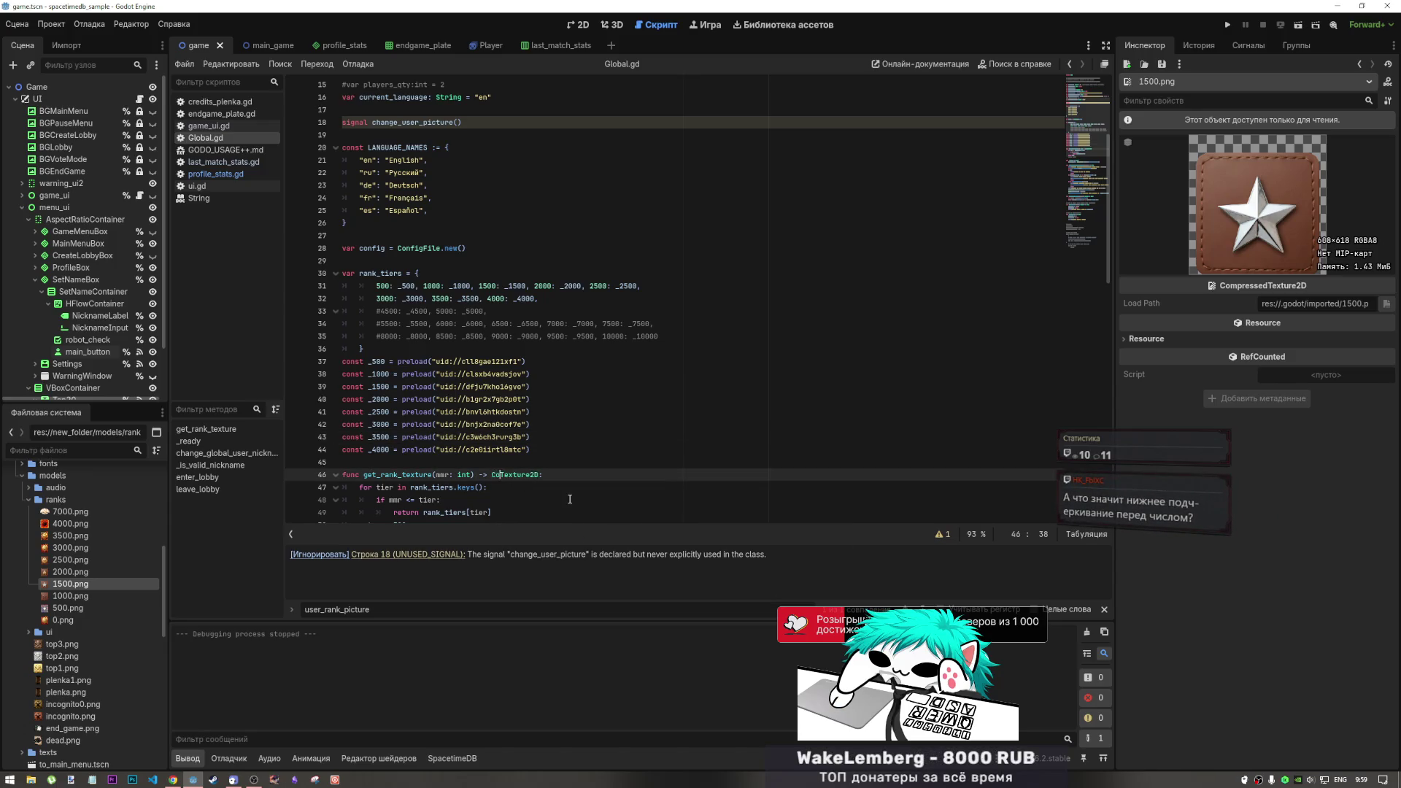
pyautogui.press('Down')
pyautogui.press('Down')
pyautogui.press('Down')
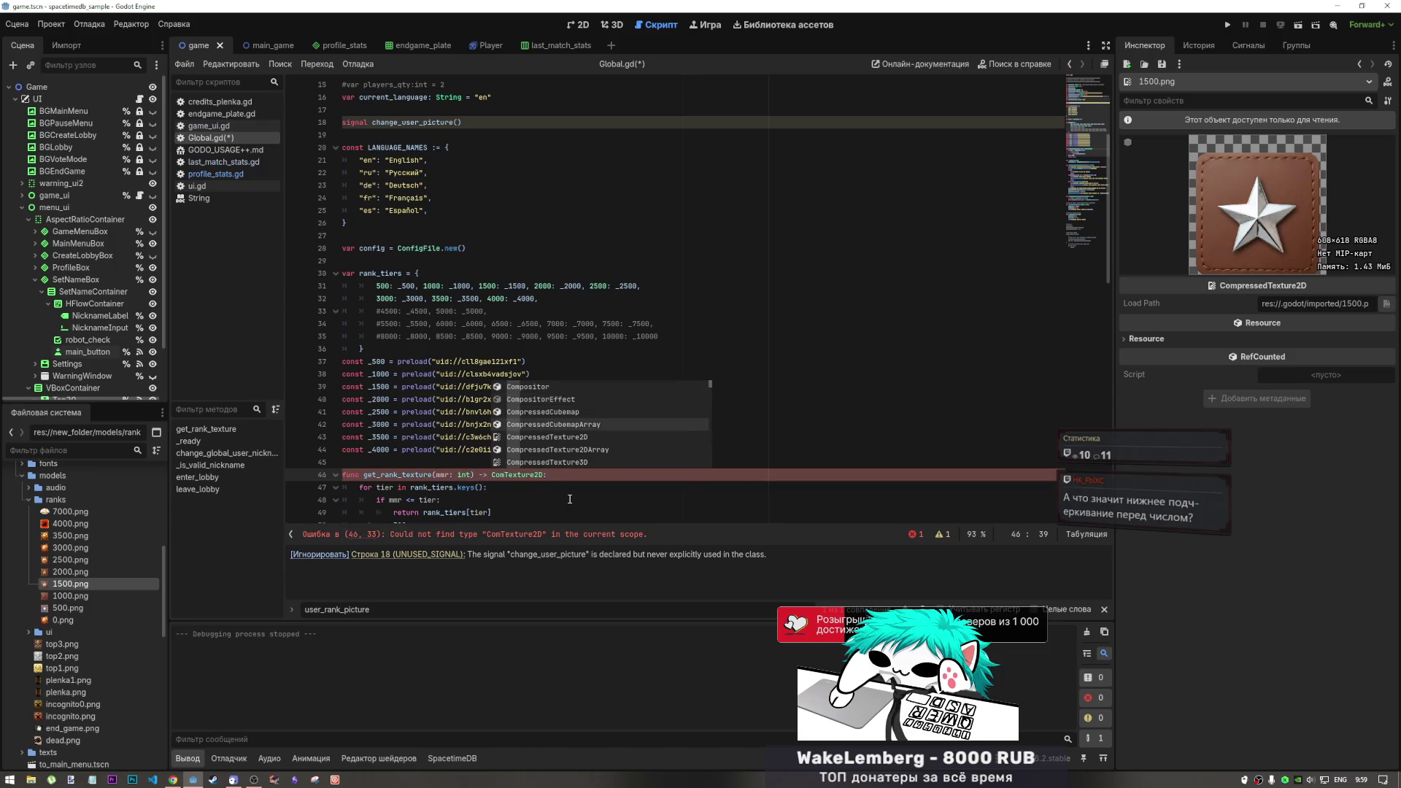
pyautogui.press('Return')
pyautogui.press('Delete')
pyautogui.press('Delete')
pyautogui.press('Delete')
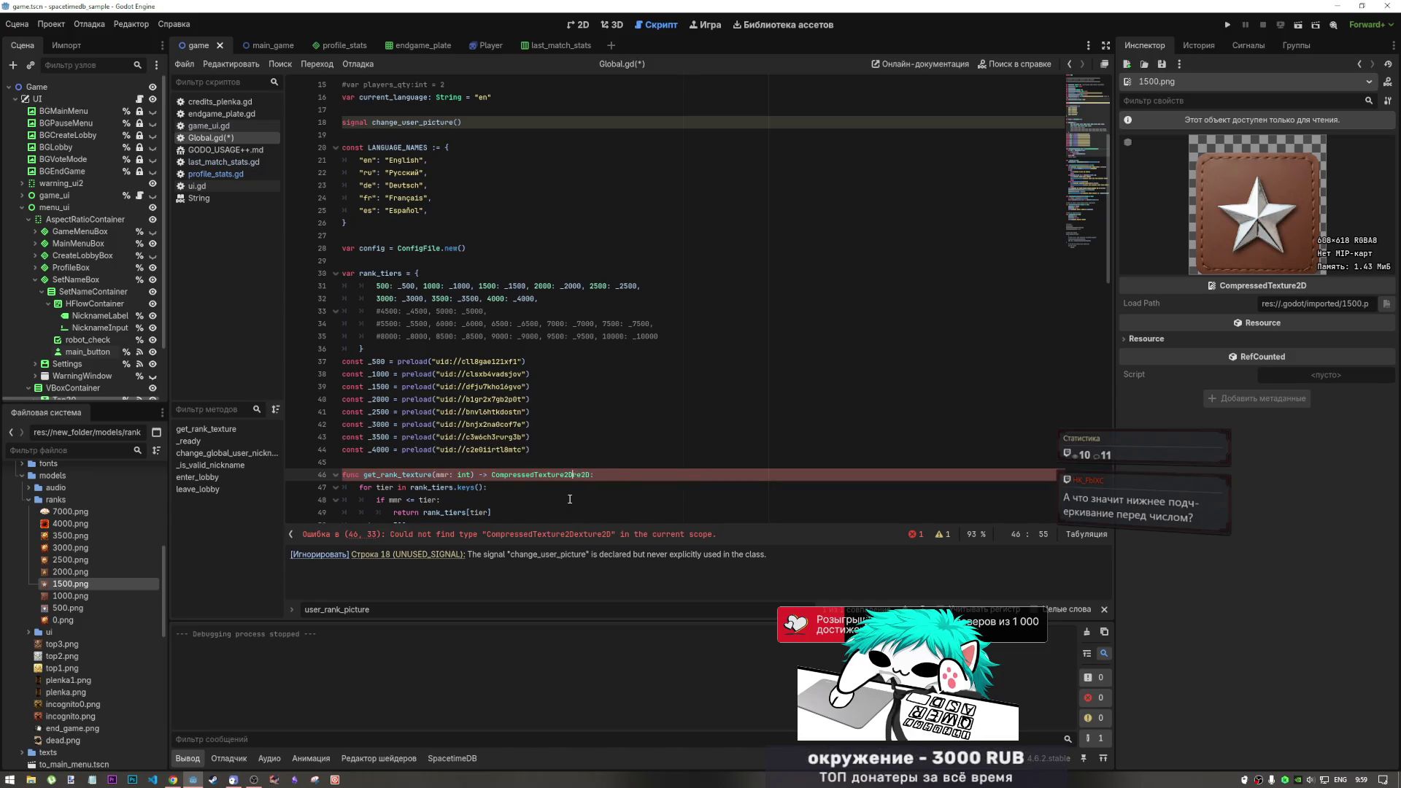
pyautogui.hotkey('ctrl', 's')
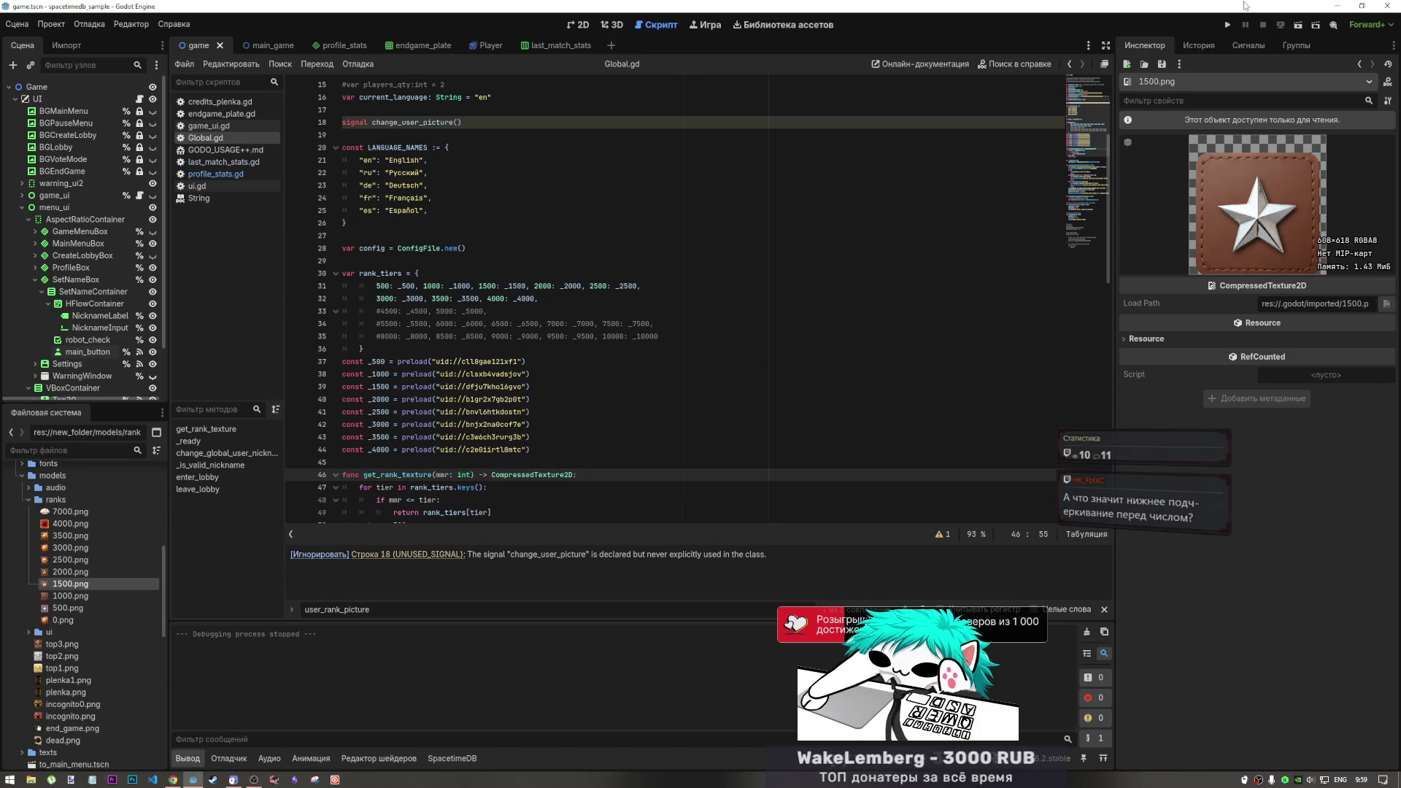
pyautogui.click(1230, 25)
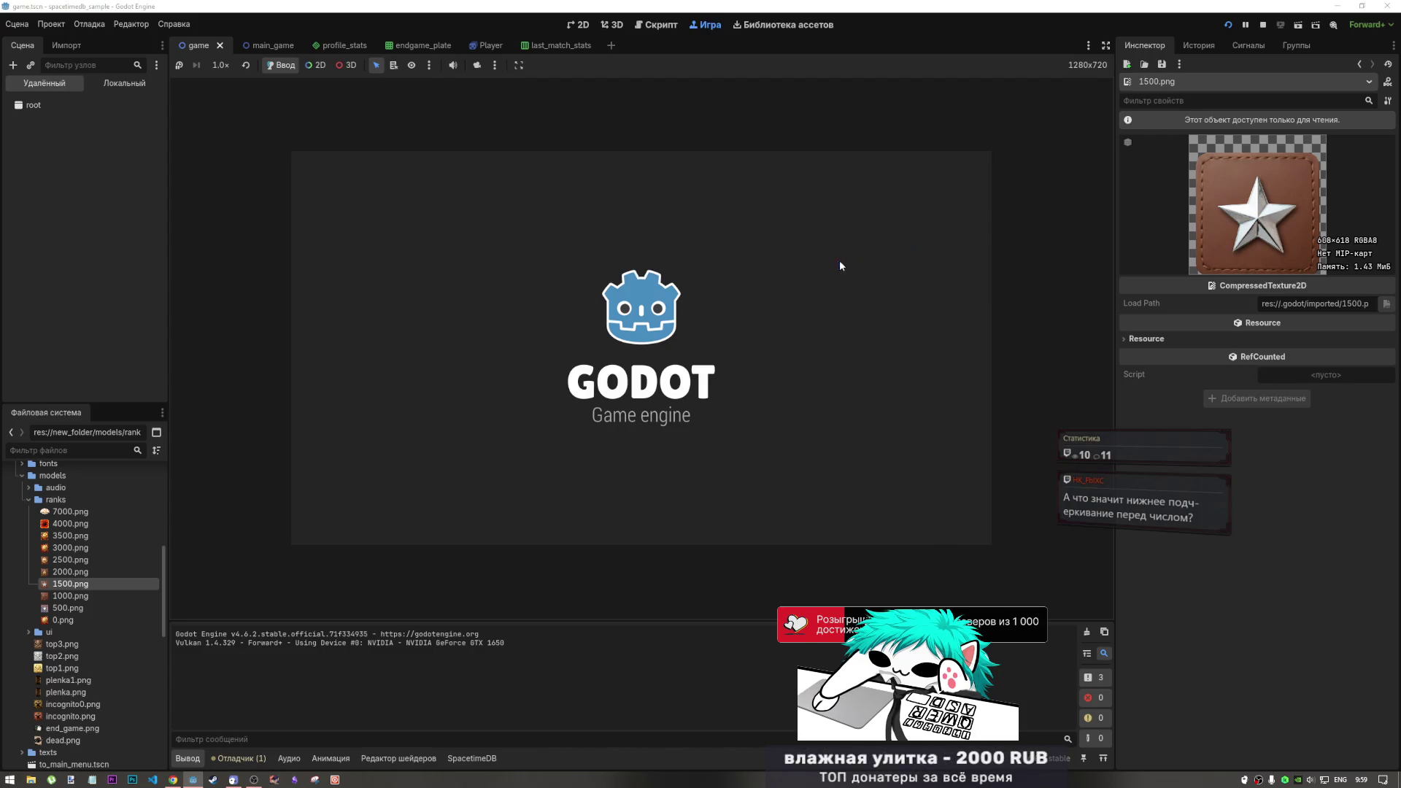
# Pass the start screen, open Profile to see the 1500 rank badge, and stop the game
pyautogui.click(698, 349)
pyautogui.click(692, 374)
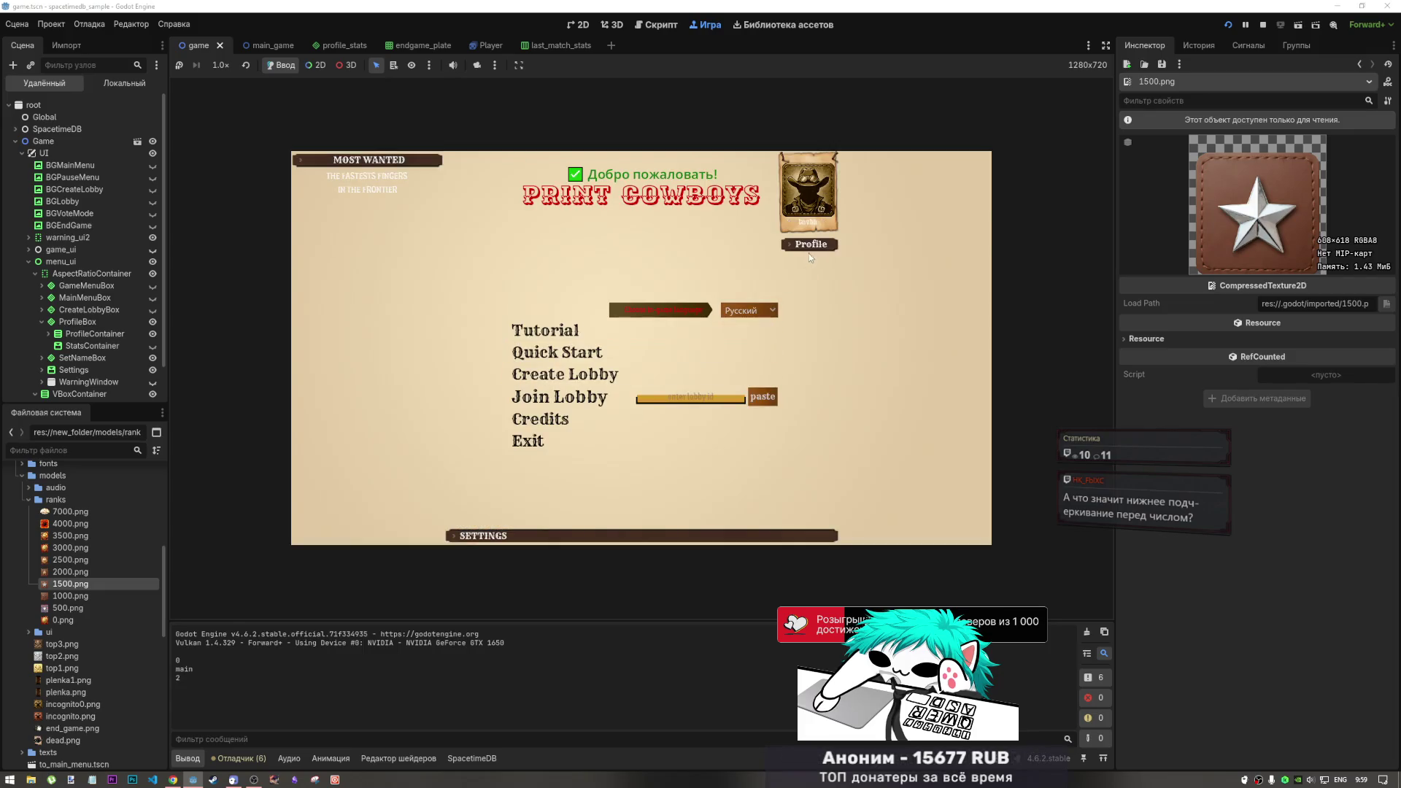
pyautogui.click(807, 252)
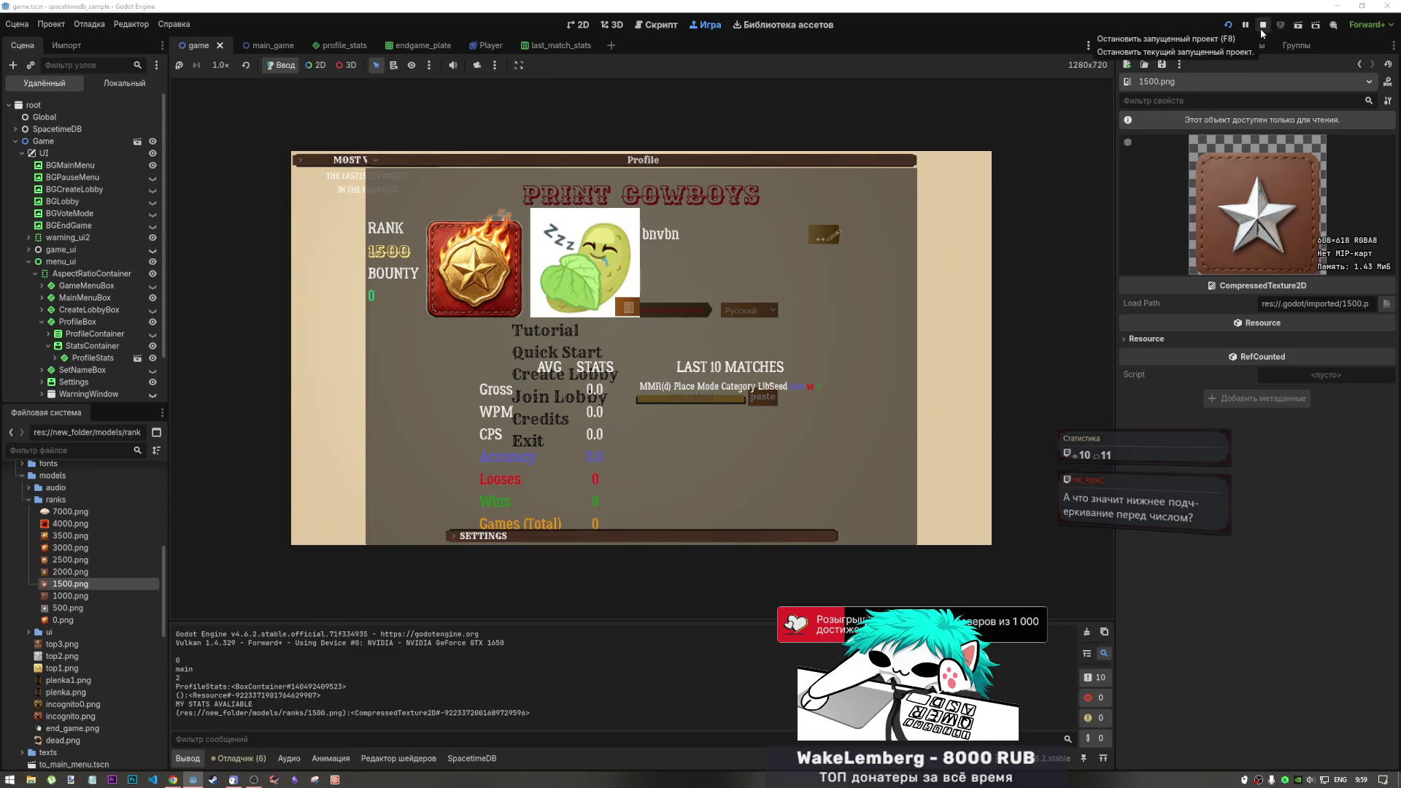
pyautogui.click(1262, 27)
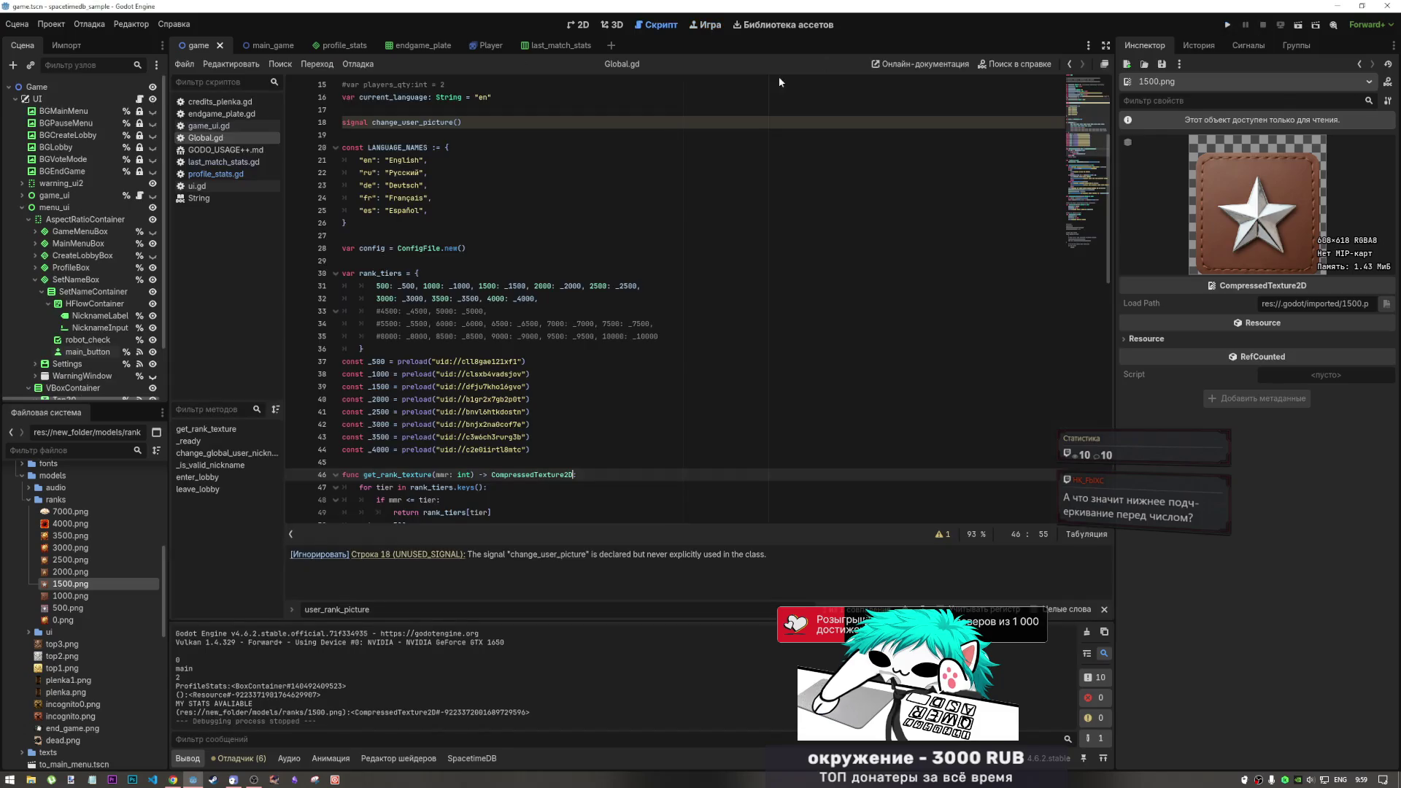
pyautogui.click(367, 361)
pyautogui.press('Right')
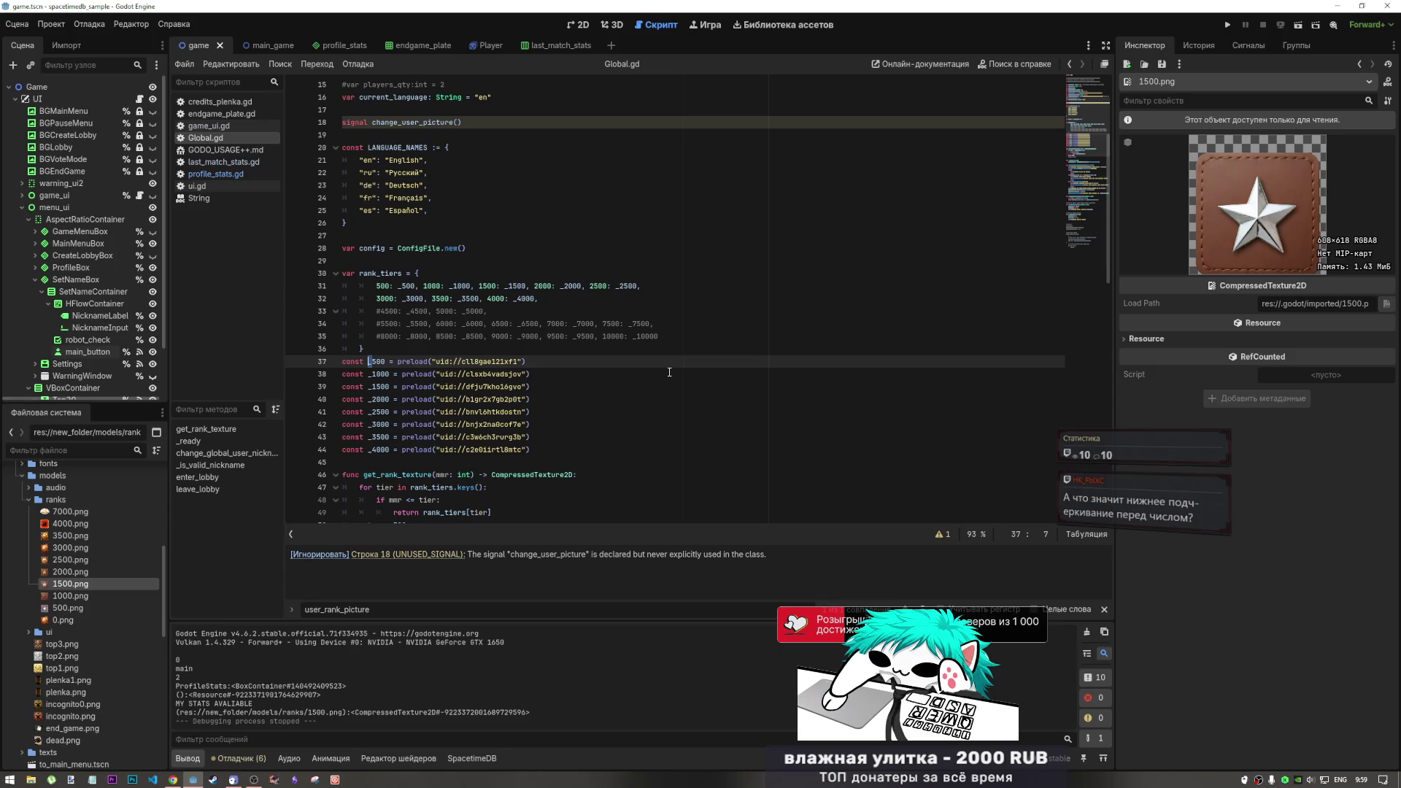
pyautogui.click(540, 386)
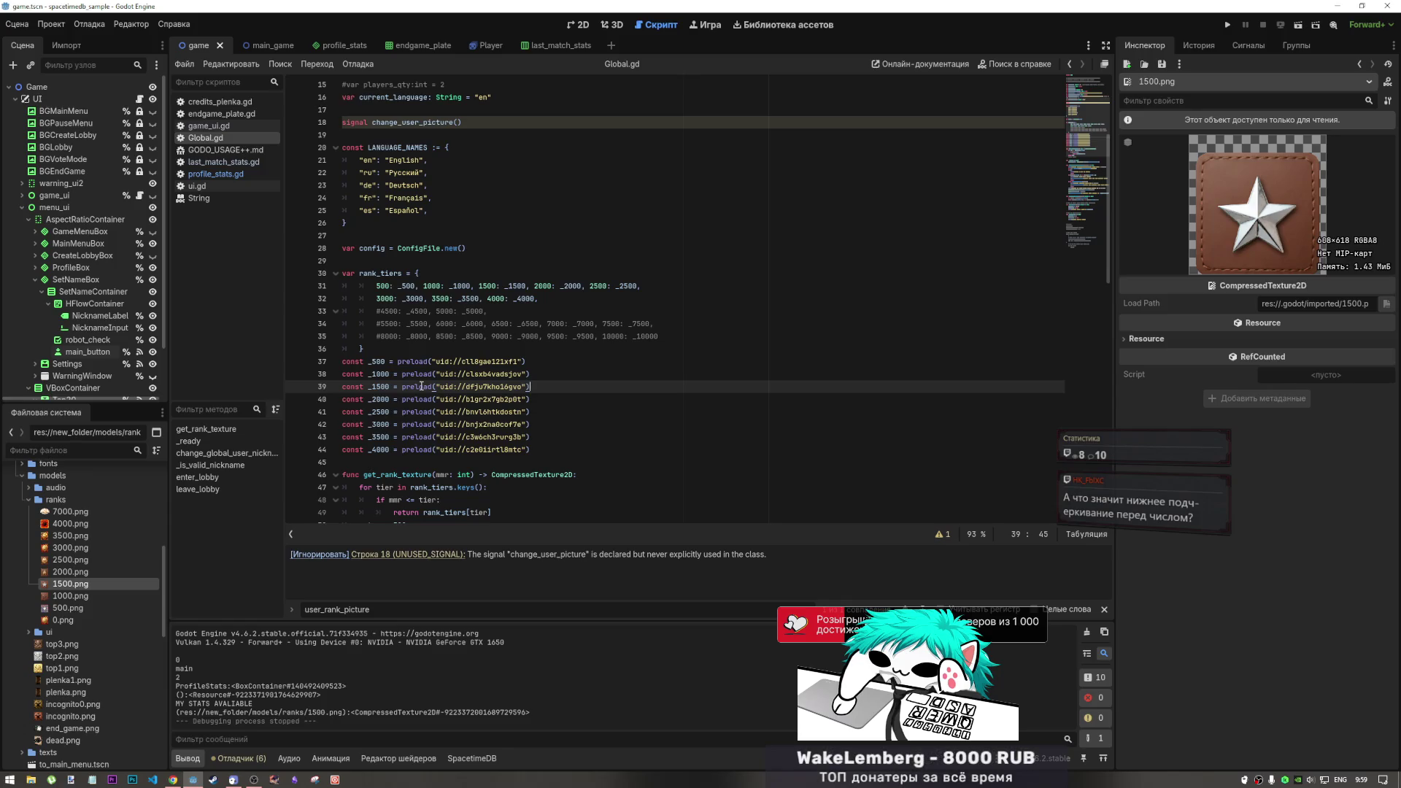
pyautogui.doubleClick(379, 361)
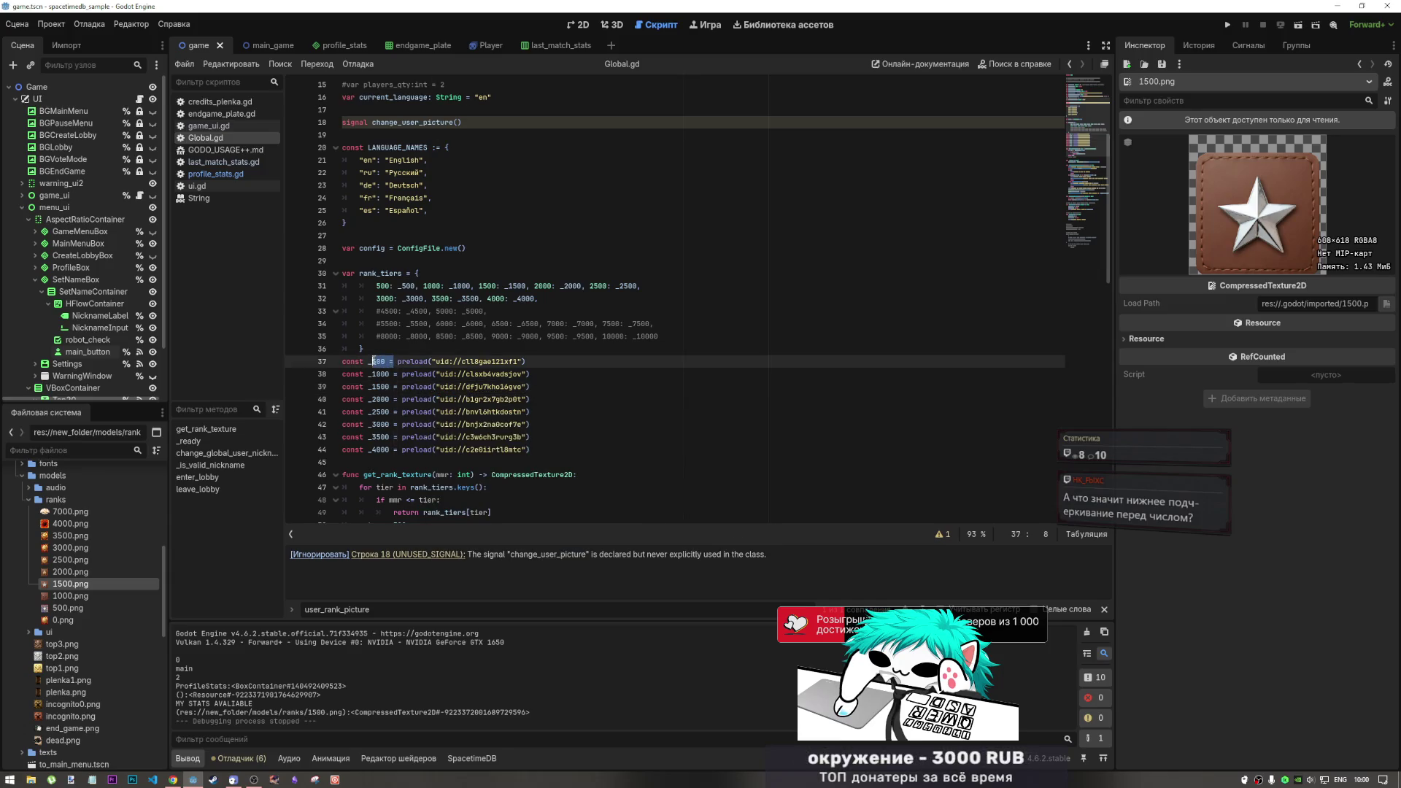
pyautogui.moveTo(384, 361); pyautogui.dragTo(373, 361)
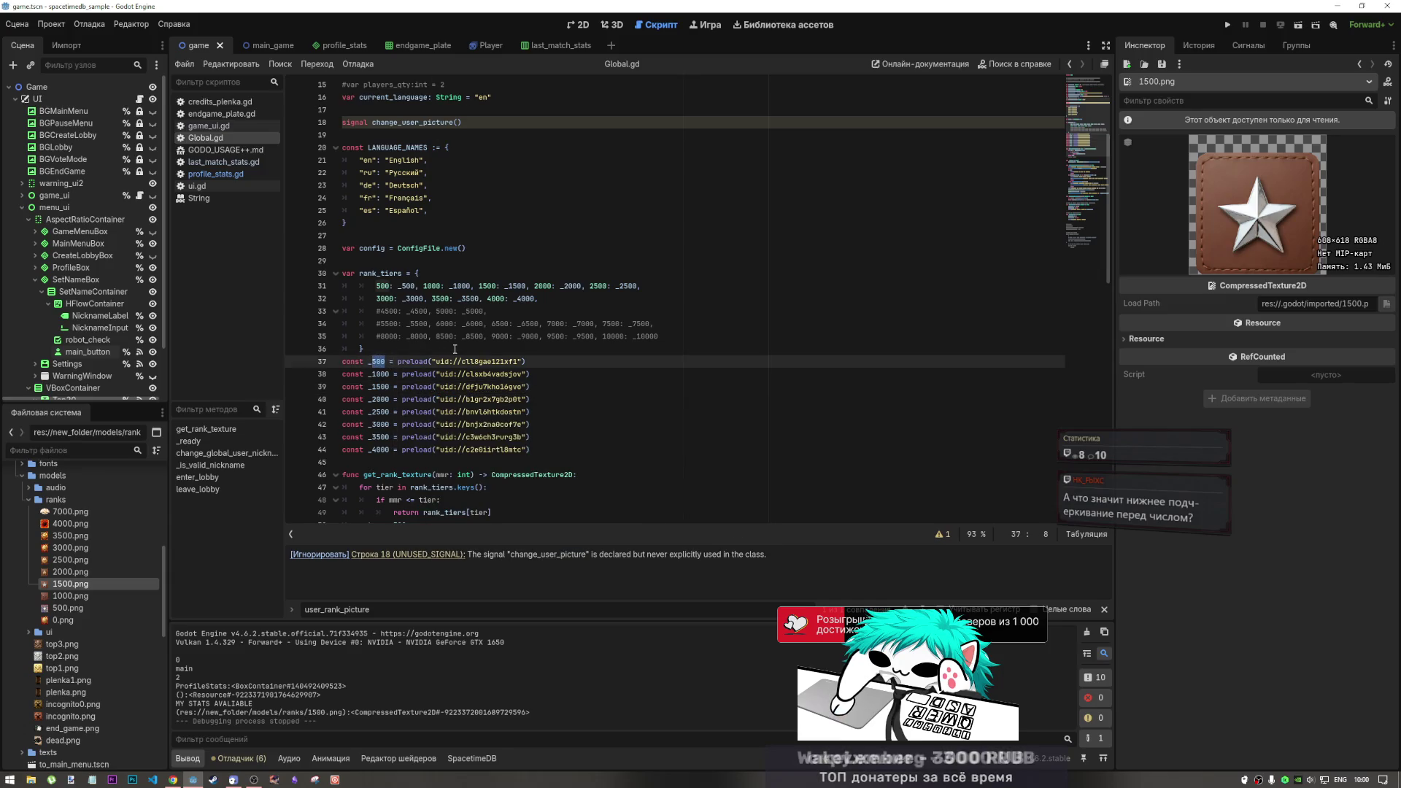
pyautogui.scroll(-5, 526, 392)
pyautogui.scroll(1, 527, 392)
pyautogui.click(416, 375)
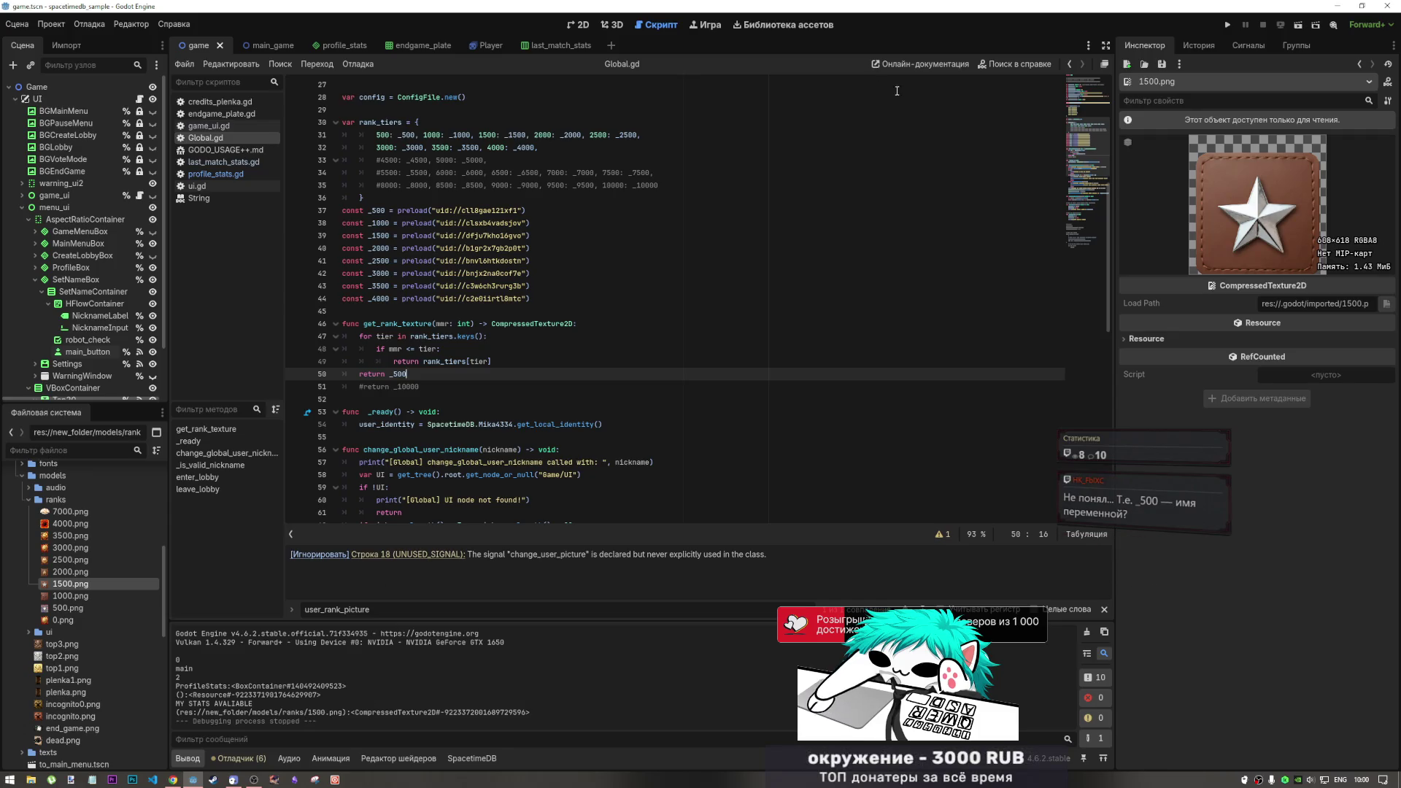
pyautogui.press('F1')
pyautogui.write('s')
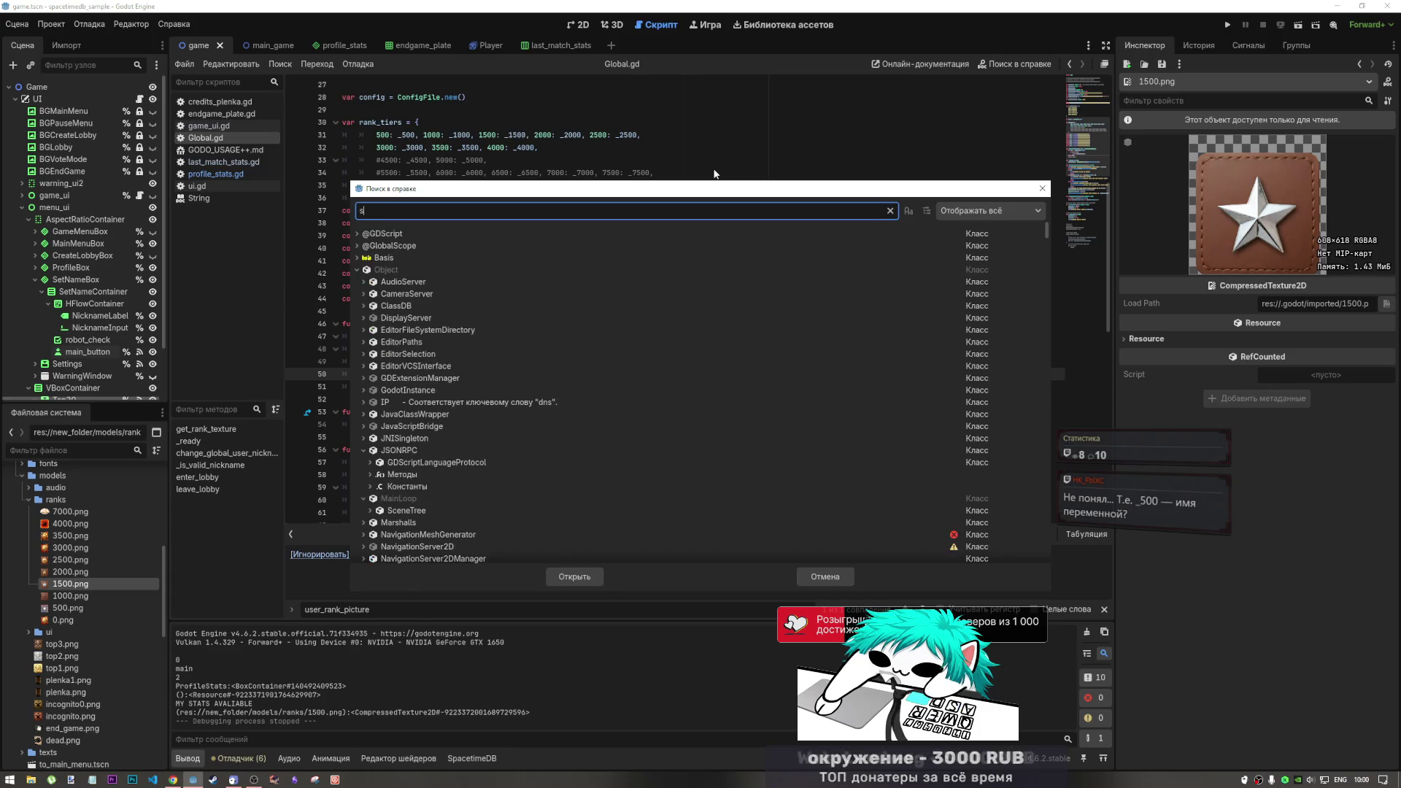
pyautogui.write('et texture')
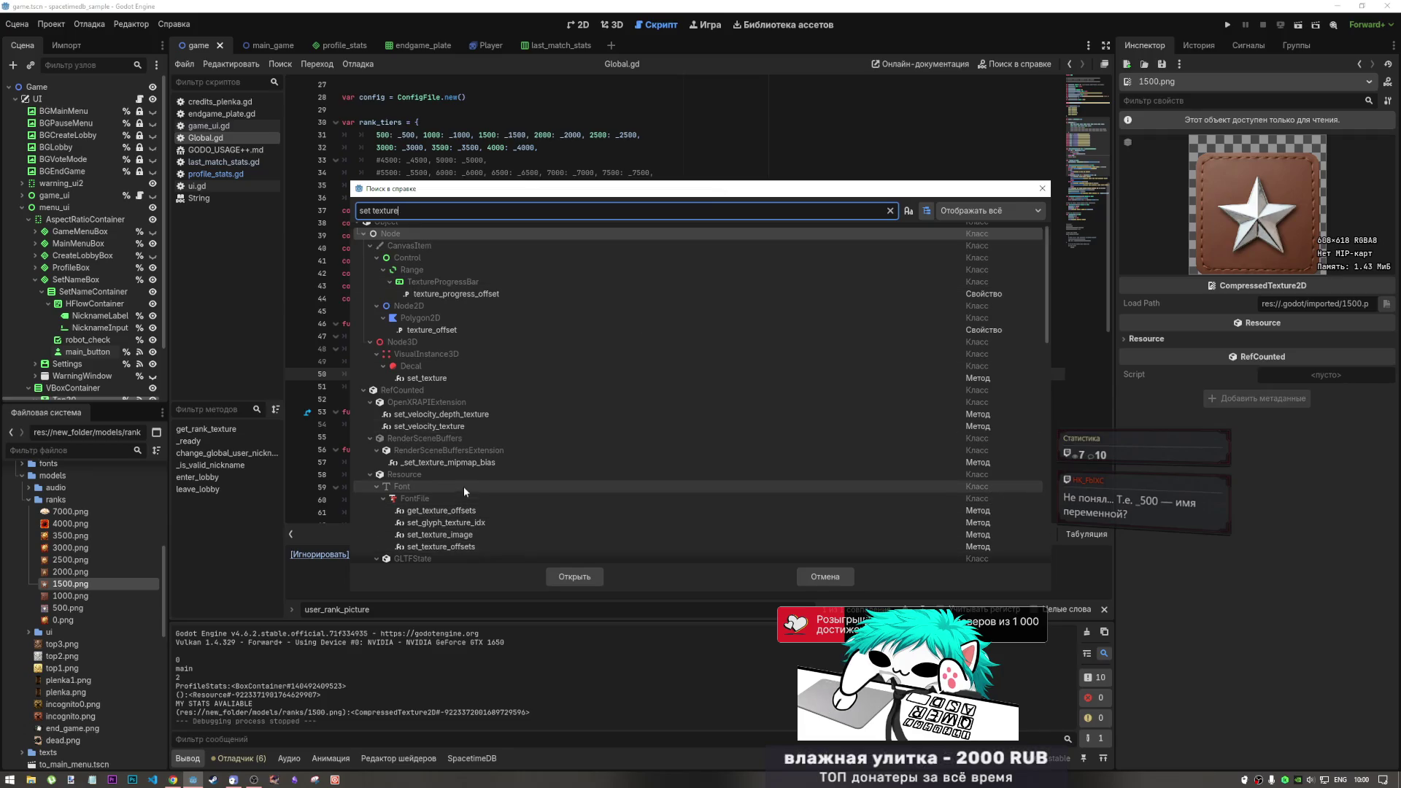
pyautogui.click(463, 461)
pyautogui.scroll(-5, 453, 482)
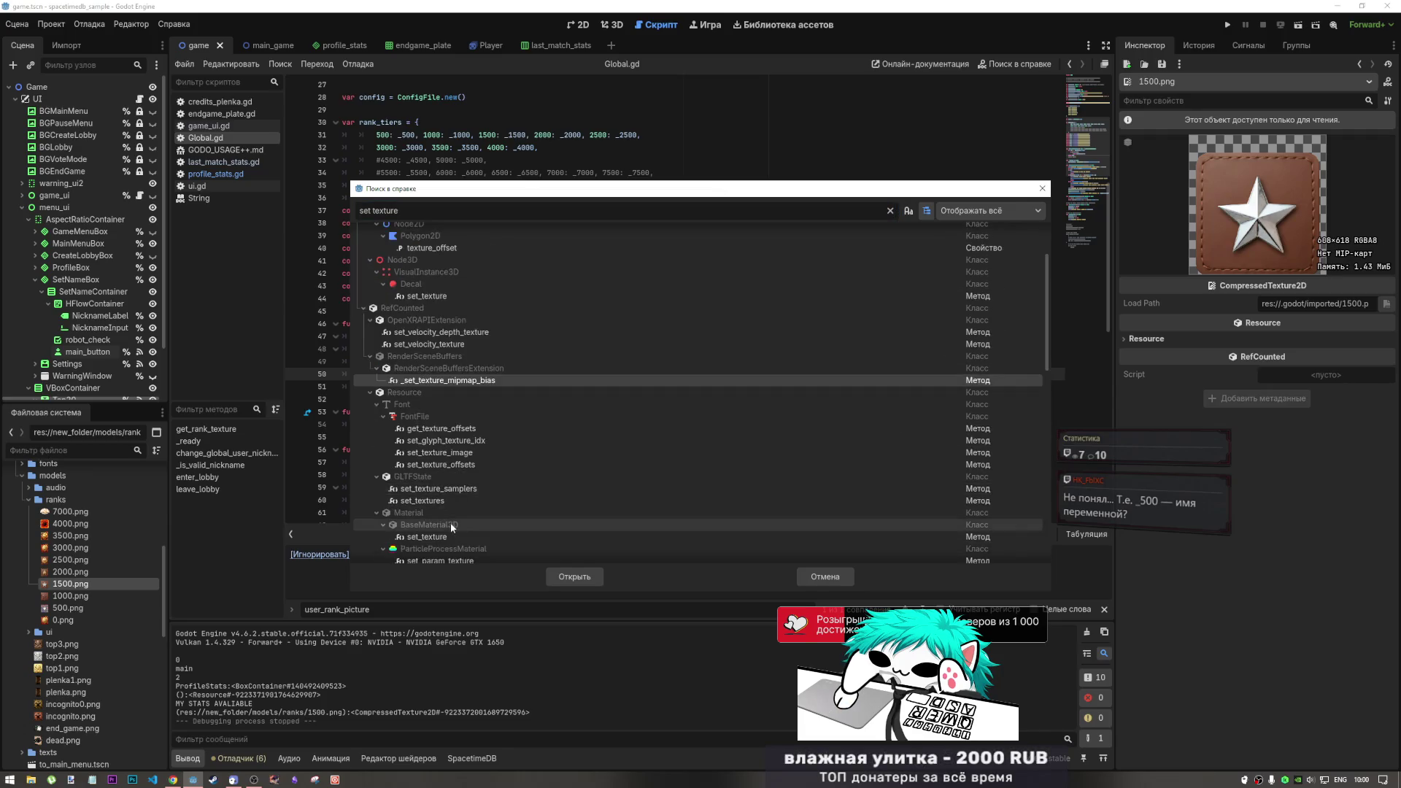
pyautogui.scroll(-1, 438, 496)
pyautogui.click(430, 456)
pyautogui.scroll(-1, 432, 504)
pyautogui.scroll(-2, 433, 508)
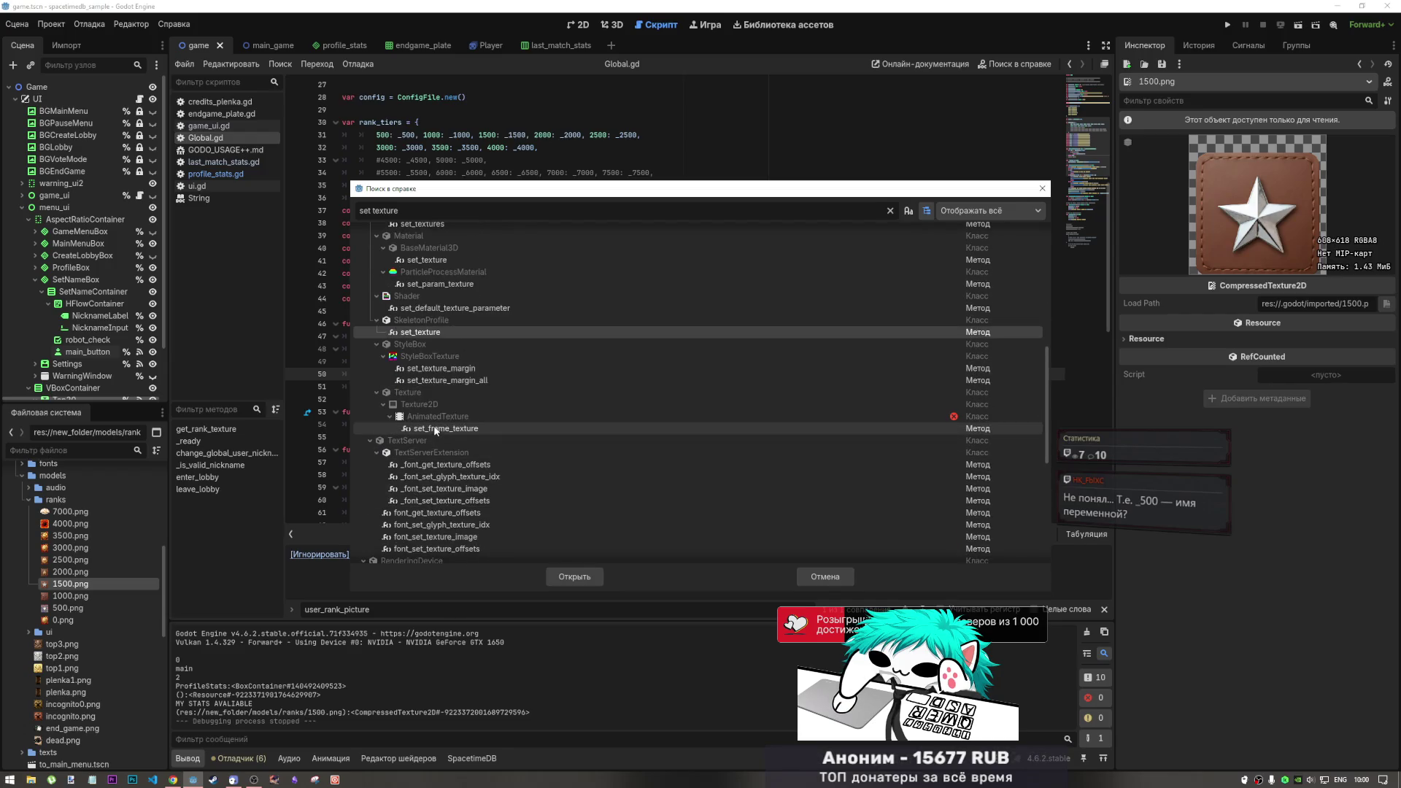
pyautogui.click(423, 426)
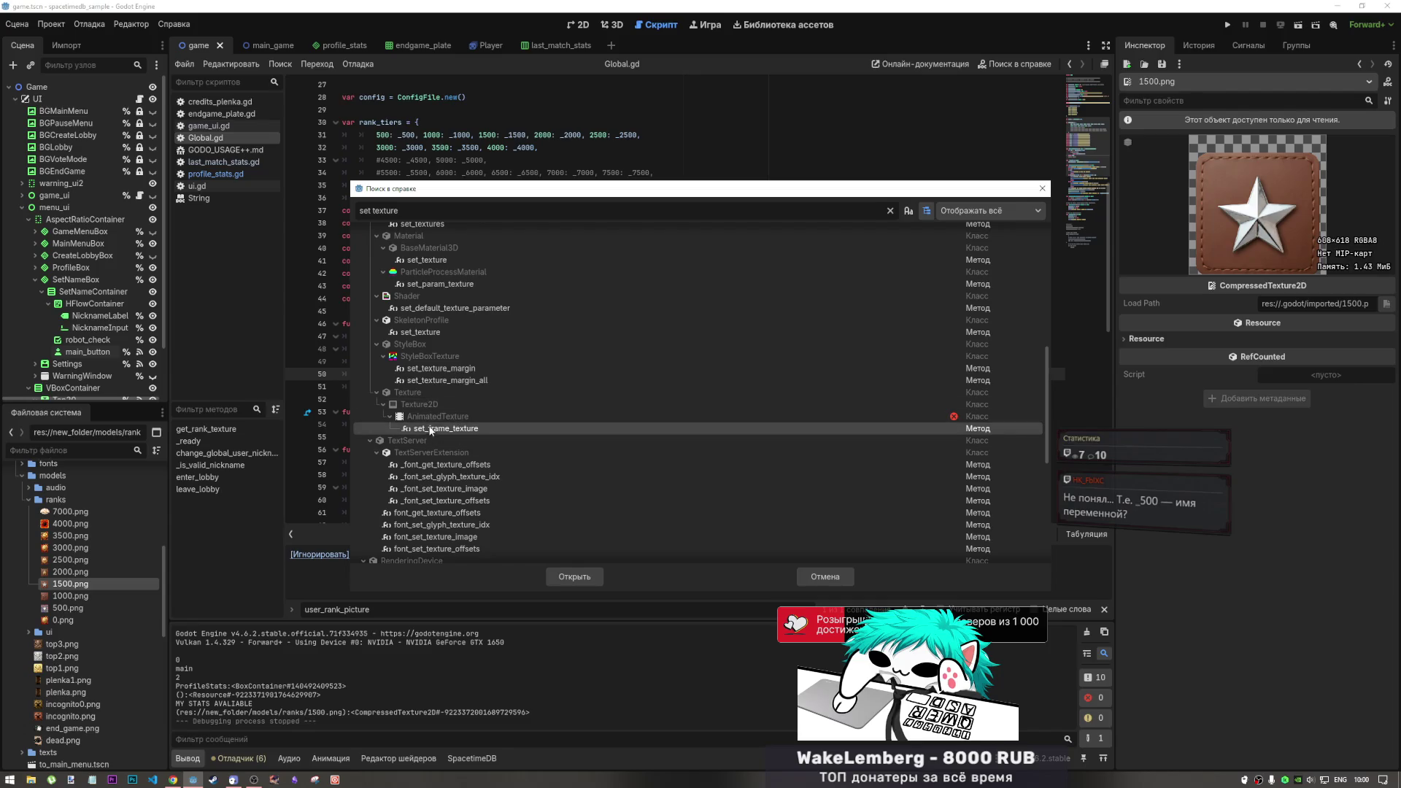
pyautogui.scroll(-2, 422, 475)
pyautogui.scroll(8, 427, 417)
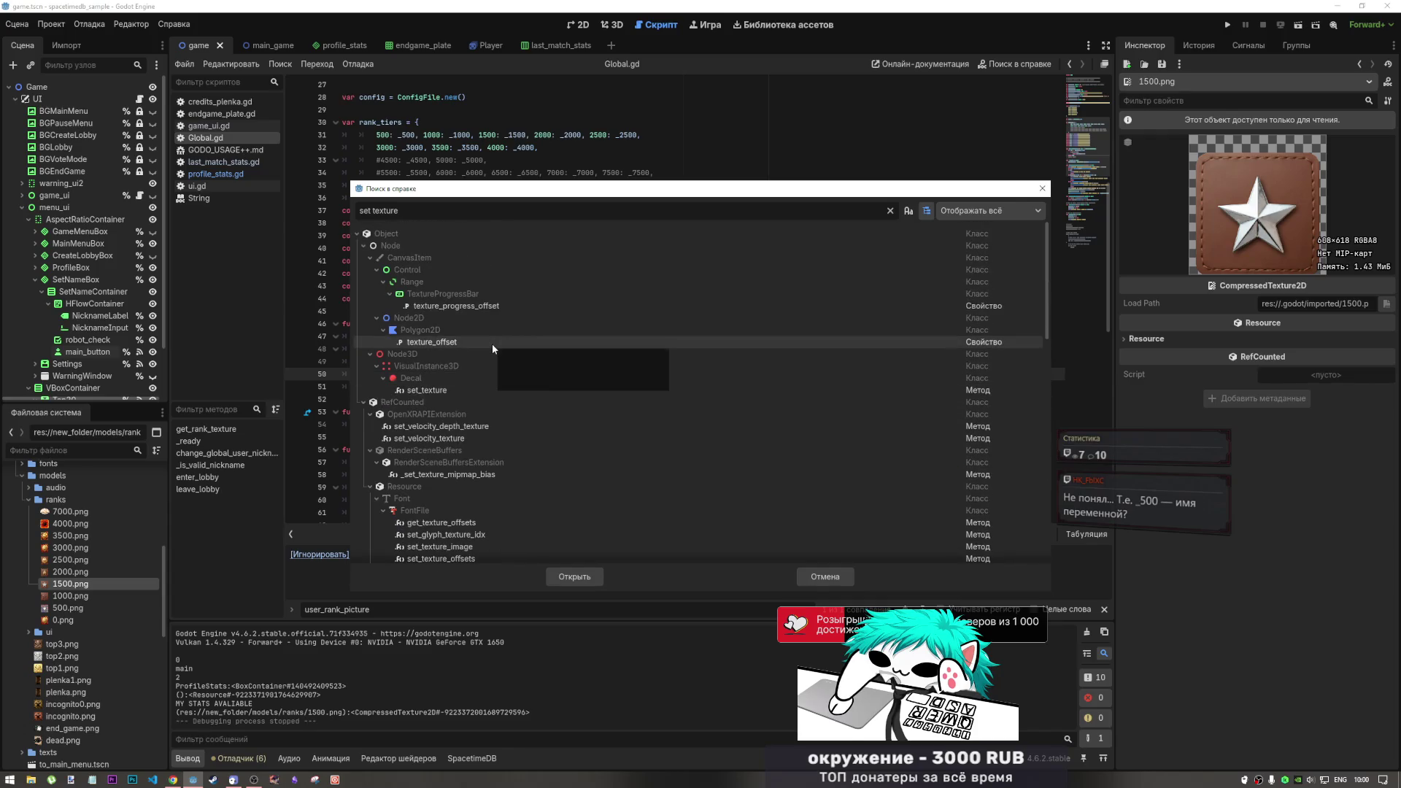
pyautogui.click(458, 393)
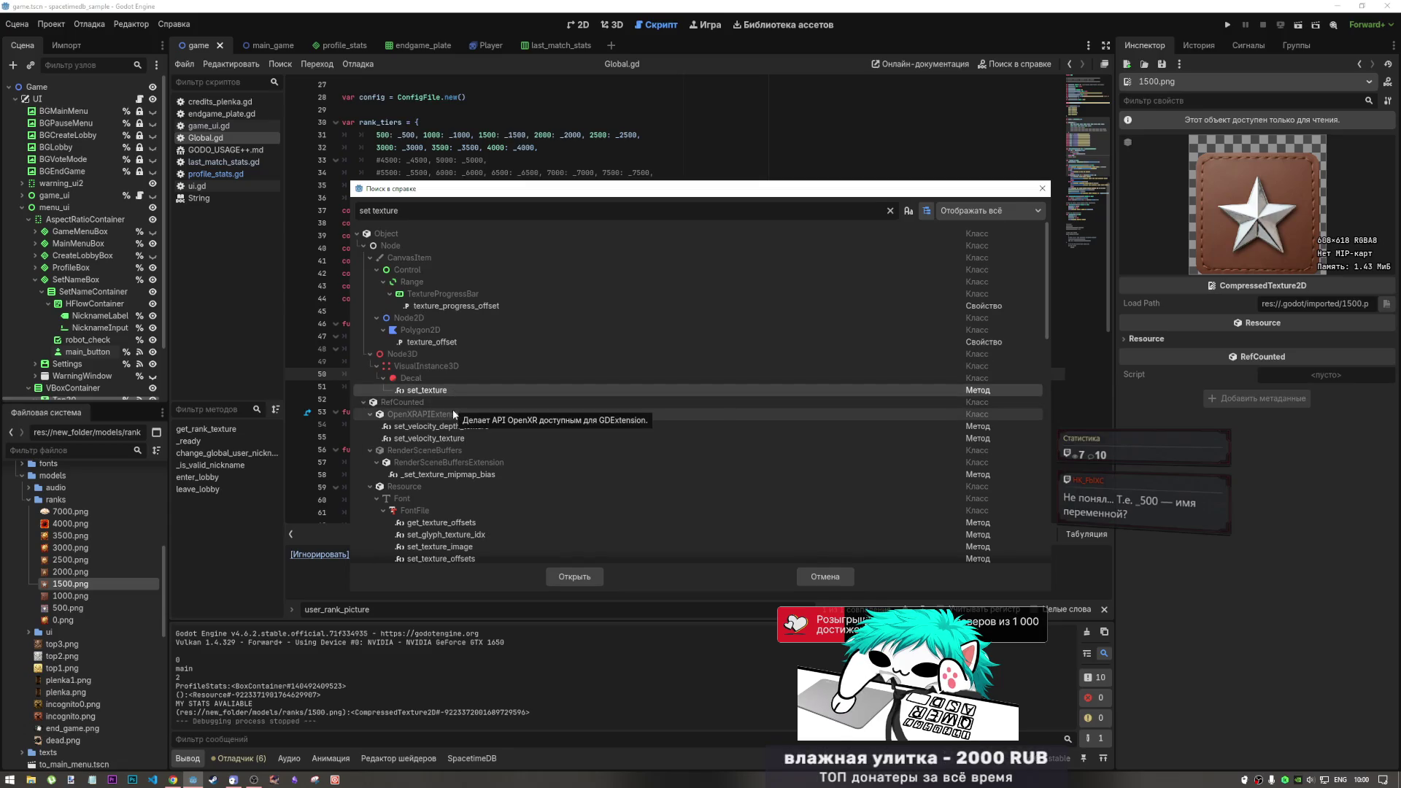
pyautogui.click(432, 428)
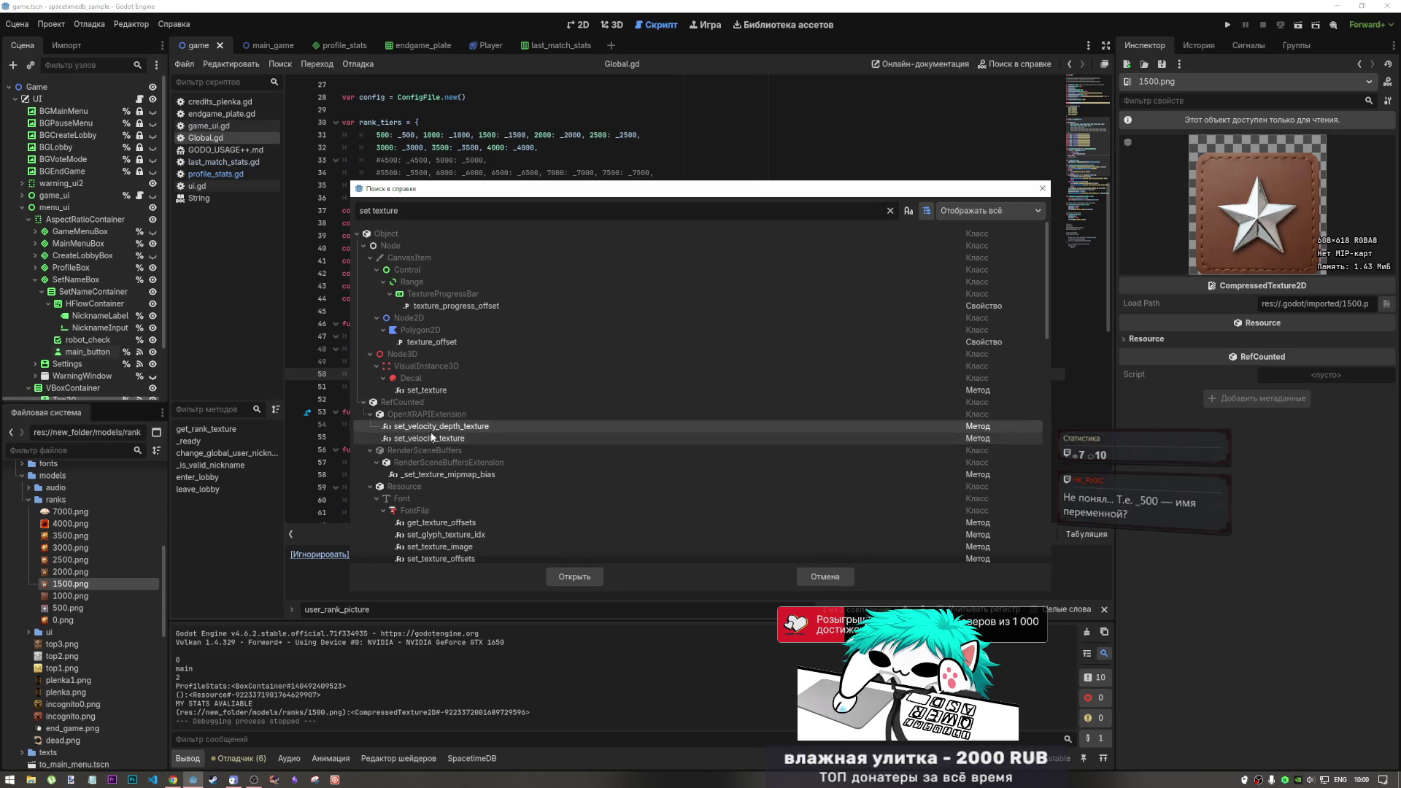
pyautogui.click(436, 473)
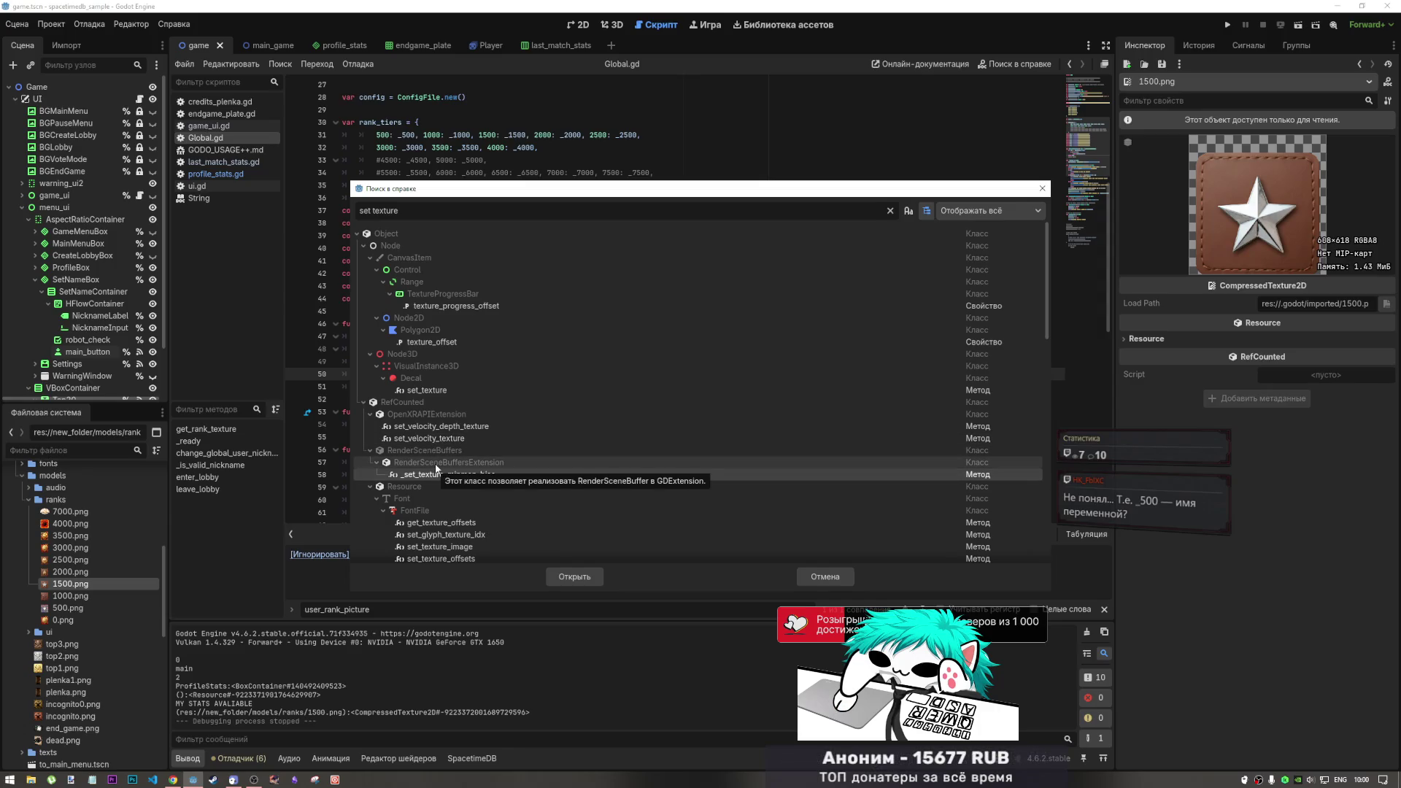
pyautogui.click(436, 437)
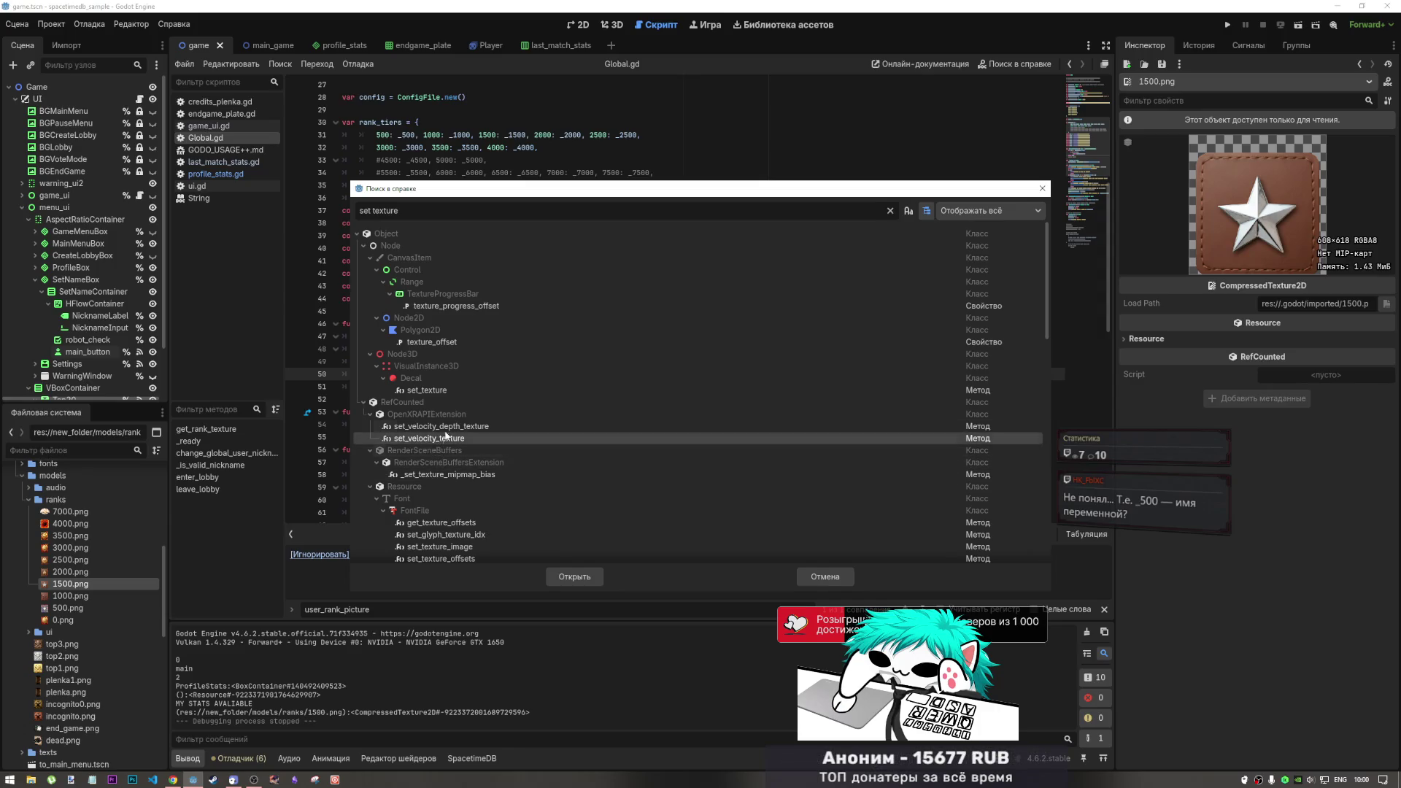
pyautogui.click(446, 427)
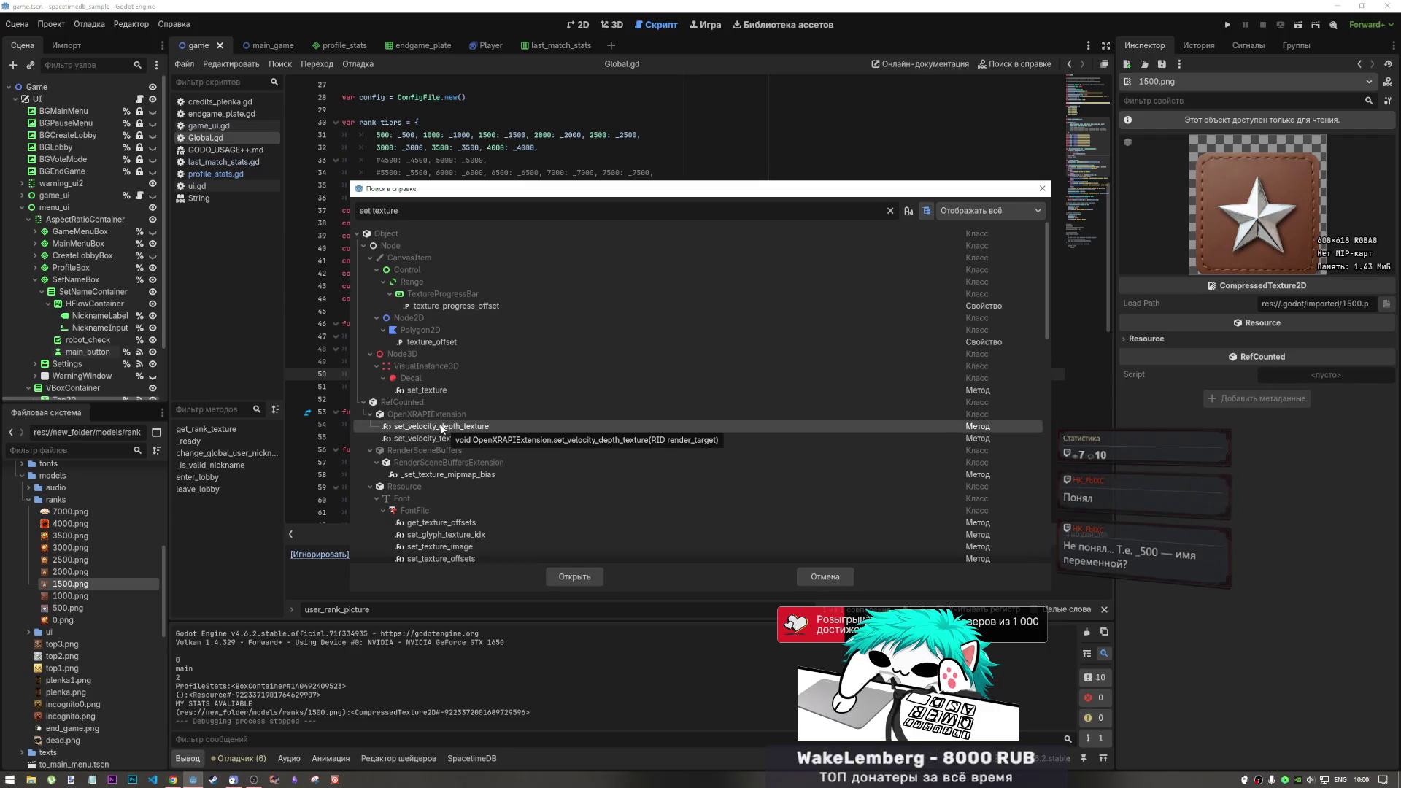
pyautogui.click(438, 437)
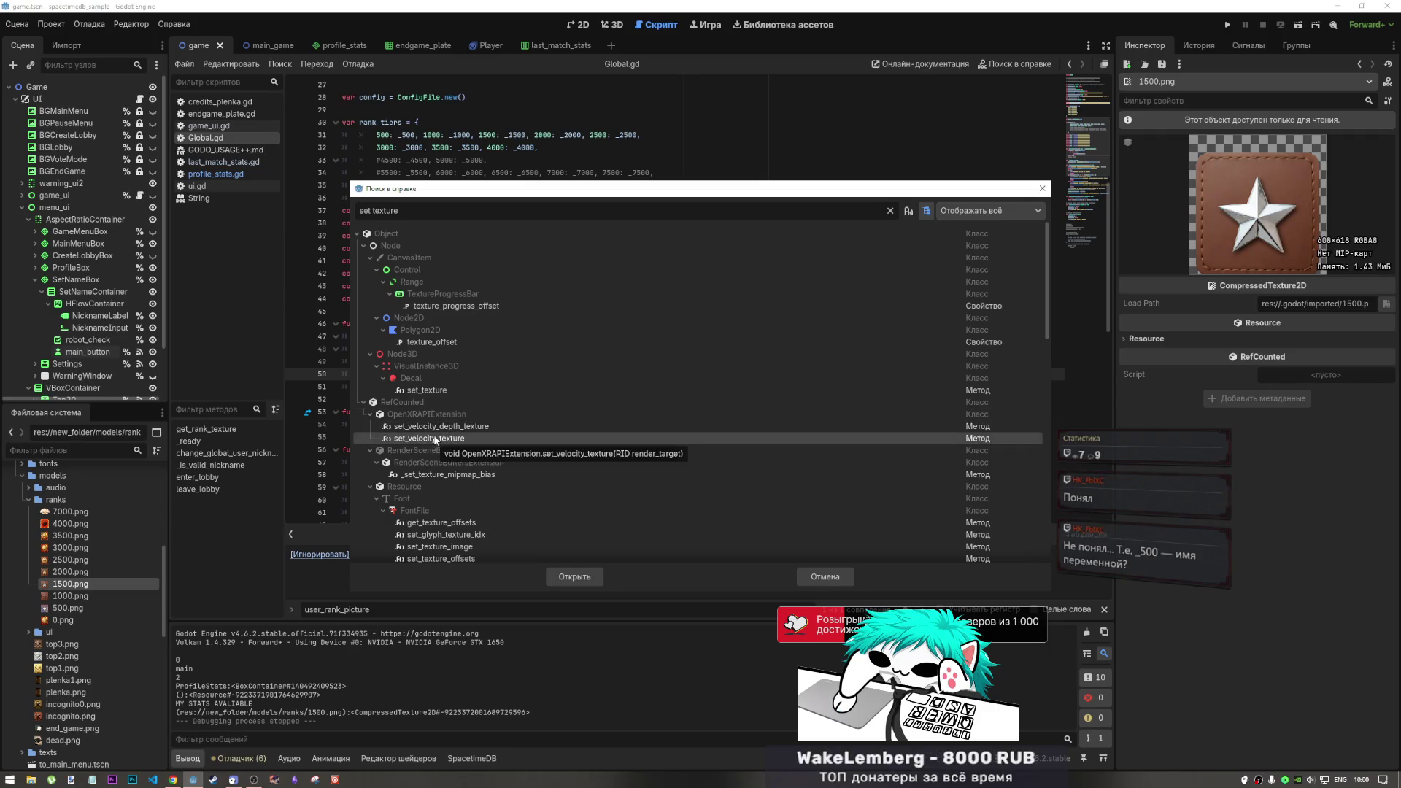
pyautogui.click(436, 390)
pyautogui.click(438, 341)
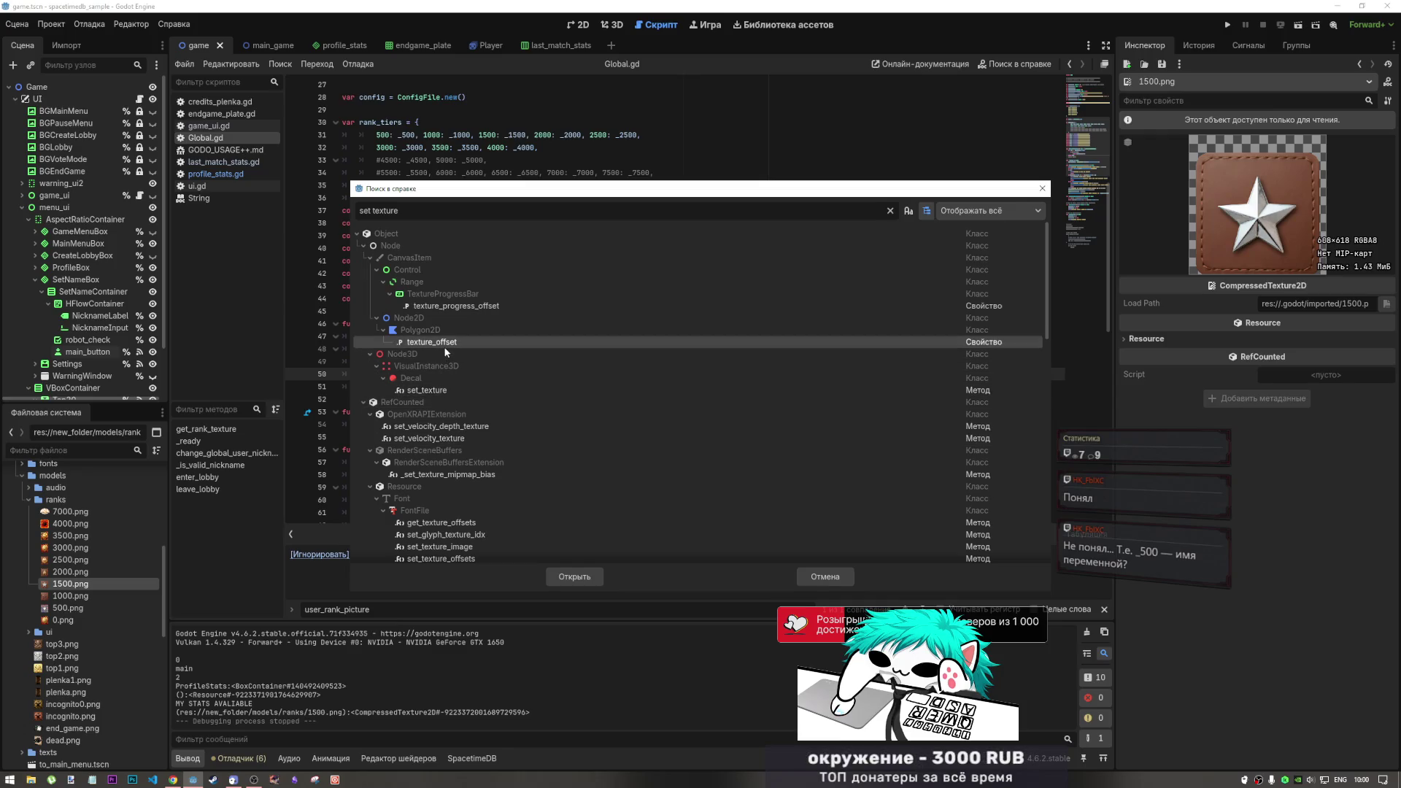
pyautogui.click(447, 306)
pyautogui.scroll(-3, 429, 478)
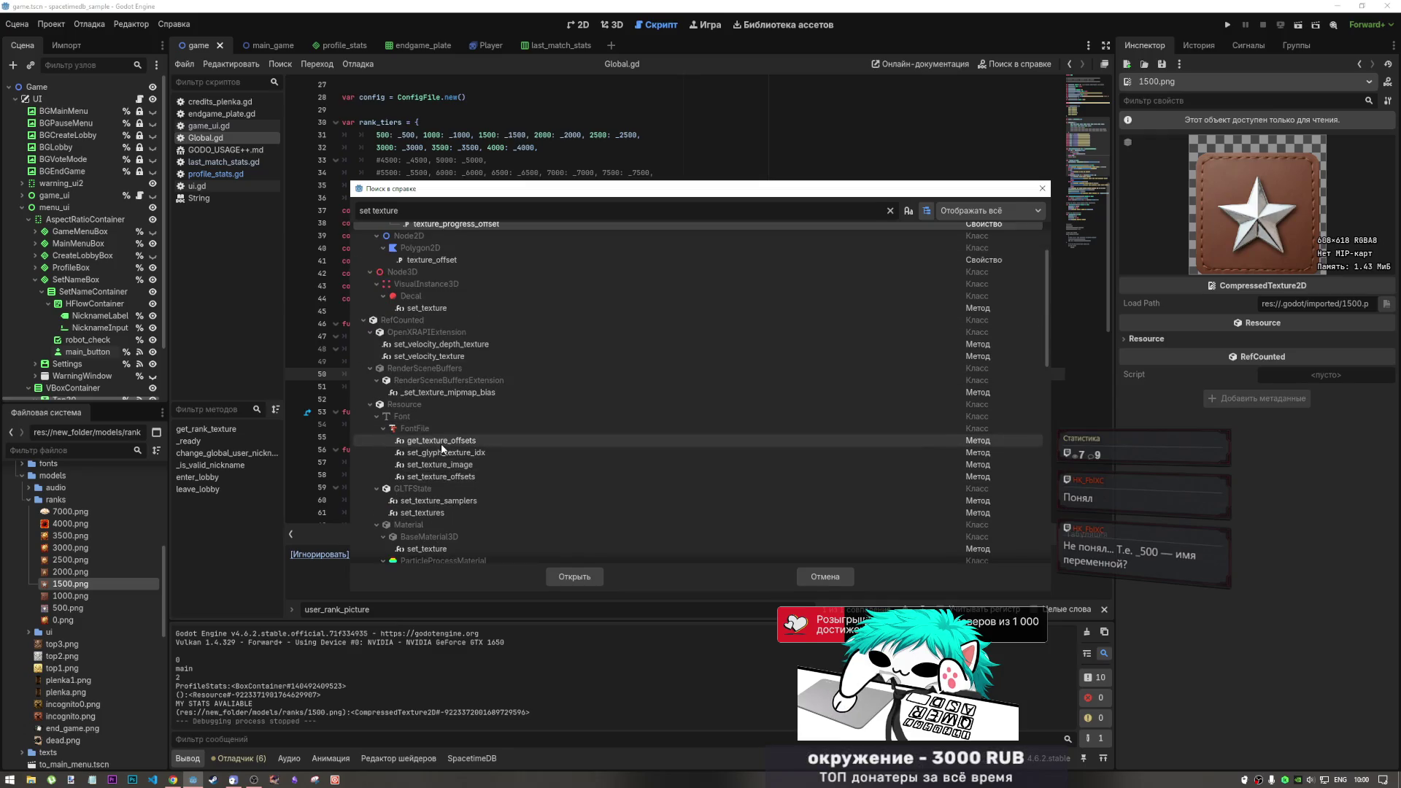
pyautogui.click(431, 500)
pyautogui.scroll(-3, 426, 493)
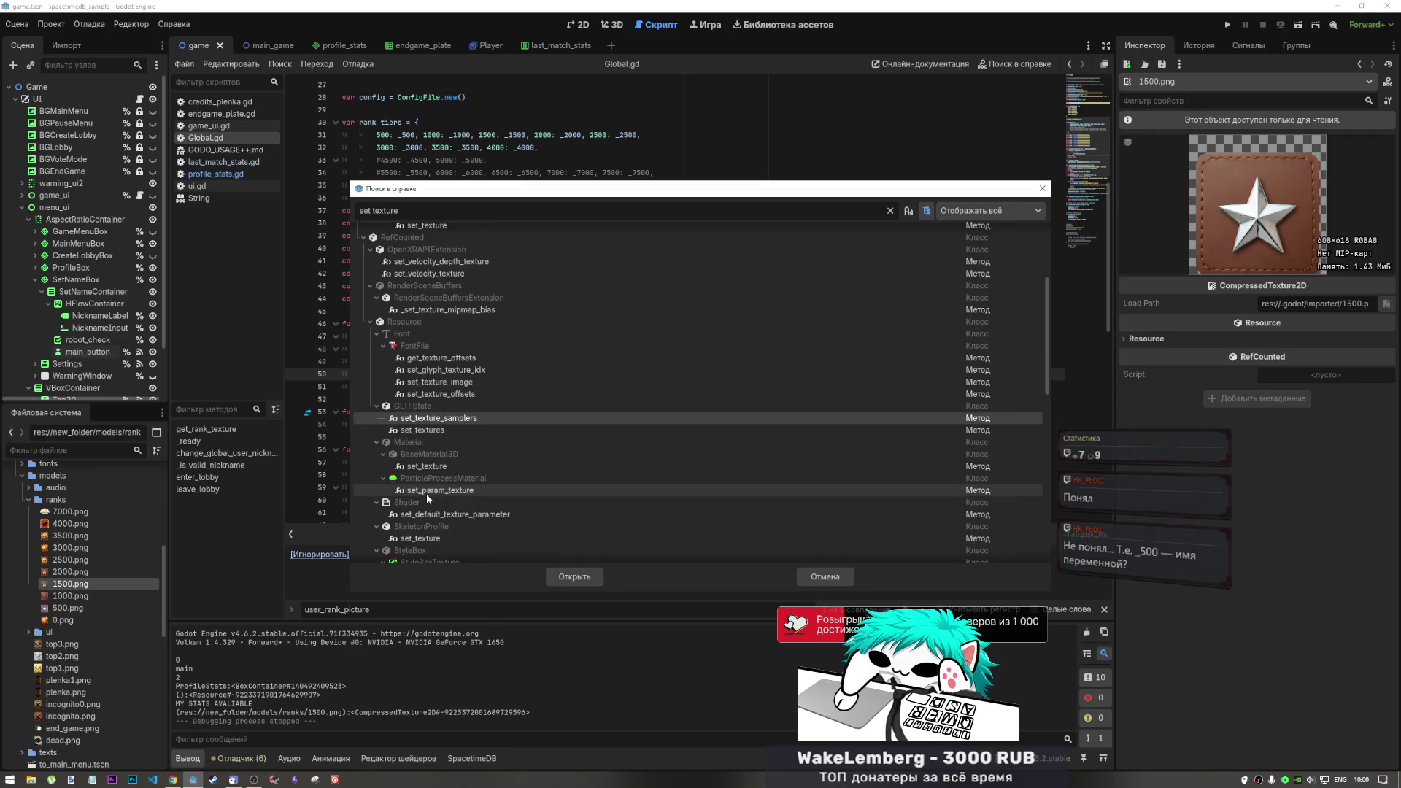
pyautogui.scroll(5, 423, 460)
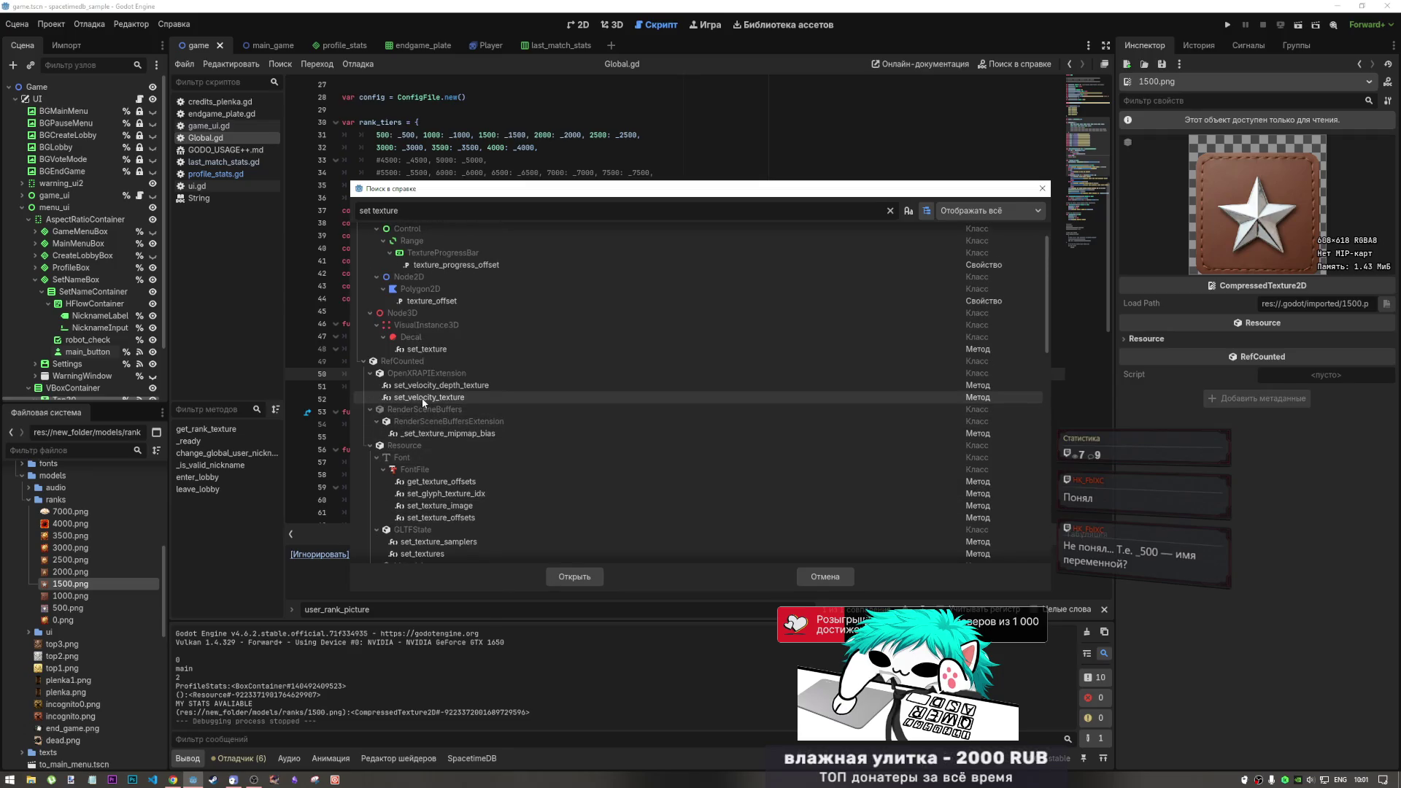
pyautogui.scroll(2, 423, 400)
pyautogui.click(422, 426)
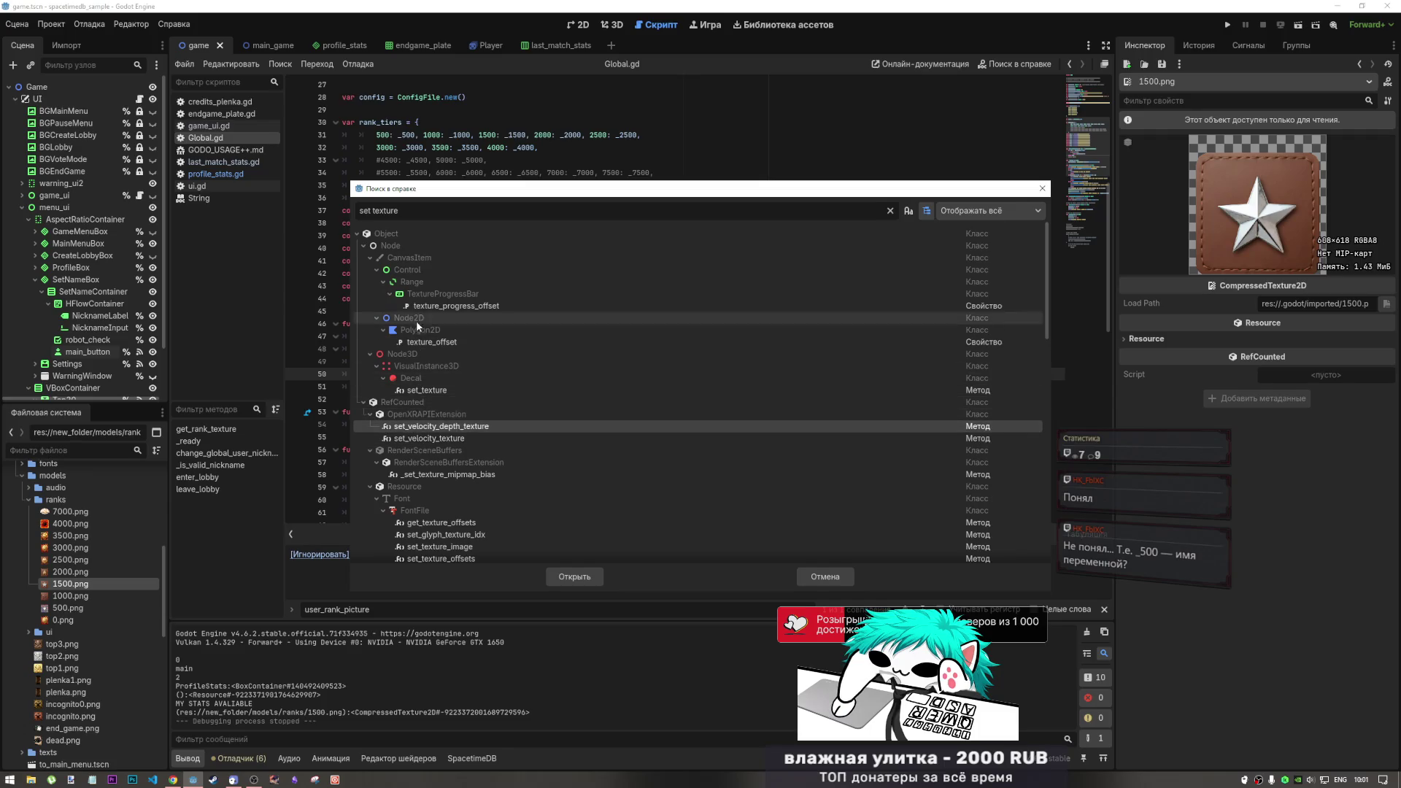
pyautogui.click(798, 575)
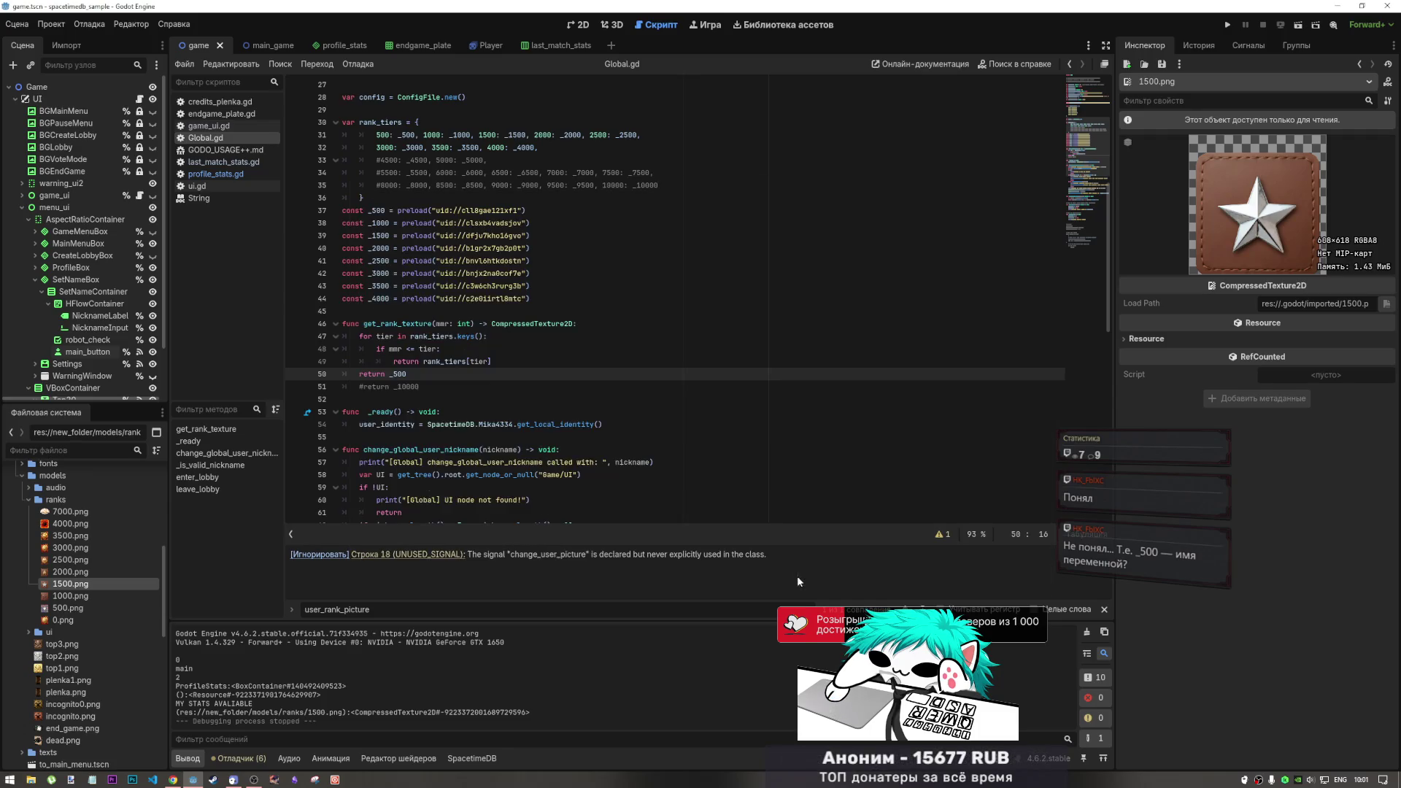
pyautogui.click(402, 260)
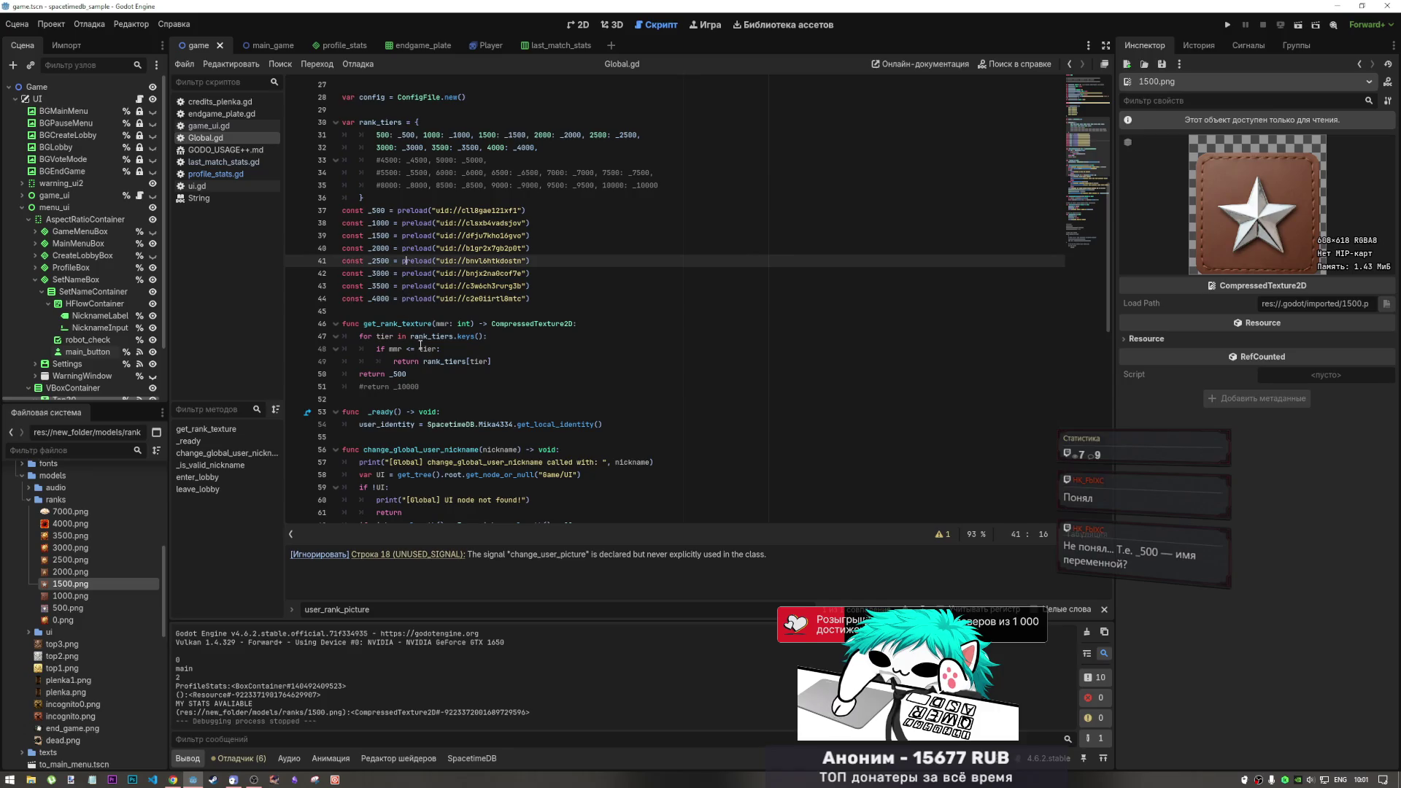
pyautogui.click(414, 370)
pyautogui.moveTo(369, 210); pyautogui.dragTo(394, 210)
pyautogui.click(369, 210)
pyautogui.click(377, 210)
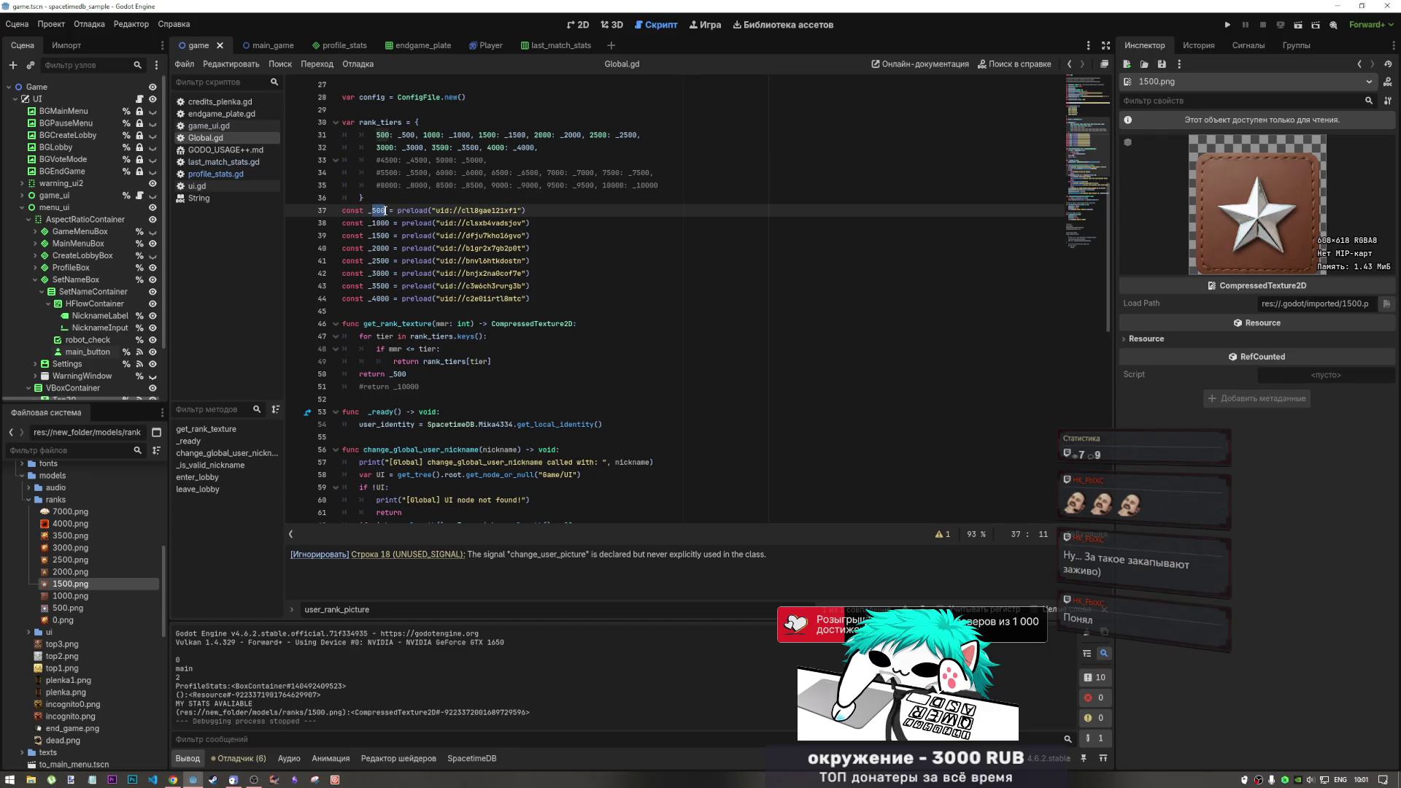
pyautogui.click(386, 222)
pyautogui.click(387, 236)
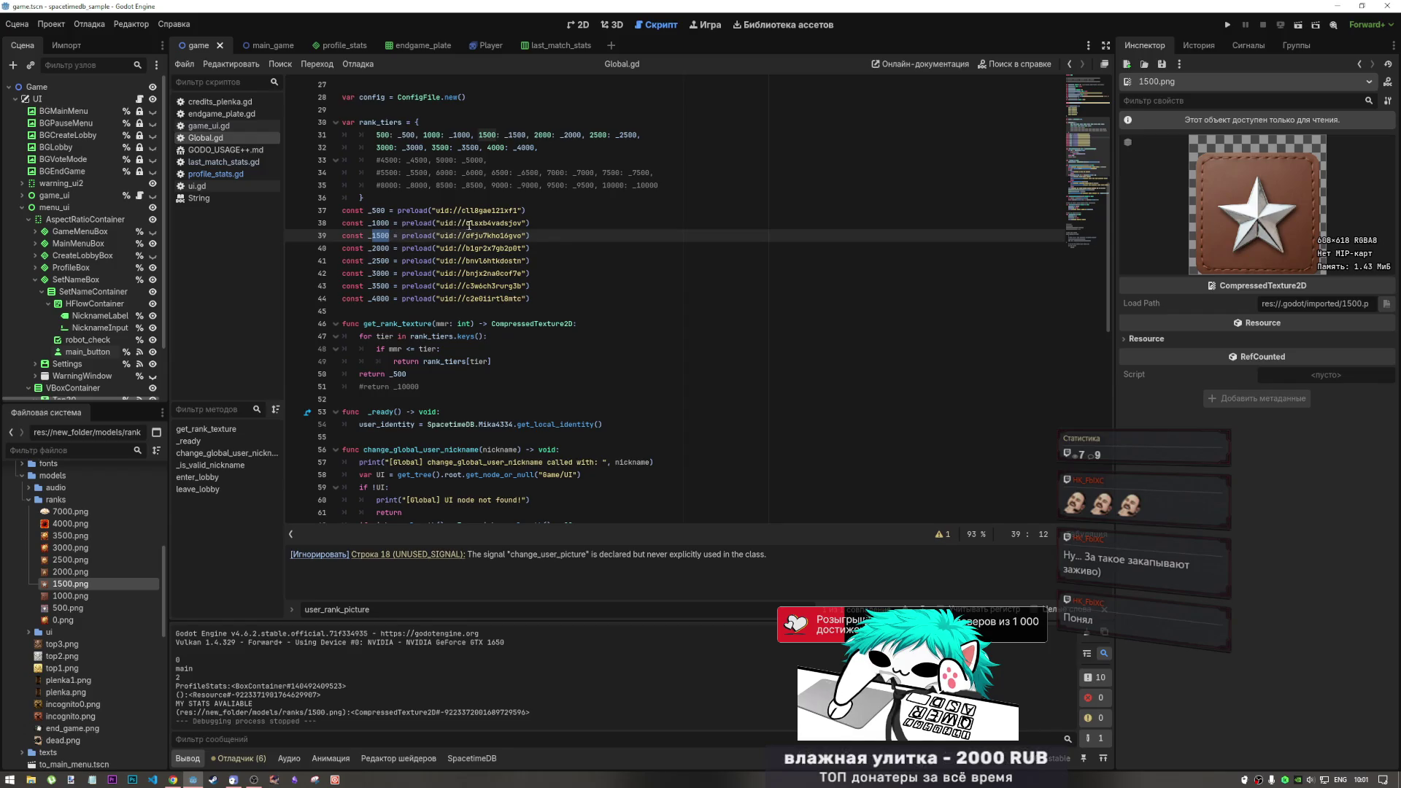
pyautogui.click(380, 223)
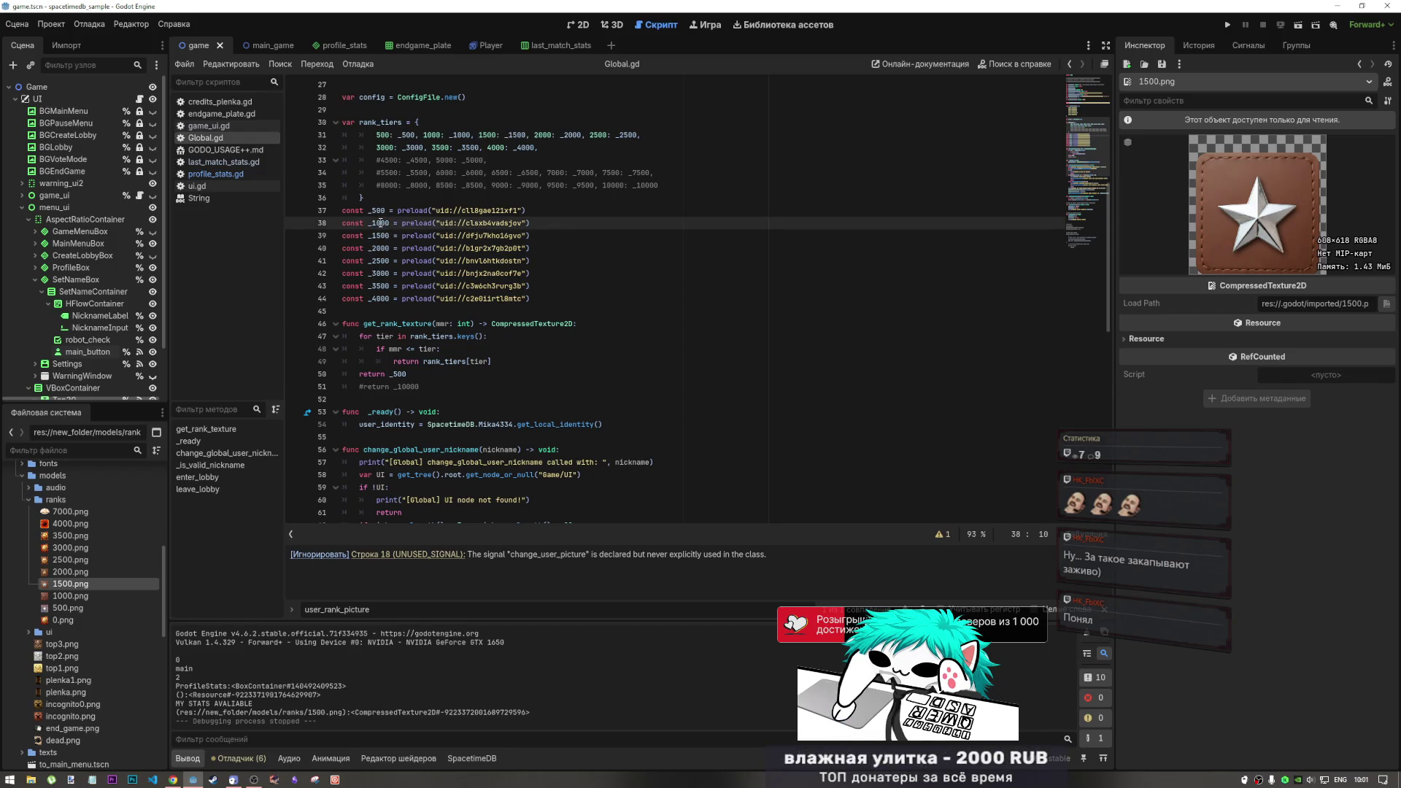
pyautogui.moveTo(387, 210); pyautogui.dragTo(373, 210)
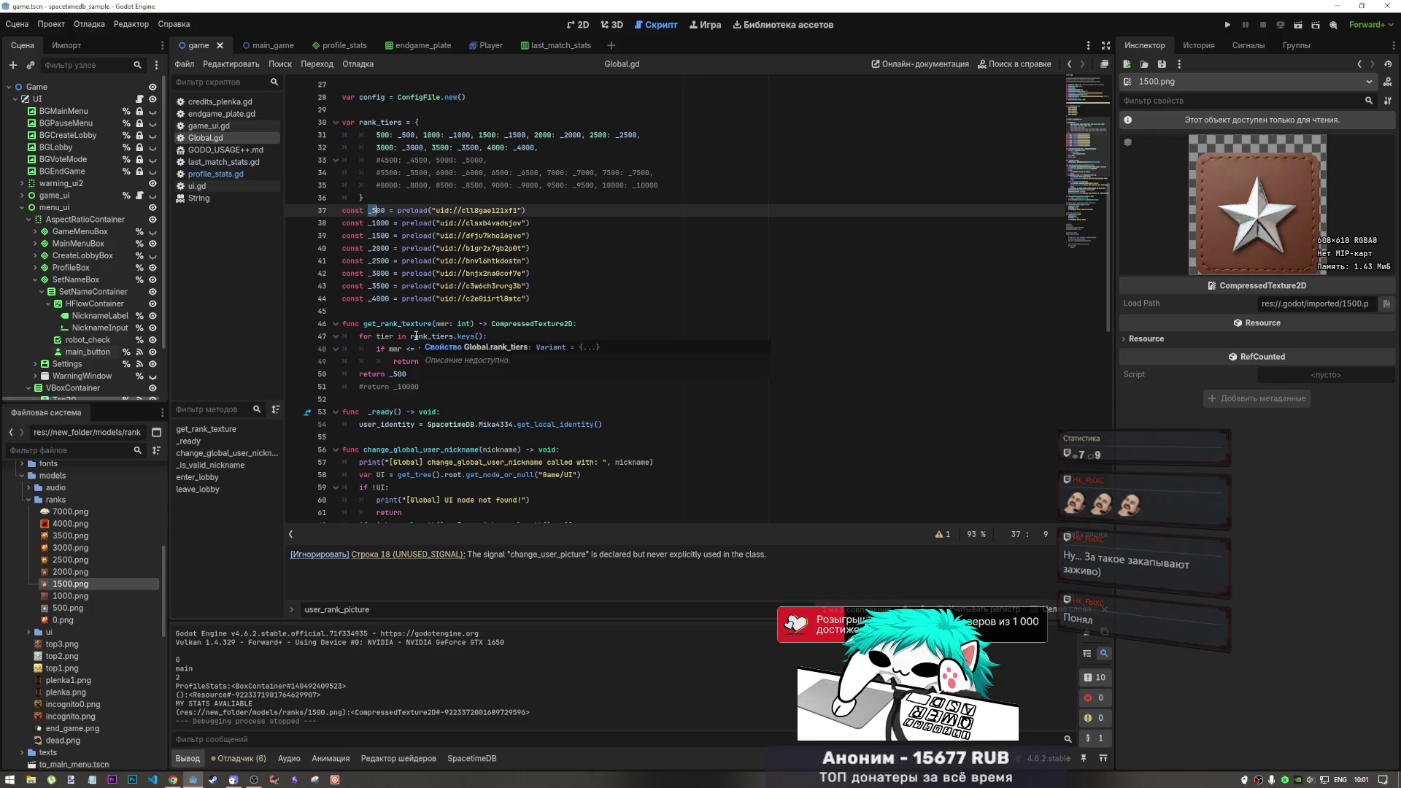
pyautogui.scroll(3, 381, 177)
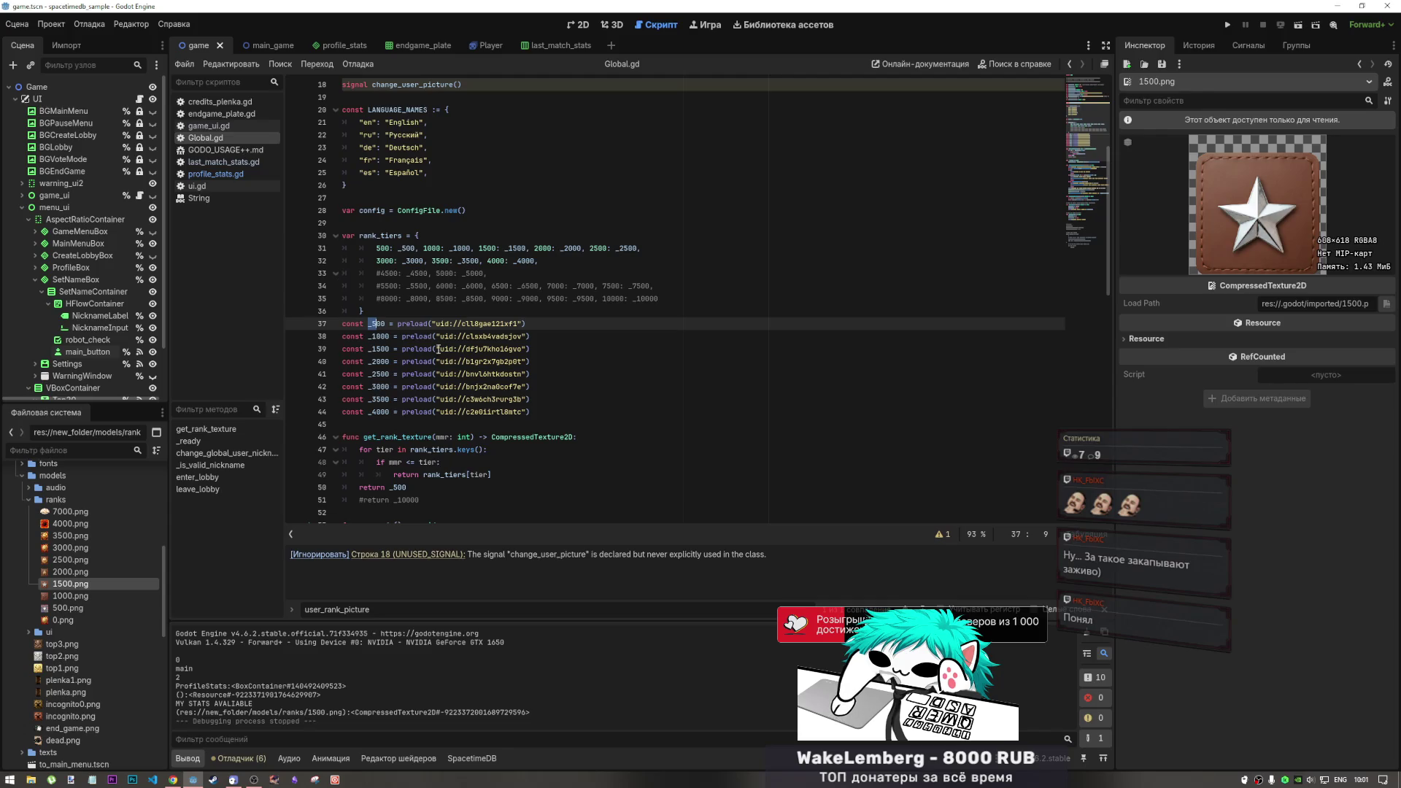
pyautogui.scroll(-2, 429, 342)
pyautogui.click(394, 400)
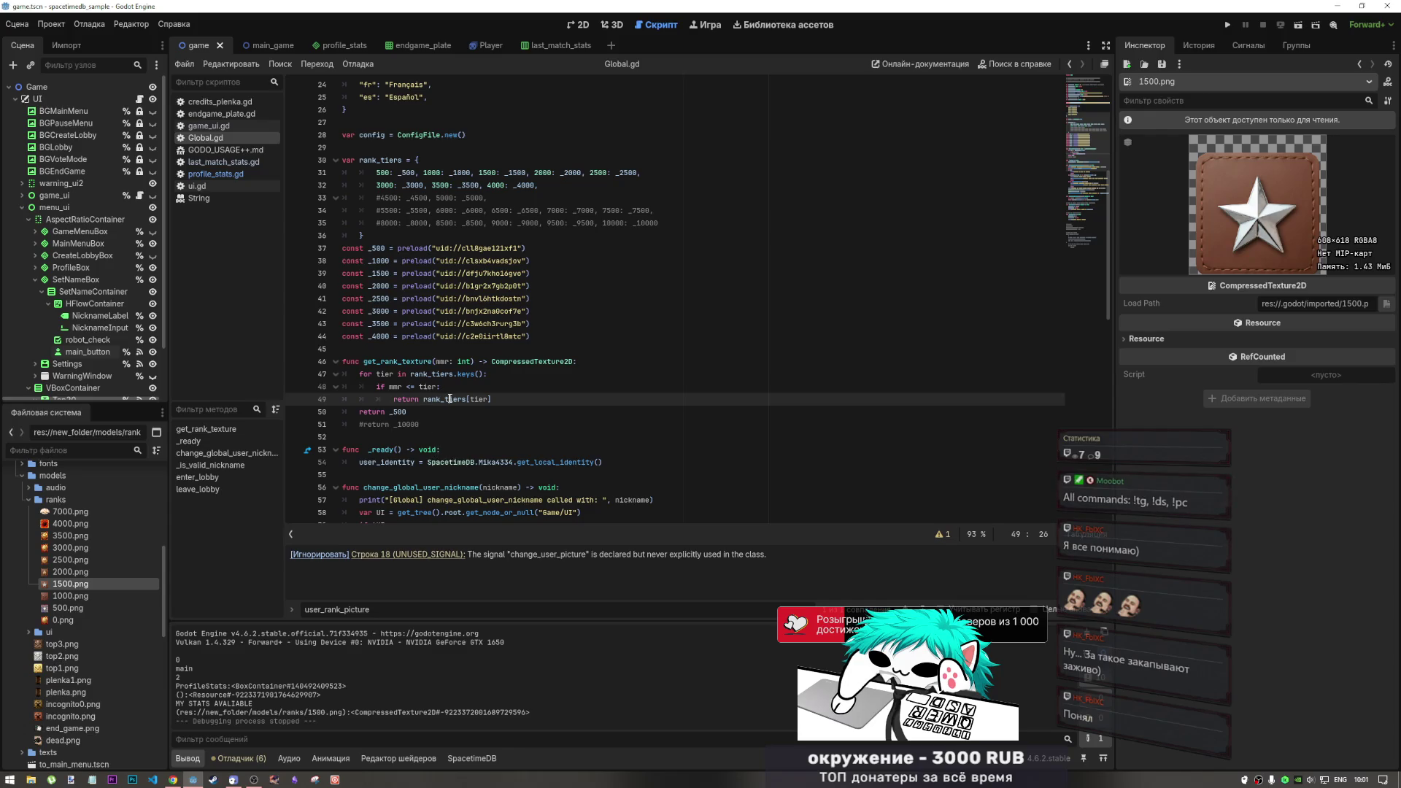
pyautogui.moveTo(450, 399)
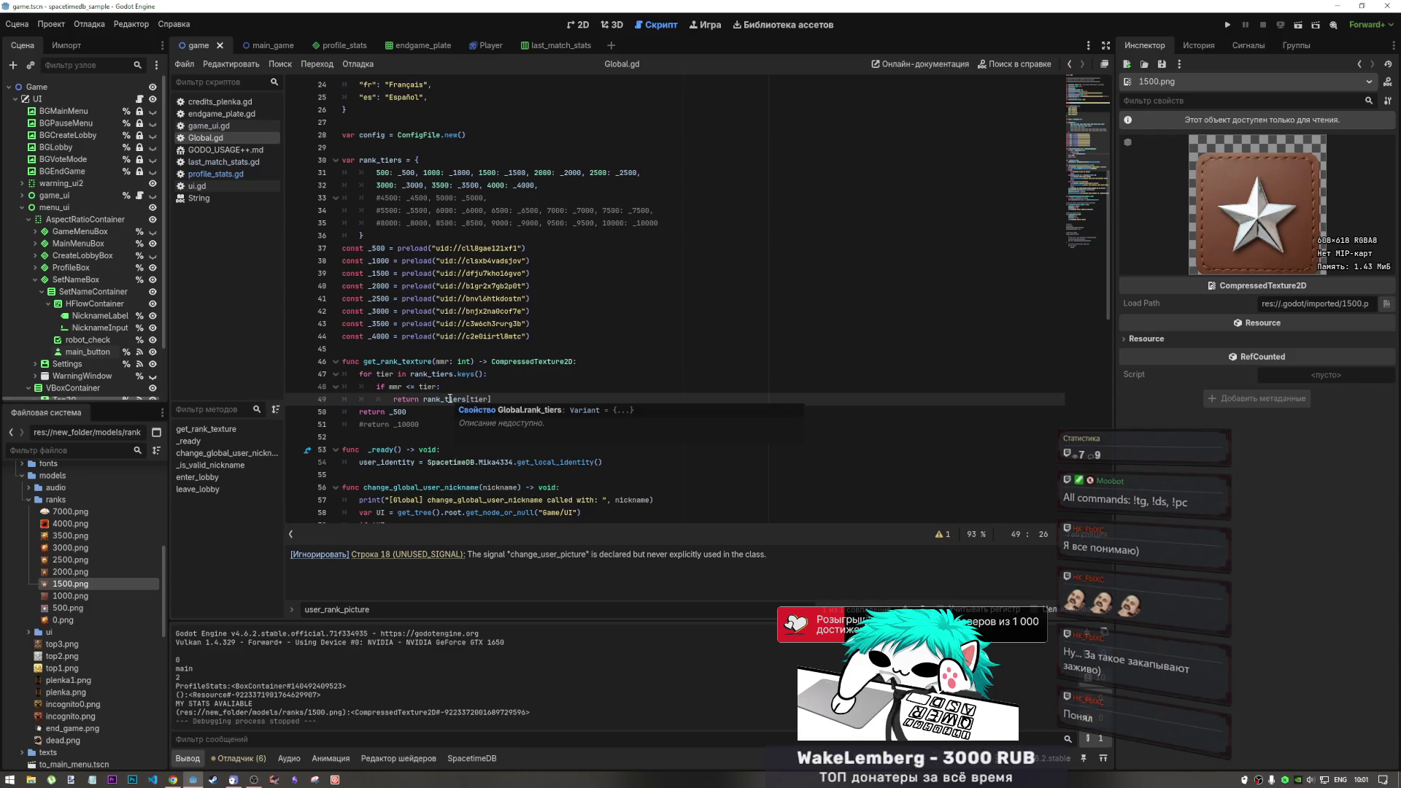
pyautogui.click(572, 462)
pyautogui.scroll(-3, 500, 472)
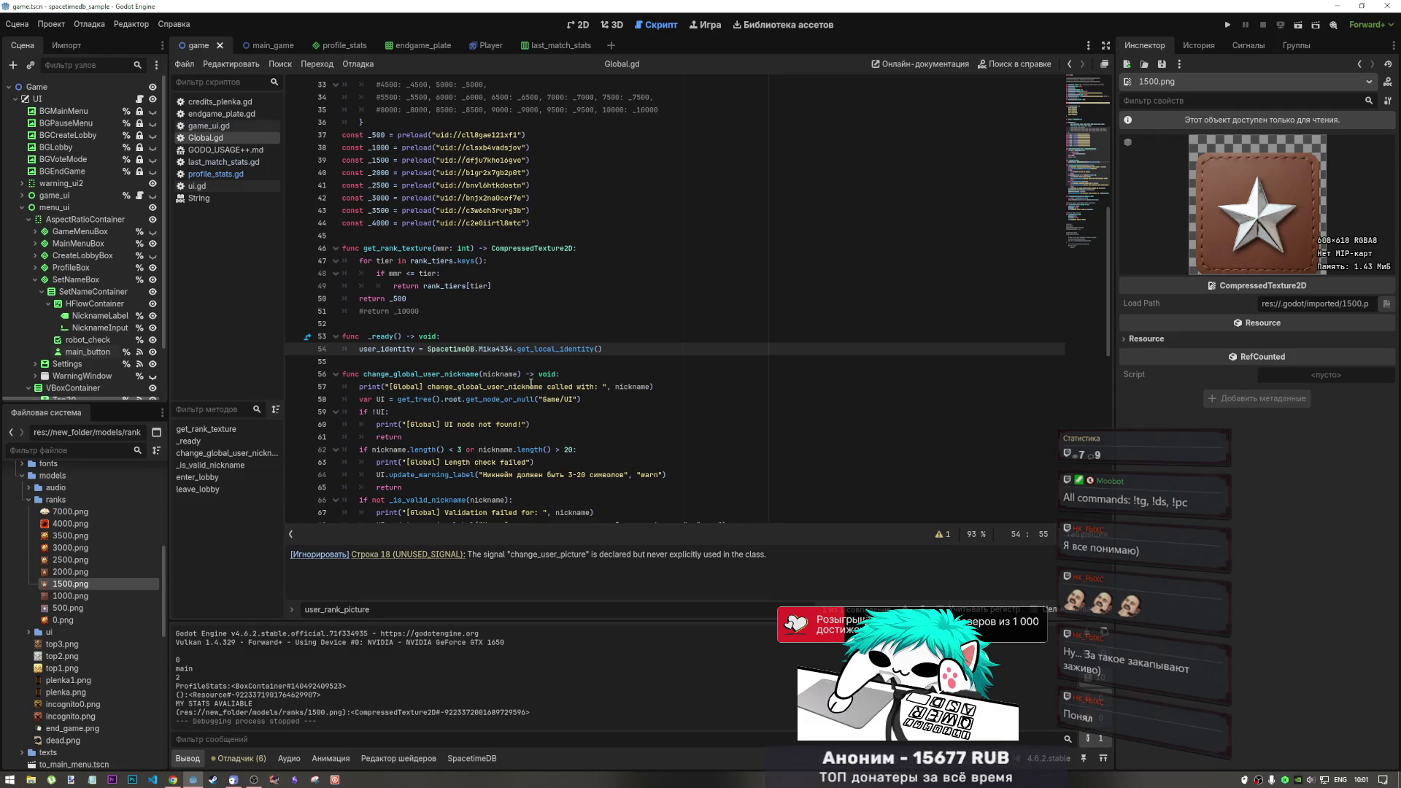
pyautogui.click(561, 375)
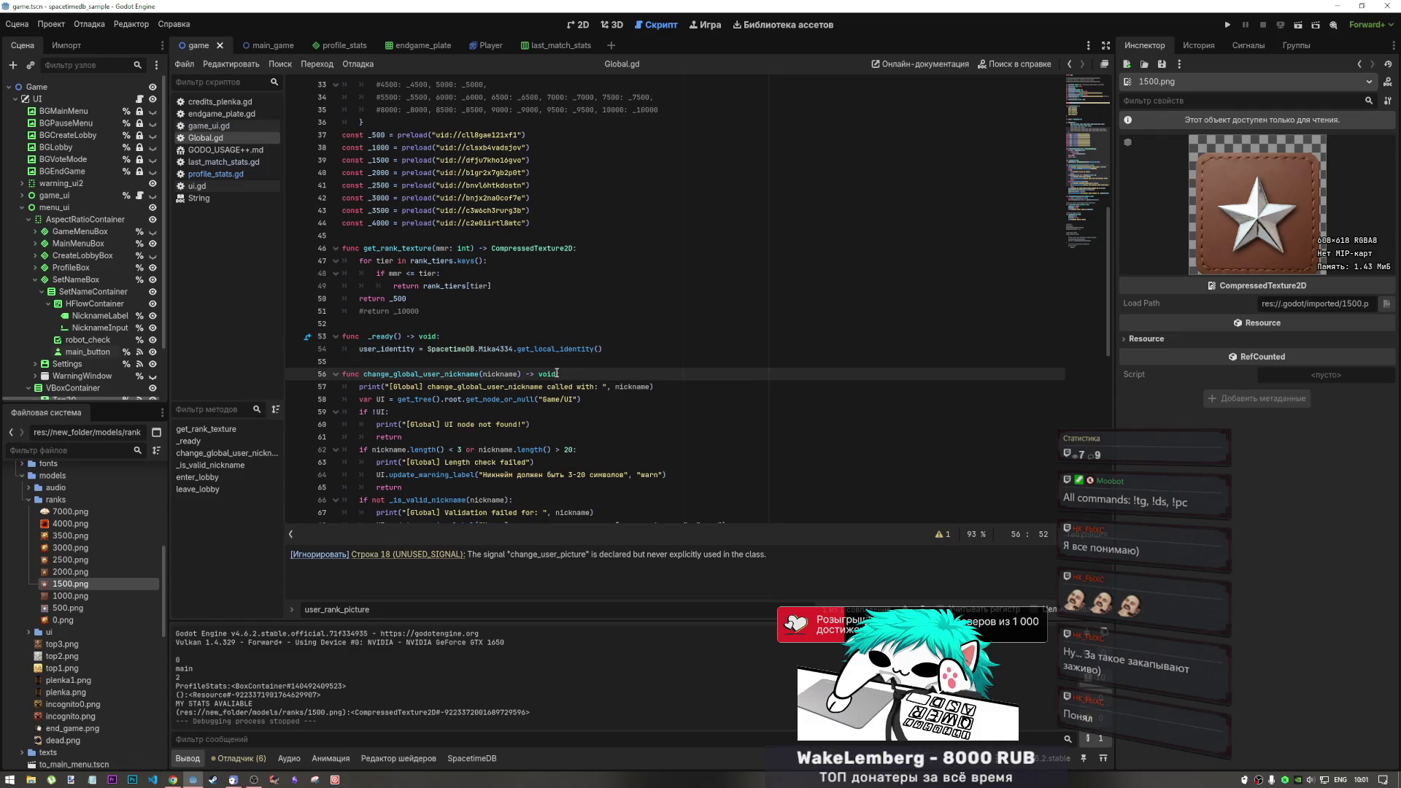
pyautogui.press('Down')
pyautogui.click(429, 410)
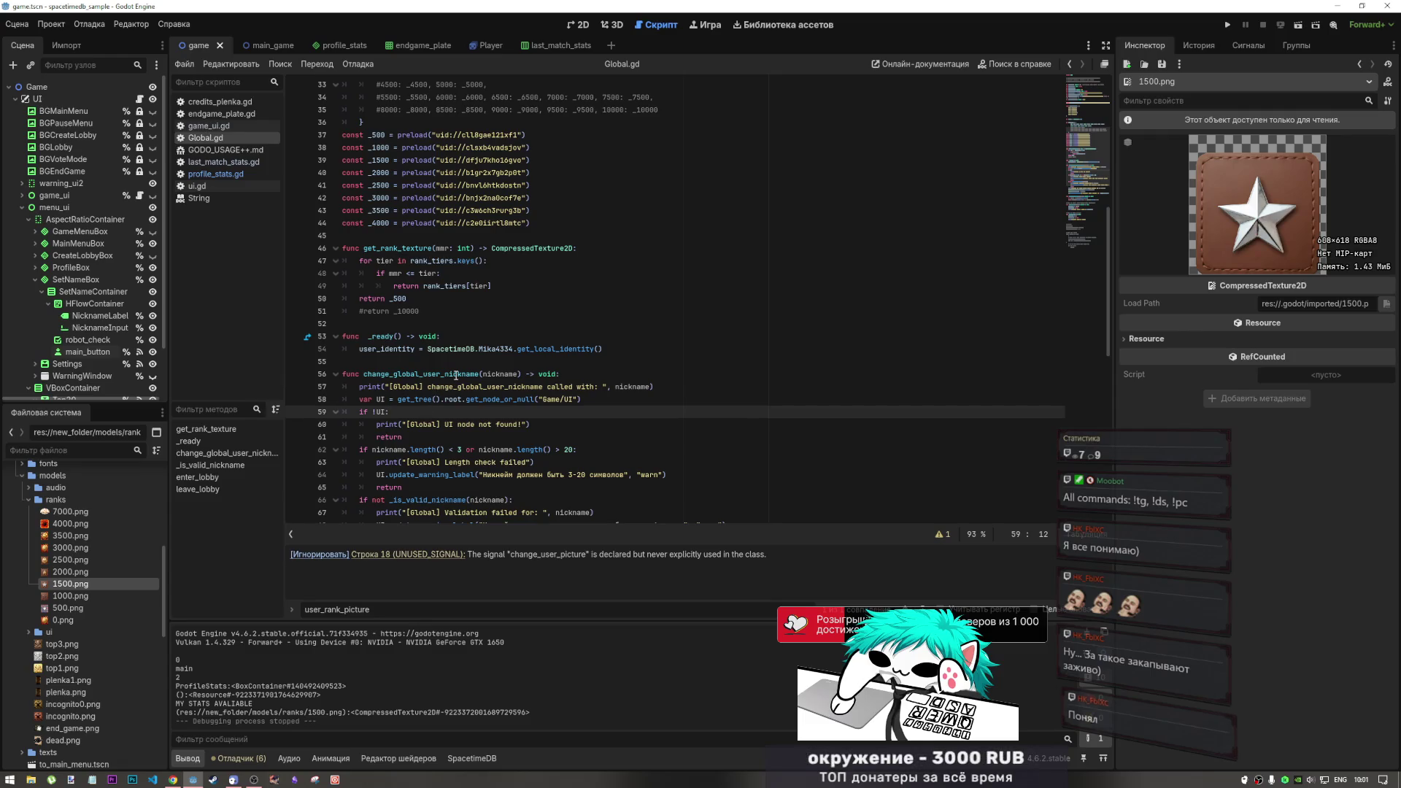
pyautogui.scroll(2, 452, 378)
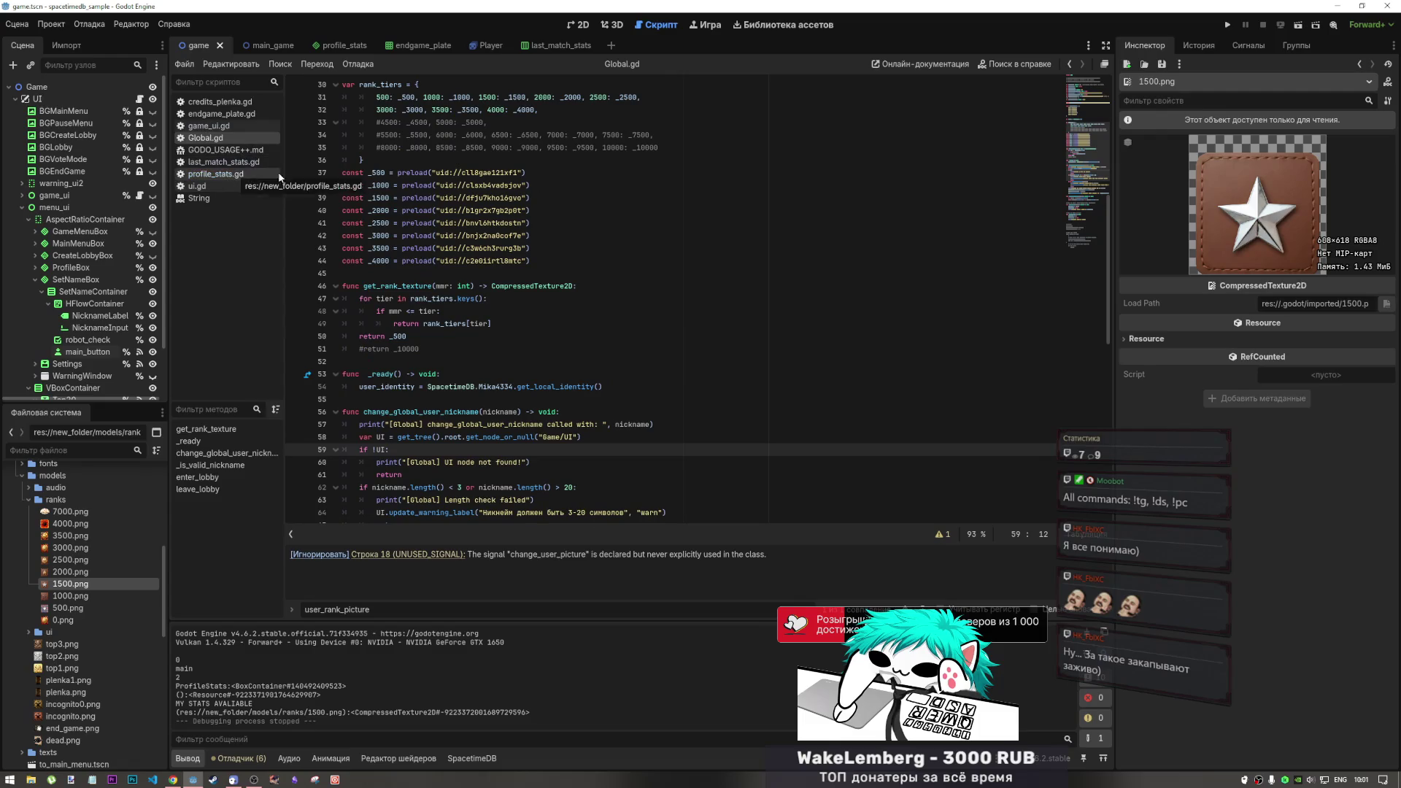
# Select the preloaded rank constants _500 through _4000 in Global.gd
pyautogui.click(376, 173)
pyautogui.moveTo(375, 173); pyautogui.dragTo(387, 263)
pyautogui.click(386, 262)
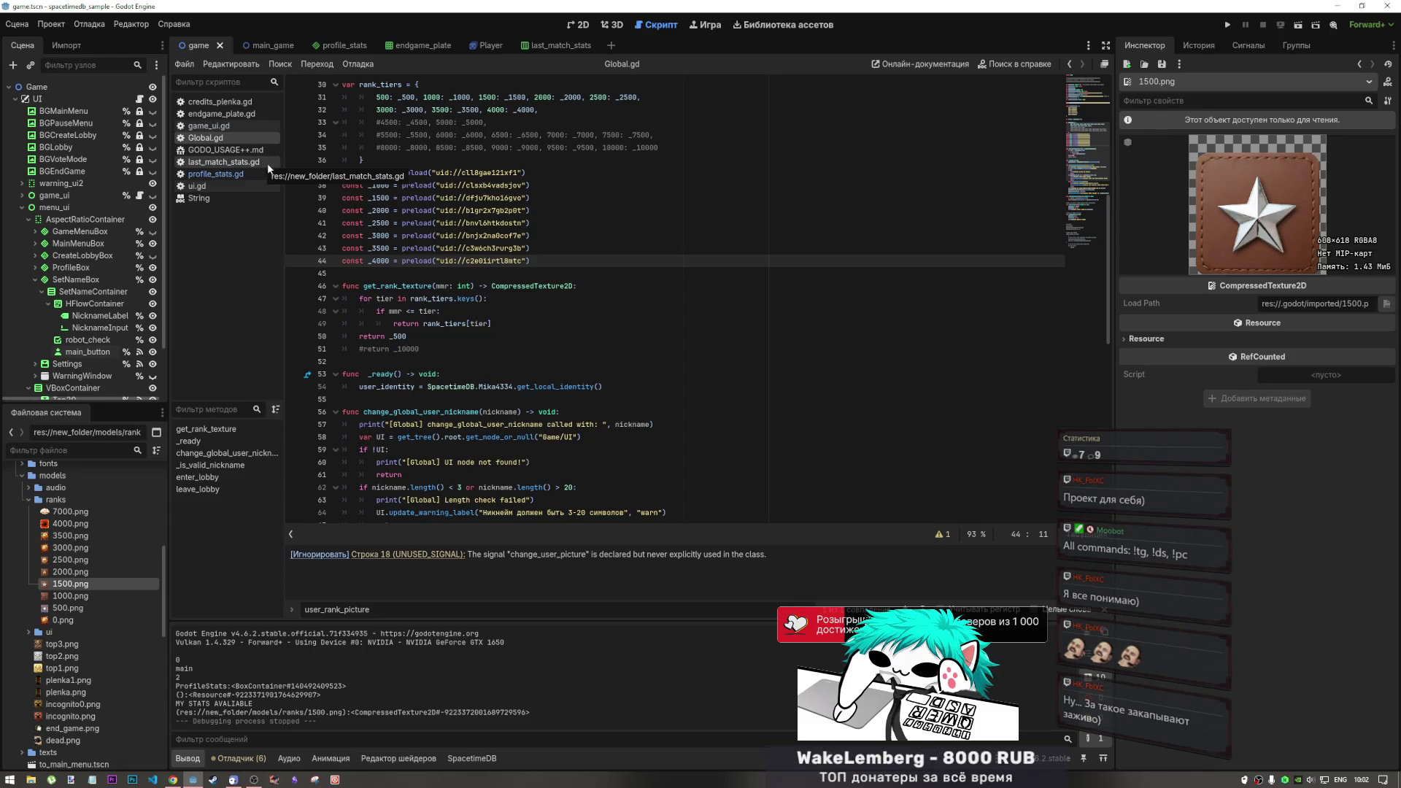
pyautogui.click(369, 173)
pyautogui.keyDown('shift'); pyautogui.click(530, 261); pyautogui.keyUp('shift')
pyautogui.click(530, 260)
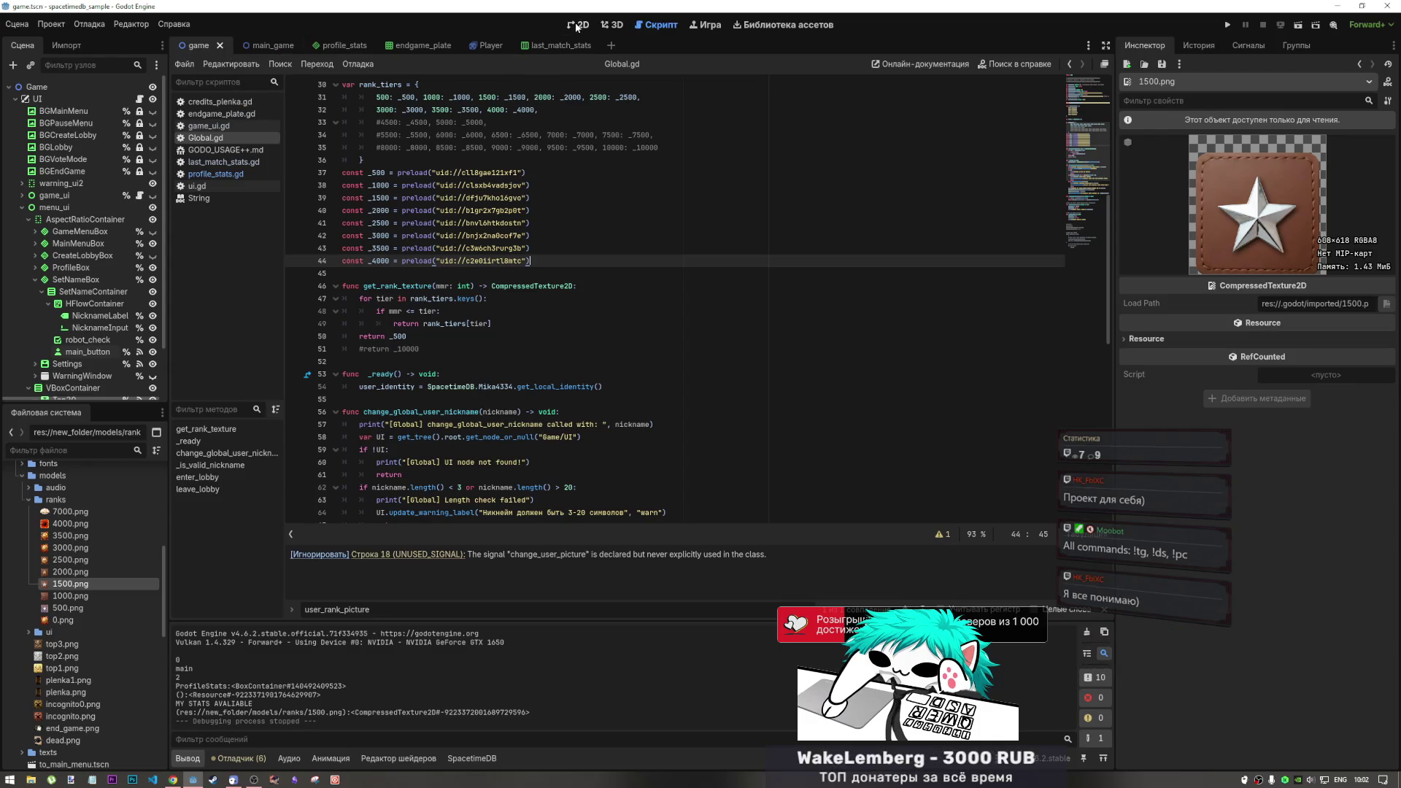
# Look through game_ui.gd and ui.gd, then go to lines 195–196 of profile_stats.gd
pyautogui.click(219, 126)
pyautogui.click(222, 139)
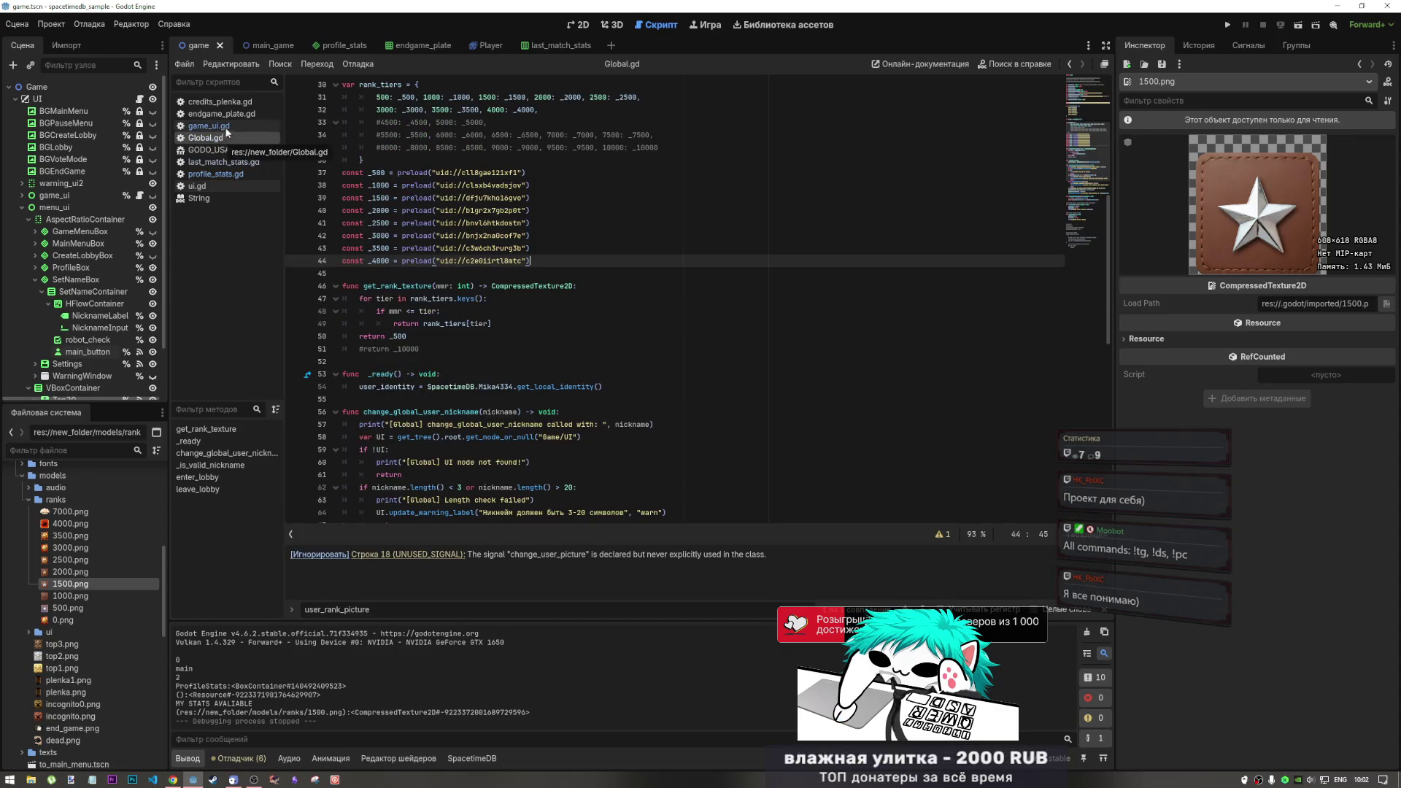
pyautogui.click(219, 126)
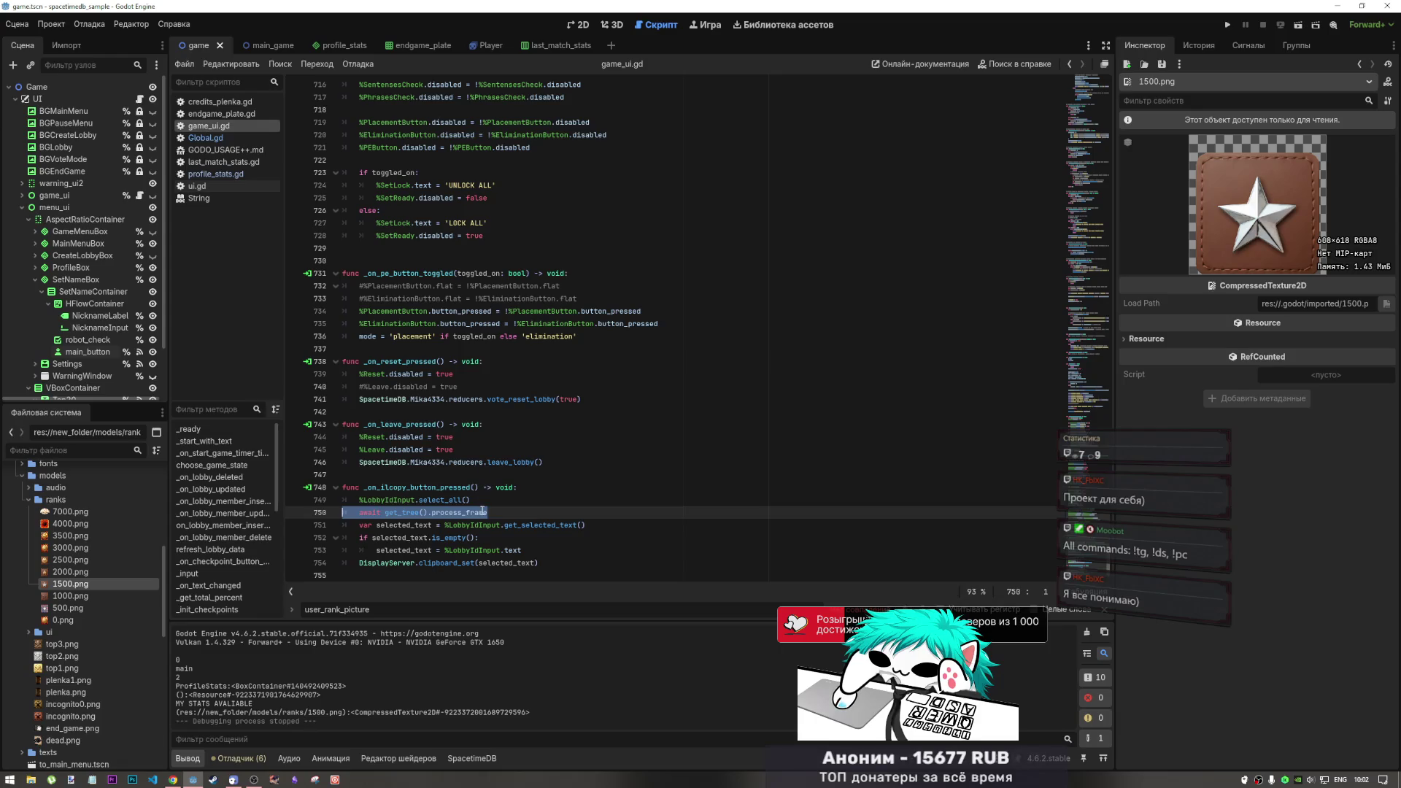
pyautogui.press('Right')
pyautogui.click(228, 140)
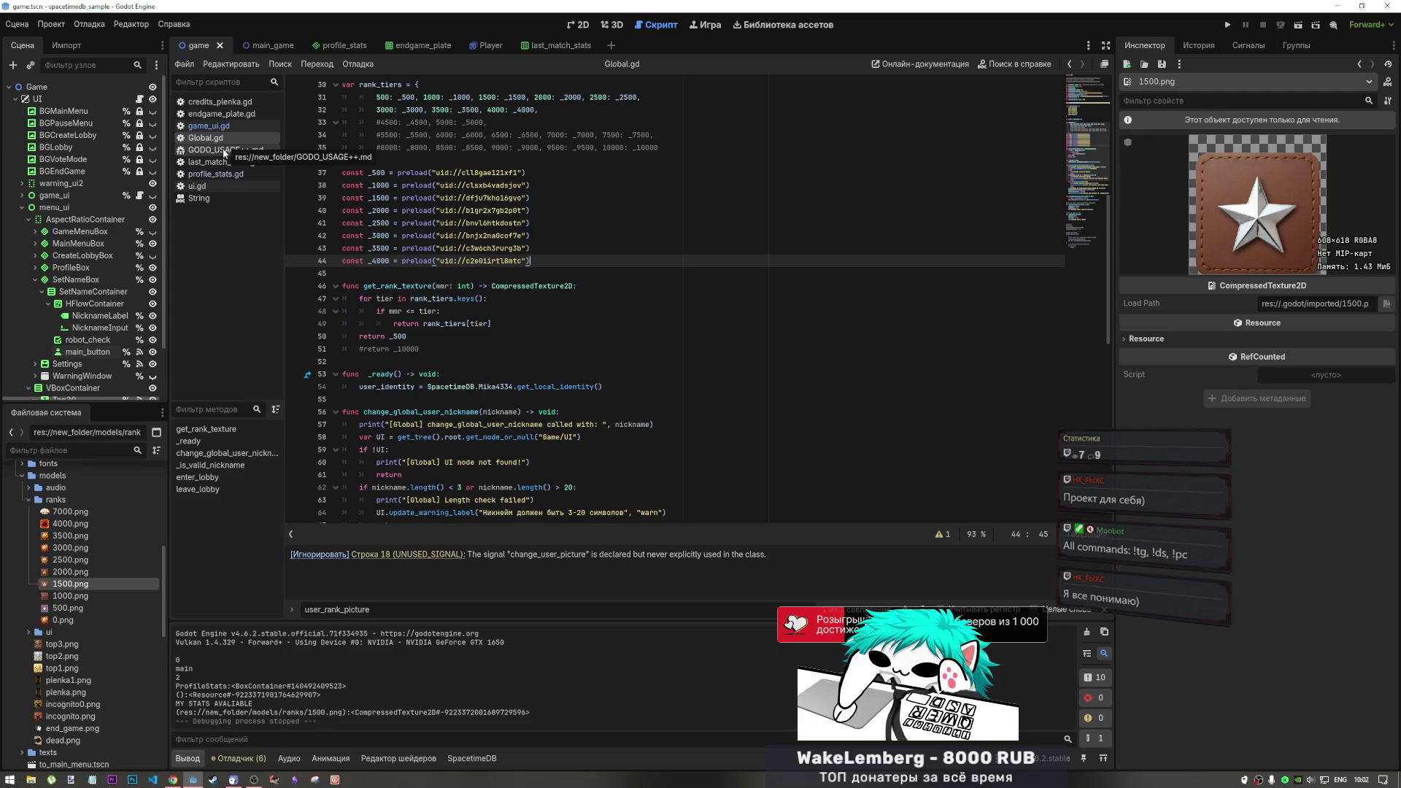
pyautogui.click(216, 185)
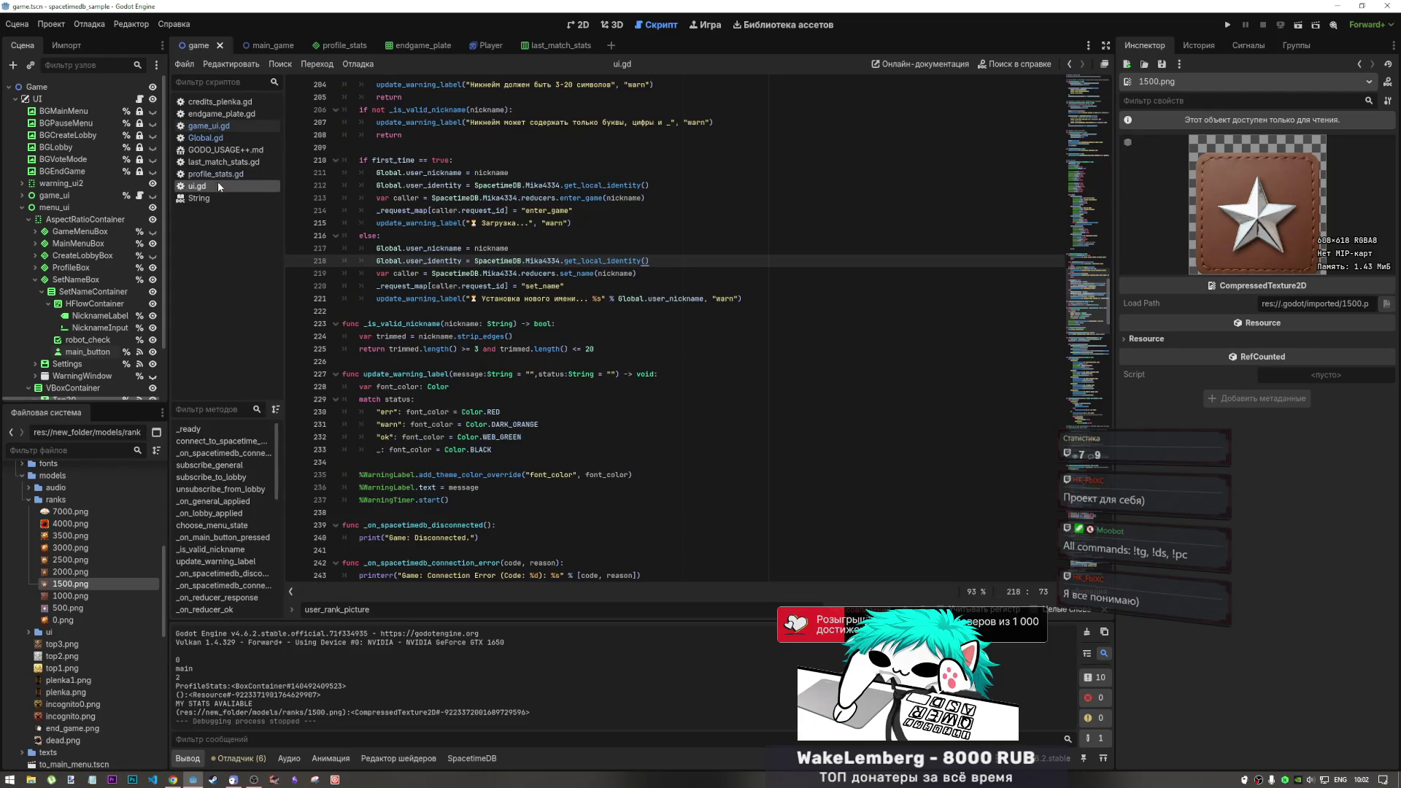
pyautogui.click(217, 175)
pyautogui.click(636, 382)
pyautogui.click(528, 369)
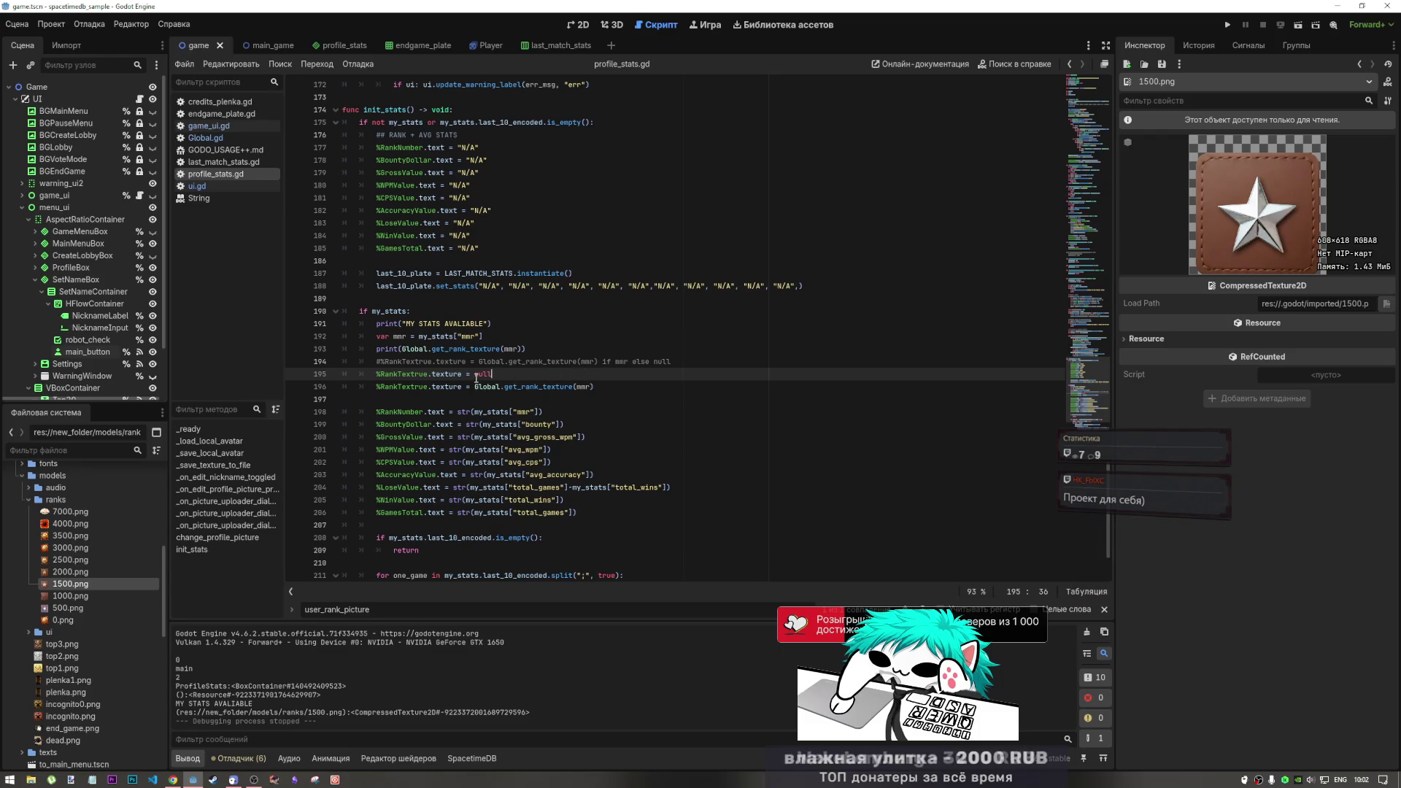
# Comment out the get_rank_texture assignment on line 196 with Ctrl+K and run the game to the main menu
pyautogui.click(498, 386)
pyautogui.hotkey('ctrl', 'k')
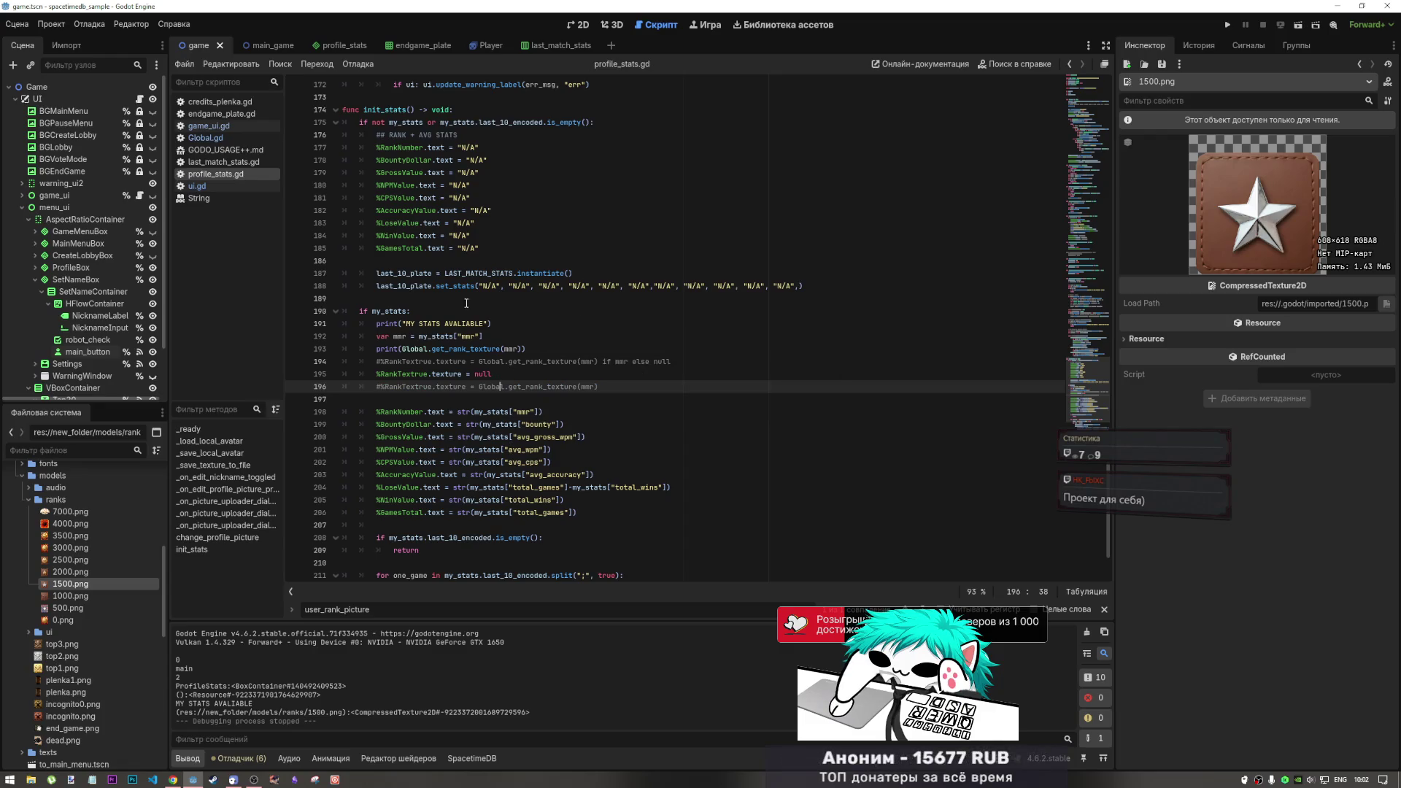
pyautogui.click(1229, 26)
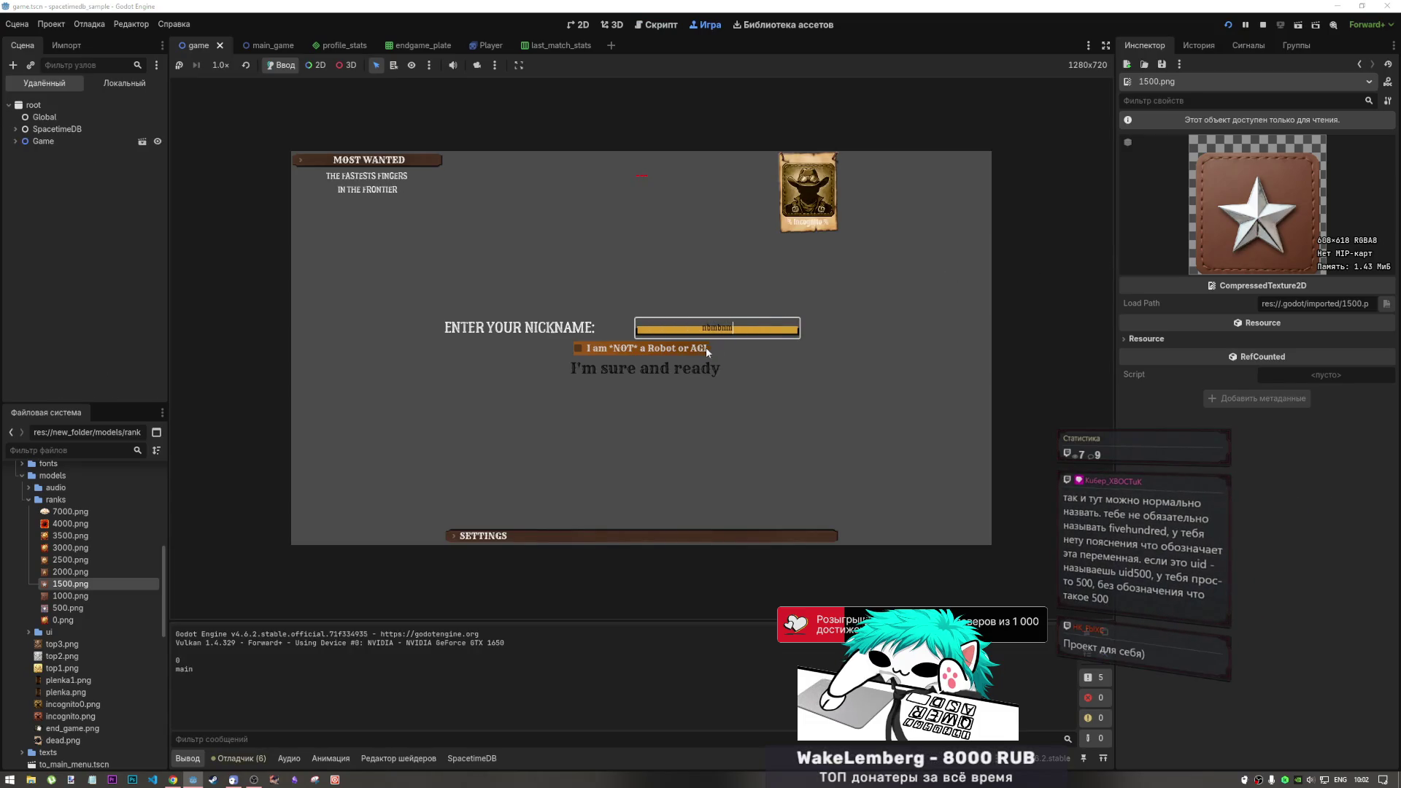
pyautogui.click(711, 368)
# Open the in-game Profile, highlight 1500 in the Output log, and stop the game
pyautogui.click(811, 247)
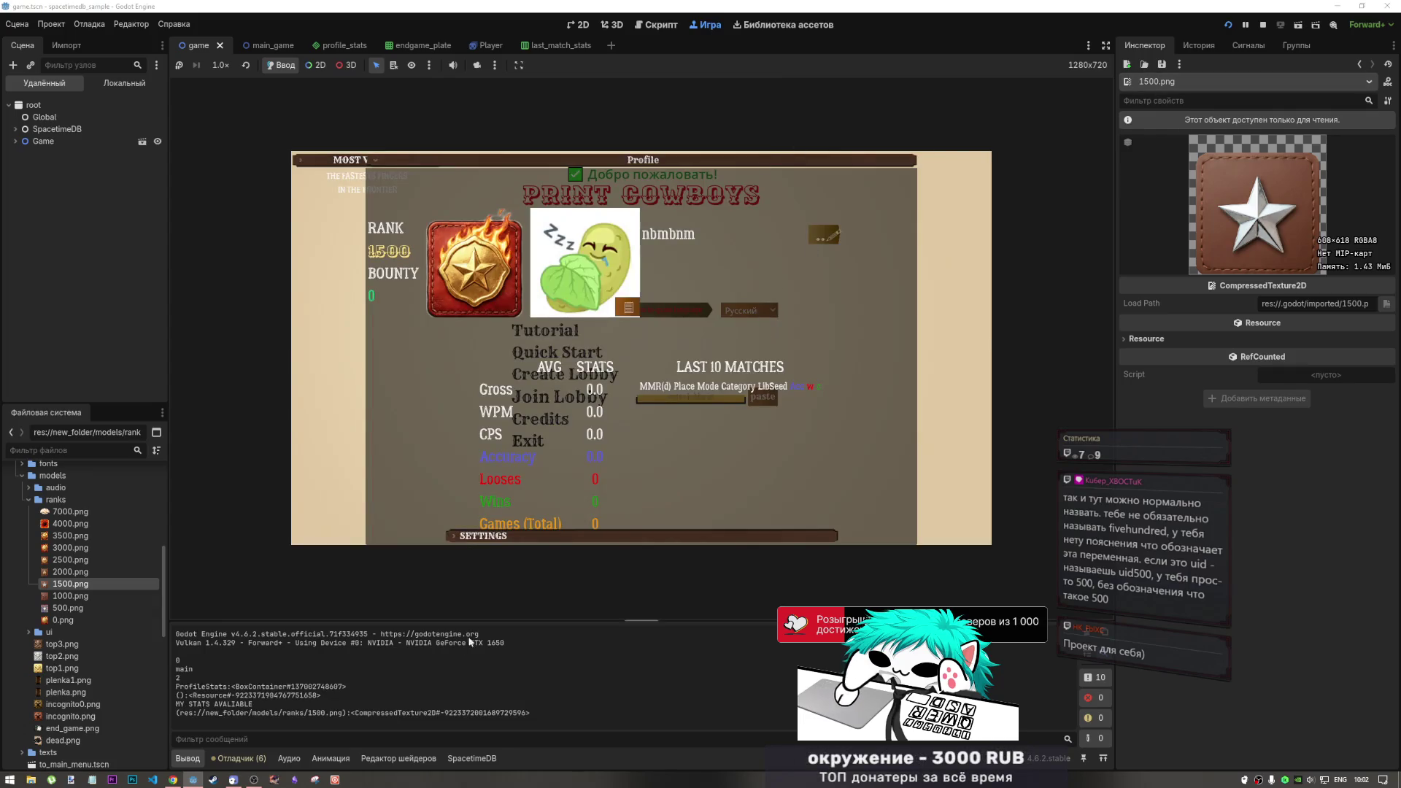
pyautogui.moveTo(316, 712); pyautogui.dragTo(330, 713)
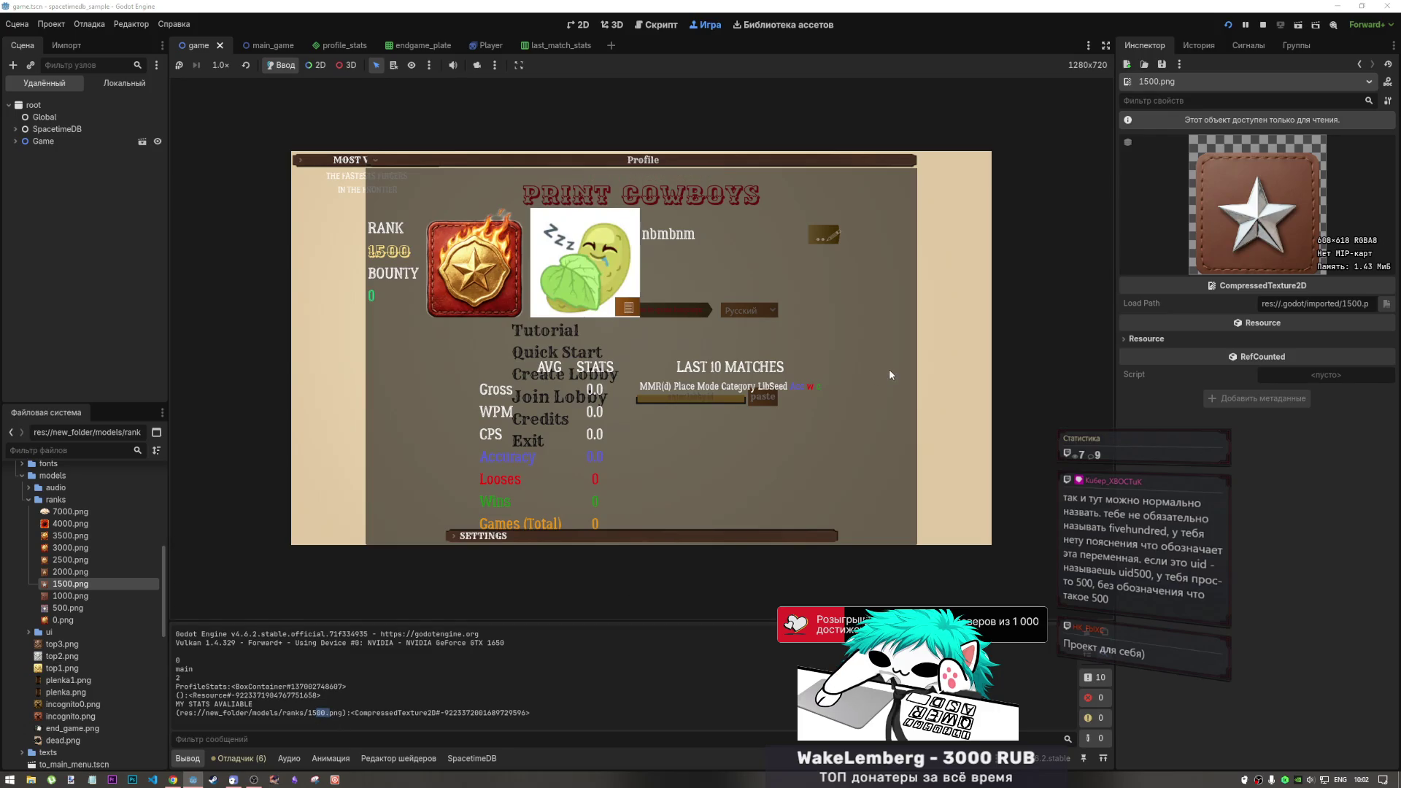
pyautogui.click(1263, 25)
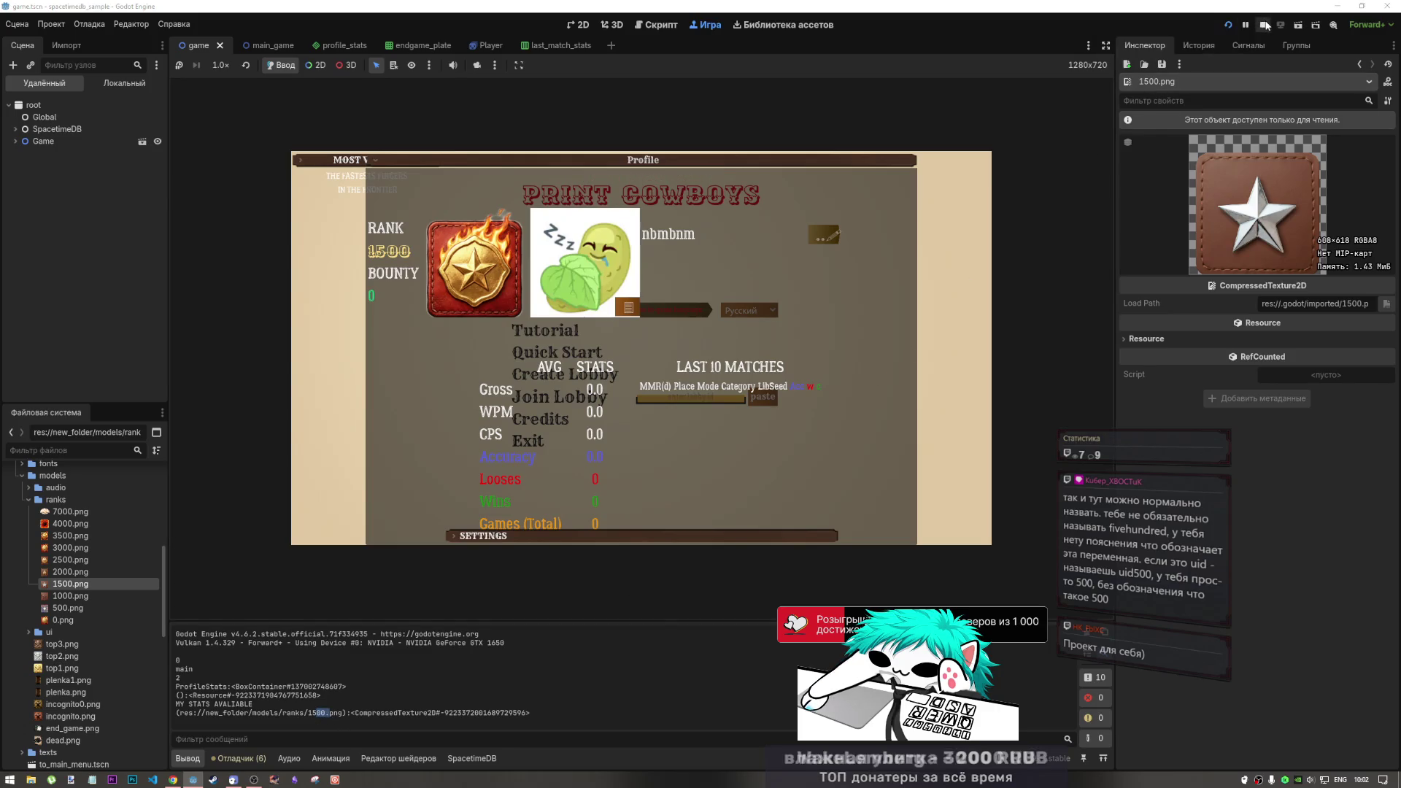
pyautogui.click(491, 376)
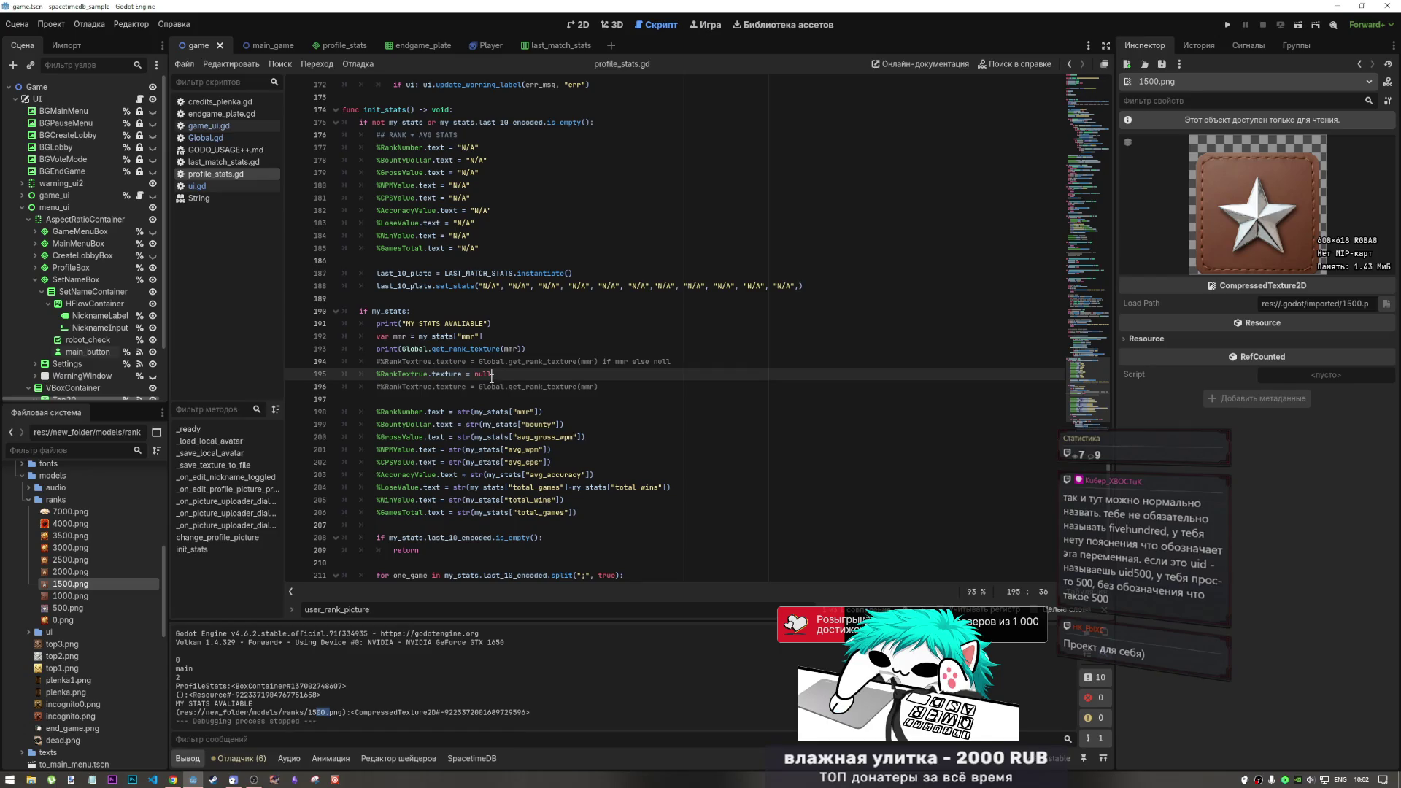
# Select %RankTextrue.texture, find user_rank_picture in Global.gd with F3, then switch to ui.gd
pyautogui.click(463, 373)
pyautogui.hotkey('shift', 'Home')
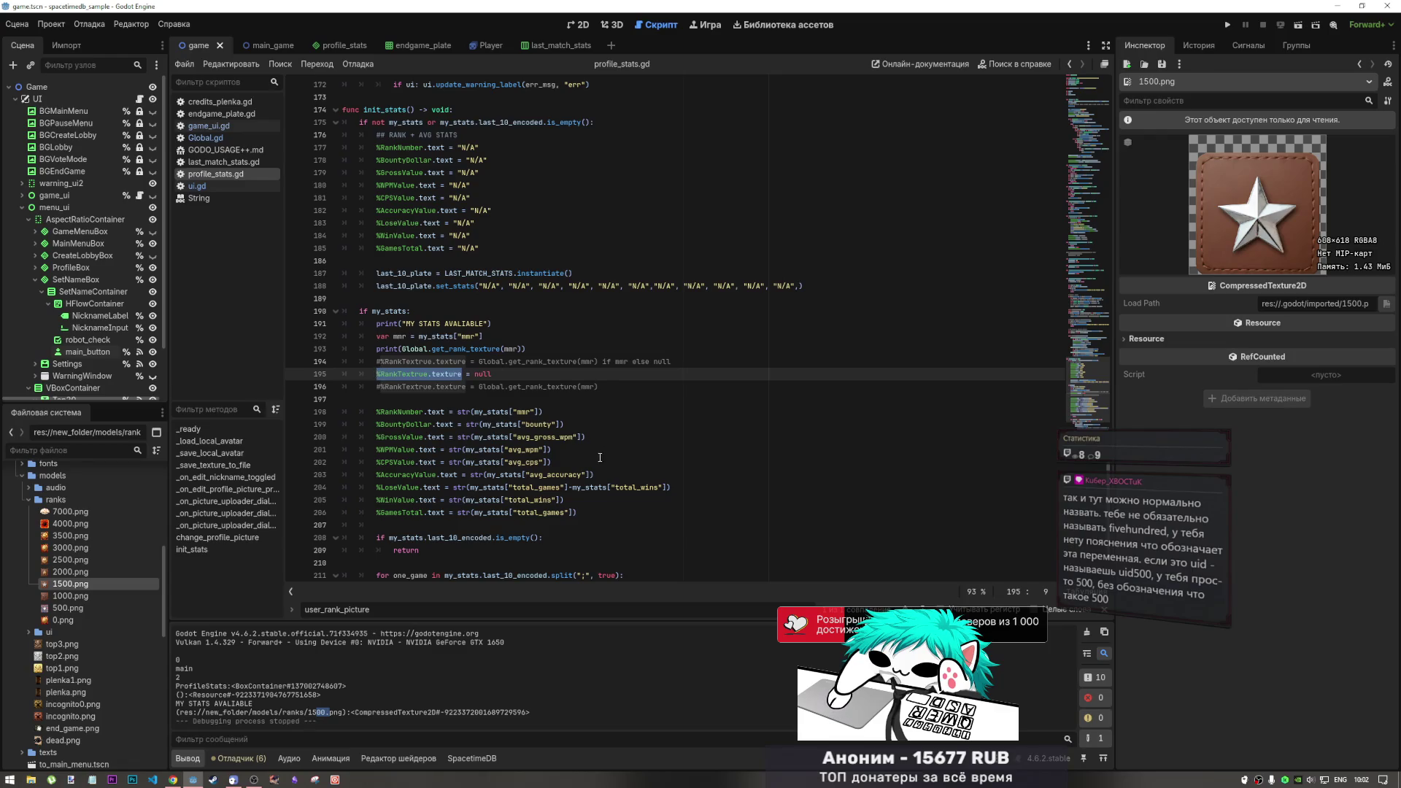
pyautogui.click(205, 137)
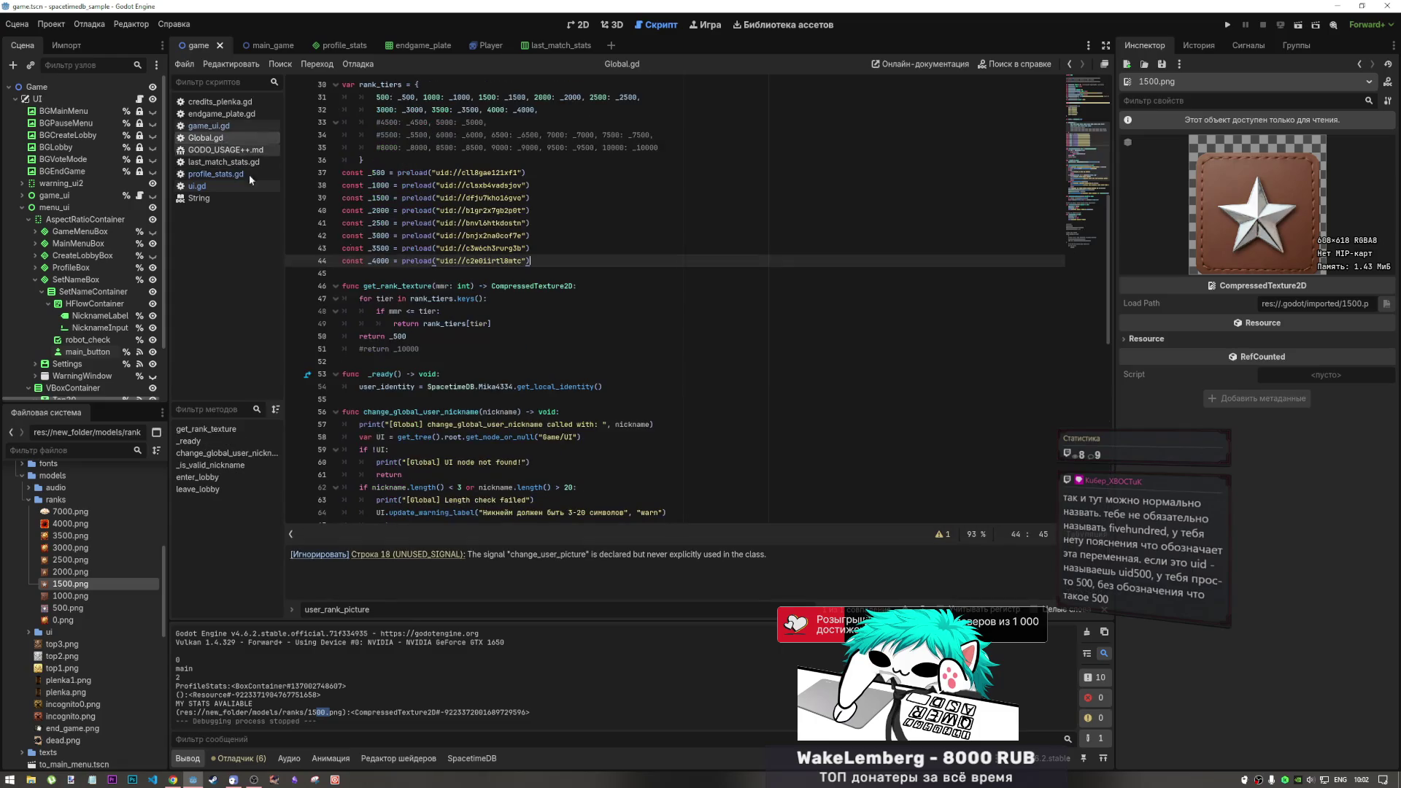
pyautogui.press('F3')
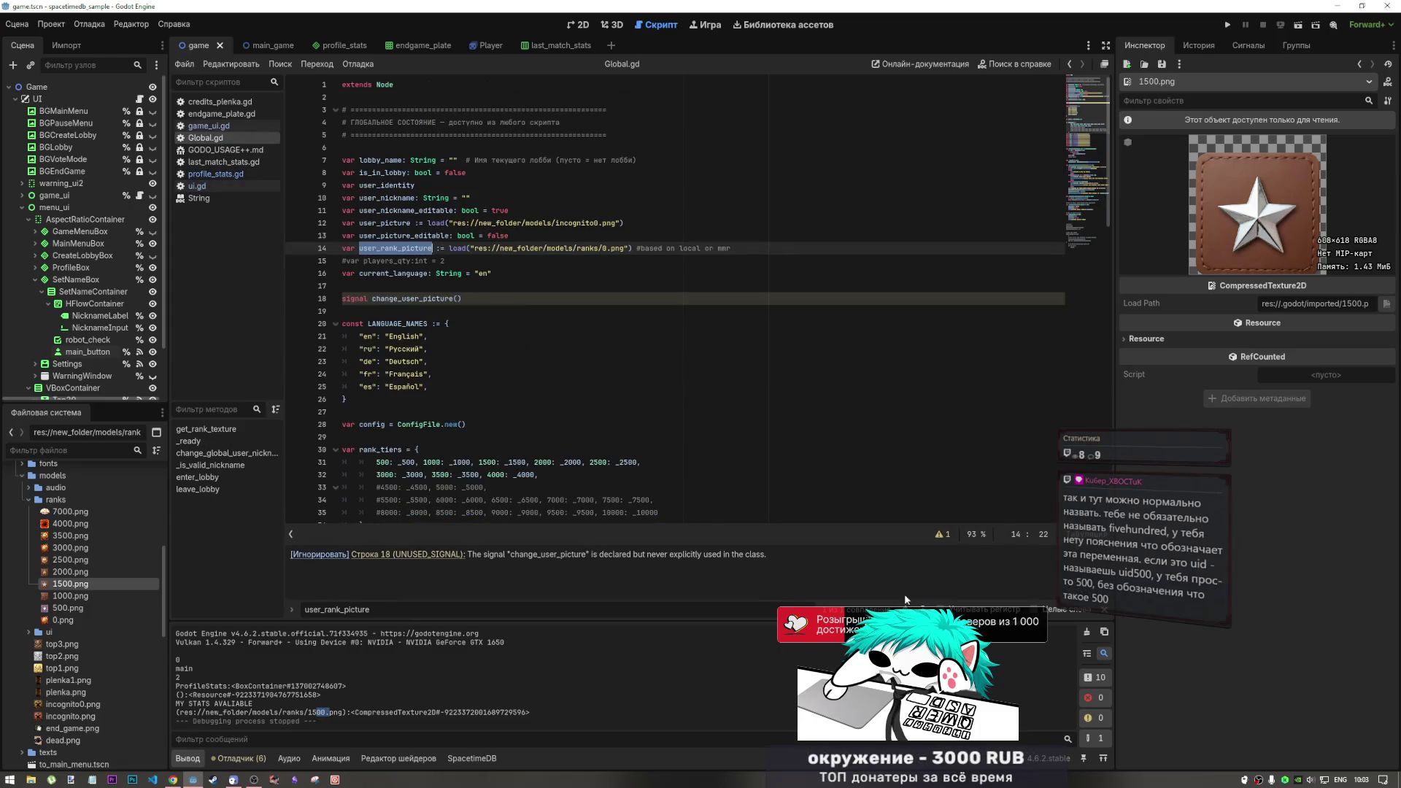
pyautogui.click(226, 173)
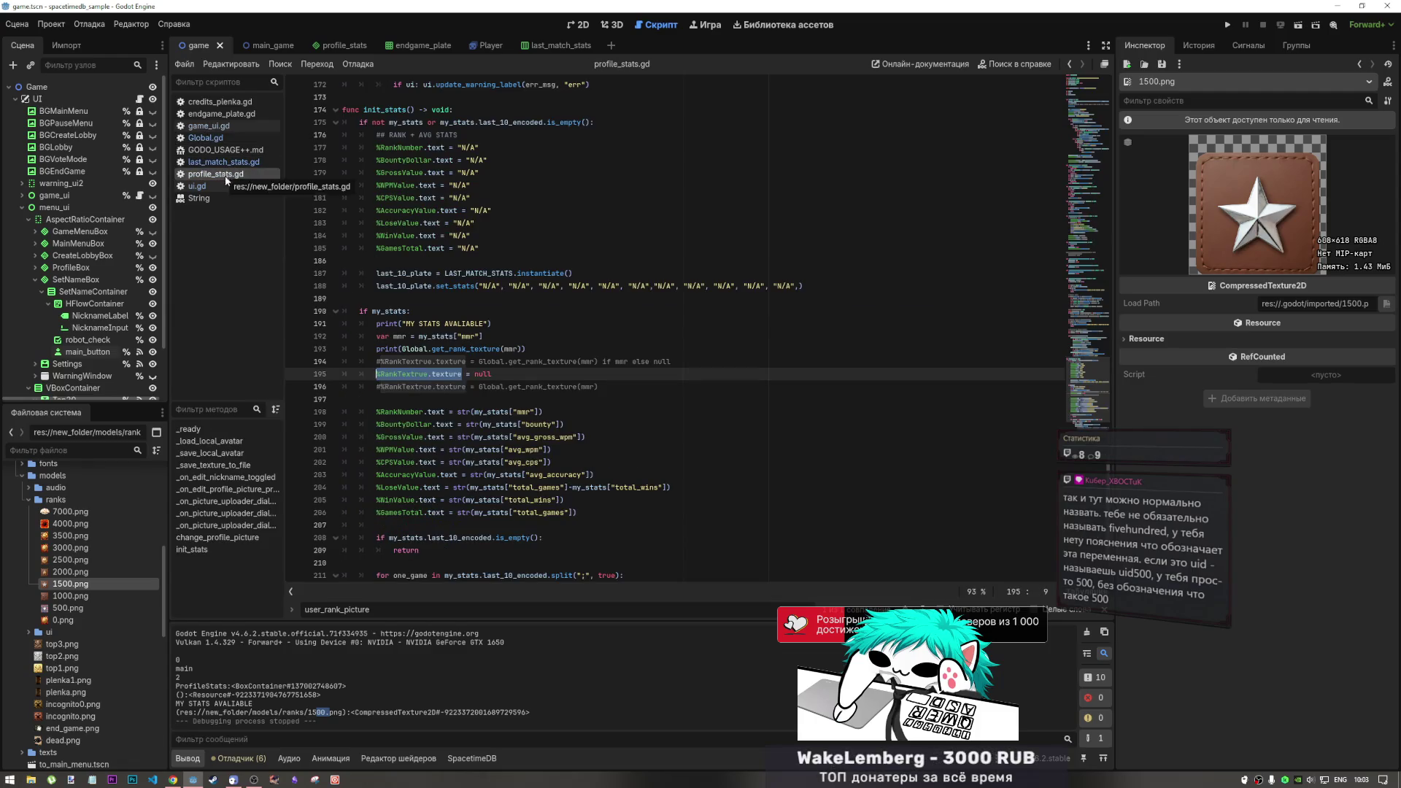
pyautogui.click(235, 188)
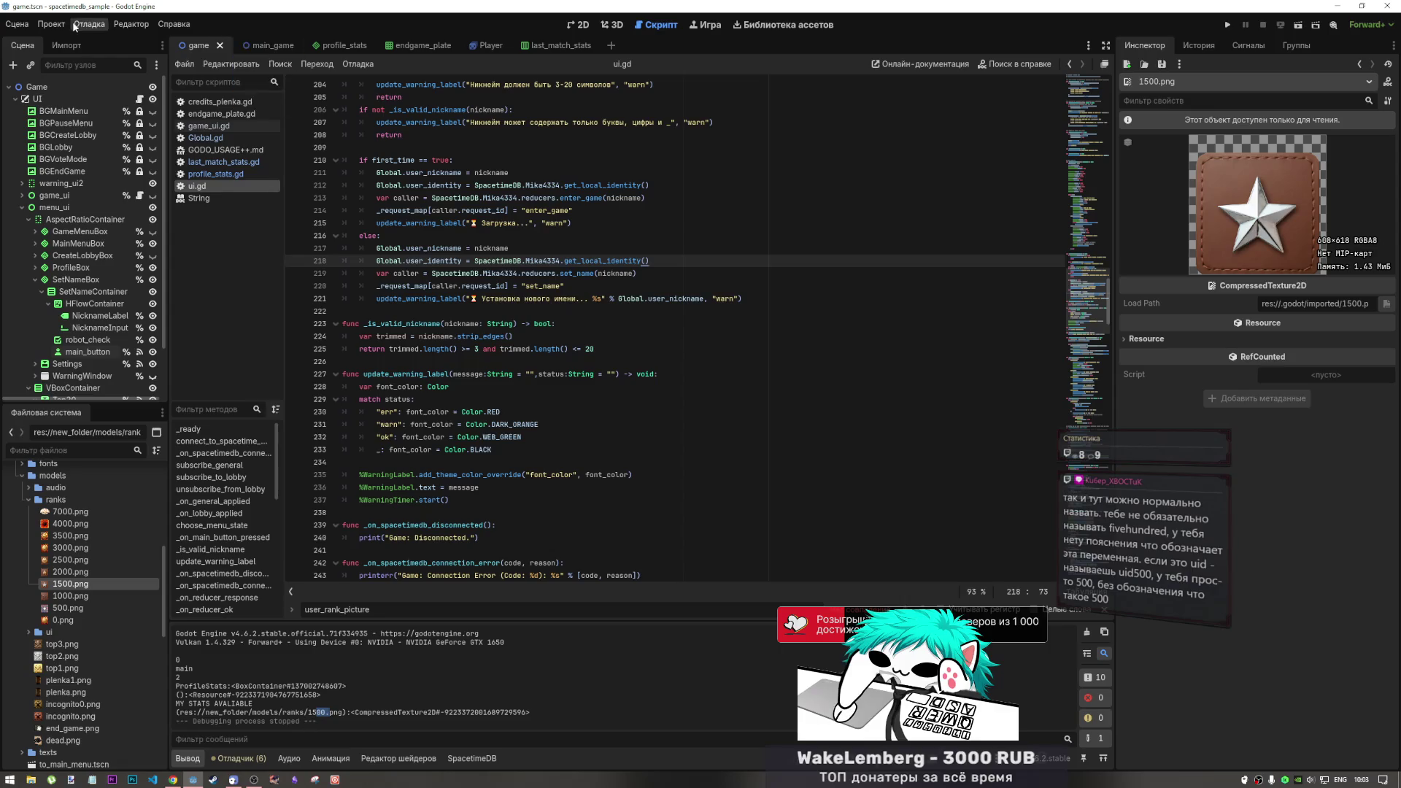
pyautogui.click(51, 24)
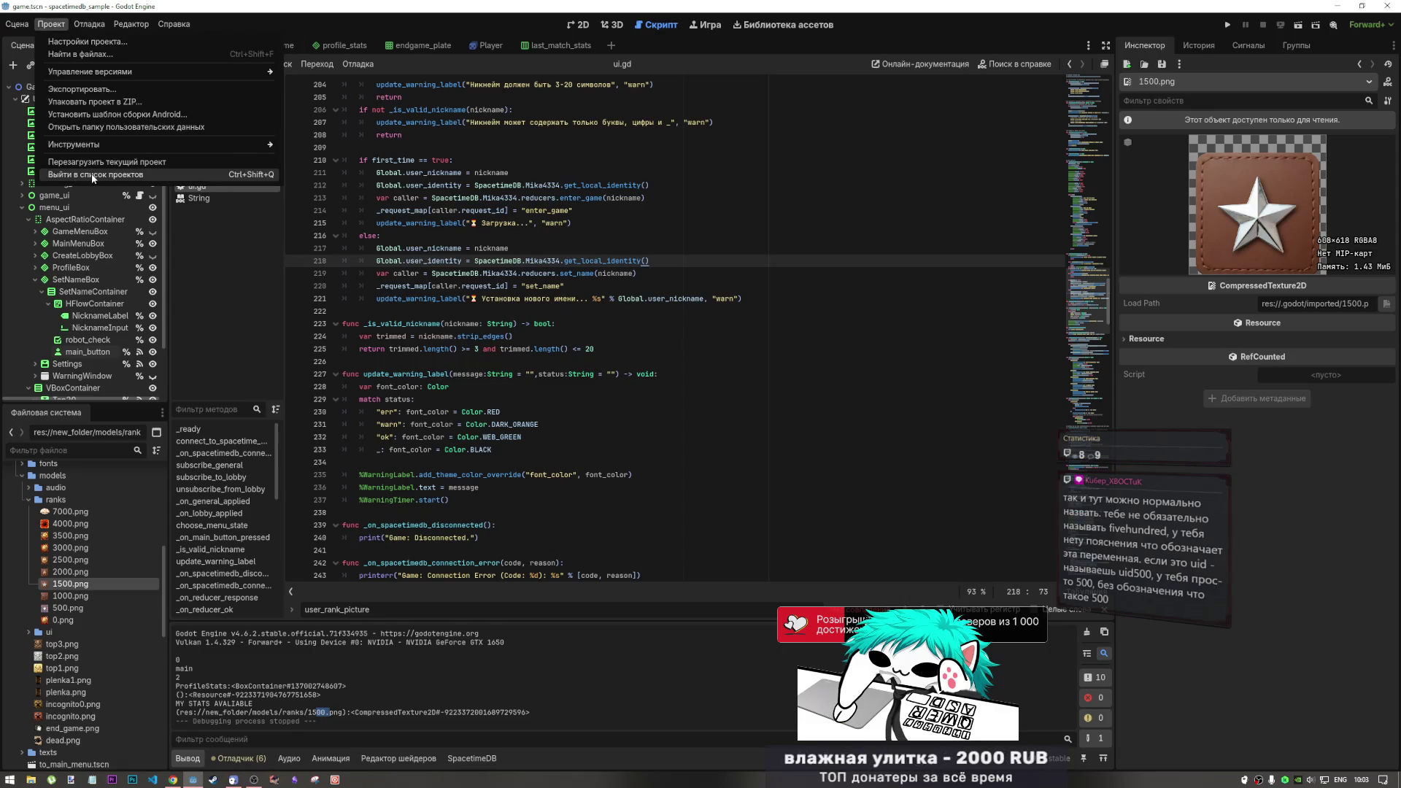
# Switch to game_ui.gd and choose Проект > Перезагрузить текущий проект
pyautogui.click(457, 253)
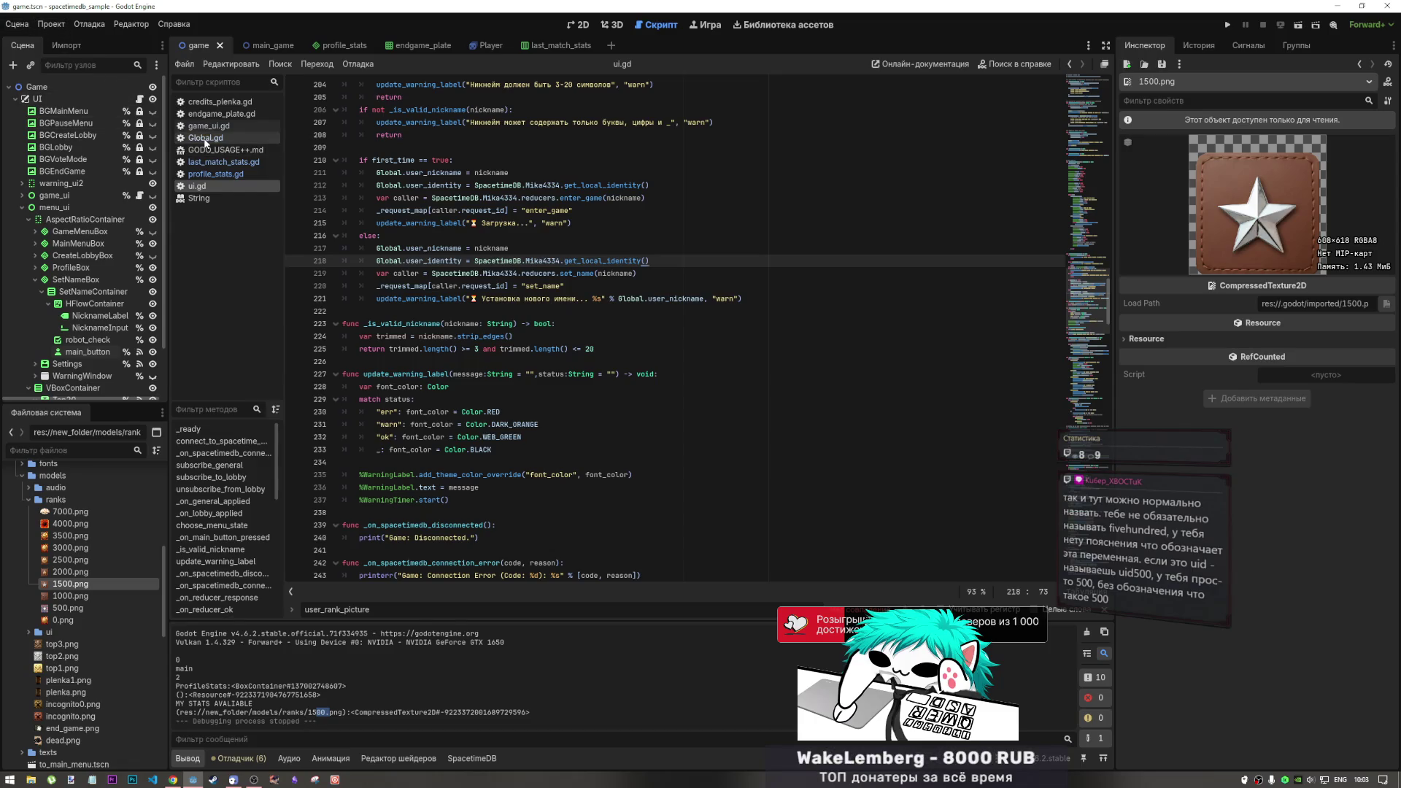
pyautogui.click(204, 127)
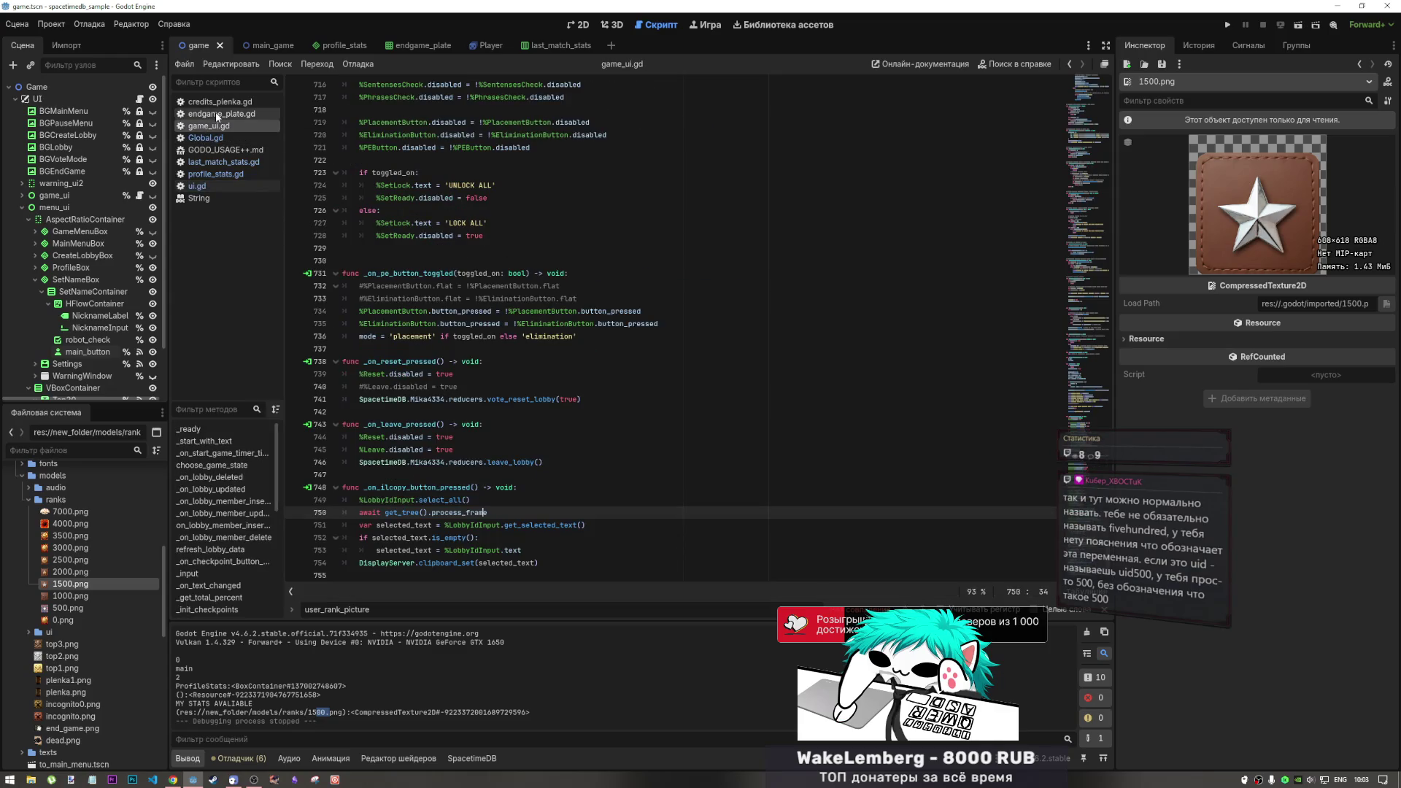
pyautogui.click(50, 25)
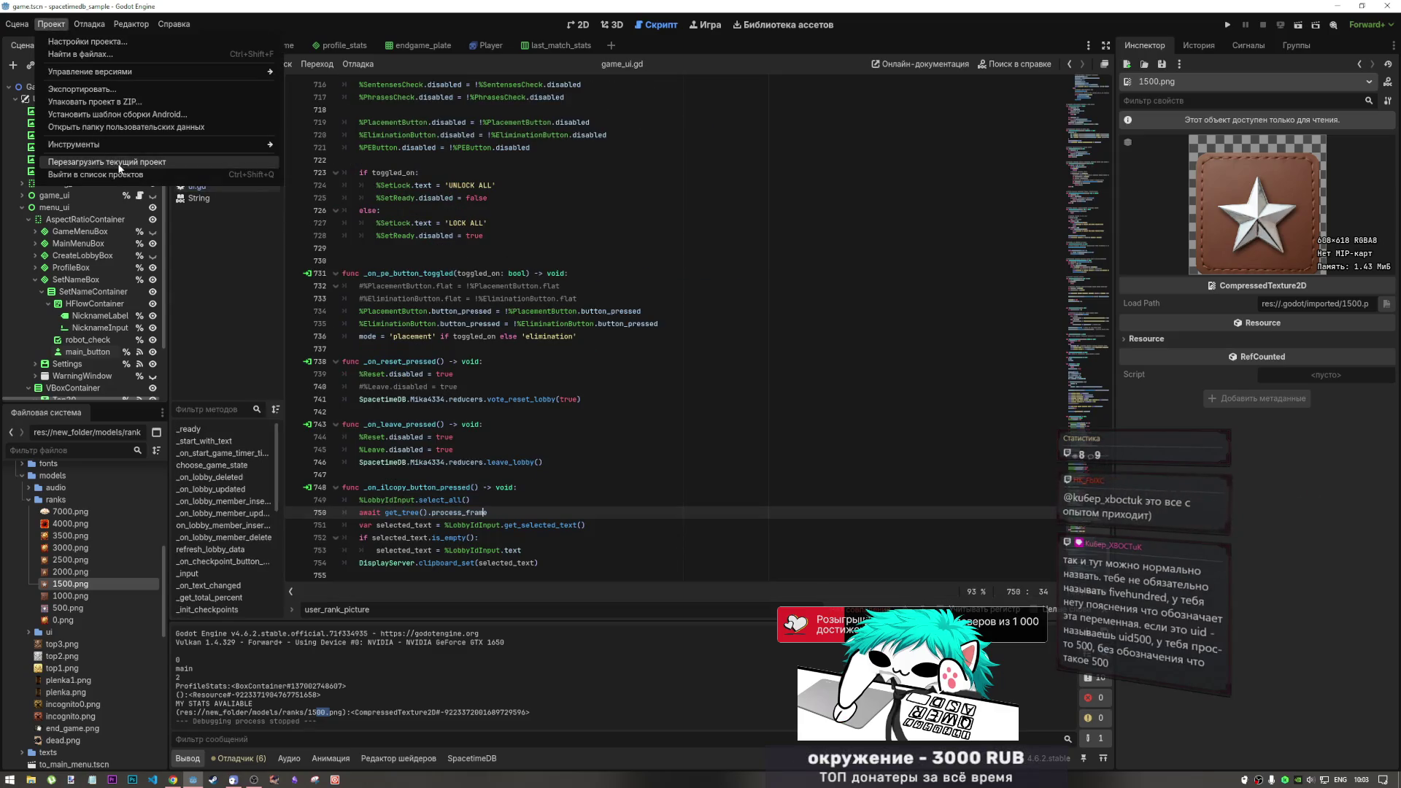
pyautogui.click(119, 163)
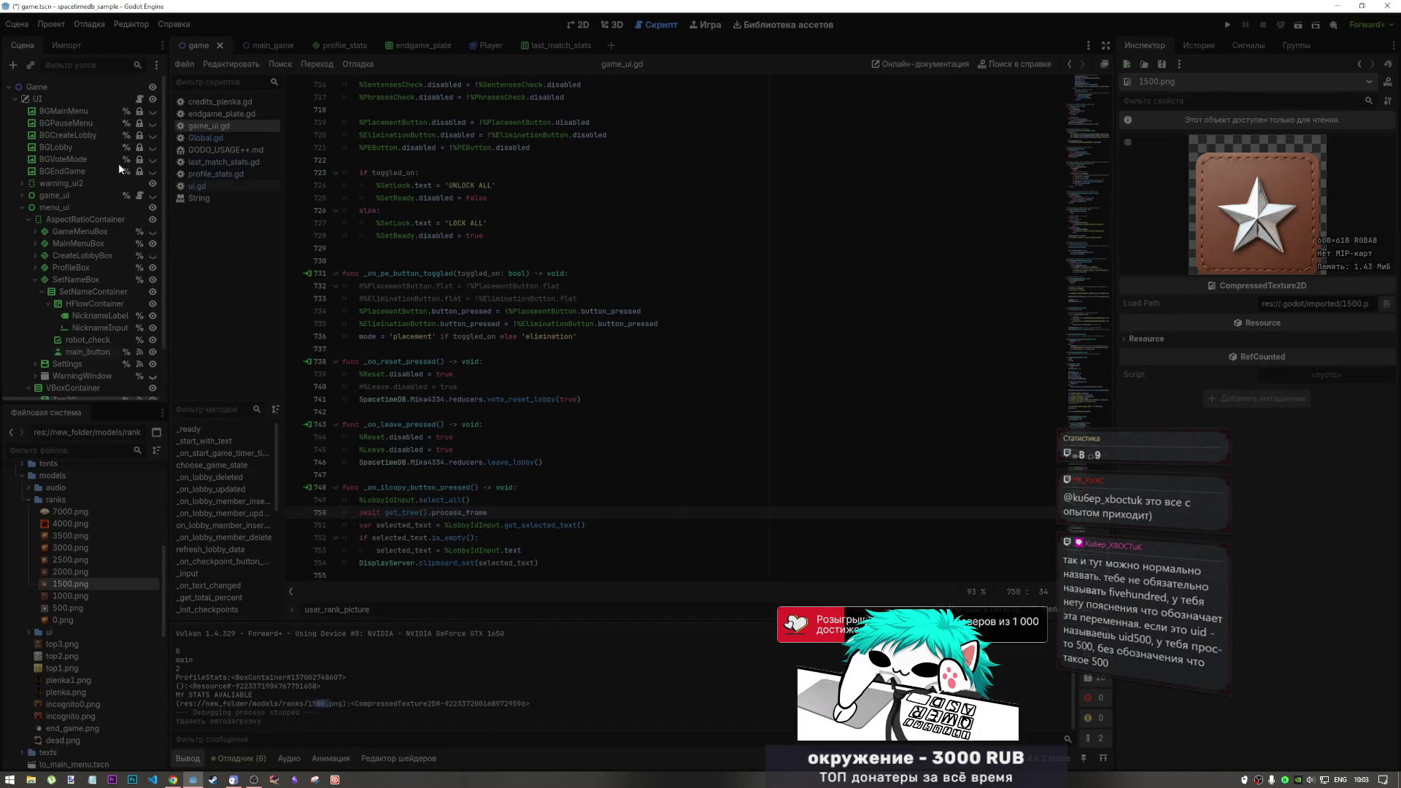
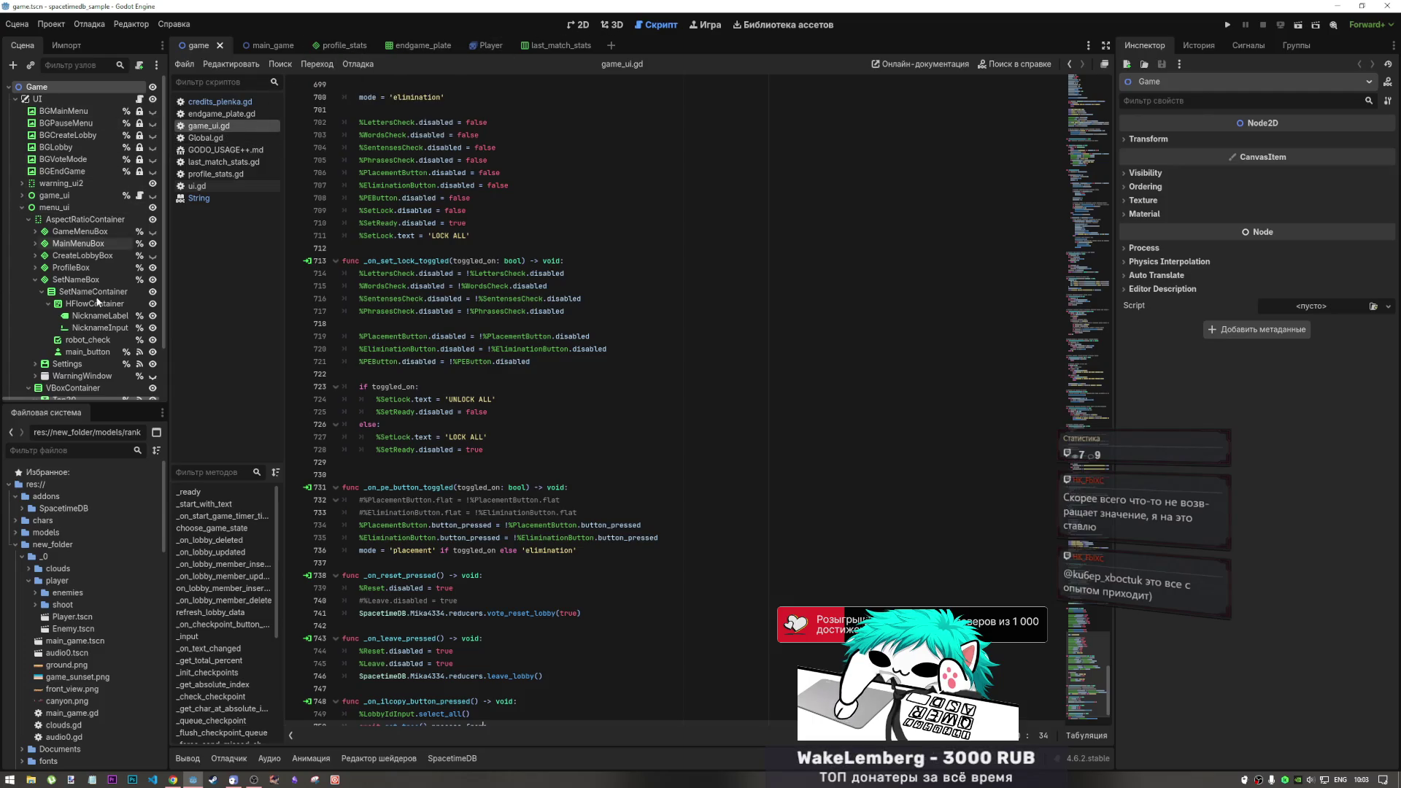
# Inspect the RankTextrue rank medal node on the profile_stats canvas in 2D view
pyautogui.click(327, 47)
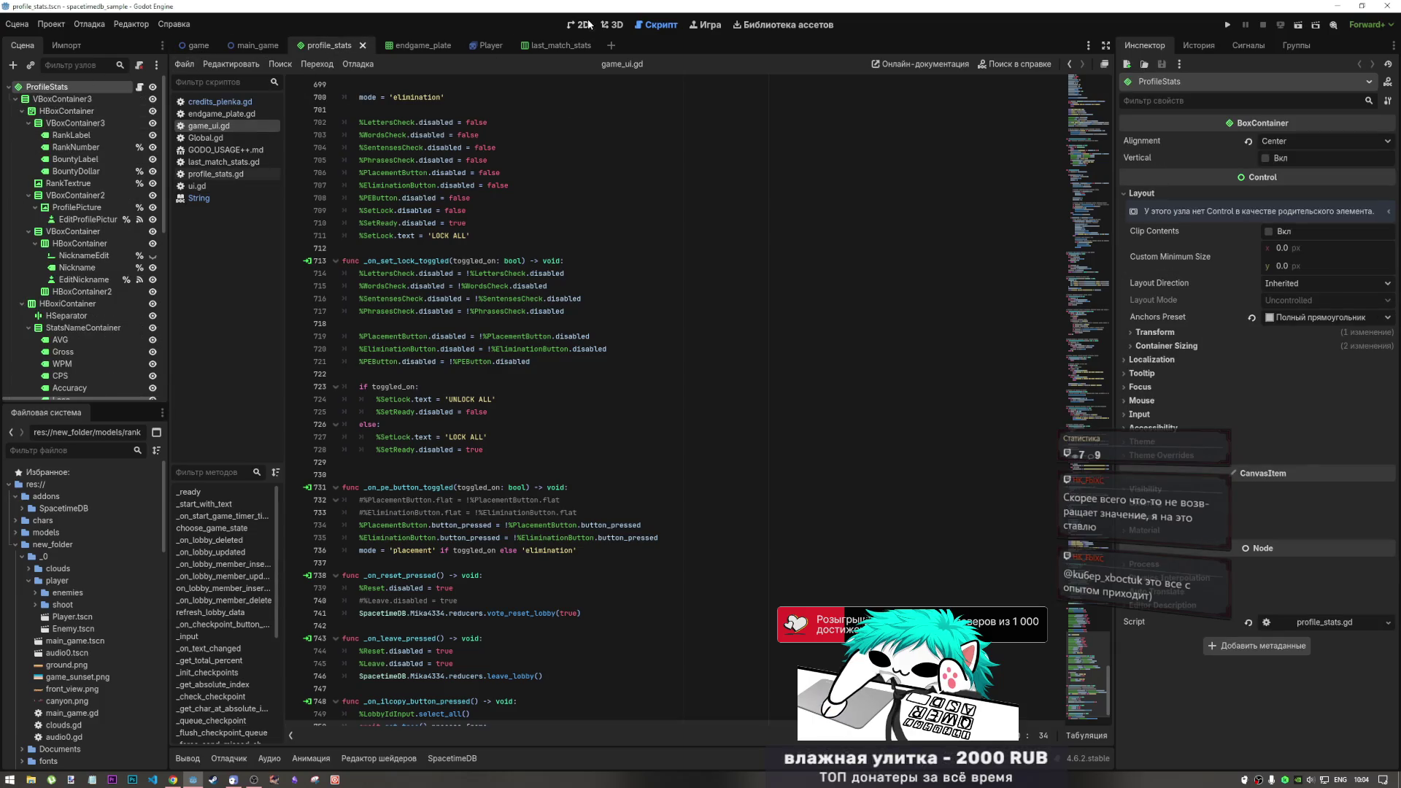
pyautogui.click(586, 24)
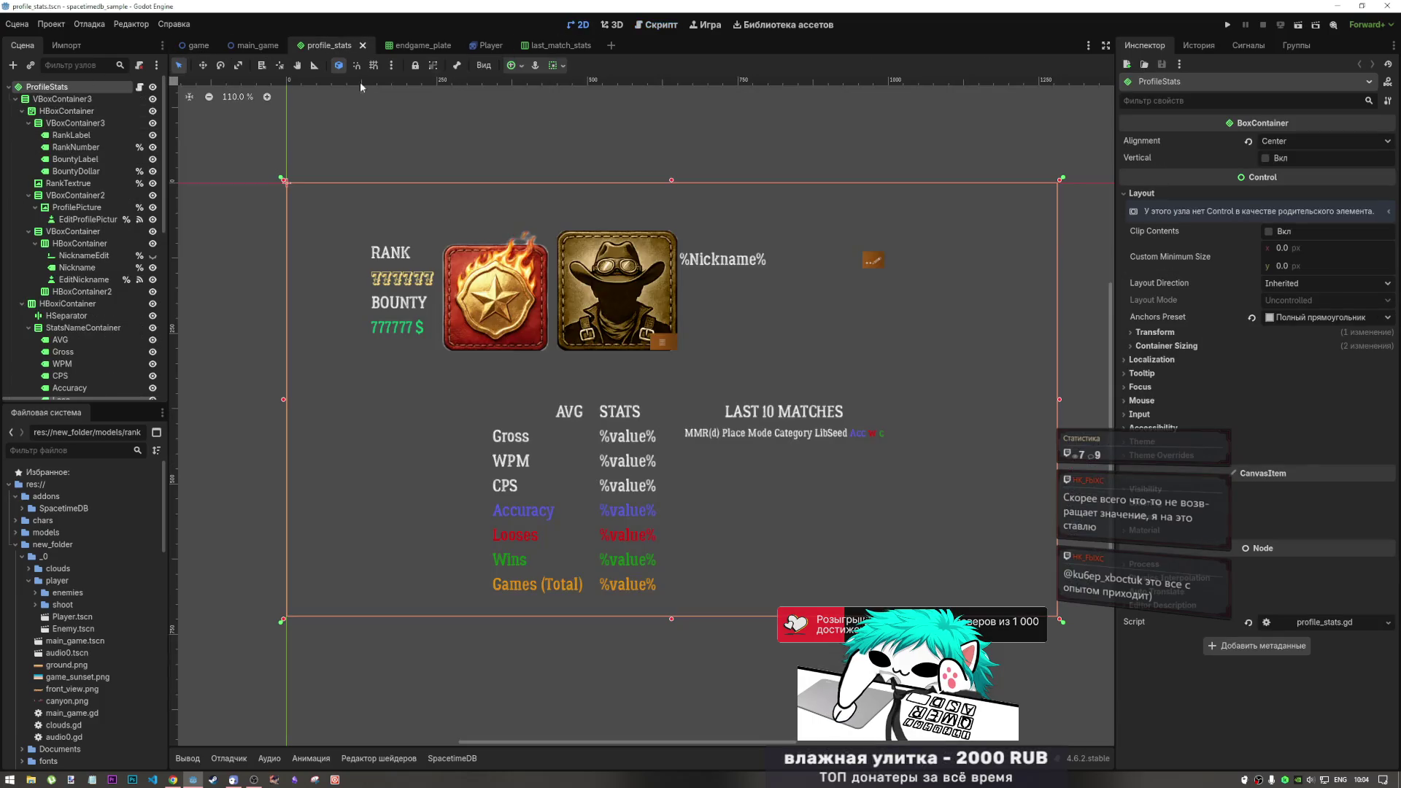
pyautogui.click(453, 299)
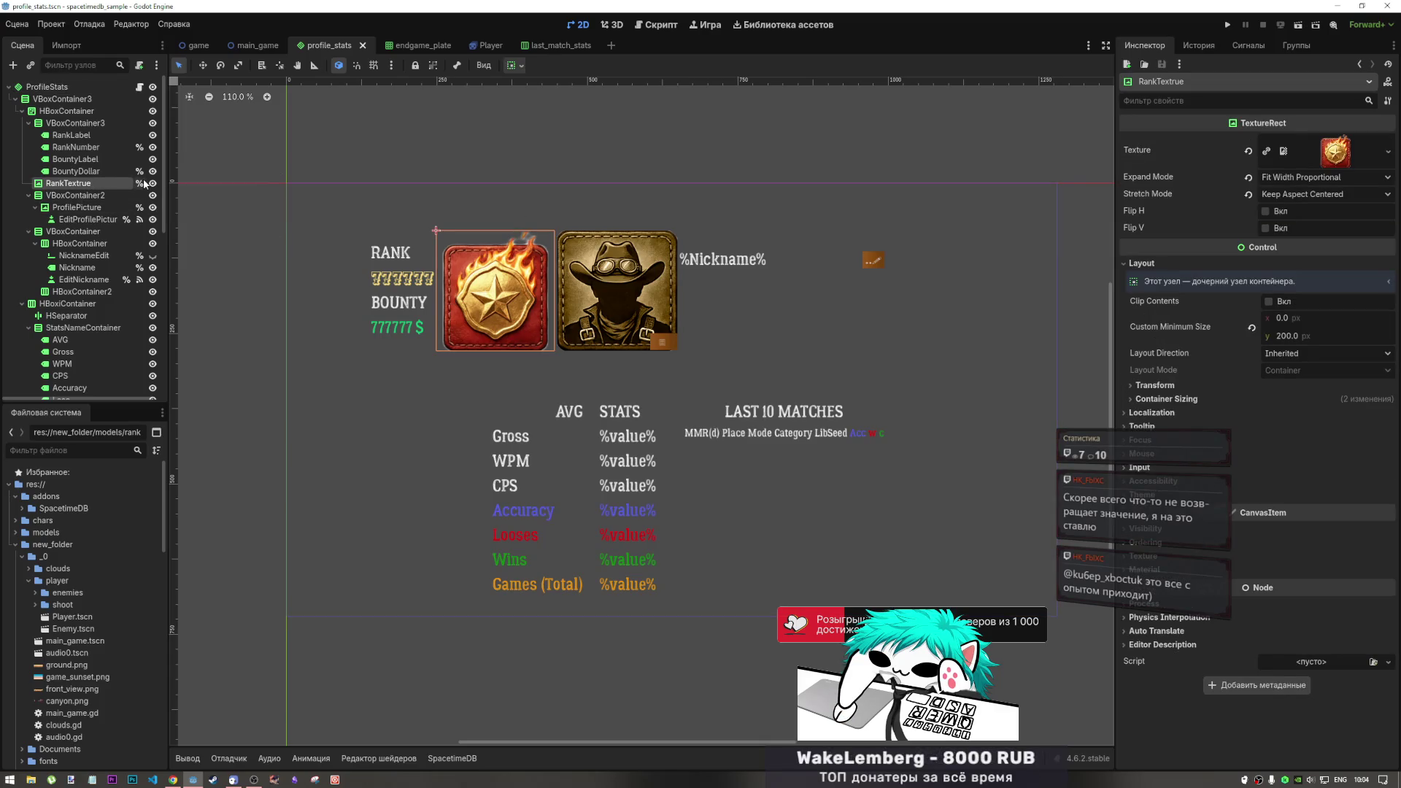
pyautogui.click(673, 25)
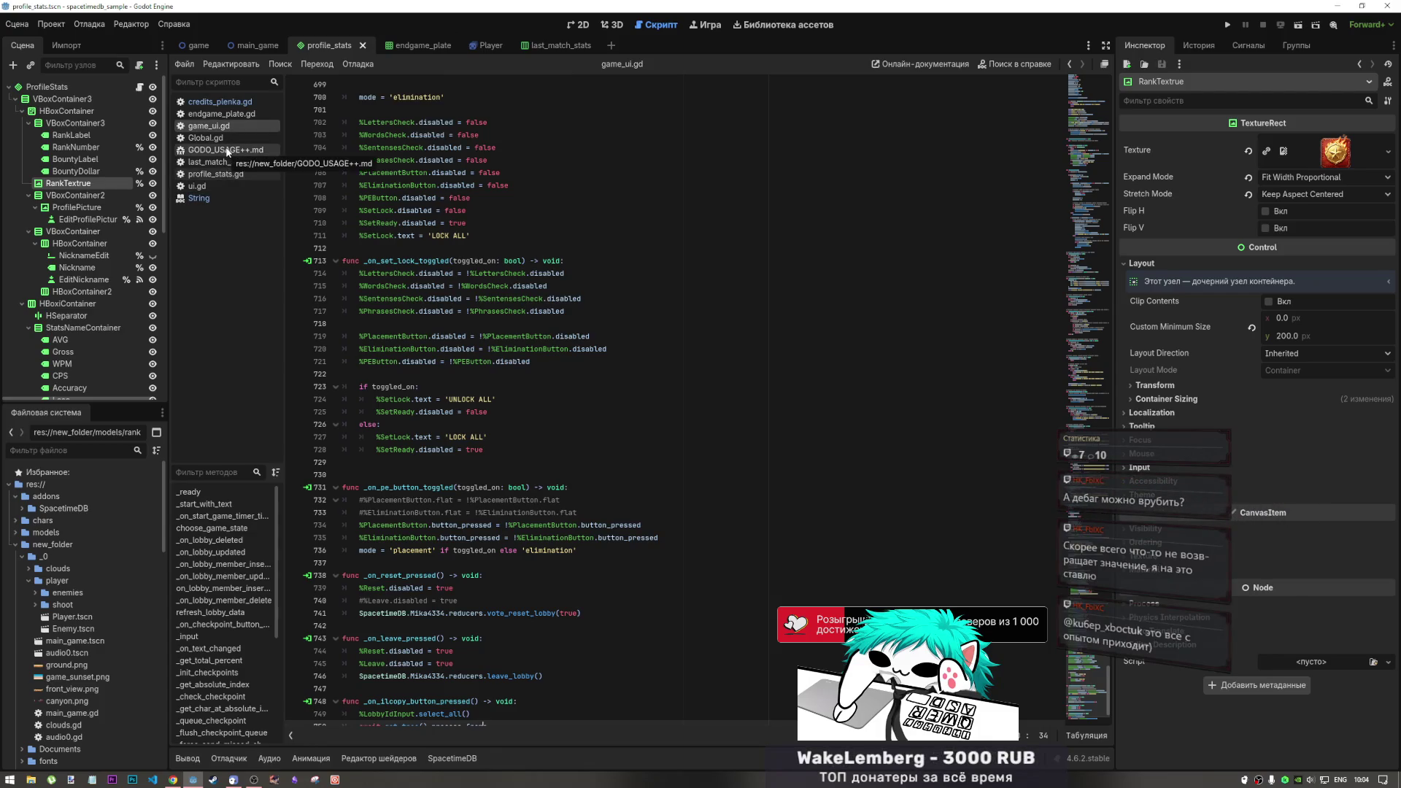
# Flip to the game scene and back to profile_stats, then focus the game_ui.gd code
pyautogui.click(193, 47)
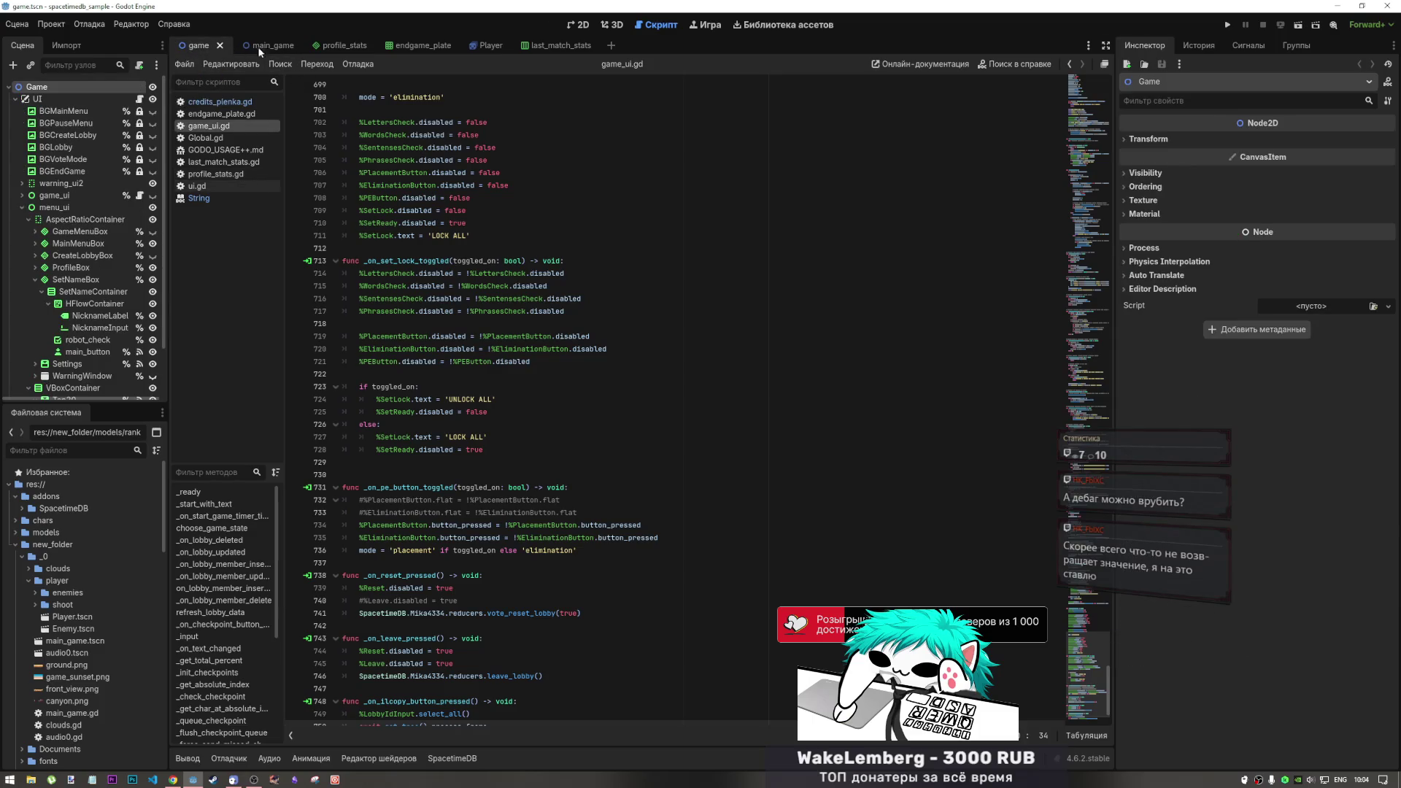
pyautogui.click(337, 45)
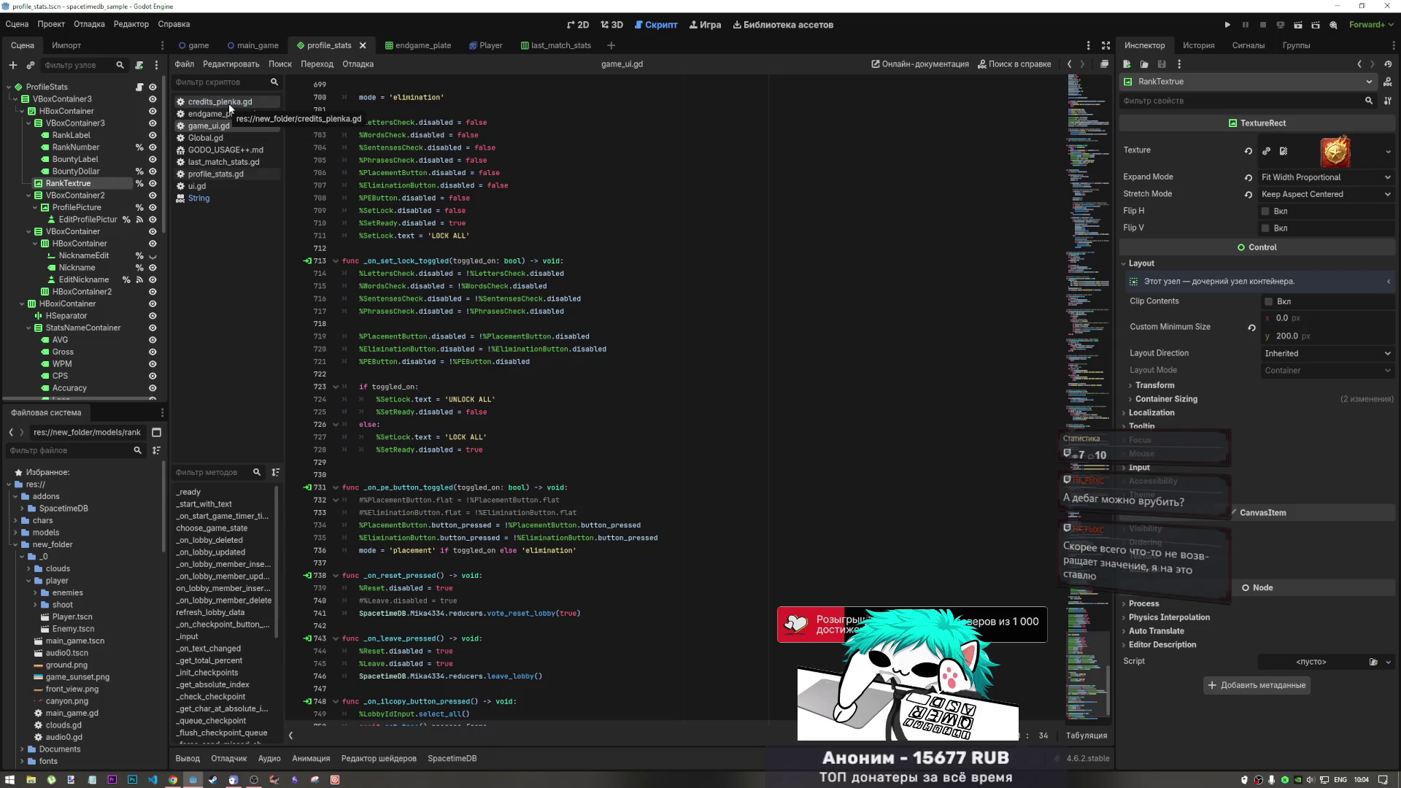
pyautogui.click(402, 273)
pyautogui.scroll(4, 400, 303)
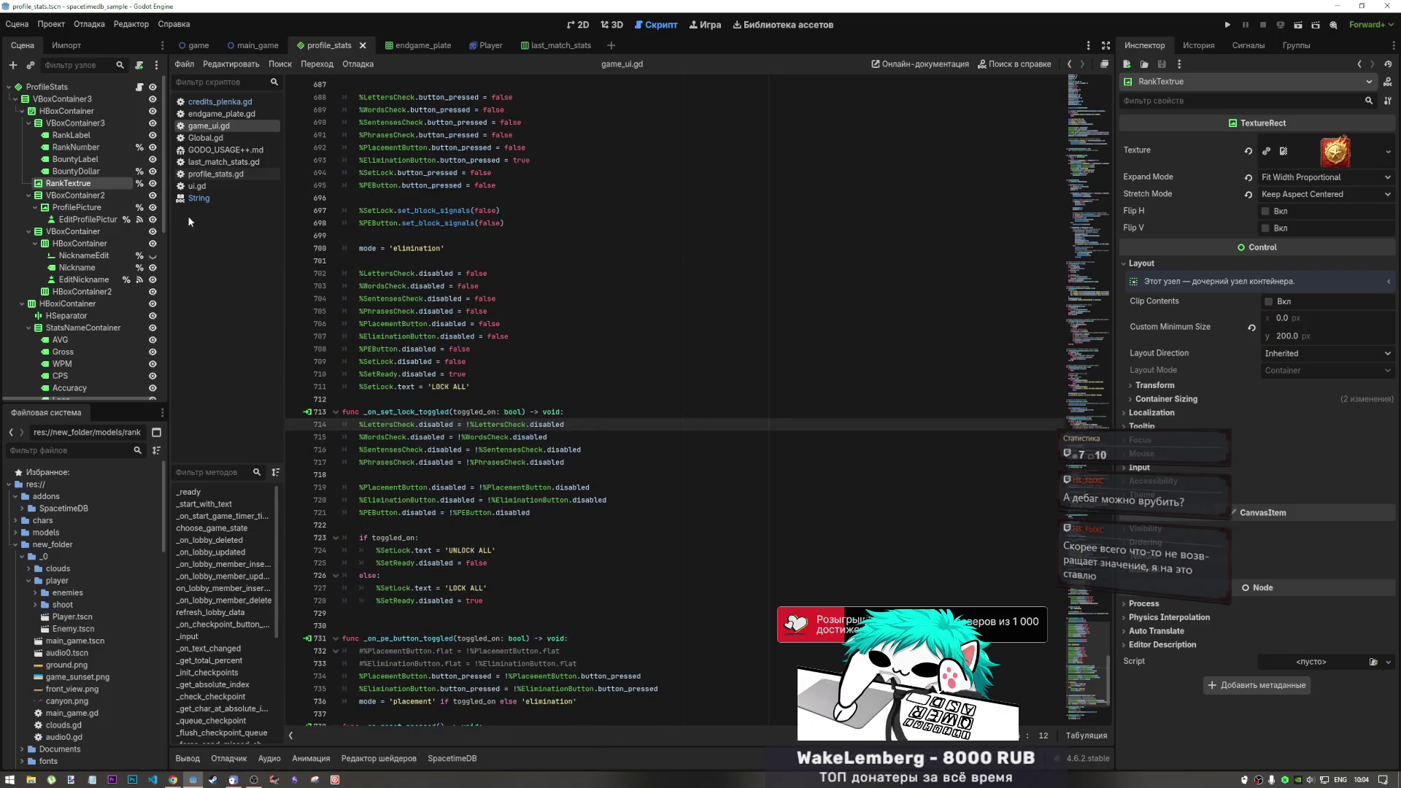
# Search scripts for %RankTextrue and locate its use on line 25 of profile_stats.gd
pyautogui.hotkey('ctrl', 'f')
pyautogui.write('%RankTextrue.texture')
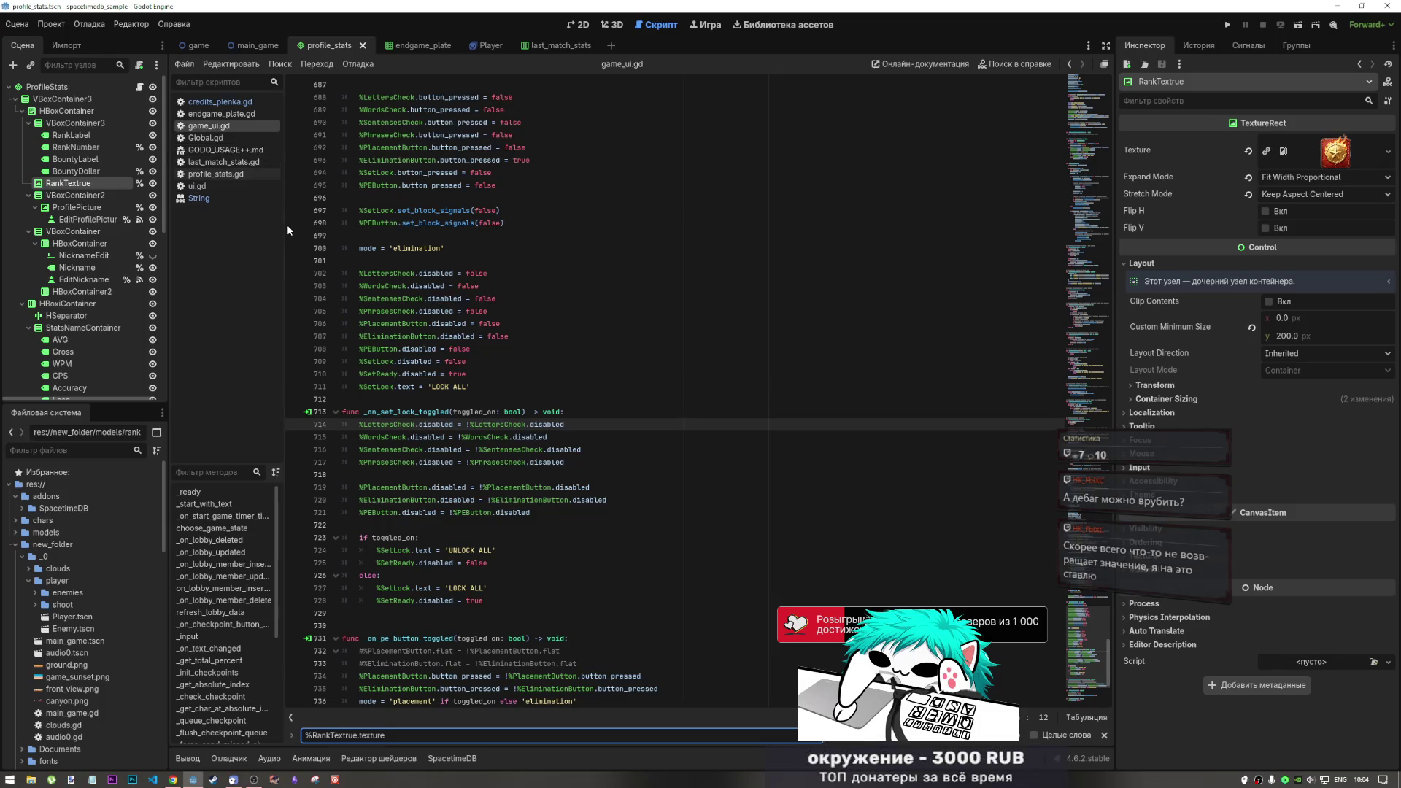
pyautogui.hotkey('ctrl', 'BackSpace')
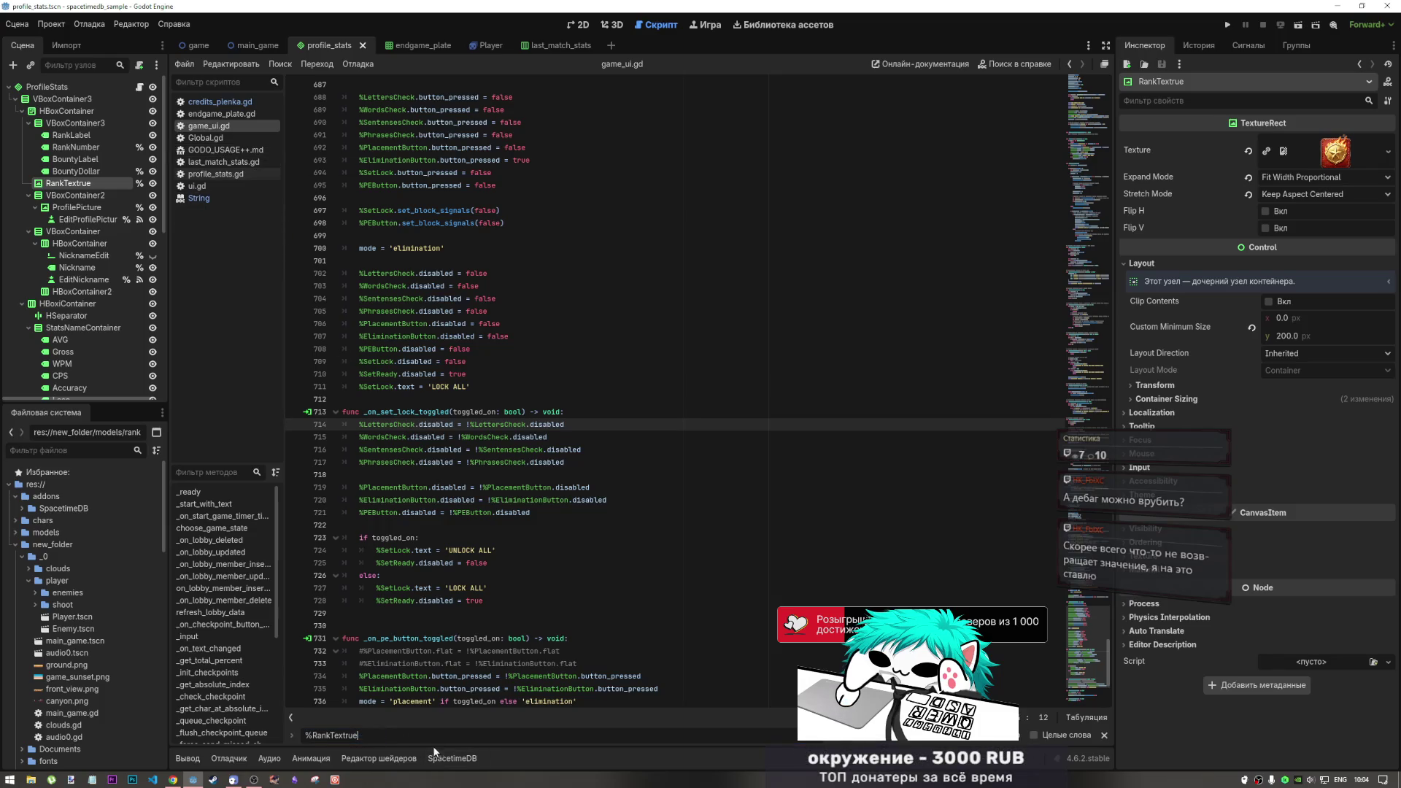
pyautogui.click(225, 147)
pyautogui.click(222, 139)
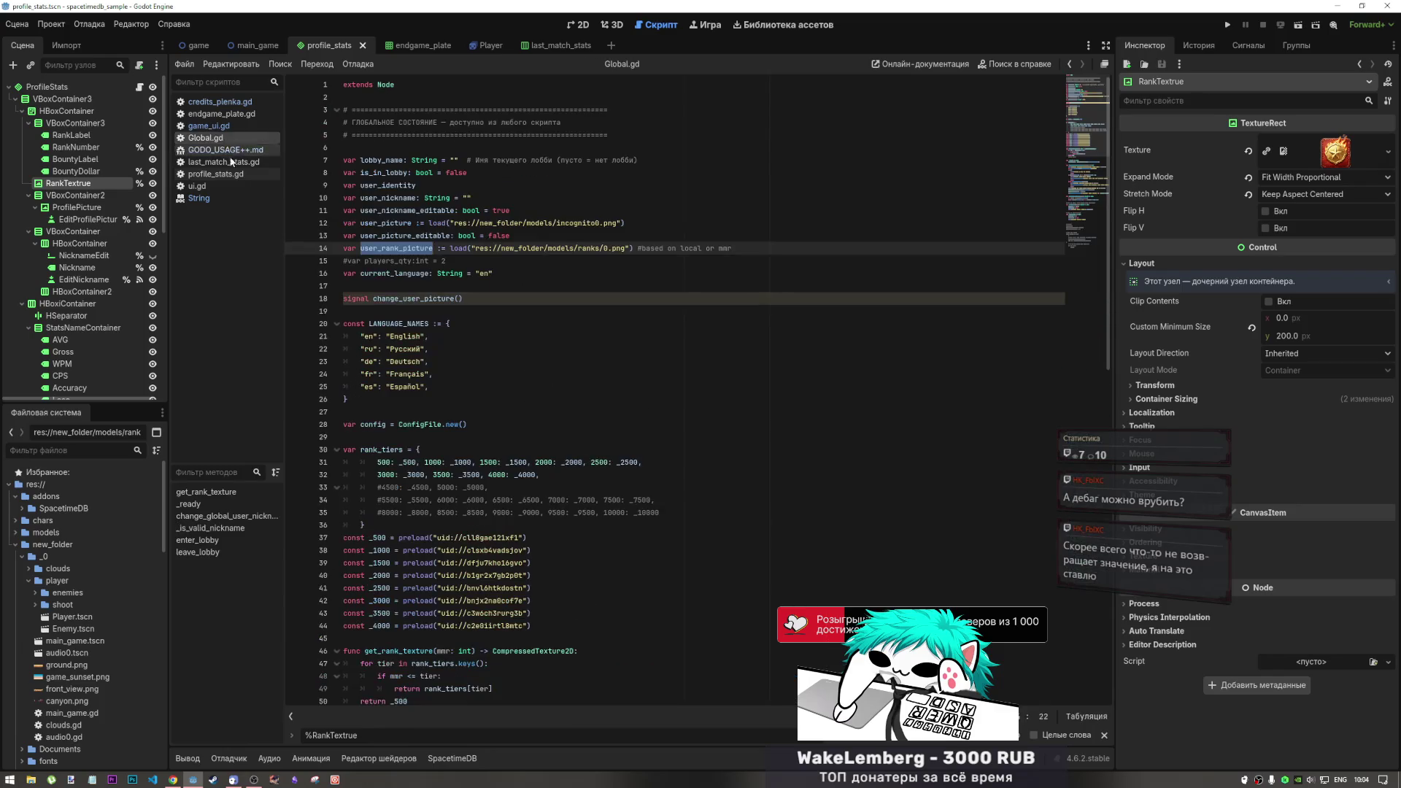
pyautogui.click(209, 167)
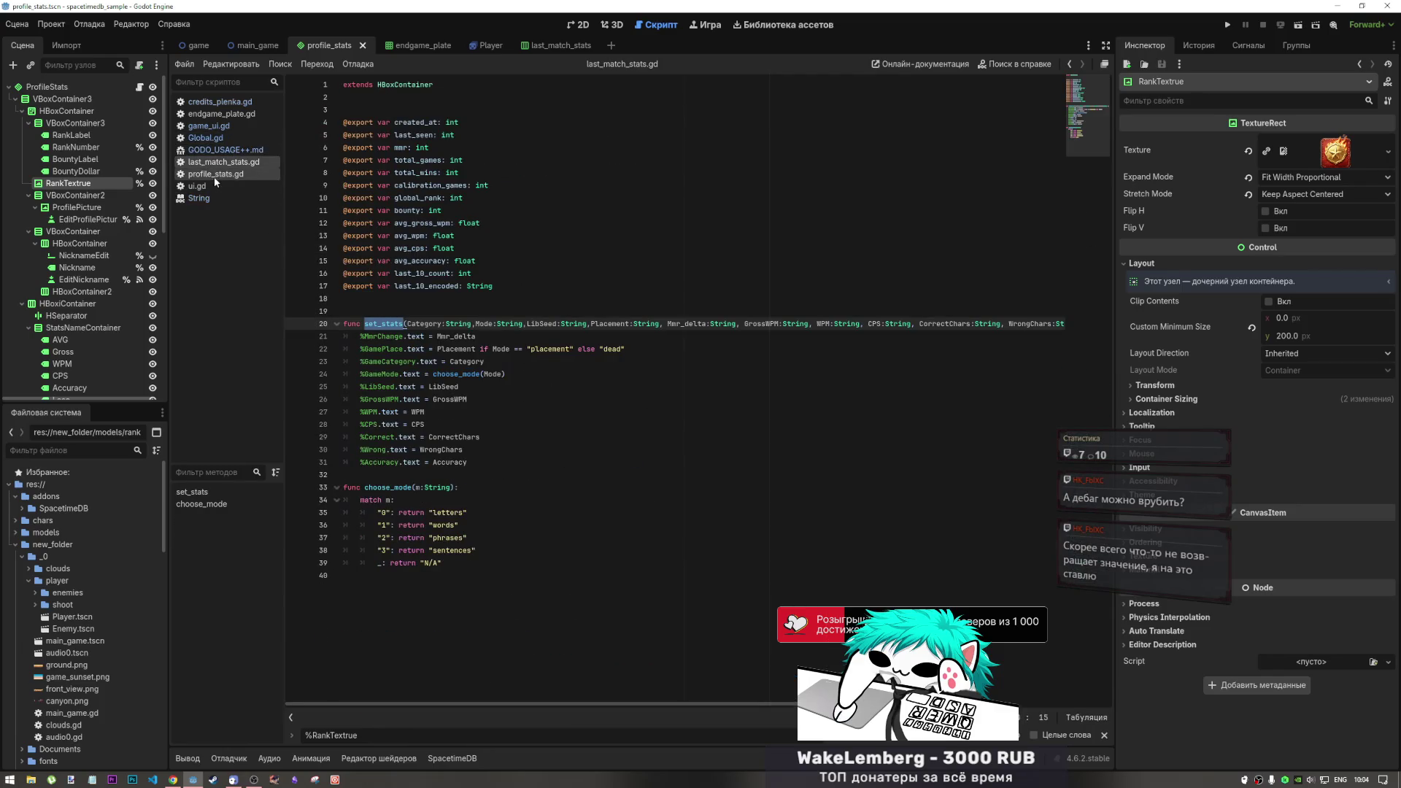
pyautogui.click(213, 175)
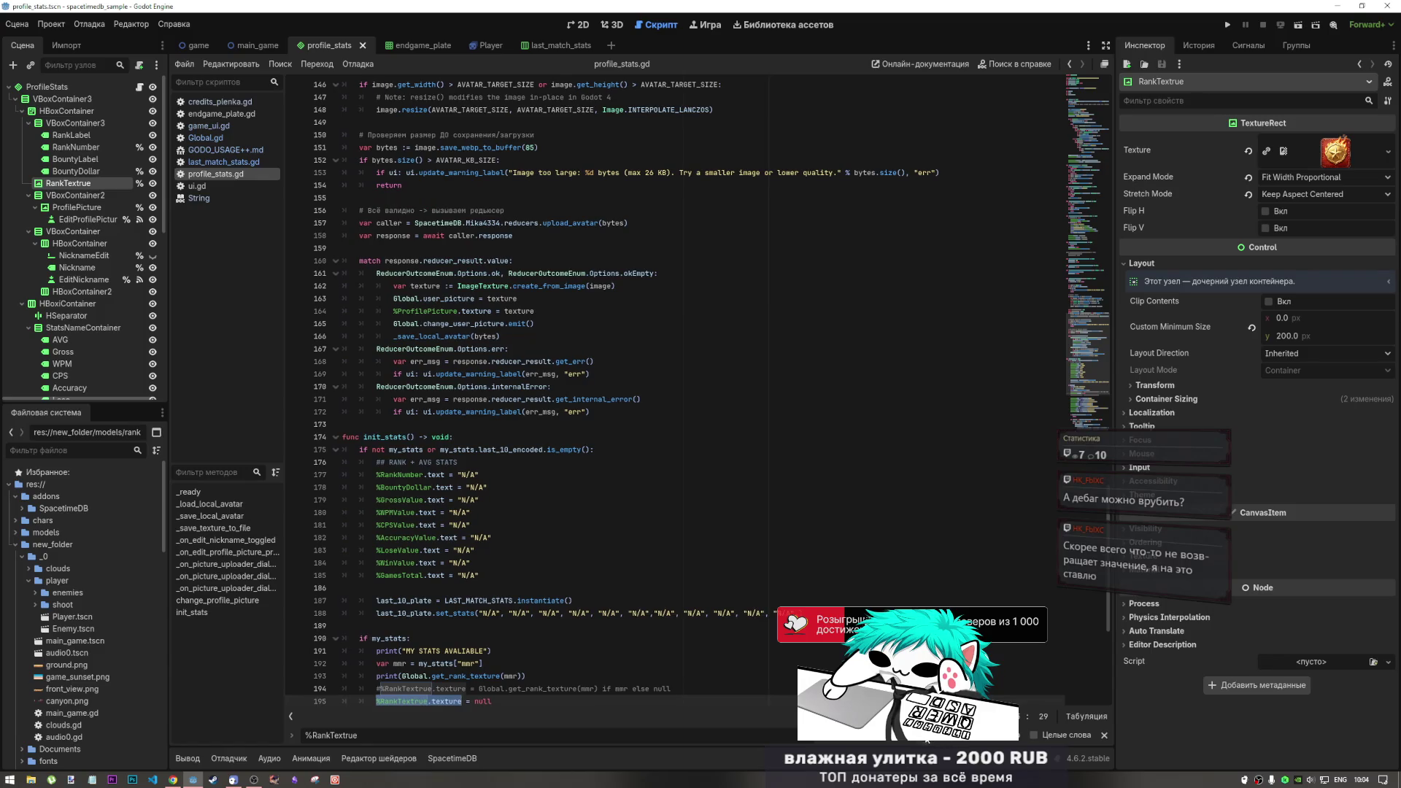
pyautogui.click(921, 735)
pyautogui.click(920, 735)
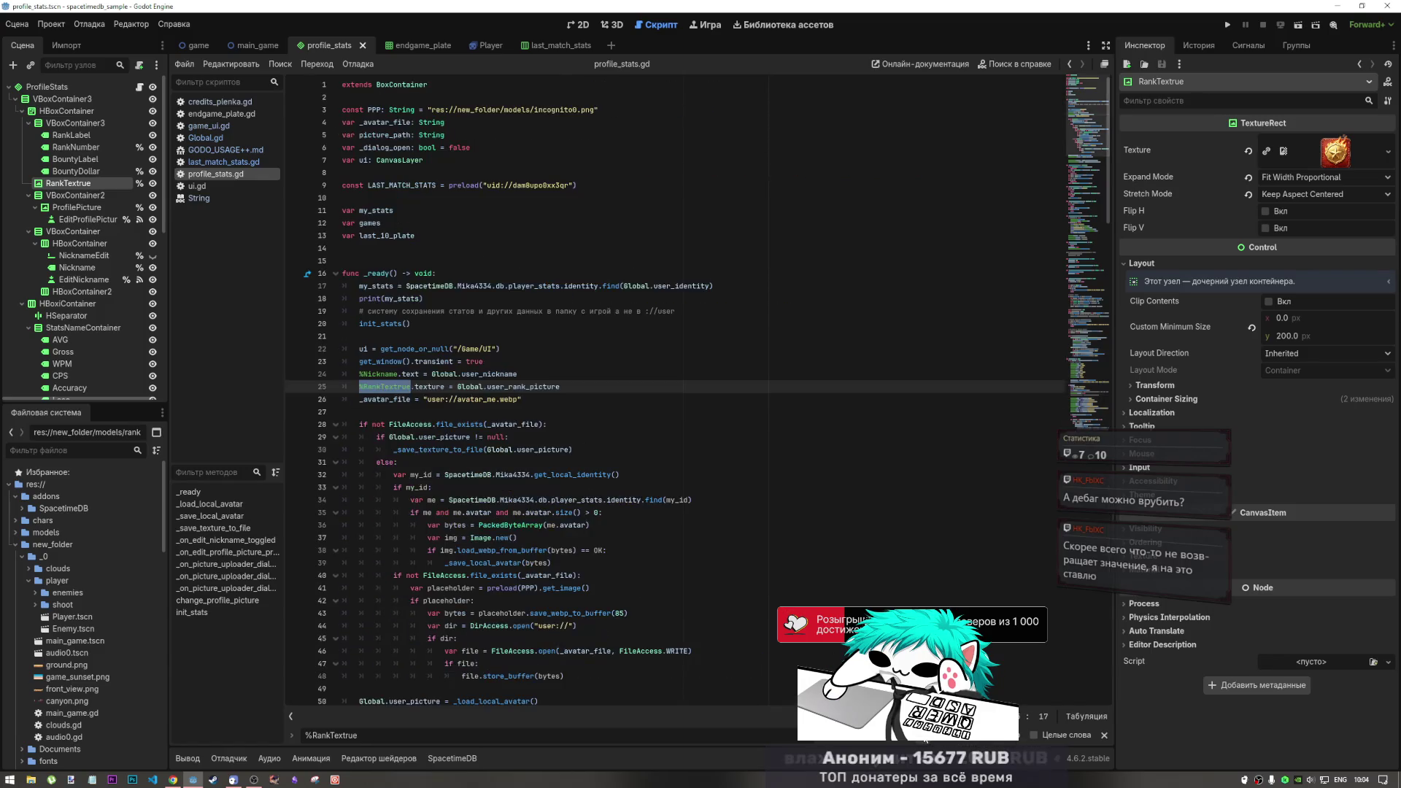
# Comment out line 25, the RankTextrue texture assignment in _ready
pyautogui.tripleClick(603, 381)
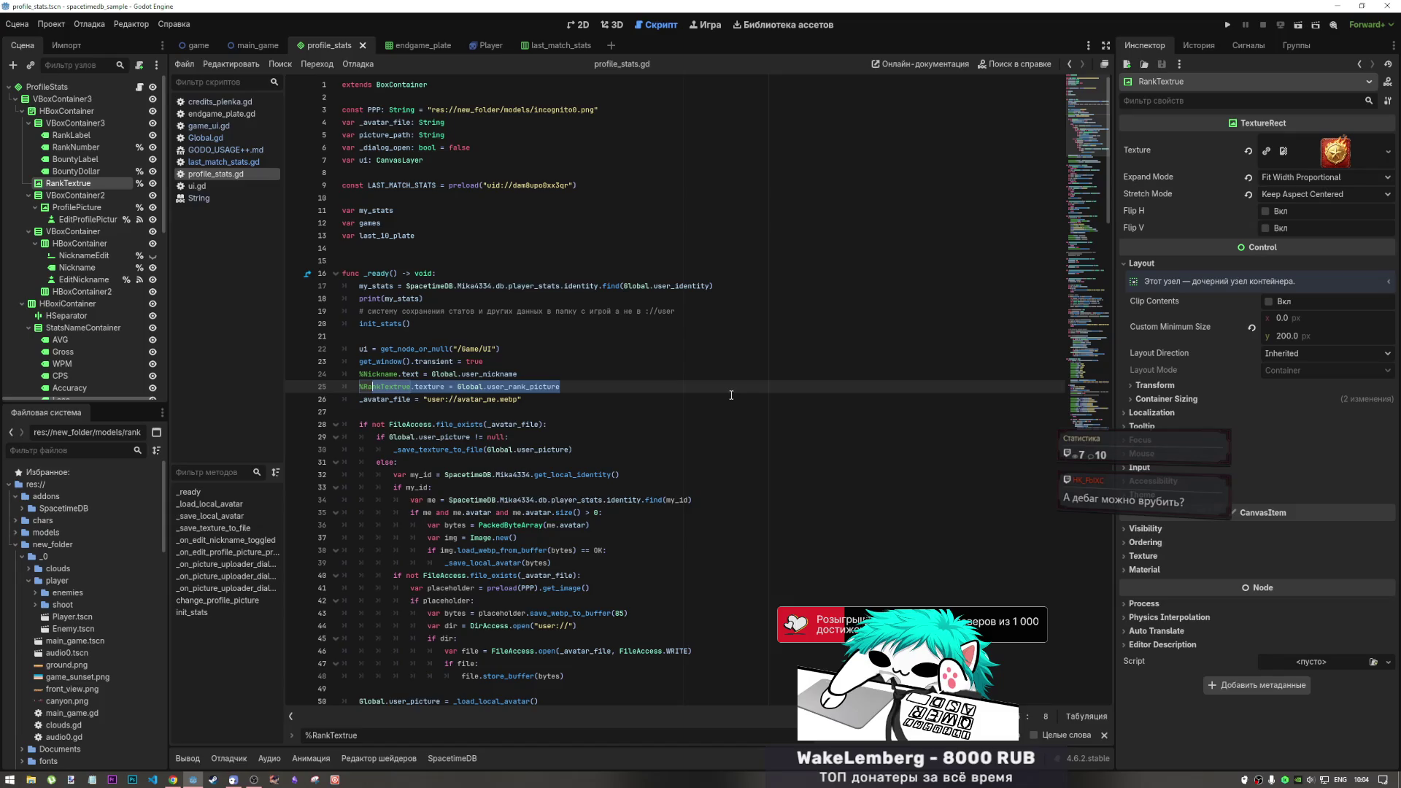
pyautogui.hotkey('ctrl', 'k')
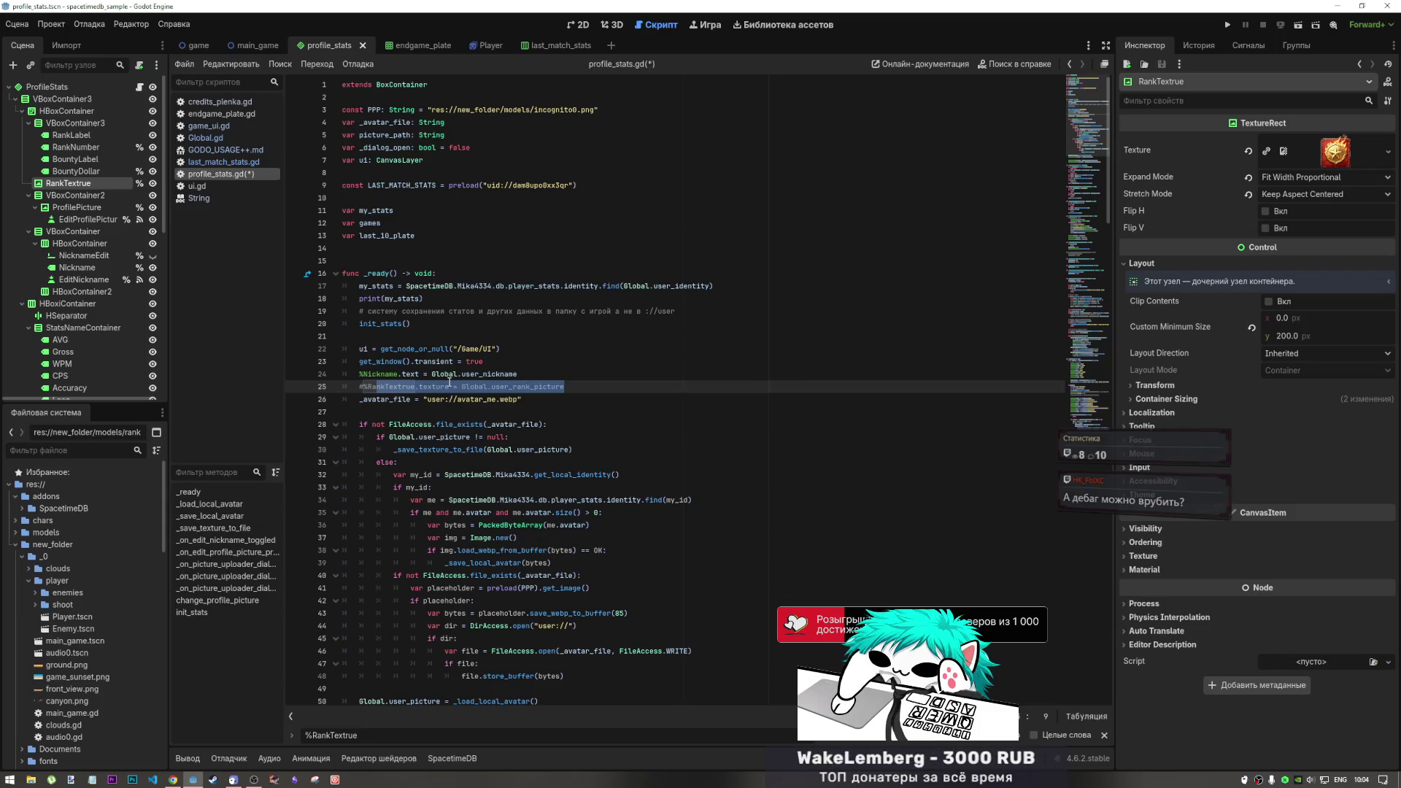
pyautogui.click(509, 386)
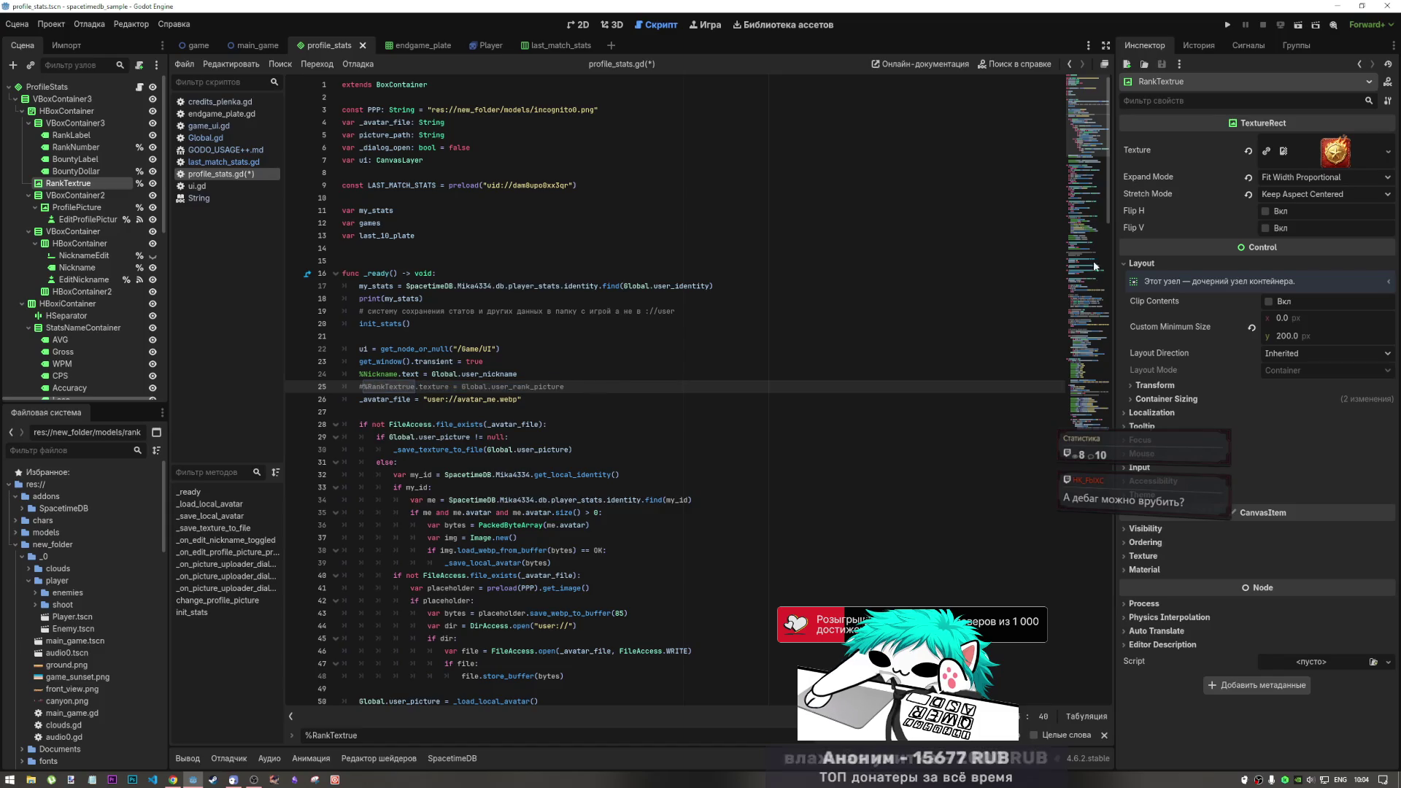
pyautogui.moveTo(1084, 145)
pyautogui.mouseDown()
pyautogui.moveTo(1085, 241)
pyautogui.moveTo(1085, 159)
pyautogui.mouseUp()
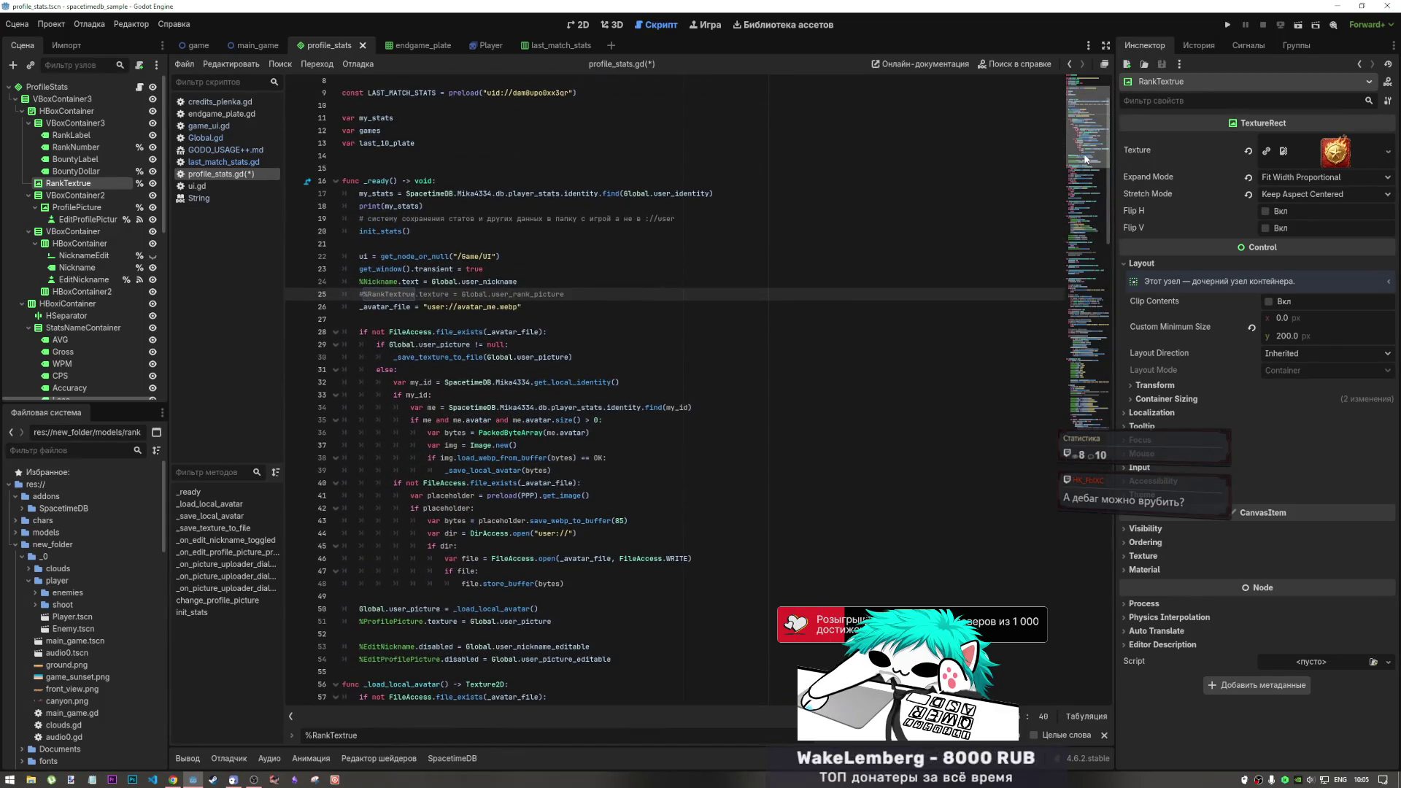
pyautogui.keyDown('ctrl'); pyautogui.click(384, 231); pyautogui.keyUp('ctrl')
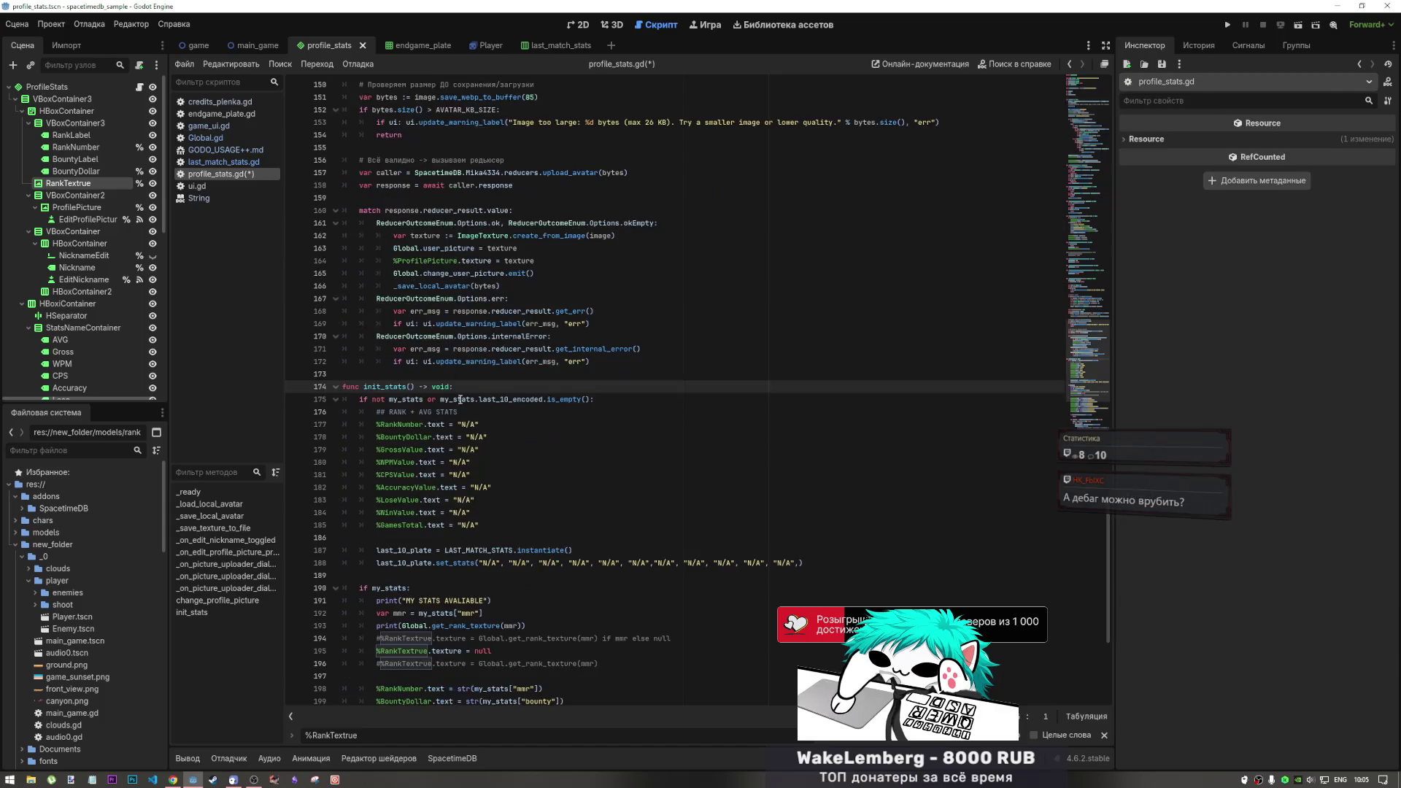
# Delete the line setting the texture to null and uncomment line 195 in init_stats
pyautogui.scroll(-1, 475, 538)
pyautogui.click(531, 602)
pyautogui.click(453, 628)
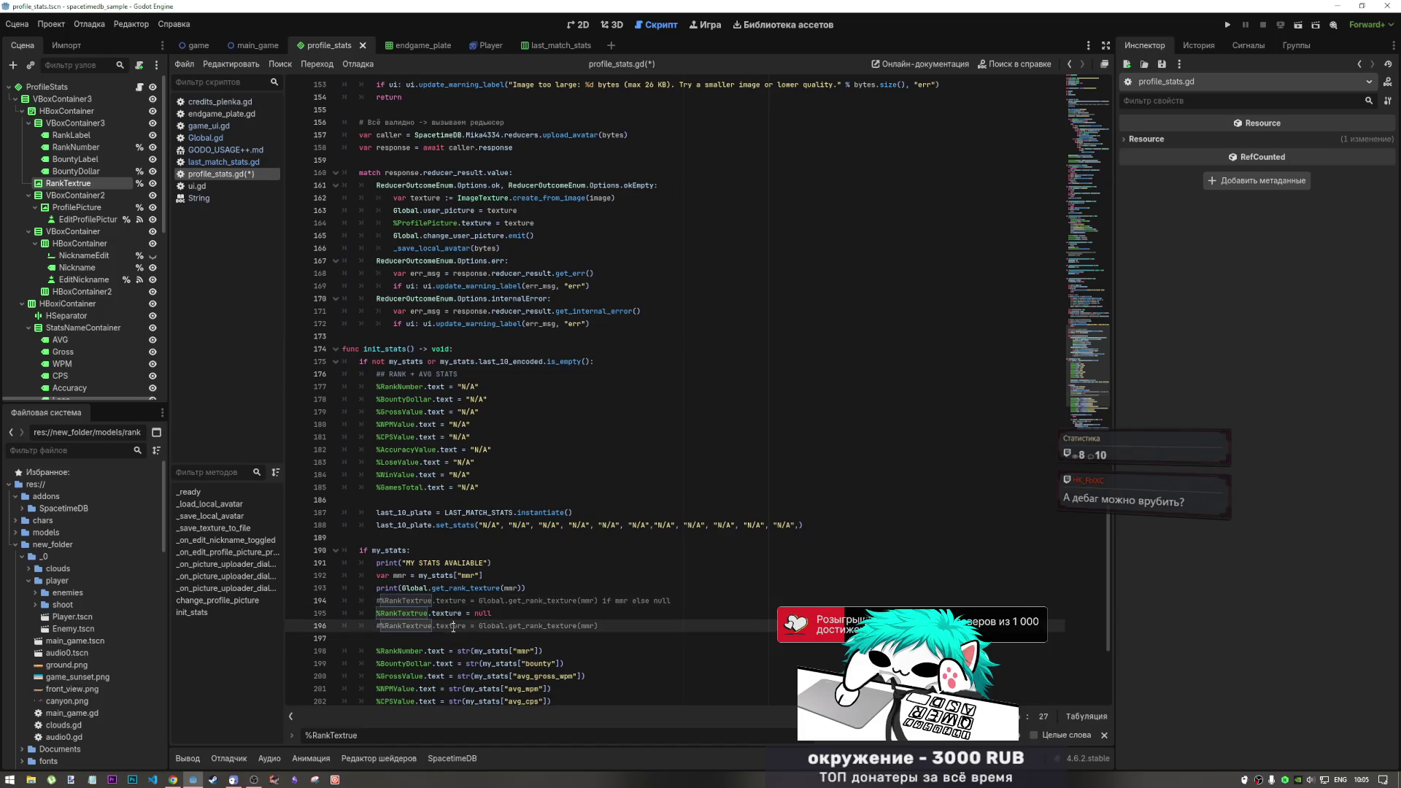
pyautogui.click(421, 614)
pyautogui.moveTo(503, 616); pyautogui.dragTo(338, 613)
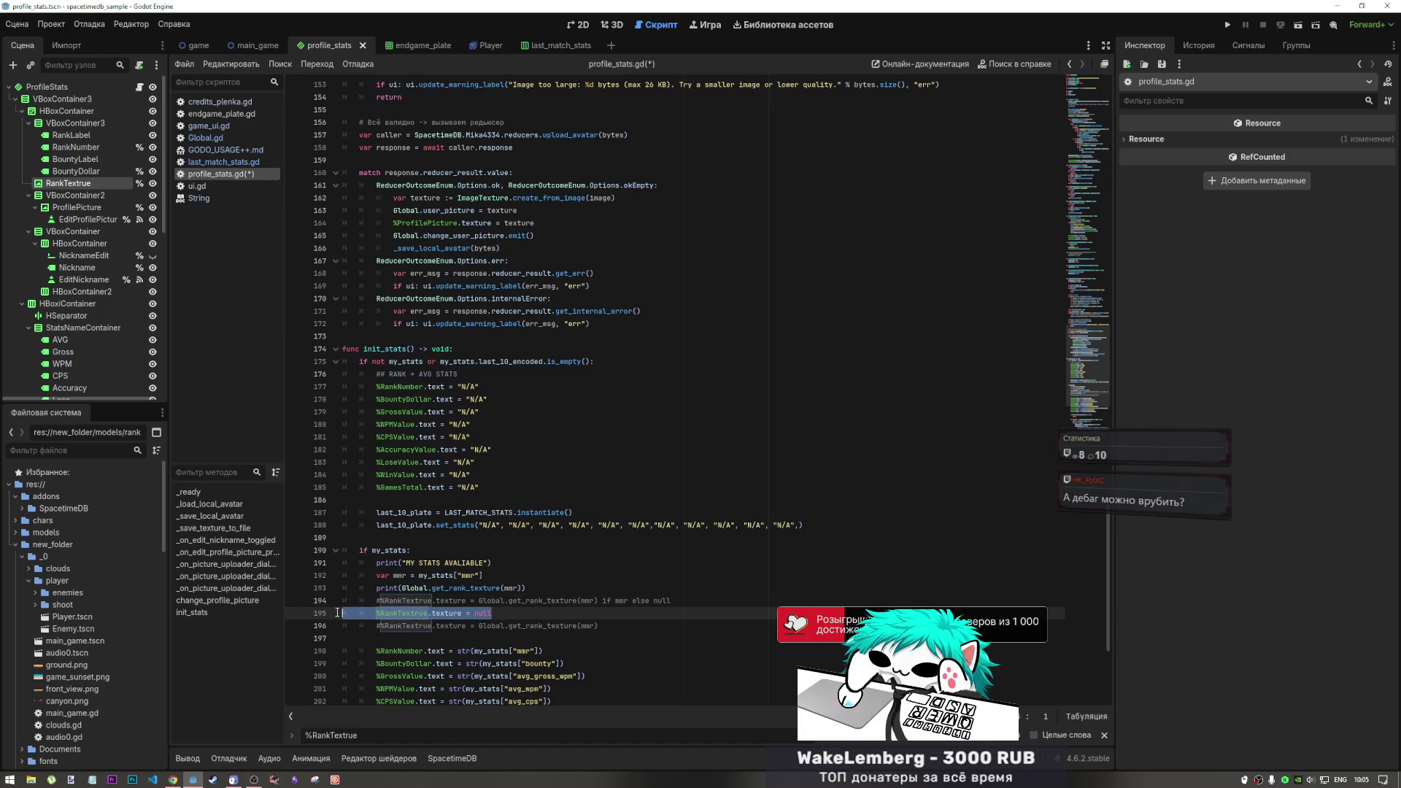
pyautogui.press('BackSpace')
pyautogui.press('BackSpace')
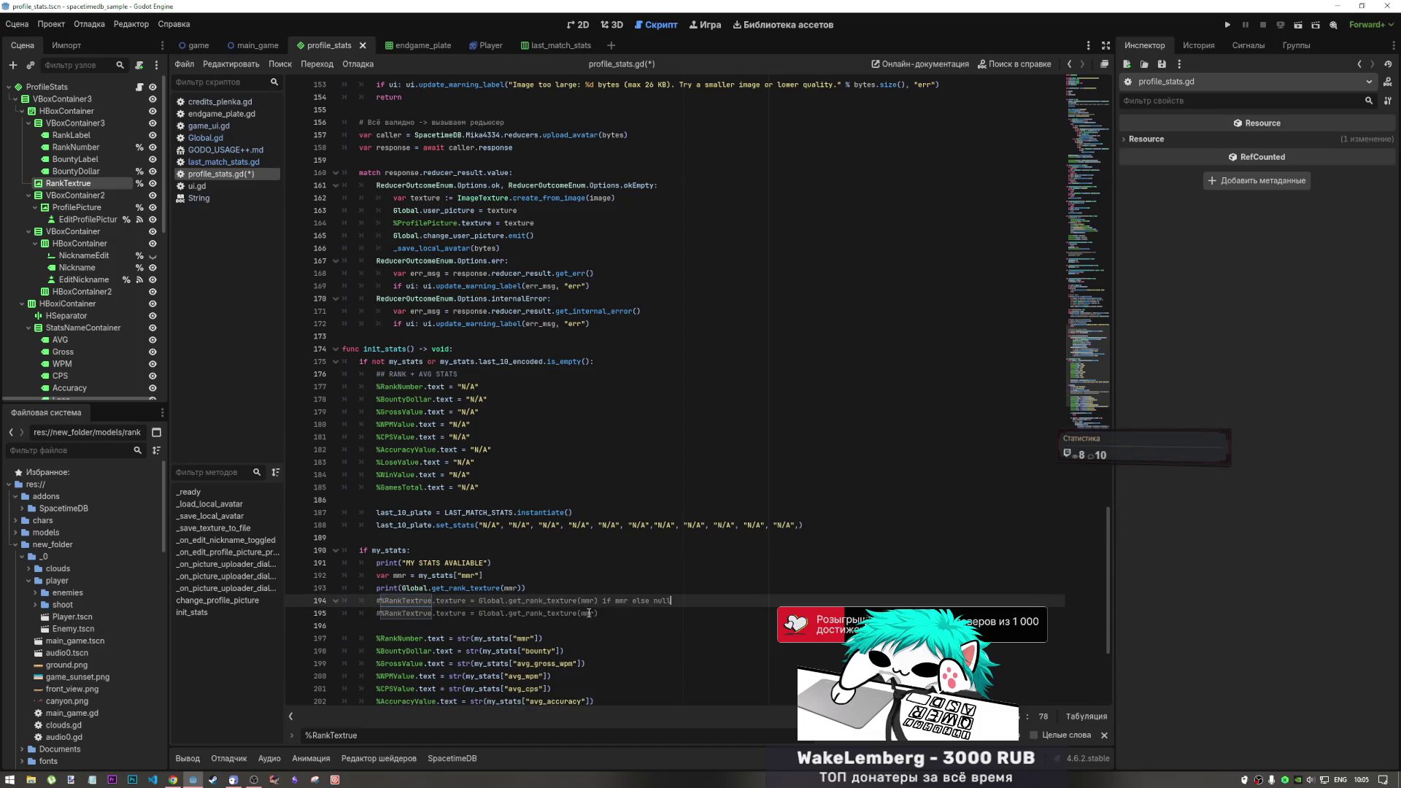
pyautogui.click(616, 617)
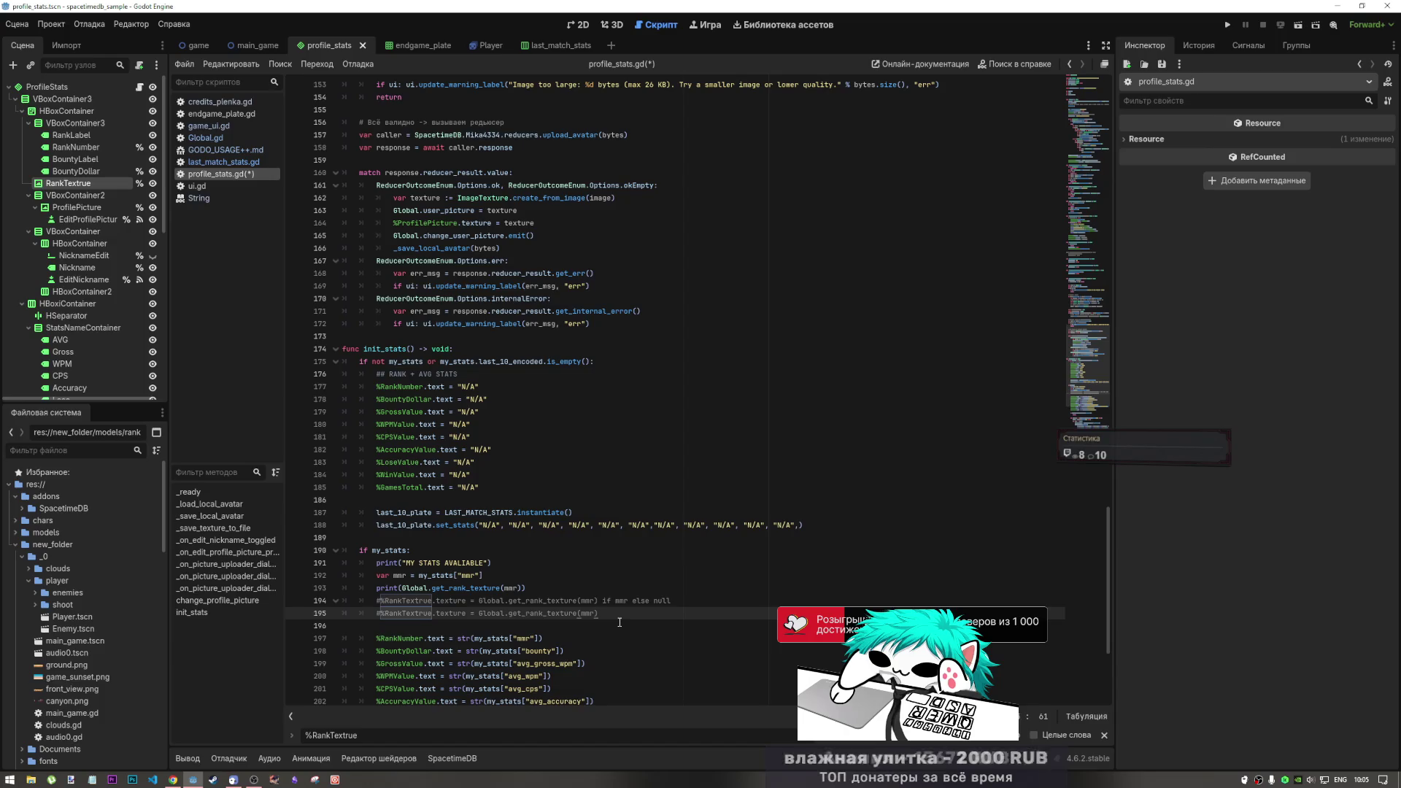
pyautogui.hotkey('ctrl', 'k')
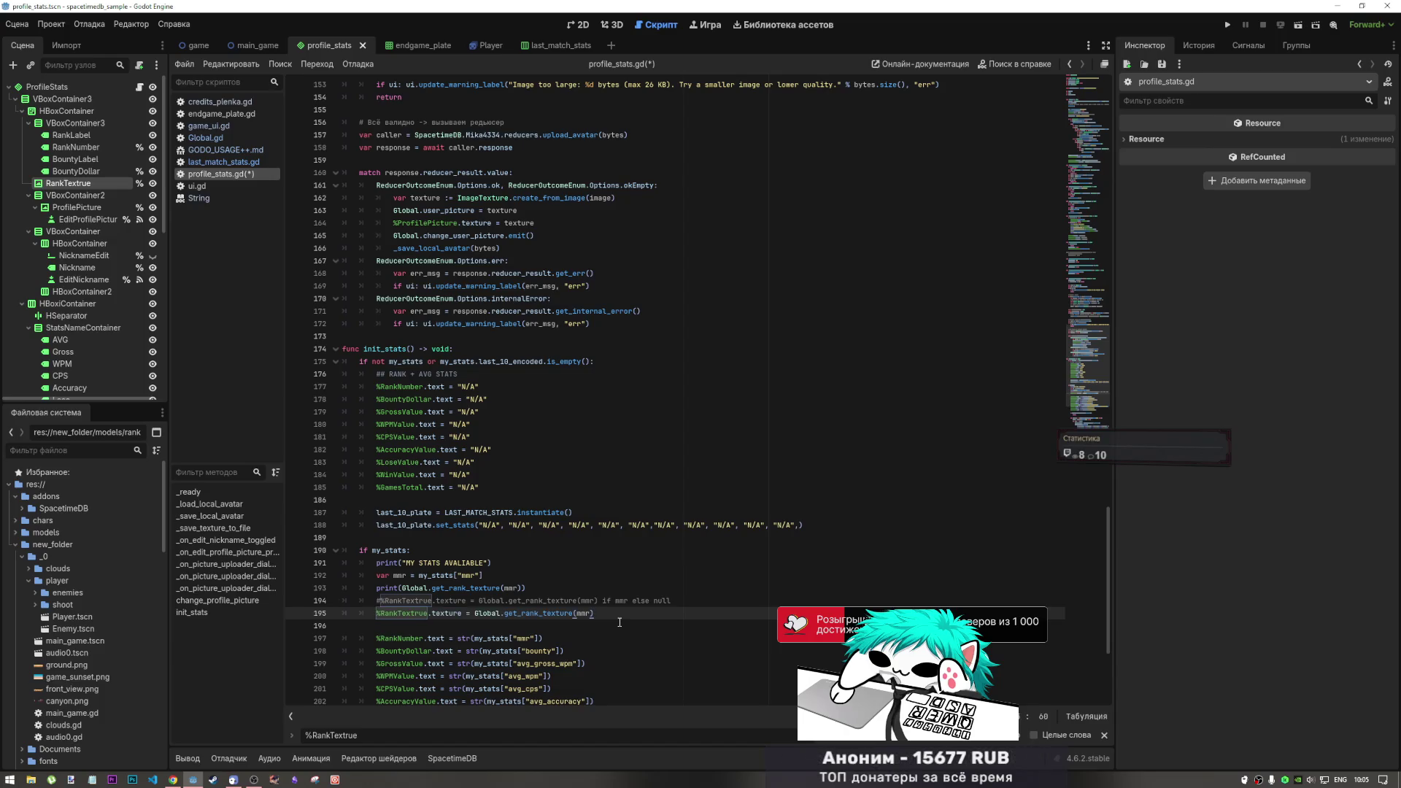
# Retarget line 195's assignment to Global.user_rank_picture and save the script
pyautogui.doubleClick(489, 613)
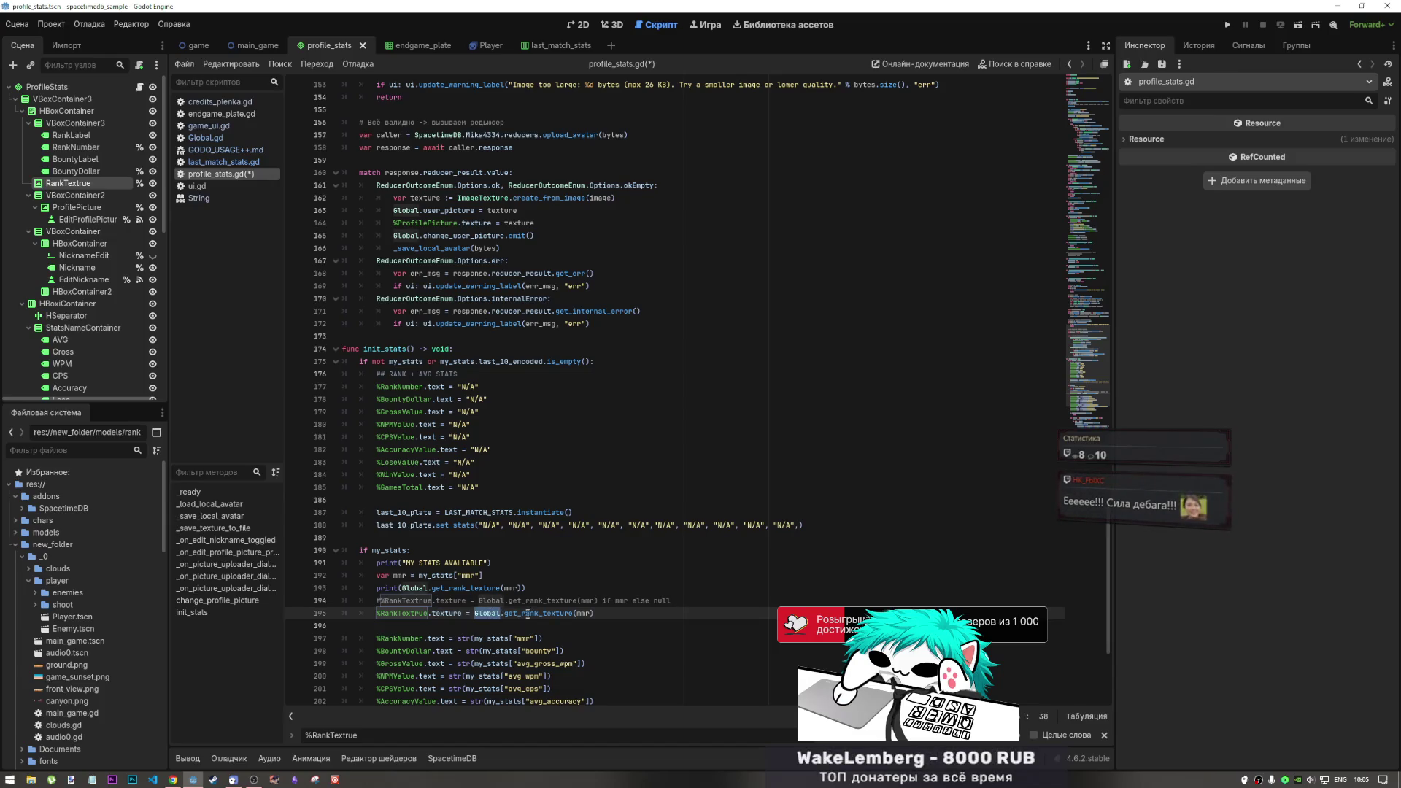
pyautogui.click(506, 614)
pyautogui.moveTo(503, 614); pyautogui.dragTo(384, 613)
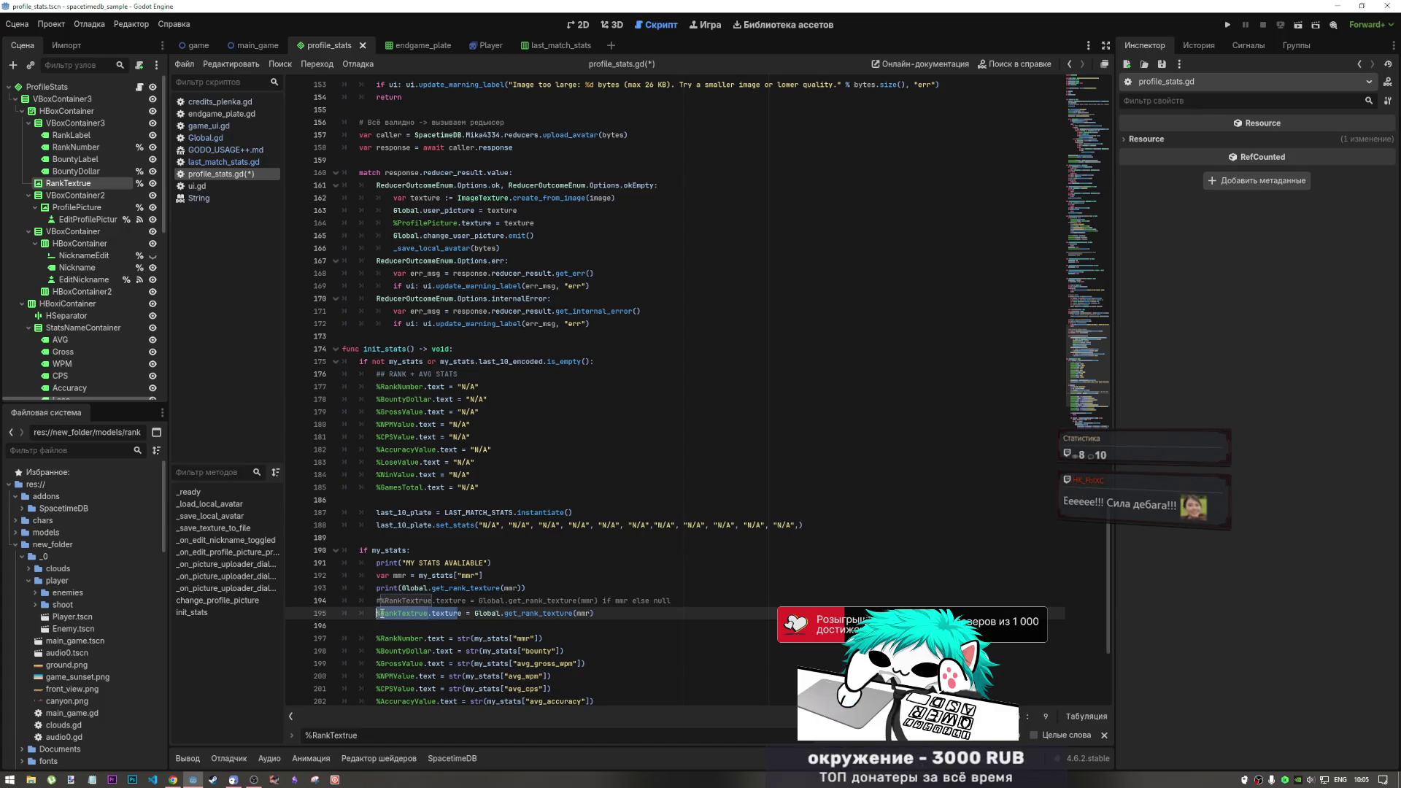
pyautogui.write('Global.')
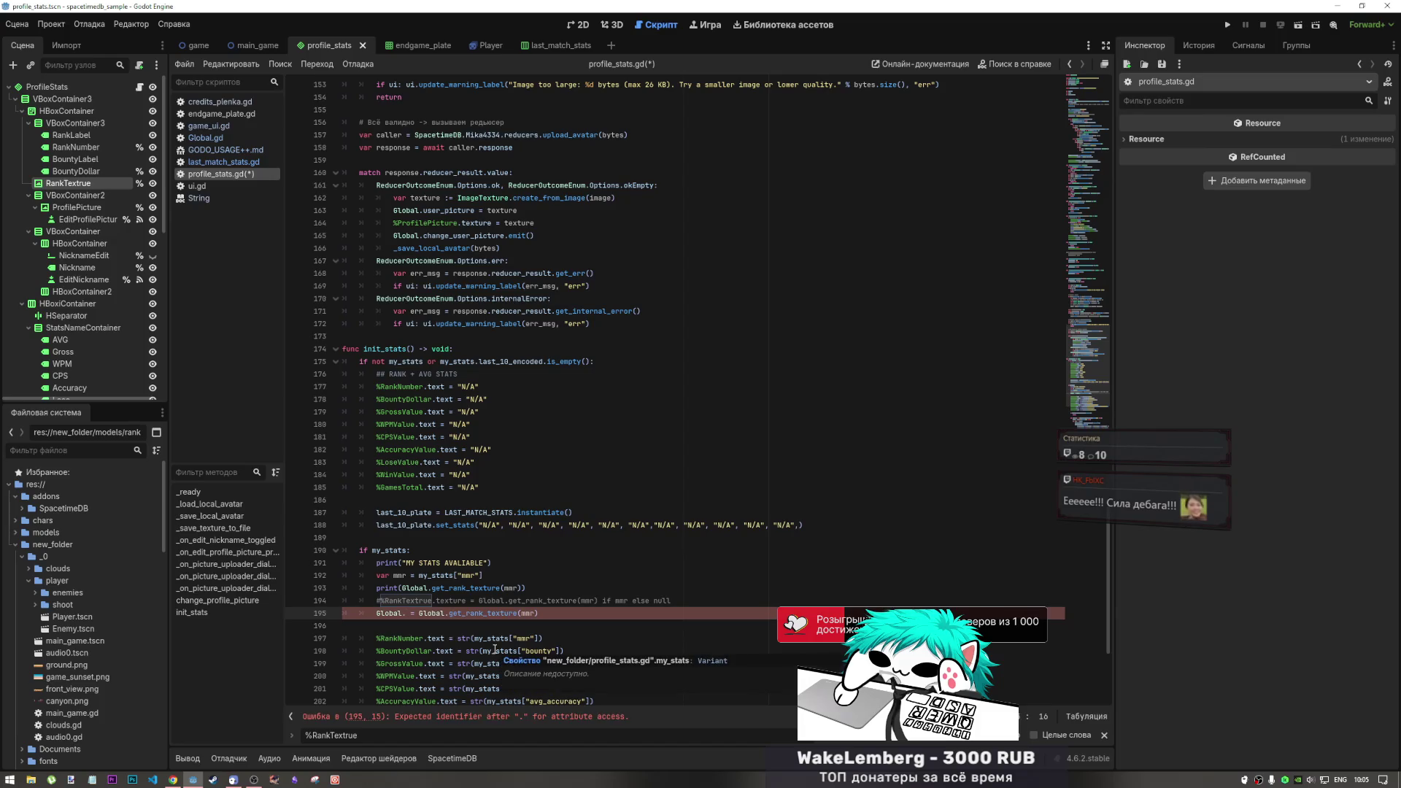
pyautogui.write('user')
pyautogui.press('Down')
pyautogui.press('Down')
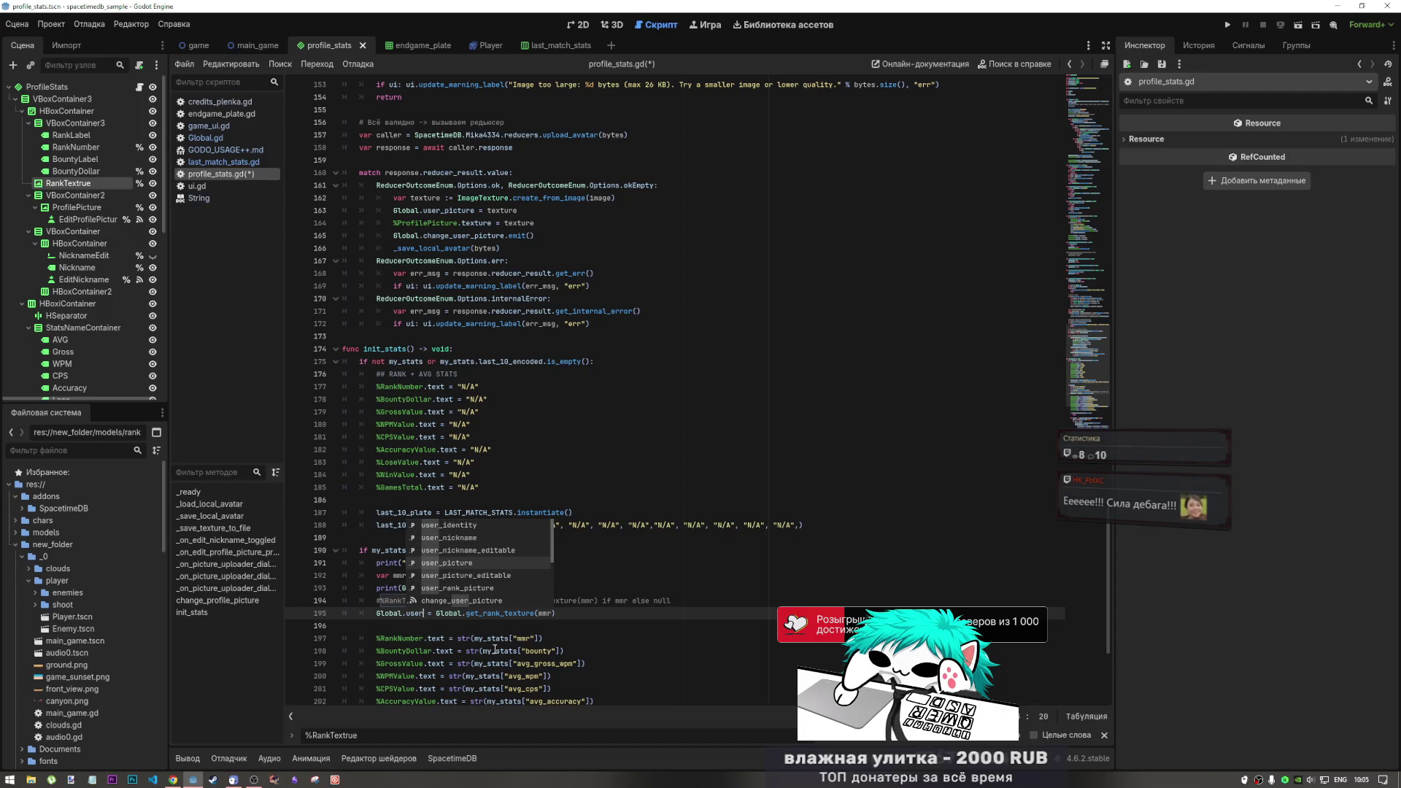
pyautogui.press('Return')
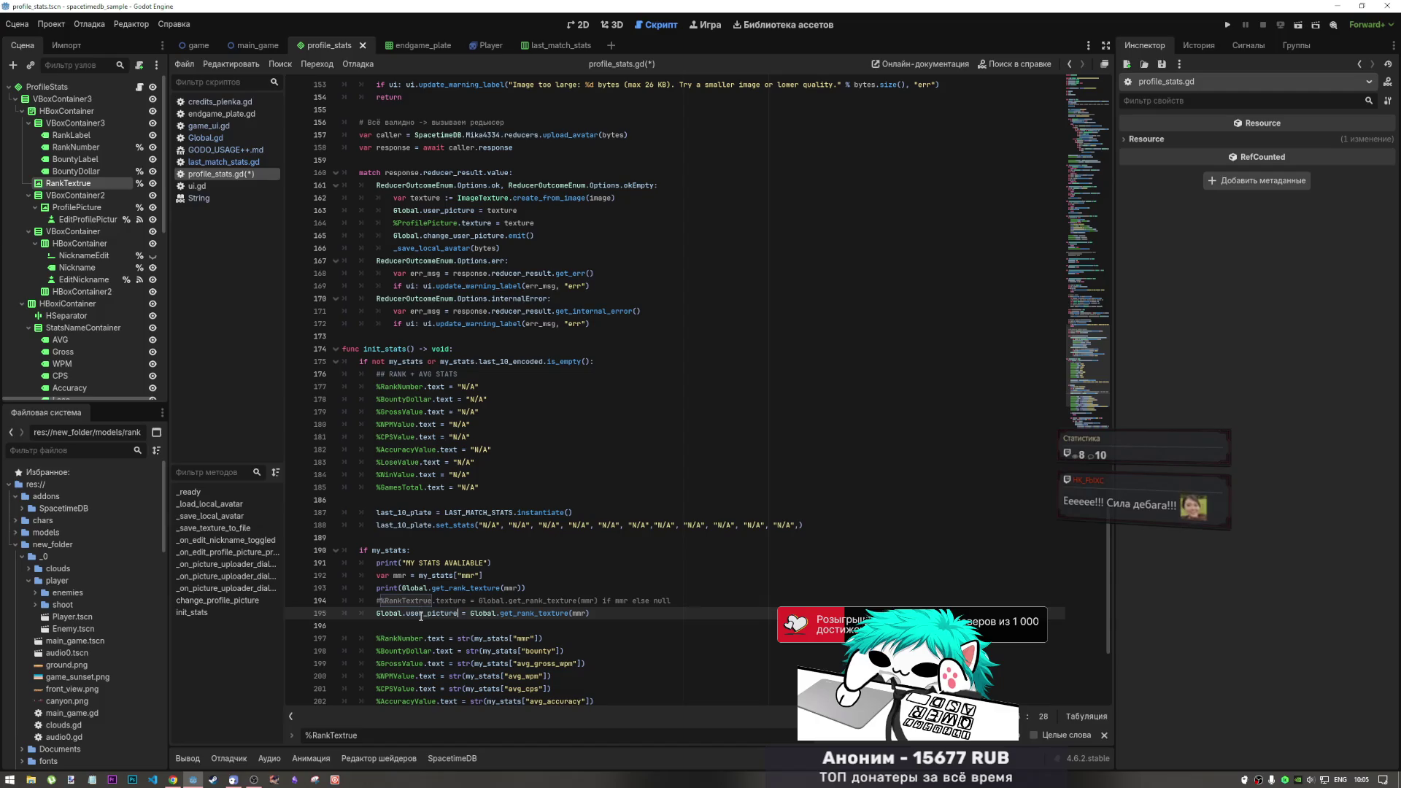
pyautogui.write('_rank')
pyautogui.hotkey('ctrl', 's')
# Delete the commented-out line and the leftover debug print line with its empty line
pyautogui.click(560, 572)
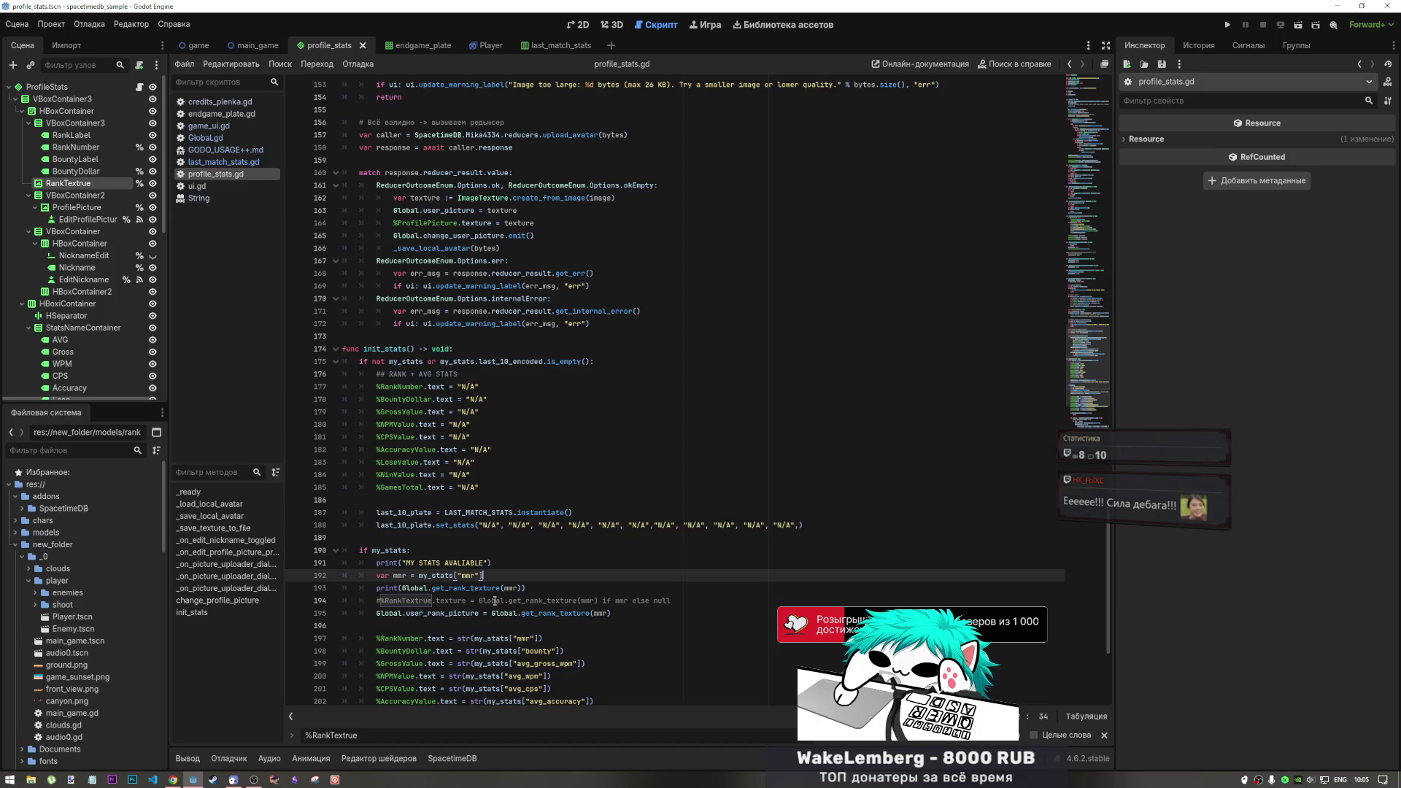
pyautogui.click(313, 600)
pyautogui.press('BackSpace')
pyautogui.press('BackSpace')
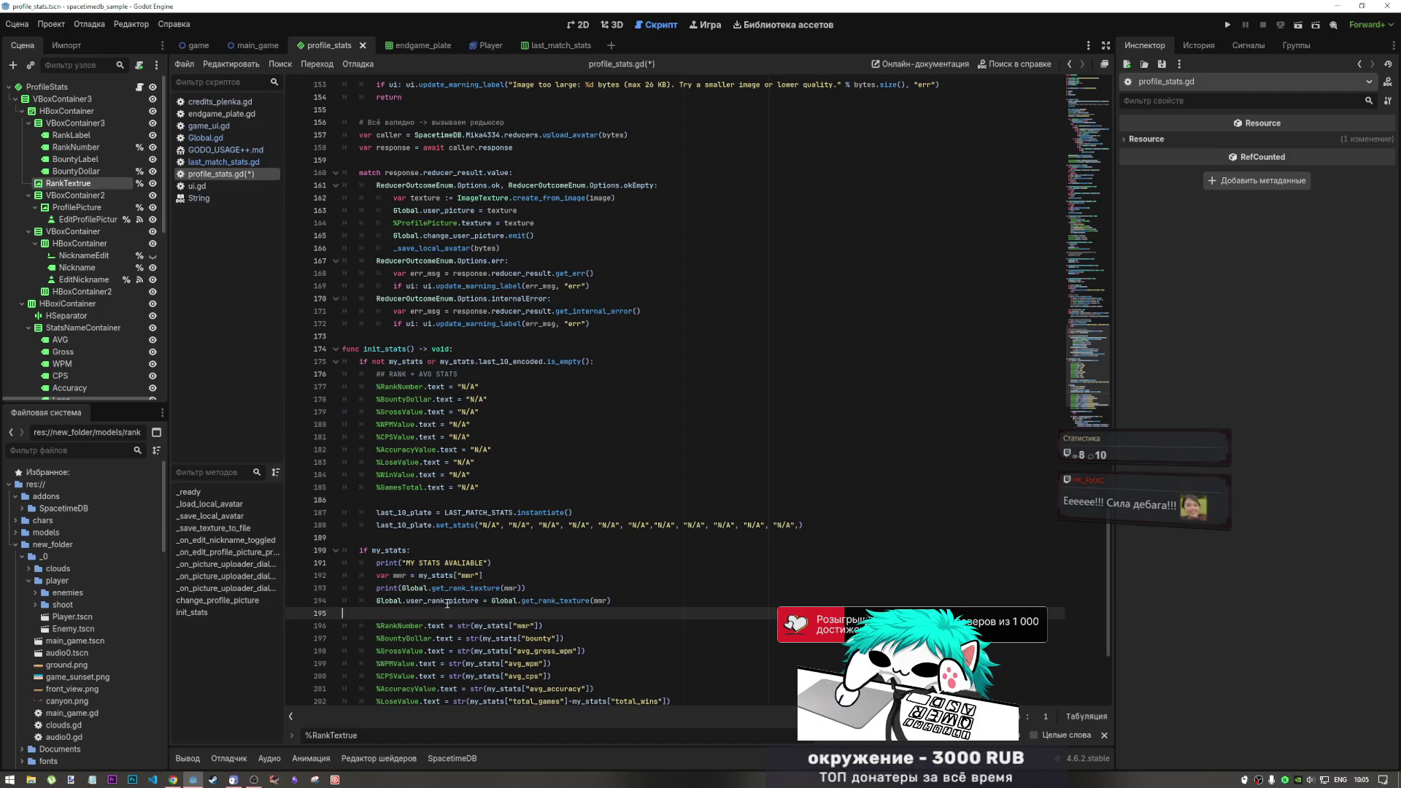
pyautogui.moveTo(508, 600); pyautogui.dragTo(620, 603)
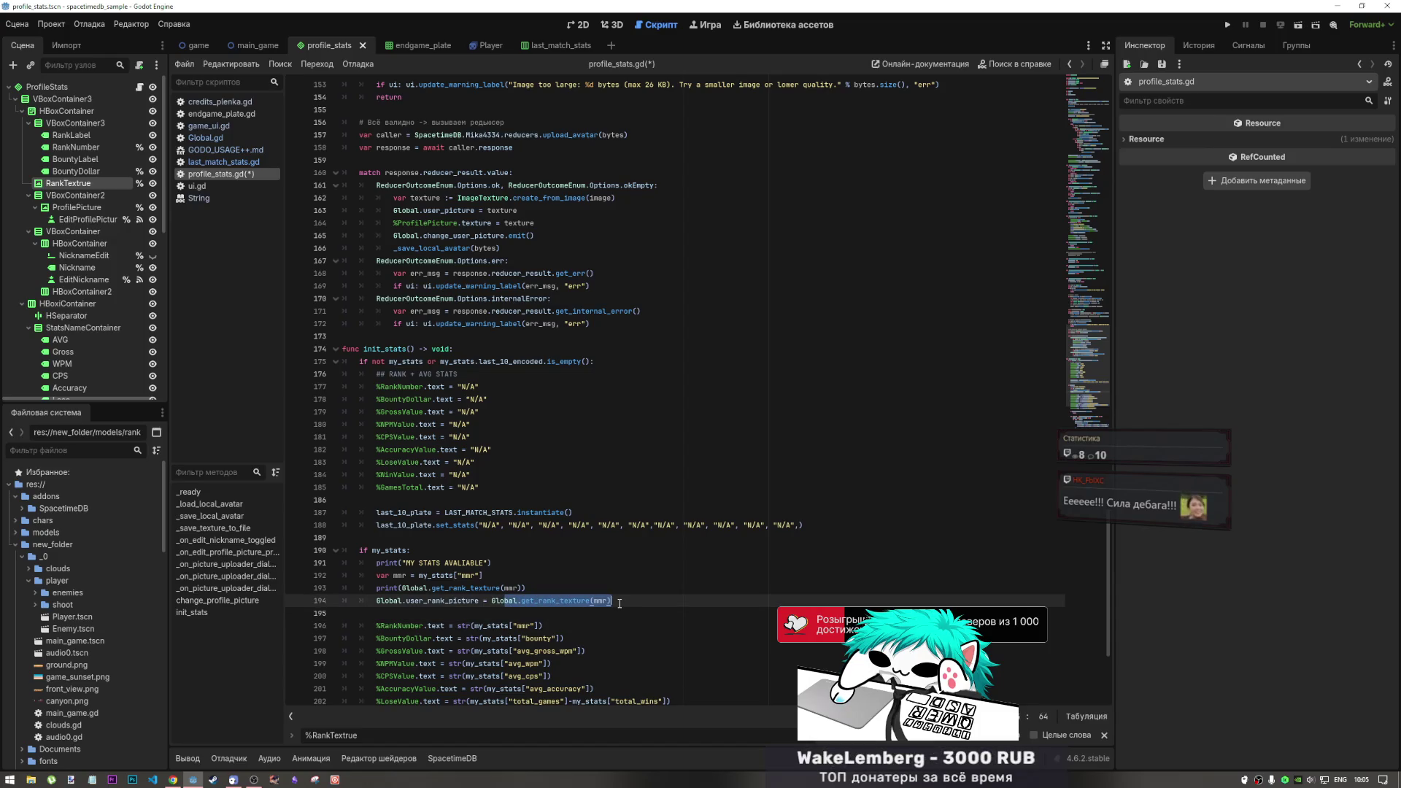
pyautogui.click(516, 601)
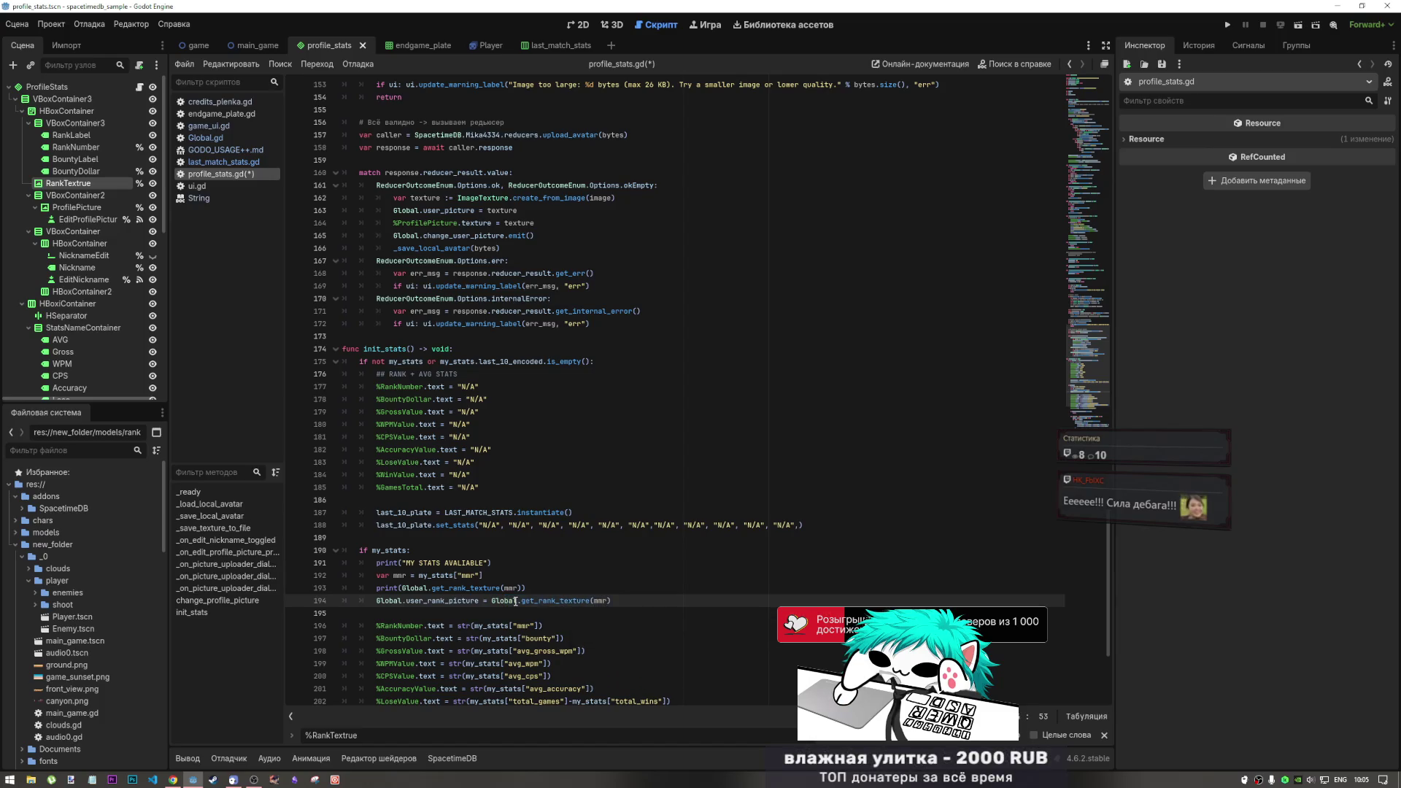
pyautogui.moveTo(513, 605)
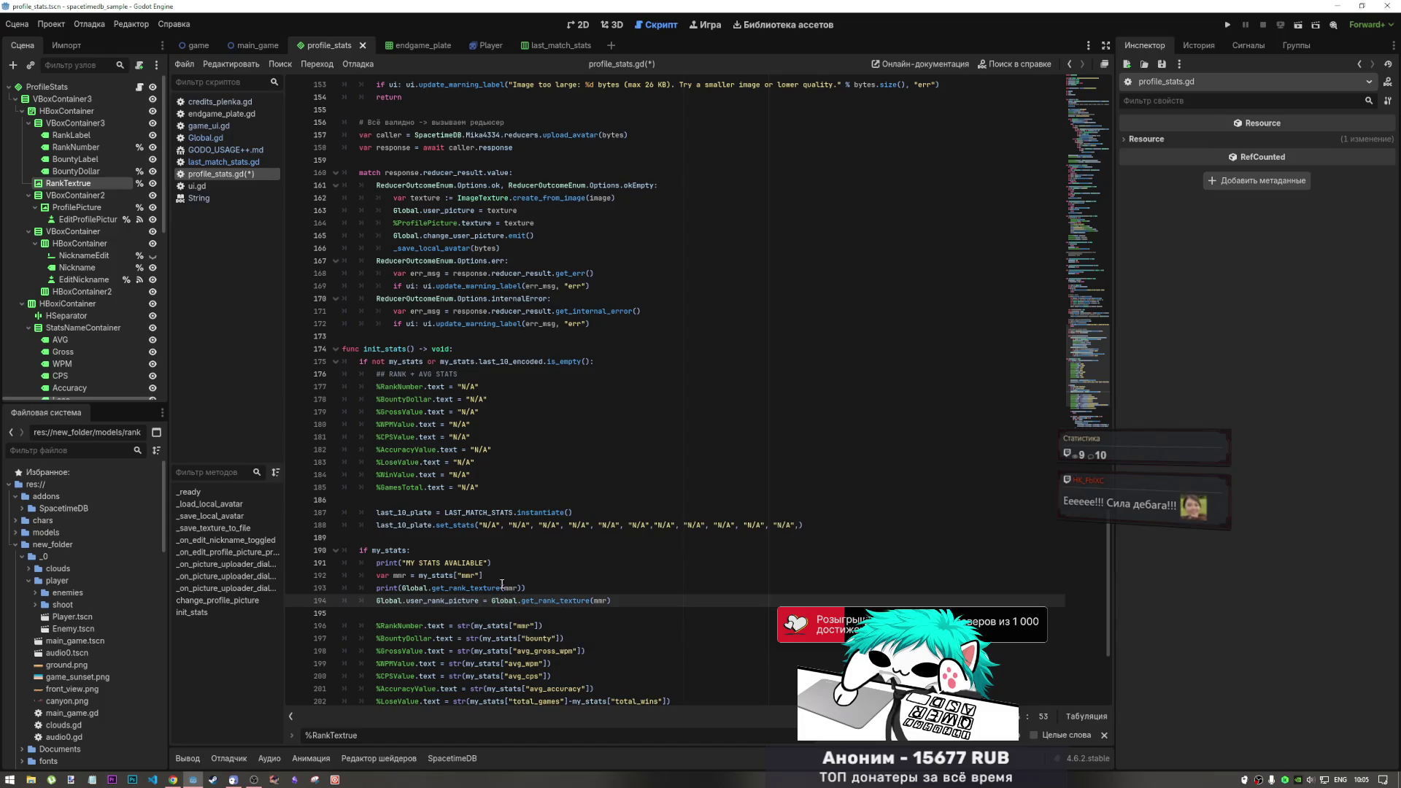
pyautogui.moveTo(527, 588); pyautogui.dragTo(337, 586)
pyautogui.hotkey('ctrl', 'z')
pyautogui.press('BackSpace')
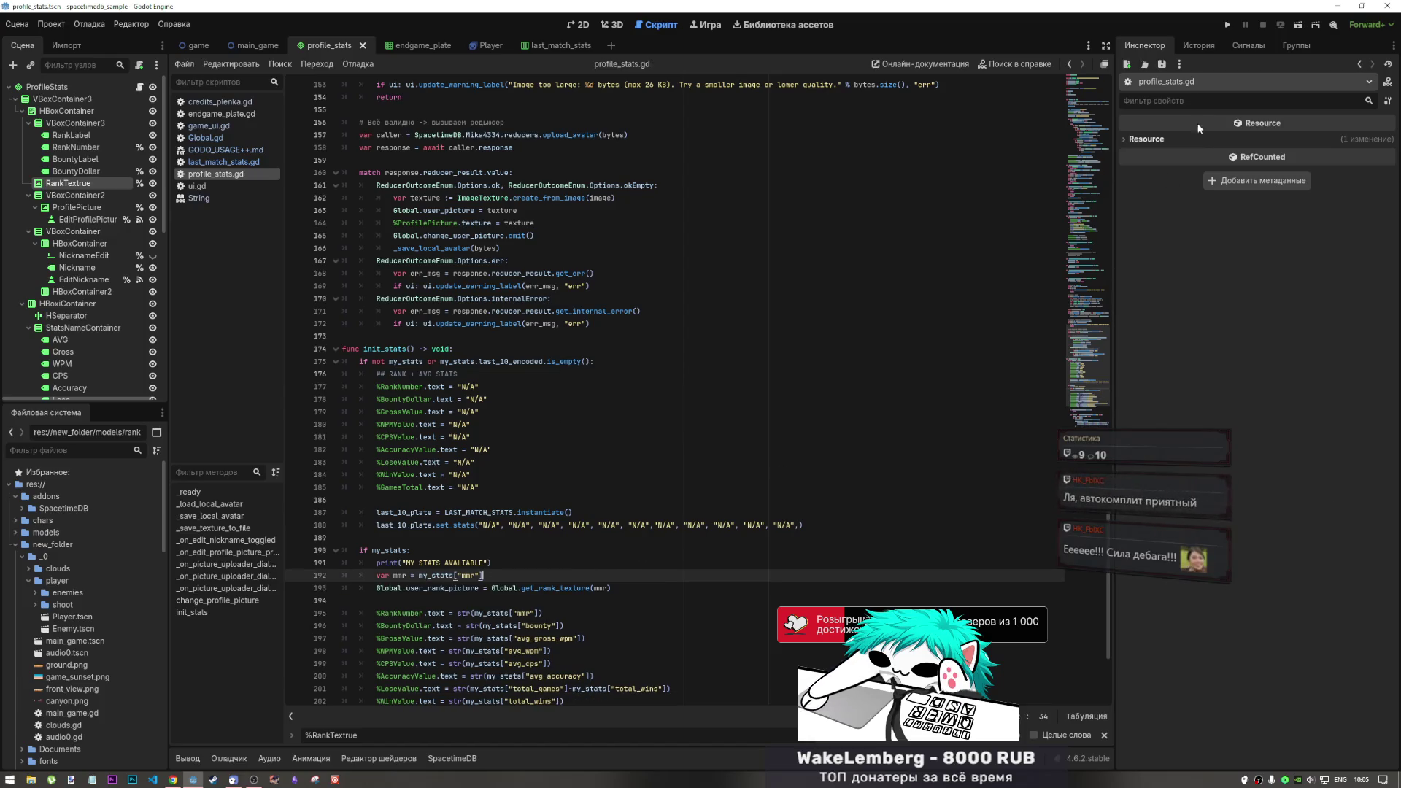
pyautogui.click(173, 779)
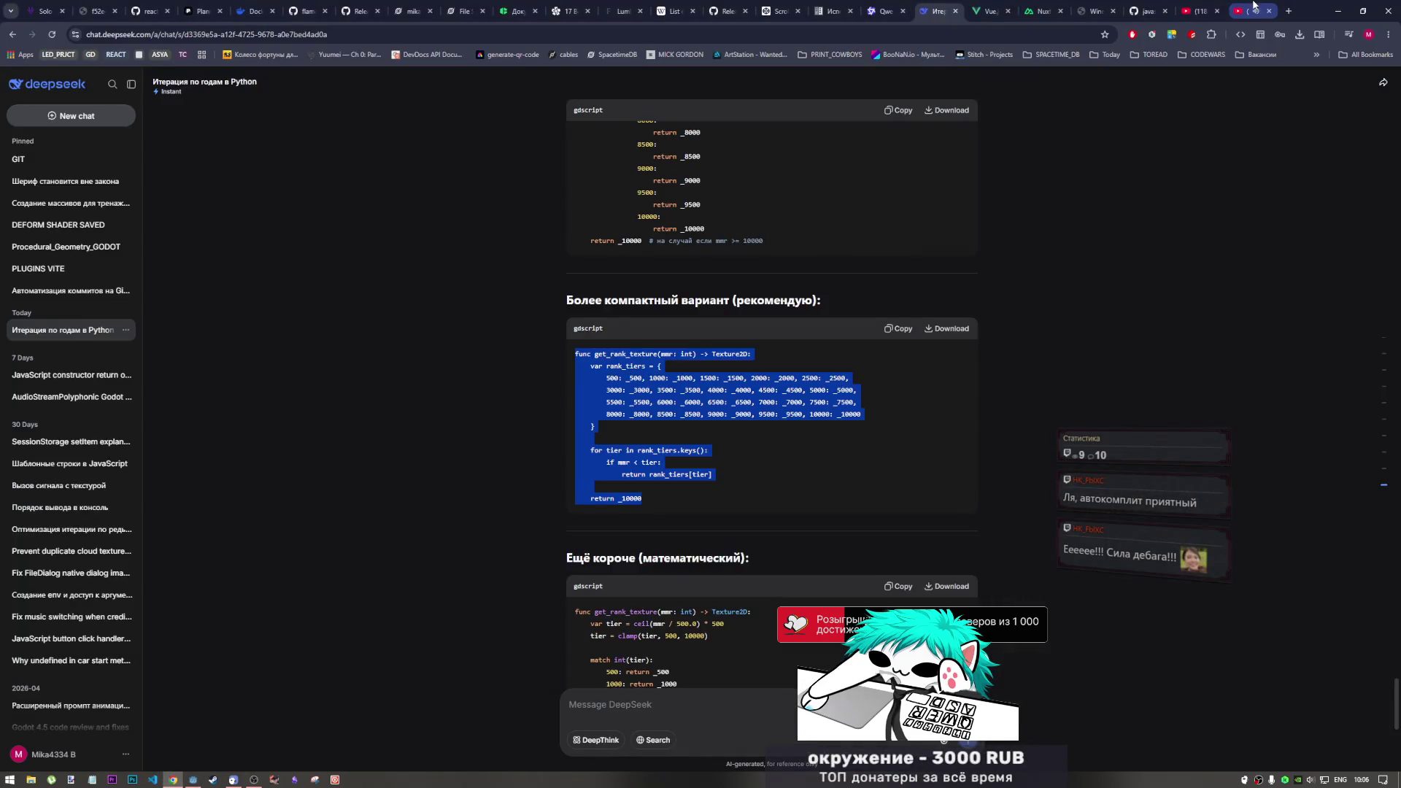
pyautogui.hotkey('ctrl', '9')
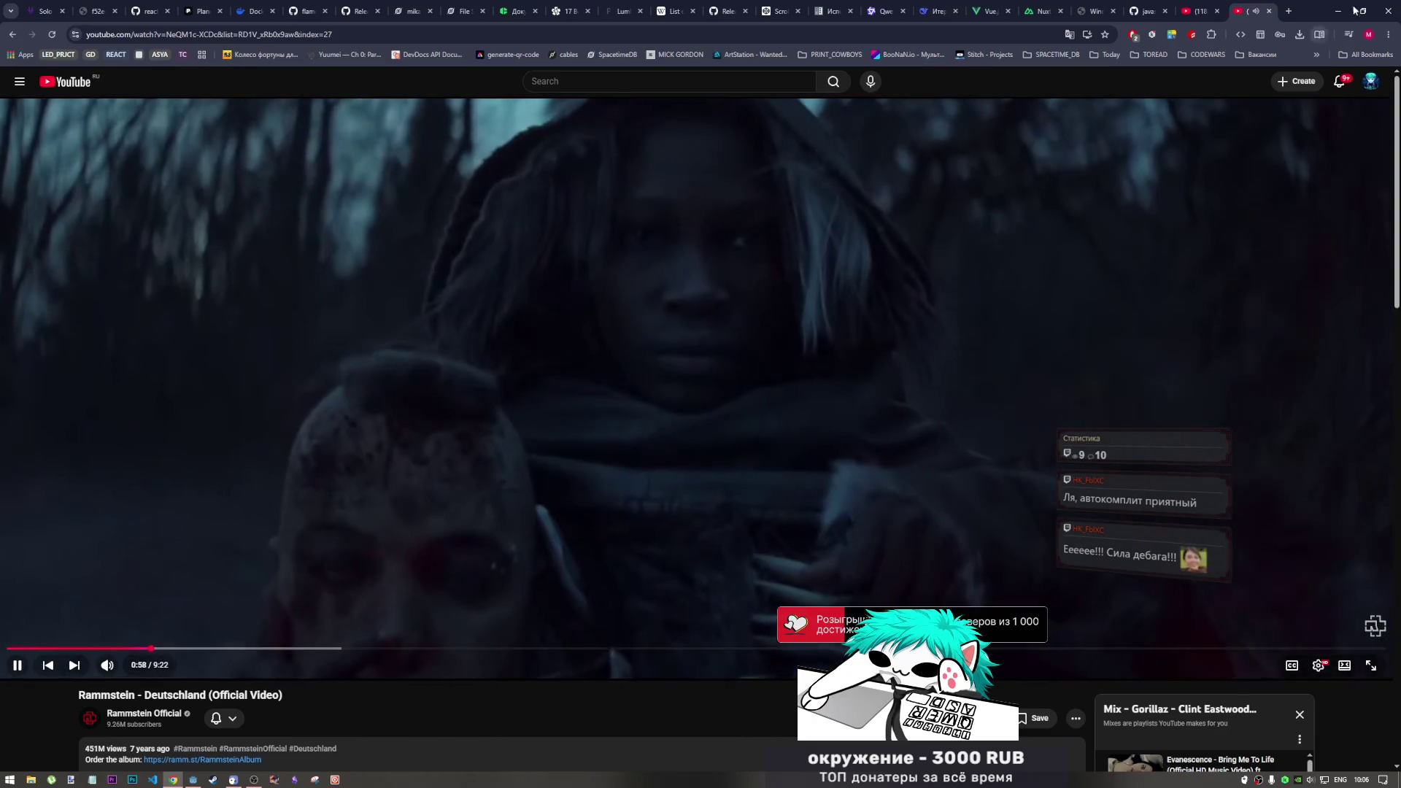
pyautogui.click(1198, 4)
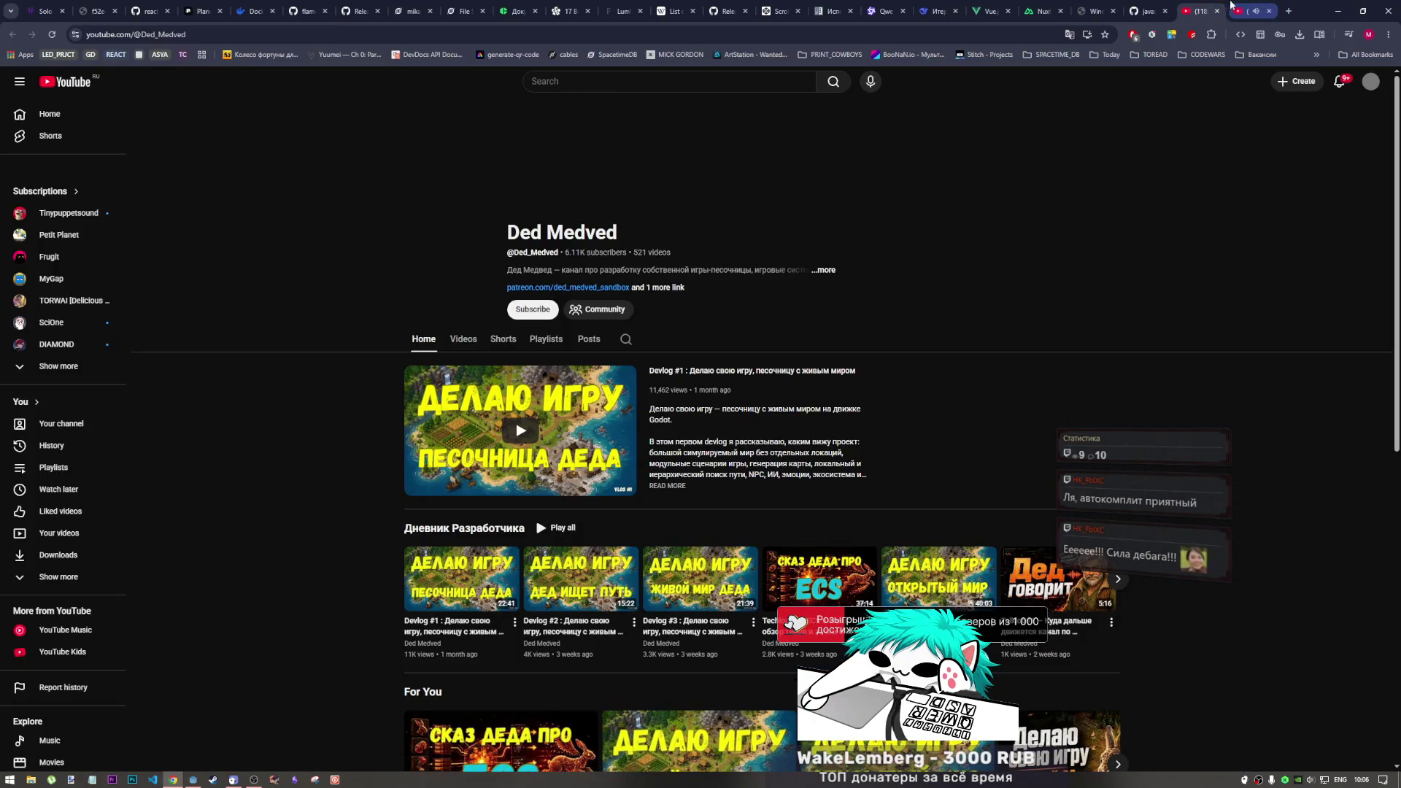
pyautogui.click(936, 11)
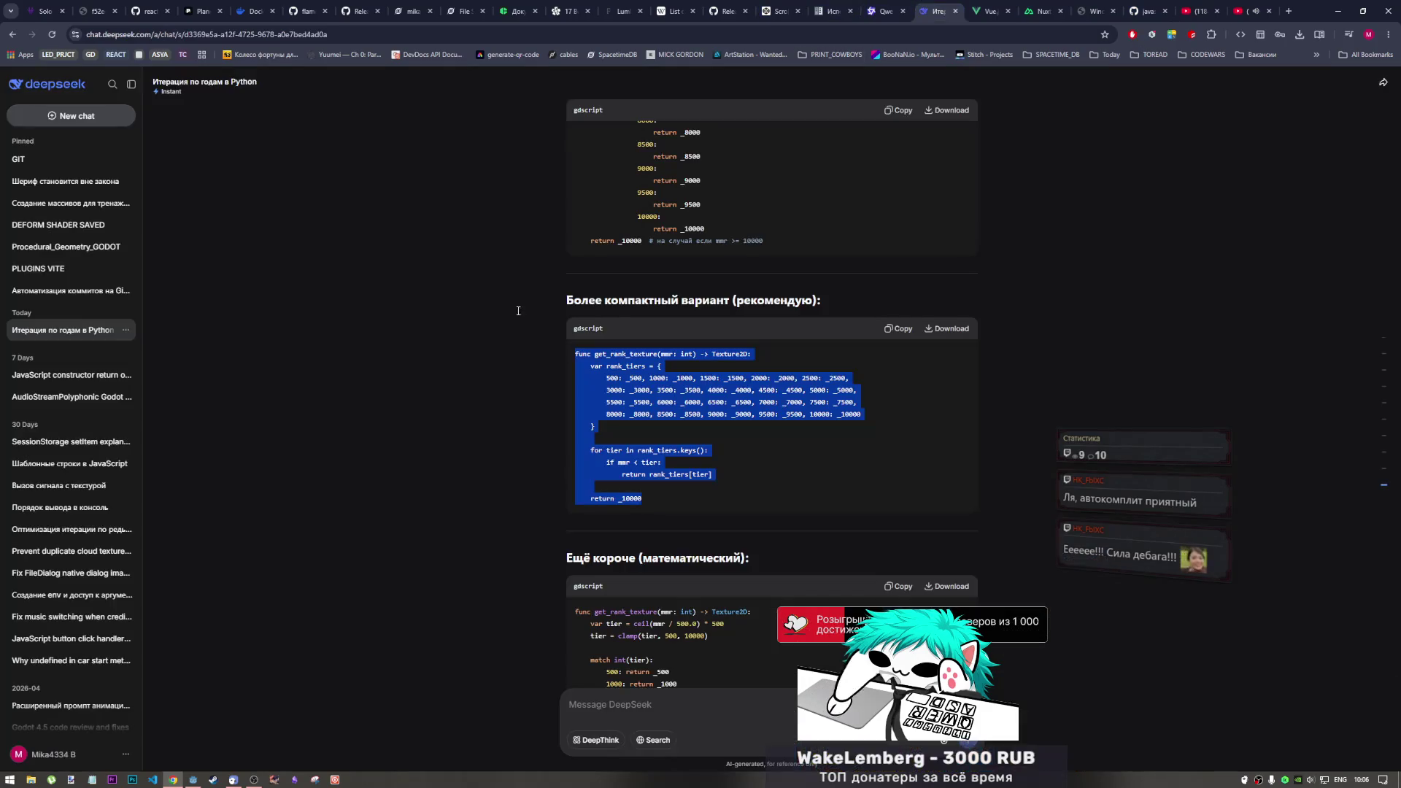
pyautogui.click(189, 779)
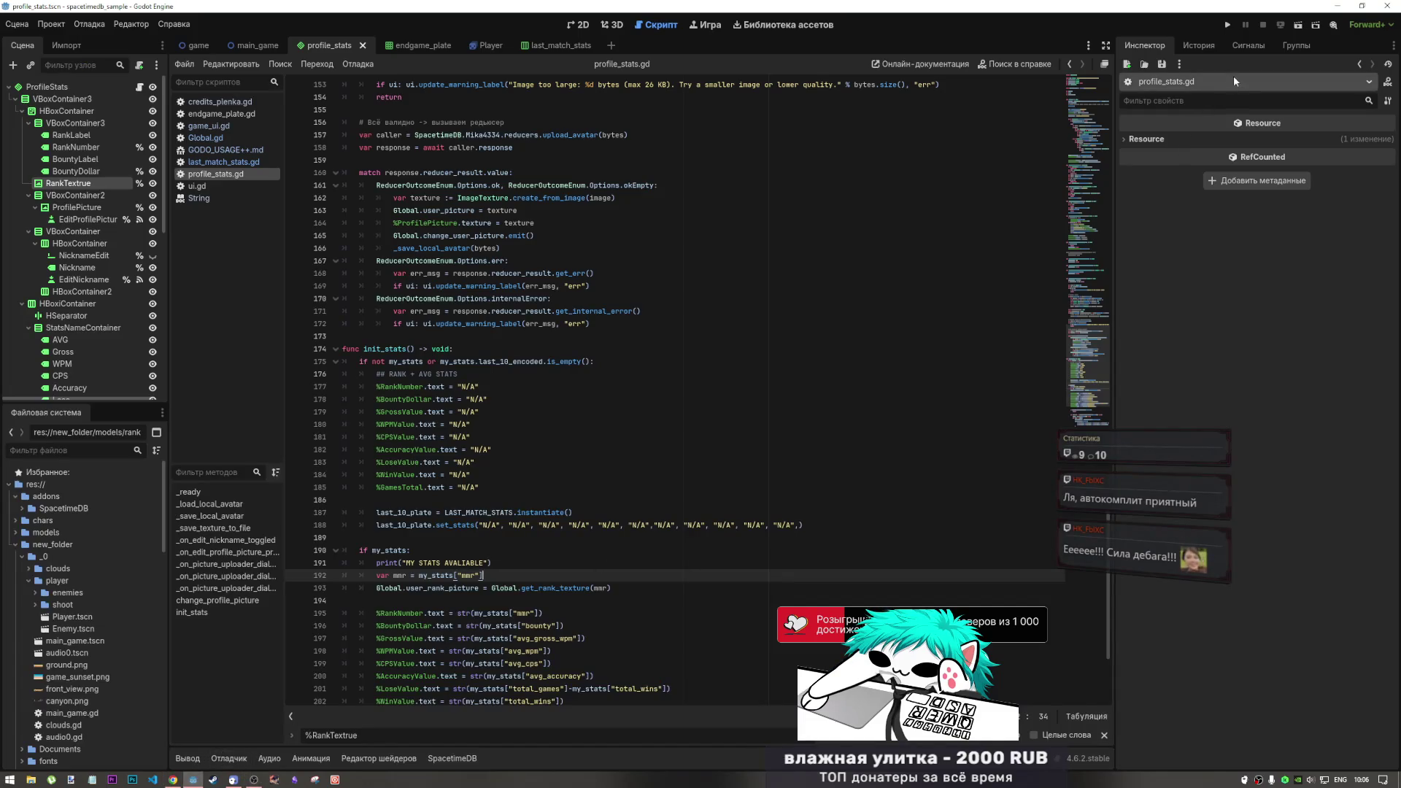
# Run the game, enter as tyht with the robot box ticked, check the profile, then stop
pyautogui.click(1227, 24)
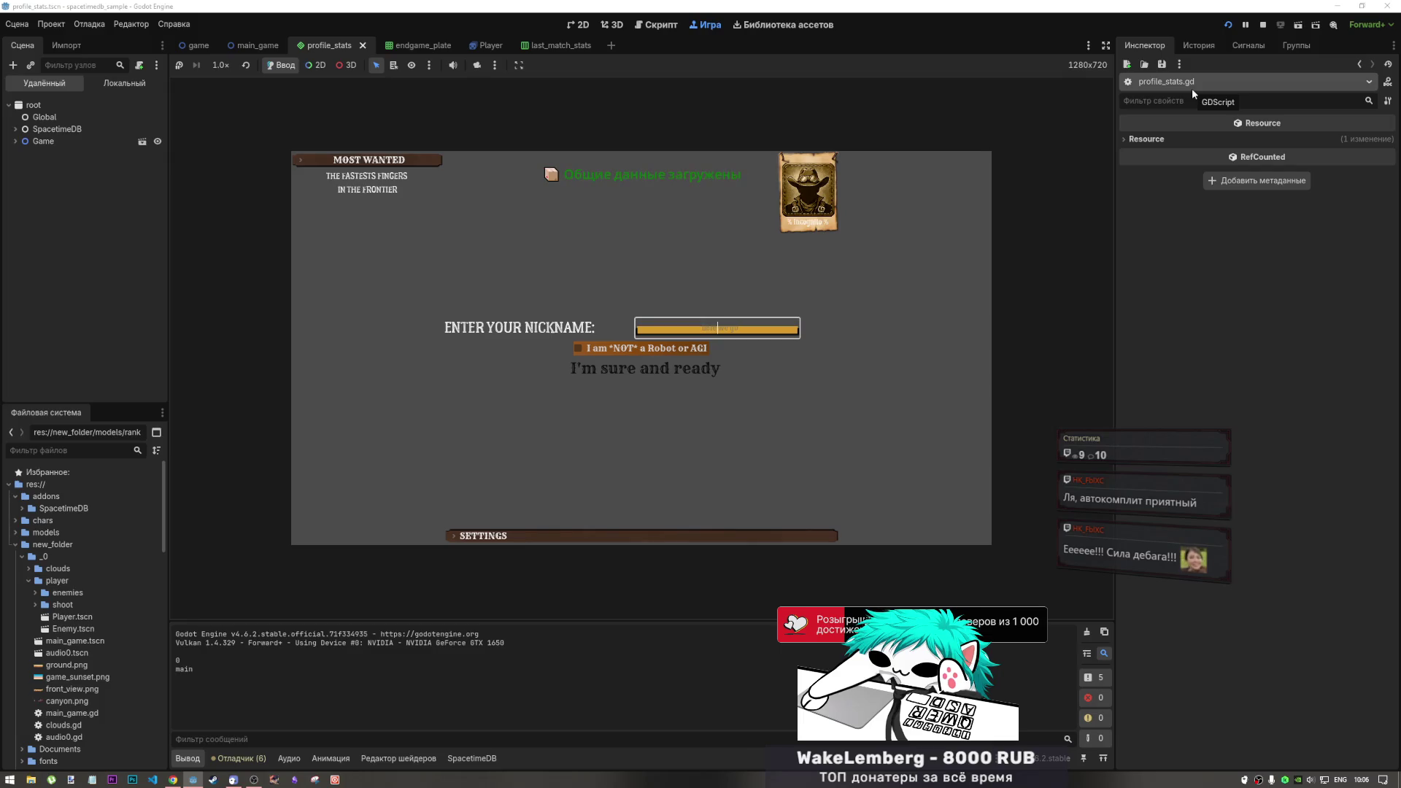
pyautogui.write('tyht')
pyautogui.click(577, 348)
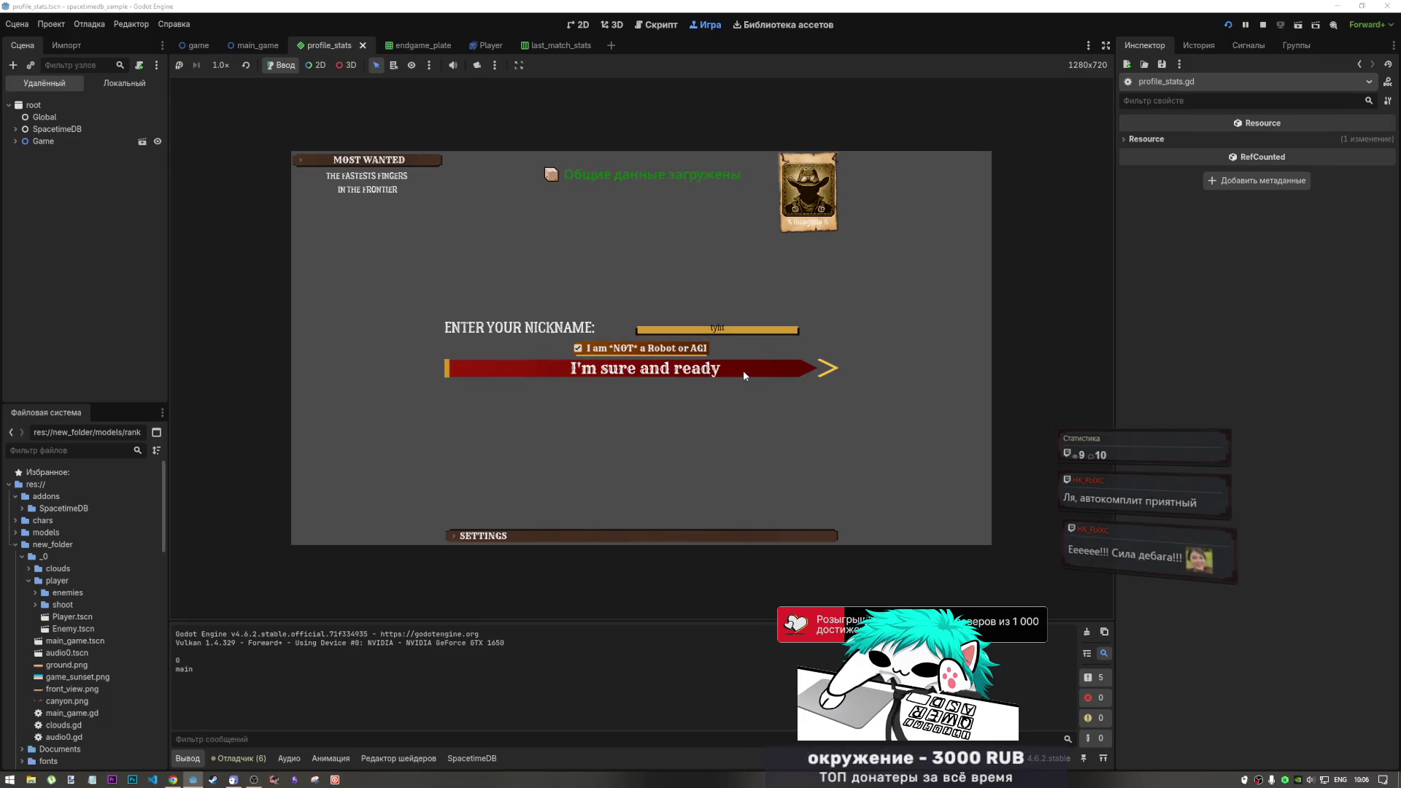
pyautogui.click(744, 375)
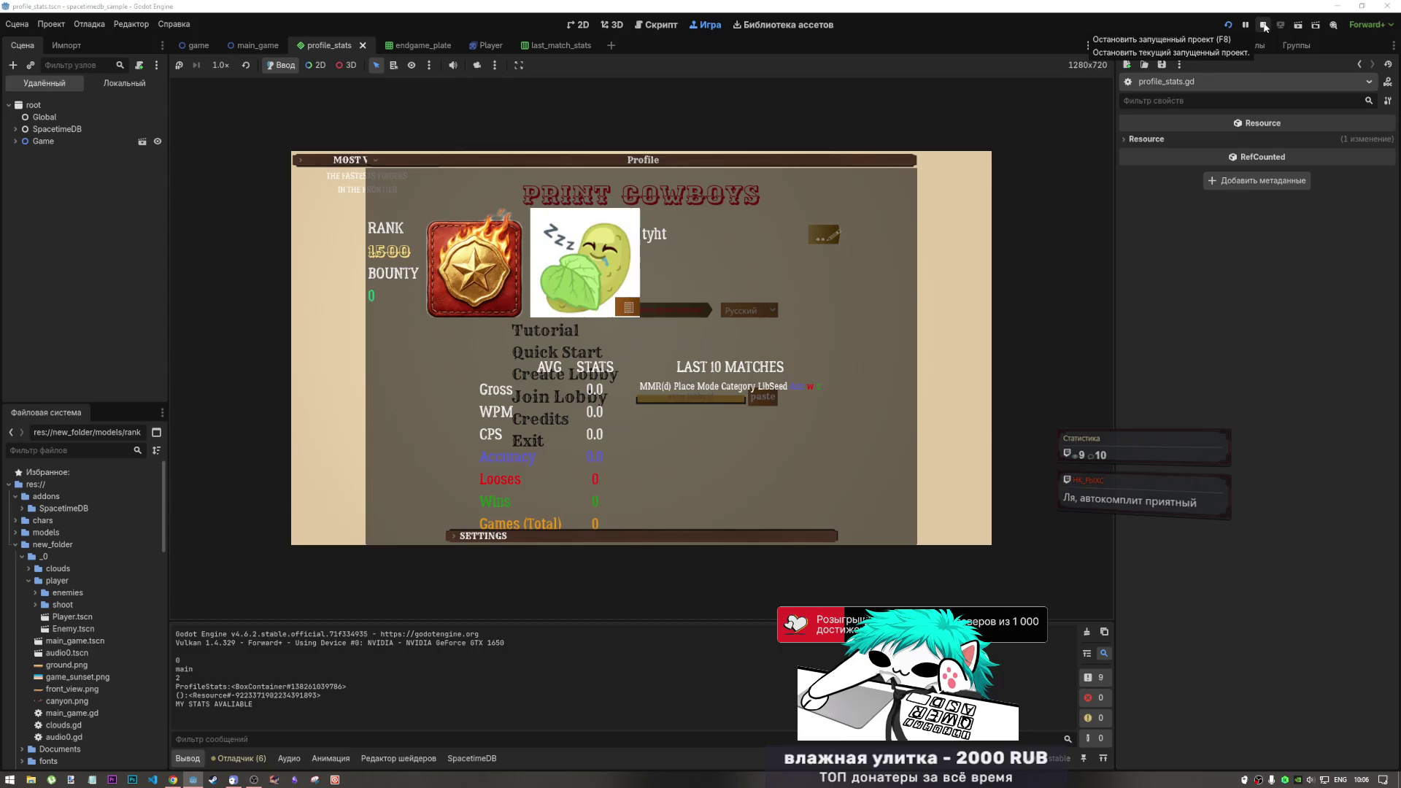
pyautogui.click(1264, 27)
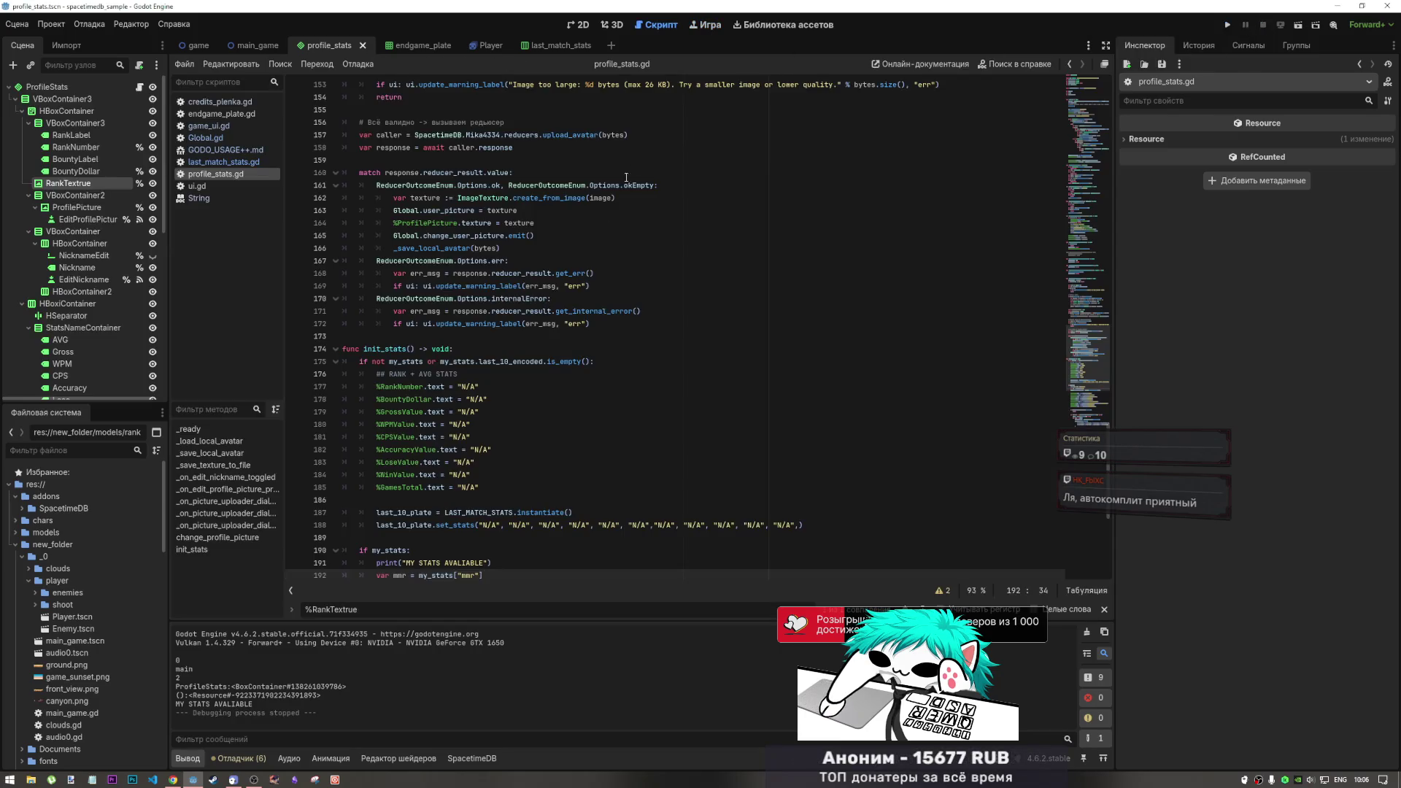
pyautogui.scroll(6, 569, 394)
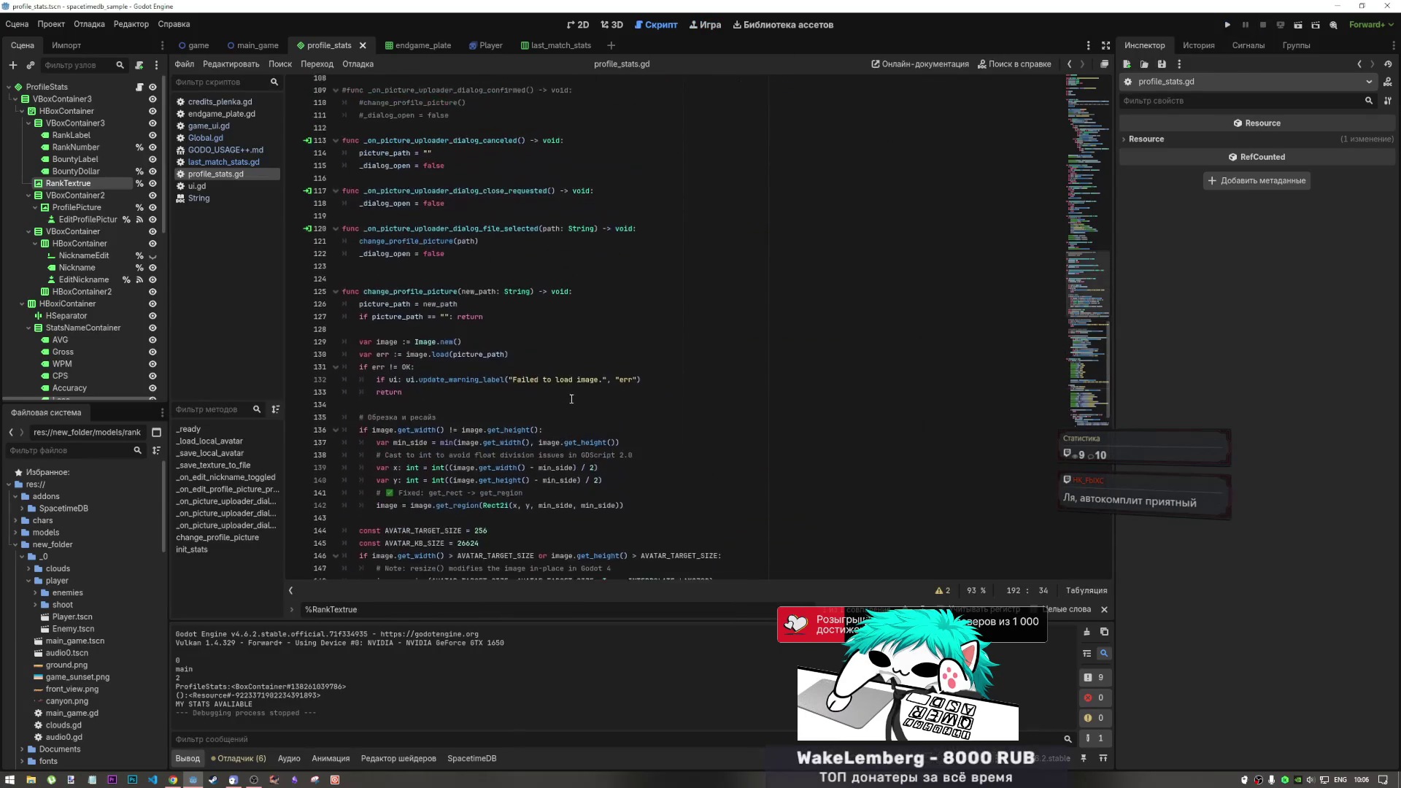
pyautogui.scroll(-5, 631, 398)
pyautogui.moveTo(1087, 343)
pyautogui.mouseDown()
pyautogui.moveTo(1083, 150)
pyautogui.moveTo(1059, 369)
pyautogui.moveTo(1070, 440)
pyautogui.mouseUp()
# Undo recent edits, delete the print and commented RankTextrue lines in init_stats, and save
pyautogui.scroll(2, 691, 375)
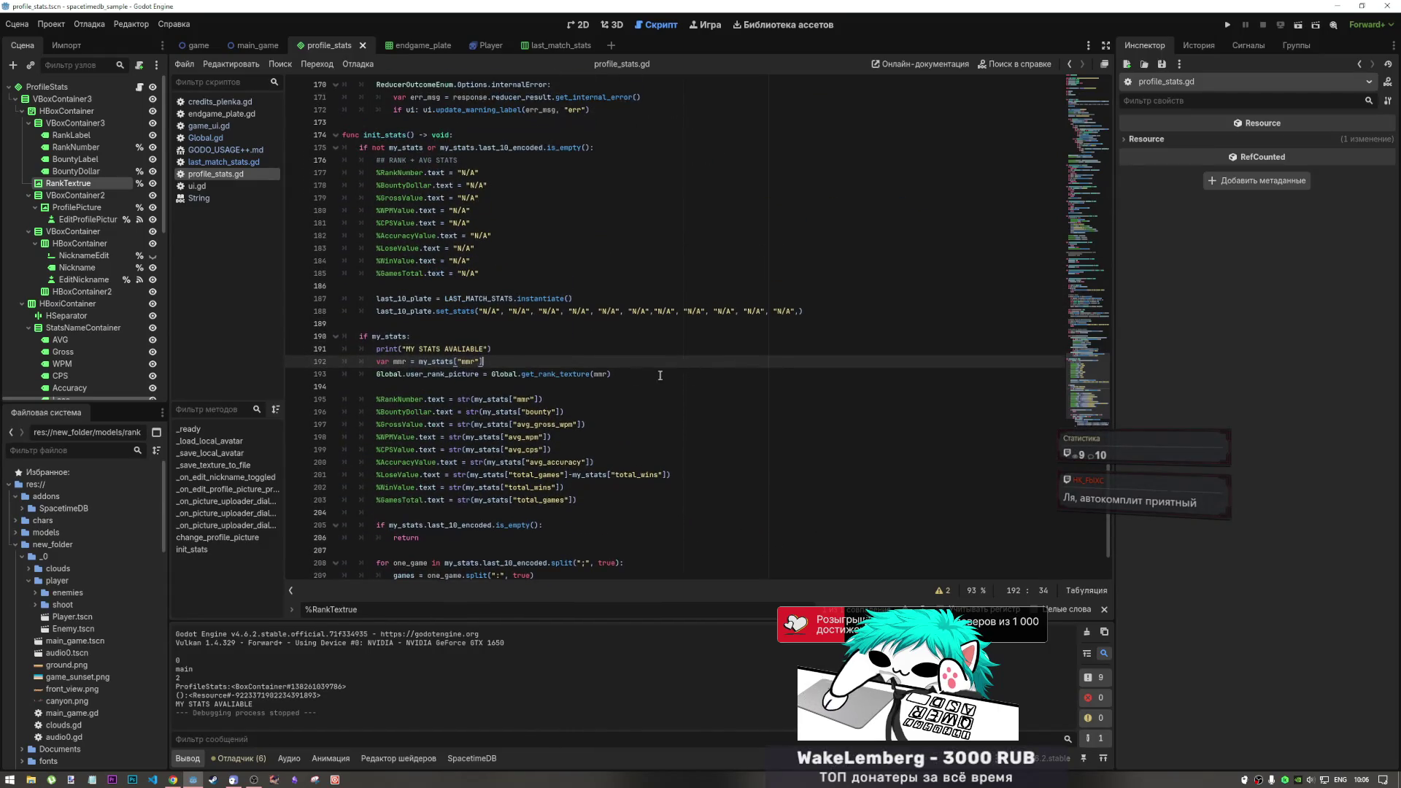
pyautogui.click(480, 374)
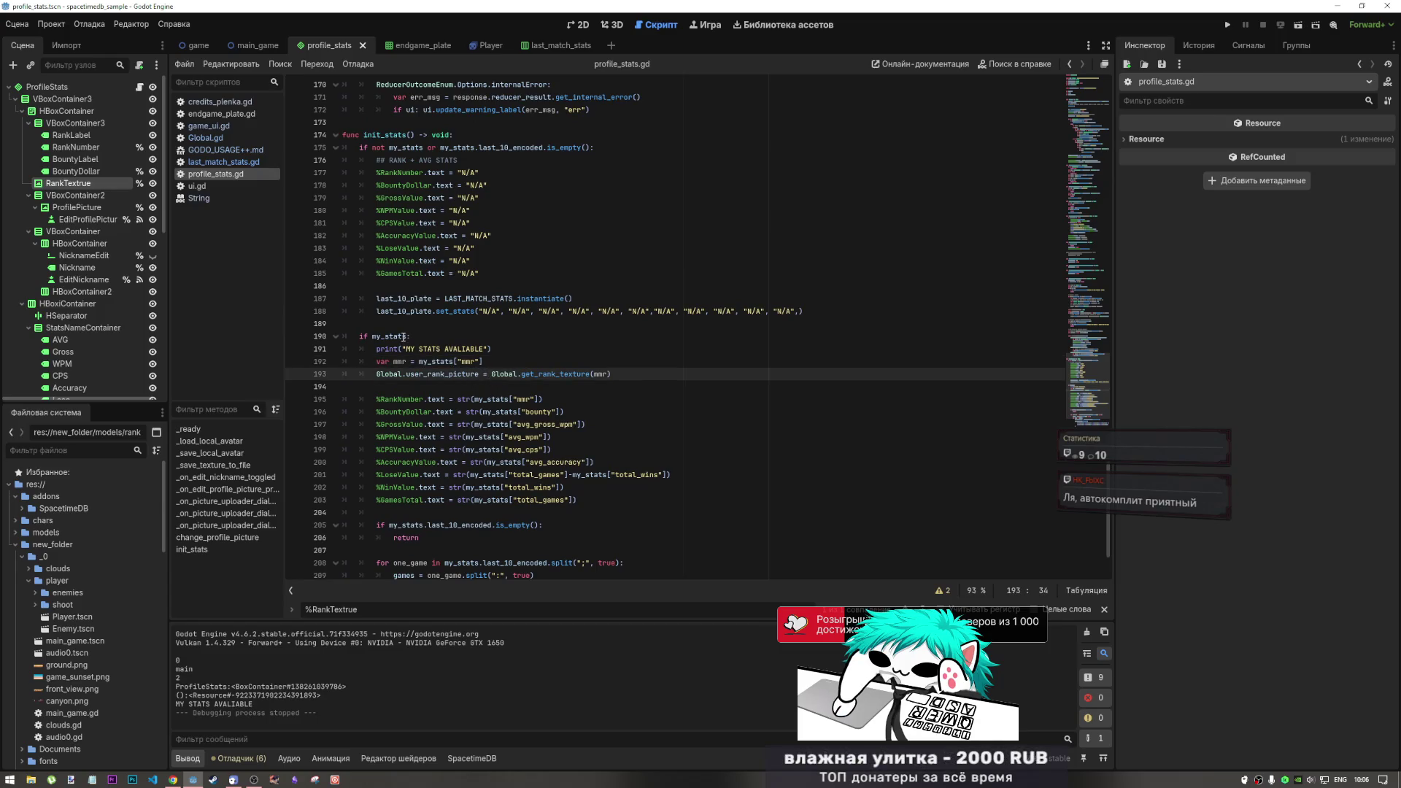
pyautogui.hotkey('ctrl', 'z')
pyautogui.hotkey('ctrl', 'z')
pyautogui.hotkey('ctrl', 'z')
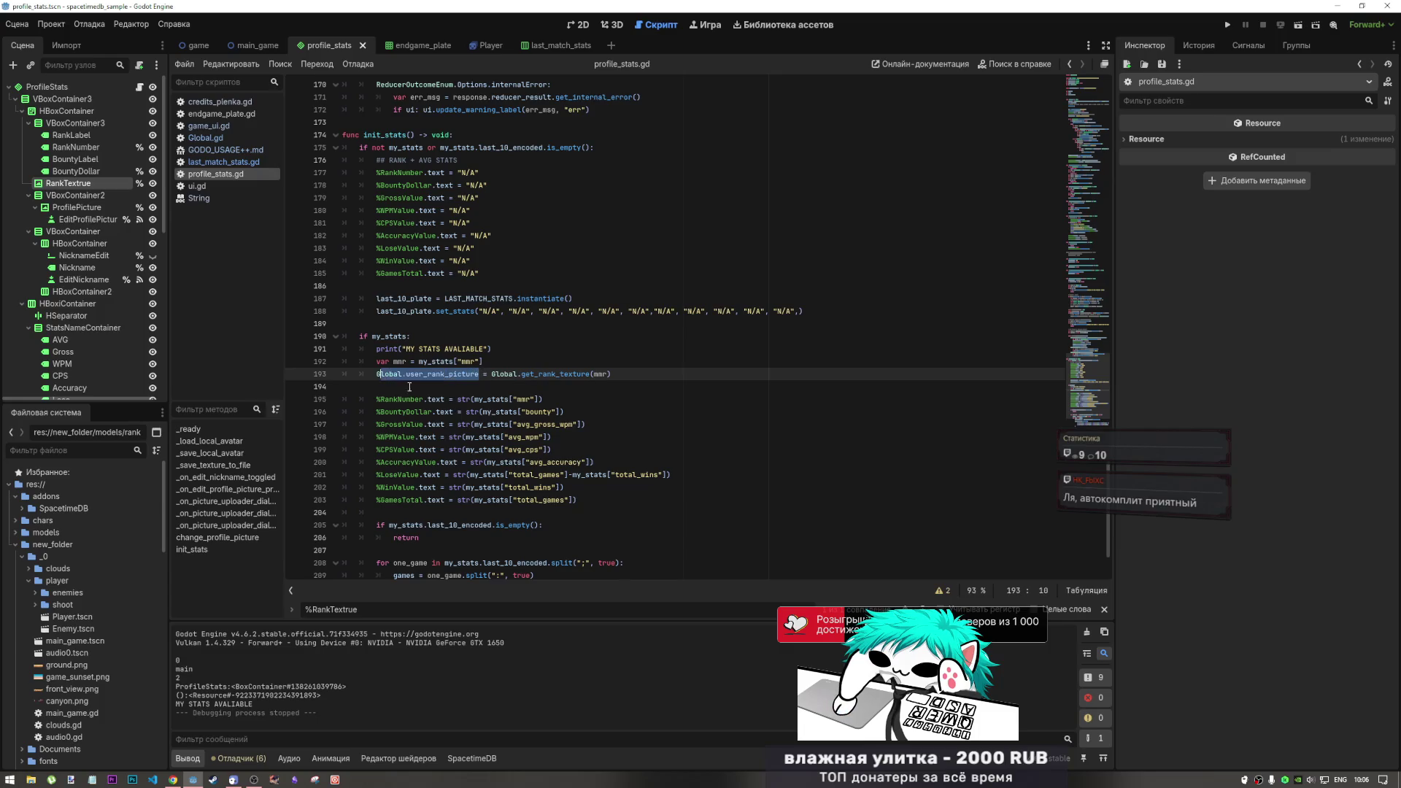
pyautogui.hotkey('ctrl', 'z')
pyautogui.hotkey('ctrl', 'z')
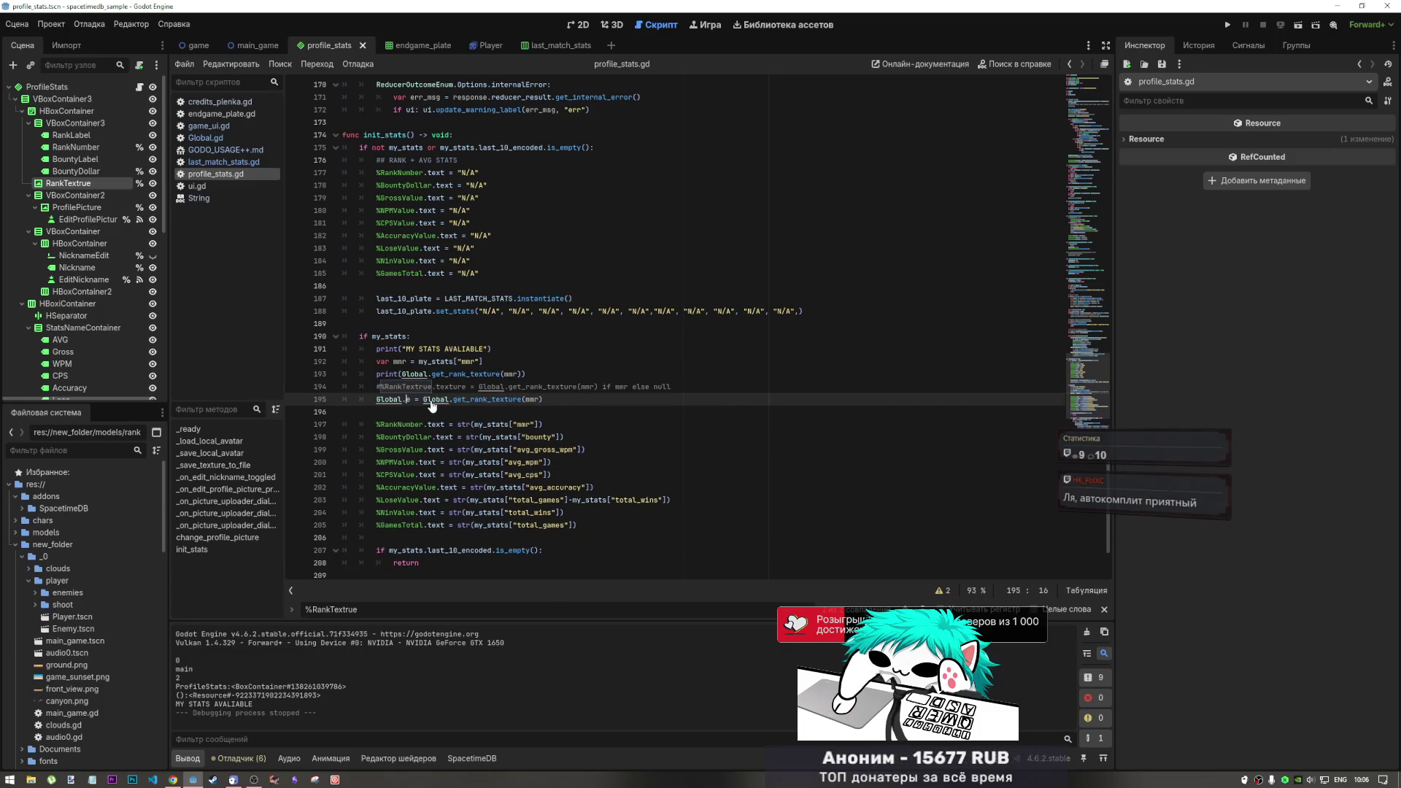
pyautogui.click(437, 374)
pyautogui.moveTo(706, 384); pyautogui.dragTo(341, 374)
pyautogui.press('BackSpace')
pyautogui.press('BackSpace')
pyautogui.hotkey('ctrl', 's')
# Remove the commented RankTextrue line from _ready and relaunch the game
pyautogui.moveTo(1085, 361); pyautogui.dragTo(1084, 94)
pyautogui.click(310, 375)
pyautogui.press('BackSpace')
pyautogui.press('BackSpace')
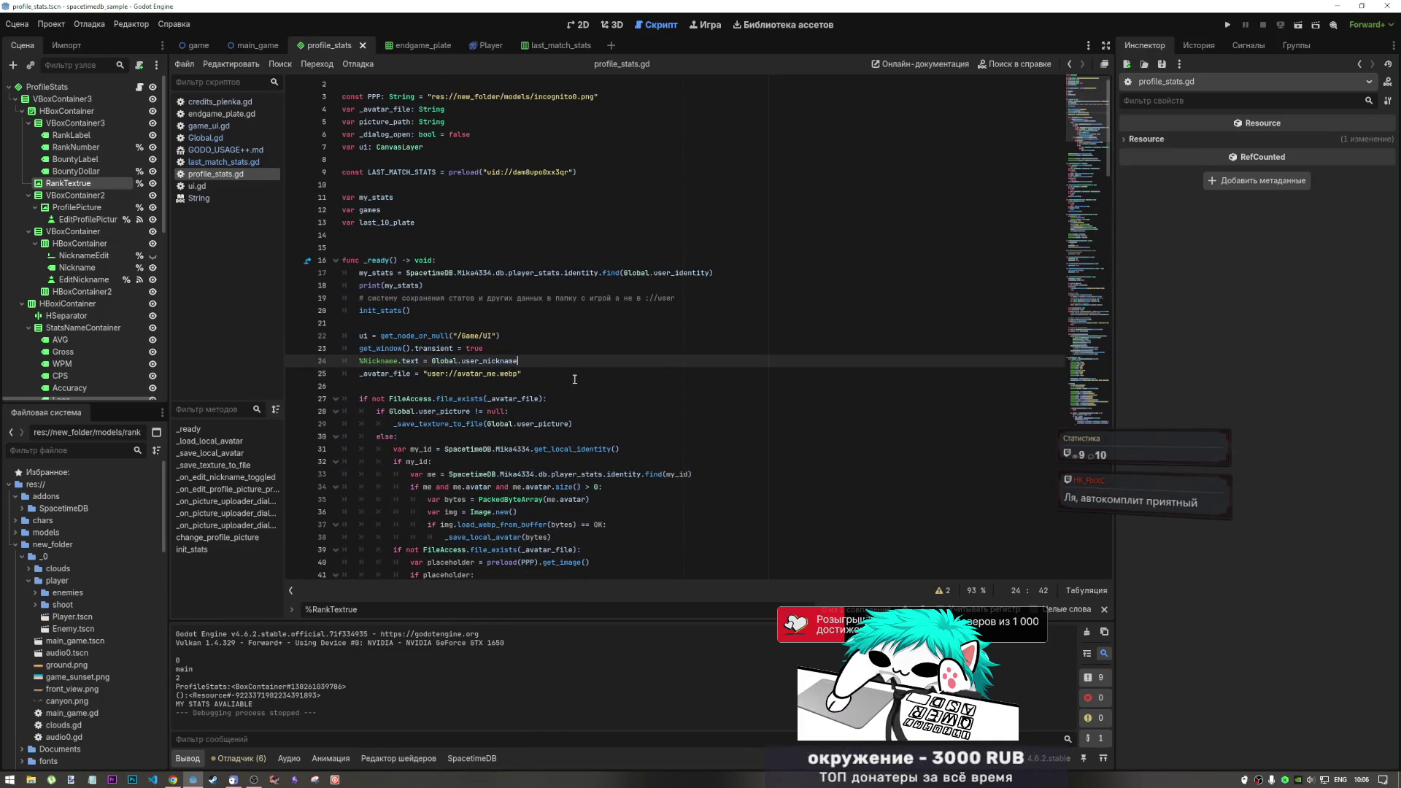
pyautogui.click(541, 410)
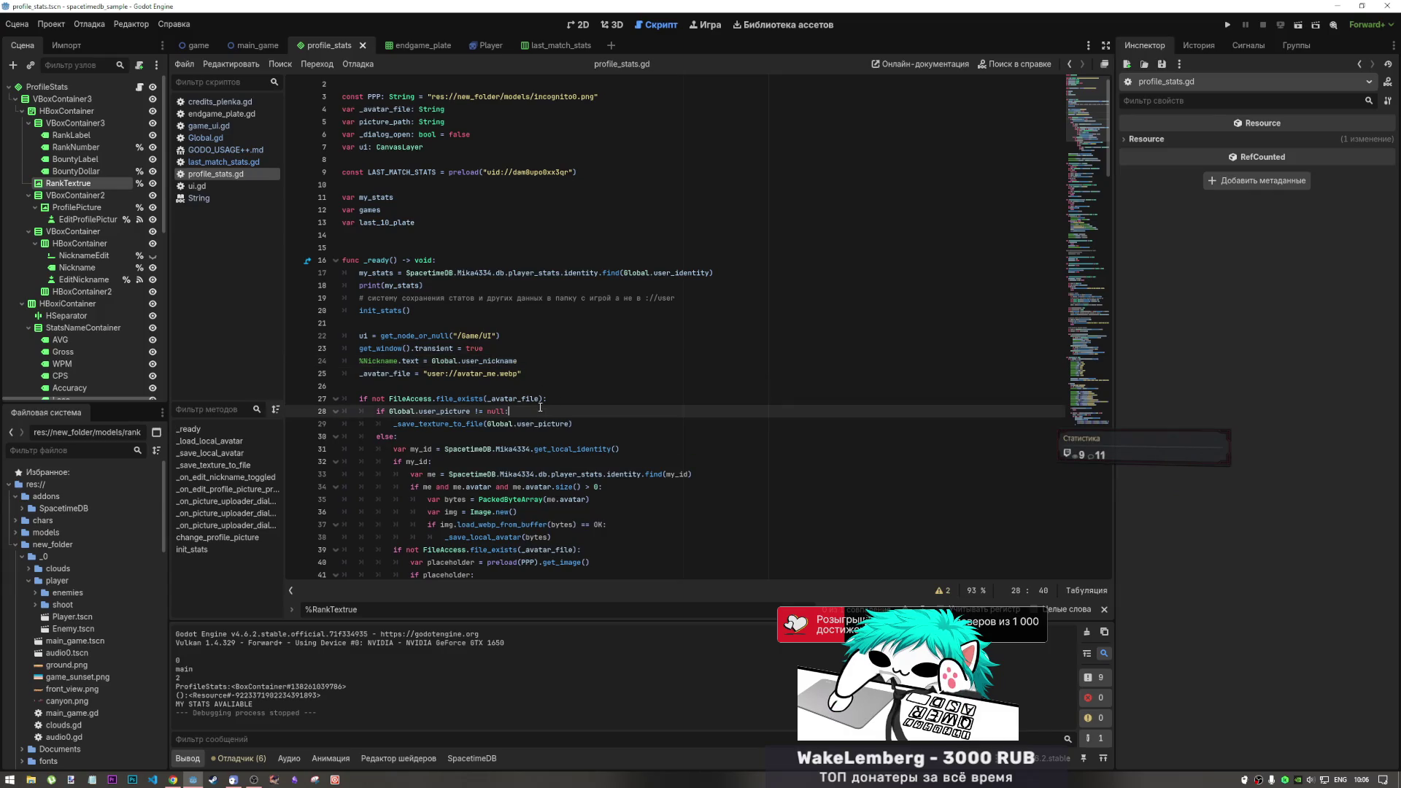
pyautogui.scroll(-1, 657, 408)
pyautogui.click(1227, 24)
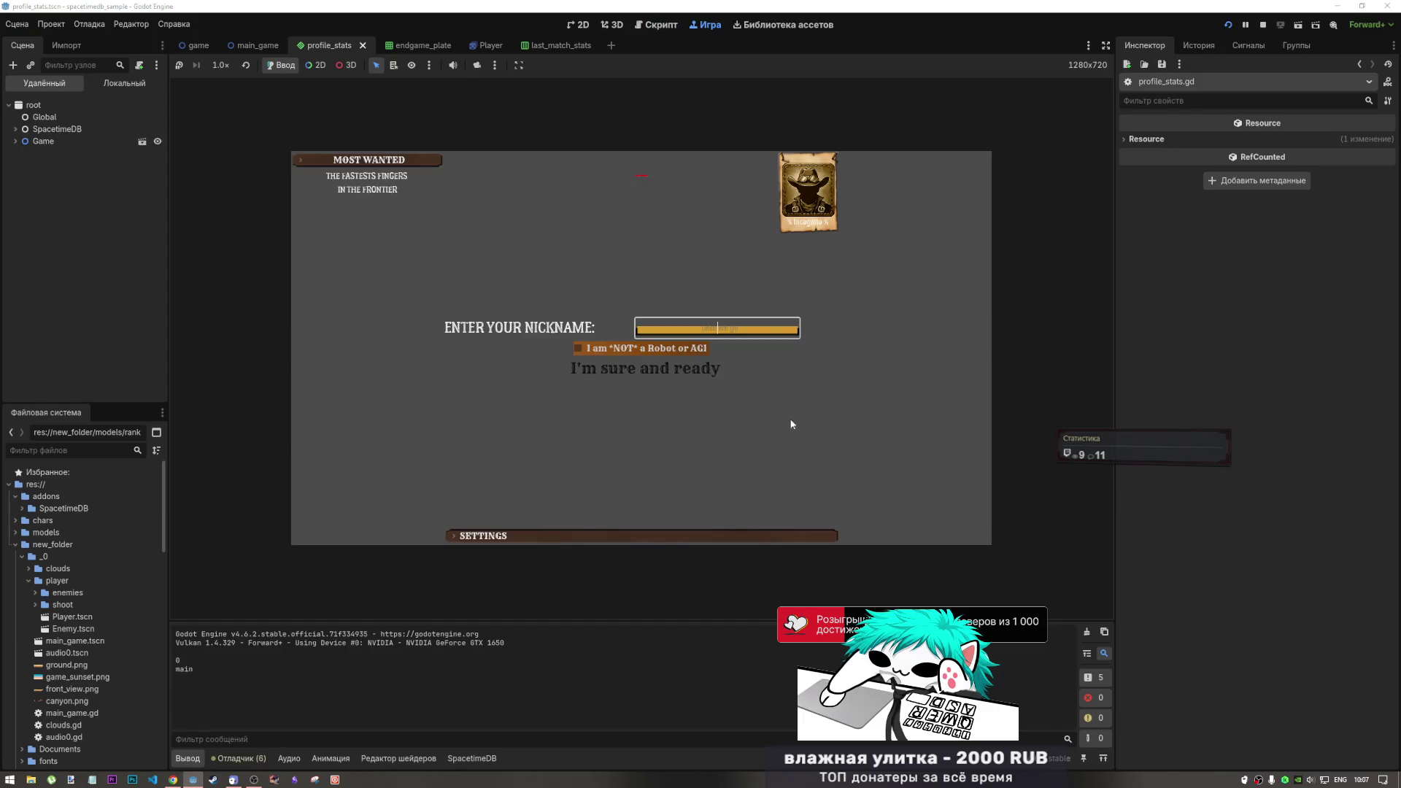
pyautogui.write('tyuy')
pyautogui.click(691, 354)
# Enter the game and toggle the Profile panel until it is open
pyautogui.click(689, 366)
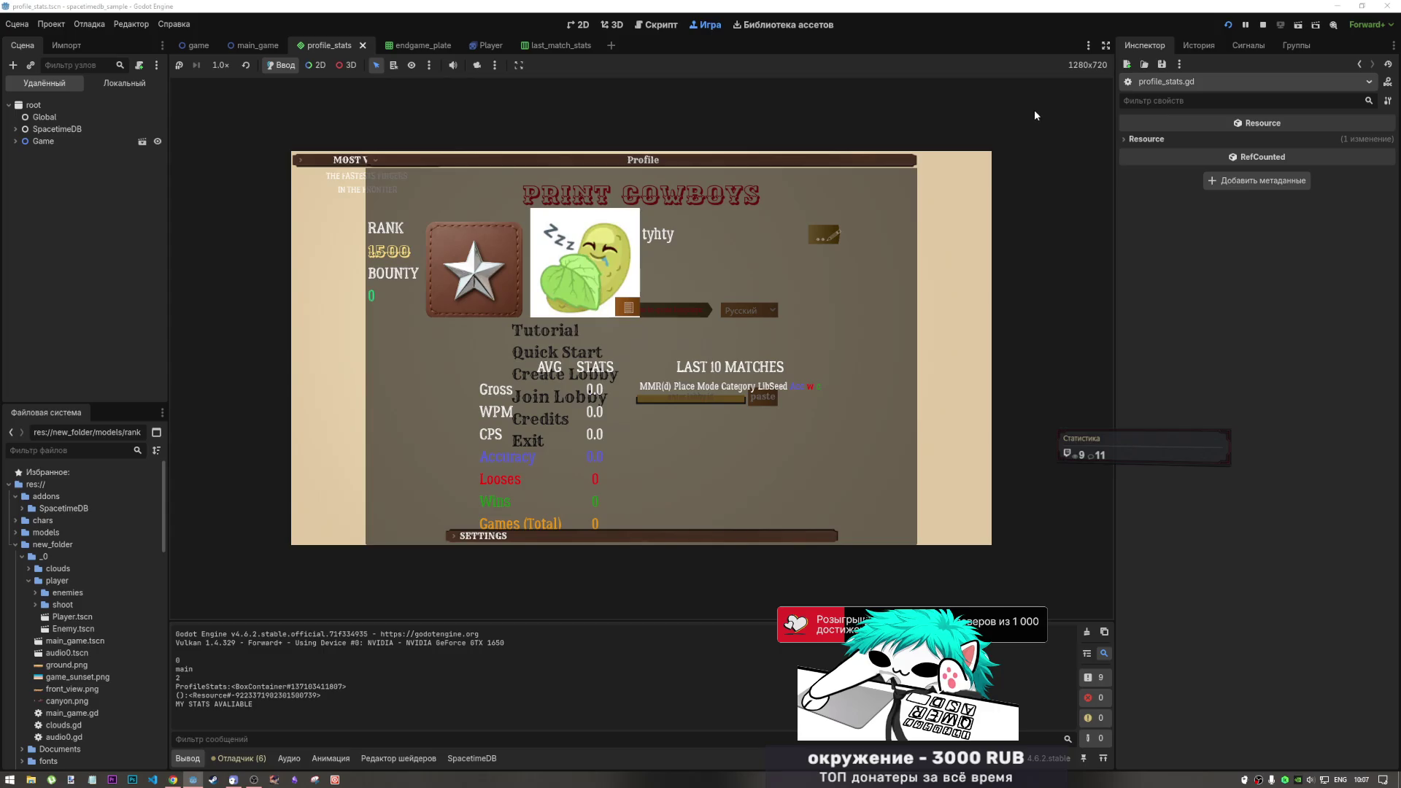
pyautogui.click(860, 155)
pyautogui.click(807, 246)
pyautogui.click(807, 247)
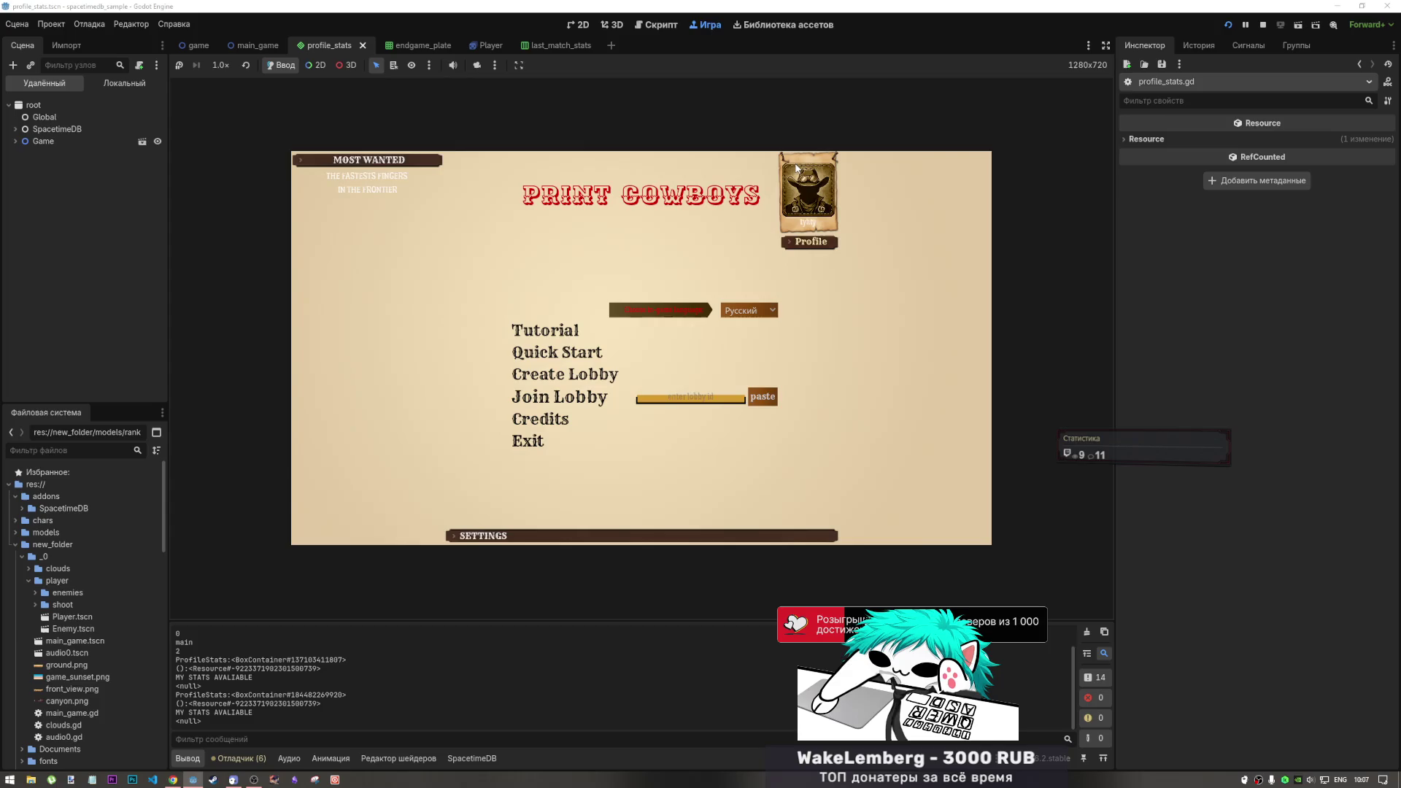
pyautogui.click(808, 243)
# Try uploading a Desktop image and Снимок.PNG as the avatar, then close the Profile panel
pyautogui.click(627, 308)
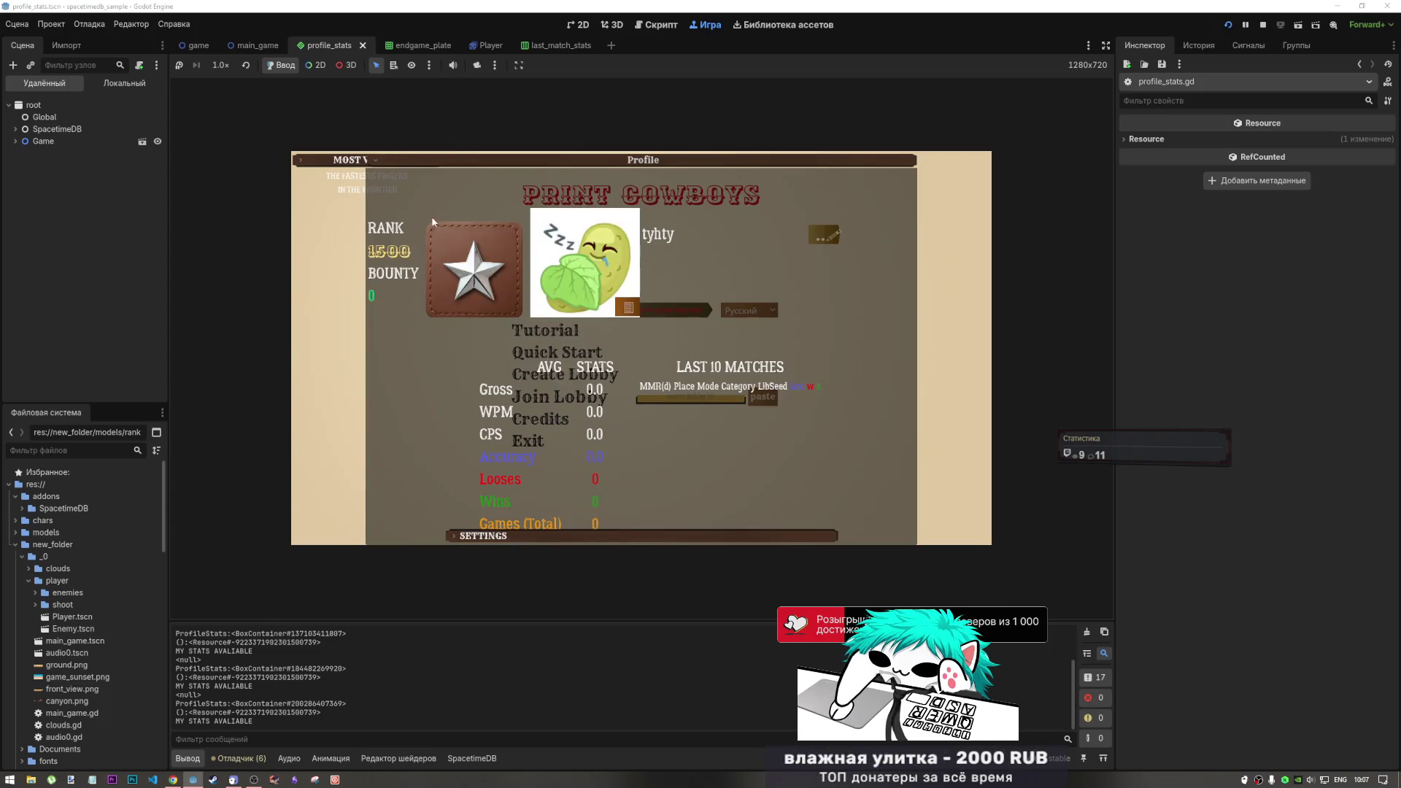
pyautogui.click(349, 438)
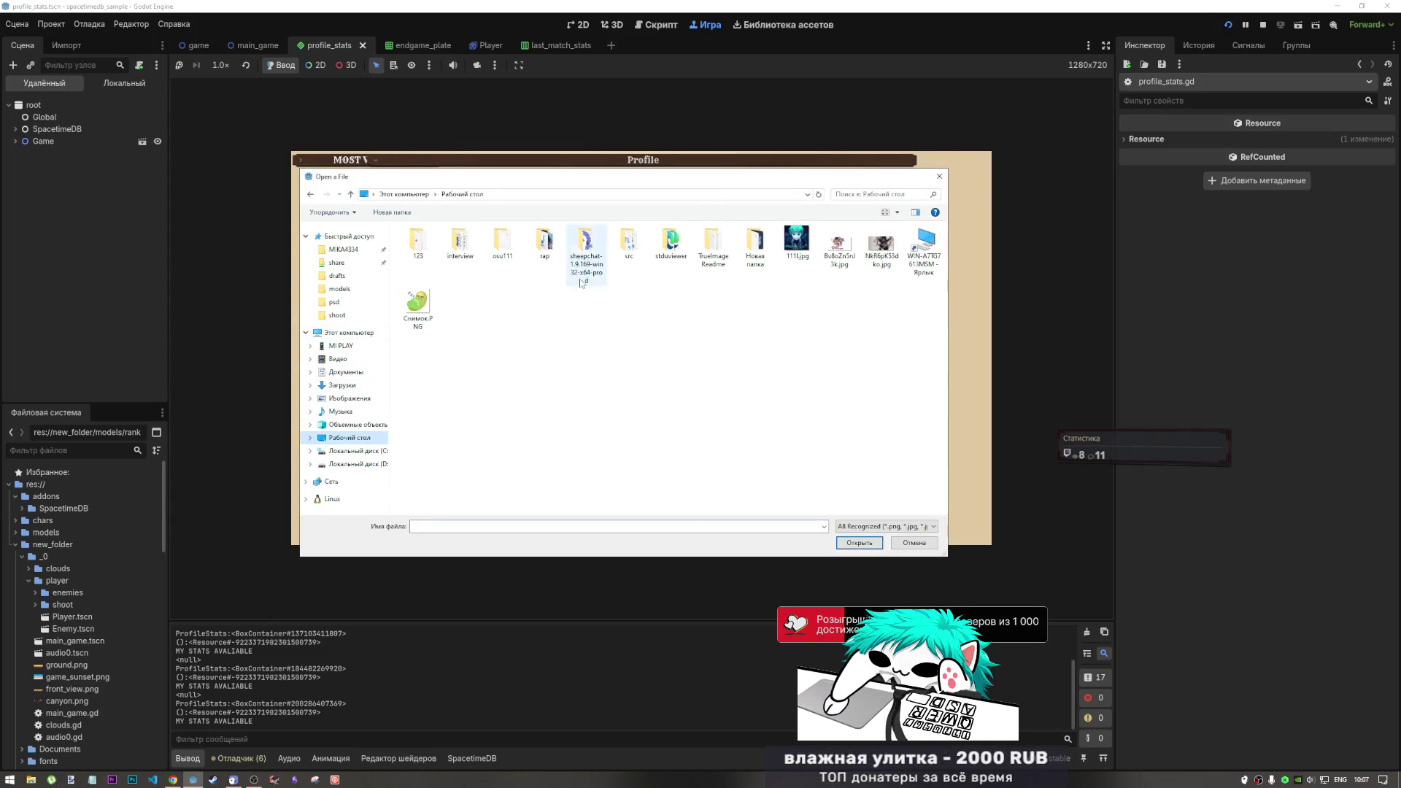
pyautogui.click(795, 245)
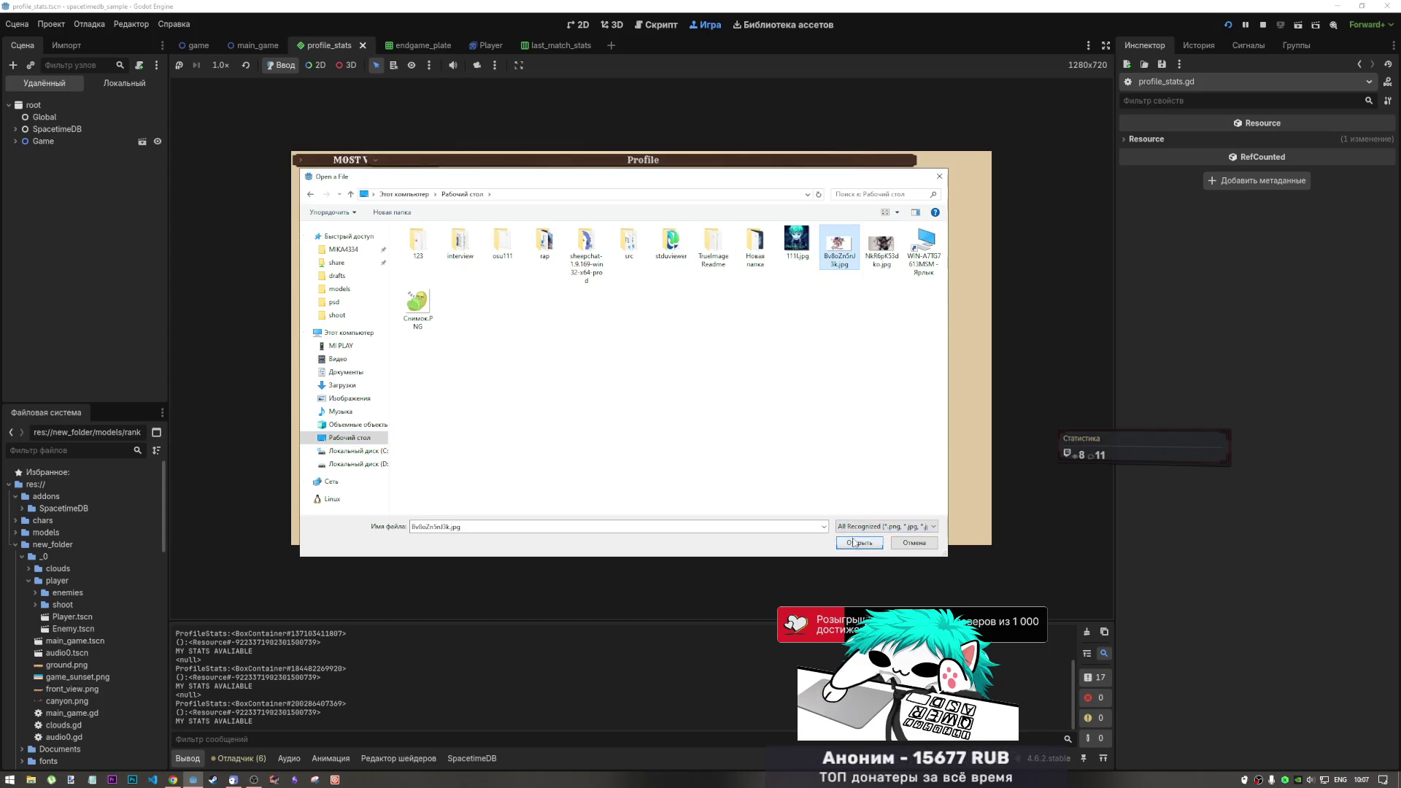
pyautogui.click(858, 542)
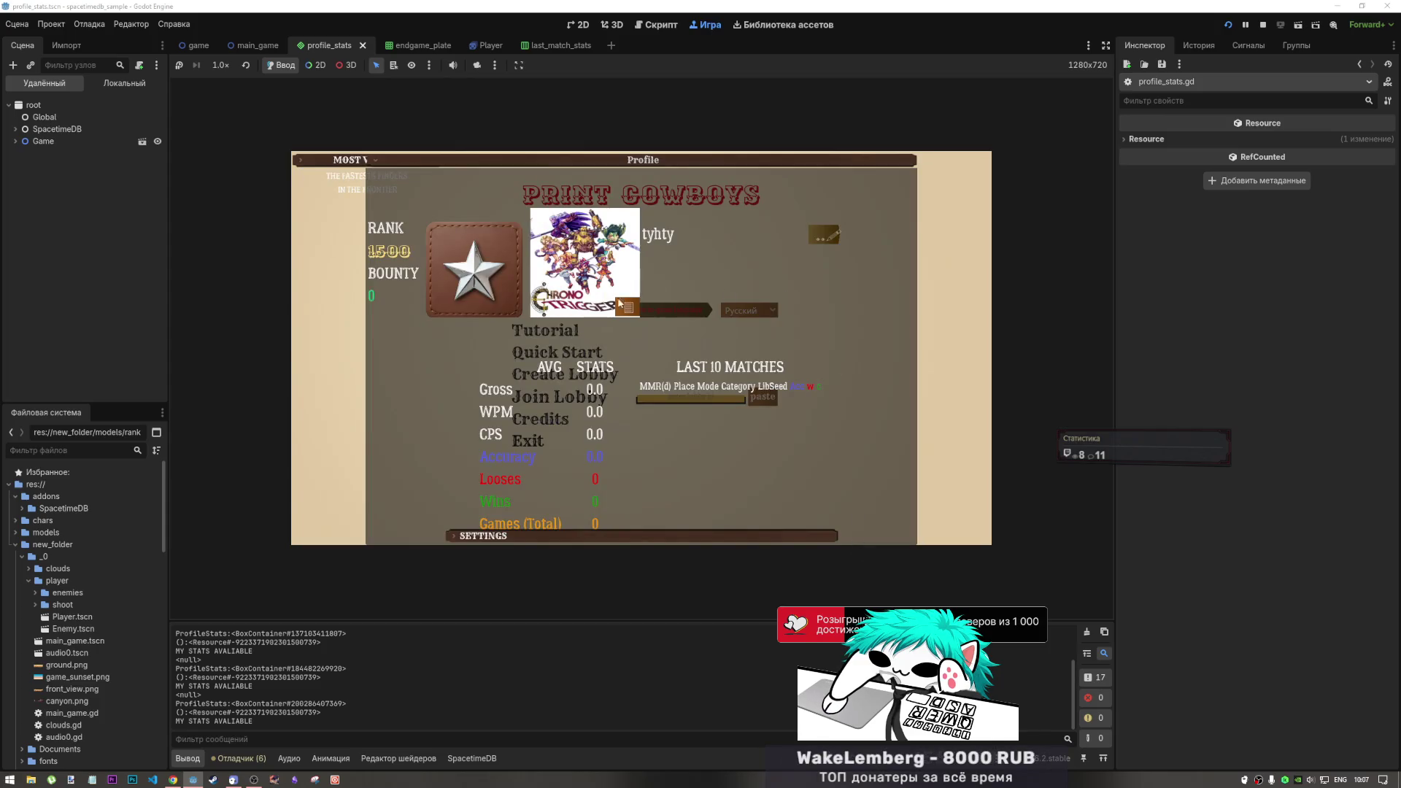
pyautogui.click(628, 307)
pyautogui.click(417, 306)
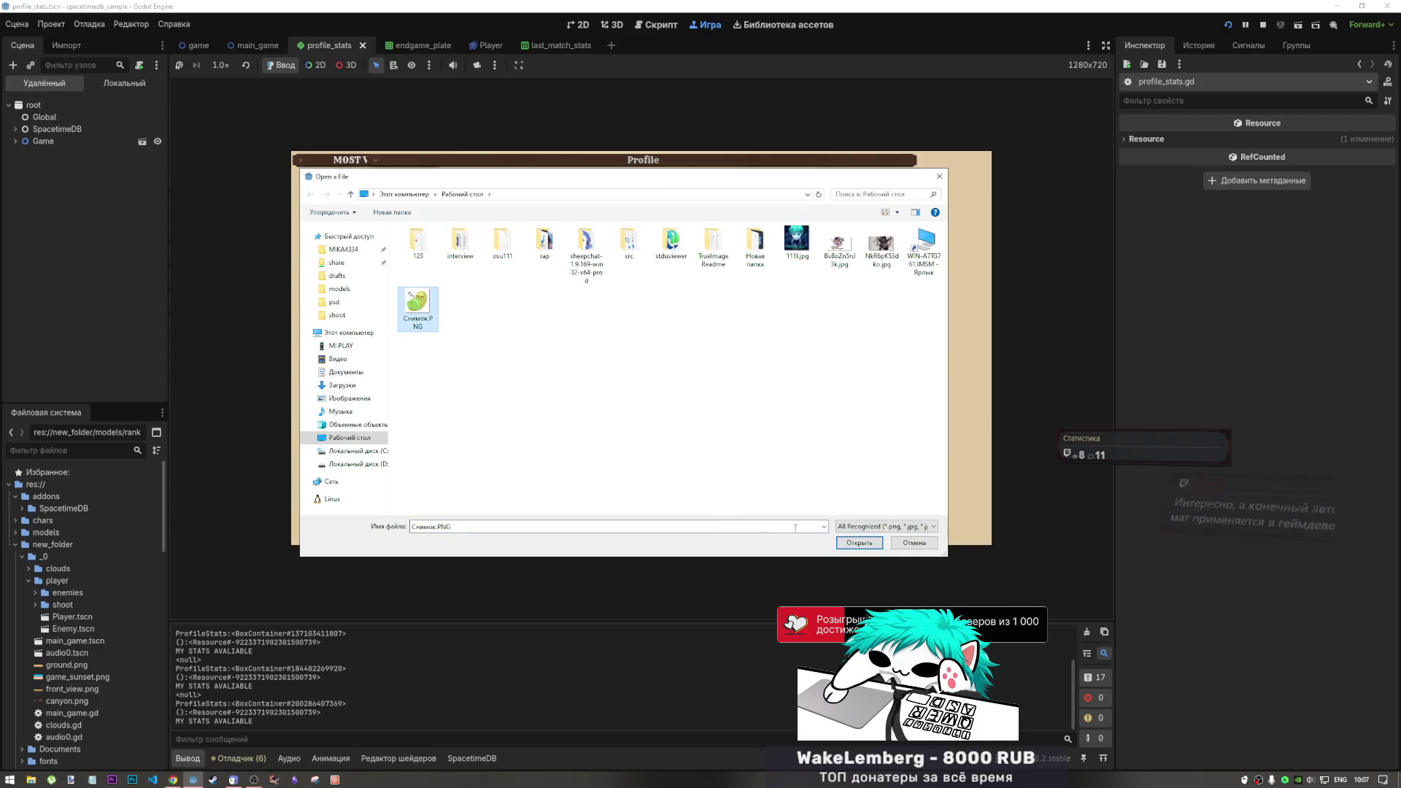
pyautogui.doubleClick(417, 306)
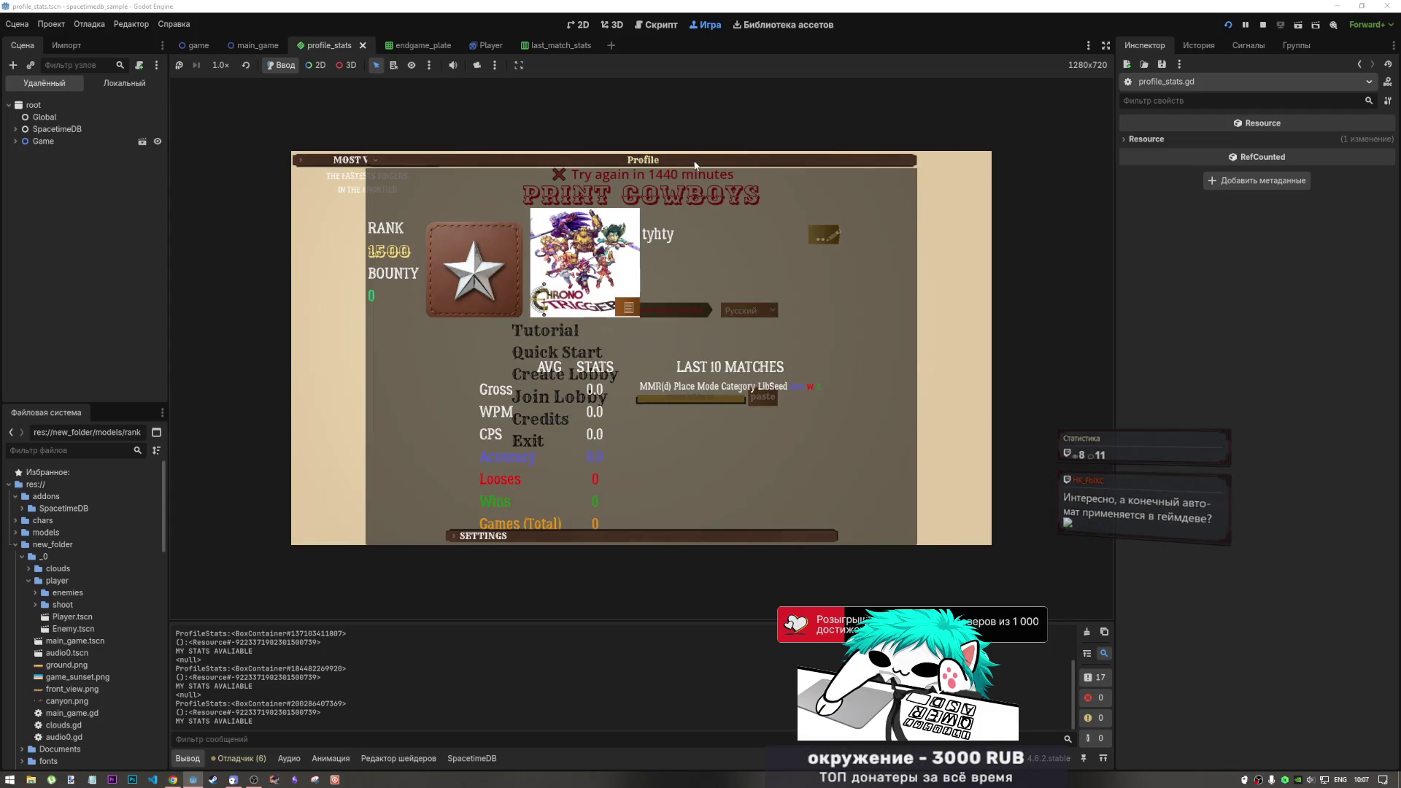
pyautogui.click(956, 219)
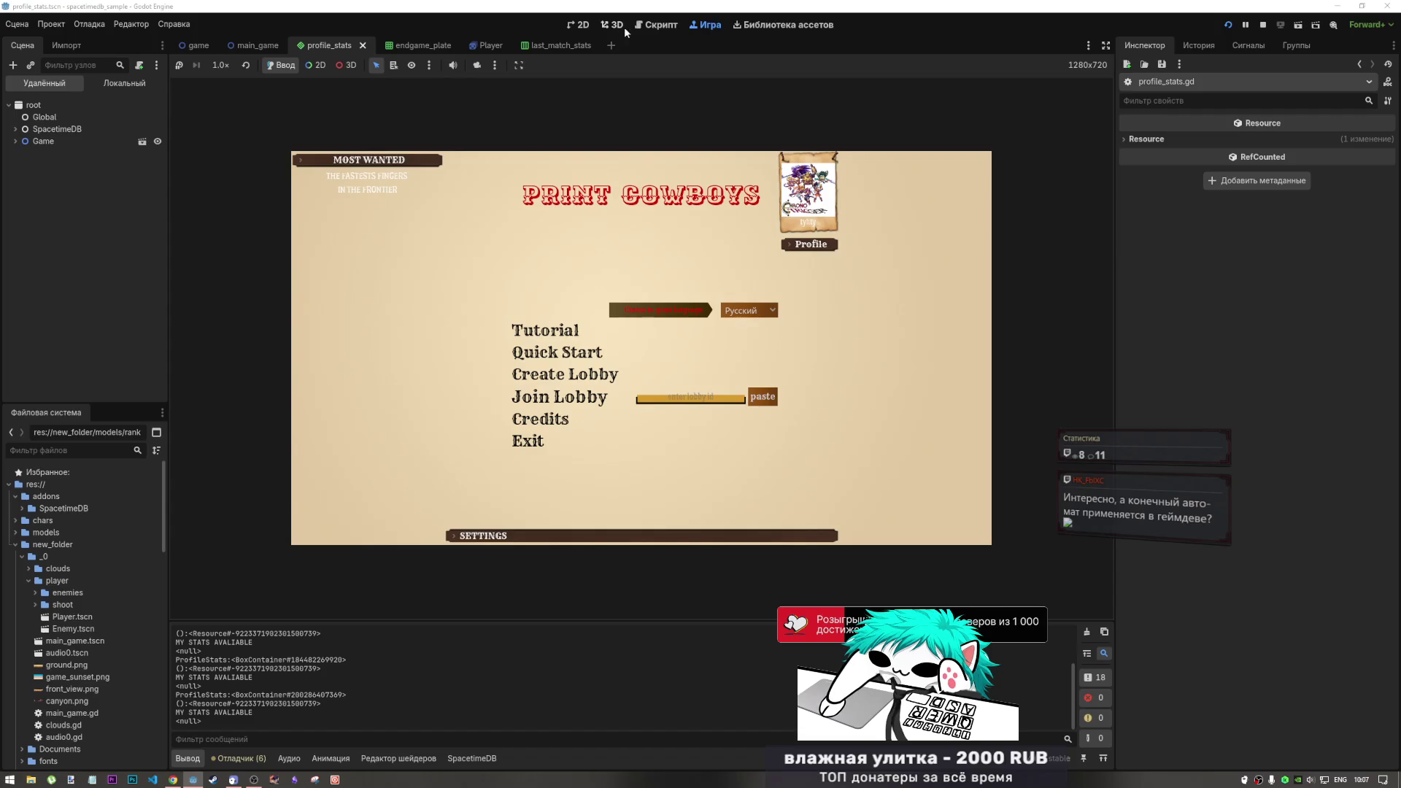
pyautogui.click(652, 25)
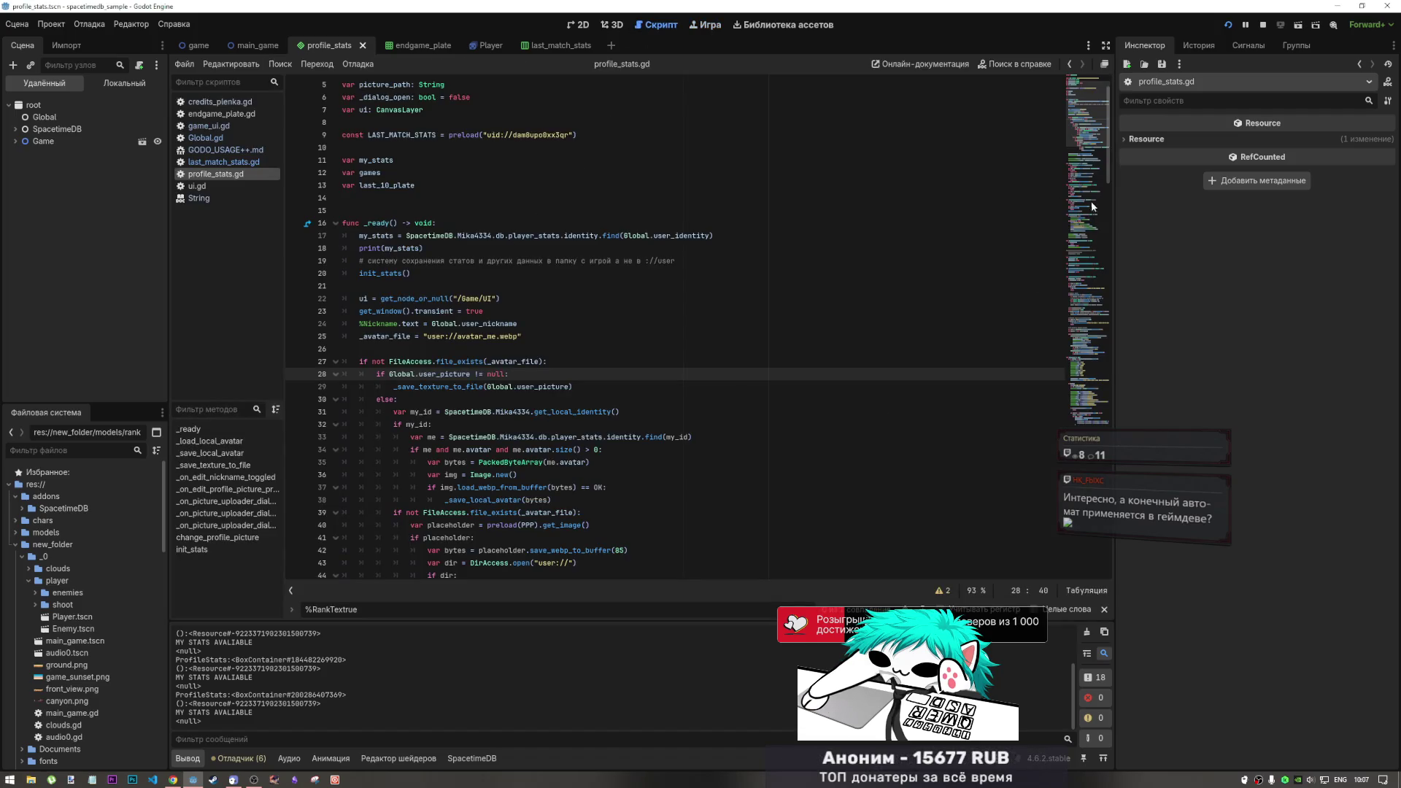
# Flip through Global.gd, profile_stats.gd, last_match_stats.gd and game_ui.gd in the script list
pyautogui.click(1073, 282)
pyautogui.moveTo(1073, 282); pyautogui.dragTo(1056, 129)
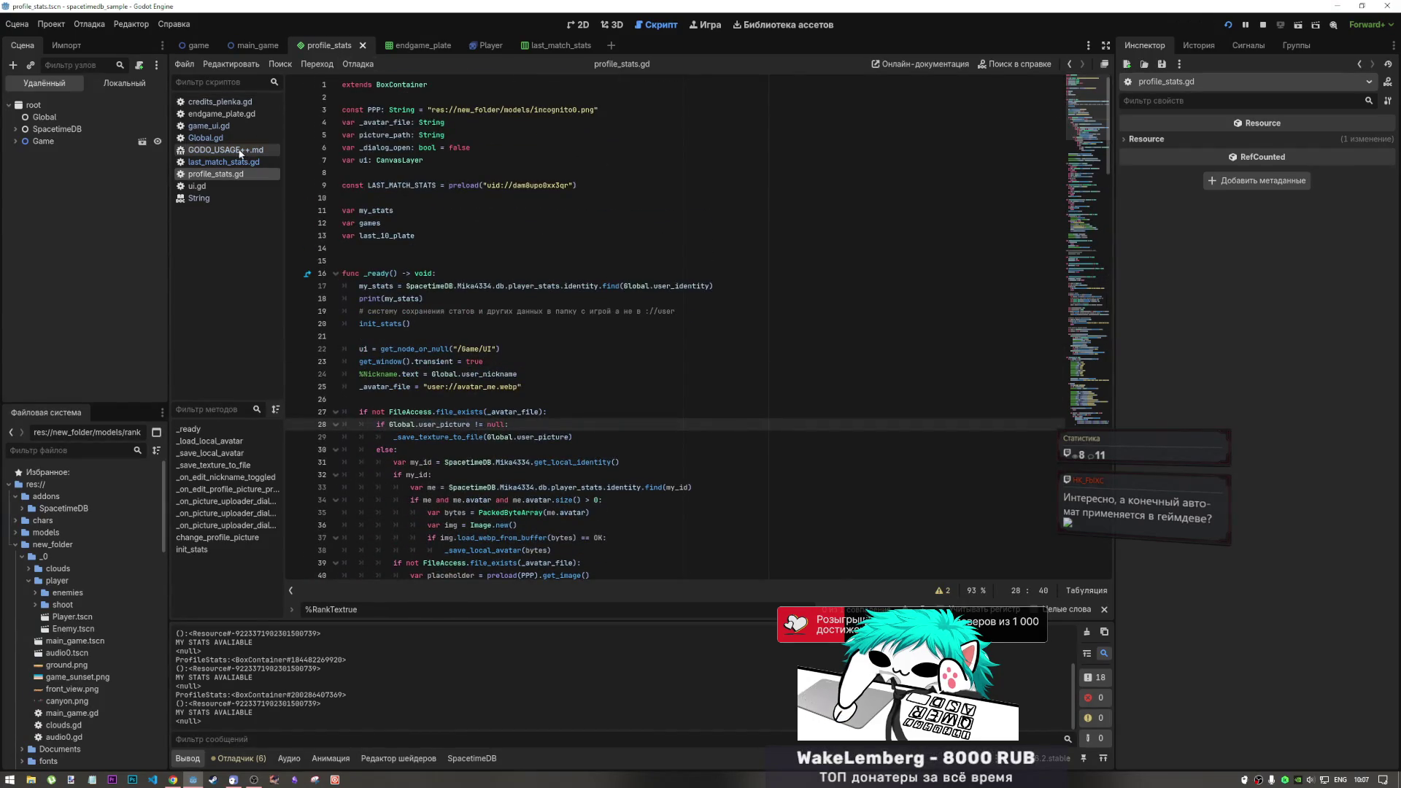
pyautogui.click(211, 137)
pyautogui.click(235, 127)
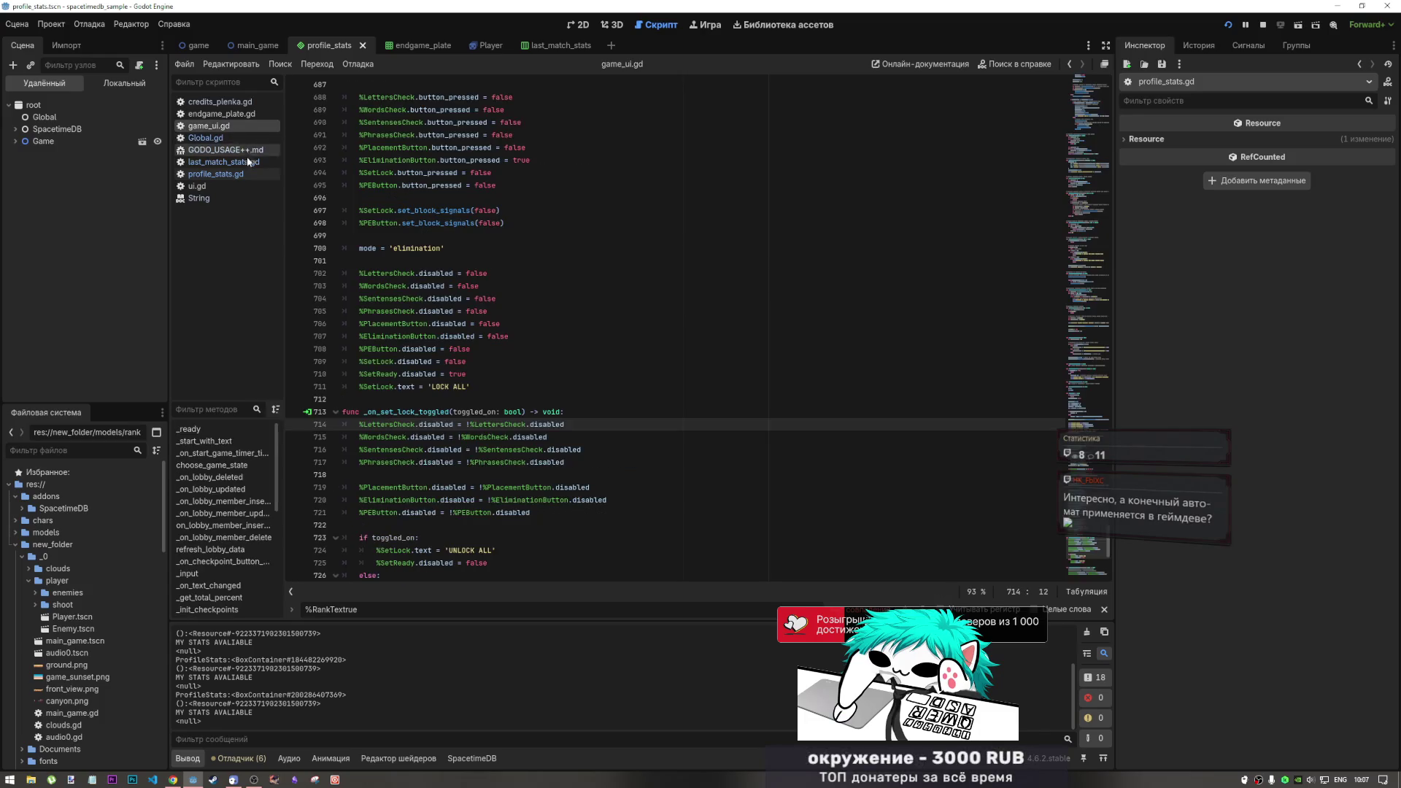
pyautogui.click(226, 161)
pyautogui.click(248, 176)
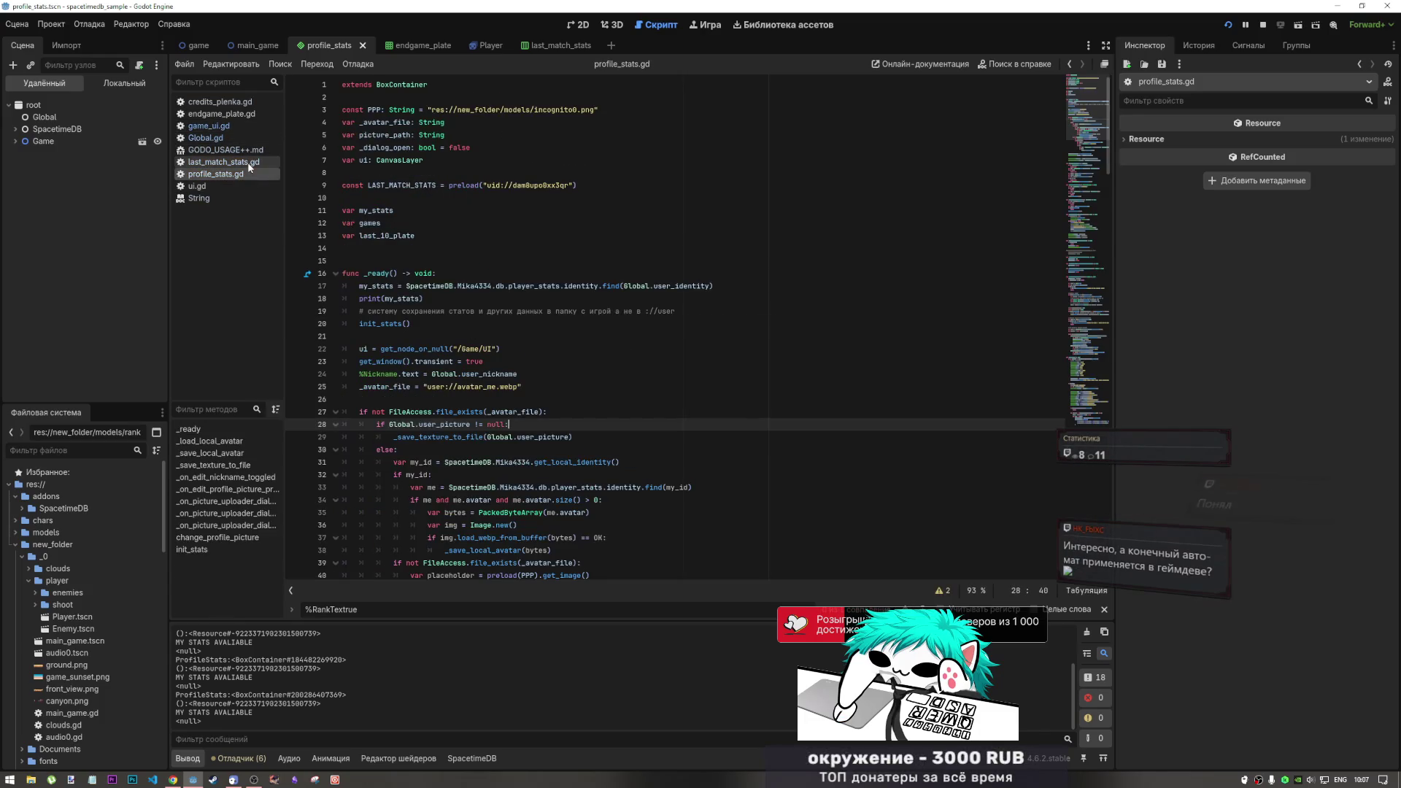
pyautogui.click(251, 163)
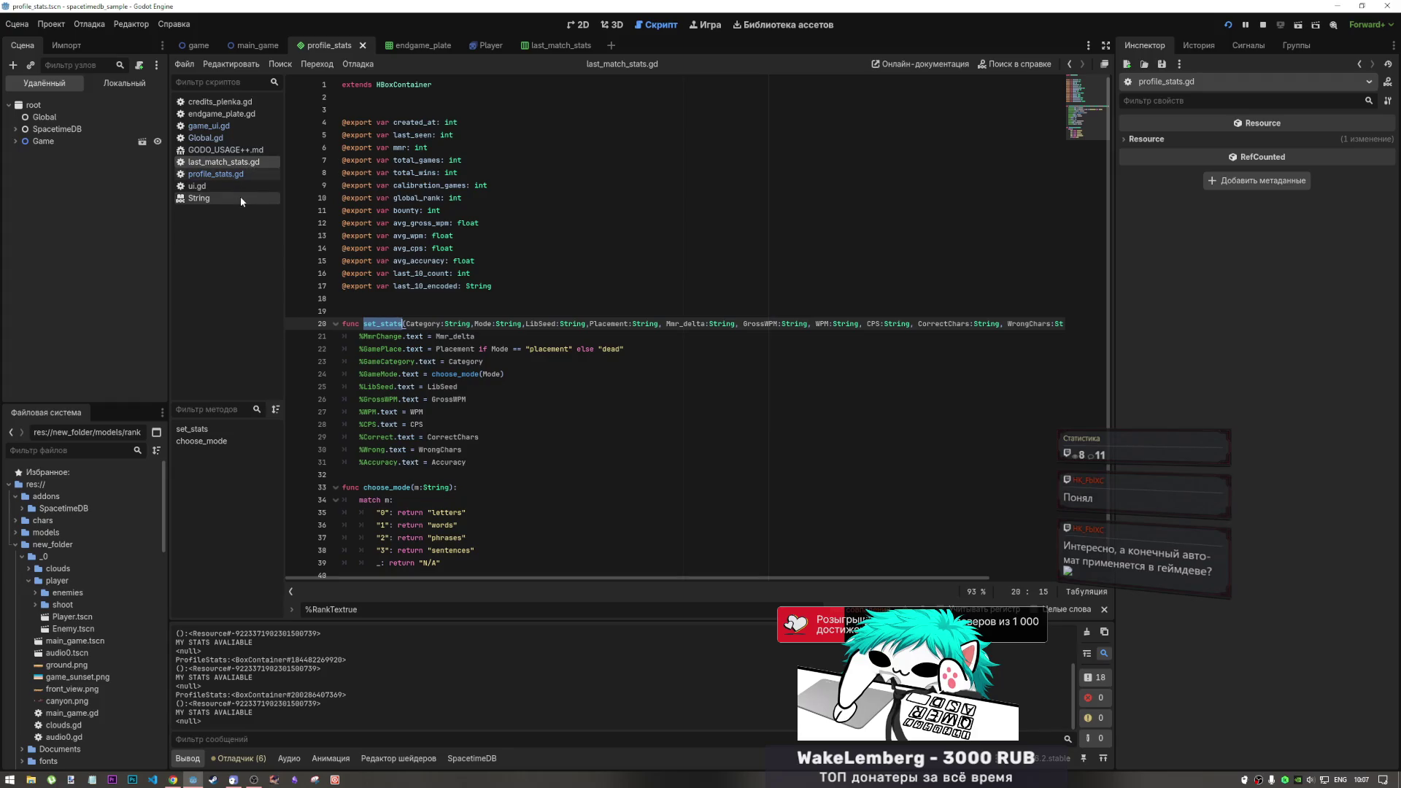
pyautogui.click(227, 127)
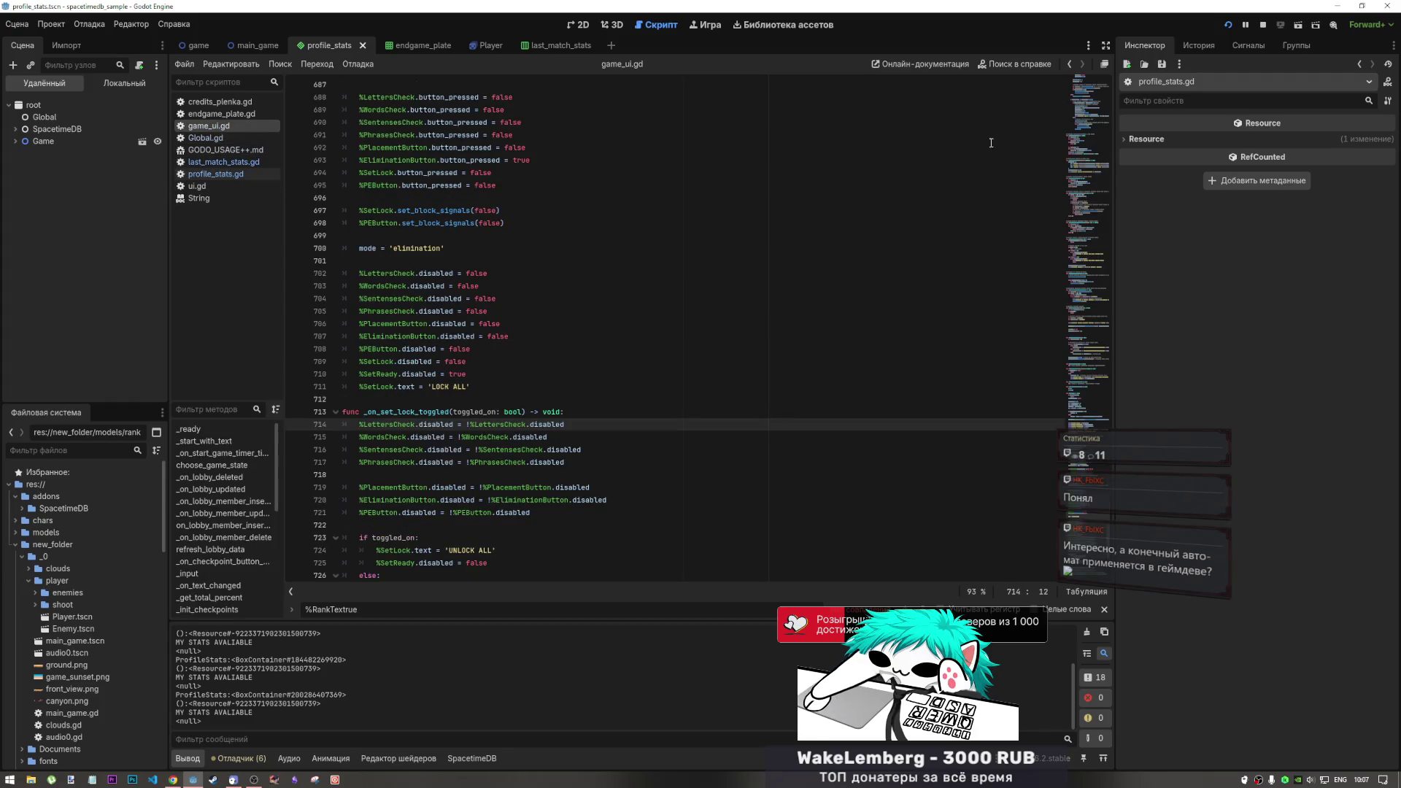
# Go to the top of game_ui.gd and inspect the game_state enum on line 16
pyautogui.click(1079, 411)
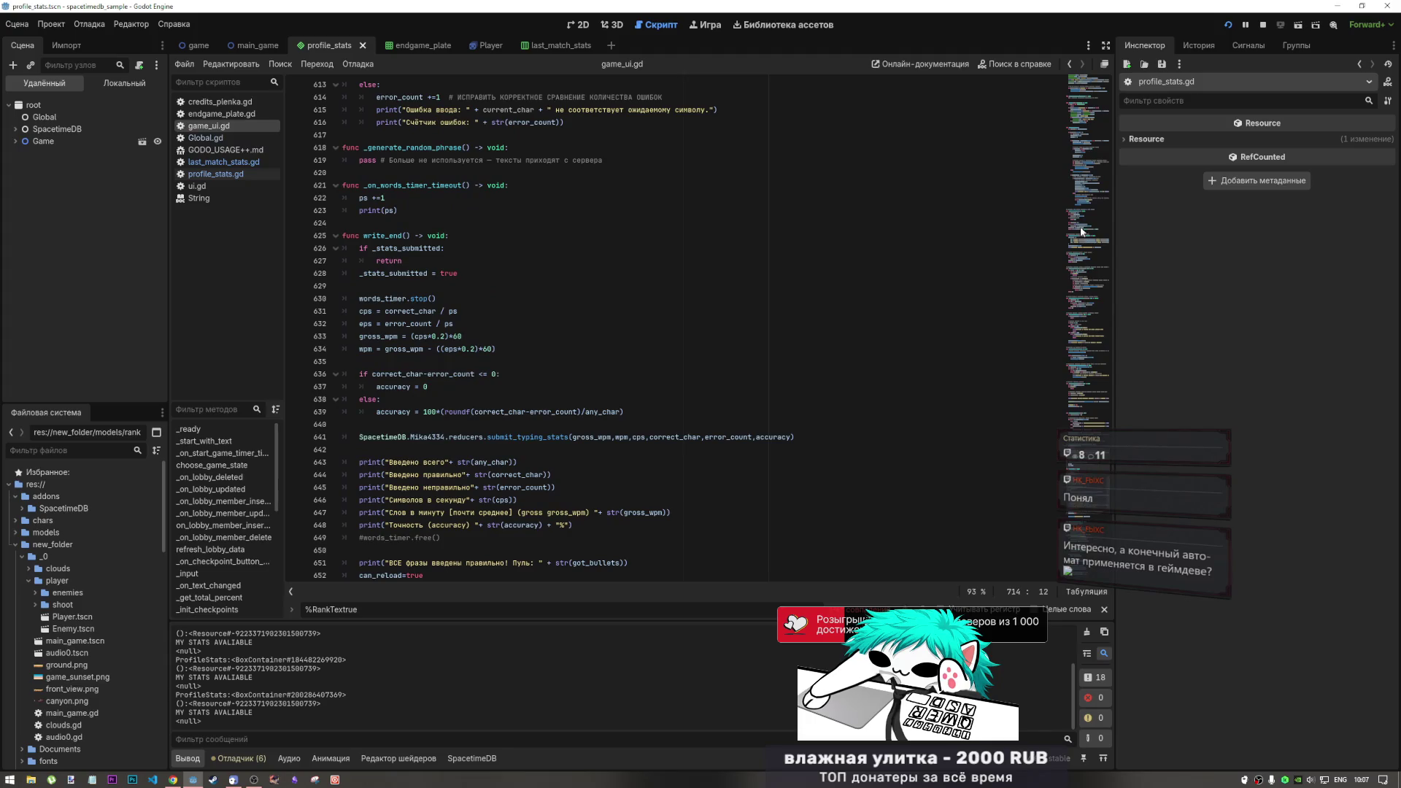
pyautogui.click(1072, 277)
pyautogui.click(1097, 76)
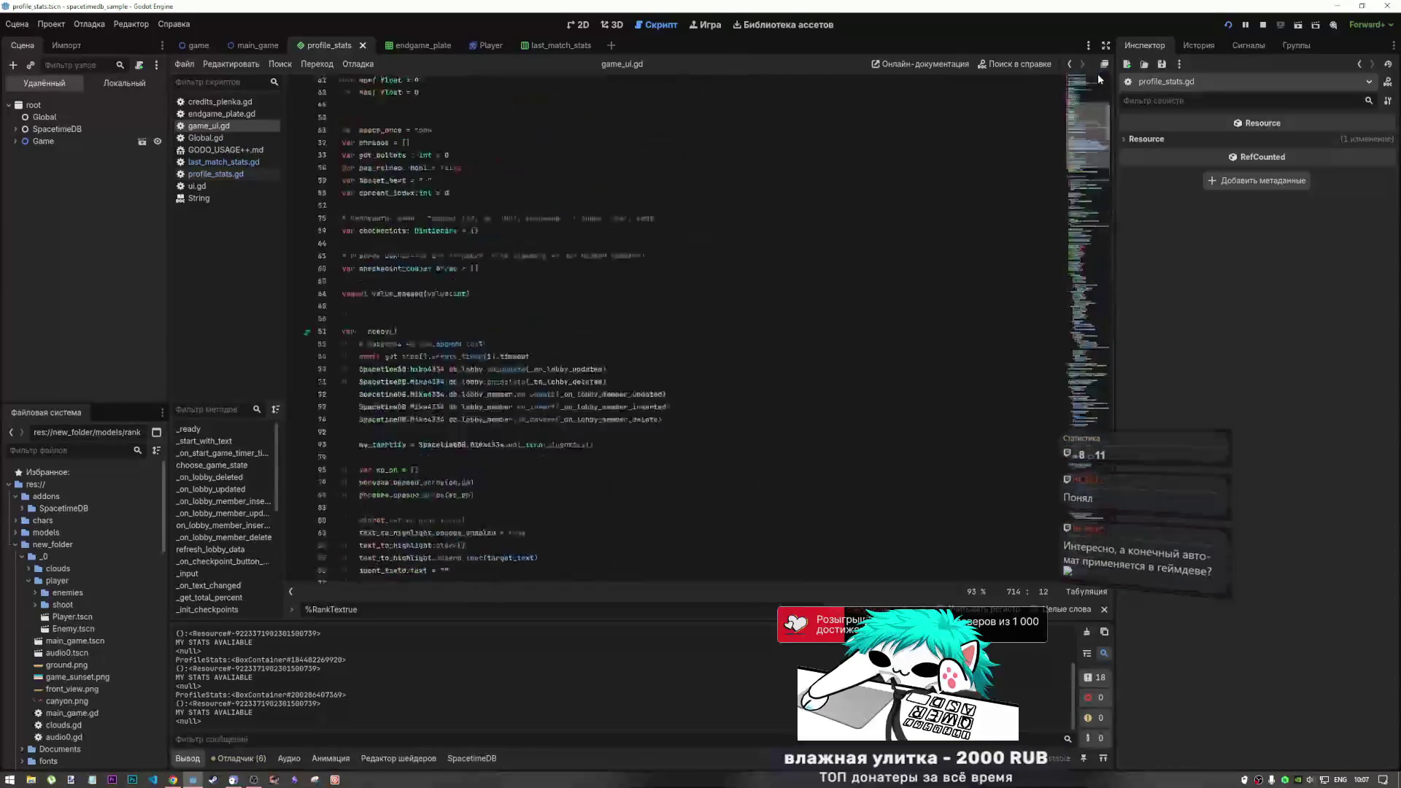
pyautogui.click(525, 238)
pyautogui.moveTo(422, 273); pyautogui.dragTo(704, 275)
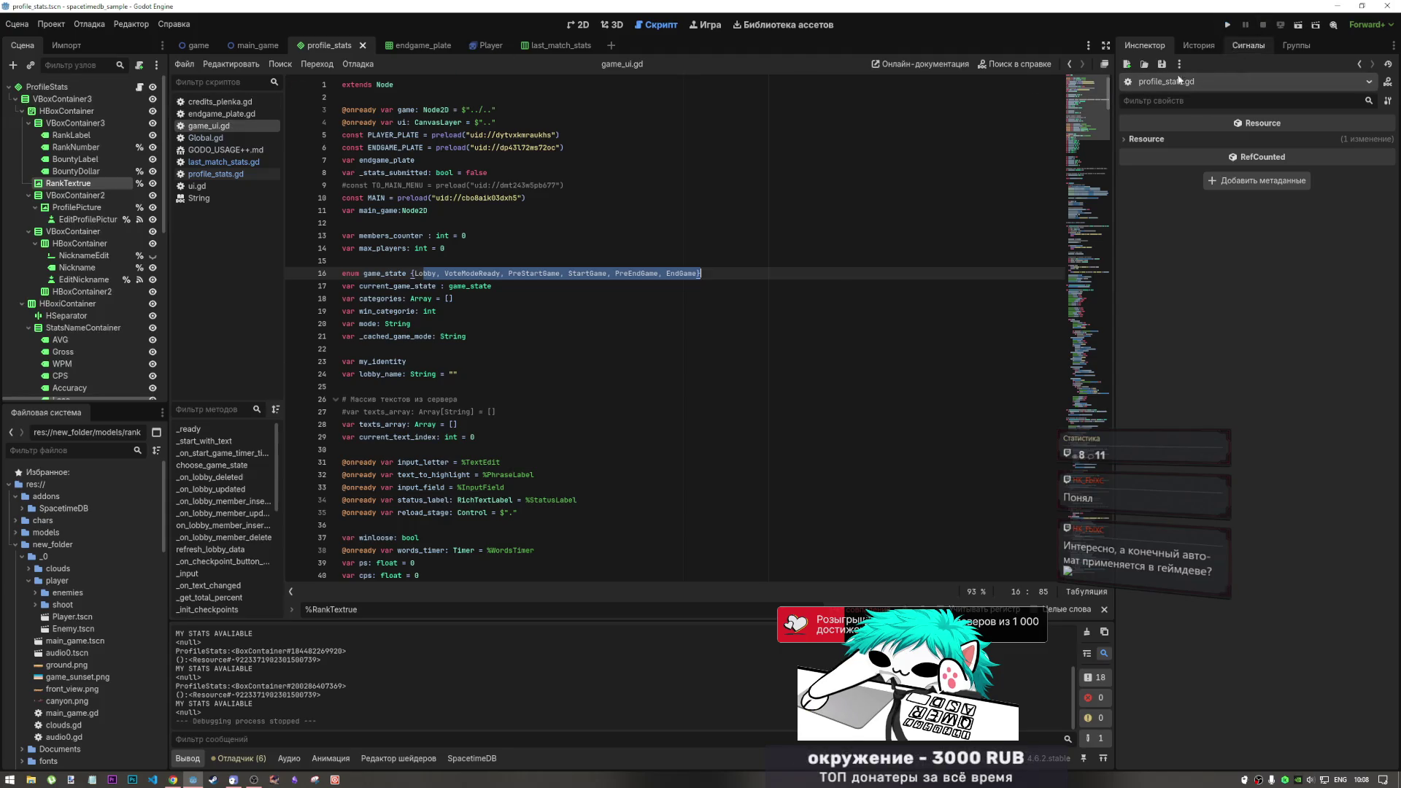
pyautogui.click(370, 198)
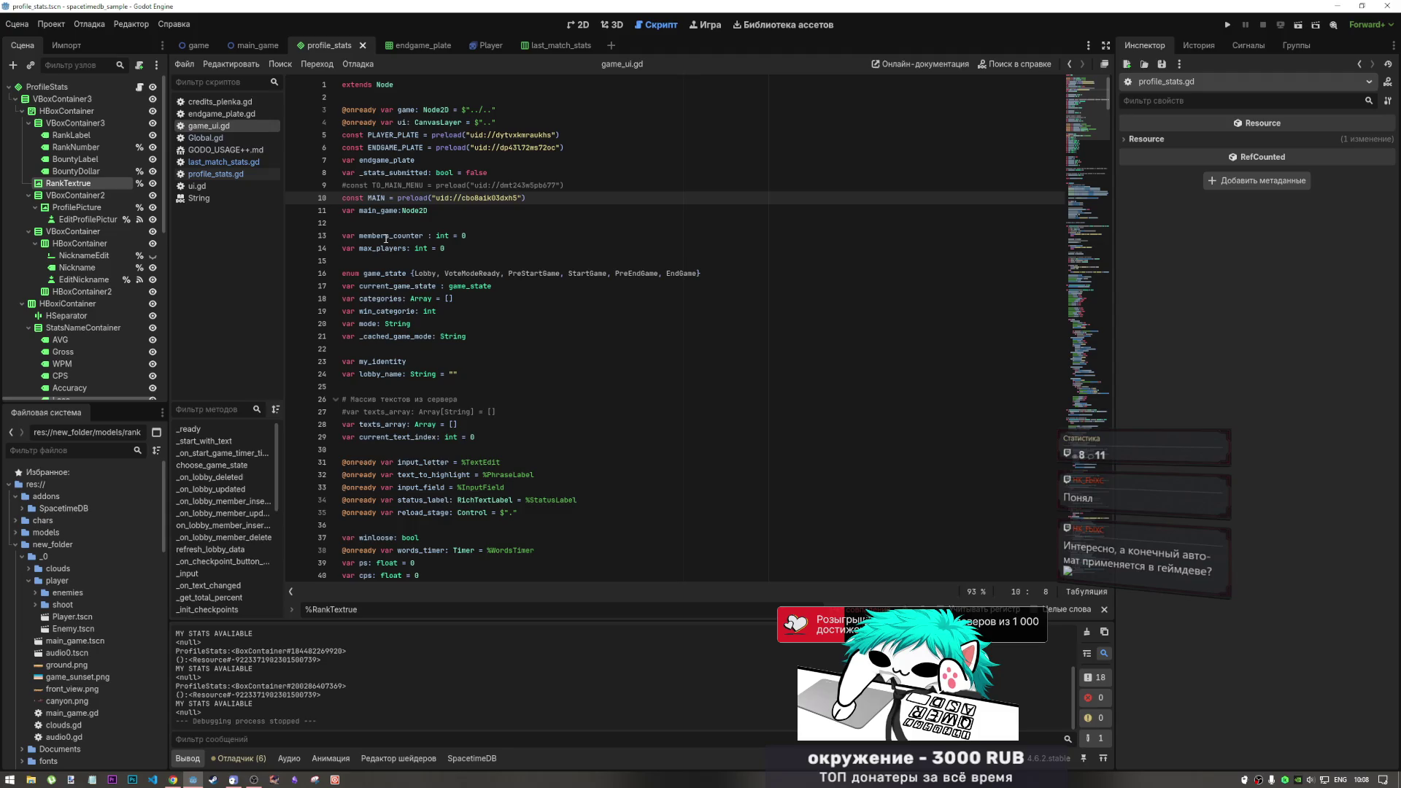
# Close the credits_plenka.gd script via its context menu's Закрыть option
pyautogui.click(219, 102)
pyautogui.click(229, 124)
pyautogui.click(230, 103)
pyautogui.rightClick(231, 103)
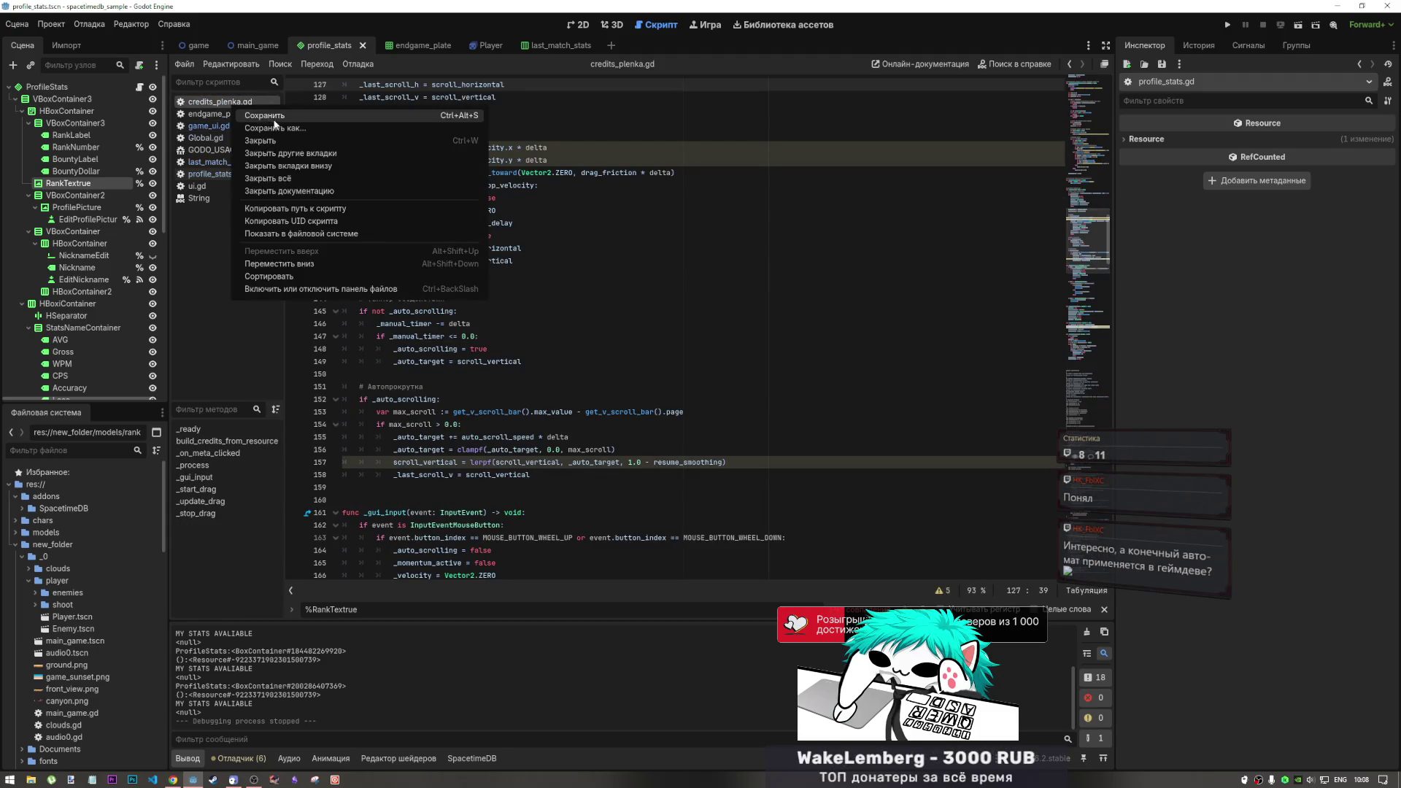
pyautogui.click(282, 137)
pyautogui.click(238, 107)
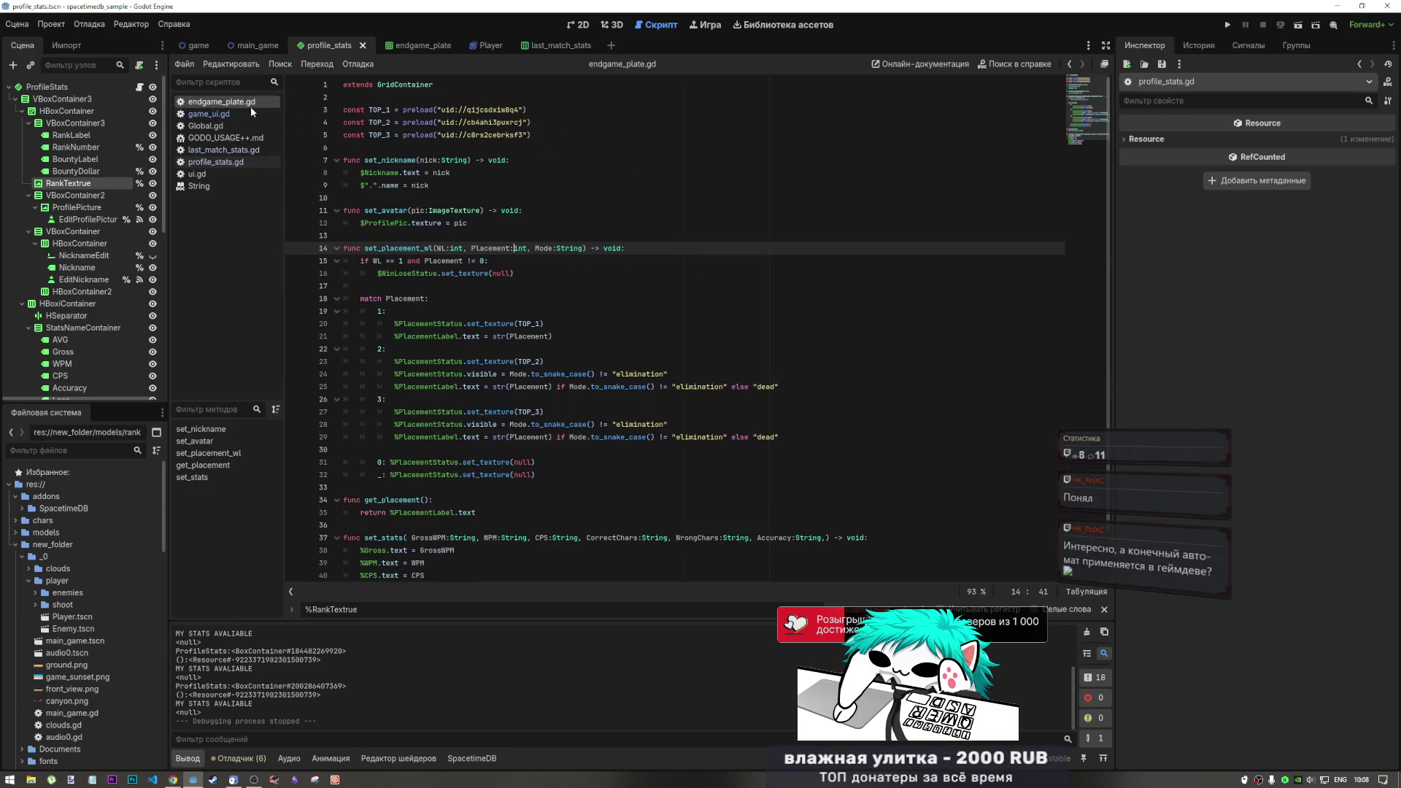
# Reopen profile_stats.gd and select the stats lookup find() call on line 17
pyautogui.hotkey('ctrl', 'F1')
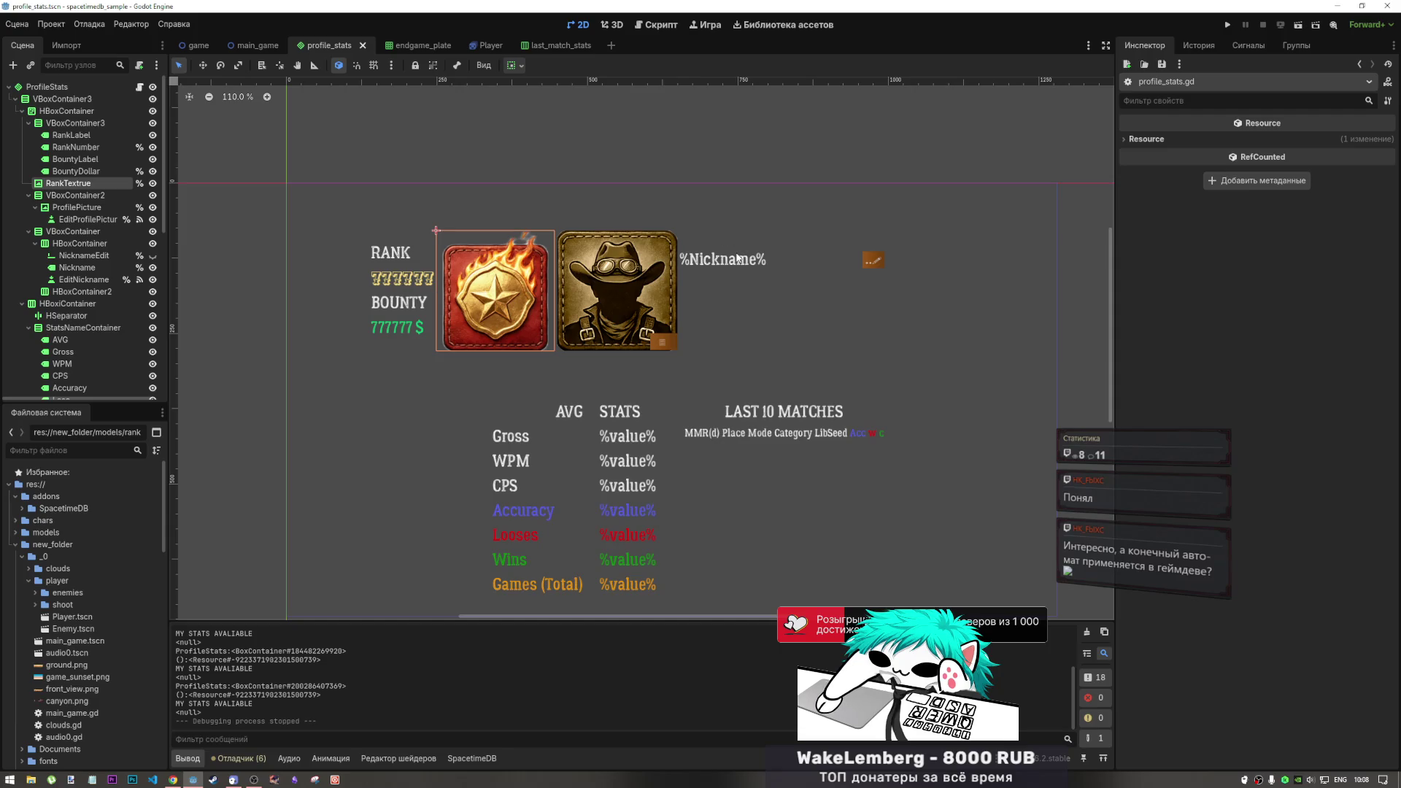
pyautogui.click(651, 25)
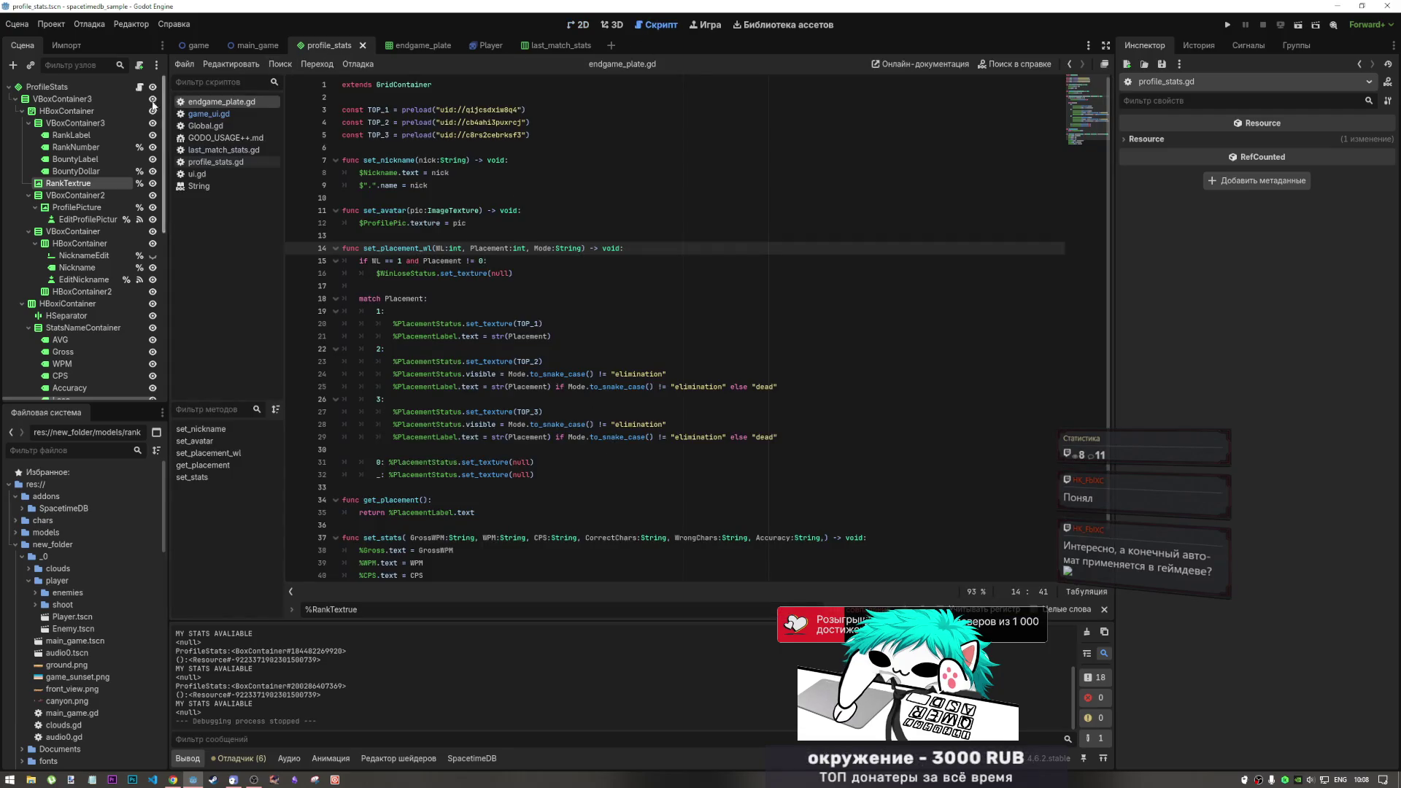
pyautogui.click(214, 162)
pyautogui.moveTo(694, 285); pyautogui.dragTo(602, 285)
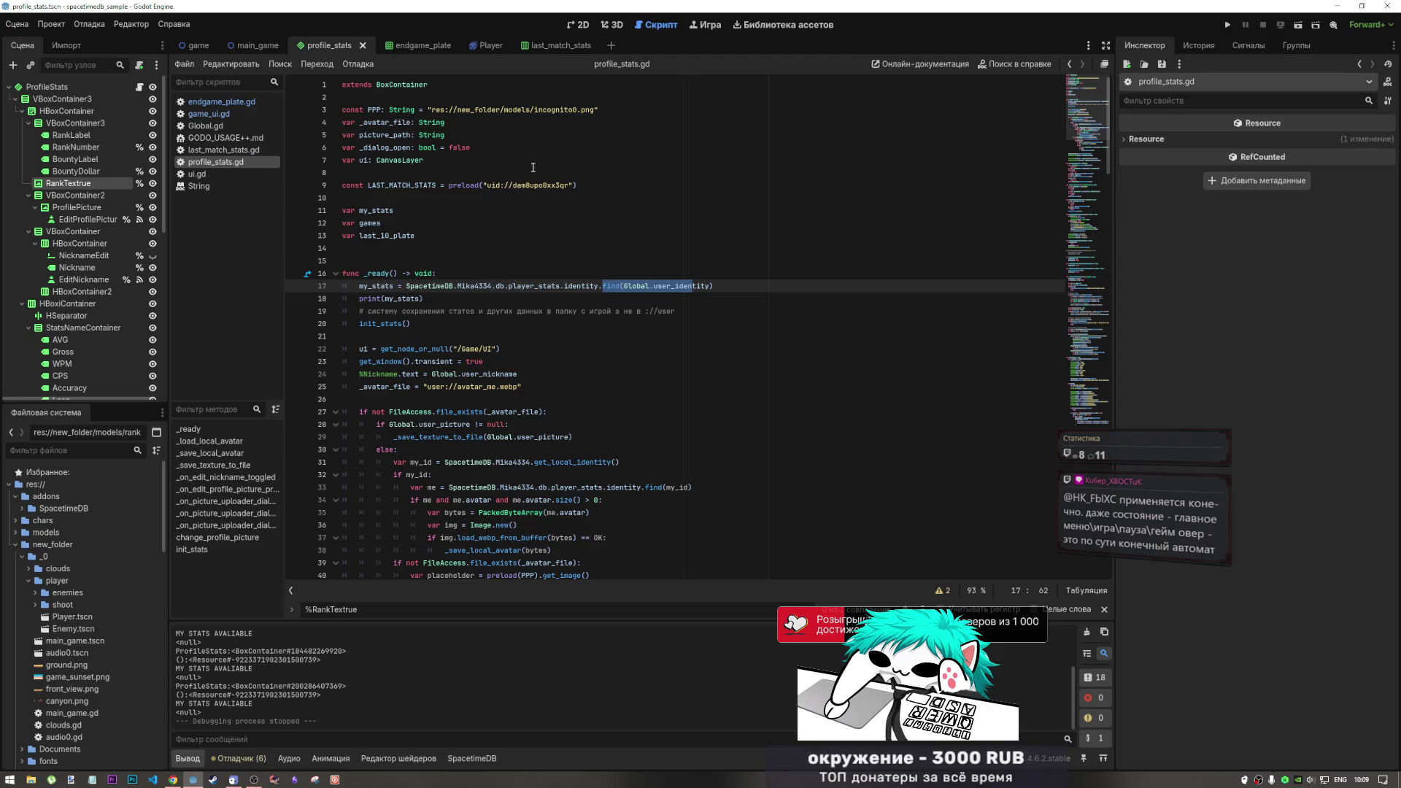
# Inspect the profile_stats layout in 2D, zooming and deselecting the rank texture
pyautogui.click(584, 25)
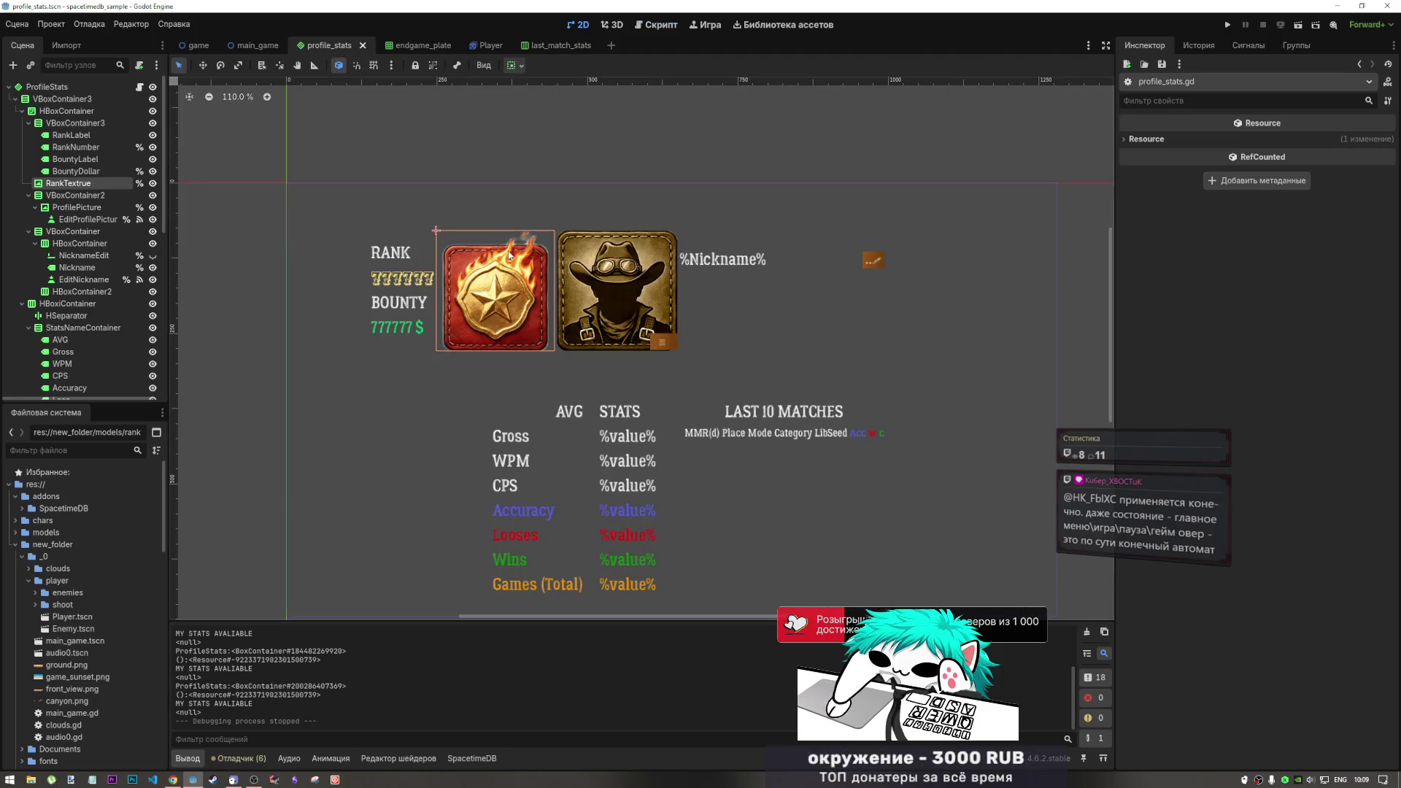
pyautogui.scroll(-5, 635, 428)
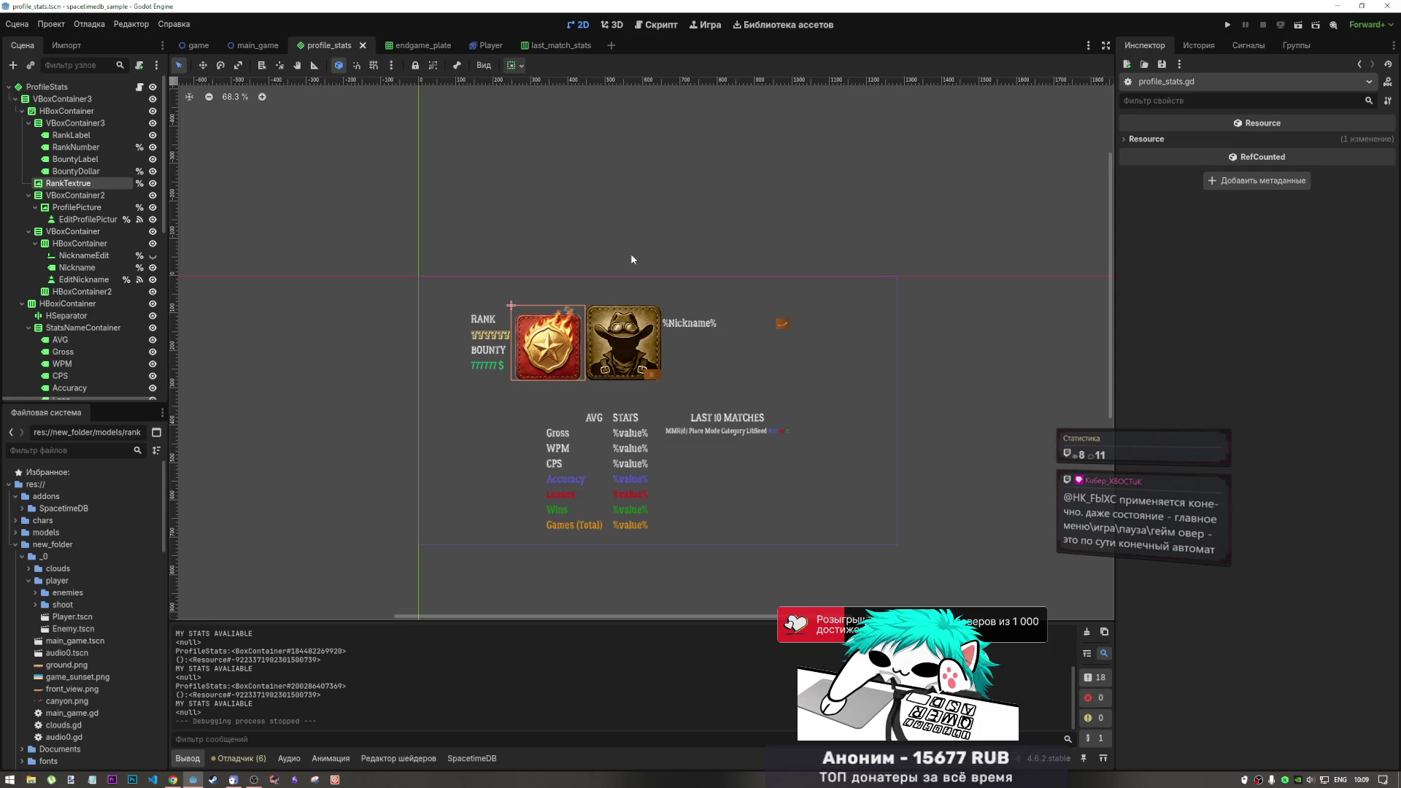
pyautogui.click(246, 759)
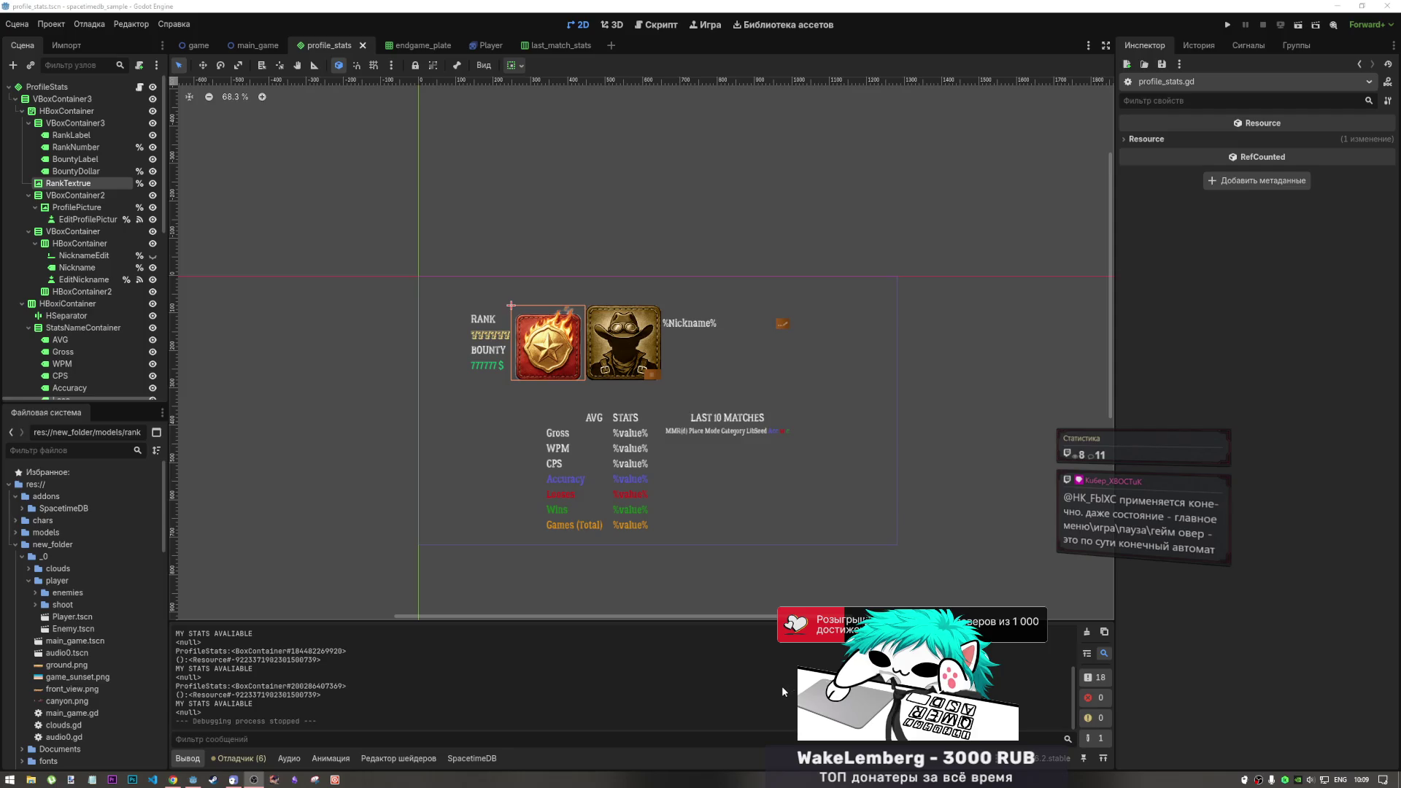
pyautogui.click(951, 415)
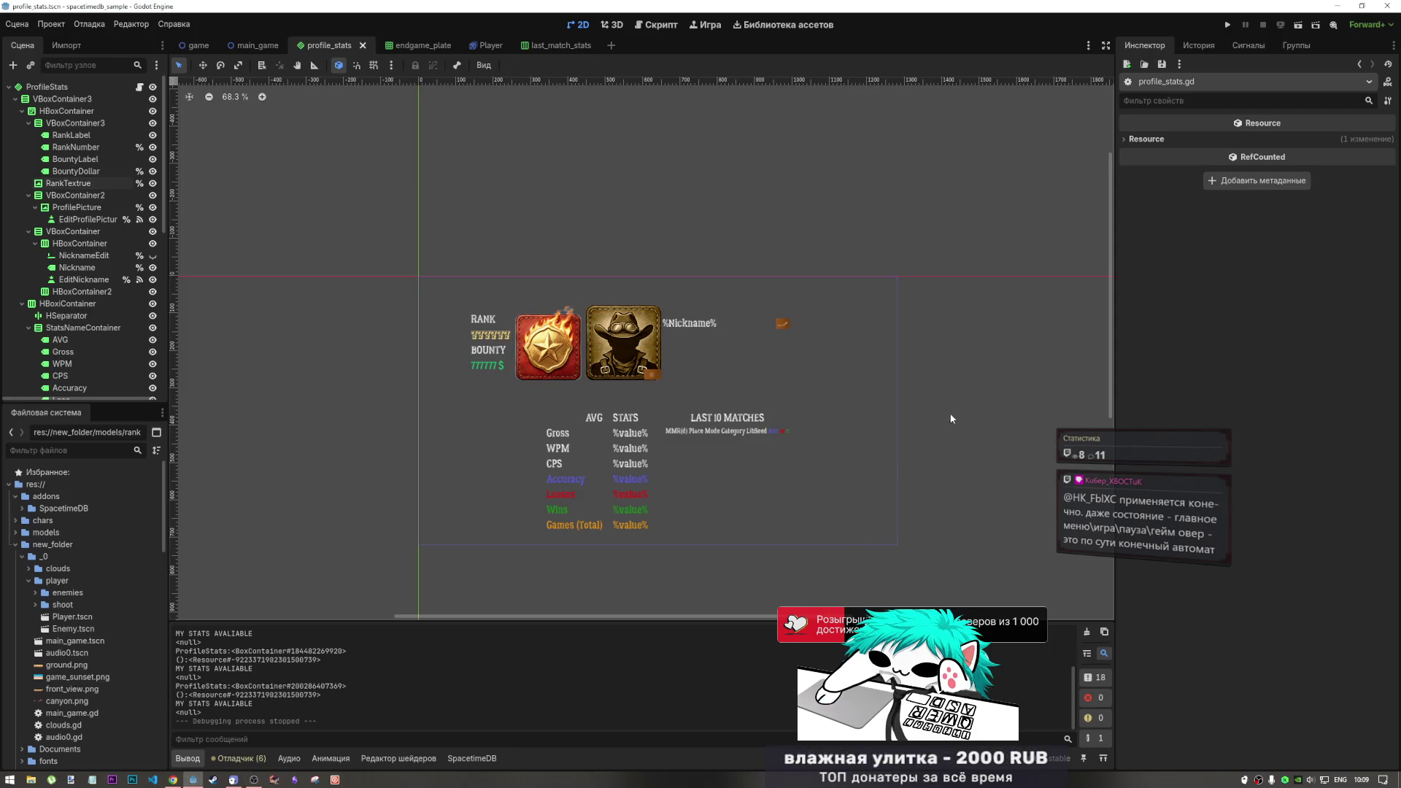
pyautogui.scroll(2, 546, 387)
pyautogui.scroll(3, 546, 391)
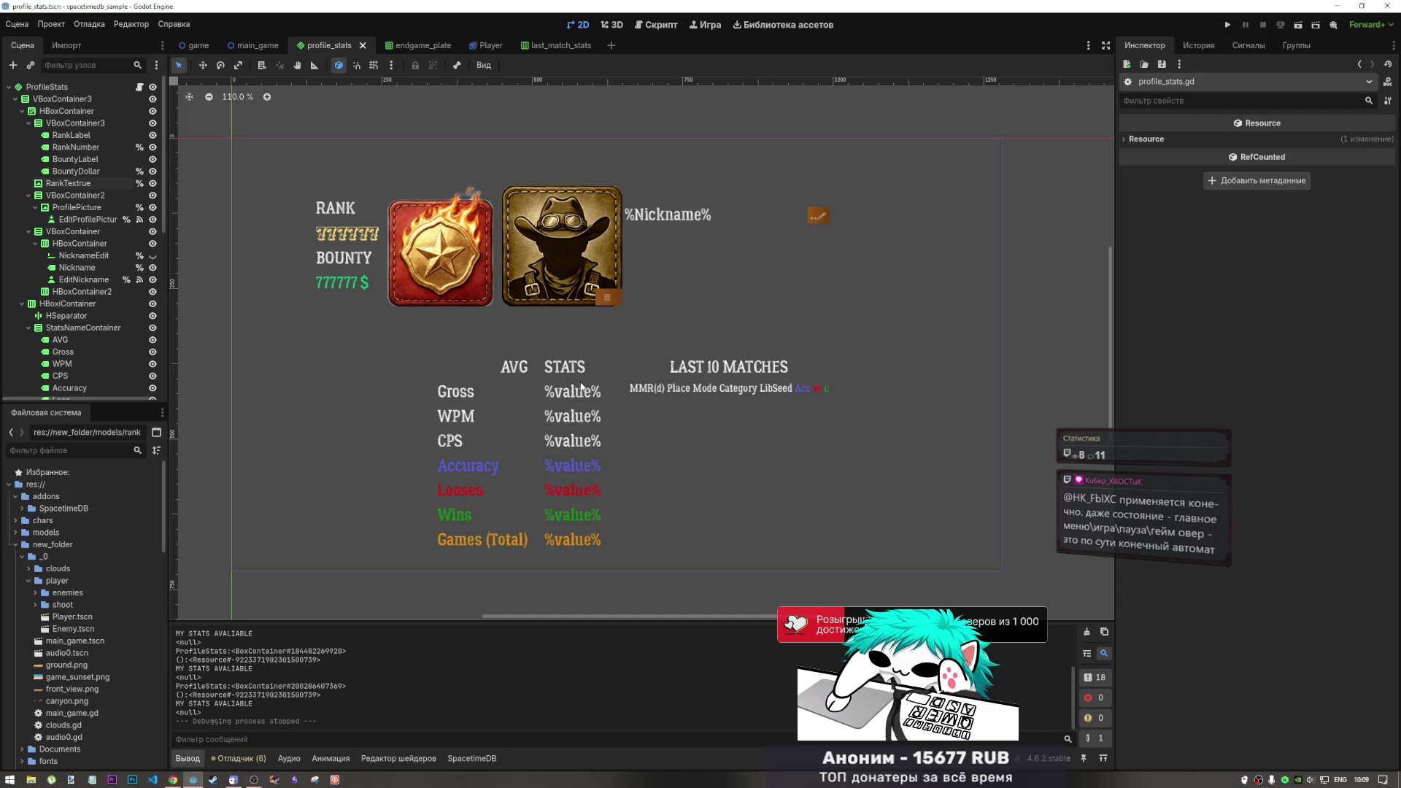
pyautogui.scroll(-1, 583, 388)
# Recentre the profile layout on the canvas and save the profile_stats scene
pyautogui.moveTo(469, 346)
pyautogui.mouseDown()
pyautogui.moveTo(575, 350)
pyautogui.moveTo(563, 321)
pyautogui.moveTo(485, 319)
pyautogui.mouseUp()
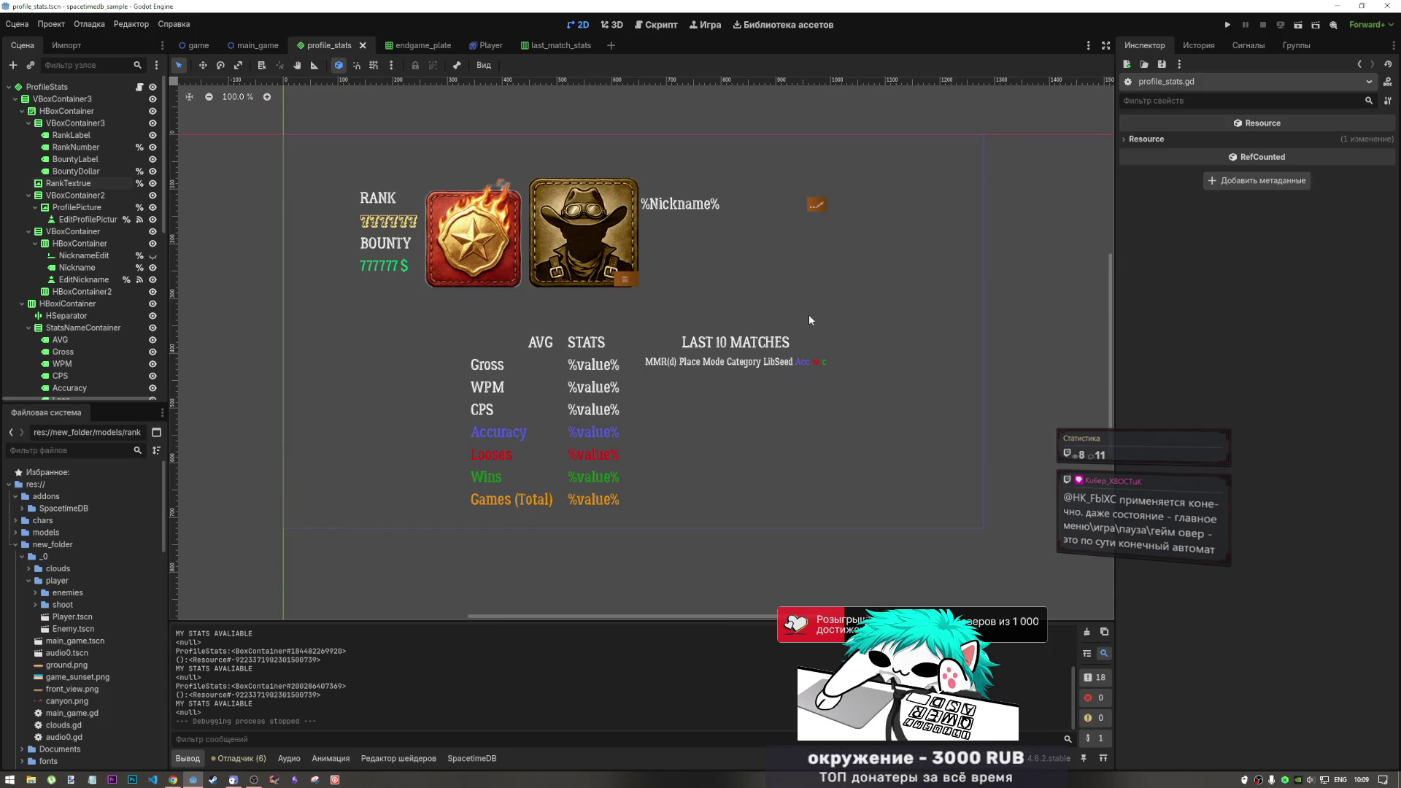
pyautogui.hotkey('ctrl', 's')
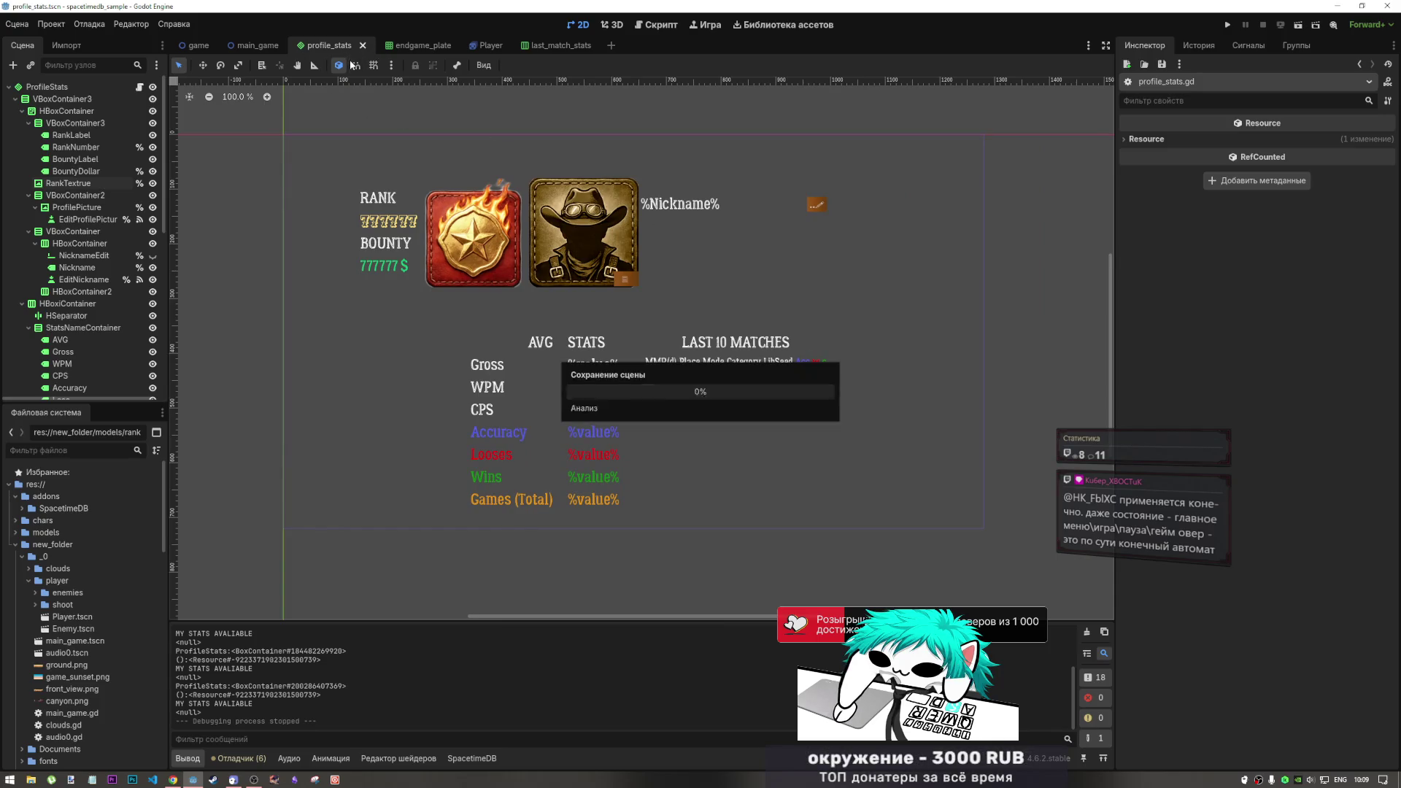
pyautogui.scroll(-2, 674, 423)
pyautogui.scroll(2, 675, 433)
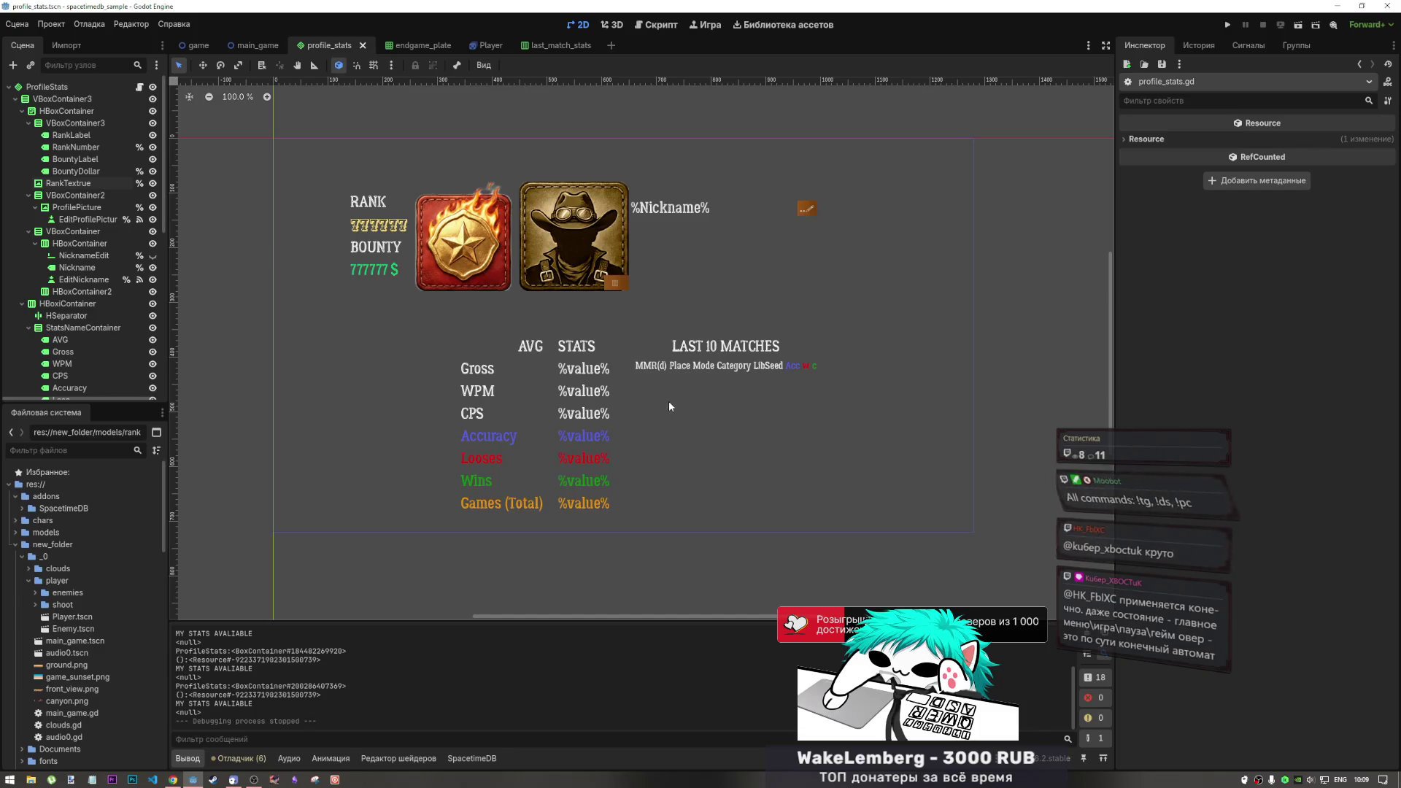
pyautogui.moveTo(669, 400); pyautogui.dragTo(681, 398)
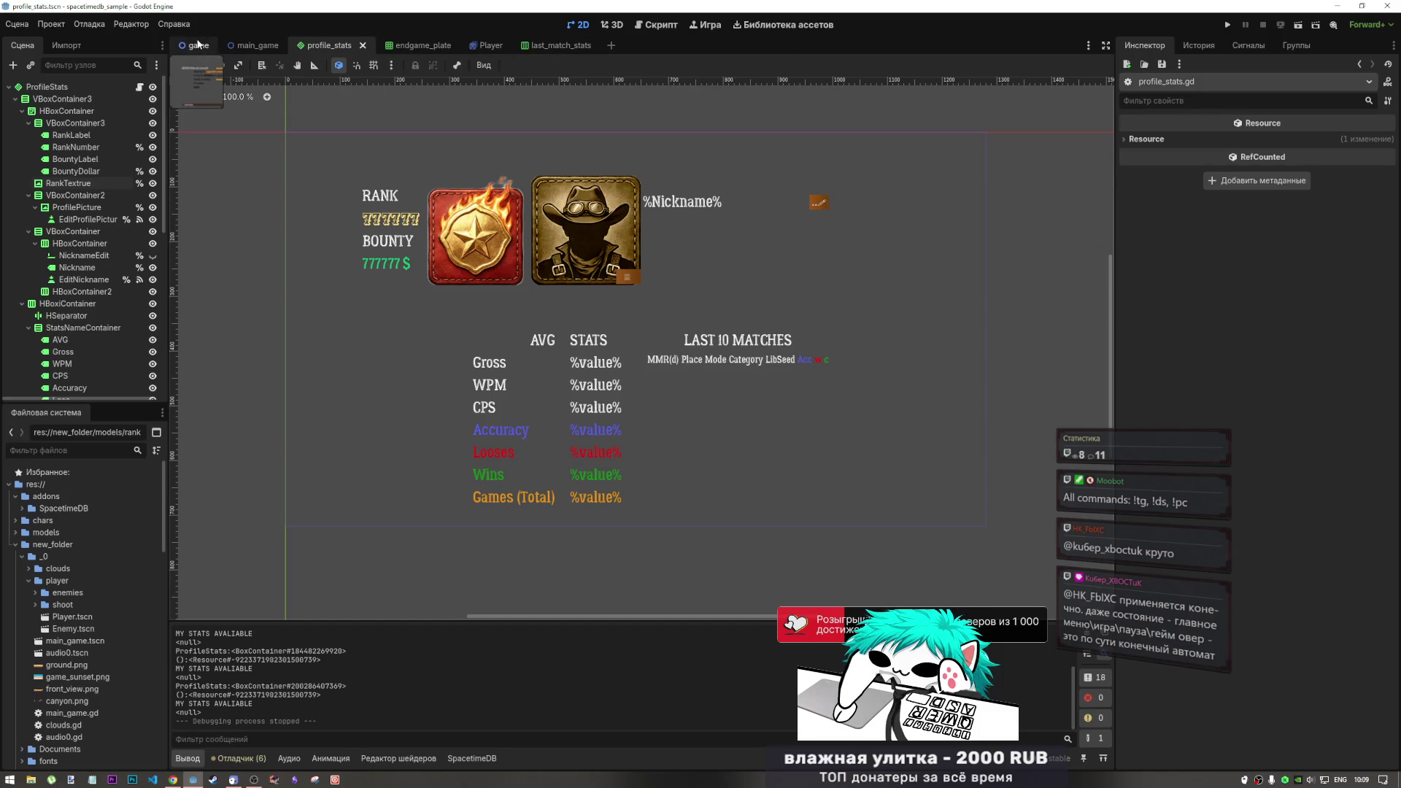
pyautogui.click(198, 47)
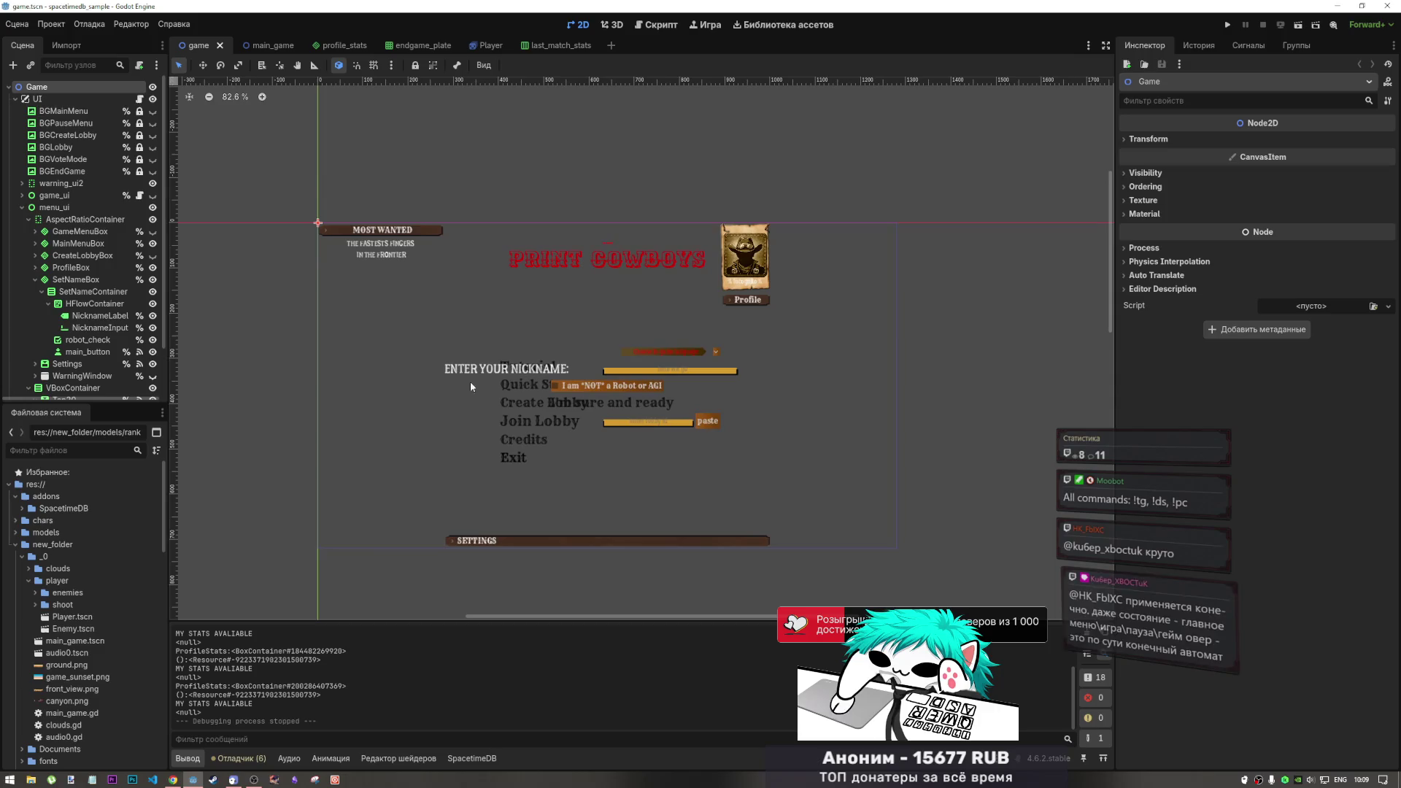
# Hide the SetNameBox nickname entry with its eye icon and save the game scene
pyautogui.click(35, 279)
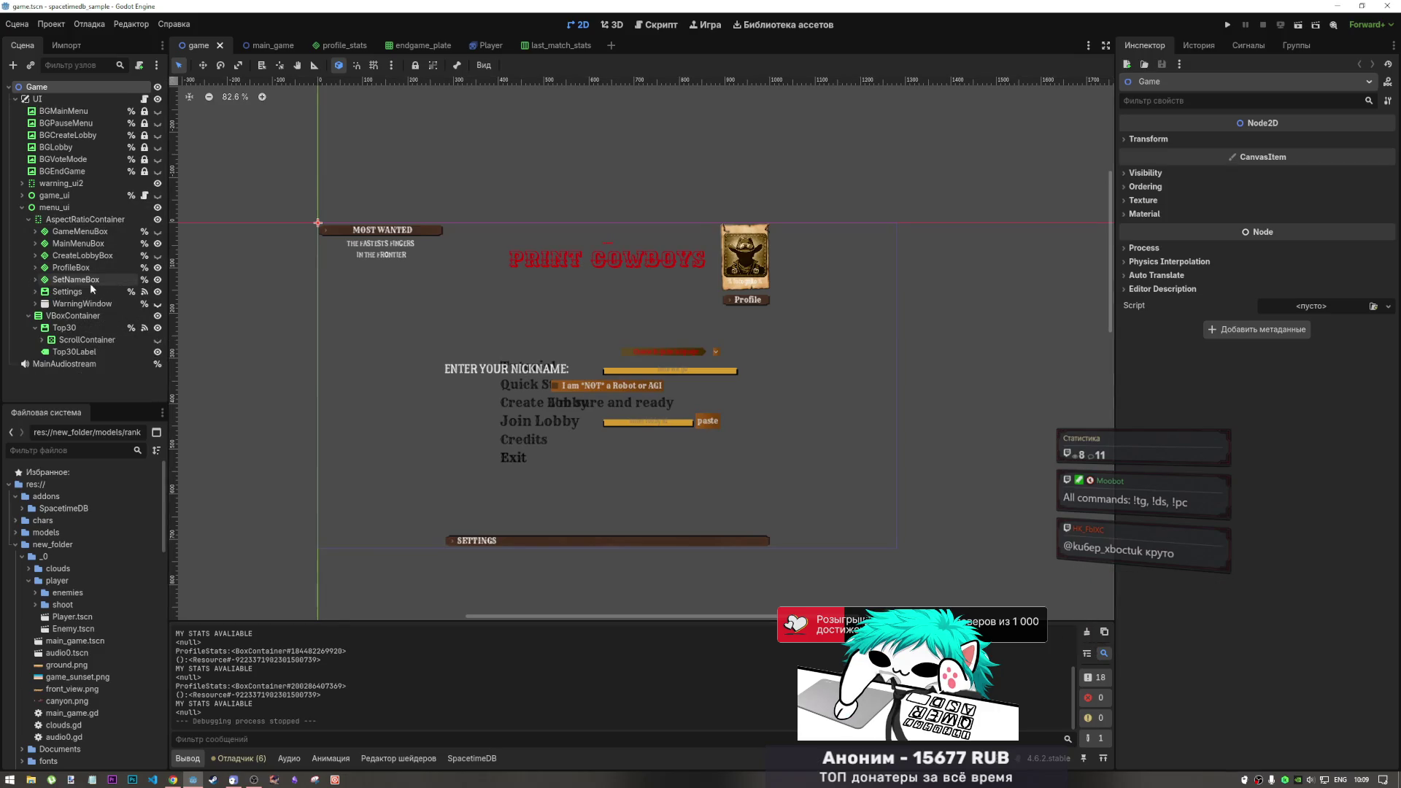
pyautogui.click(157, 279)
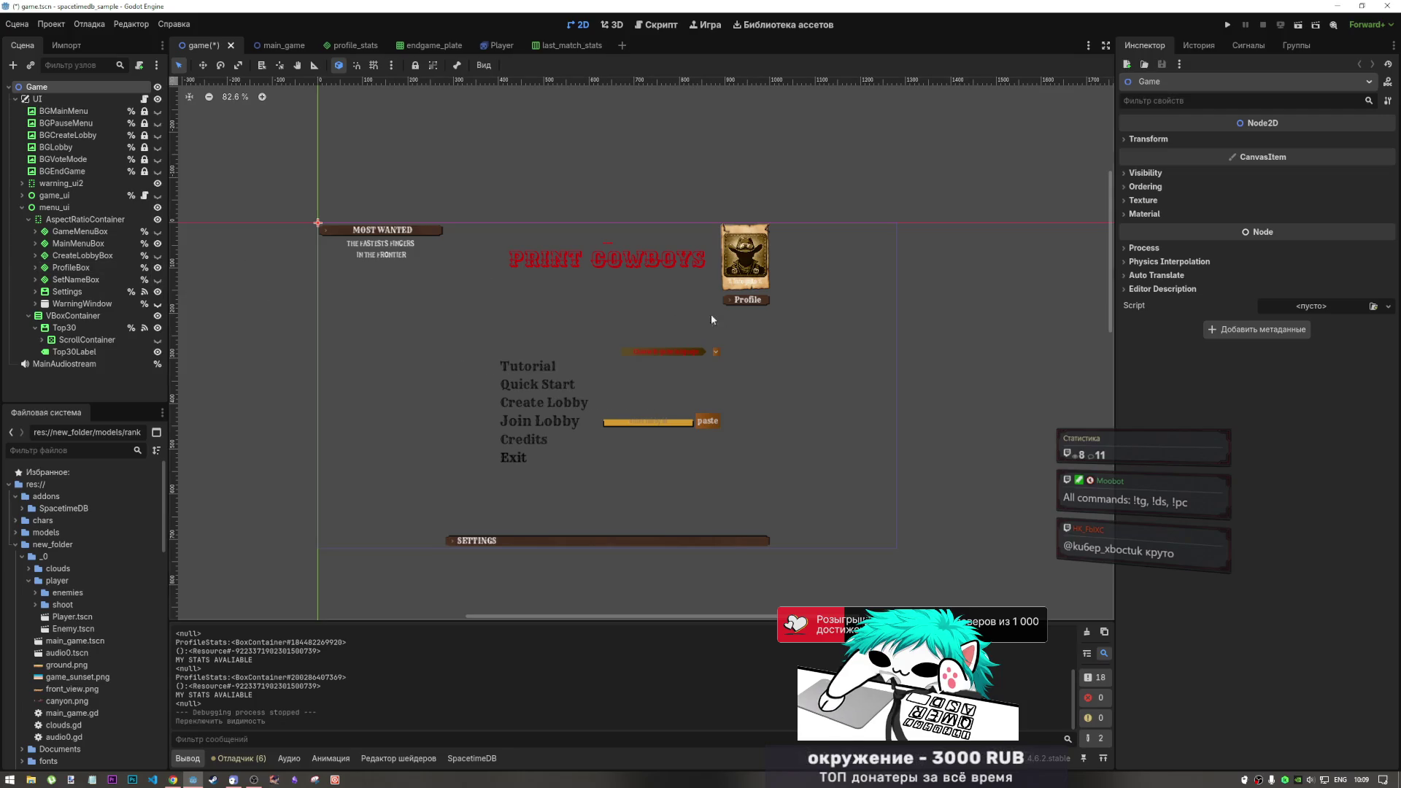
pyautogui.click(1034, 276)
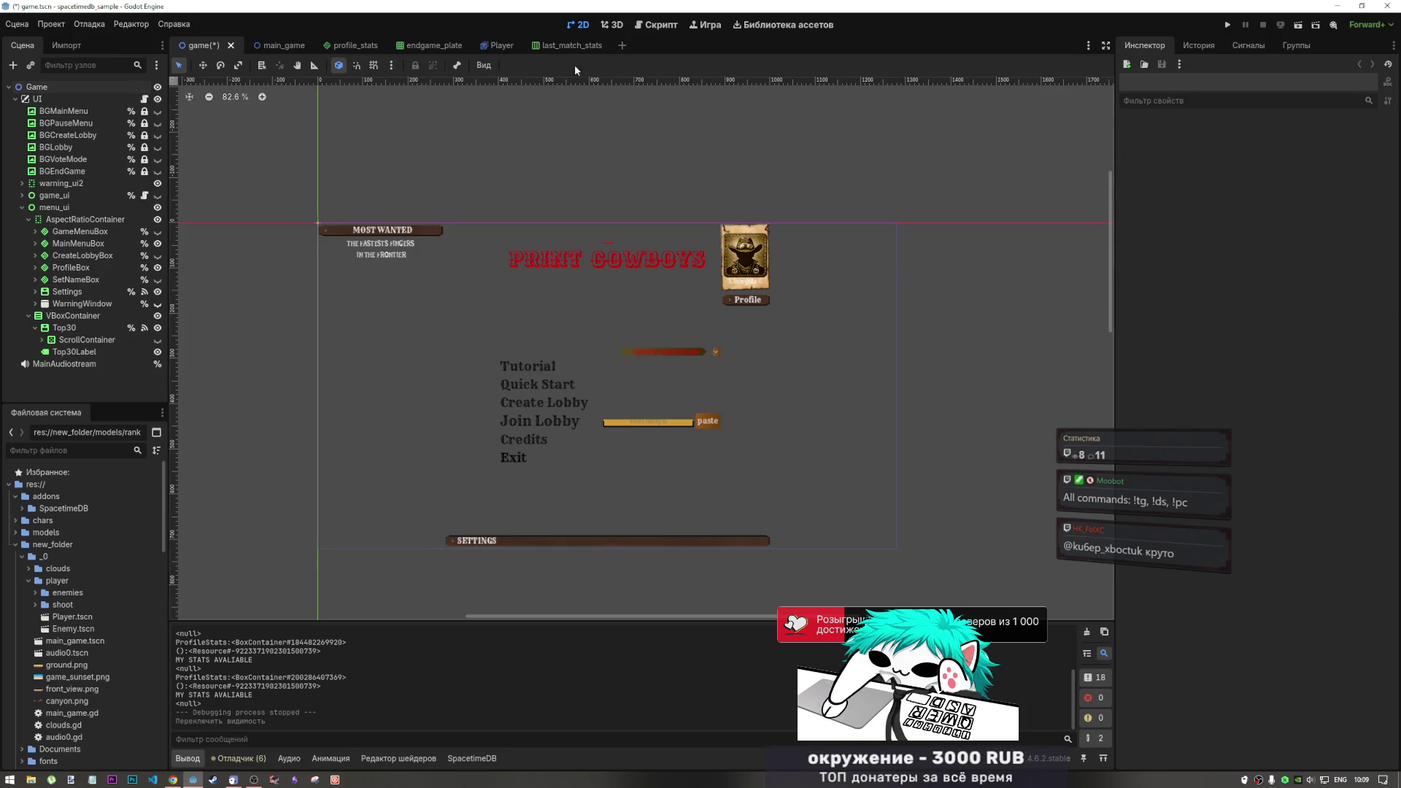
pyautogui.click(646, 28)
pyautogui.click(579, 25)
pyautogui.hotkey('ctrl', 's')
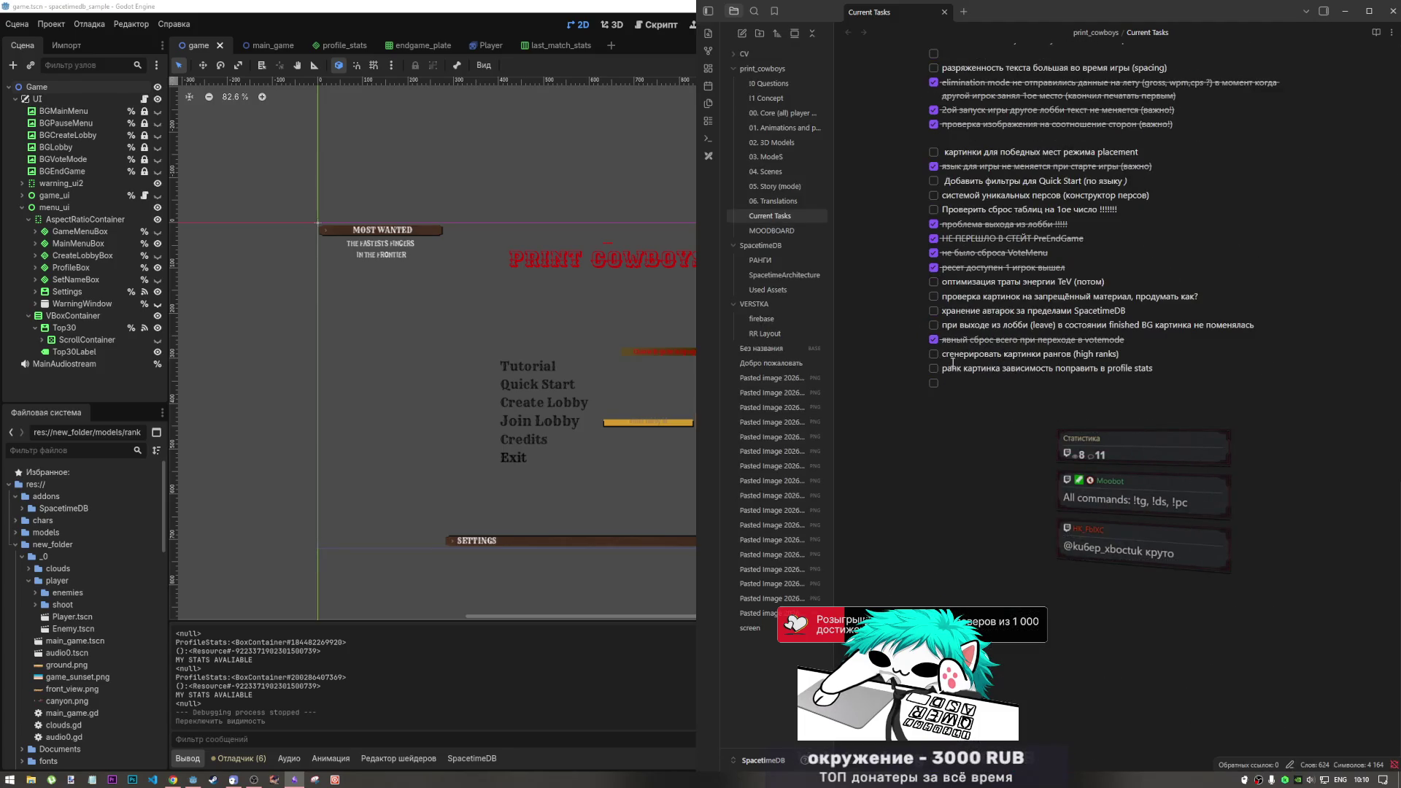
# Mark the profile stats rank image task done in Current Tasks, then return to Godot
pyautogui.click(933, 355)
pyautogui.click(934, 355)
pyautogui.click(933, 369)
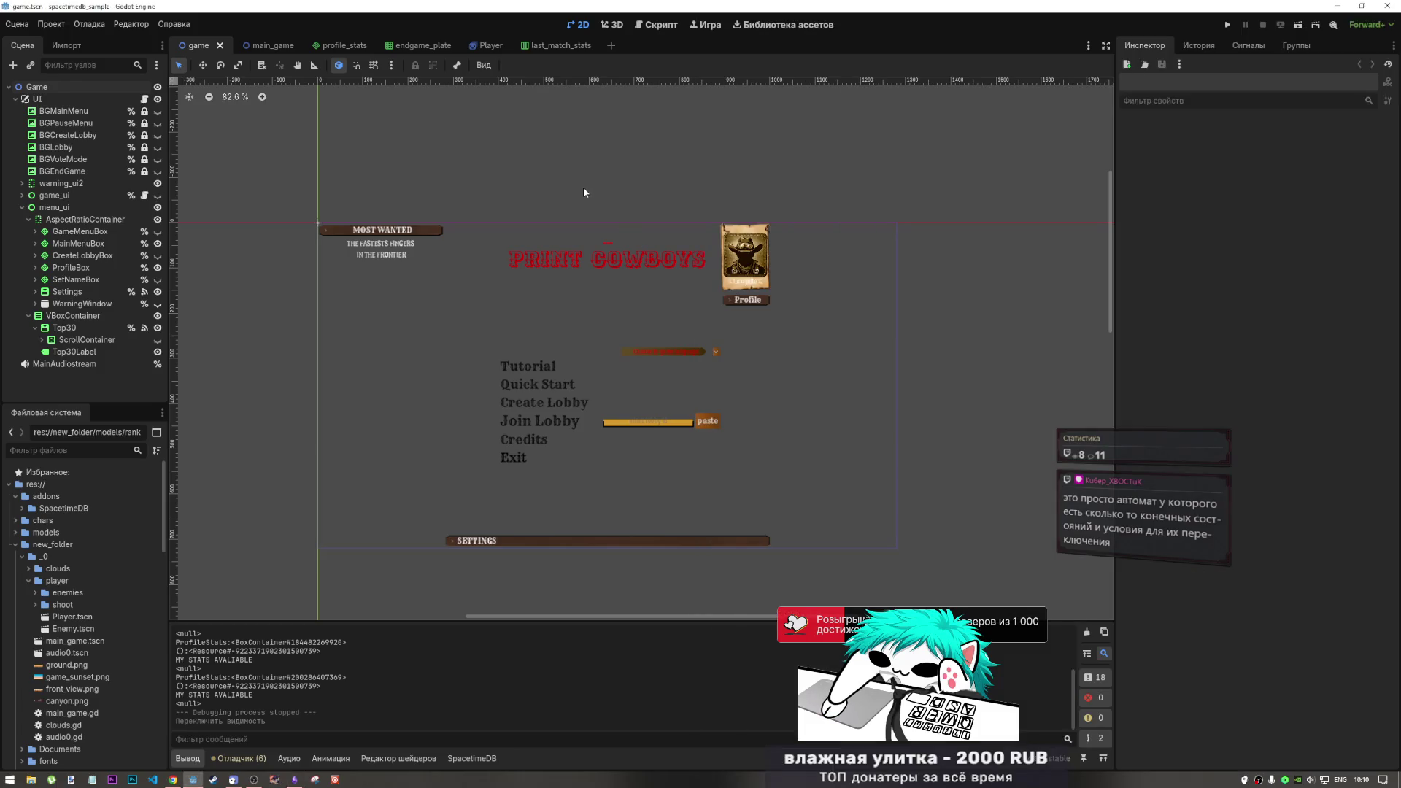
pyautogui.click(583, 187)
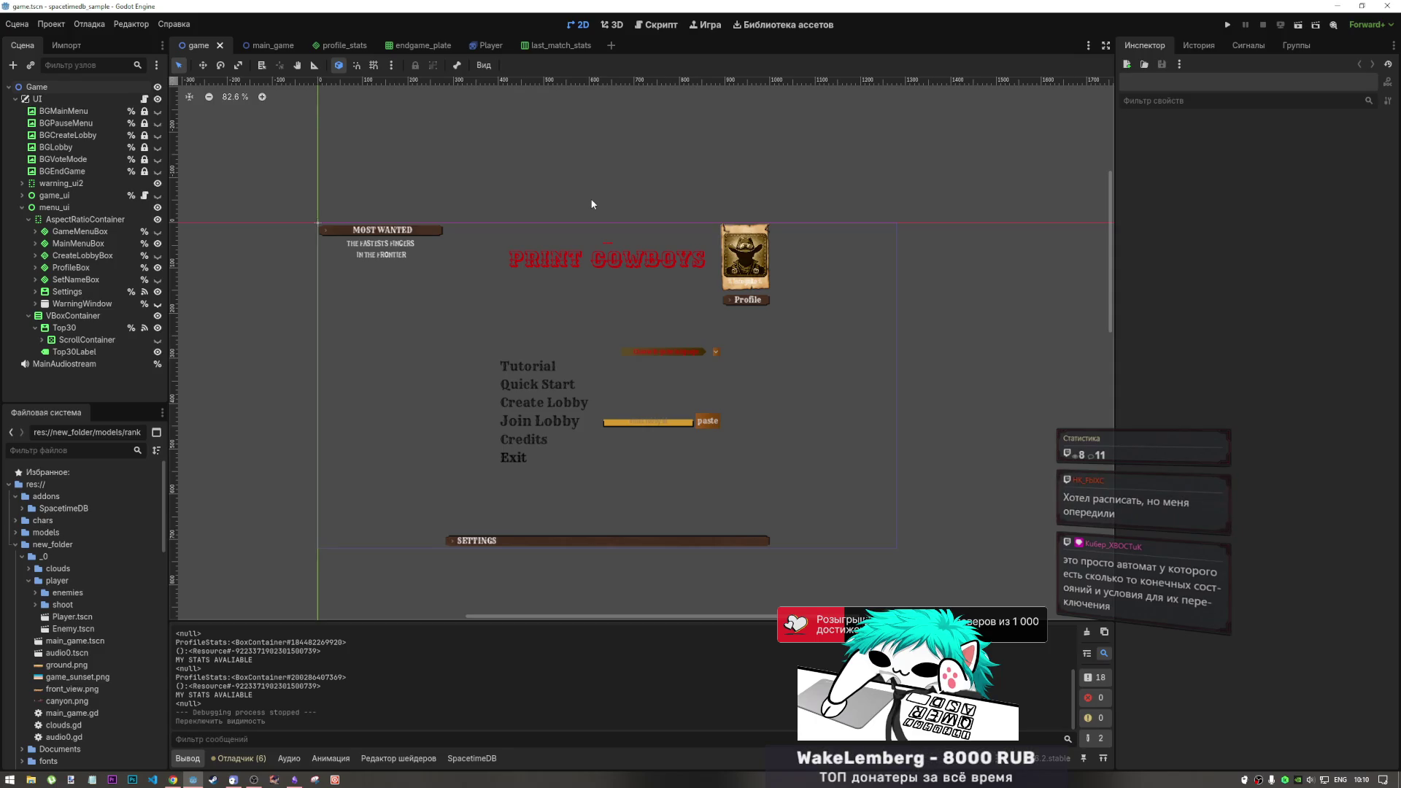
# Select the Tutorial menu button to inspect it and recentre the menu layout on the canvas
pyautogui.click(511, 372)
pyautogui.scroll(-4, 759, 391)
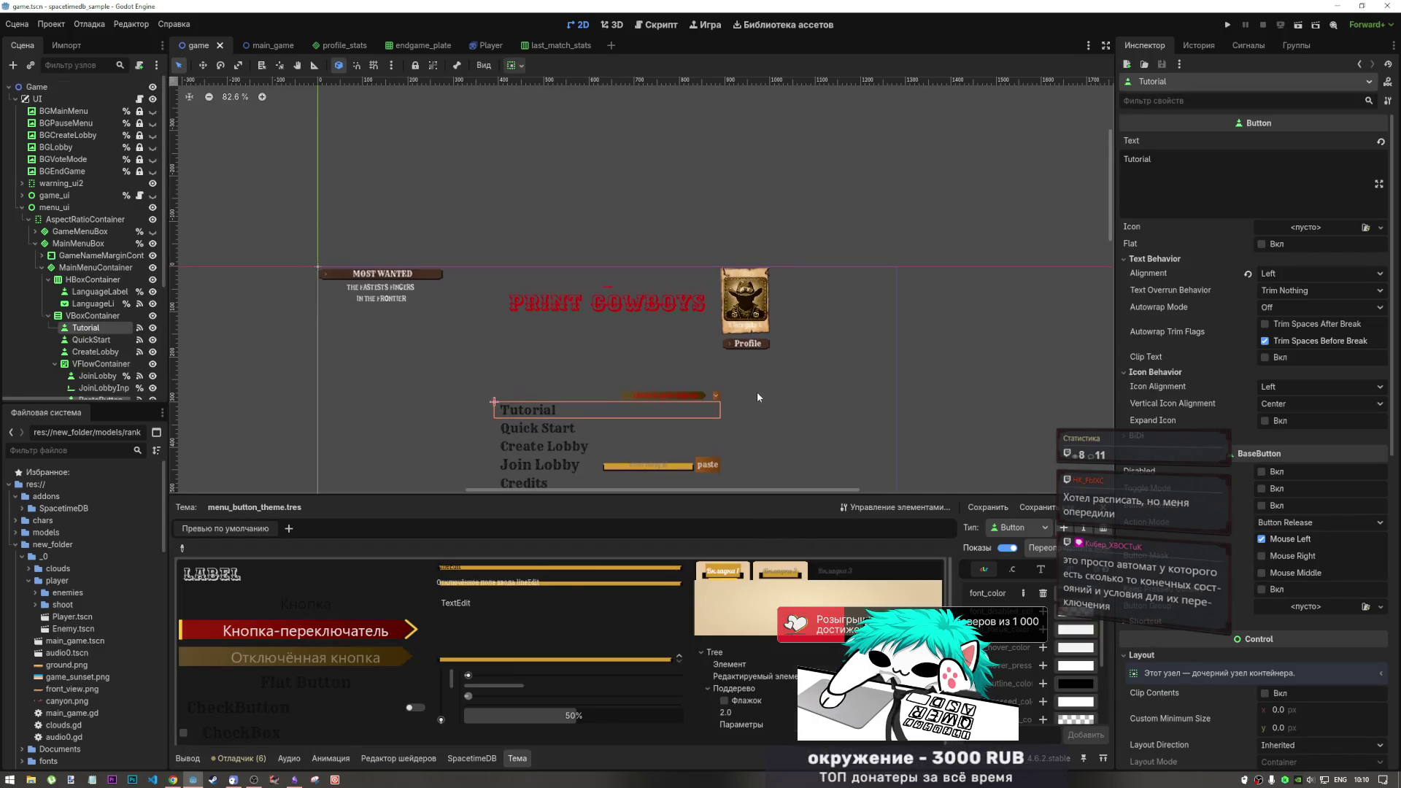
pyautogui.scroll(5, 741, 395)
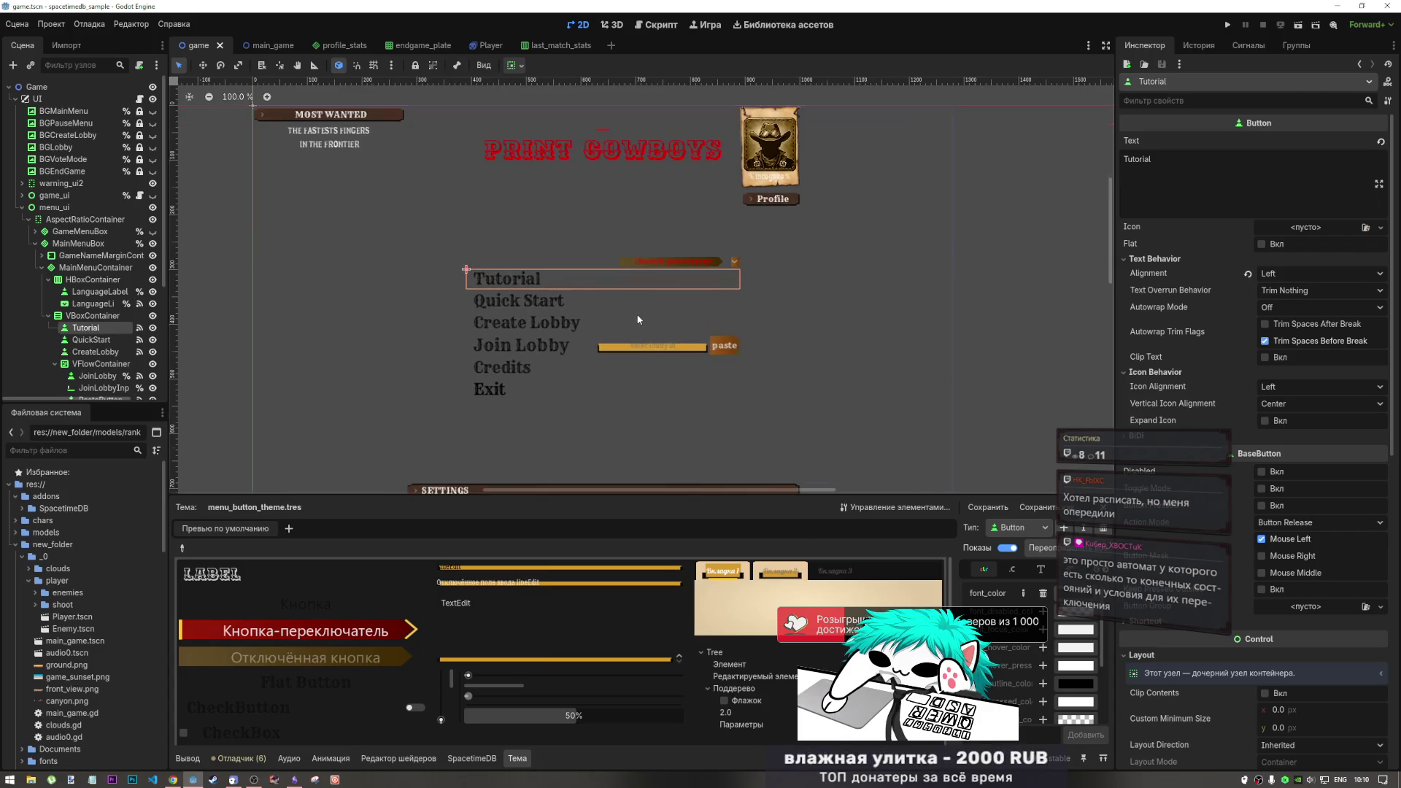
pyautogui.scroll(1, 829, 296)
pyautogui.moveTo(829, 296); pyautogui.dragTo(836, 276)
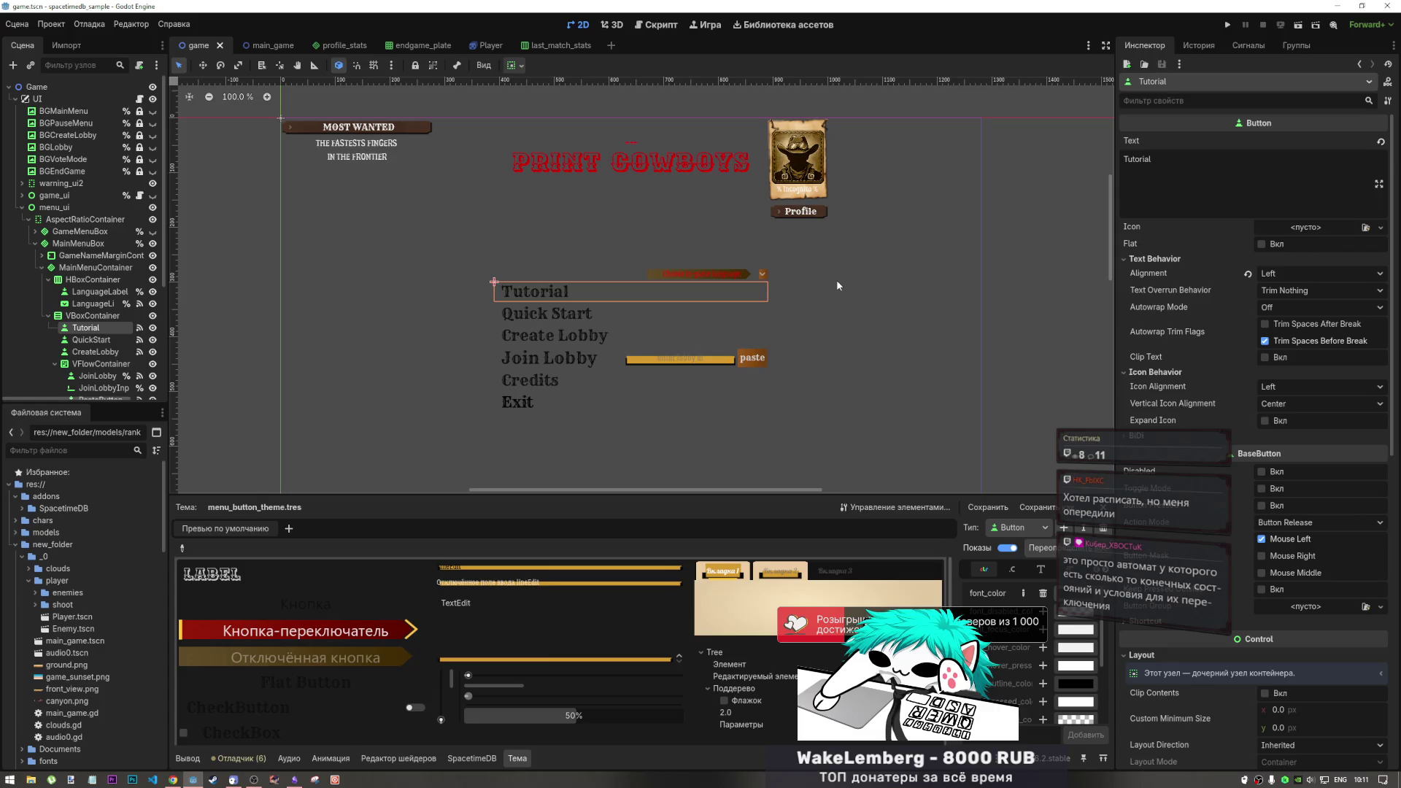
pyautogui.moveTo(780, 403); pyautogui.dragTo(775, 393)
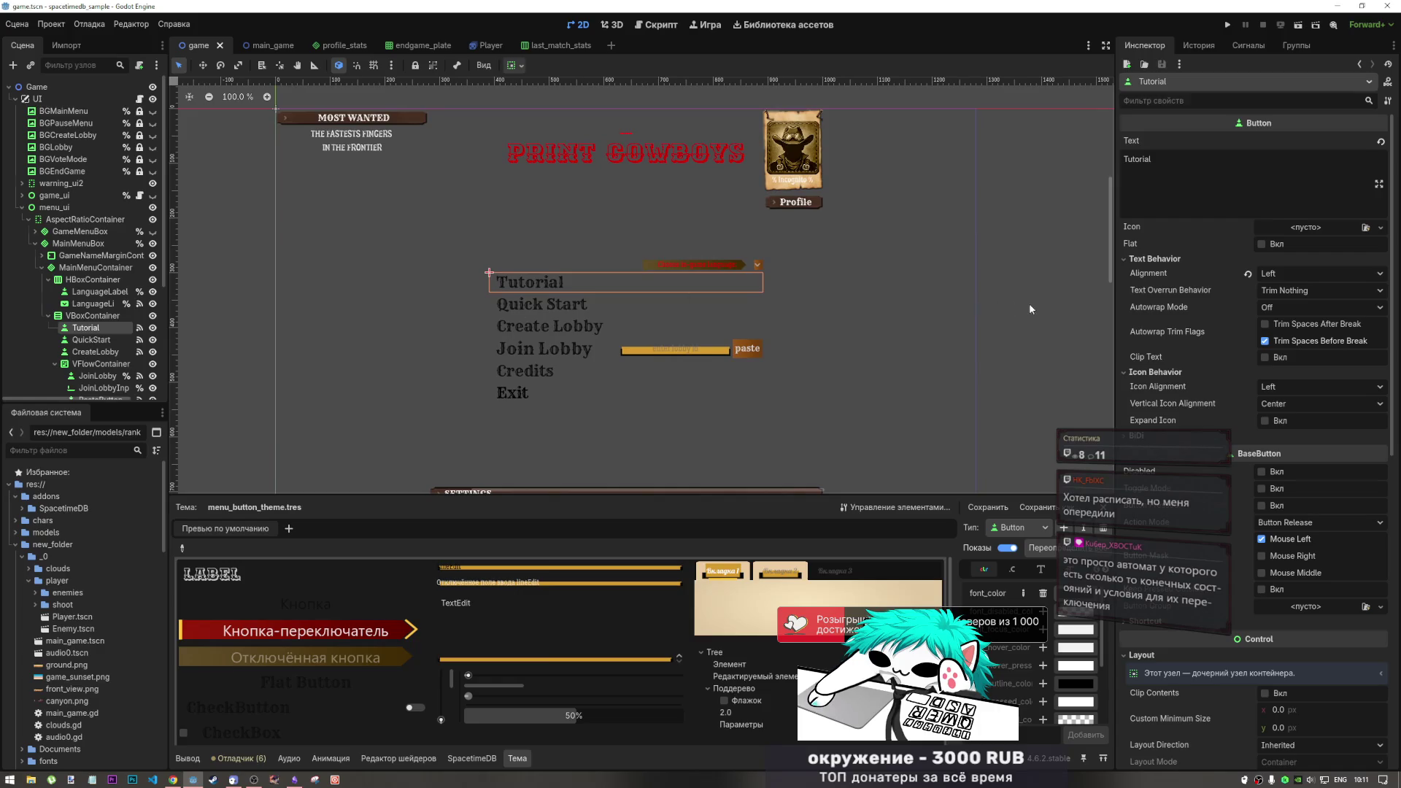
# Inspect the Quick Start, Create Lobby, Join Lobby, Credits and Exit buttons, then deselect and show profile_stats.gd
pyautogui.click(584, 306)
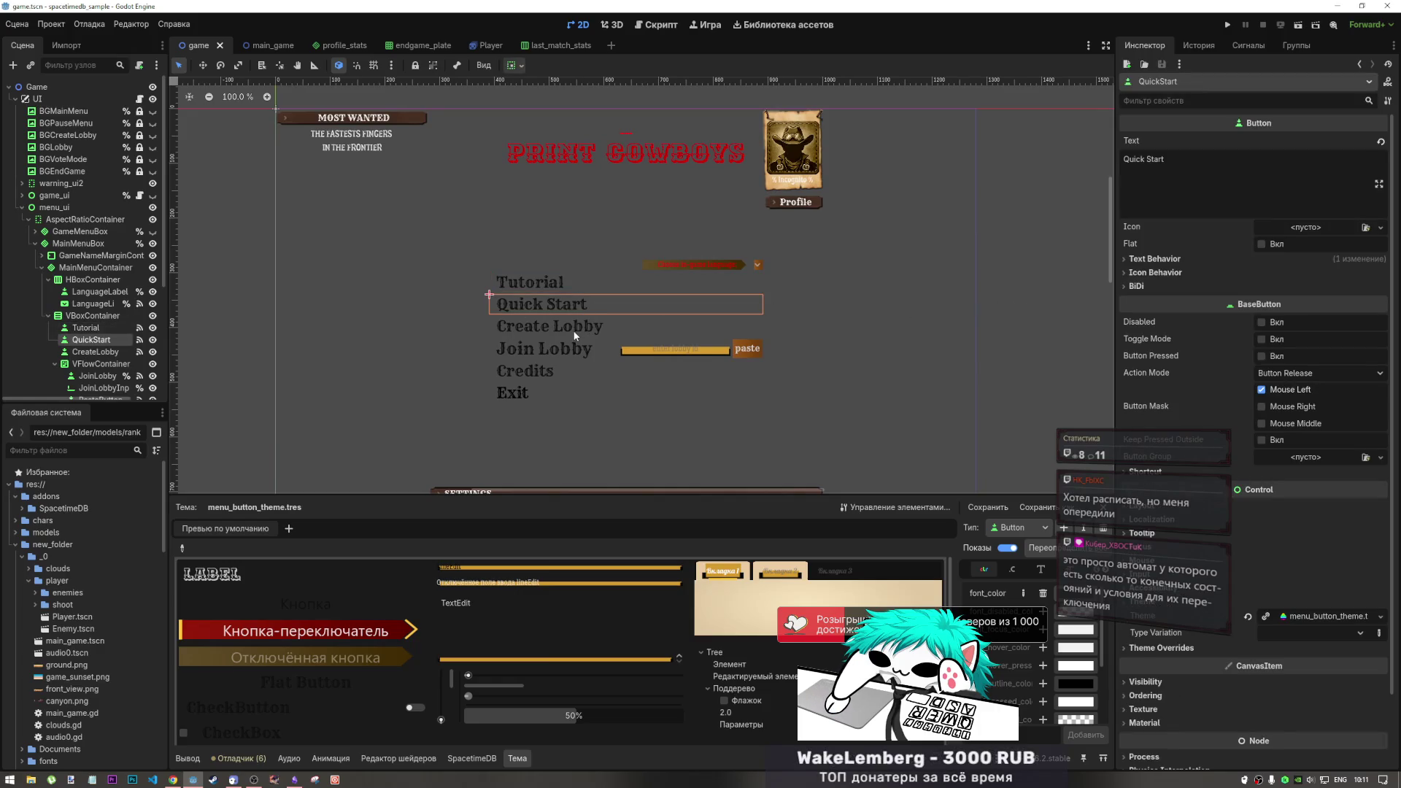
pyautogui.click(574, 332)
pyautogui.click(571, 348)
pyautogui.click(576, 372)
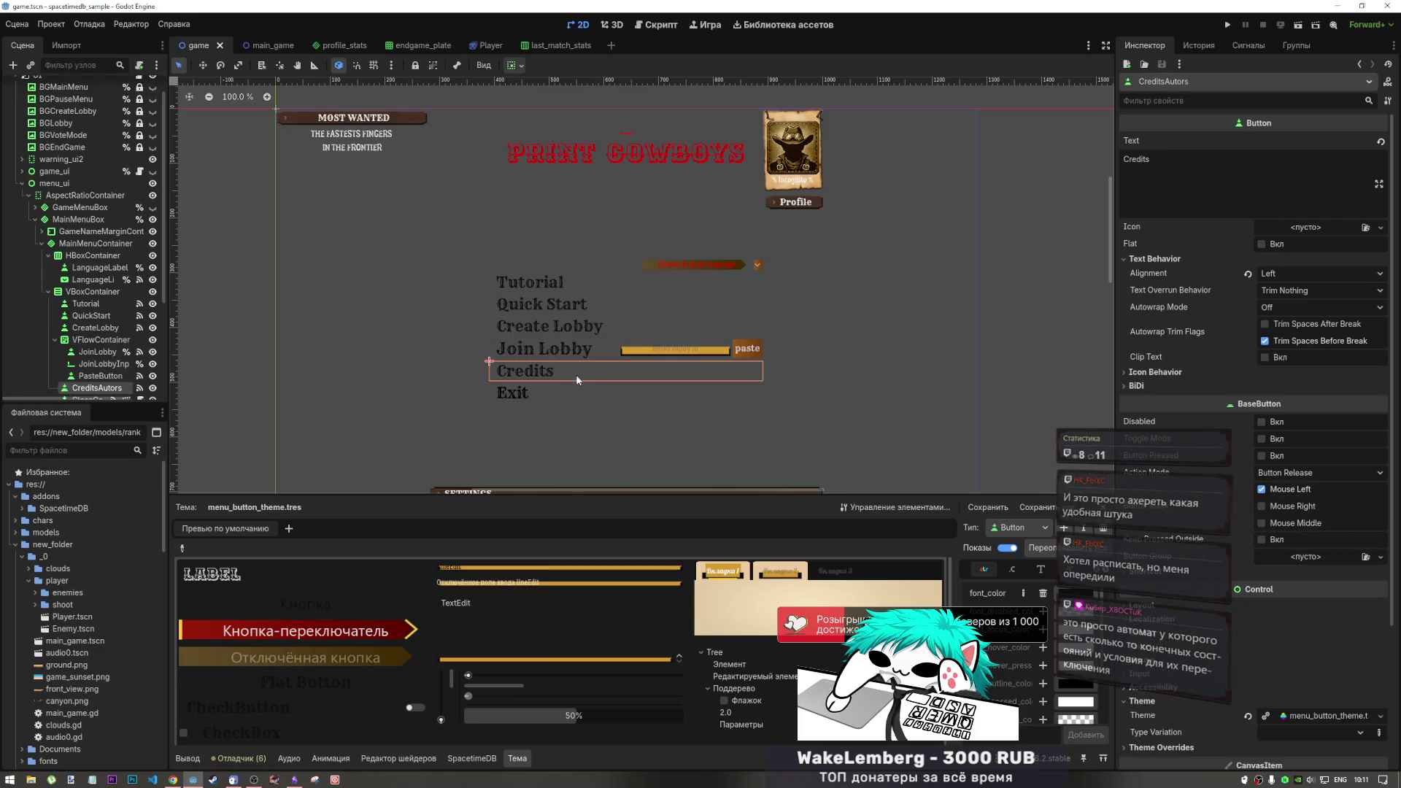
pyautogui.click(526, 394)
pyautogui.click(523, 377)
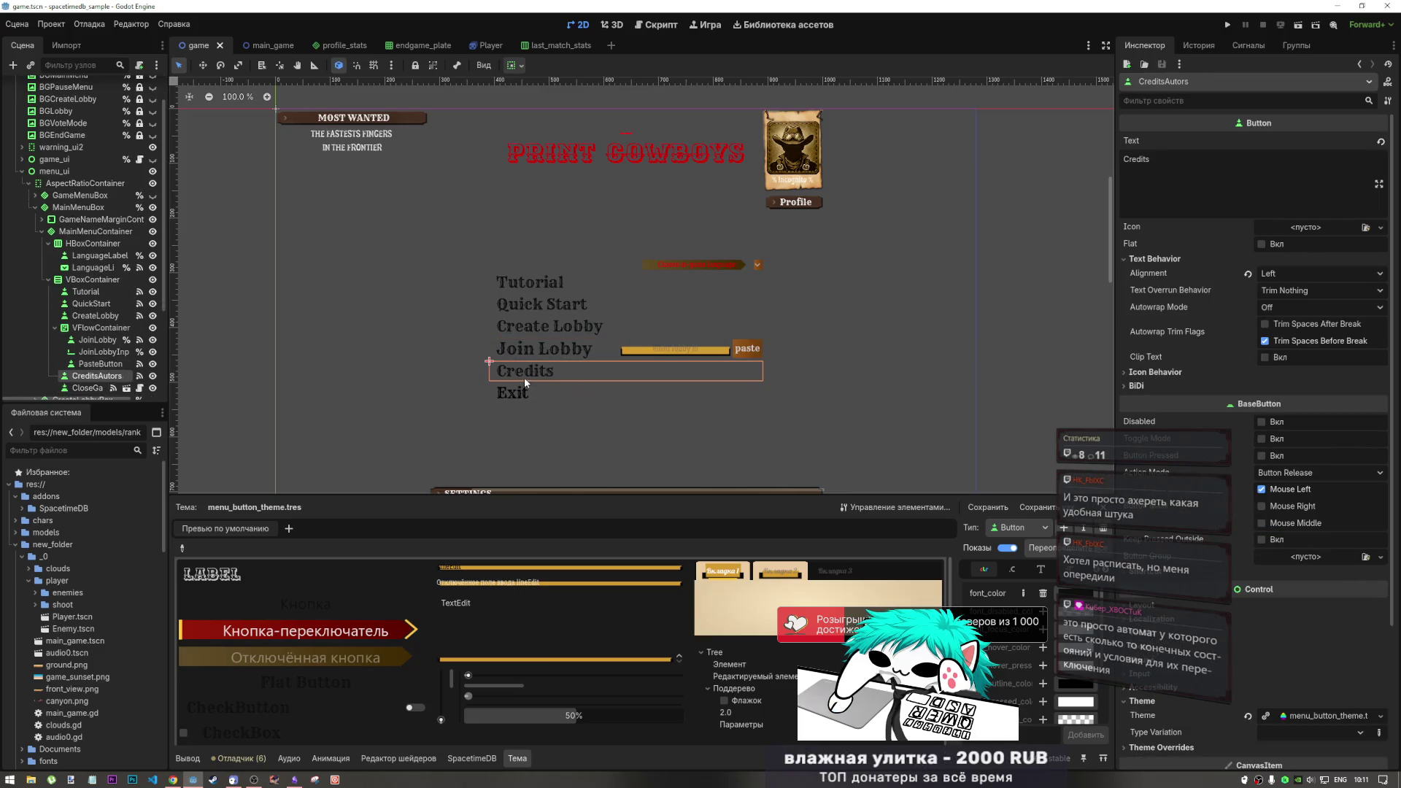
pyautogui.click(252, 261)
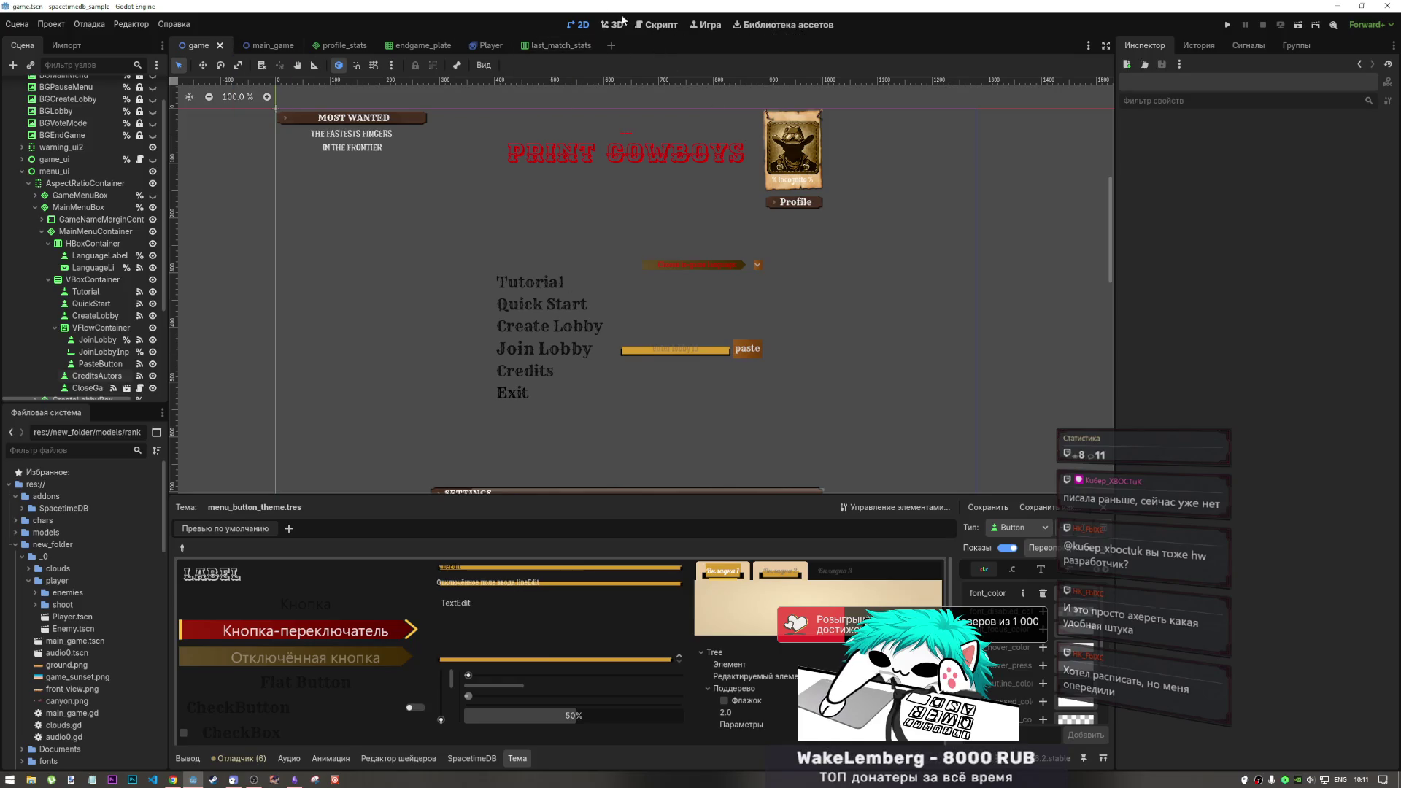
pyautogui.click(652, 25)
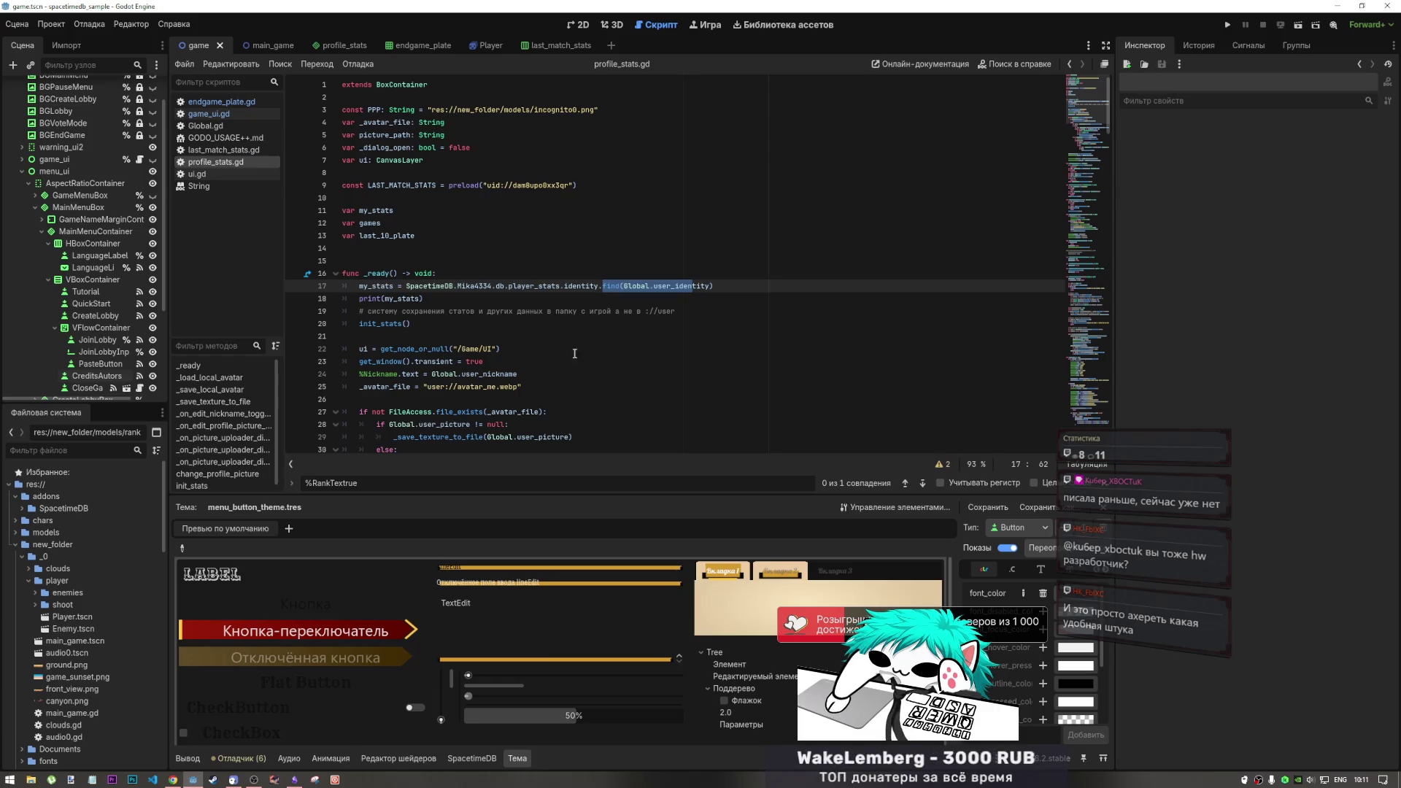
# Review lines 21–27 of profile_stats.gd
pyautogui.click(517, 336)
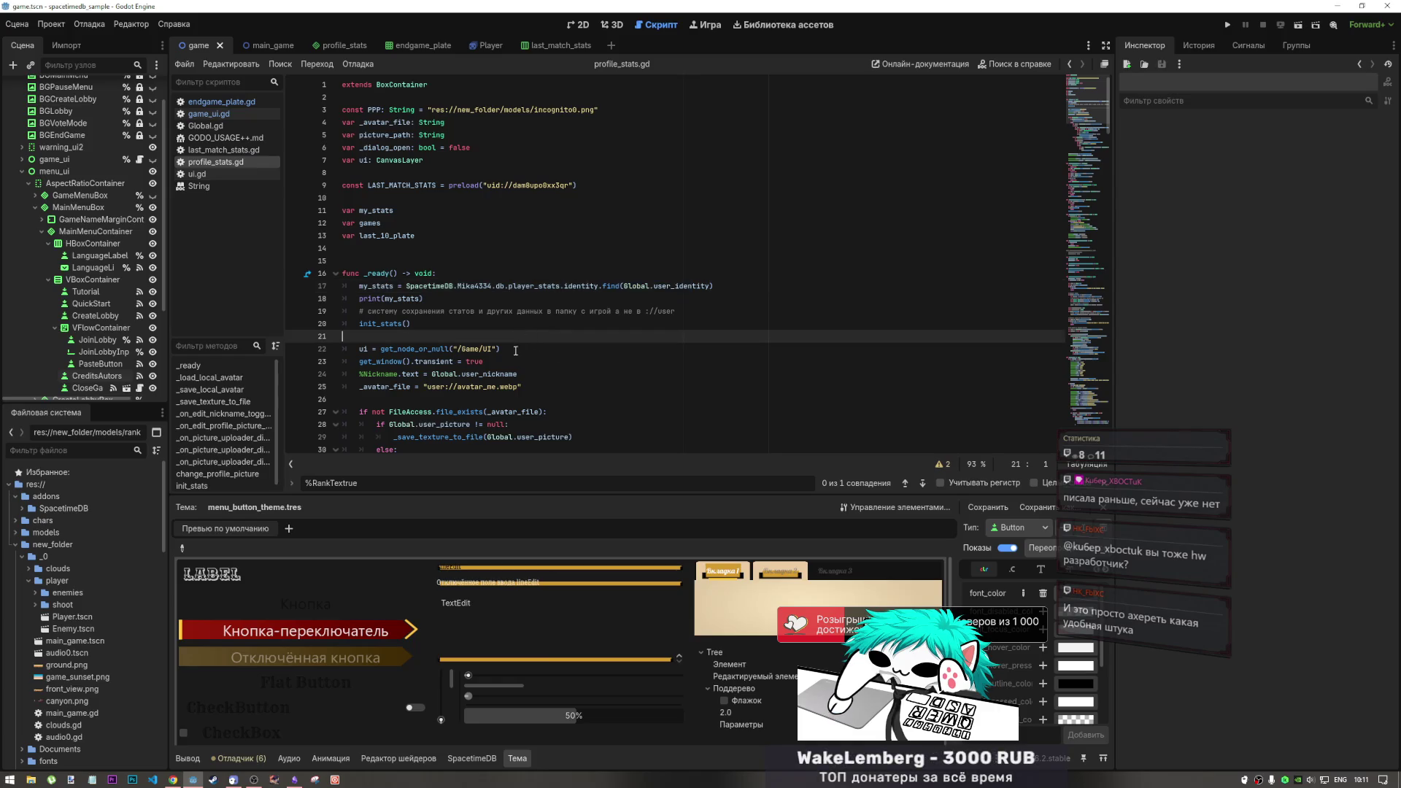
pyautogui.click(488, 349)
pyautogui.click(465, 374)
pyautogui.press('Down')
pyautogui.press('Down')
pyautogui.press('Down')
pyautogui.scroll(-1, 453, 407)
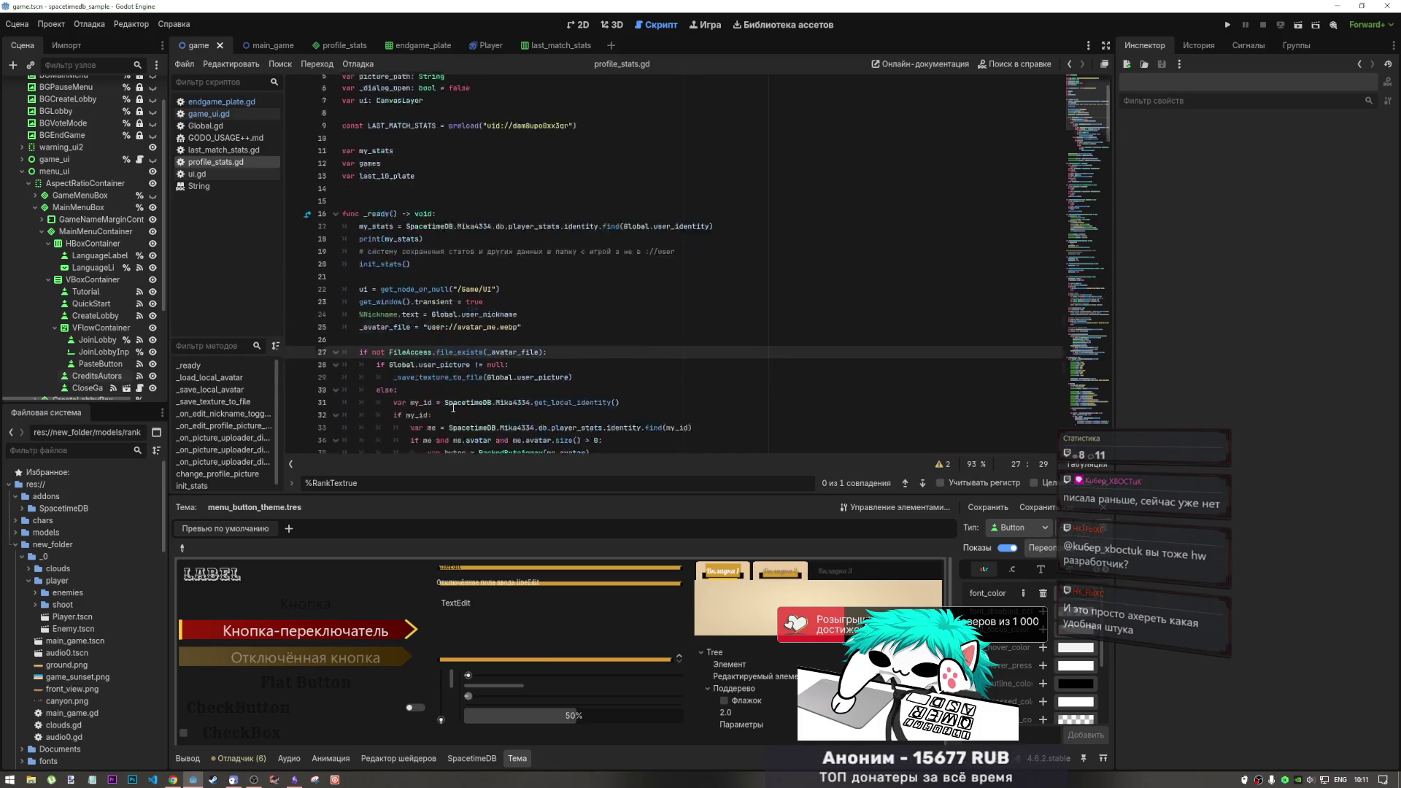
pyautogui.scroll(-4, 453, 407)
pyautogui.scroll(4, 448, 370)
# Look over the exported stat variables in last_match_stats.gd, including avg_gross_wpm
pyautogui.click(223, 150)
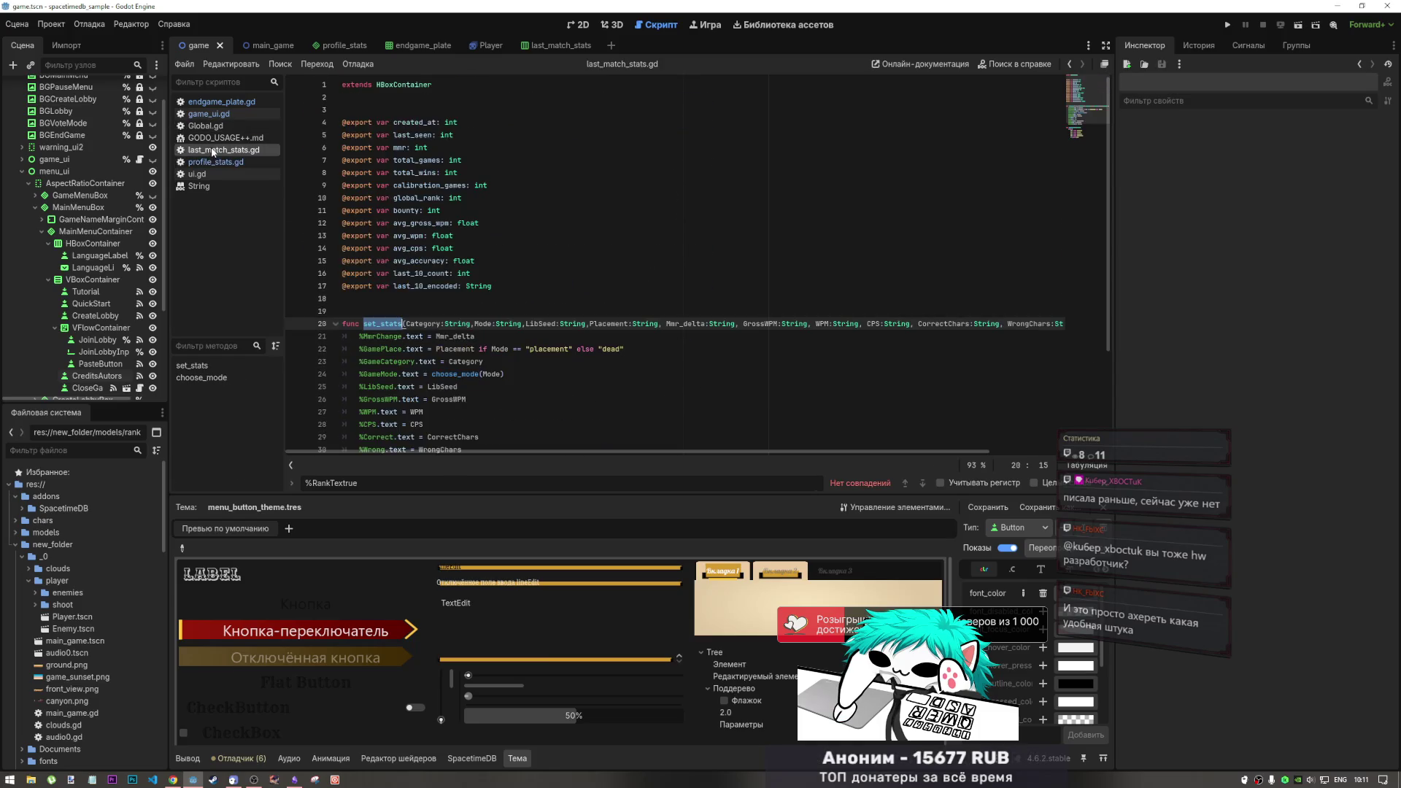
pyautogui.click(408, 298)
pyautogui.moveTo(503, 286); pyautogui.dragTo(353, 121)
pyautogui.press('Up')
pyautogui.press('Up')
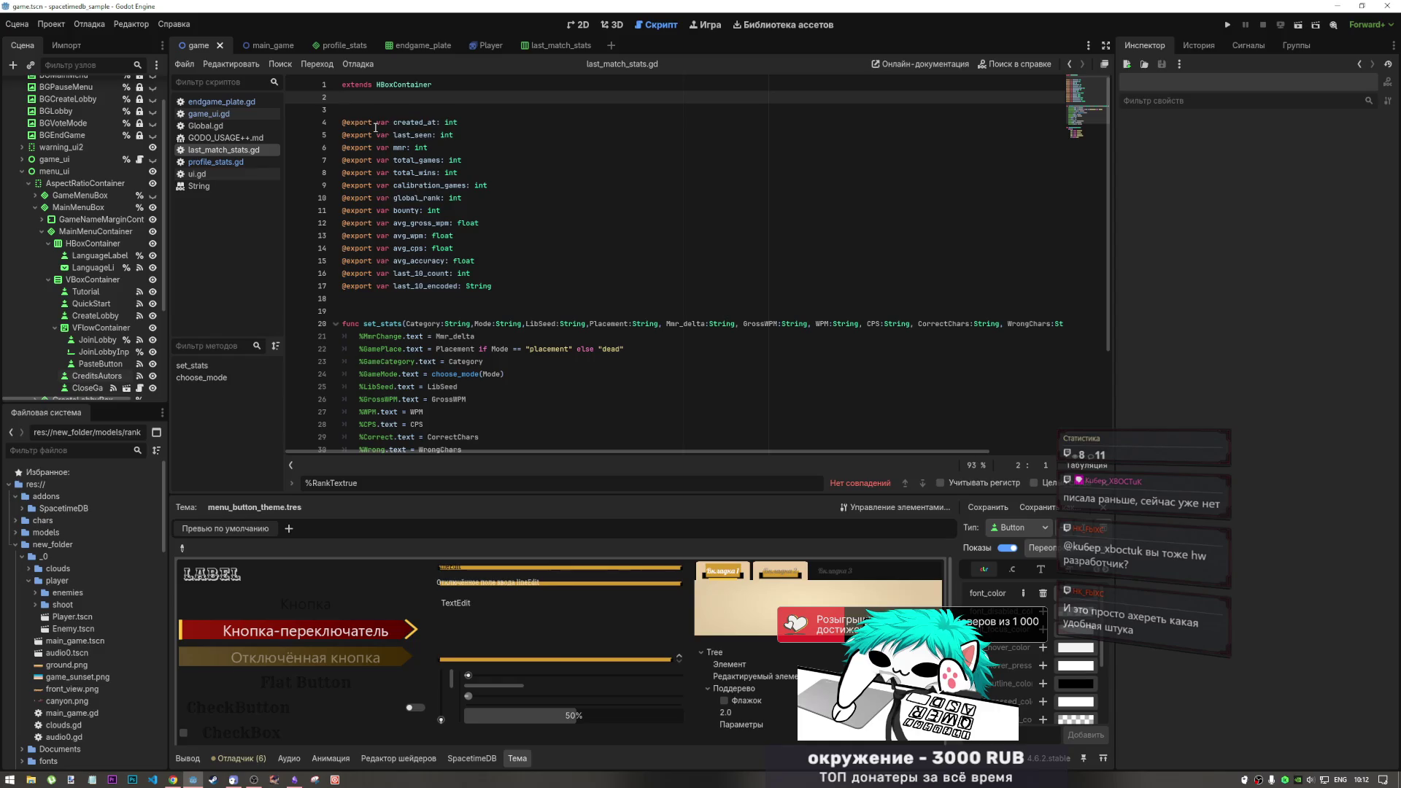
pyautogui.click(456, 223)
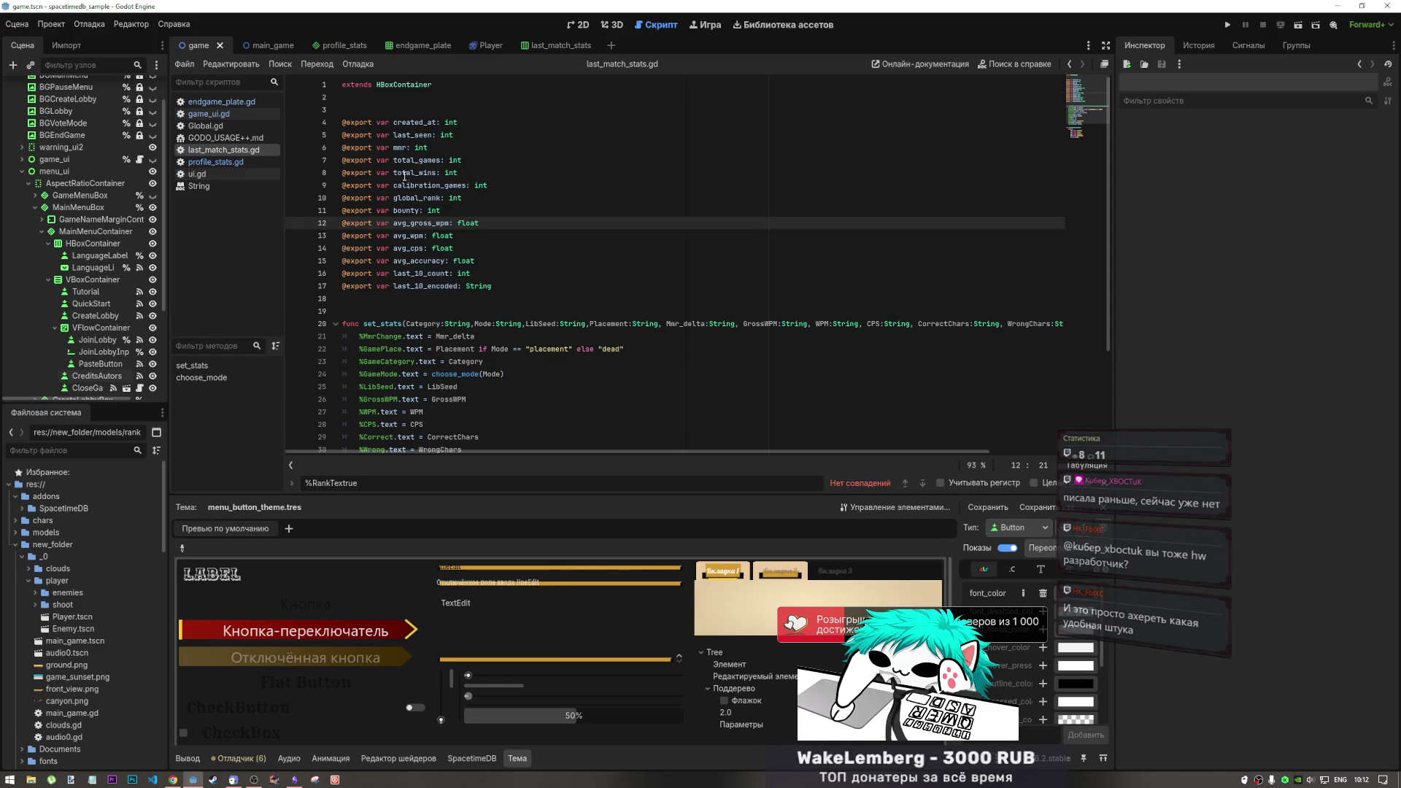
# Check Global.gd and profile_stats.gd, then view ui.gd around line 209
pyautogui.click(206, 125)
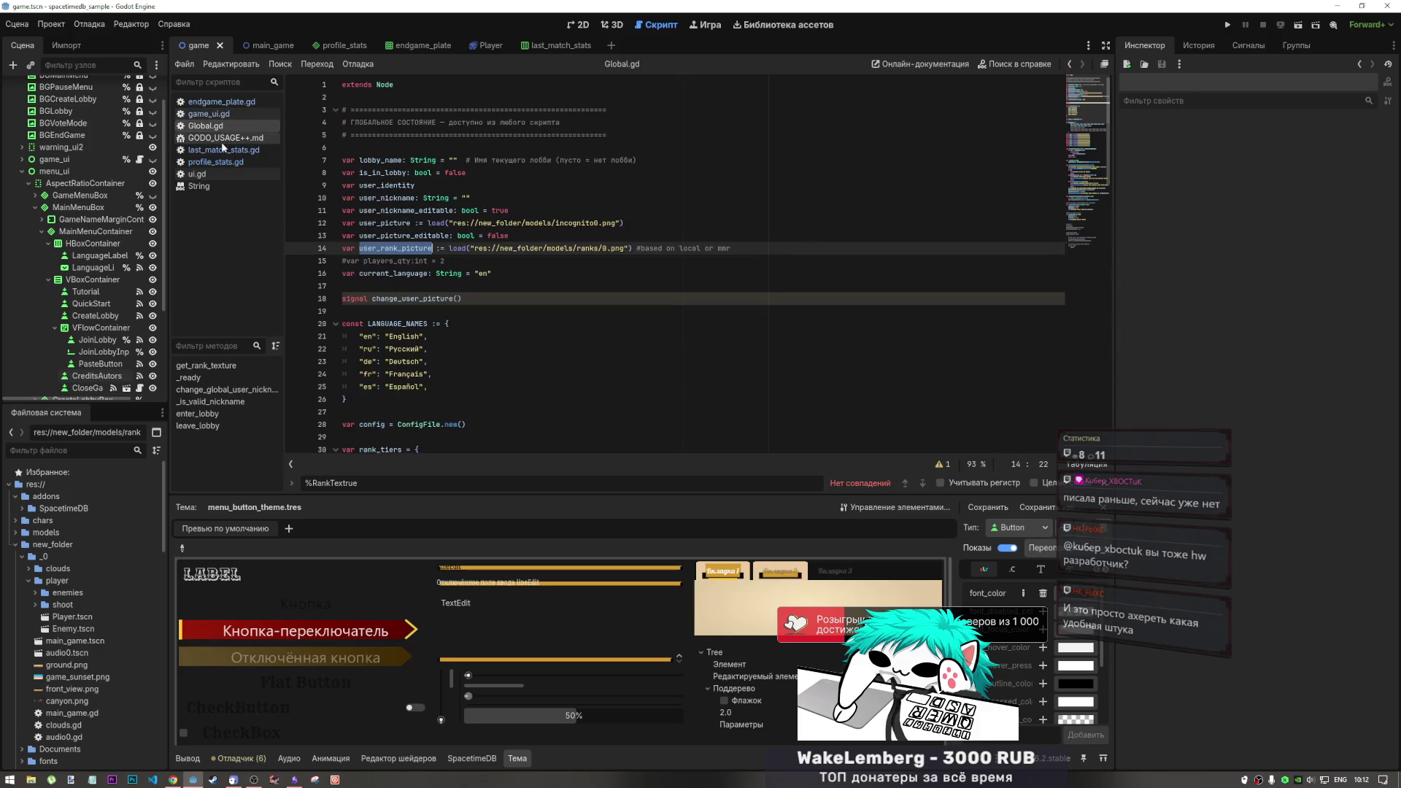
pyautogui.click(406, 236)
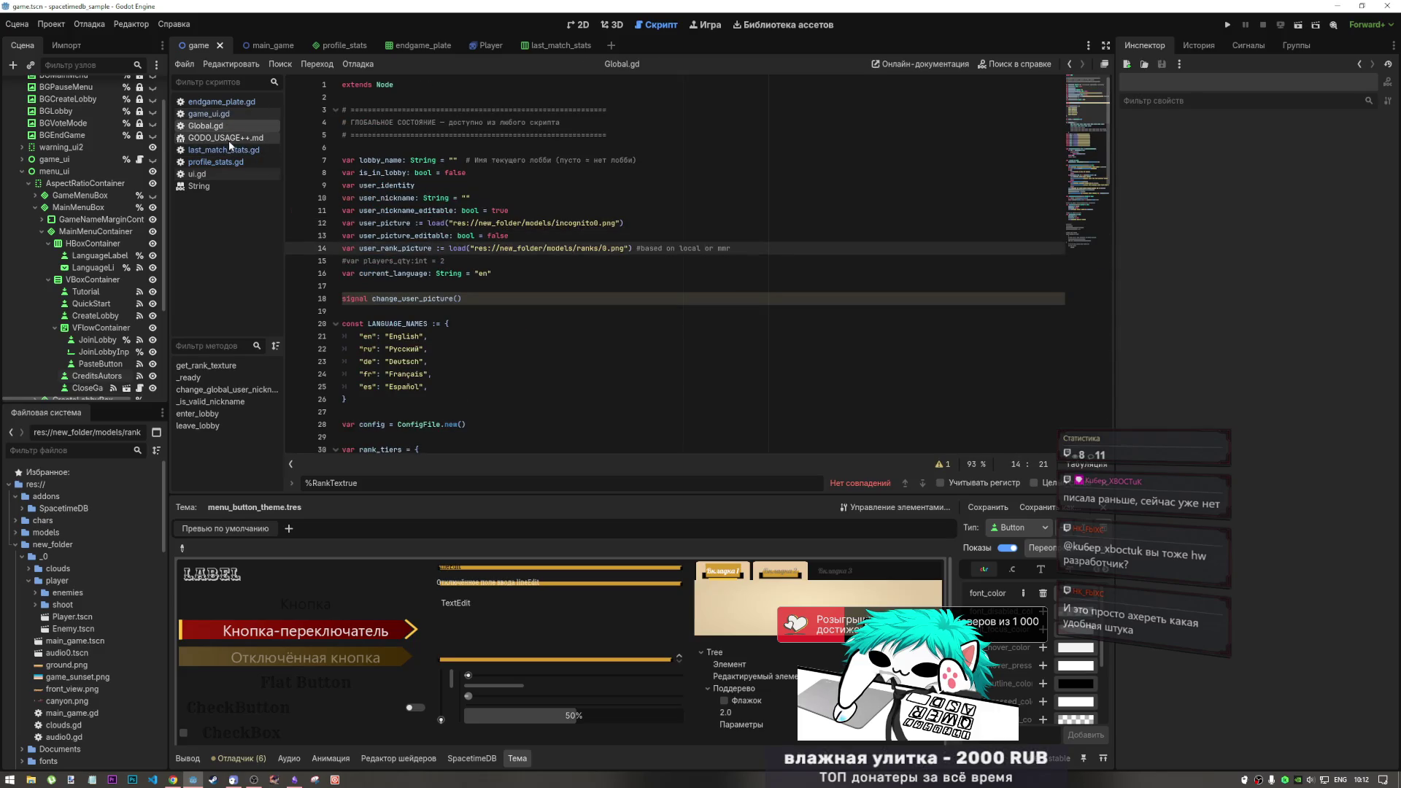
pyautogui.click(218, 162)
pyautogui.click(221, 173)
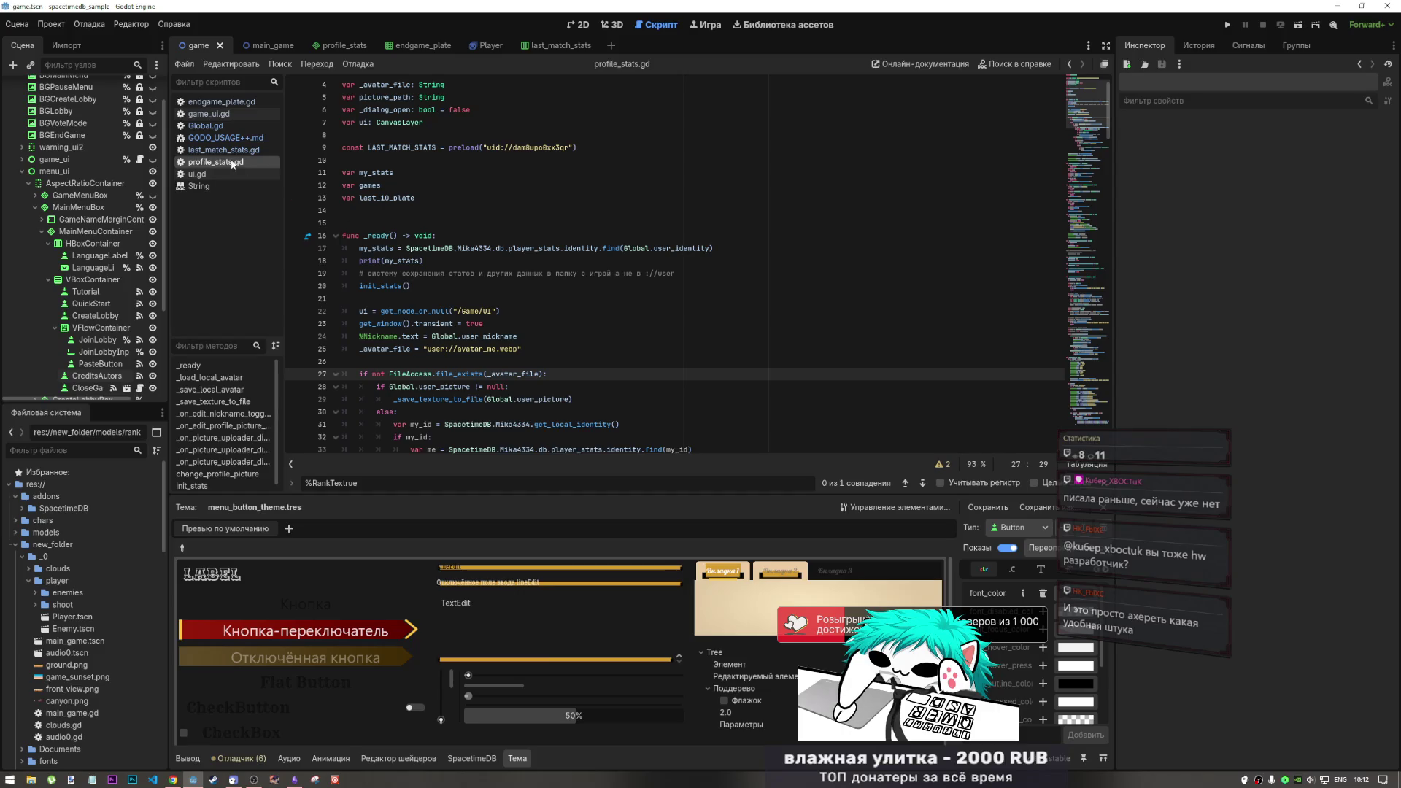
pyautogui.click(511, 336)
pyautogui.scroll(-8, 1083, 269)
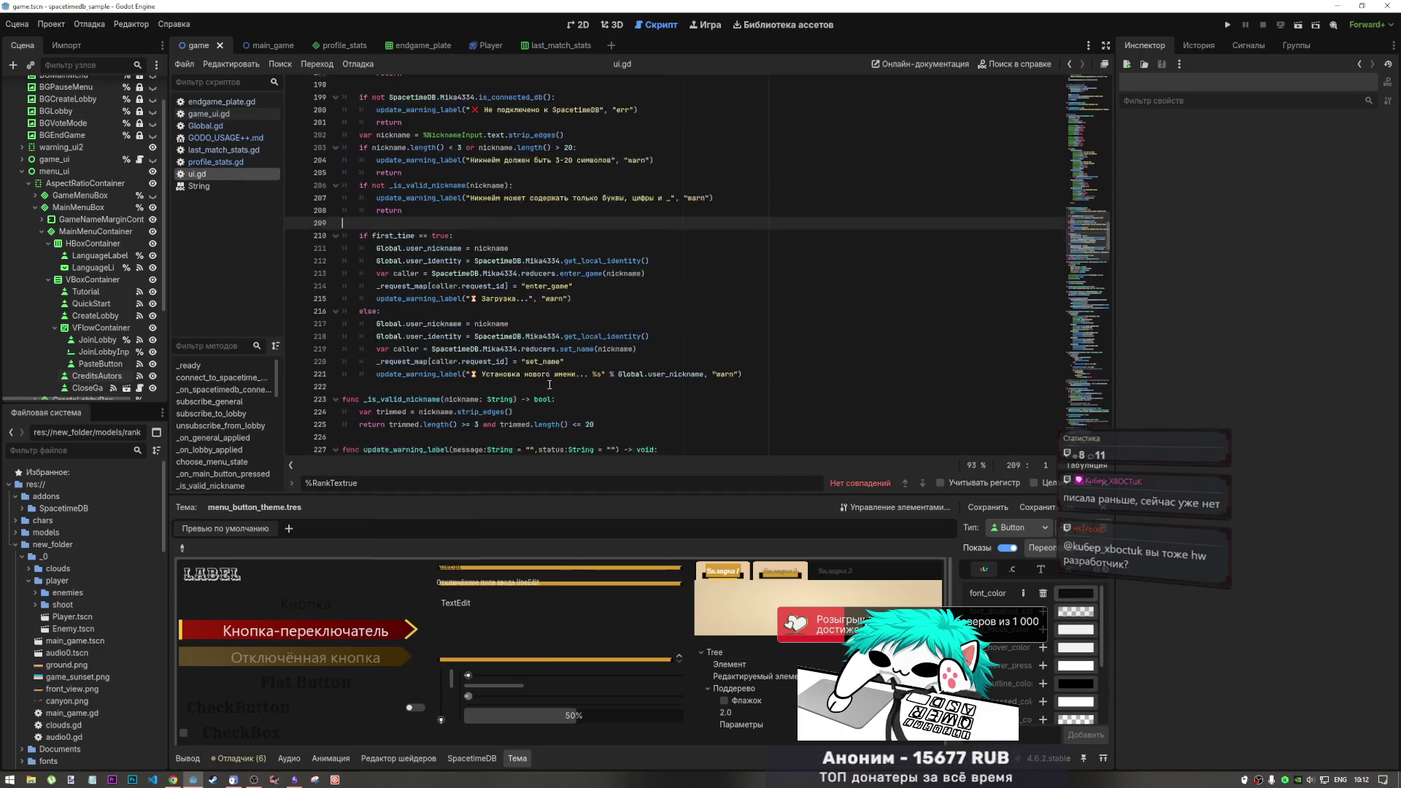
# Revisit last_match_stats.gd, profile_stats.gd and Global.gd
pyautogui.click(225, 151)
pyautogui.click(224, 161)
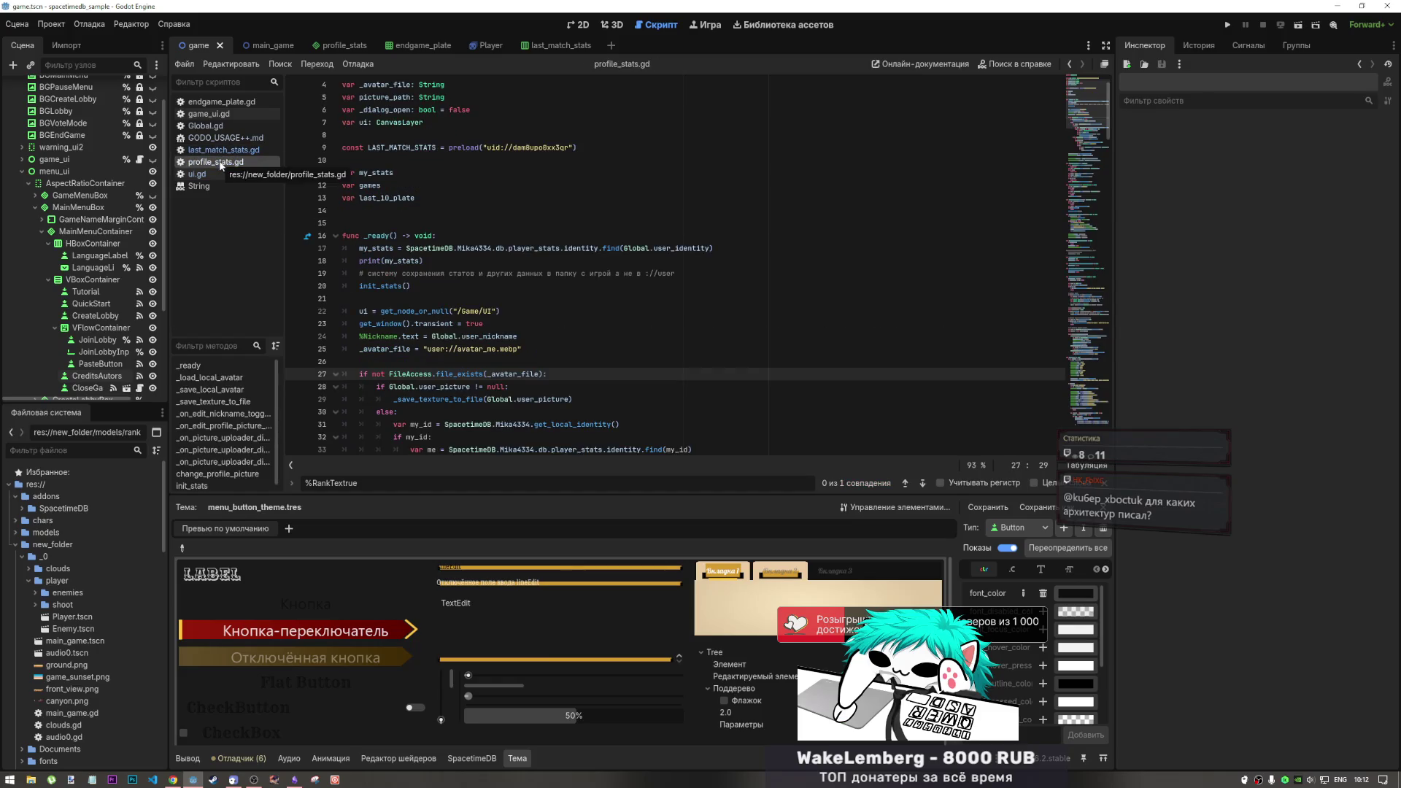
pyautogui.click(233, 128)
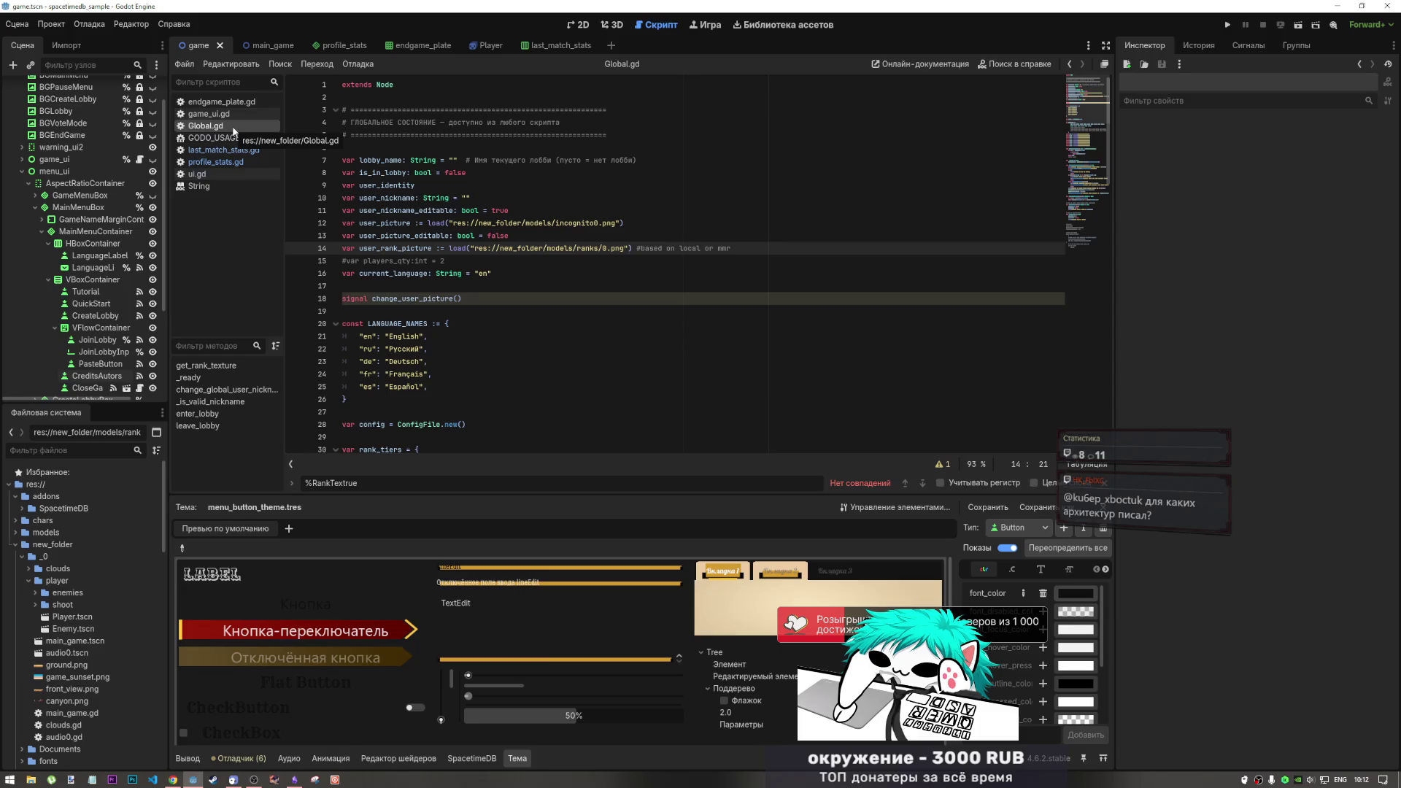
pyautogui.scroll(-2, 411, 190)
pyautogui.scroll(1, 411, 190)
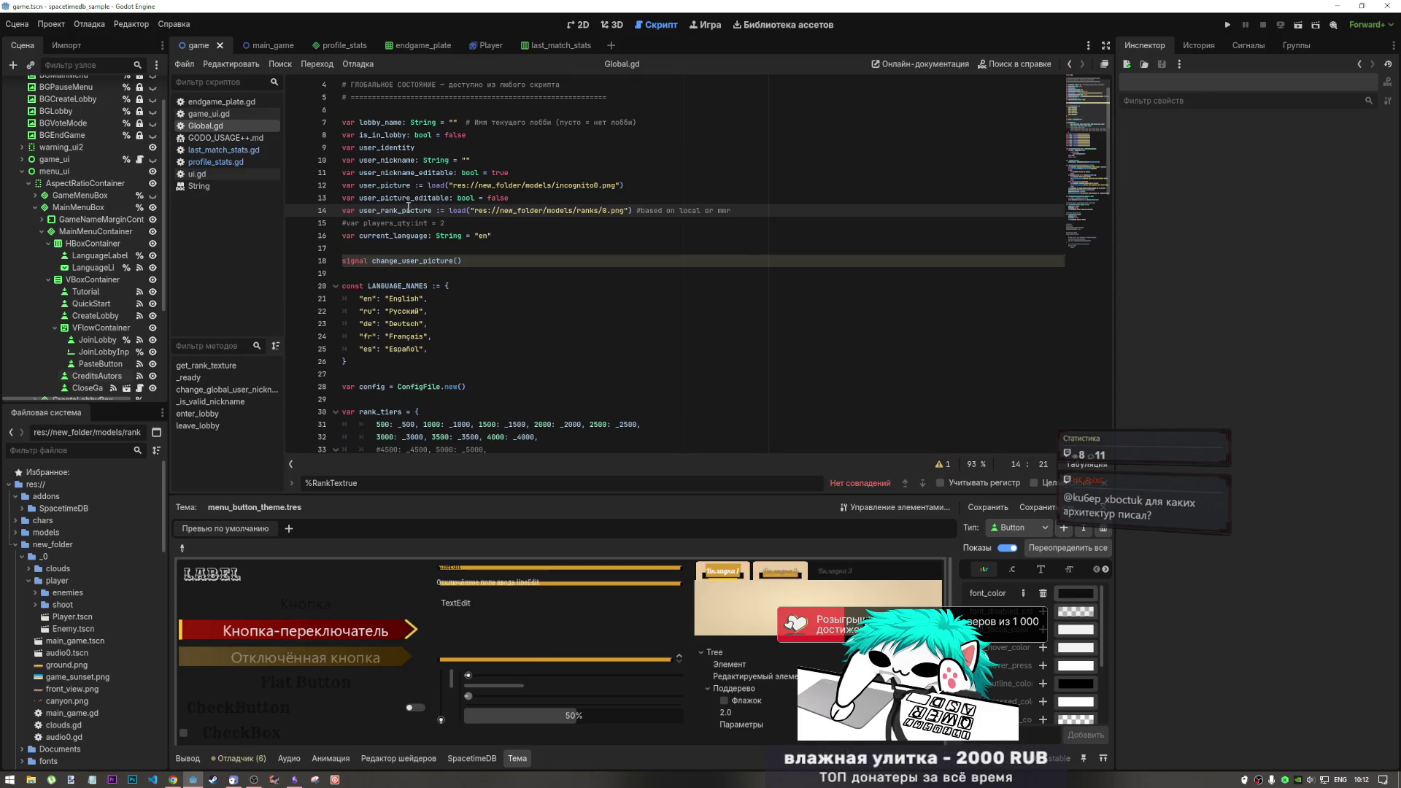
pyautogui.scroll(-5, 409, 209)
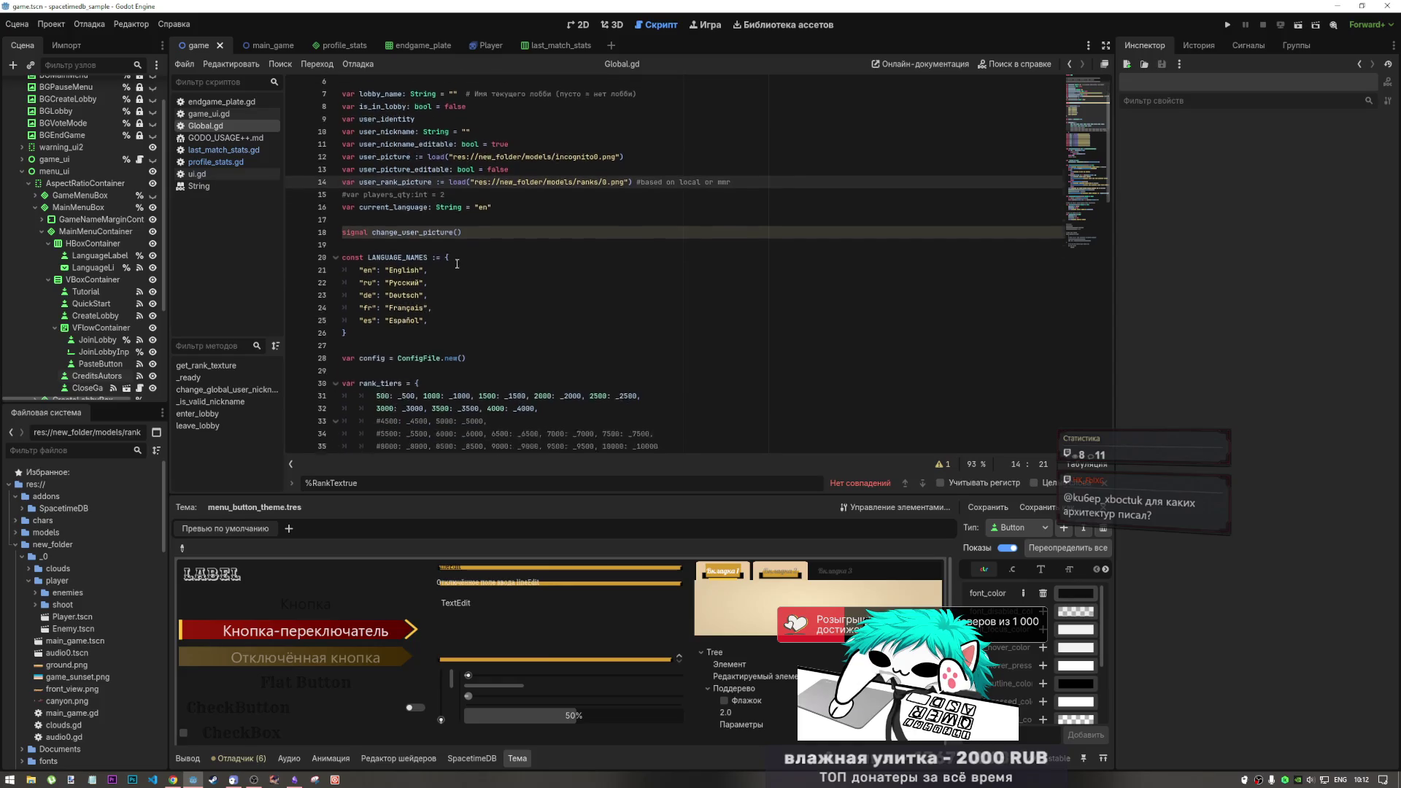
# Check endgame_plate.gd, scroll ui.gd to line 316, then switch to the DeepSeek chat in Chrome
pyautogui.click(219, 102)
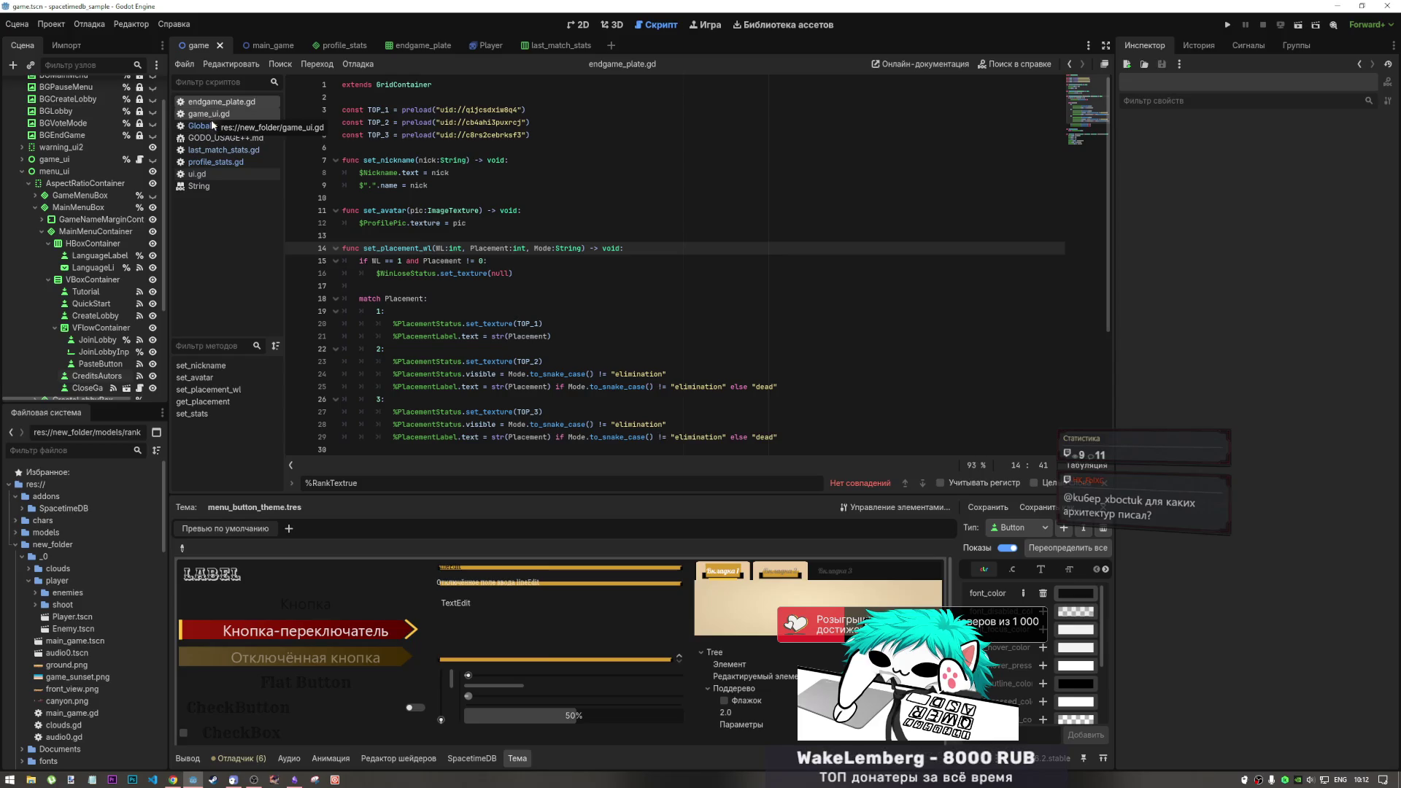
pyautogui.click(197, 174)
pyautogui.scroll(-10, 1080, 261)
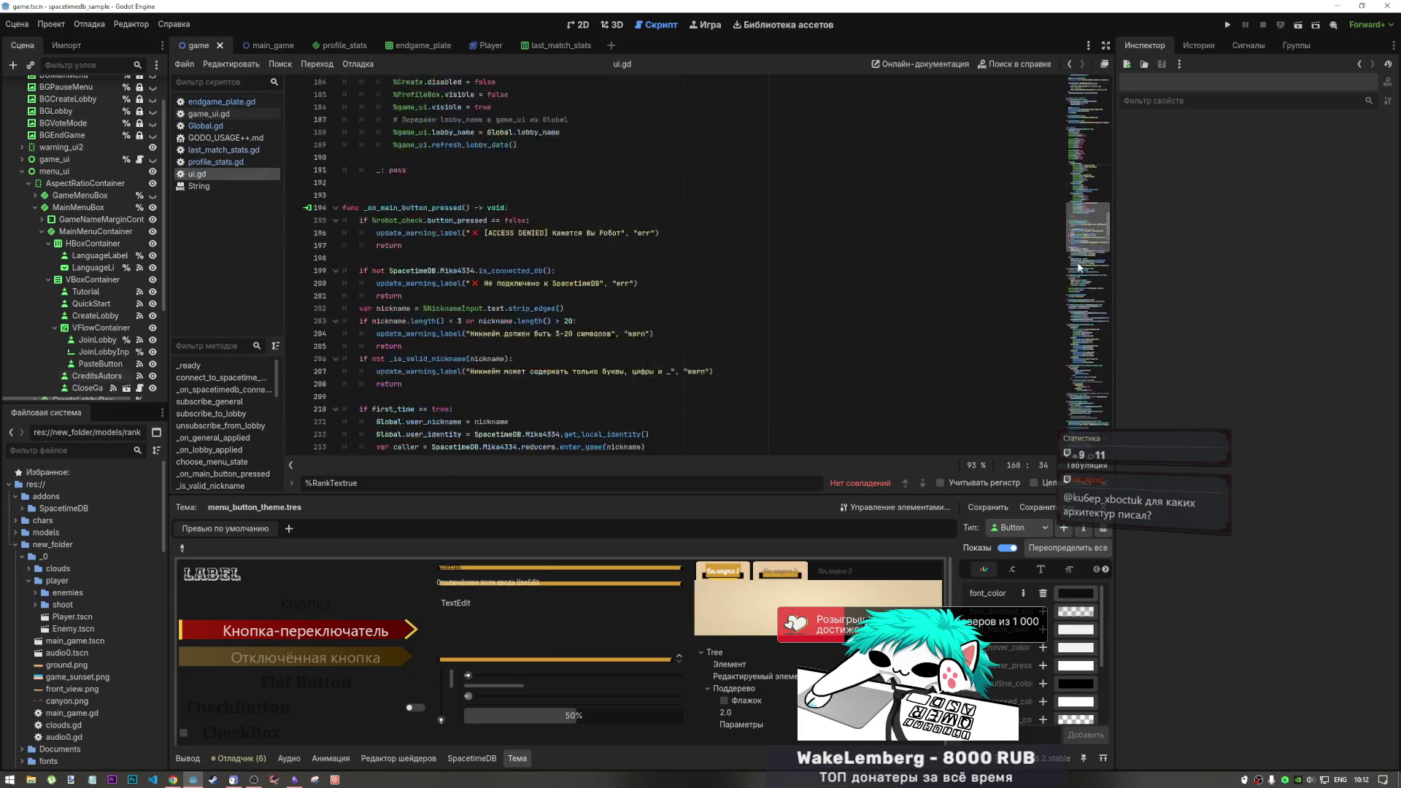
pyautogui.scroll(-2, 1080, 260)
pyautogui.moveTo(1073, 239); pyautogui.dragTo(1087, 321)
pyautogui.scroll(-4, 990, 273)
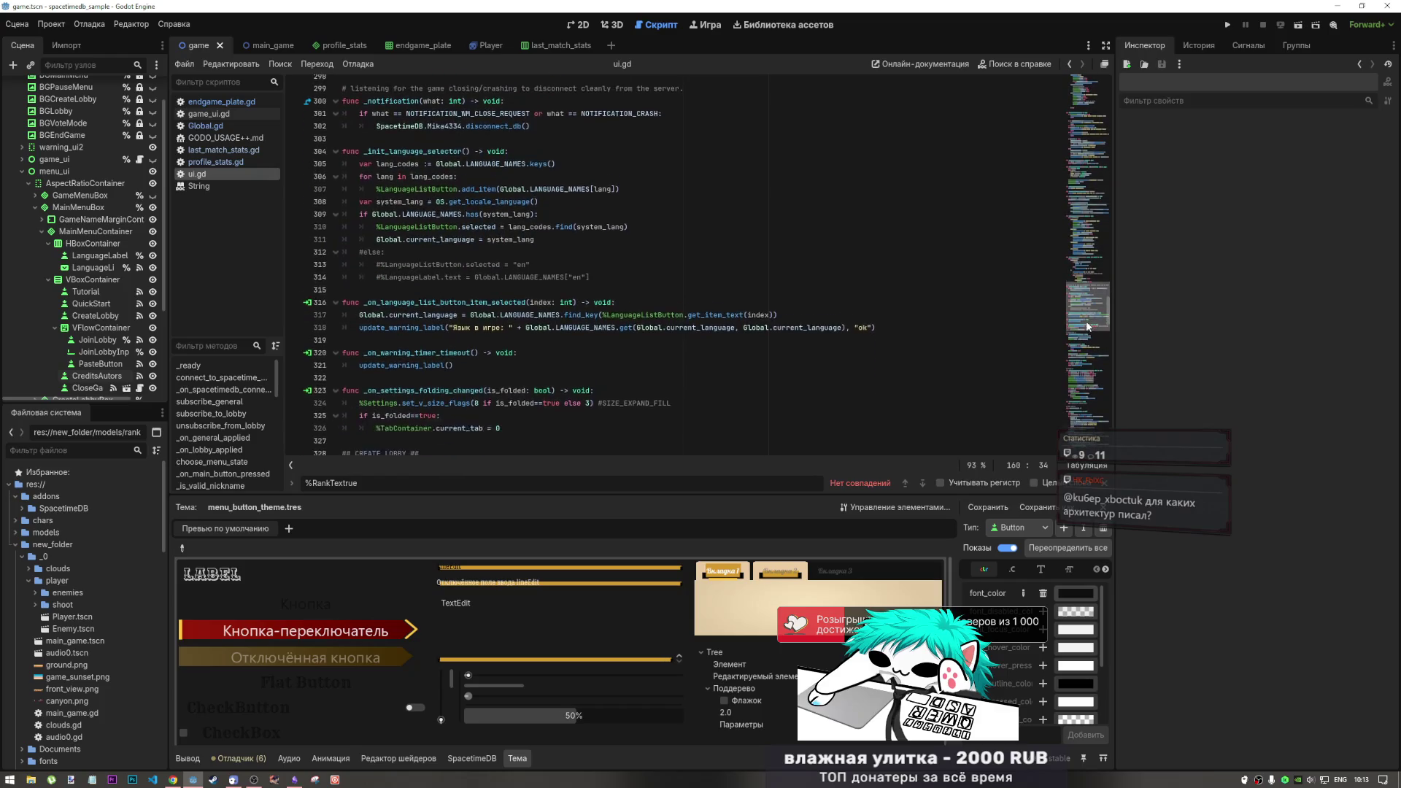
pyautogui.click(855, 243)
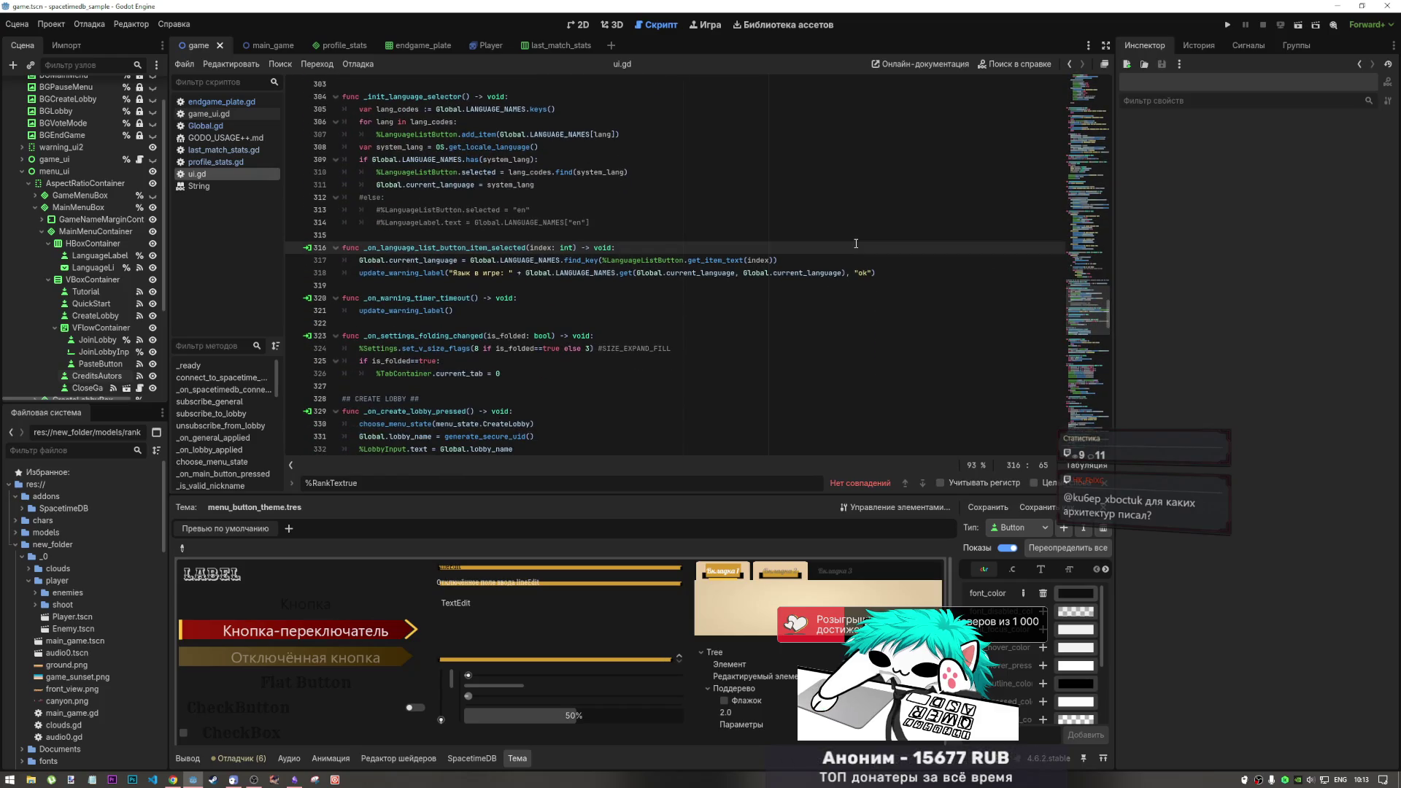
pyautogui.click(172, 779)
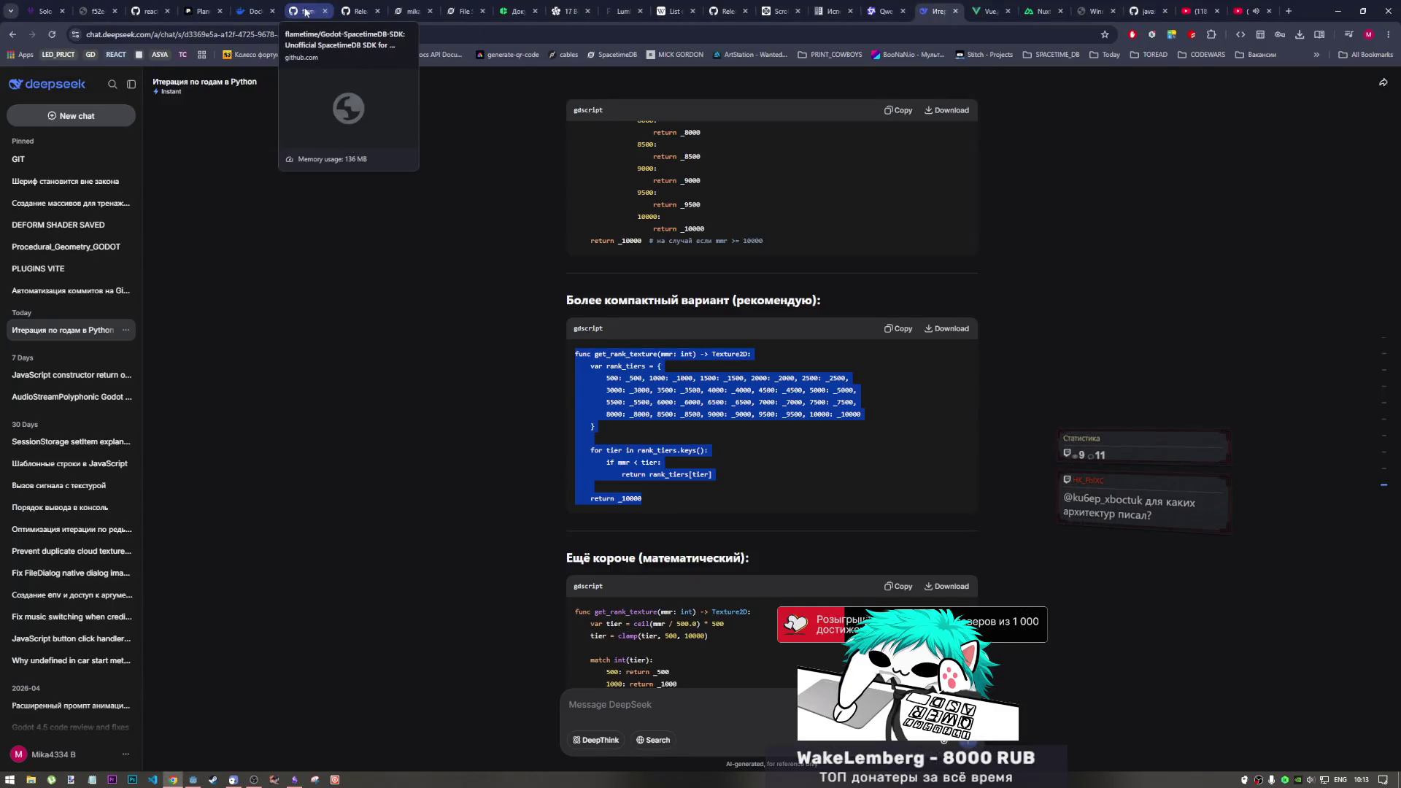
# Open the SpacetimeDB database's Usage page and review its monthly energy chart
pyautogui.click(412, 13)
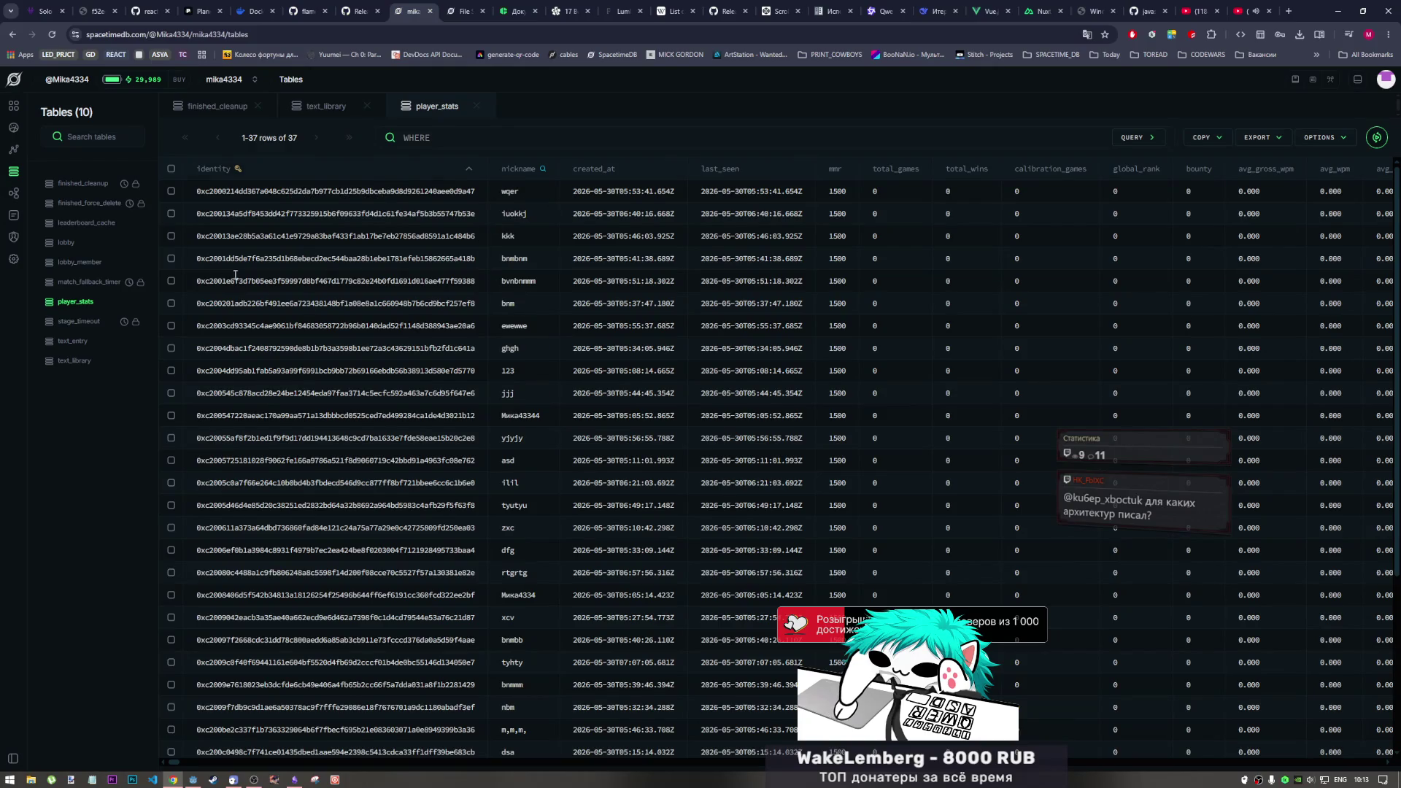
pyautogui.click(13, 106)
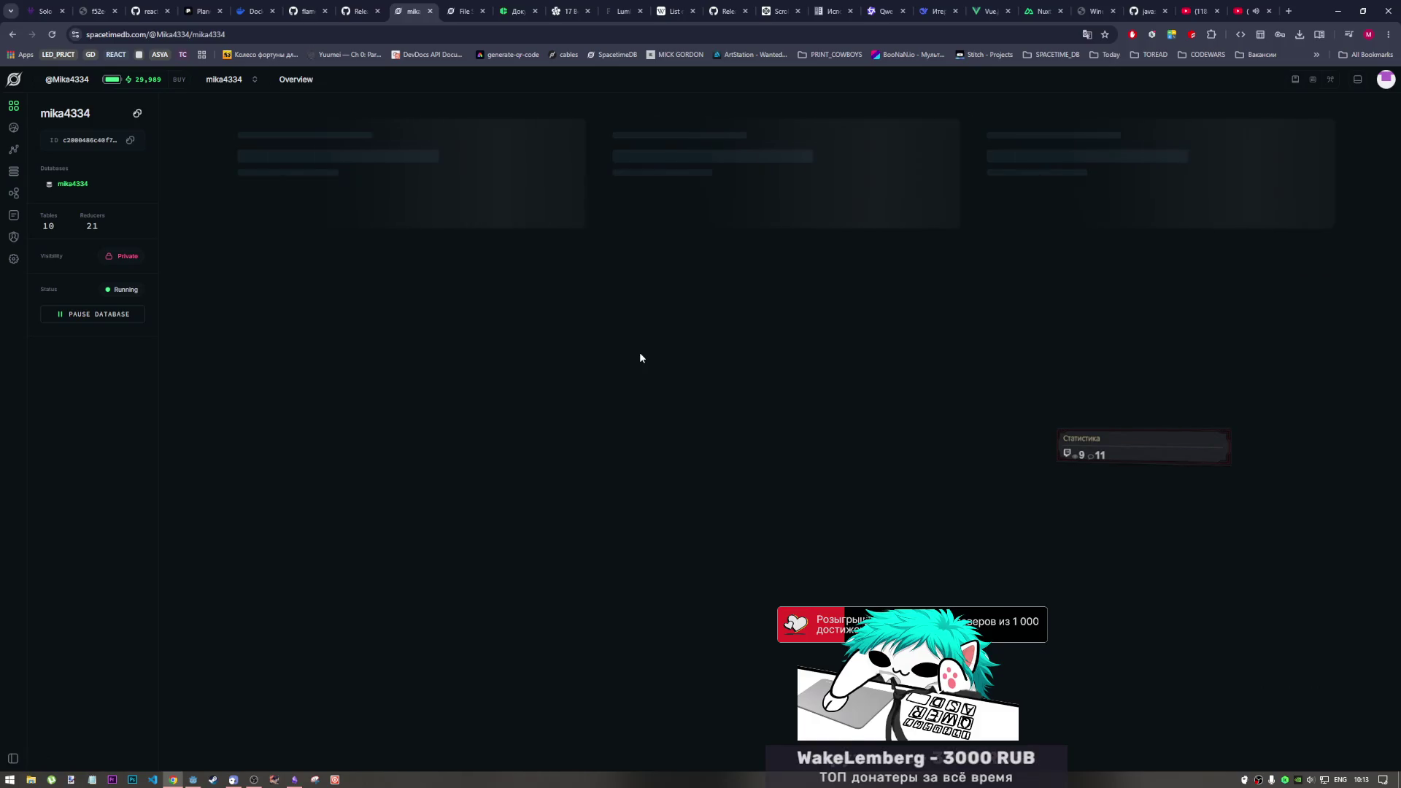
pyautogui.scroll(-2, 809, 516)
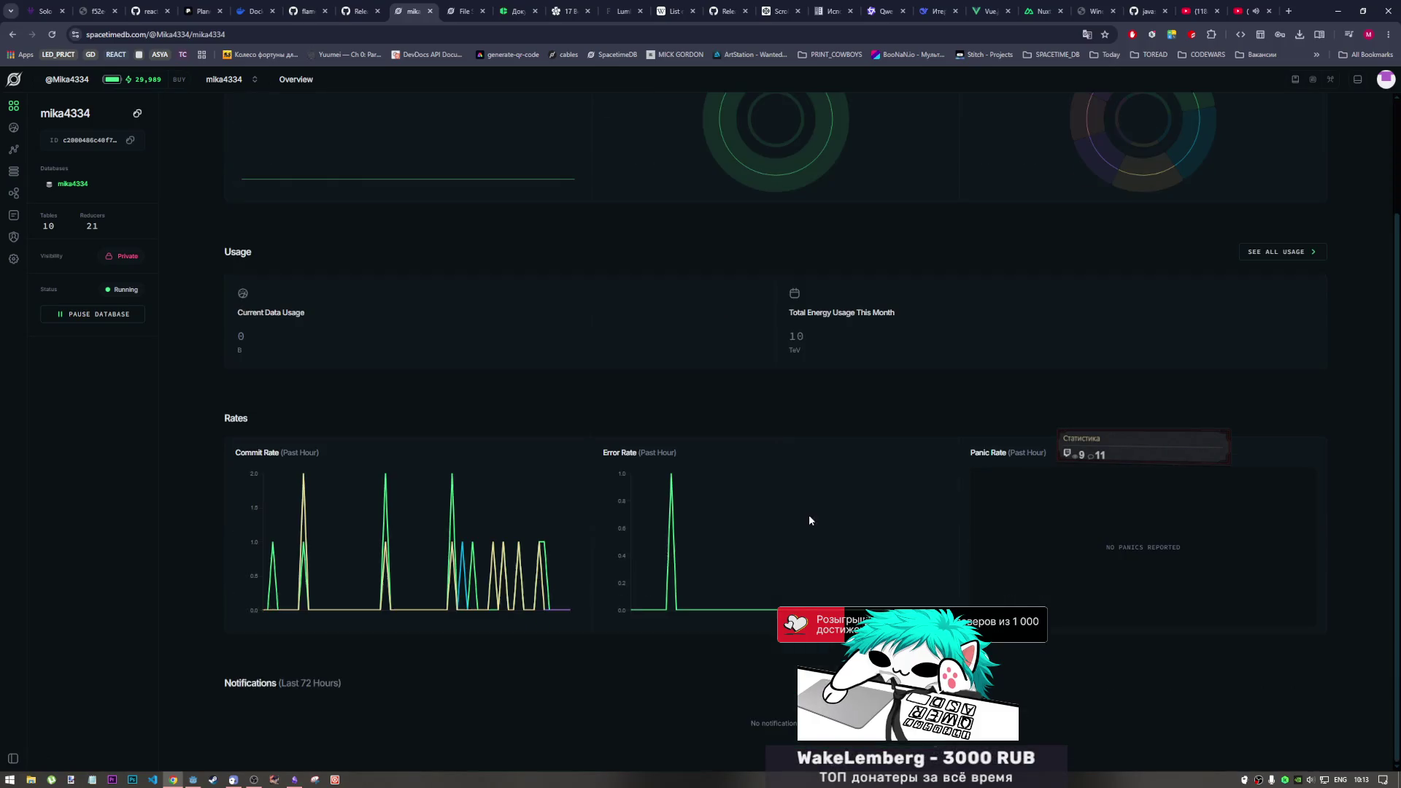
pyautogui.click(13, 128)
pyautogui.moveTo(1286, 587)
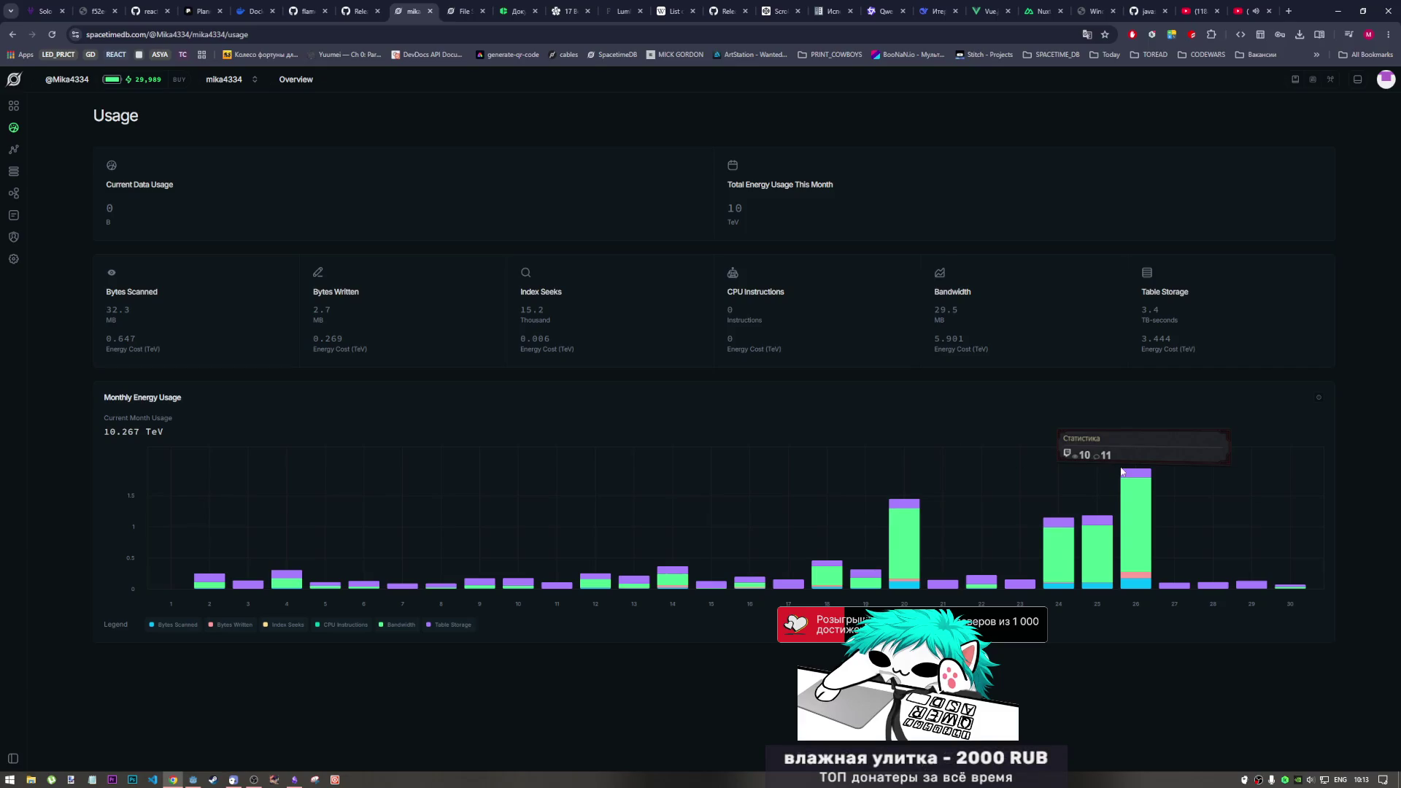
# Return to the Godot editor
pyautogui.click(194, 779)
pyautogui.click(438, 324)
pyautogui.click(431, 273)
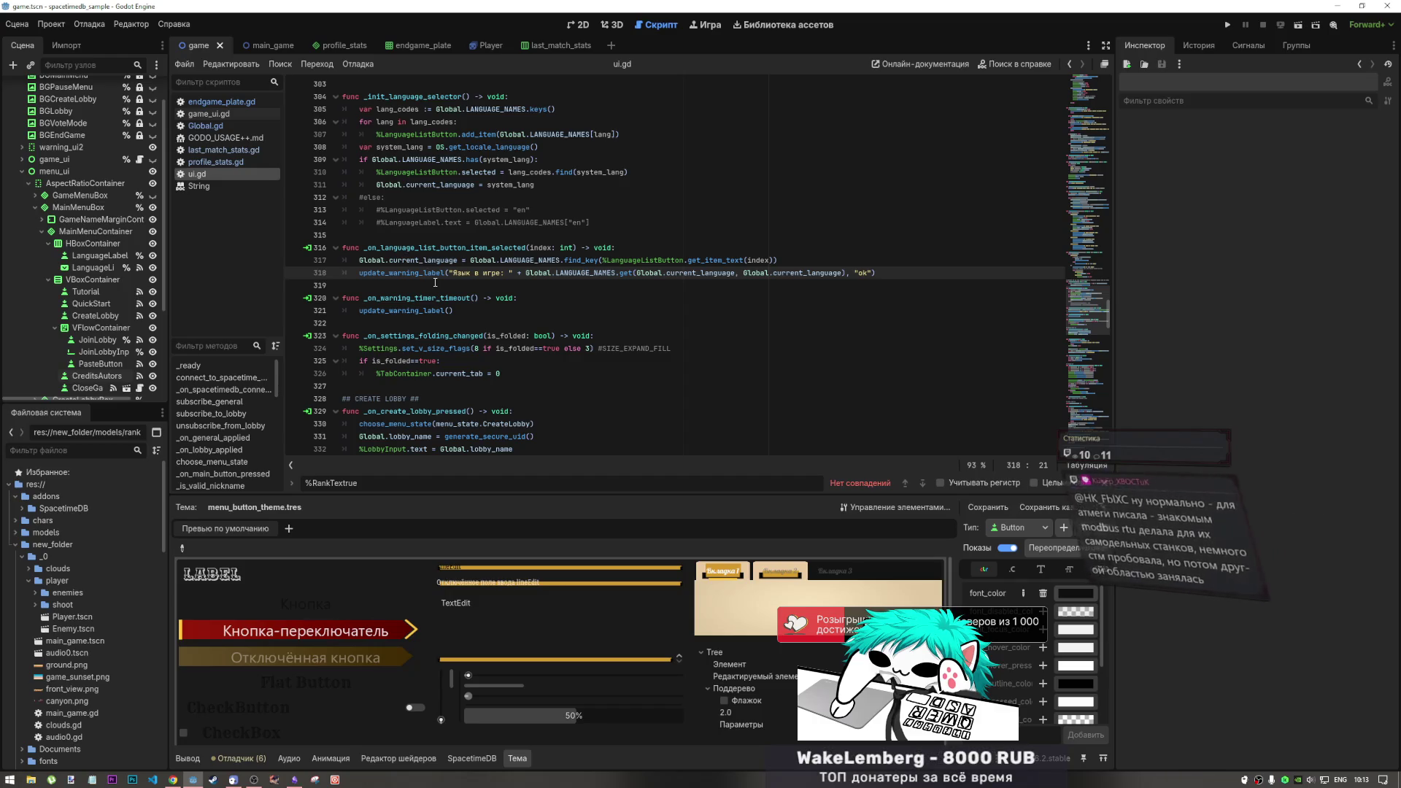
# Open game_ui.gd, go back to the 2D scene view, and bring up Obsidian's Current Tasks note
pyautogui.click(217, 101)
pyautogui.click(216, 114)
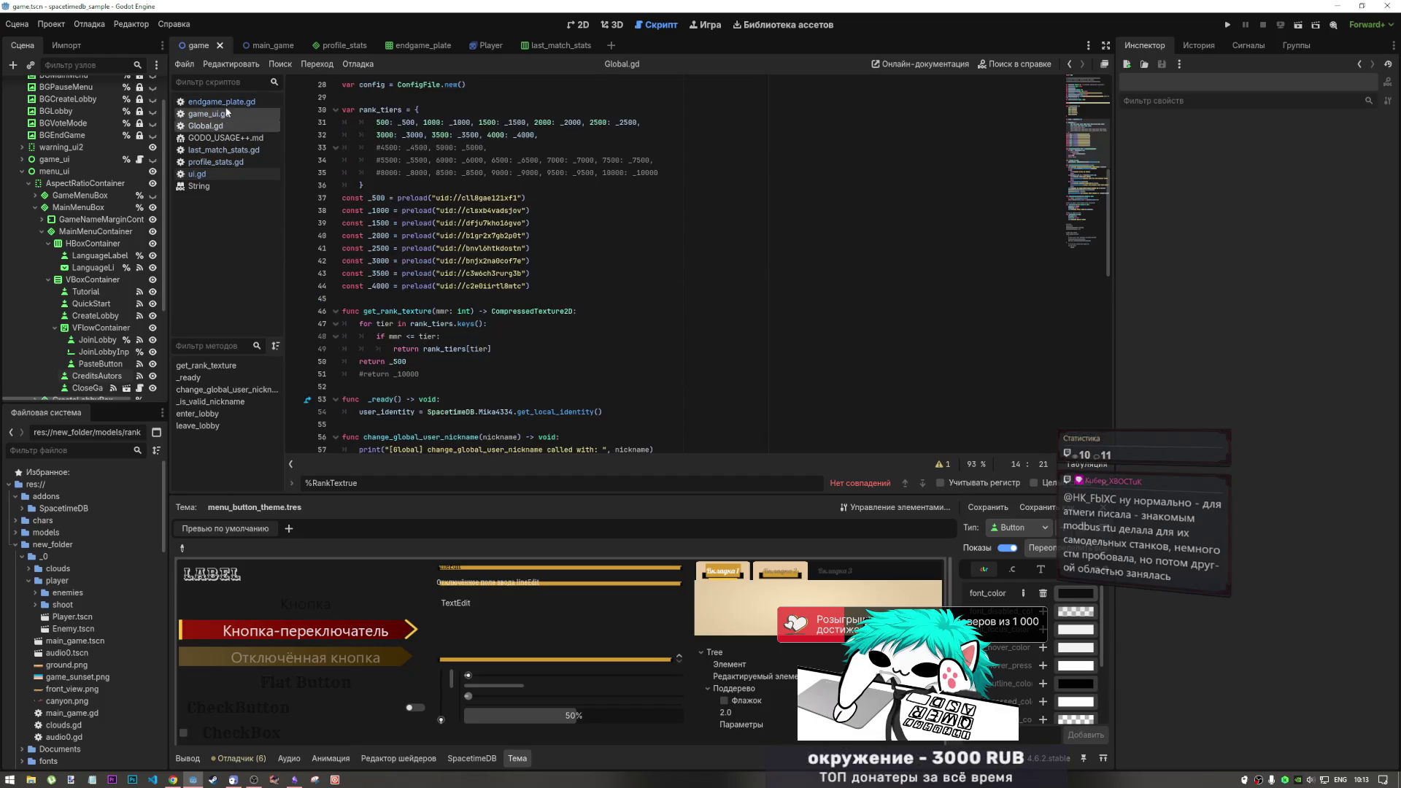
pyautogui.click(578, 24)
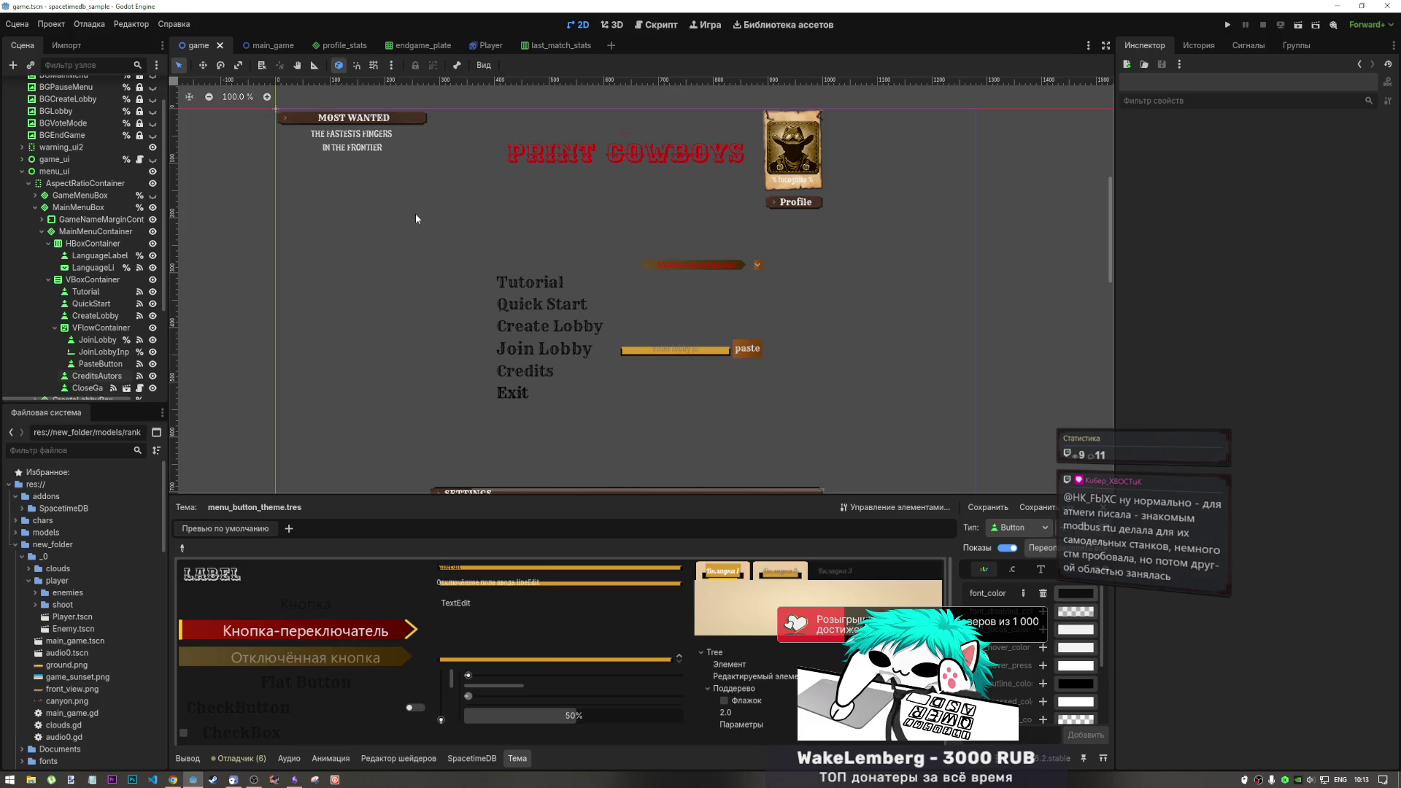
pyautogui.click(294, 779)
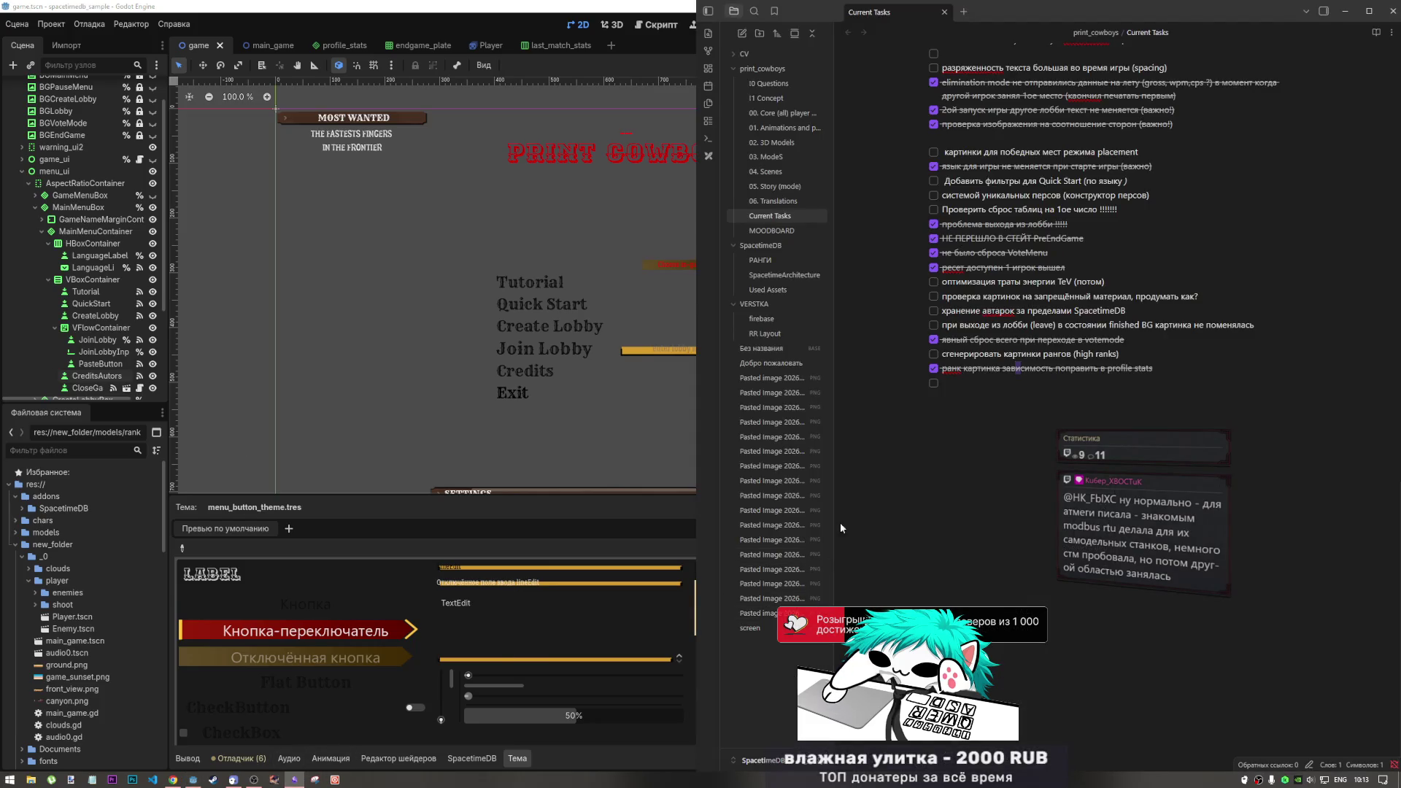
pyautogui.click(979, 387)
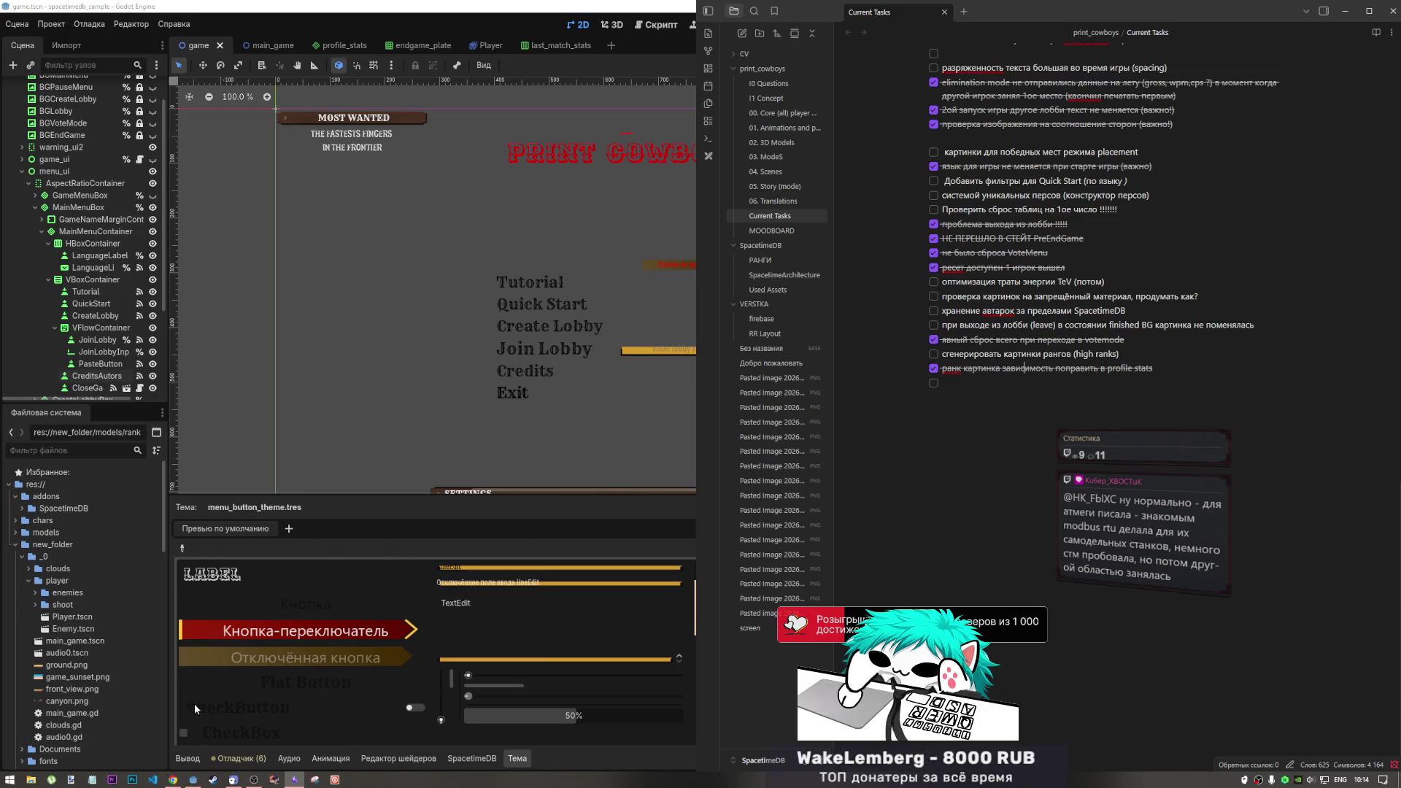
# Go to the empty final item of the Current Tasks checklist, then bring Godot to the front
pyautogui.click(974, 390)
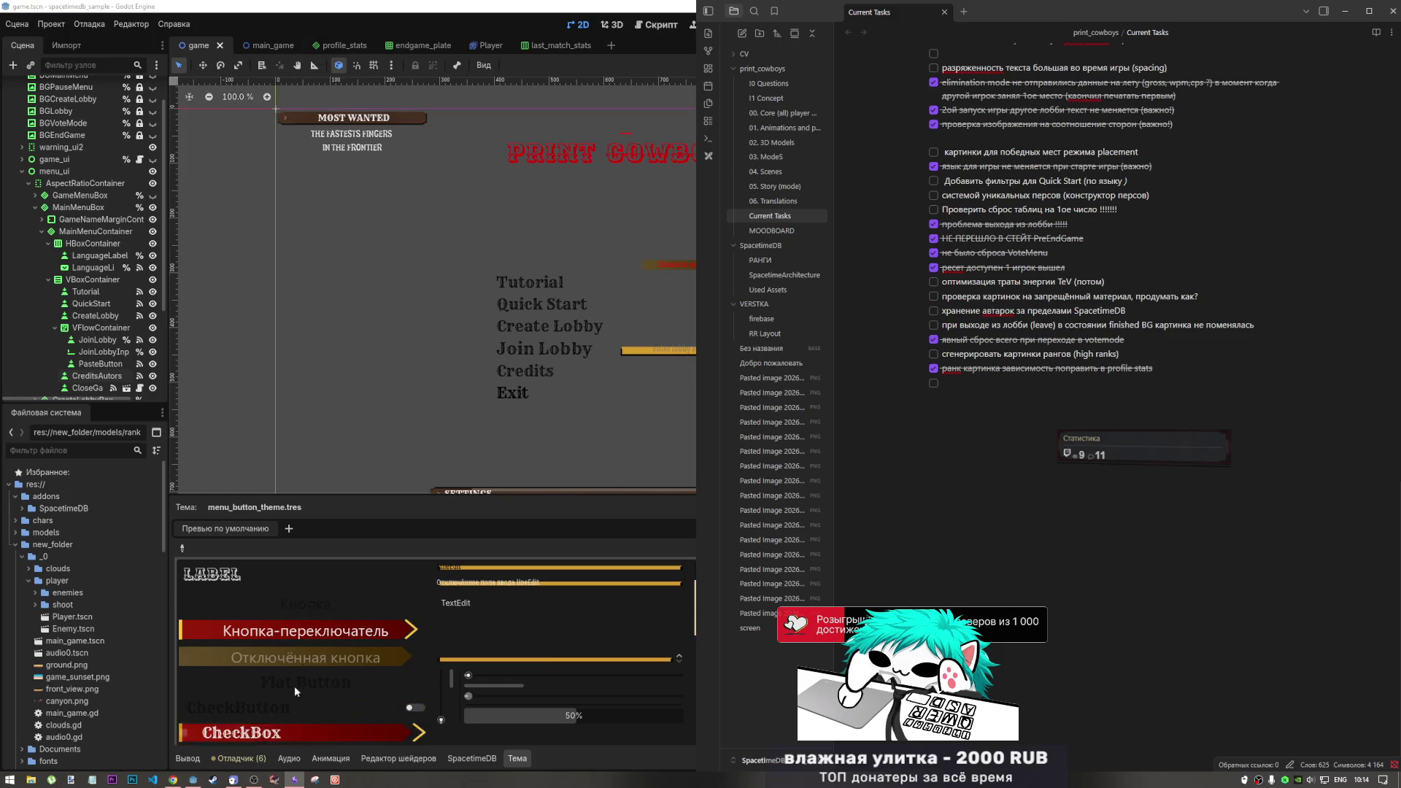
pyautogui.click(192, 780)
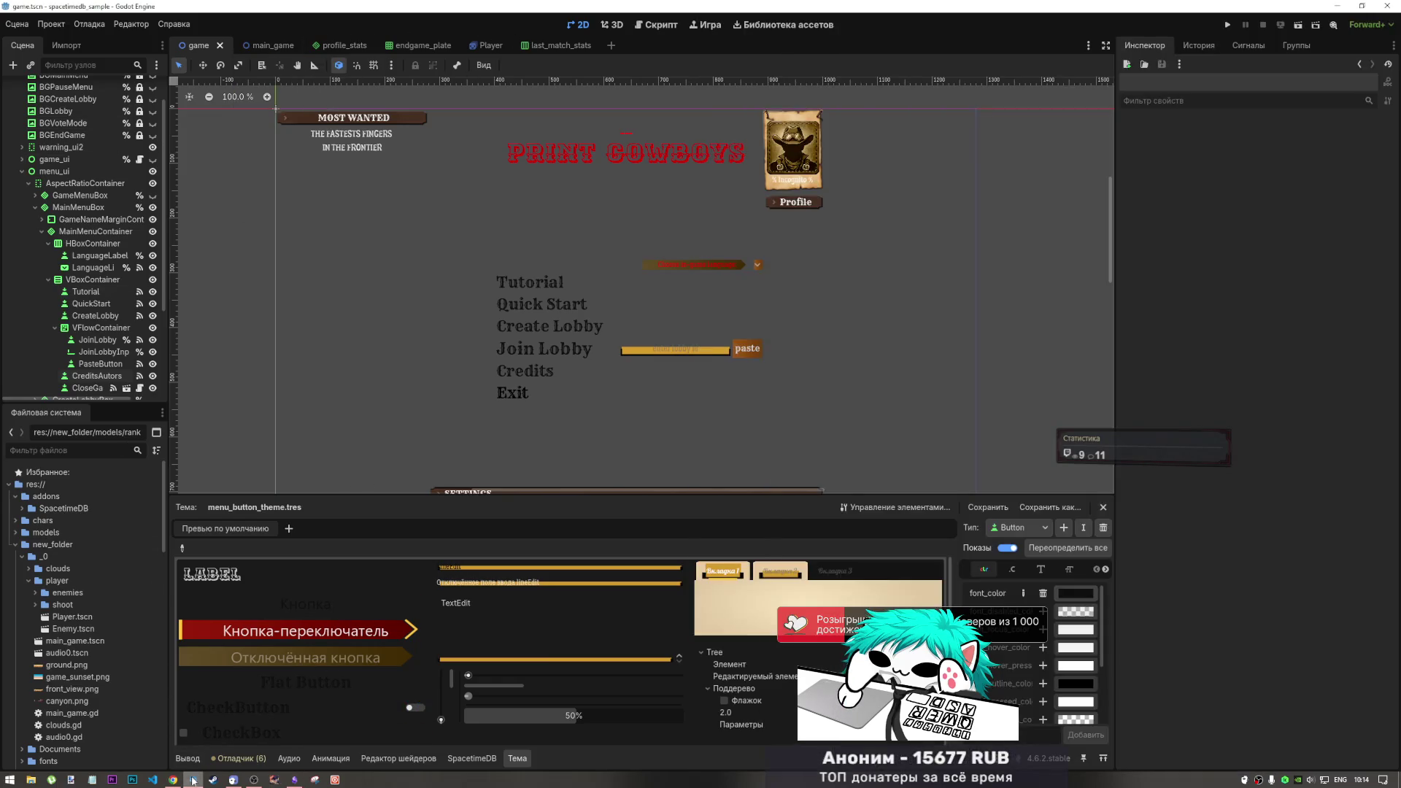
# In Chrome, view the YouTube tab and then the DeepSeek rank-texture chat
pyautogui.click(174, 779)
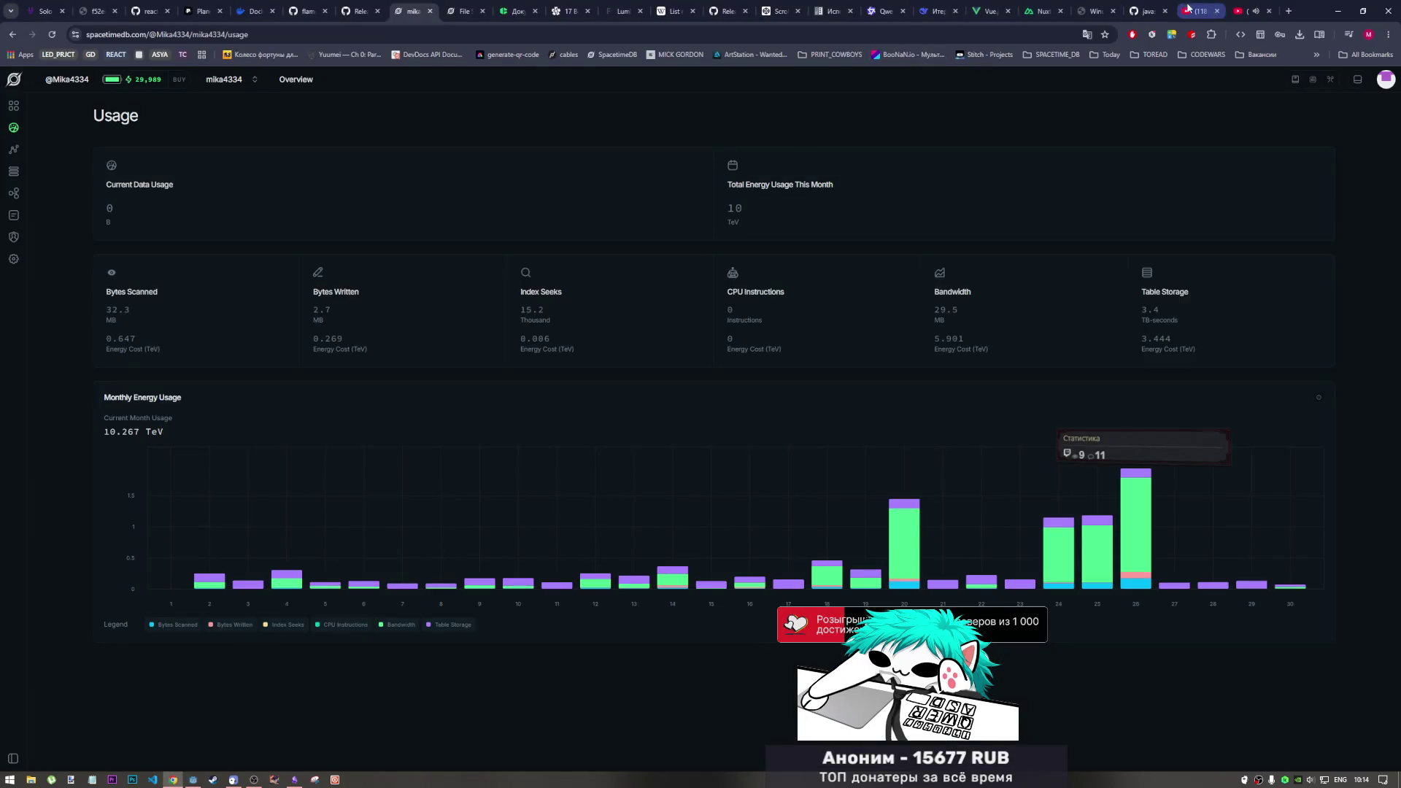
pyautogui.click(1251, 11)
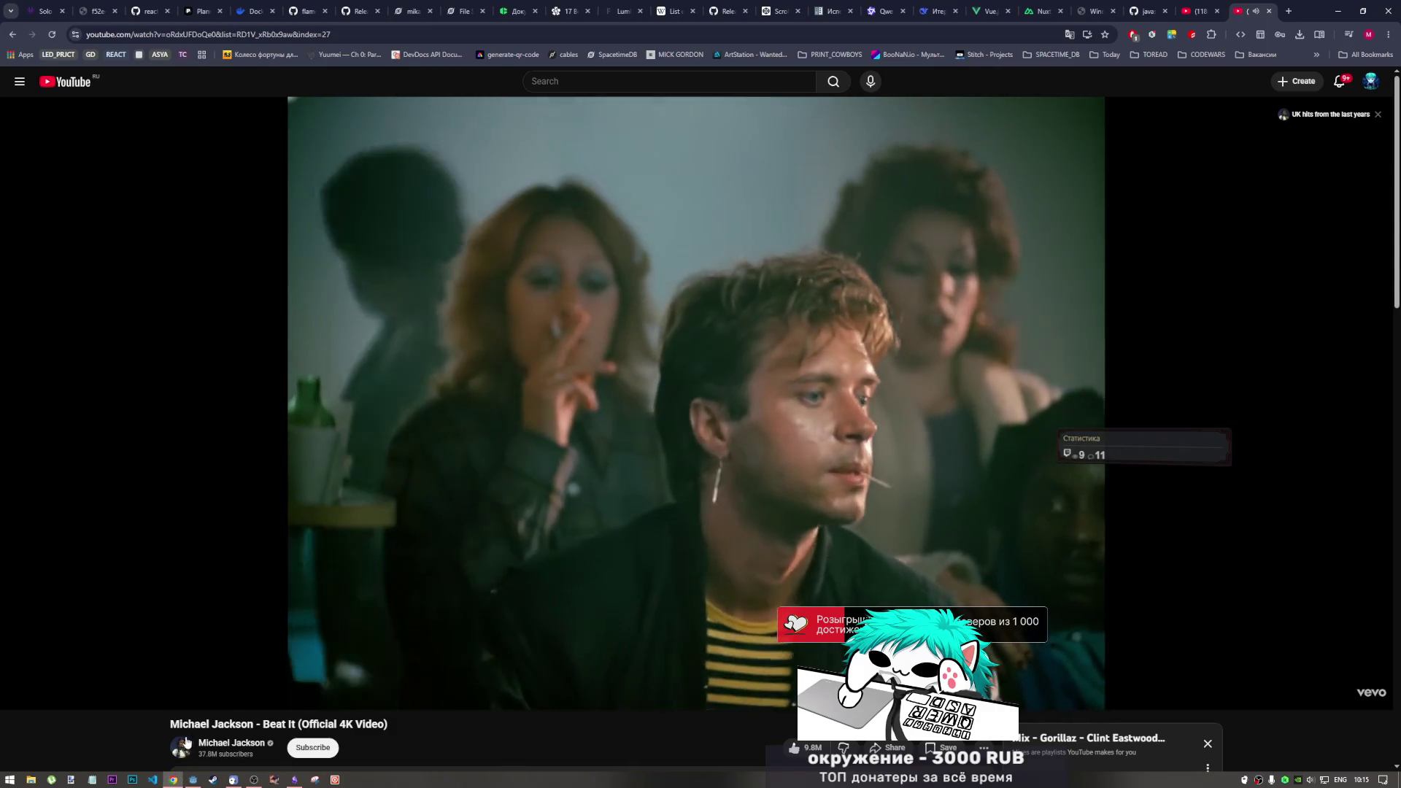
pyautogui.click(936, 11)
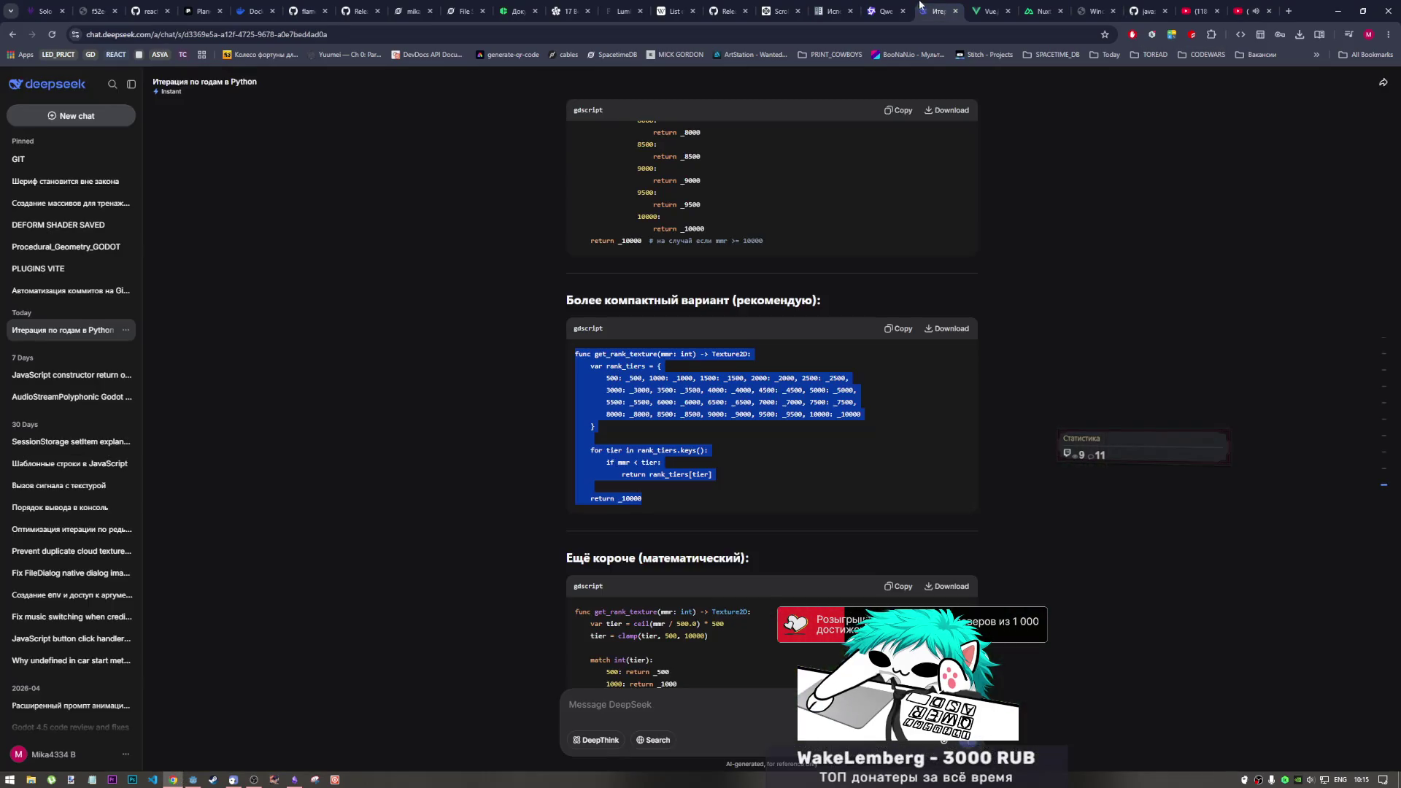
pyautogui.click(196, 779)
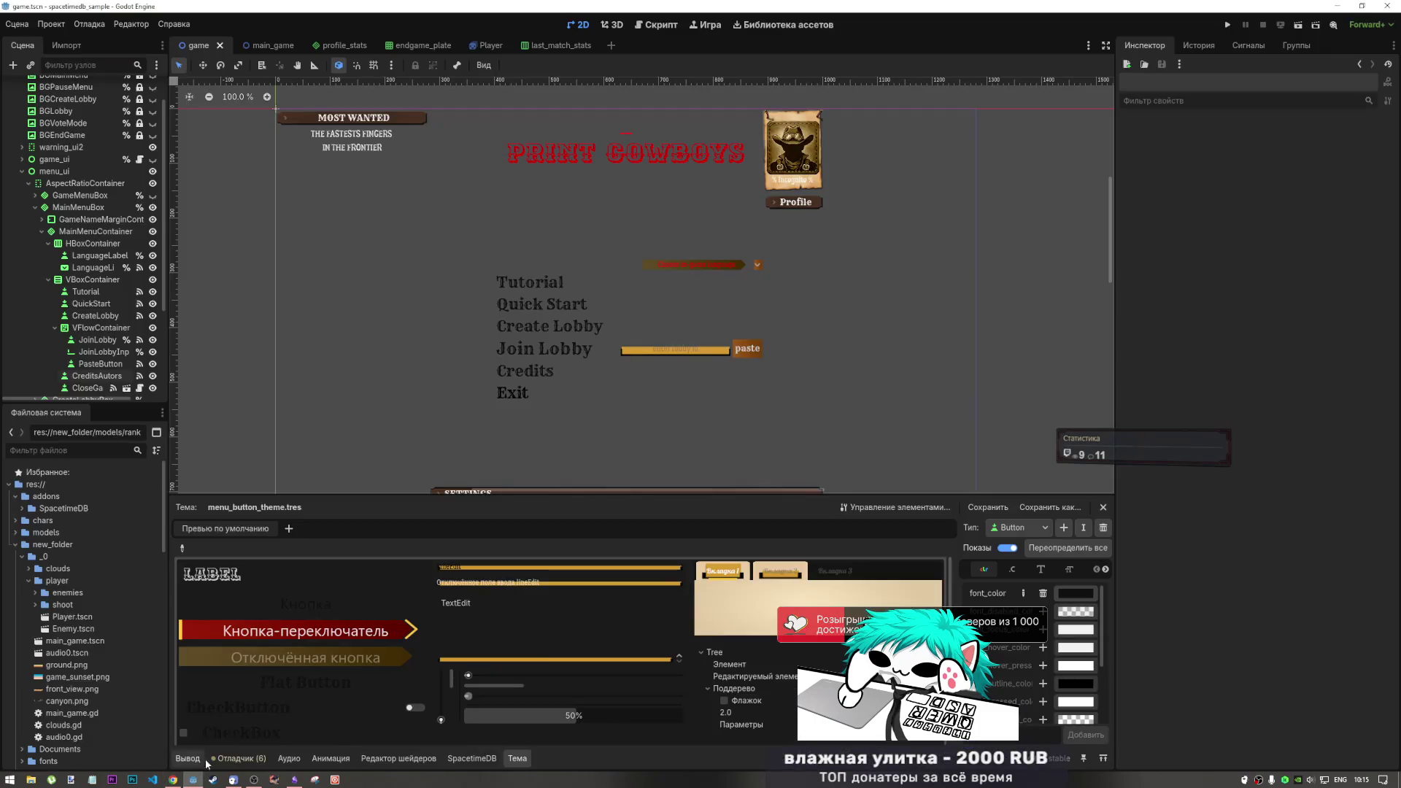
# Inspect the CreateLobby and Tutorial buttons on the canvas, then zoom out to see the whole menu
pyautogui.click(559, 327)
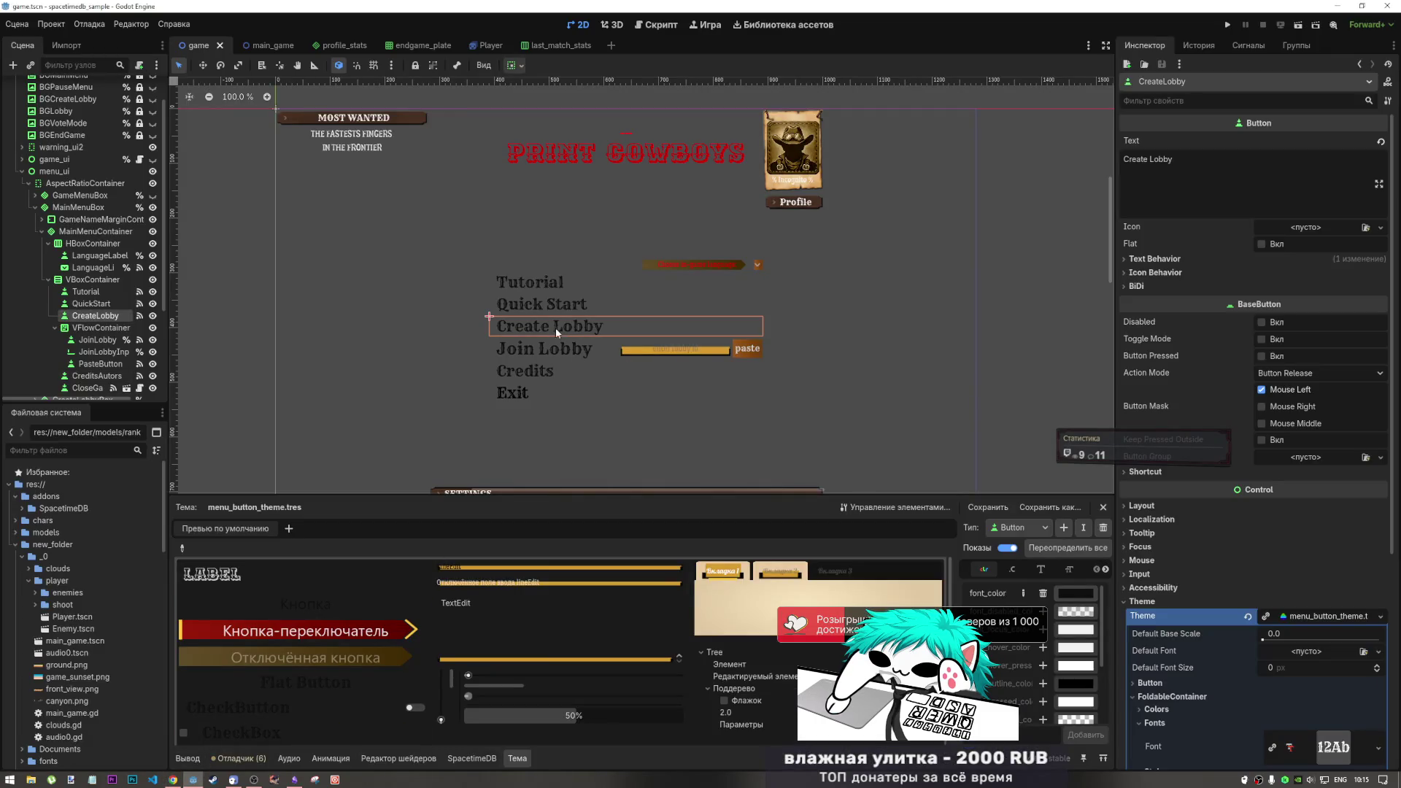
pyautogui.click(1022, 280)
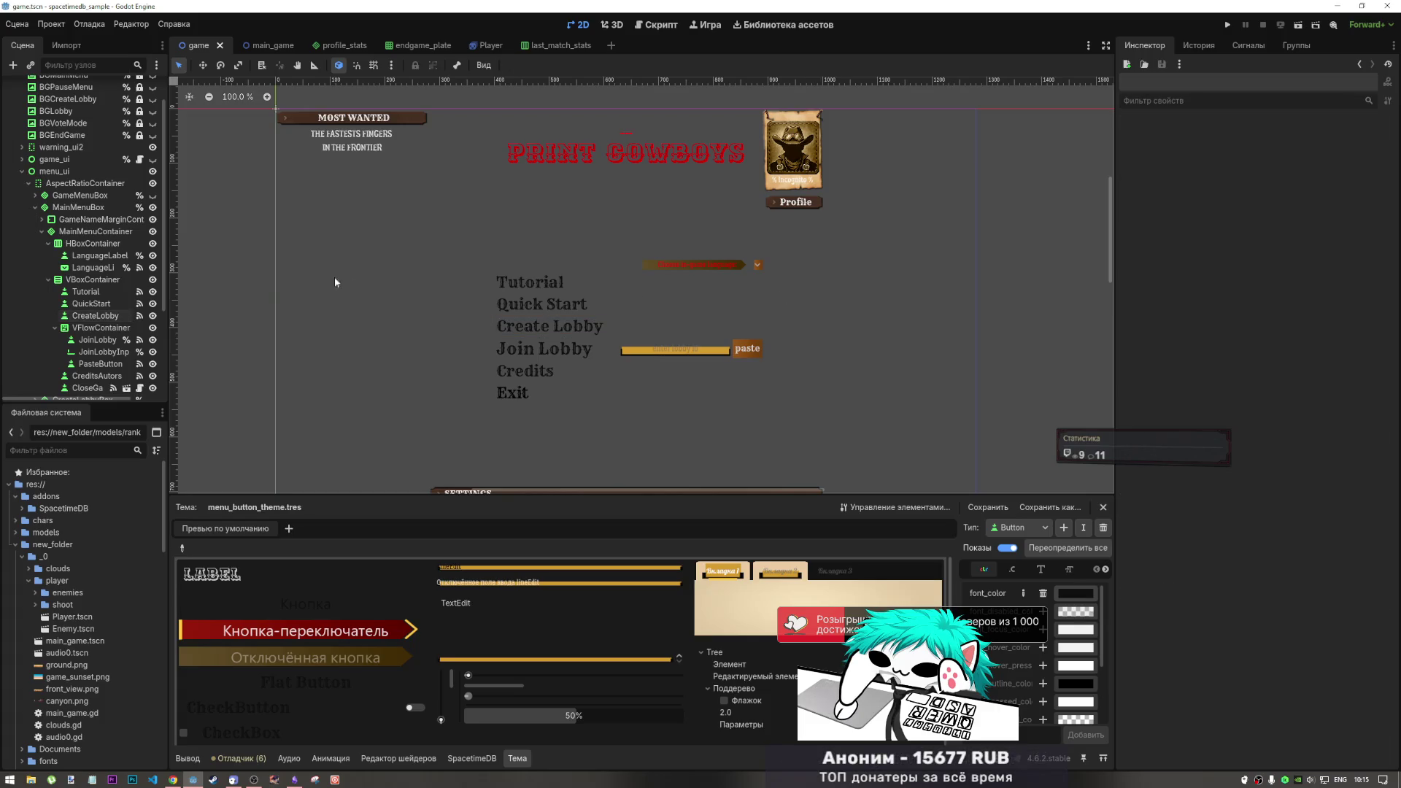
pyautogui.click(512, 282)
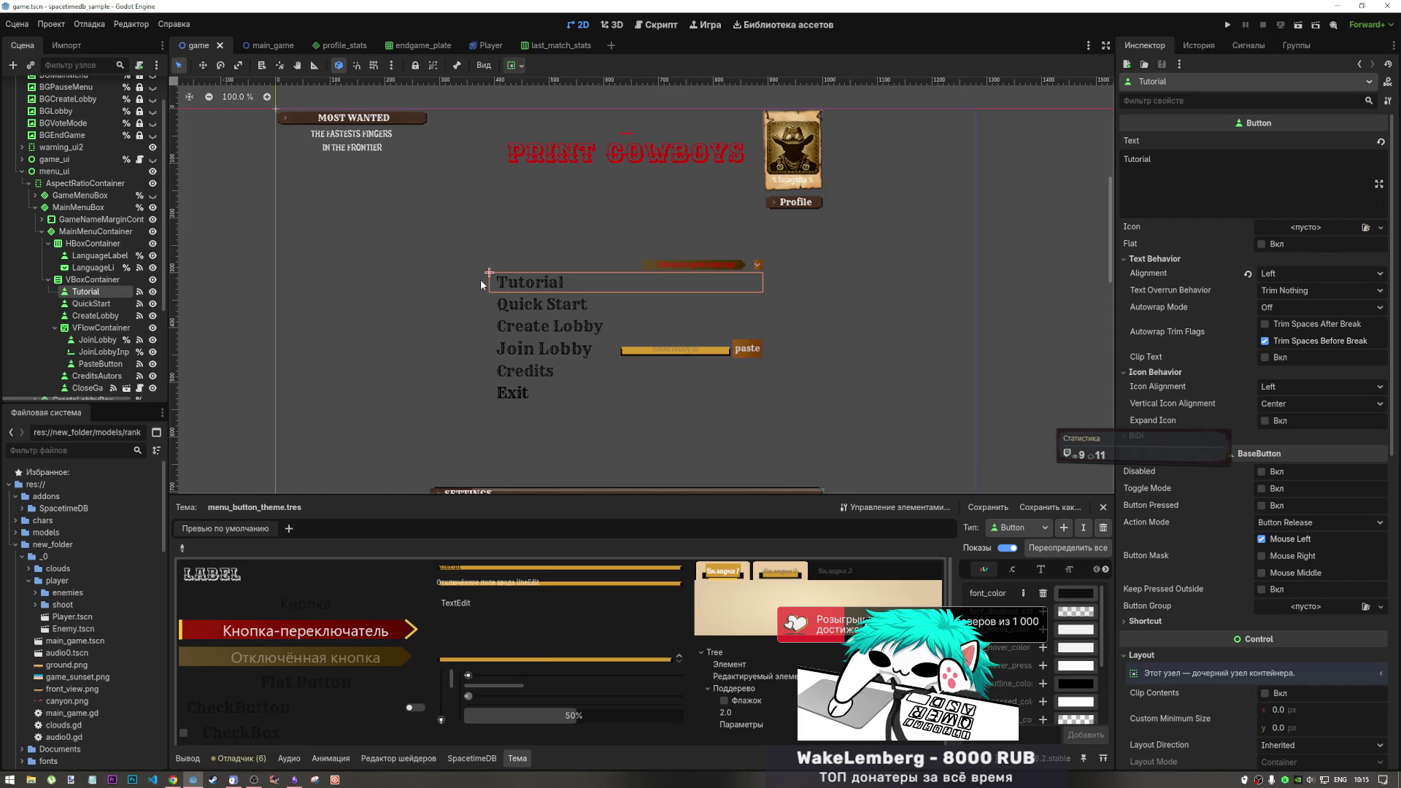
pyautogui.scroll(-4, 481, 285)
pyautogui.click(317, 294)
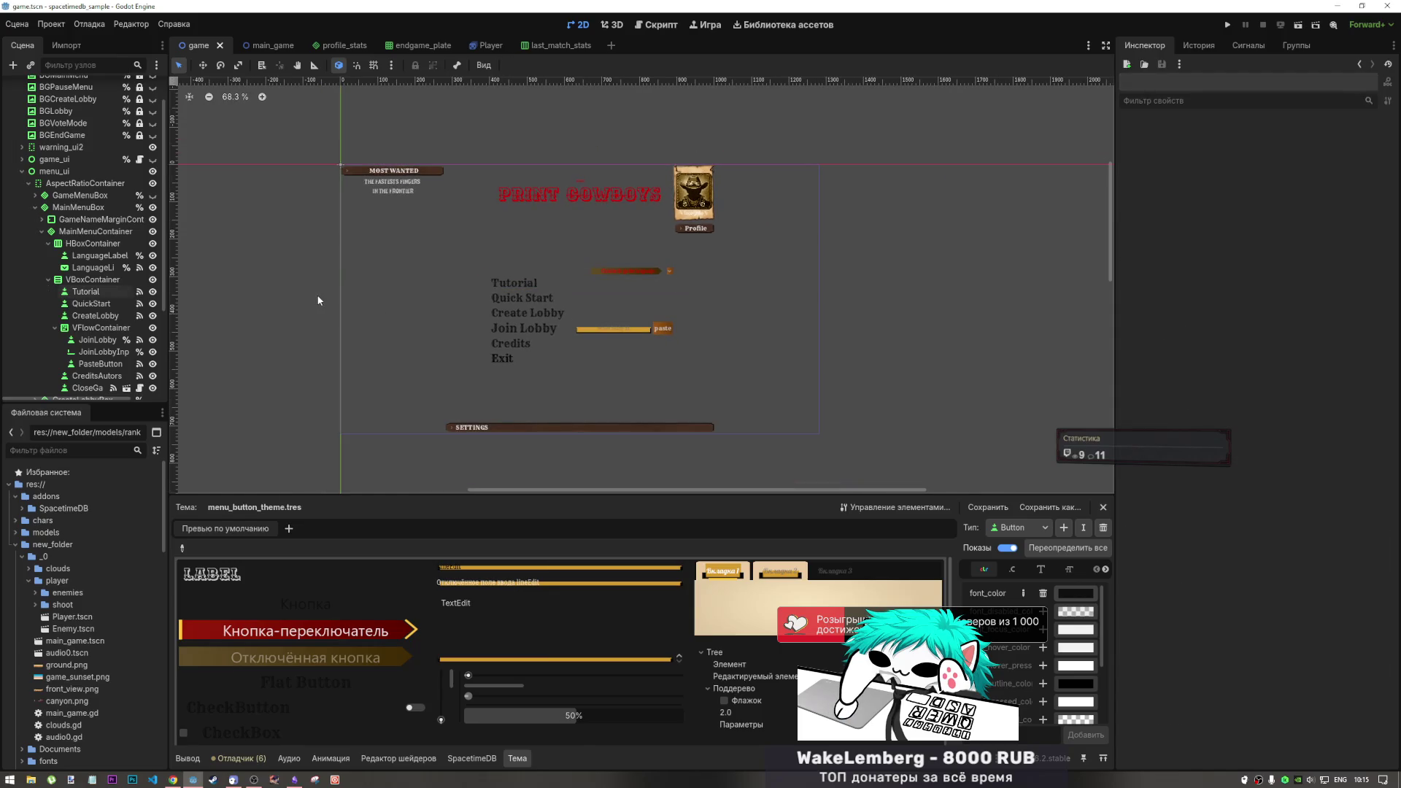
# Inspect Tutorial, CreateLobby, QuickStart, JoinLobby and PasteButton in the Scene dock, then collapse MainMenuBox
pyautogui.click(110, 291)
pyautogui.click(108, 315)
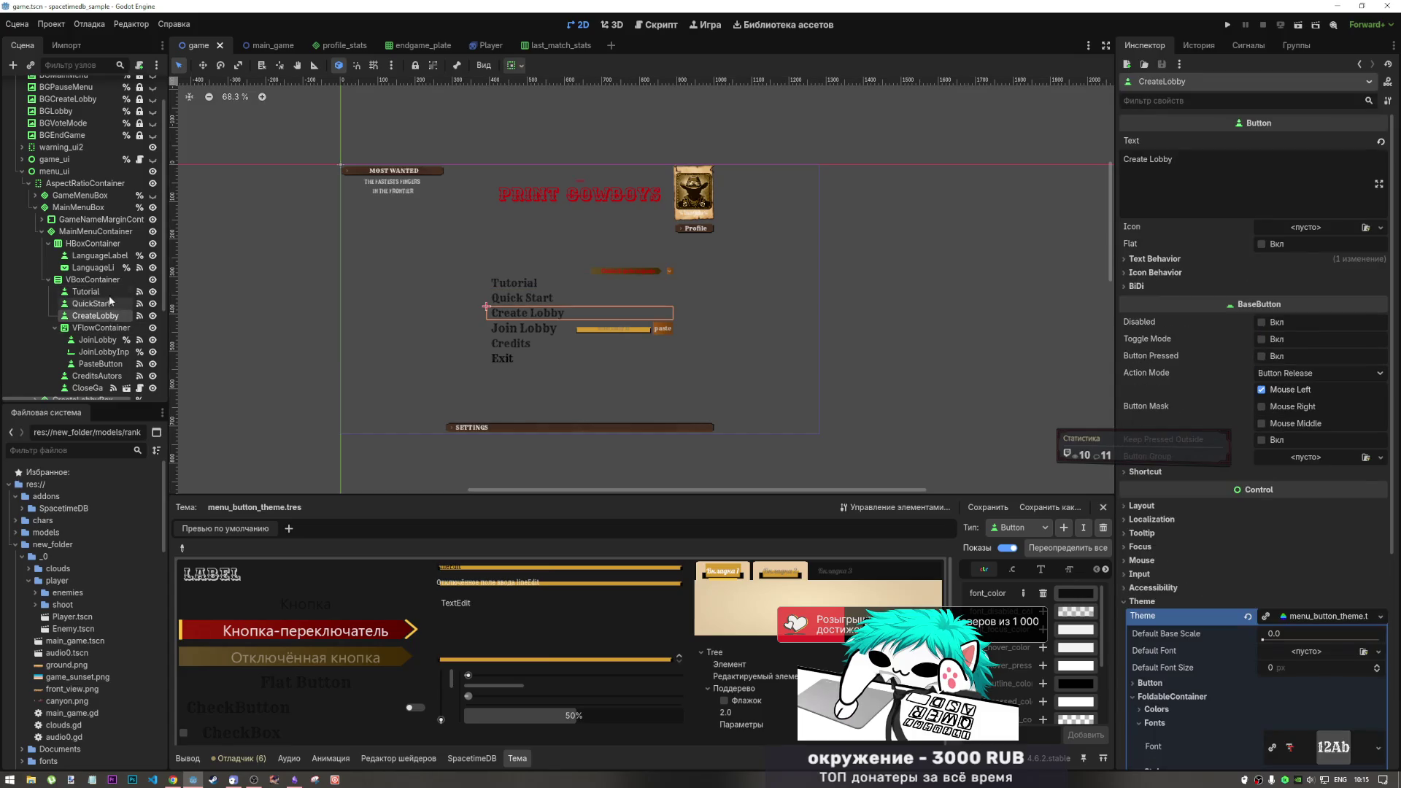
pyautogui.click(94, 303)
pyautogui.click(97, 316)
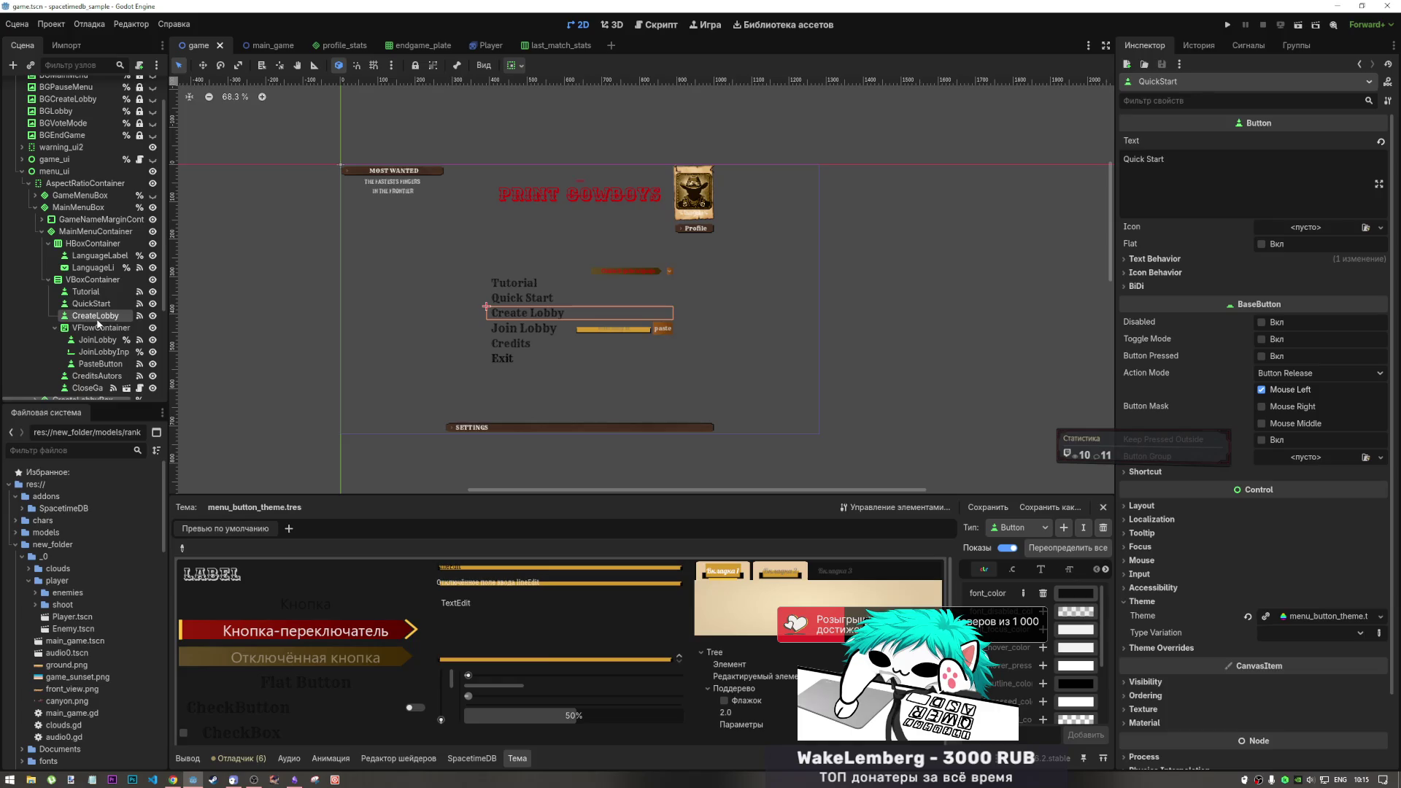
pyautogui.click(97, 340)
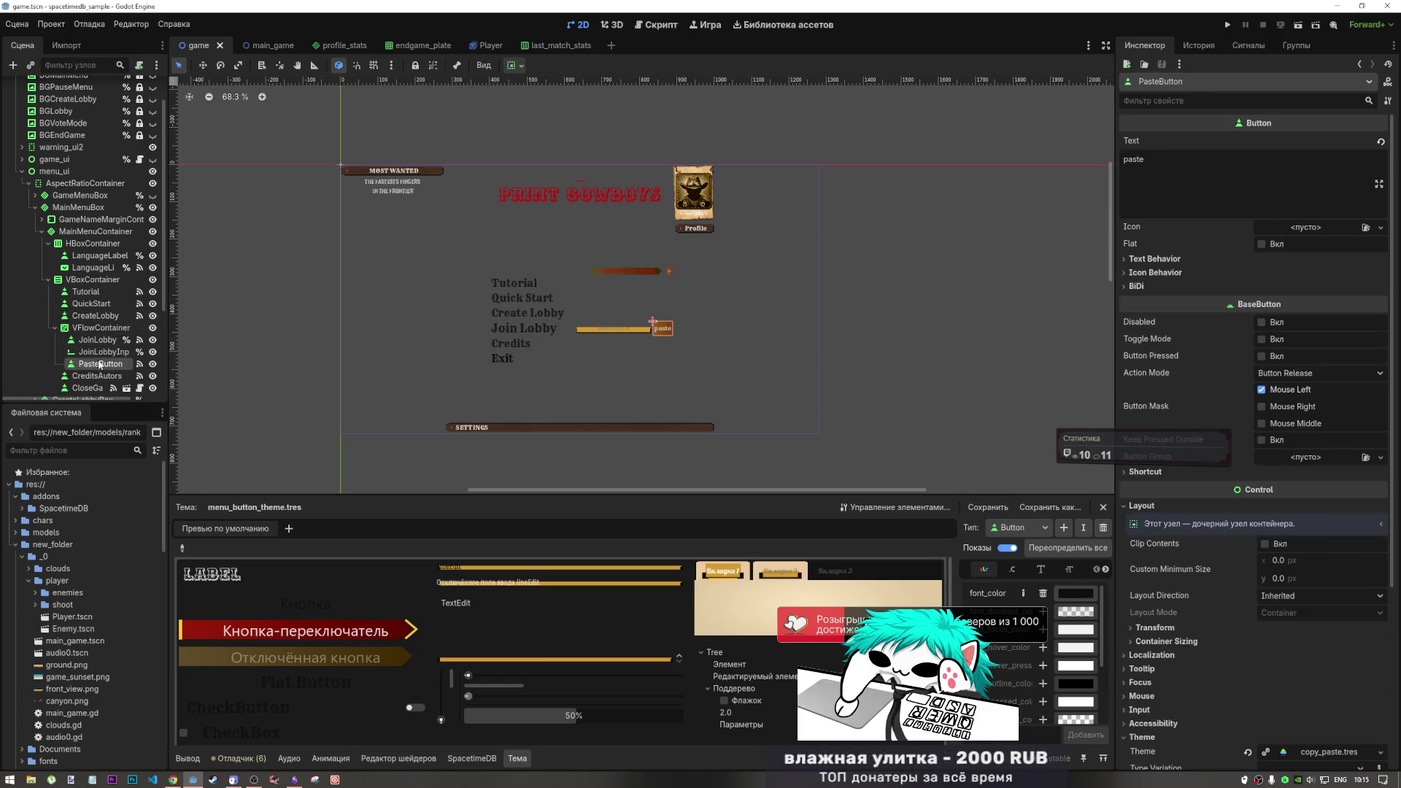
pyautogui.click(101, 363)
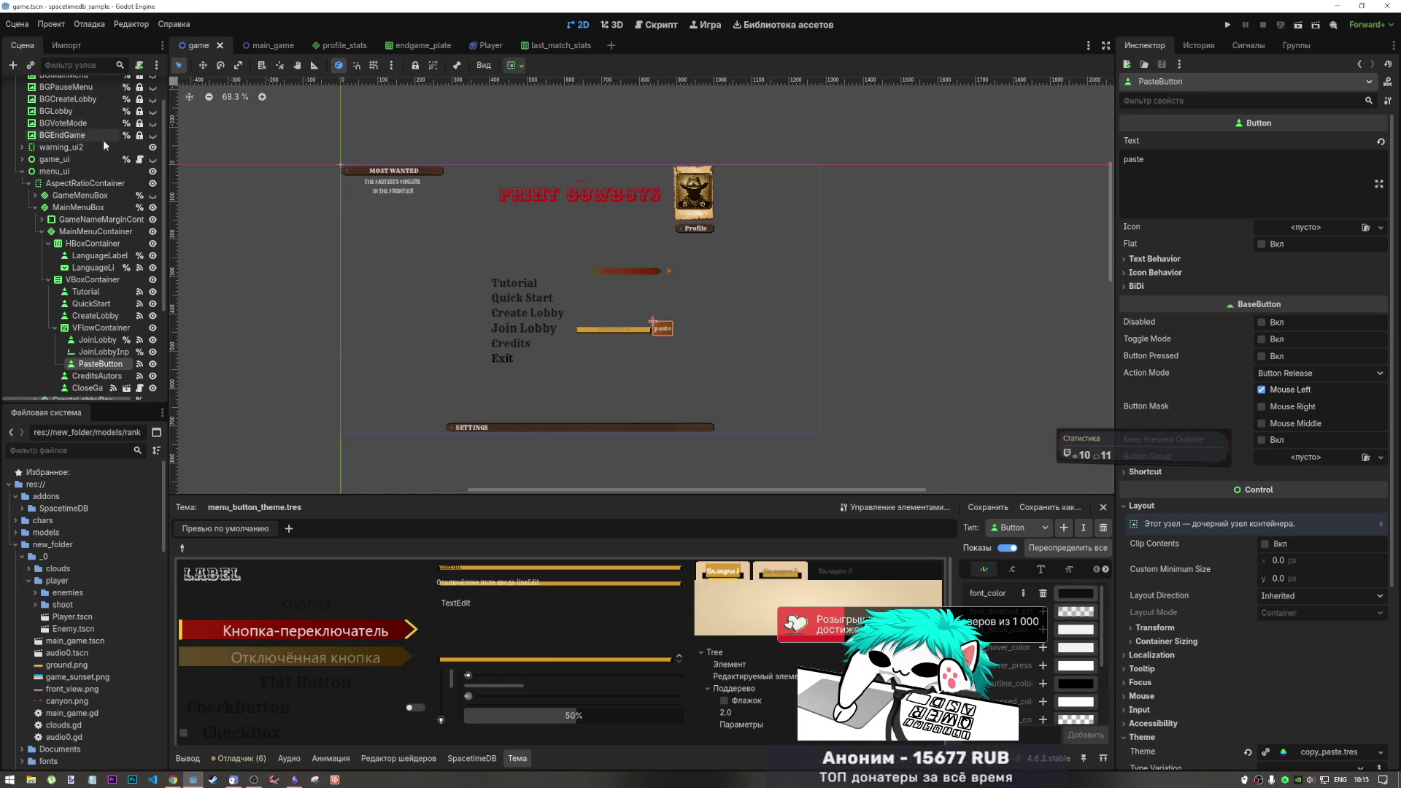
pyautogui.click(35, 207)
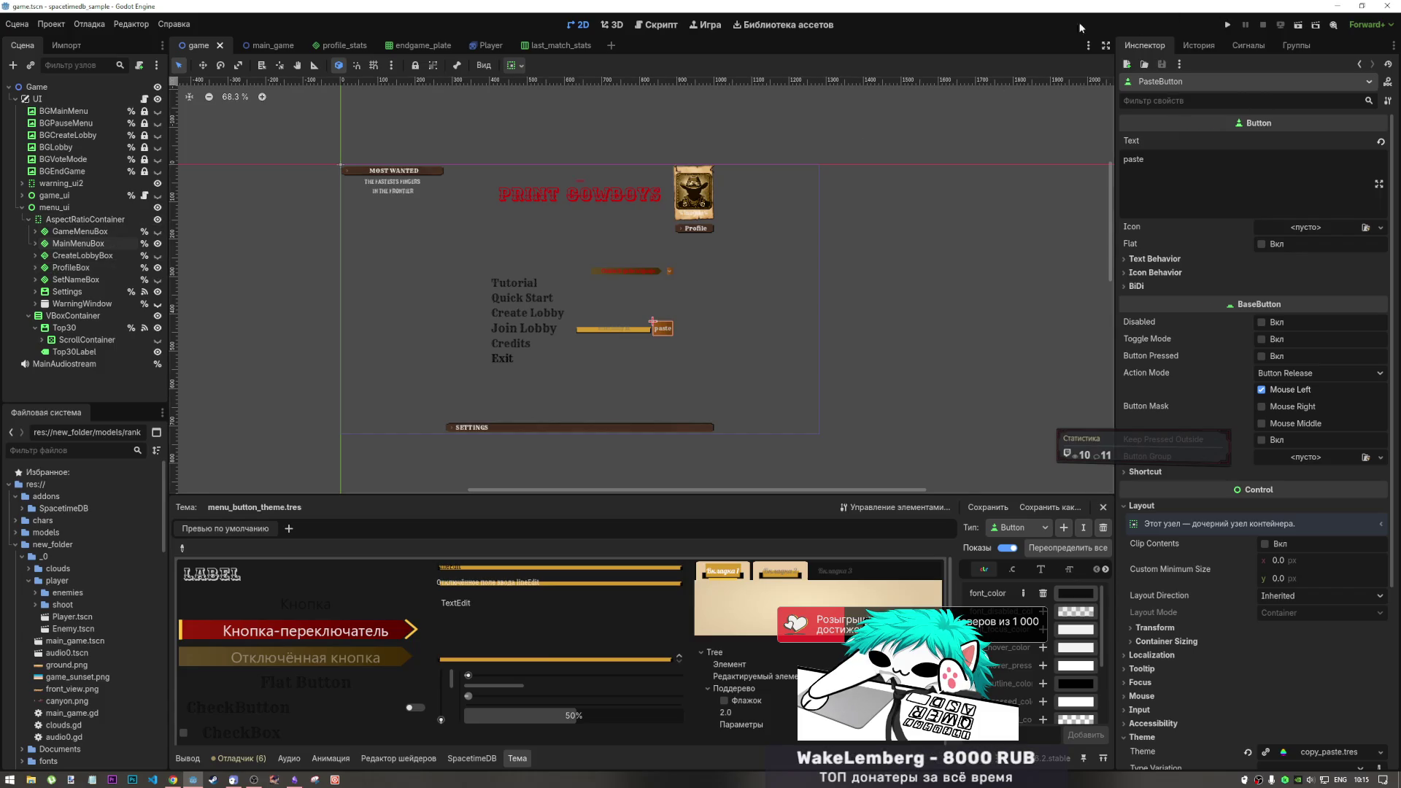
pyautogui.click(89, 25)
# Confirm the two-instance run settings, then launch the game briefly and stop it
pyautogui.click(132, 179)
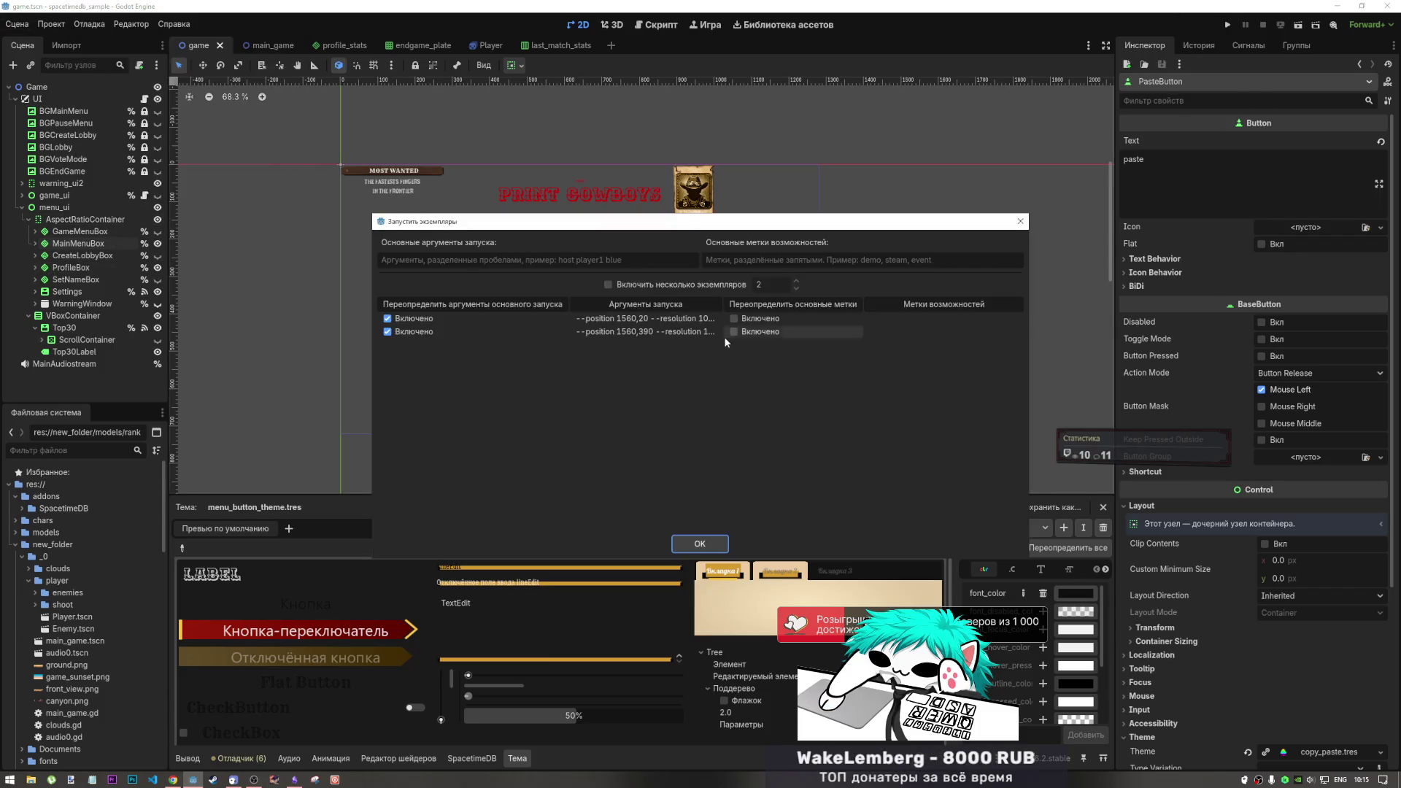
pyautogui.click(699, 544)
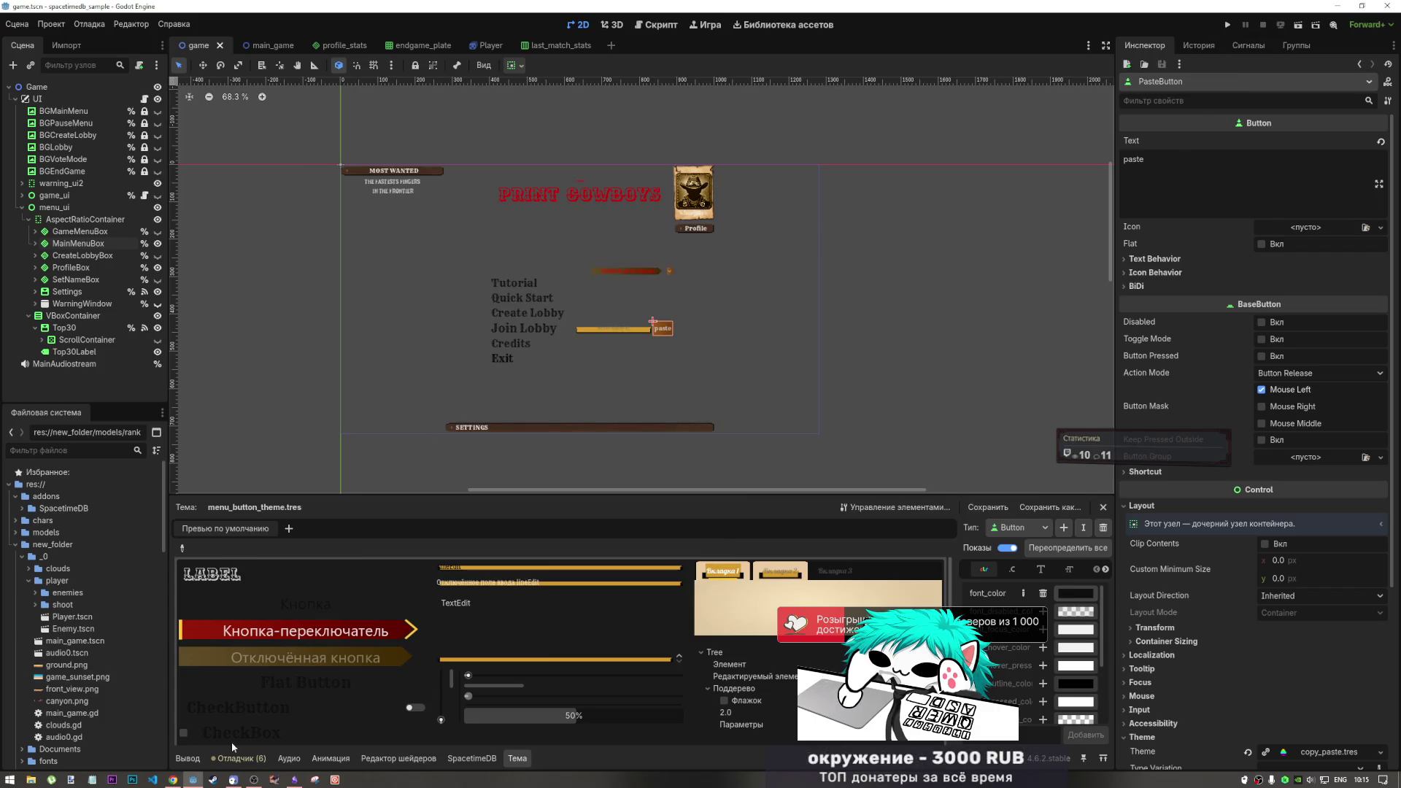
pyautogui.click(299, 761)
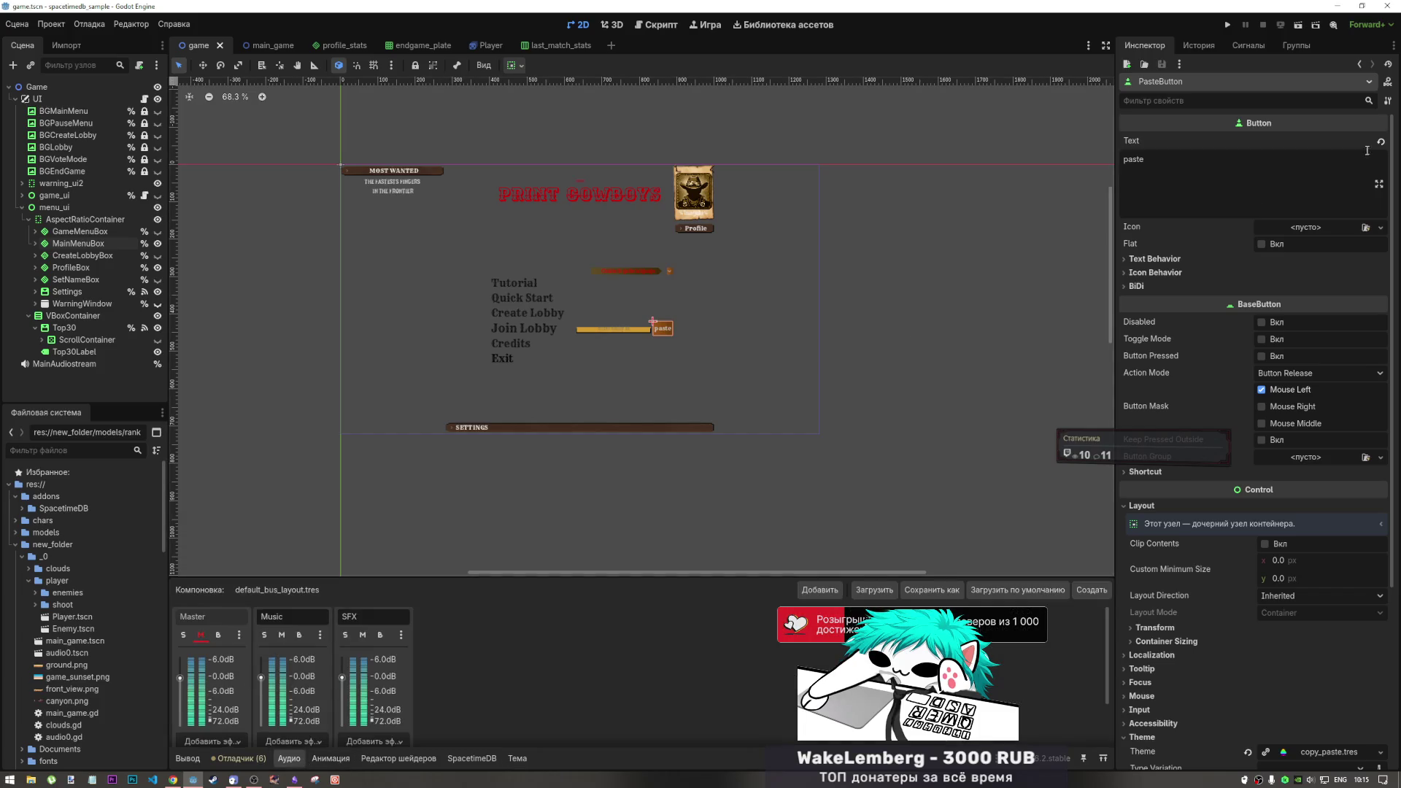
pyautogui.click(1229, 27)
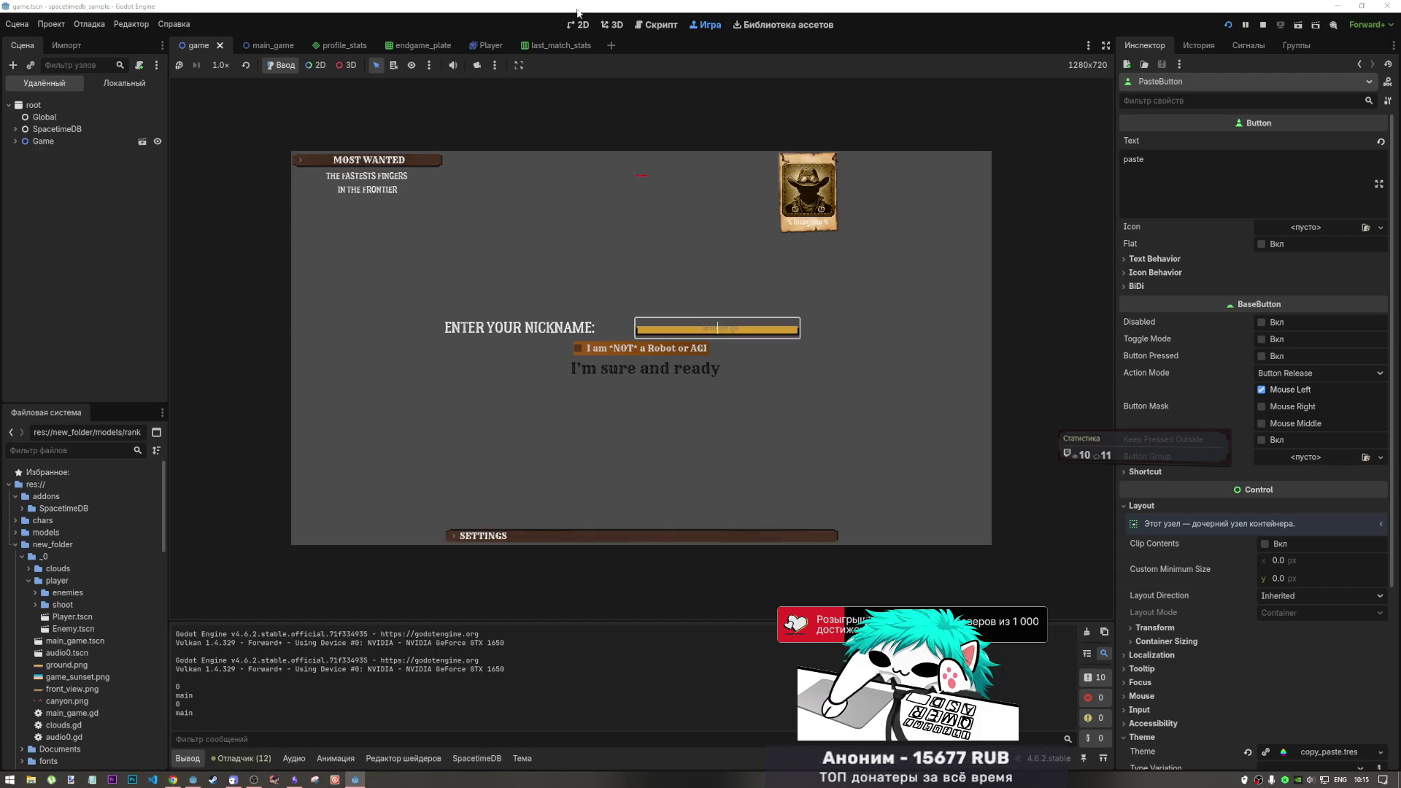
pyautogui.click(1262, 25)
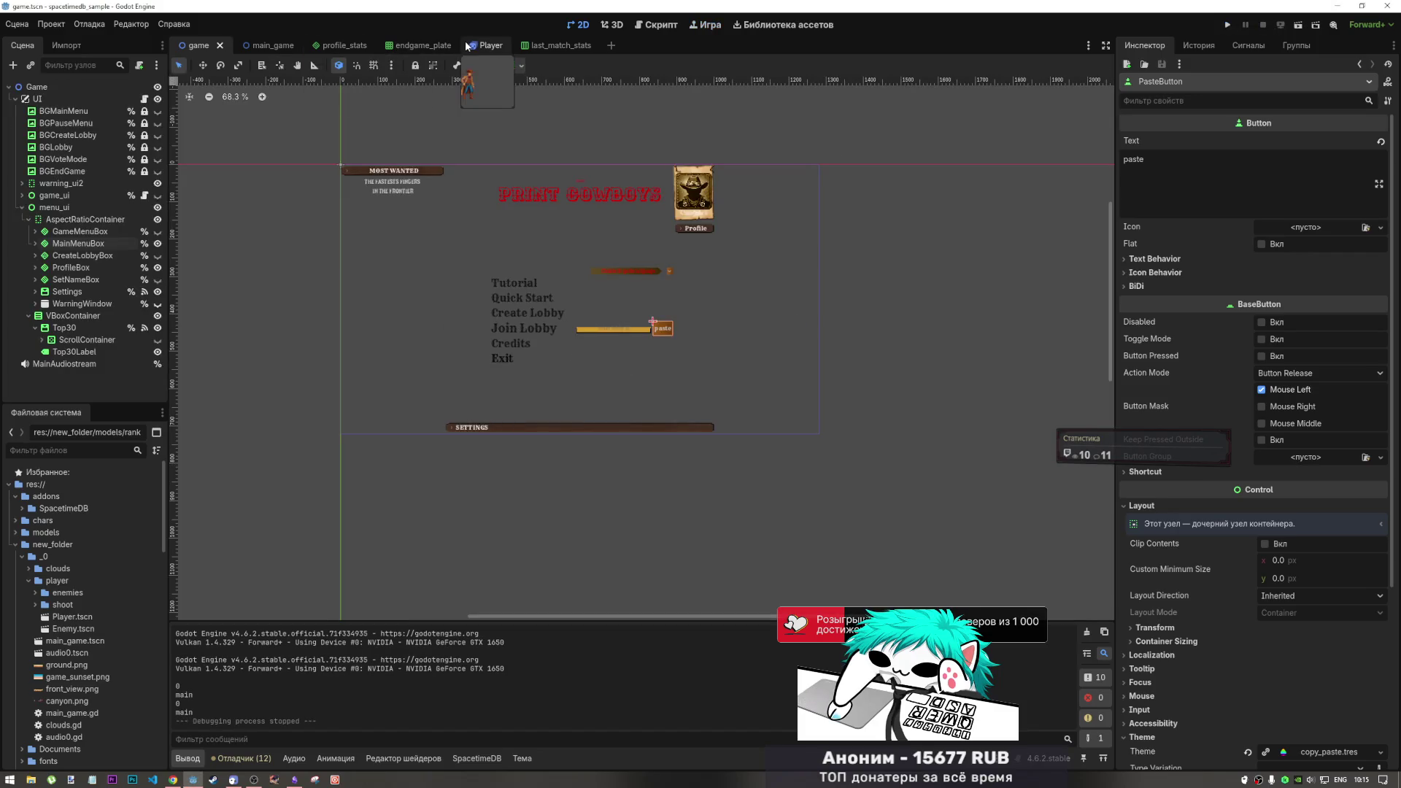
# Open the Player scene and Enemy.tscn, then start the game again
pyautogui.click(470, 46)
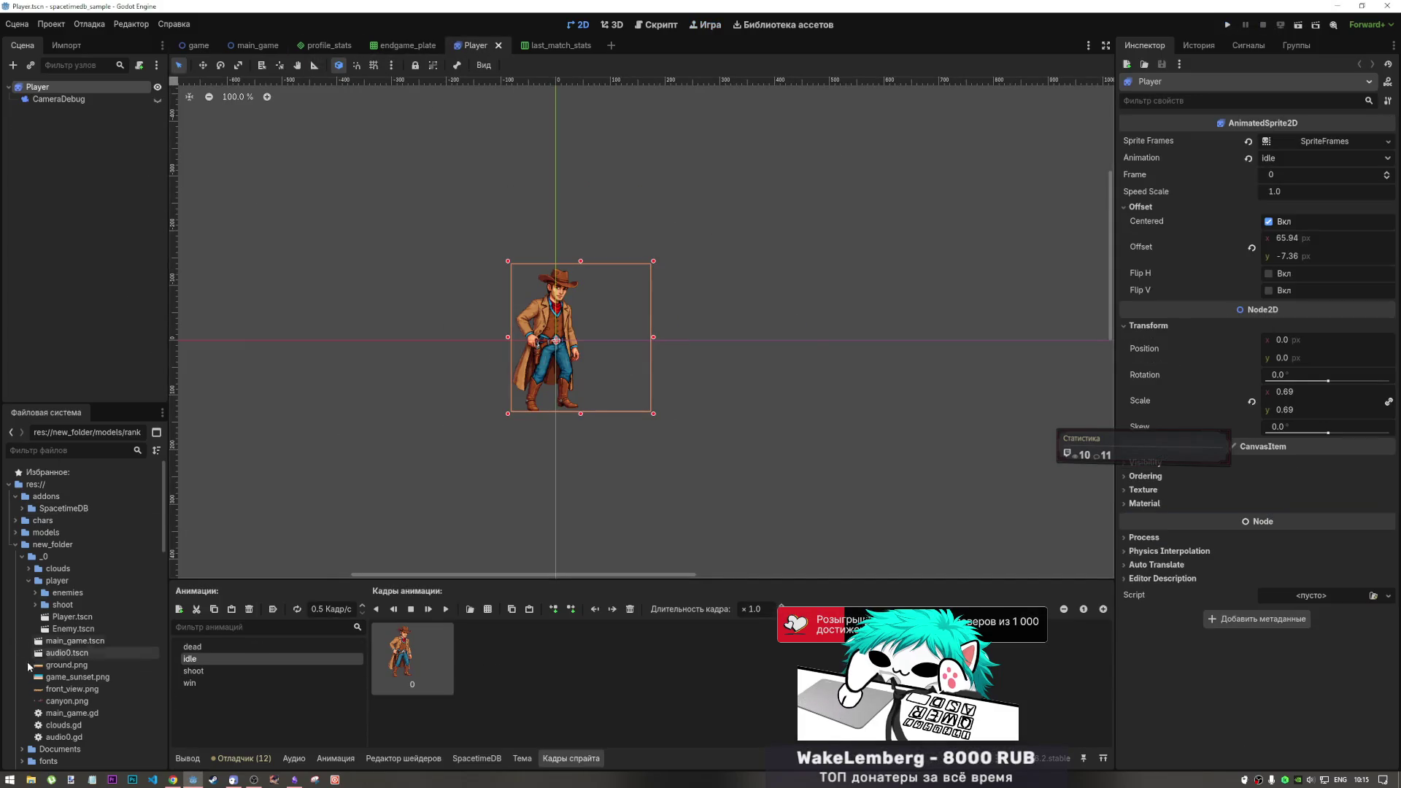
pyautogui.doubleClick(65, 631)
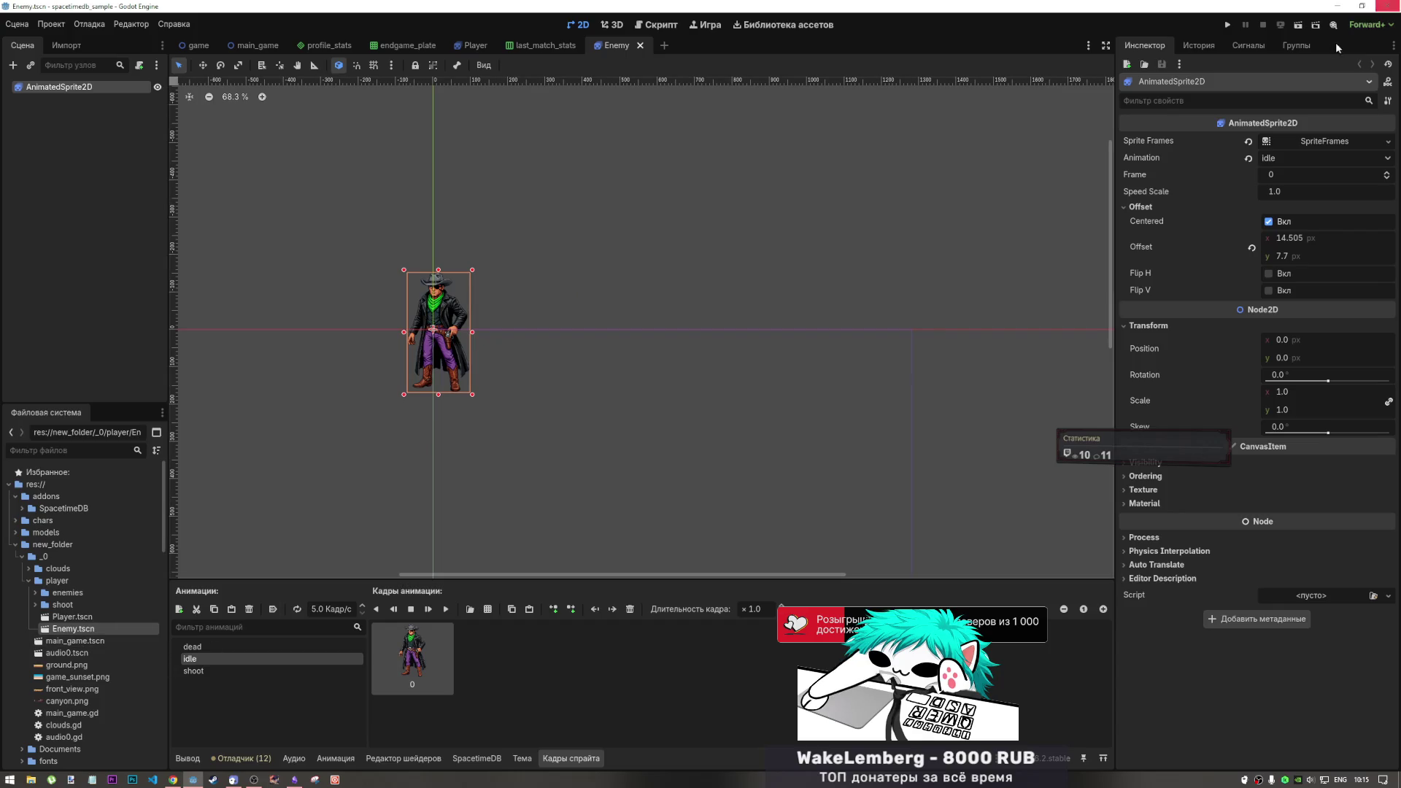
pyautogui.click(1226, 24)
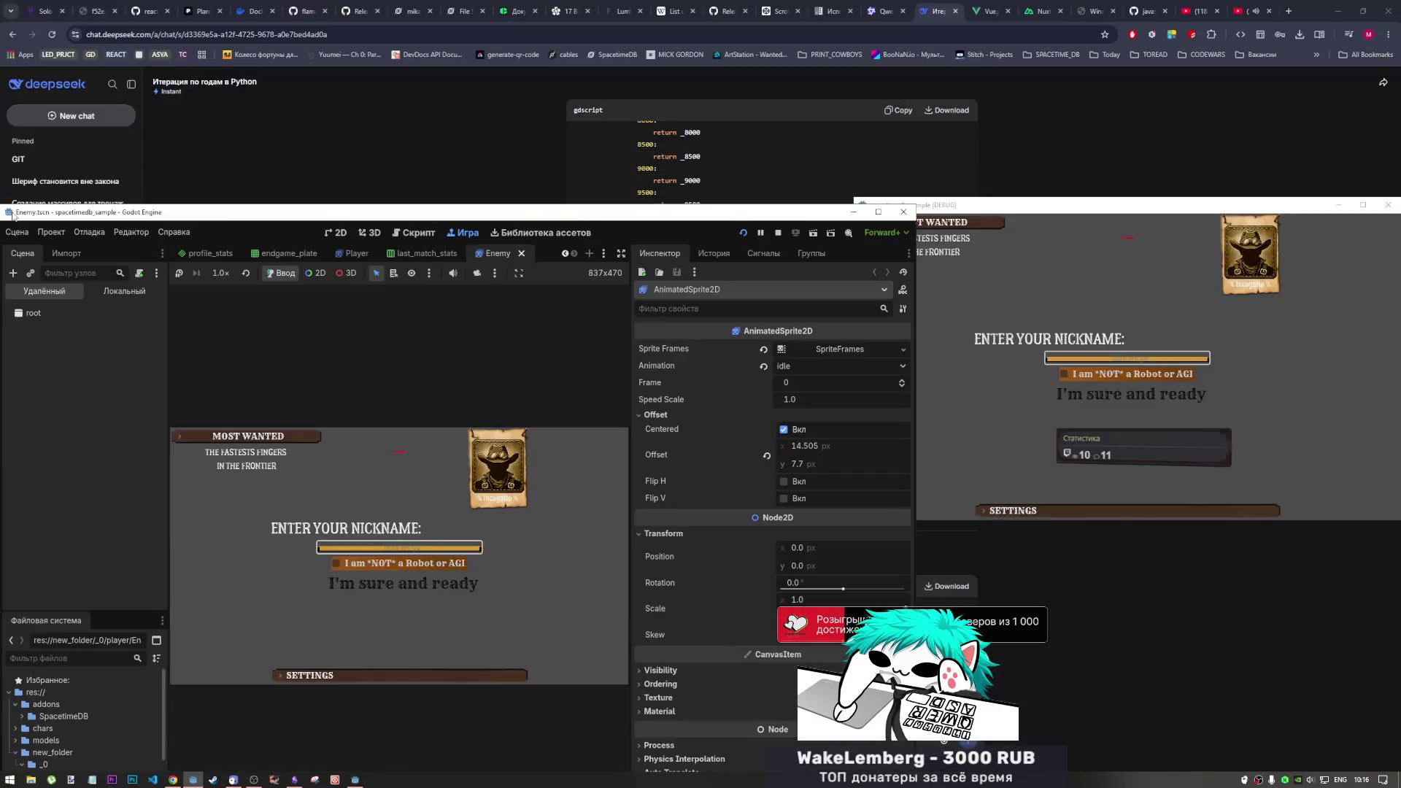
# Snap the editor to the left half and resize the editor and debug game windows side by side
pyautogui.press('super+Left')
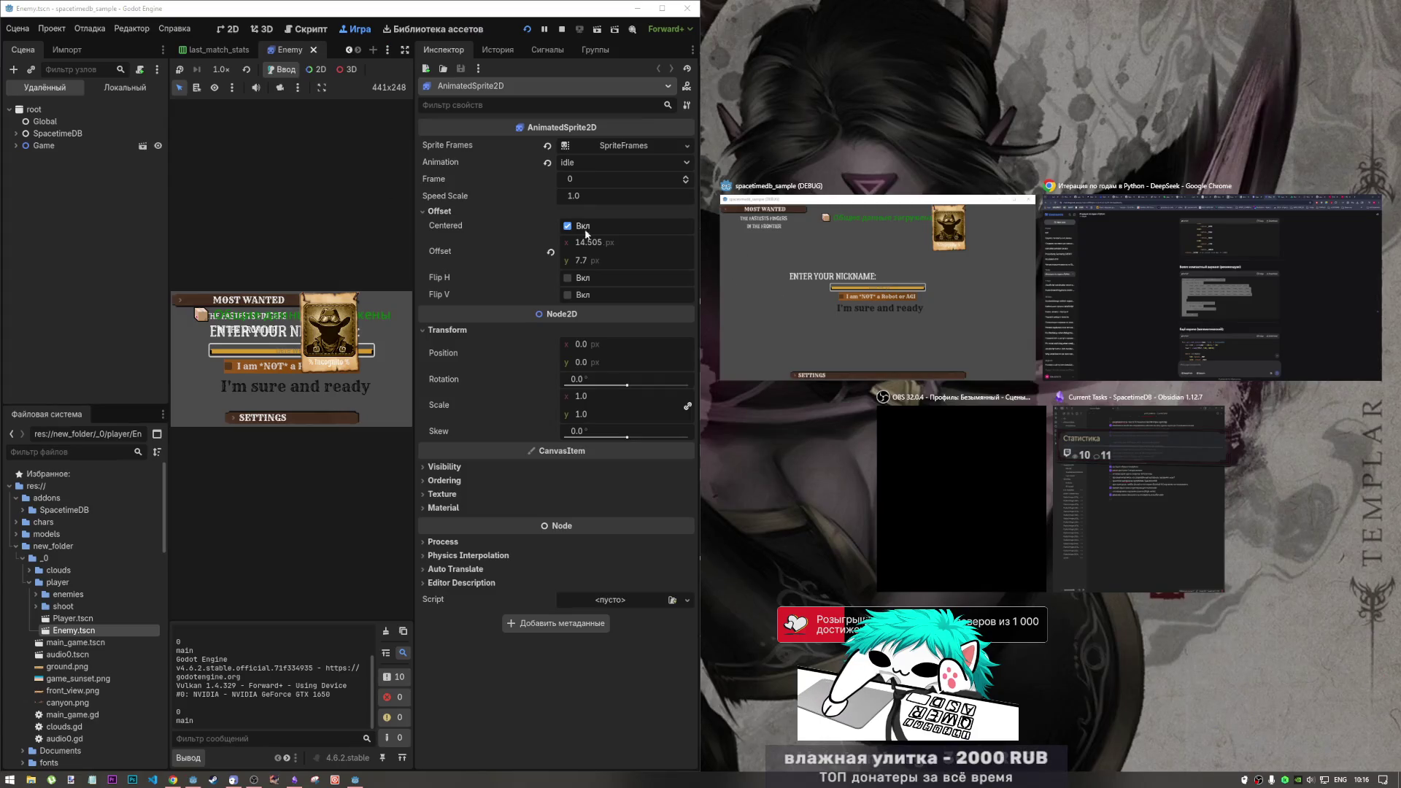
pyautogui.moveTo(415, 250); pyautogui.dragTo(596, 255)
pyautogui.moveTo(700, 281); pyautogui.dragTo(921, 287)
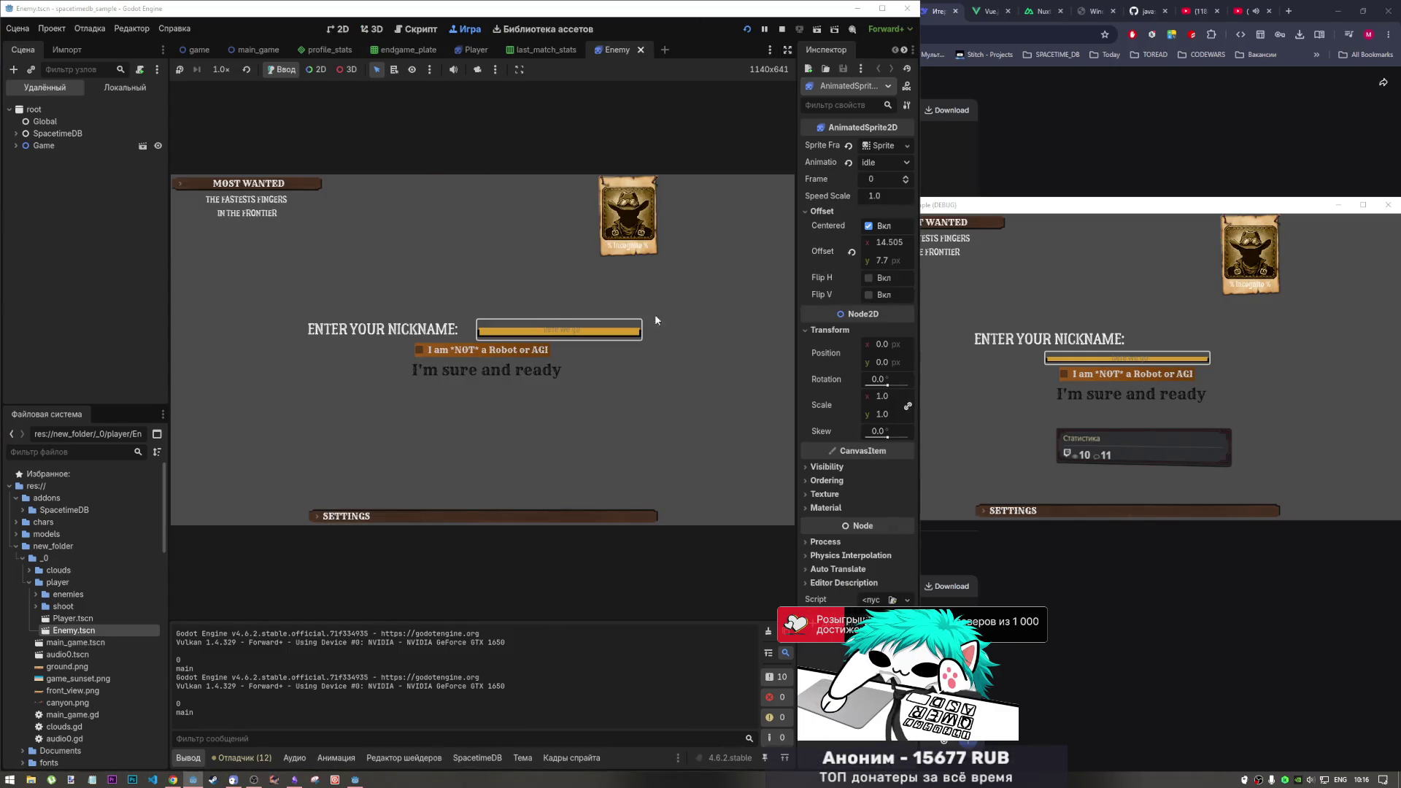
pyautogui.moveTo(1118, 522); pyautogui.dragTo(1116, 657)
pyautogui.moveTo(856, 413); pyautogui.dragTo(785, 422)
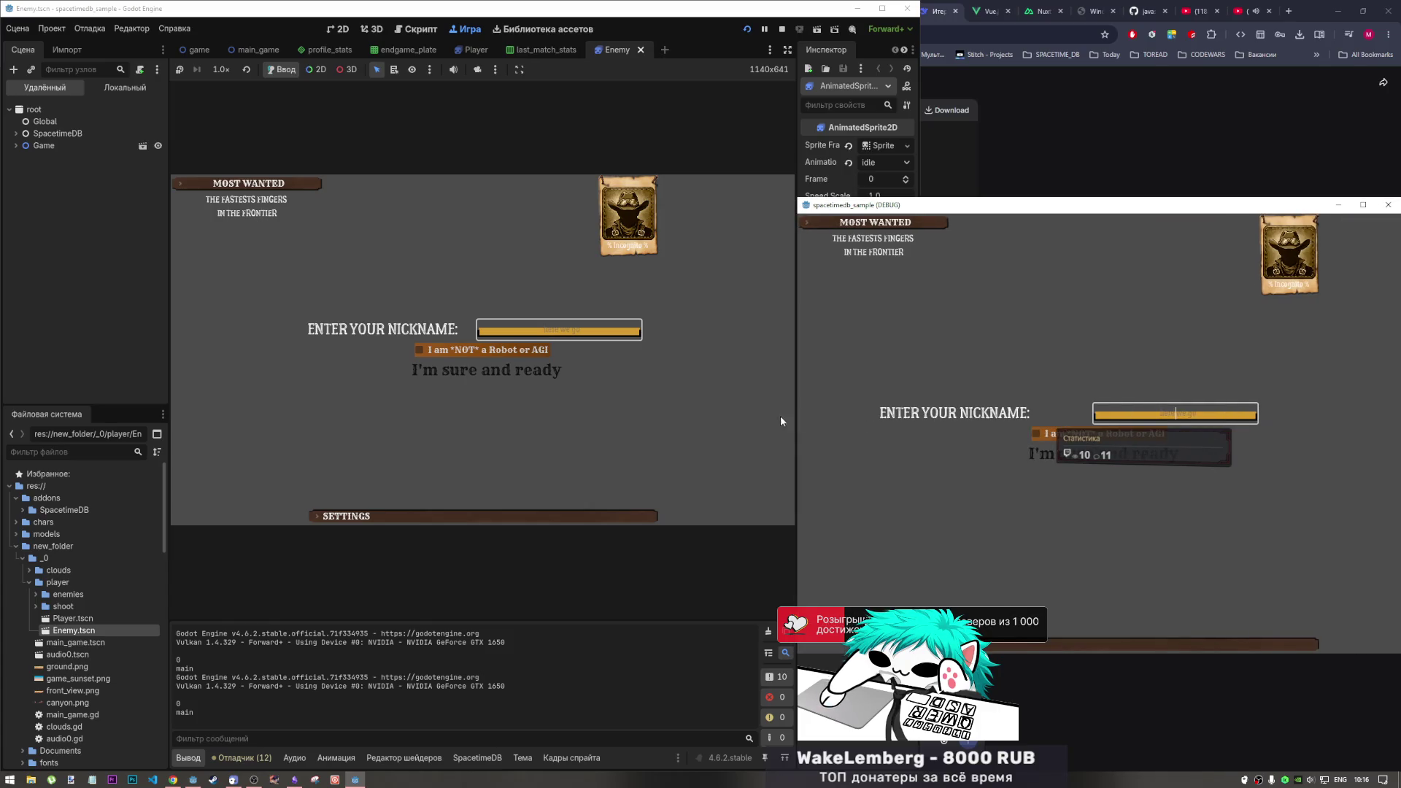
# Log both instances in with nicknames 'reere' and 'ererff', ticking the not-a-robot checkbox
pyautogui.write('reerer')
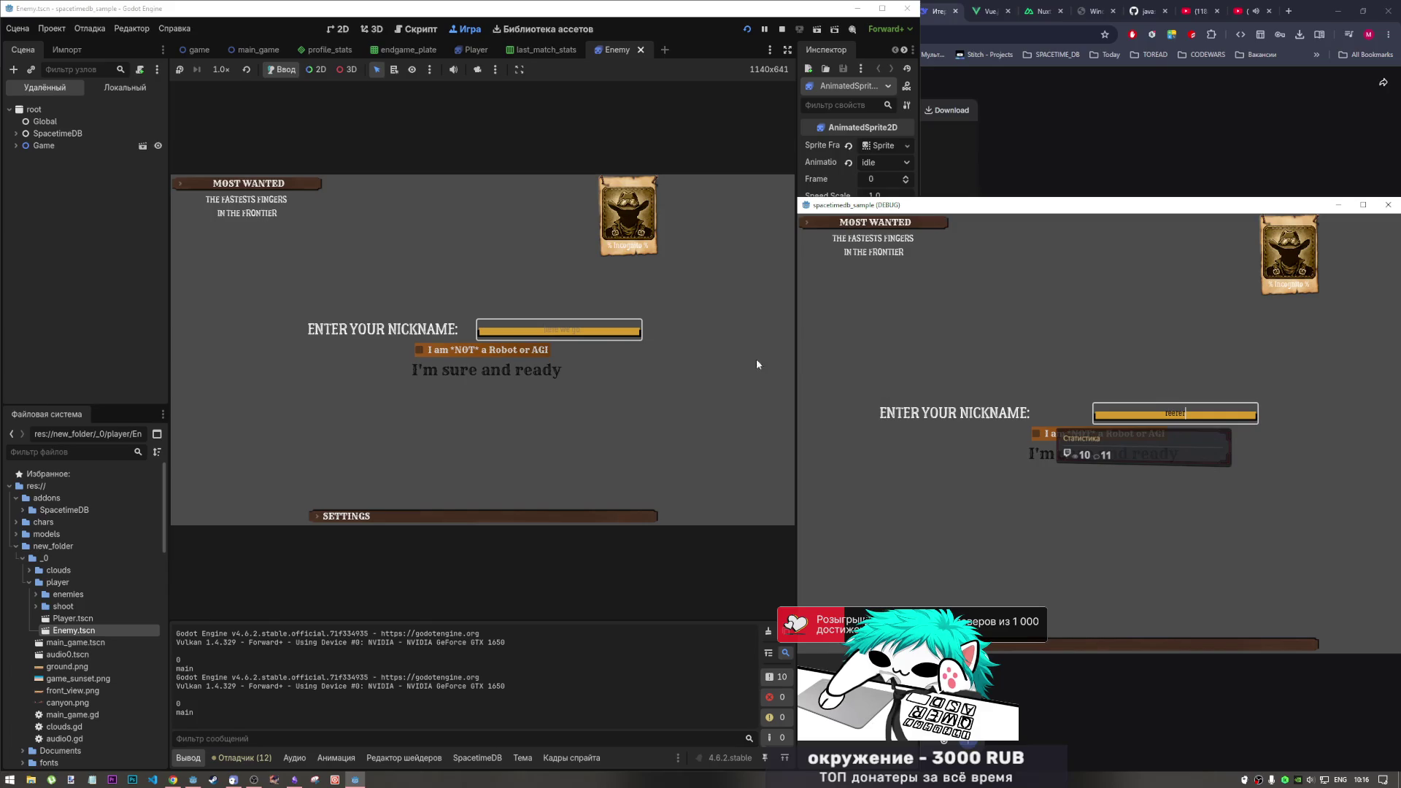
pyautogui.click(796, 366)
pyautogui.write('ererff')
pyautogui.click(419, 350)
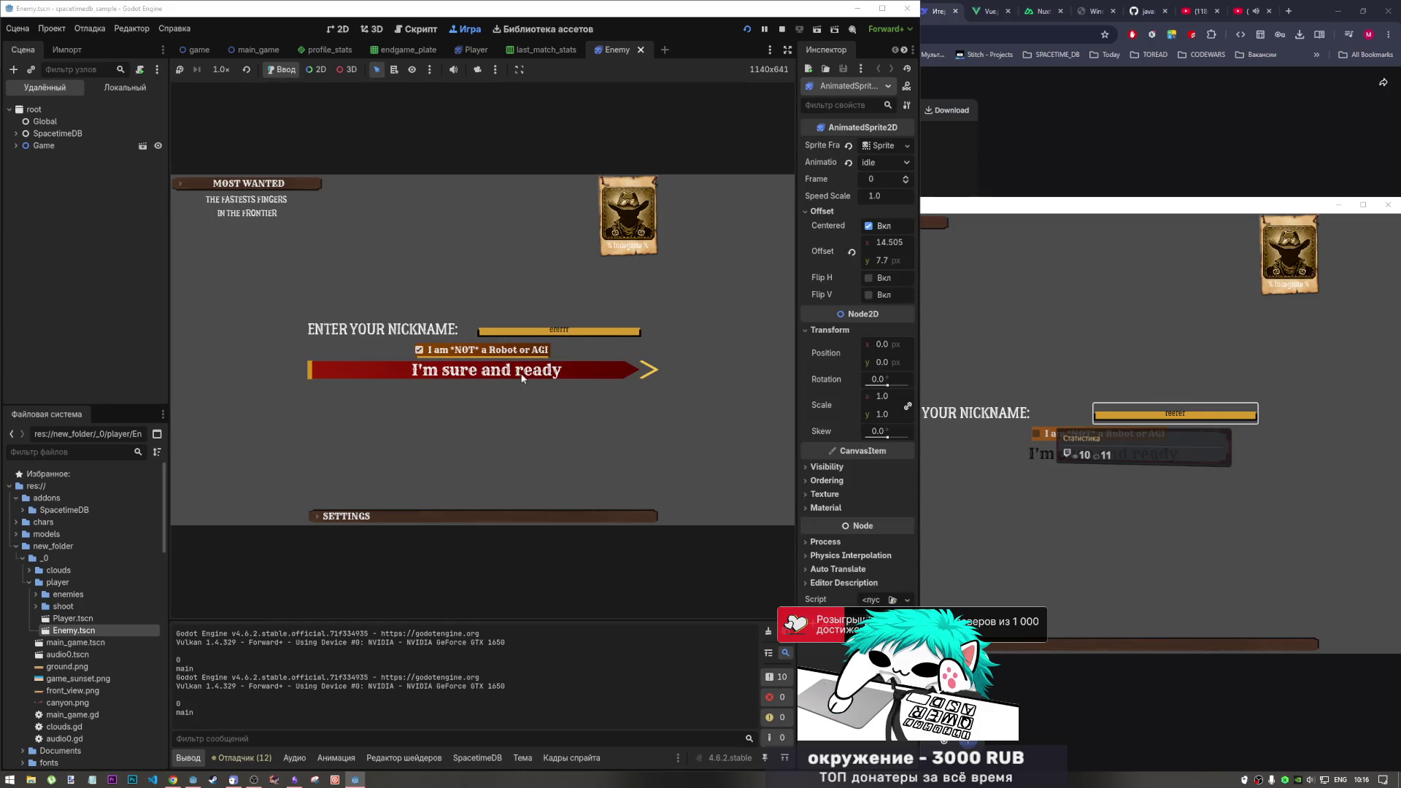
pyautogui.click(569, 377)
pyautogui.click(1136, 461)
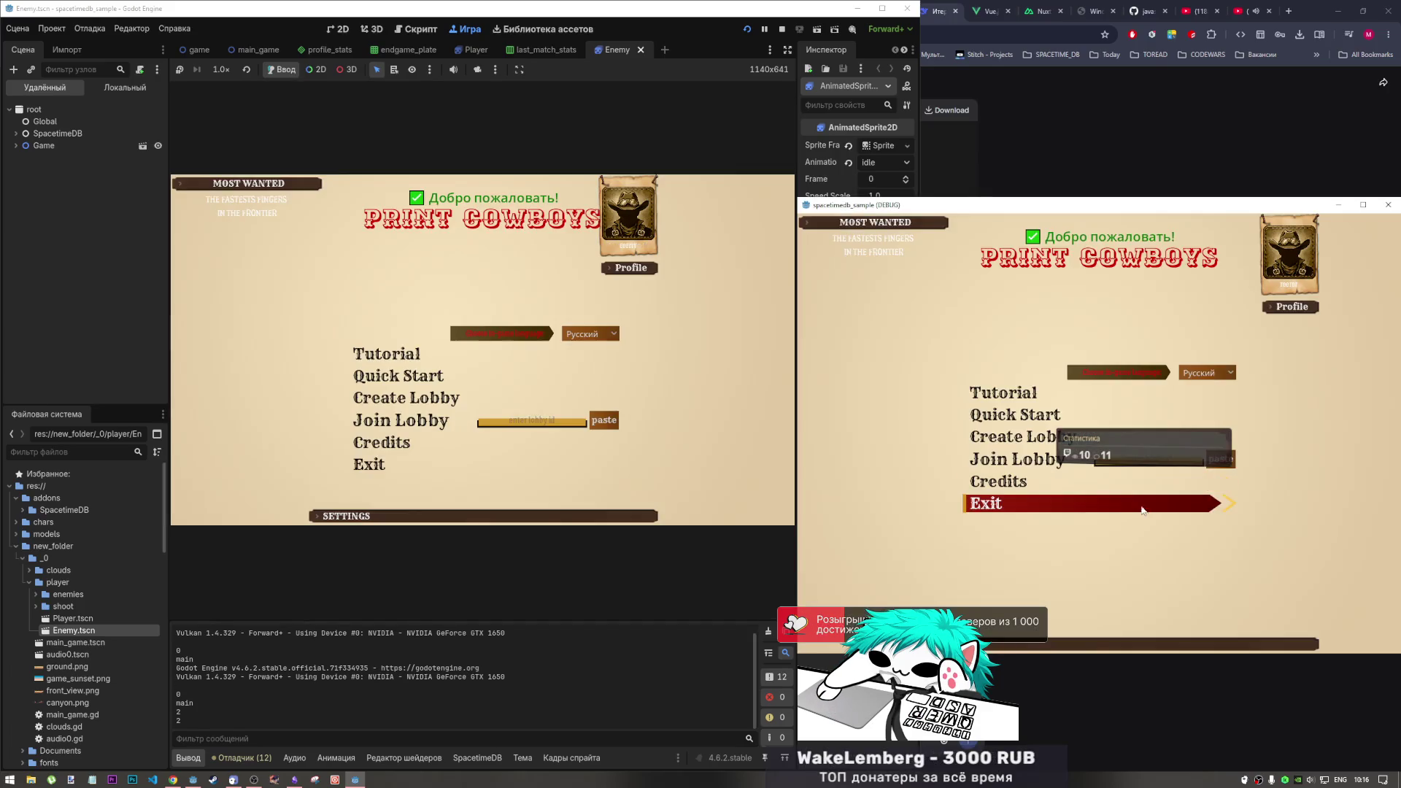
pyautogui.click(1290, 307)
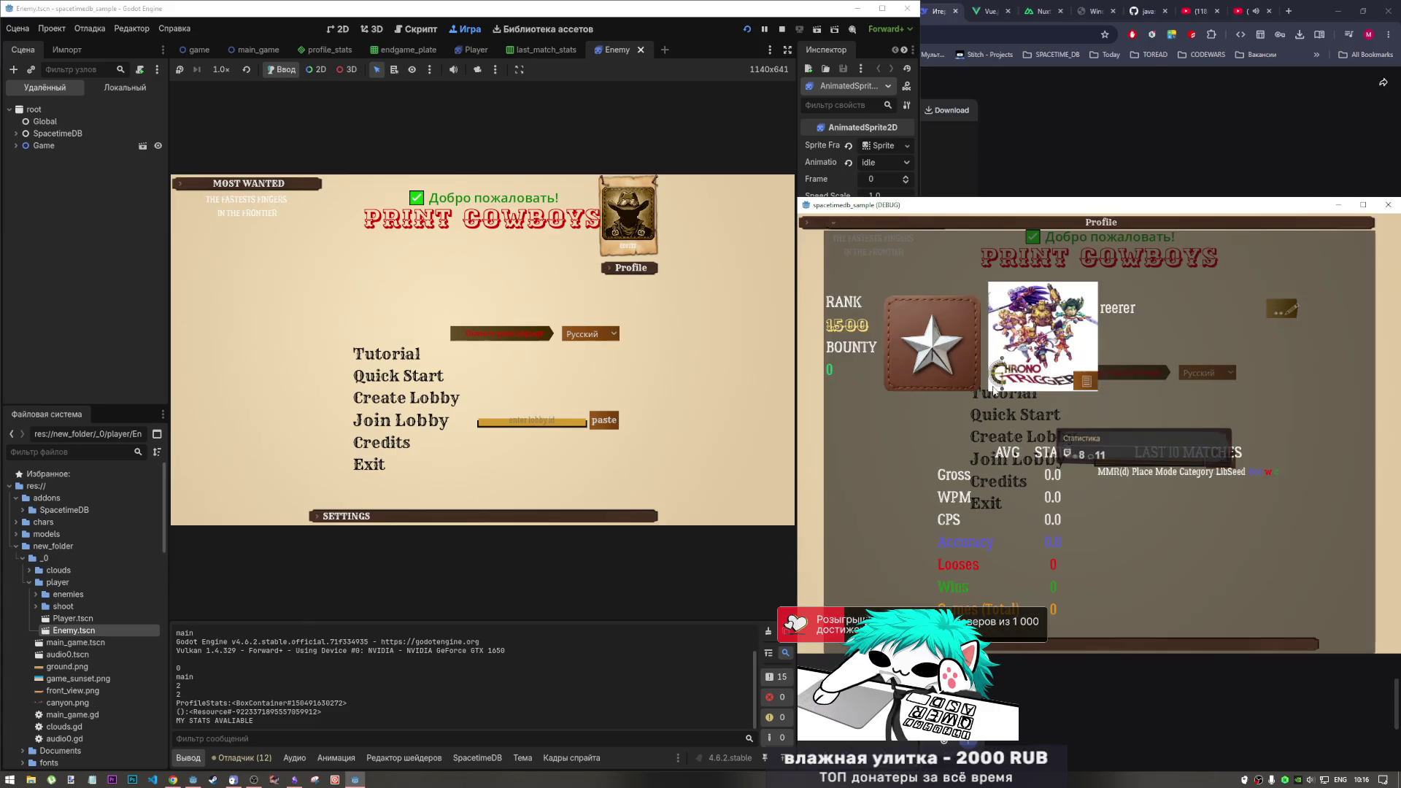
# Set a Desktop image as the debug window instance's avatar and close its profile
pyautogui.click(1086, 379)
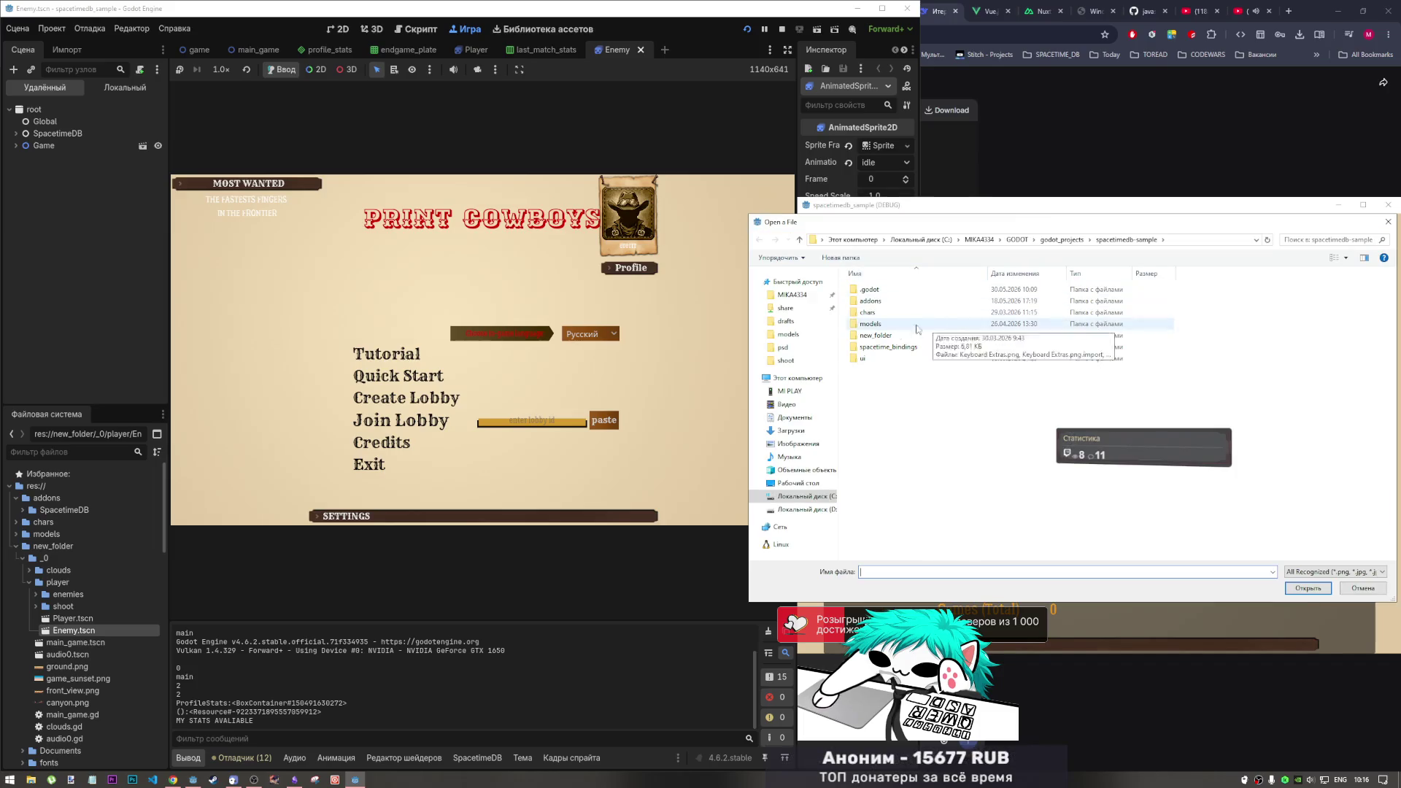
pyautogui.click(802, 484)
pyautogui.doubleClick(860, 353)
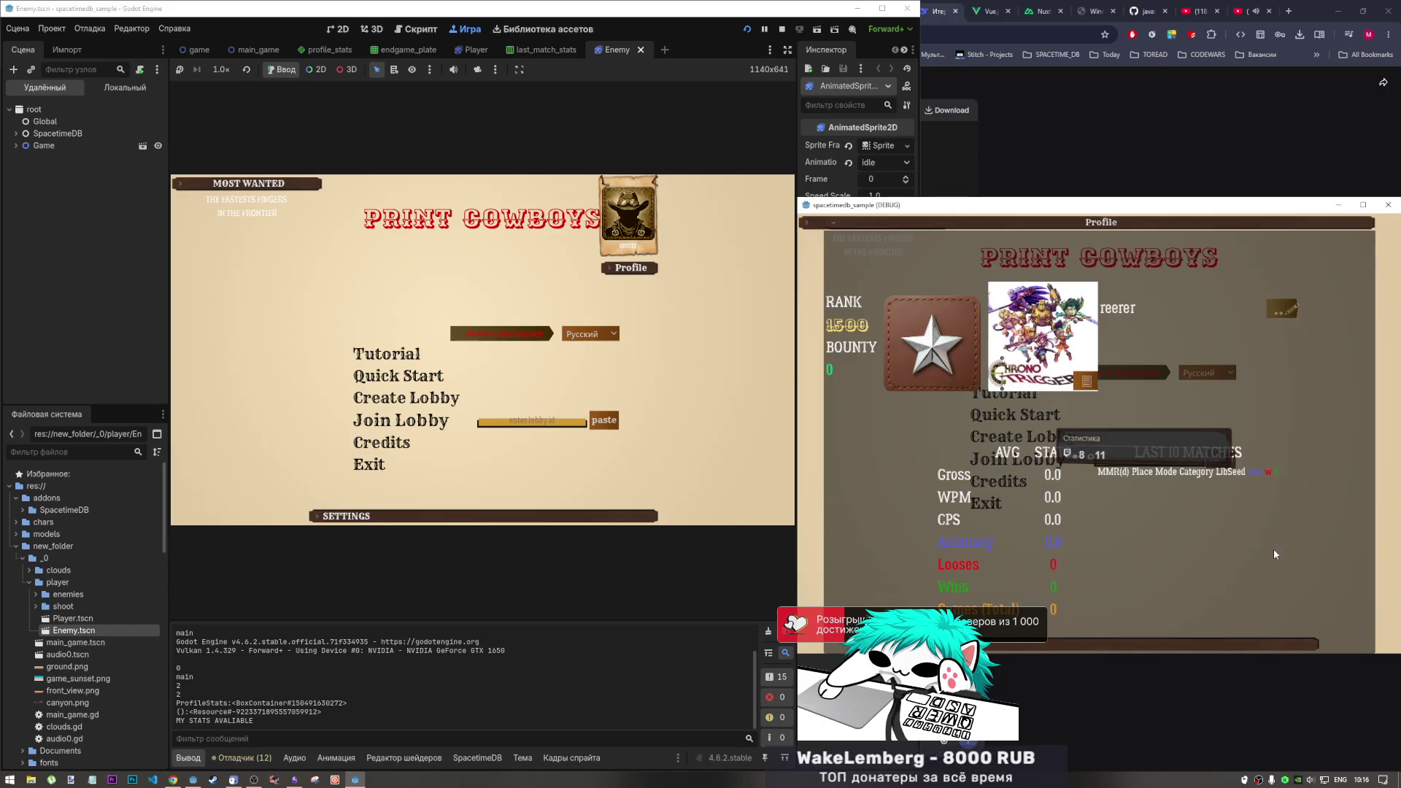
pyautogui.click(1170, 230)
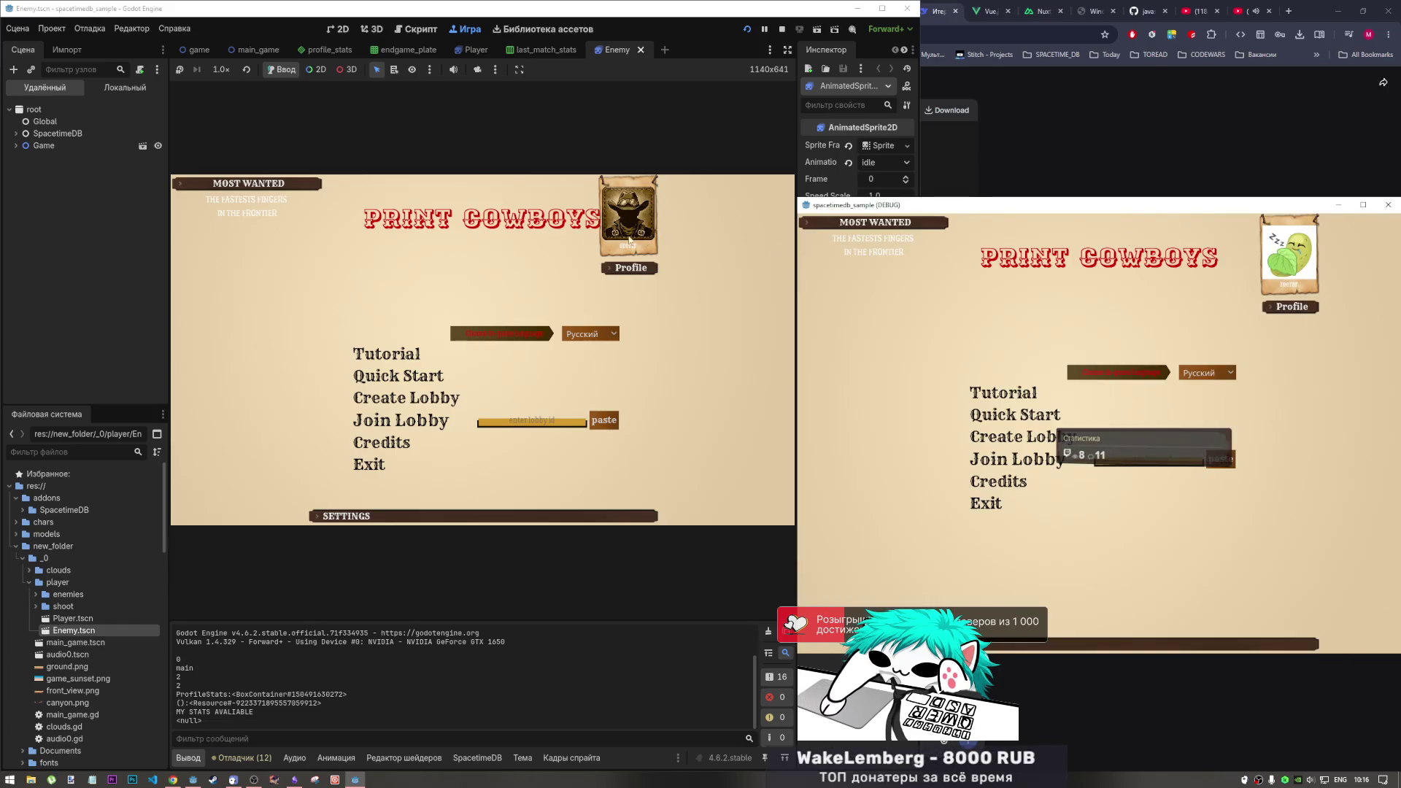
# Set 111.jpg from the Desktop as the embedded game instance's avatar and close the profile
pyautogui.click(630, 267)
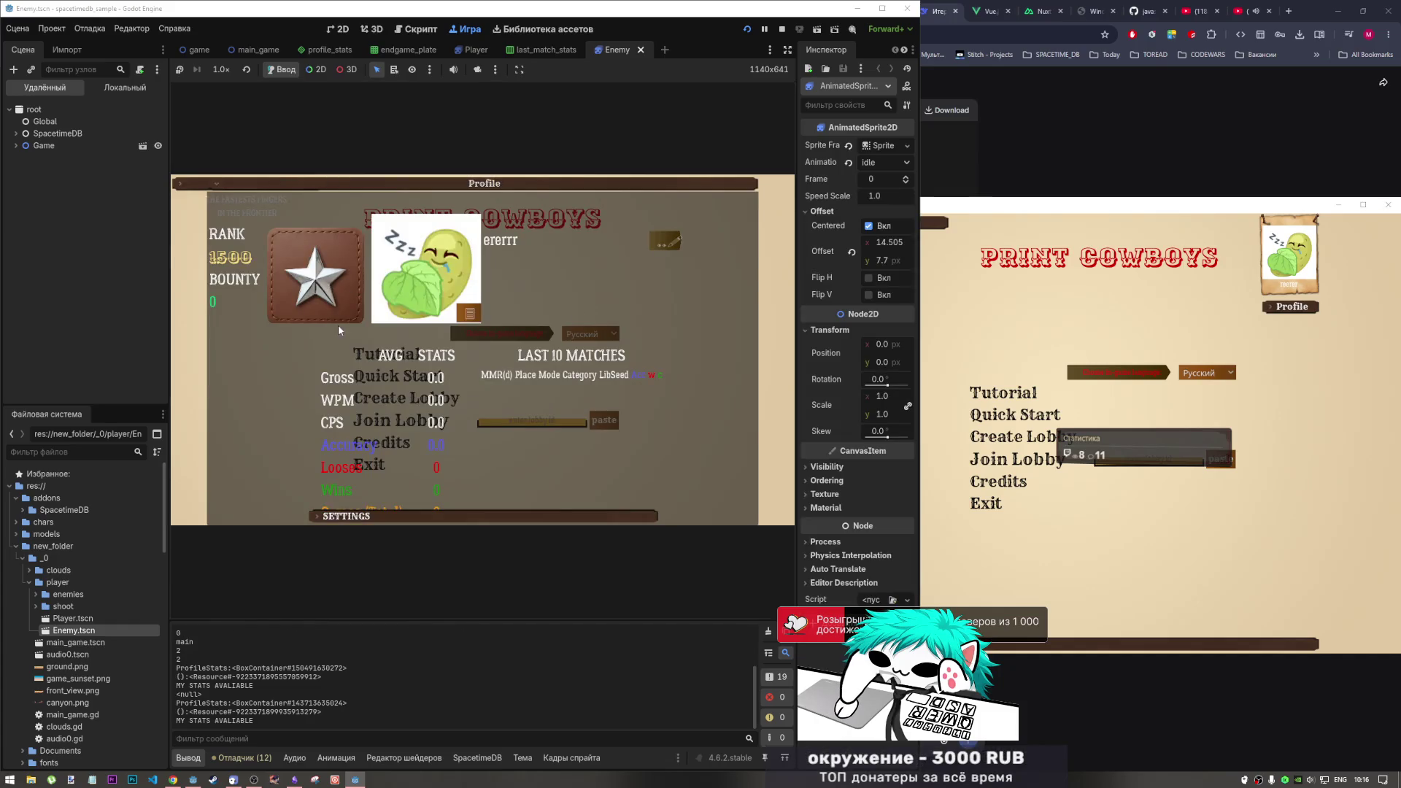
pyautogui.click(460, 315)
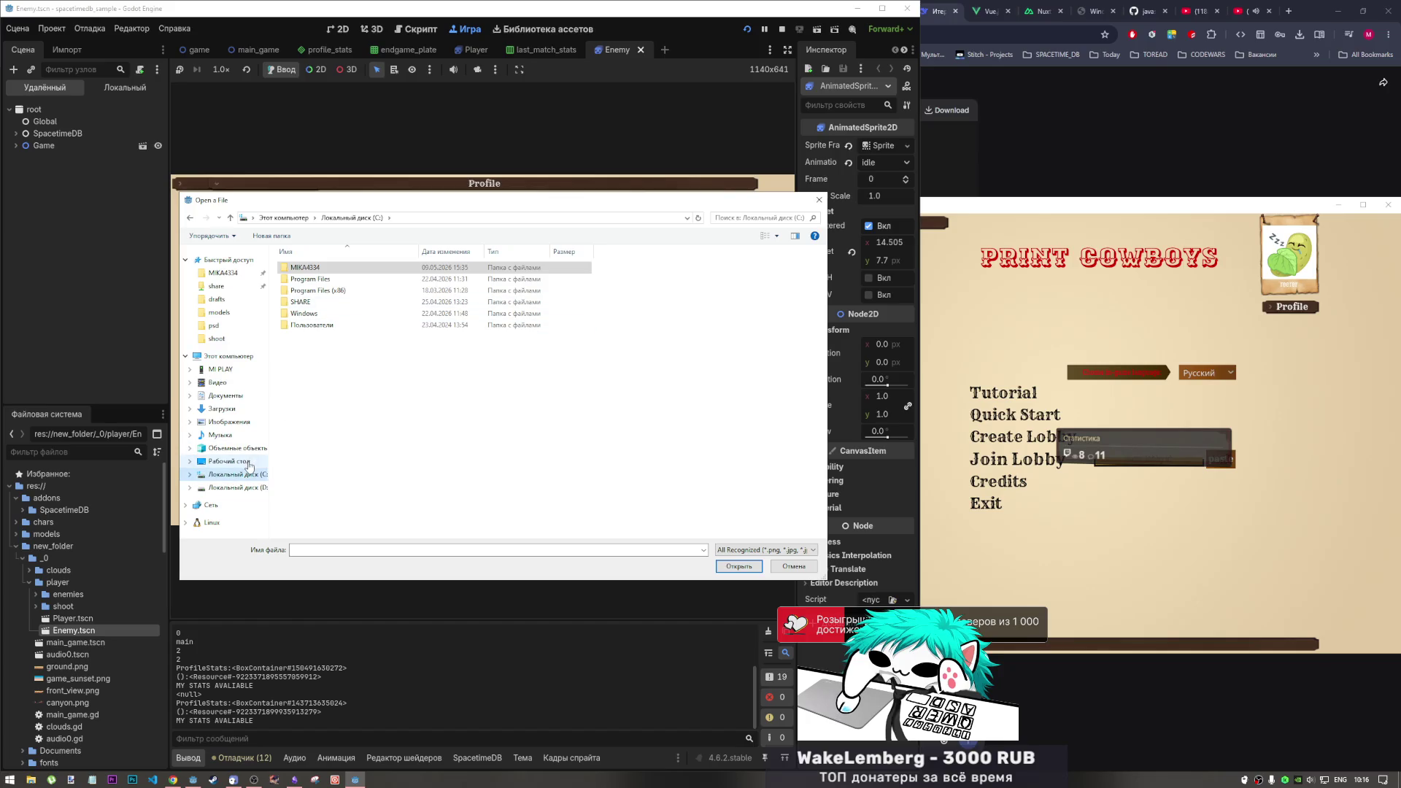
pyautogui.click(229, 461)
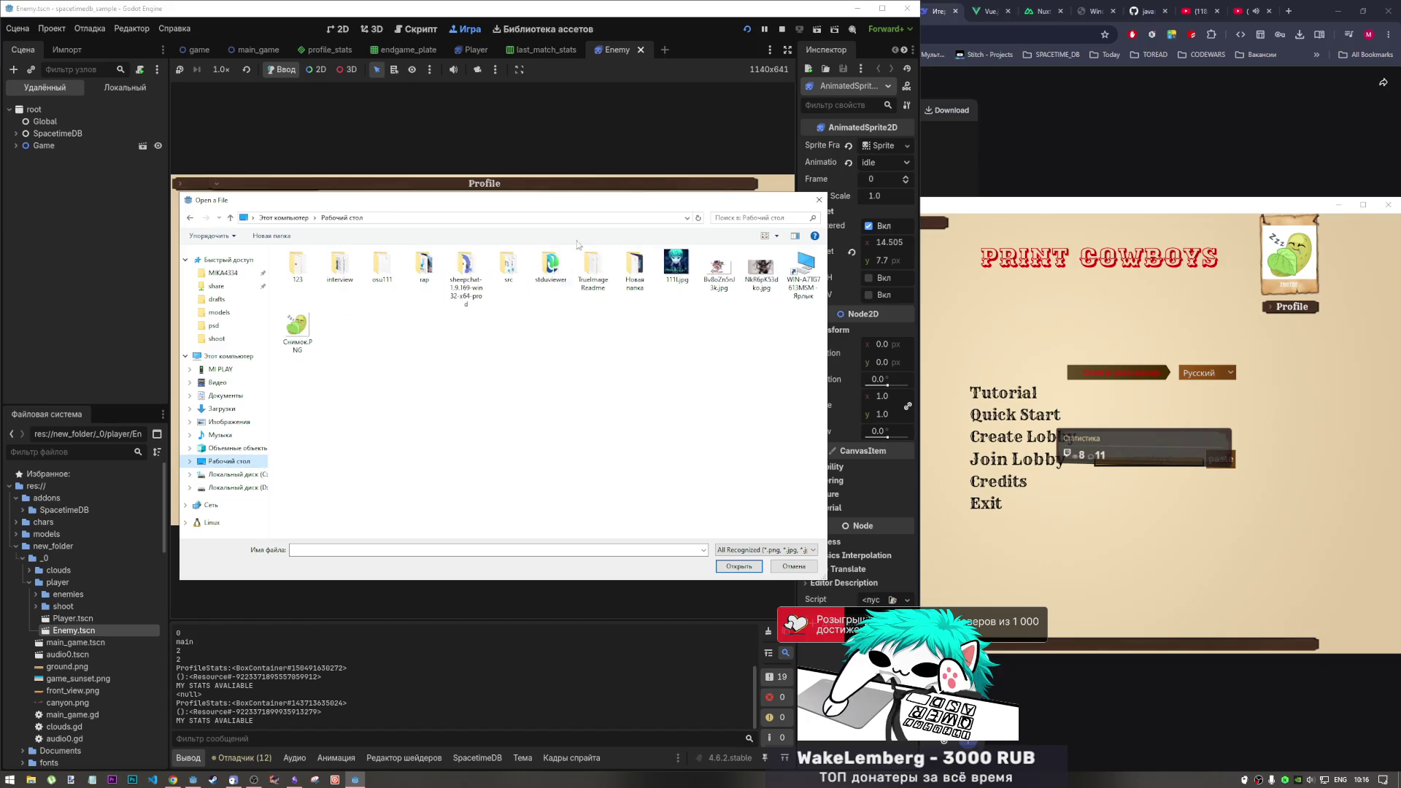
pyautogui.click(676, 267)
pyautogui.press('Return')
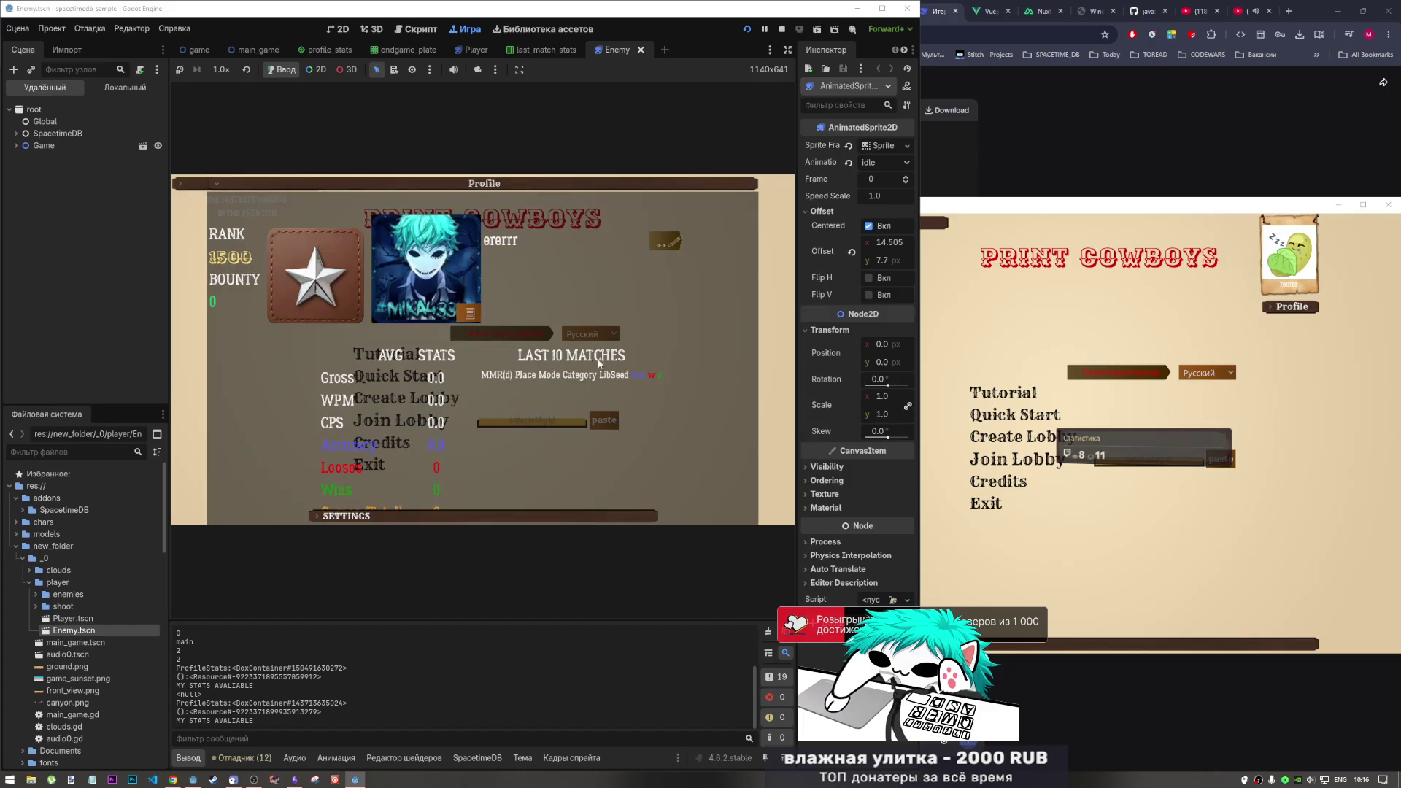
pyautogui.click(593, 187)
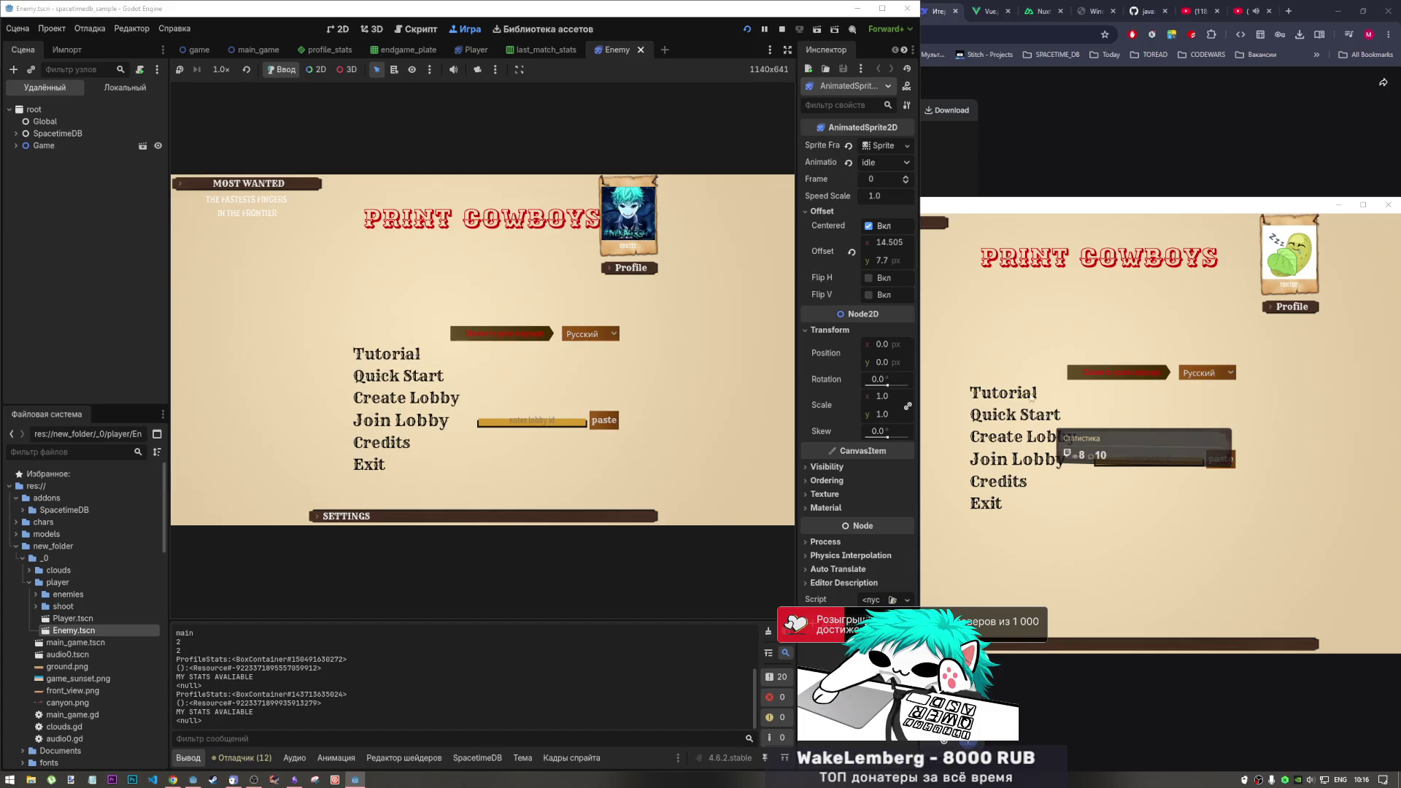
# Create a lobby in the debug window and join it from the embedded instance with its ID
pyautogui.click(1079, 435)
pyautogui.click(1127, 448)
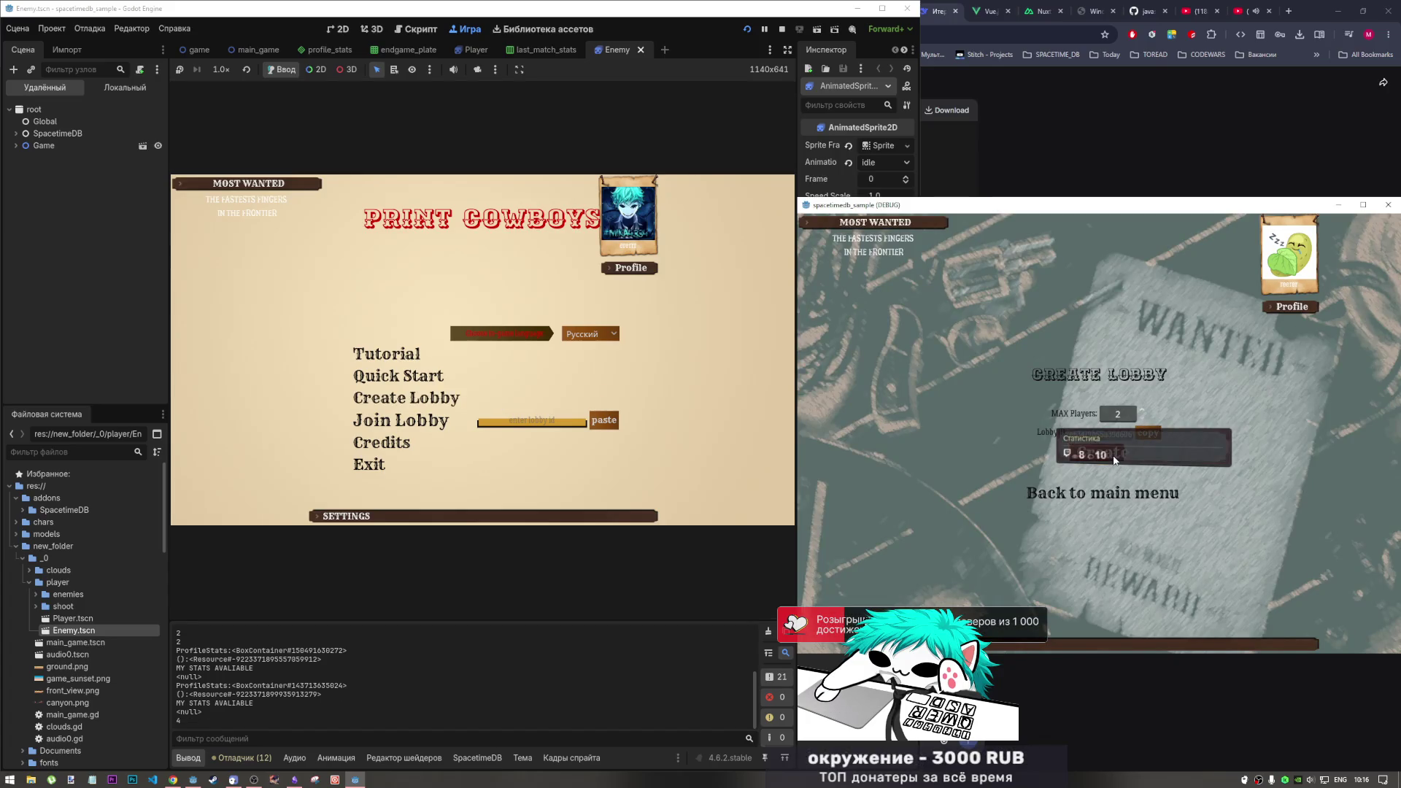
pyautogui.click(604, 420)
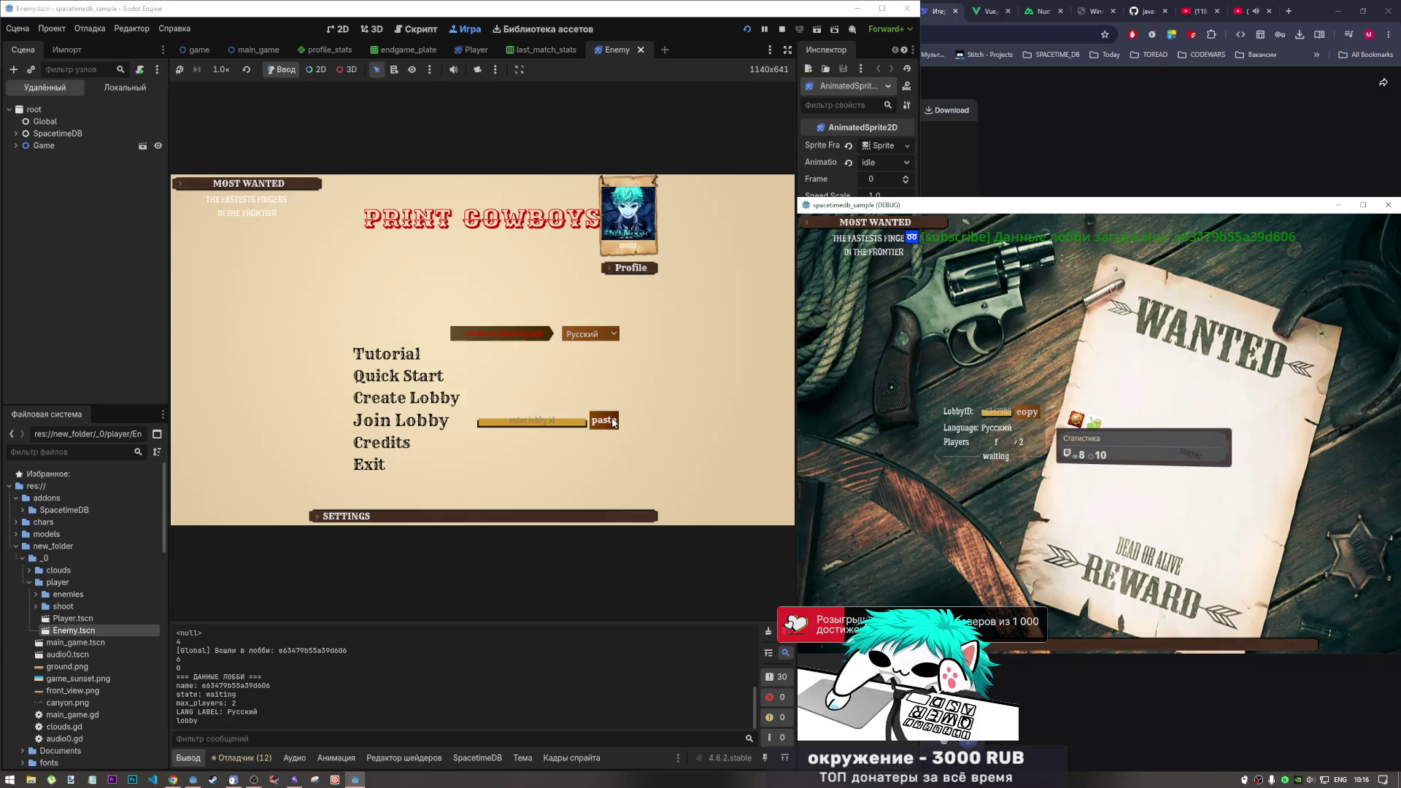
pyautogui.click(444, 419)
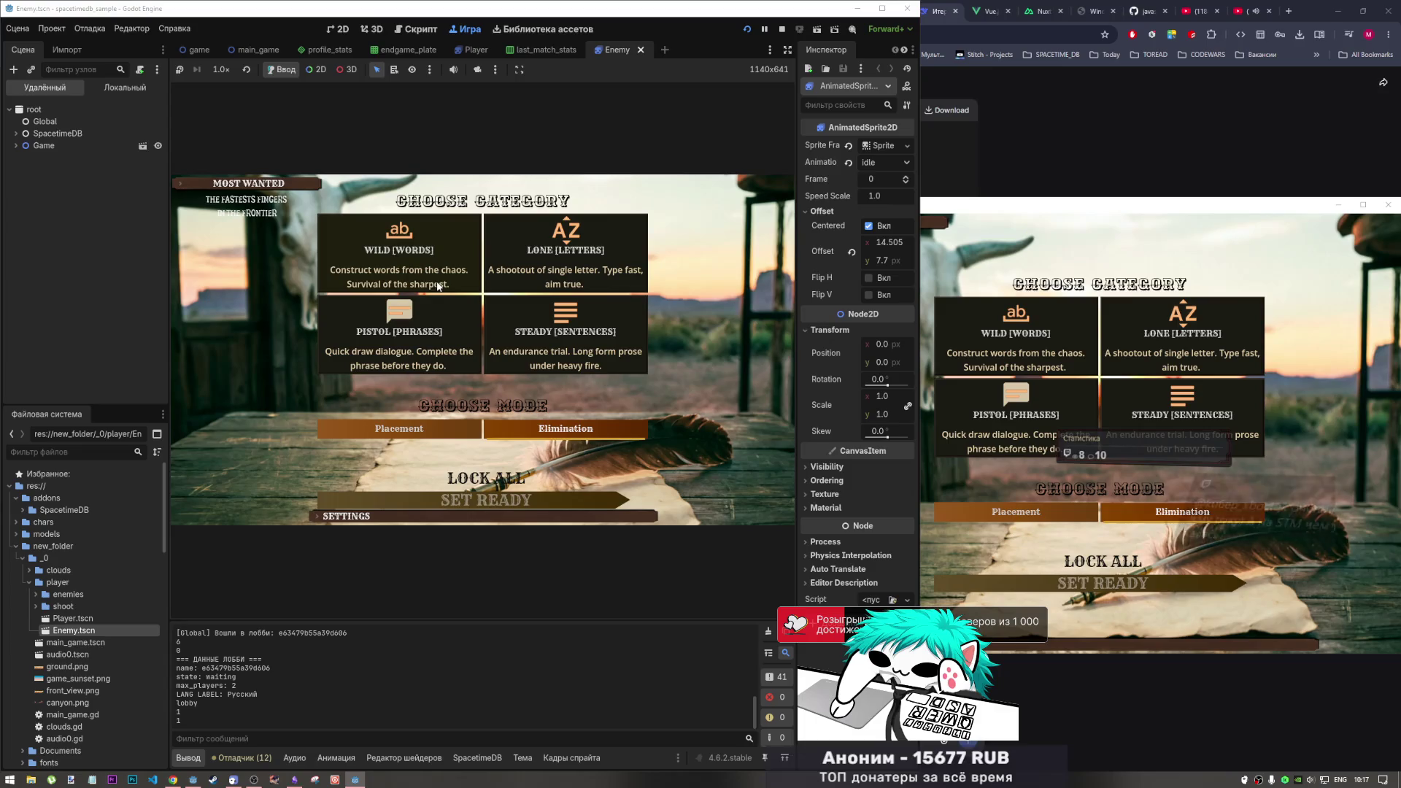
# Lock choices and set ready in both instances, then leave both results screens
pyautogui.click(1043, 350)
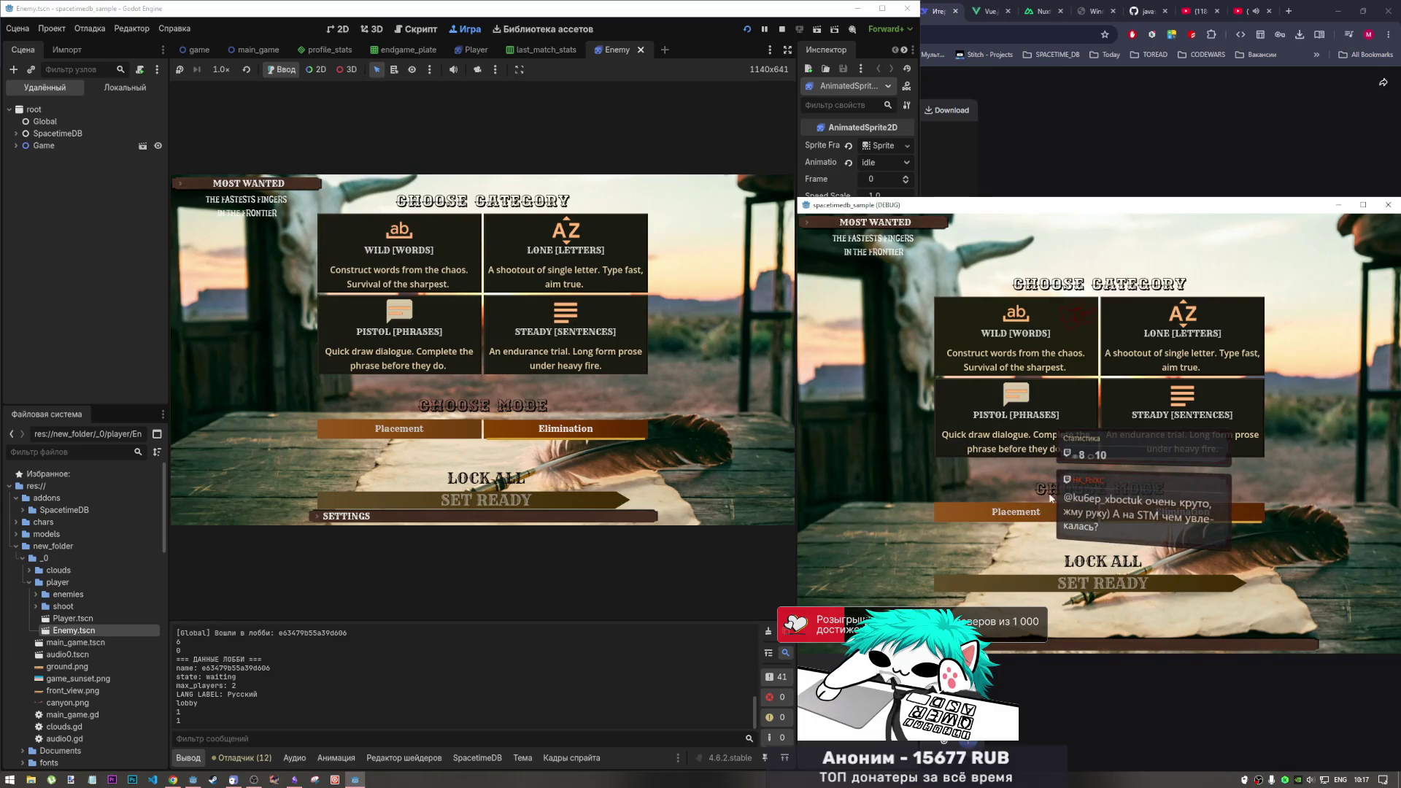
pyautogui.click(1078, 560)
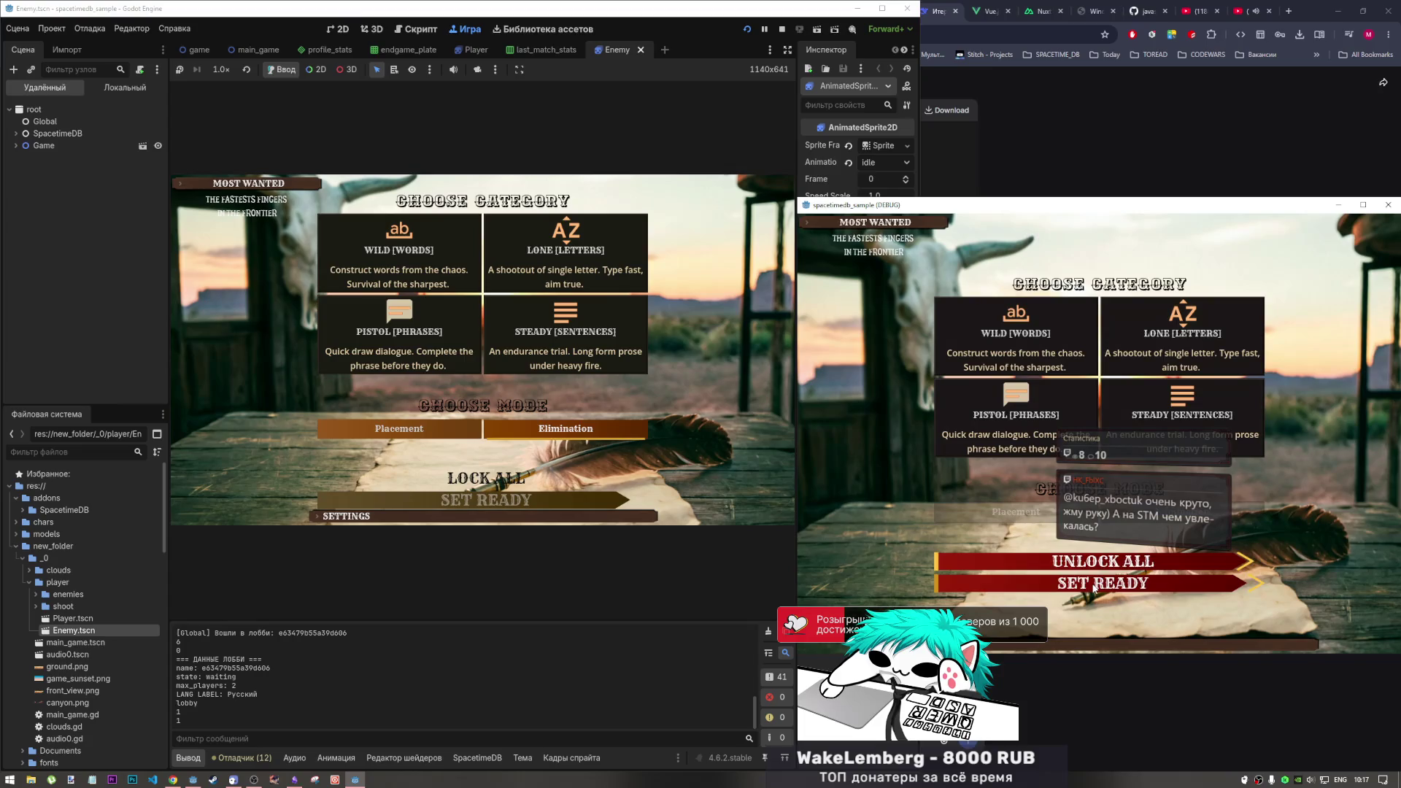
pyautogui.click(418, 270)
pyautogui.click(486, 478)
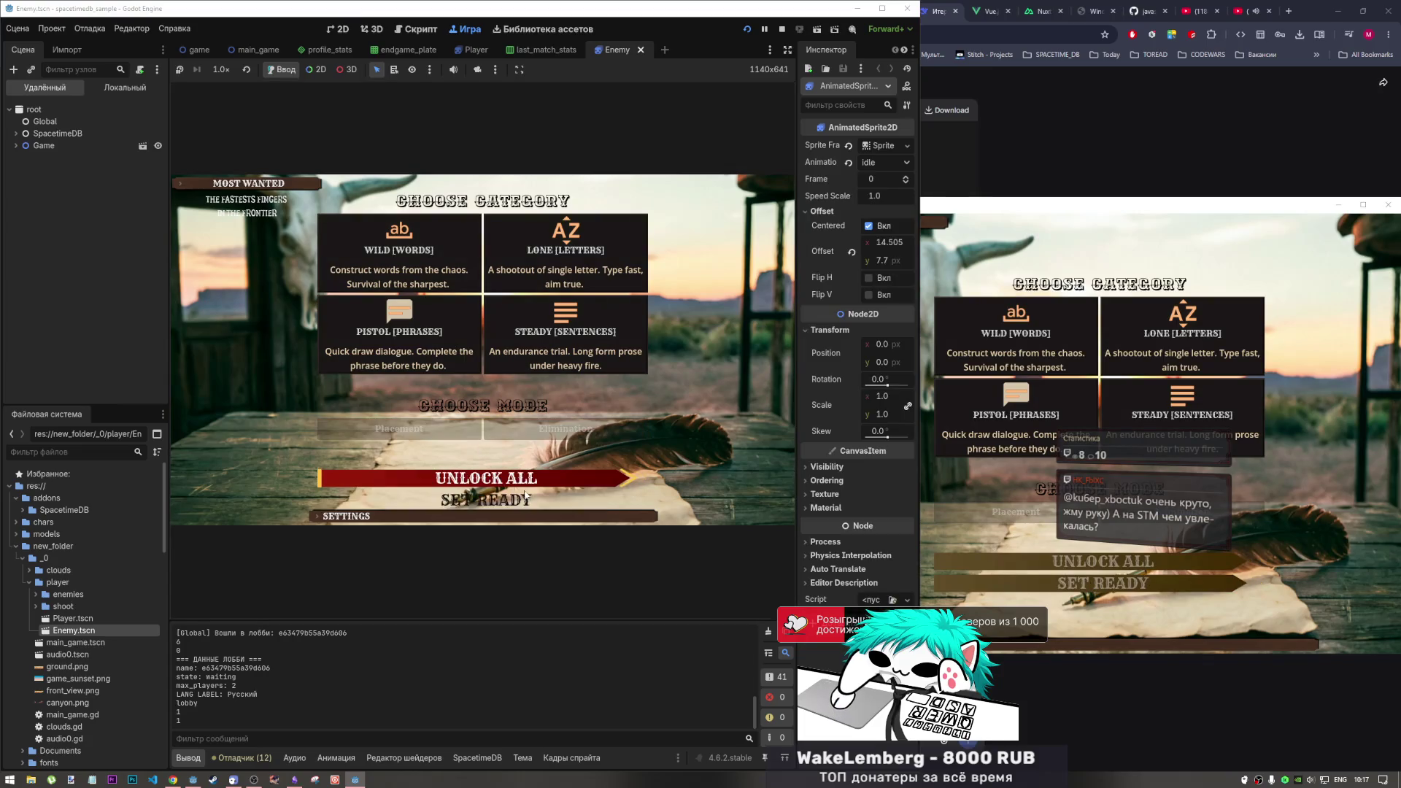
pyautogui.click(486, 500)
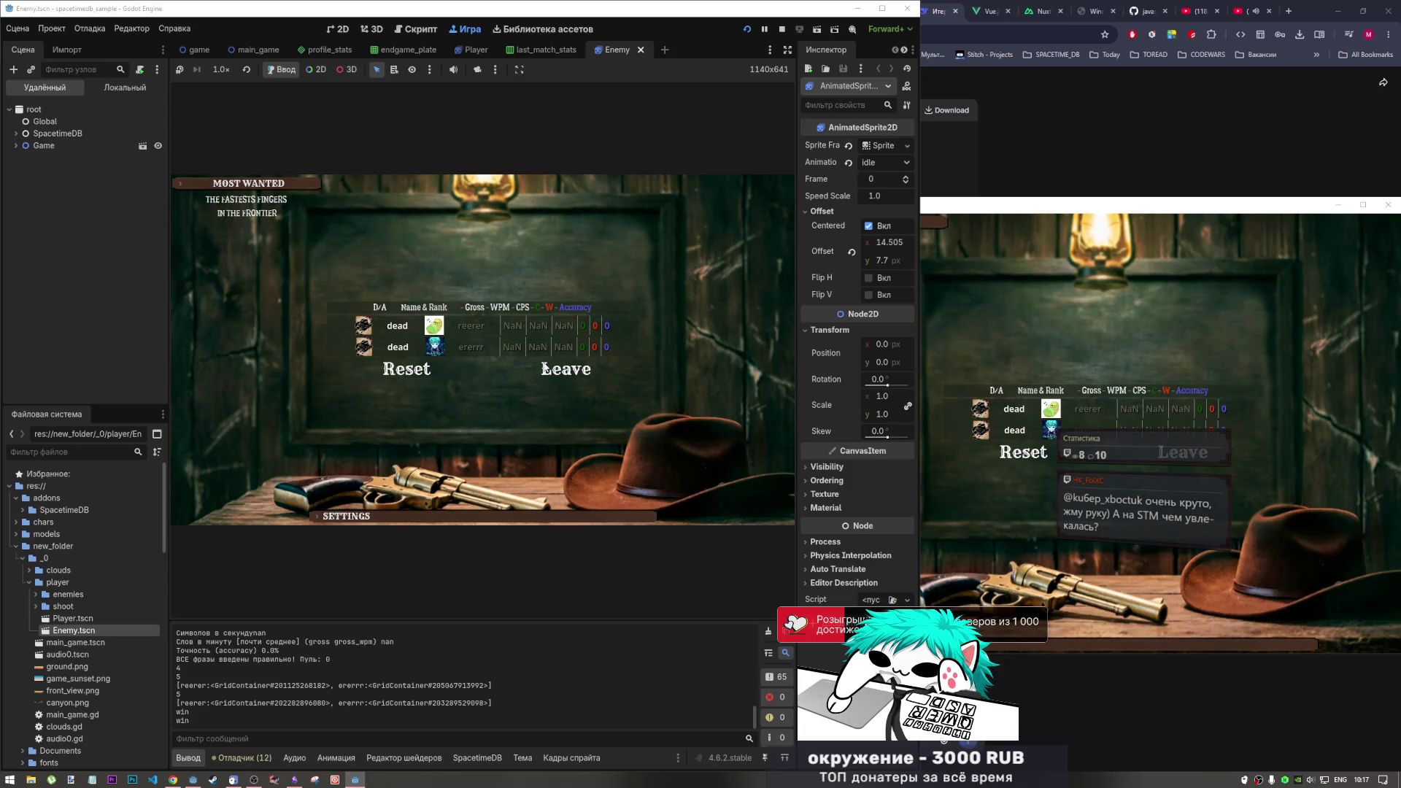
pyautogui.click(562, 370)
pyautogui.click(1173, 449)
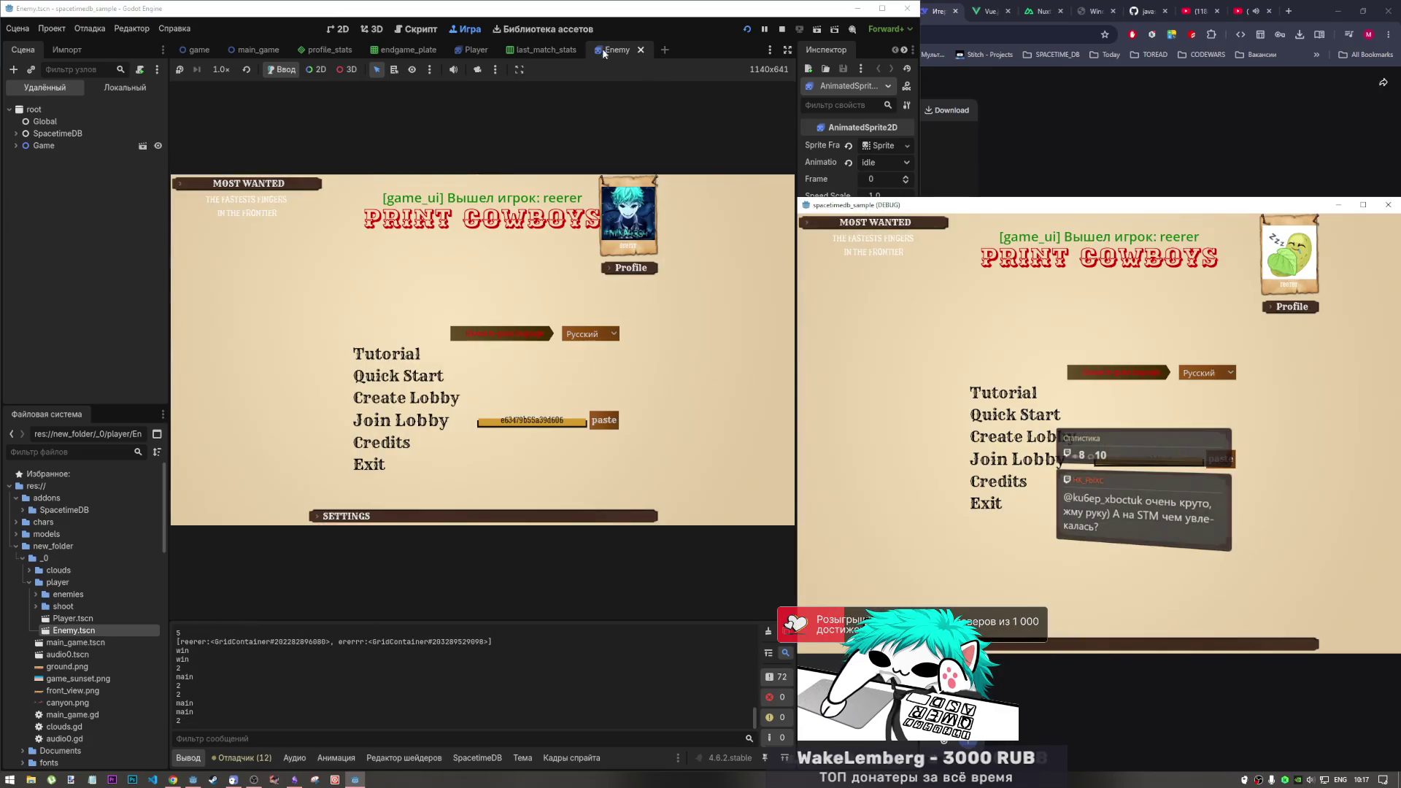
# Stop the running game and accept the multiple-instance run settings unchanged
pyautogui.click(781, 28)
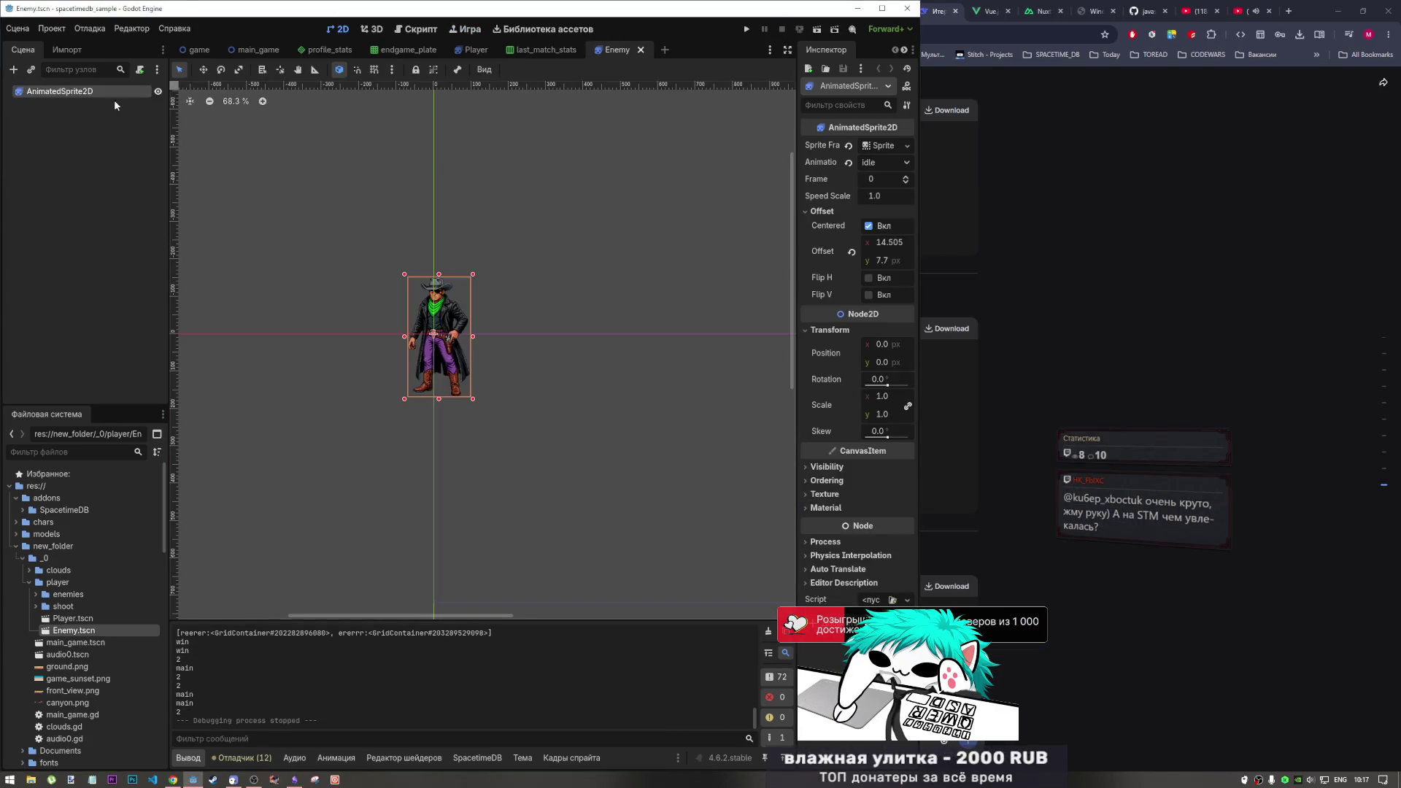
pyautogui.click(87, 29)
pyautogui.moveTo(129, 33)
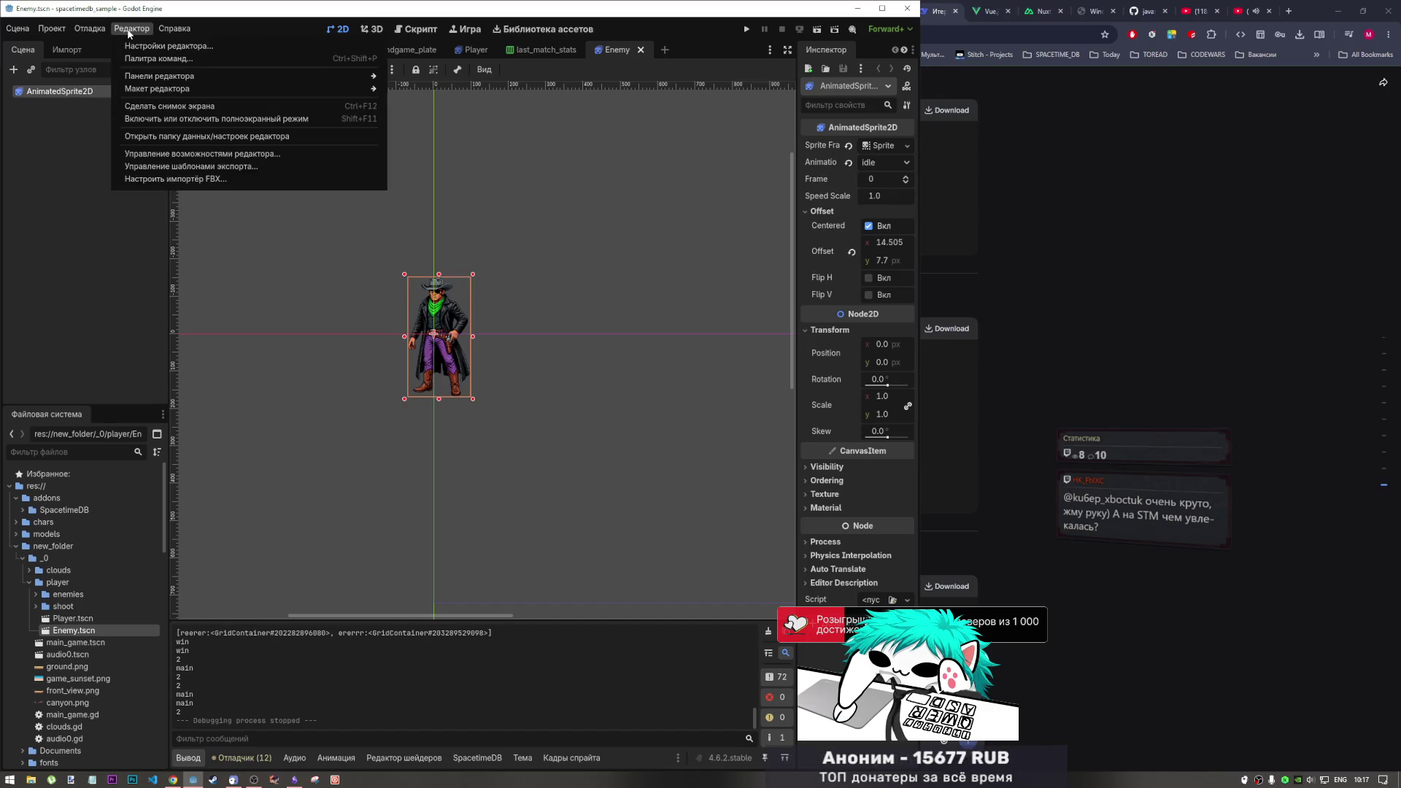
pyautogui.click(89, 30)
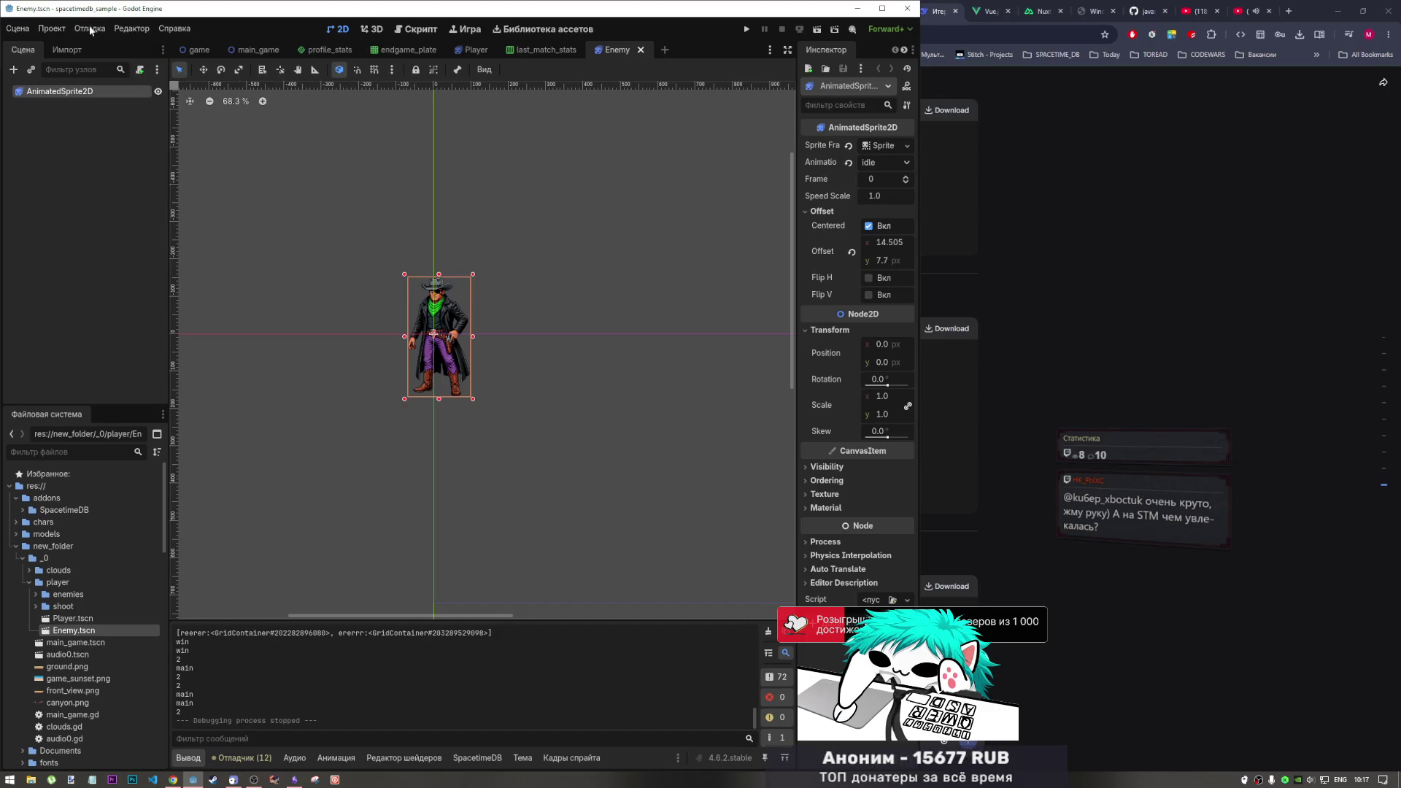
pyautogui.click(90, 30)
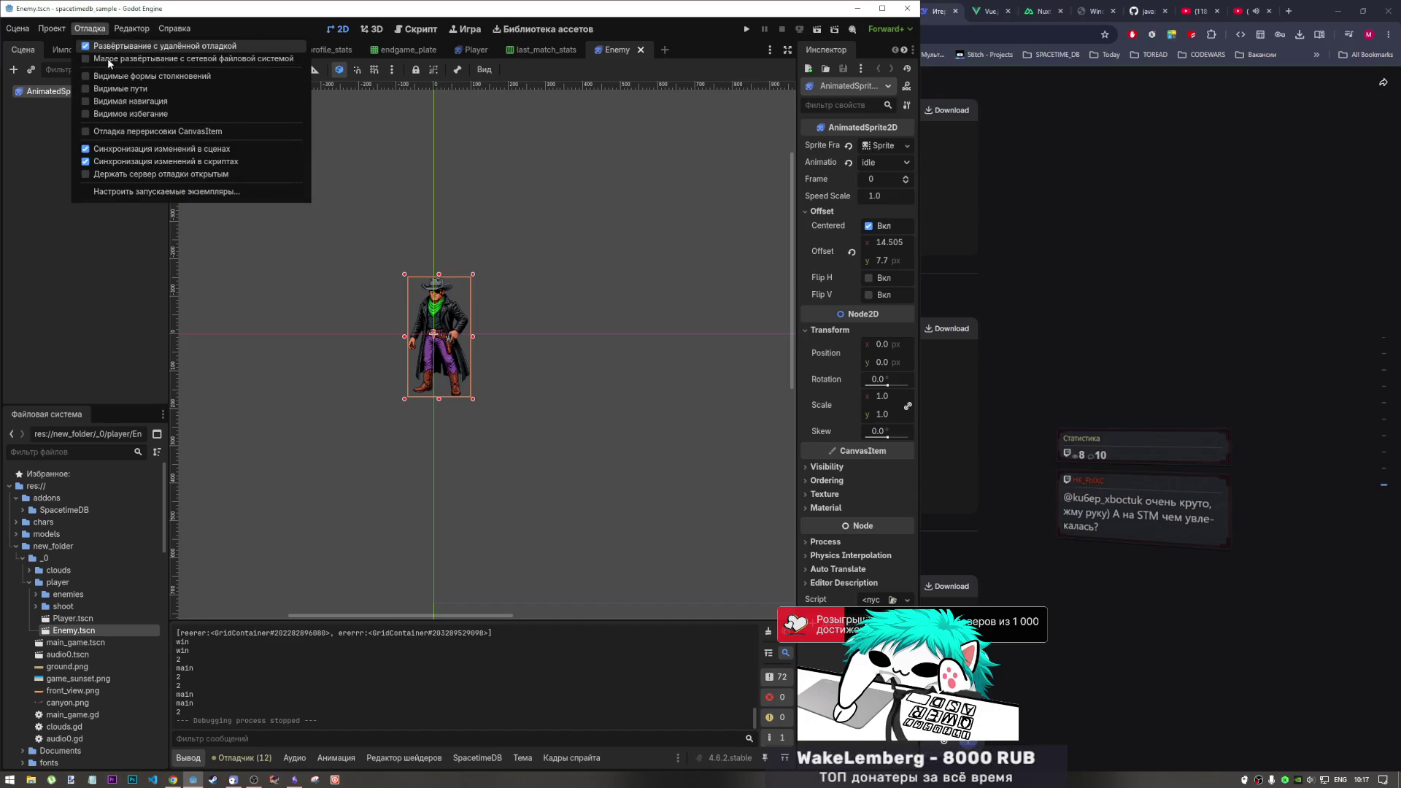
pyautogui.click(166, 191)
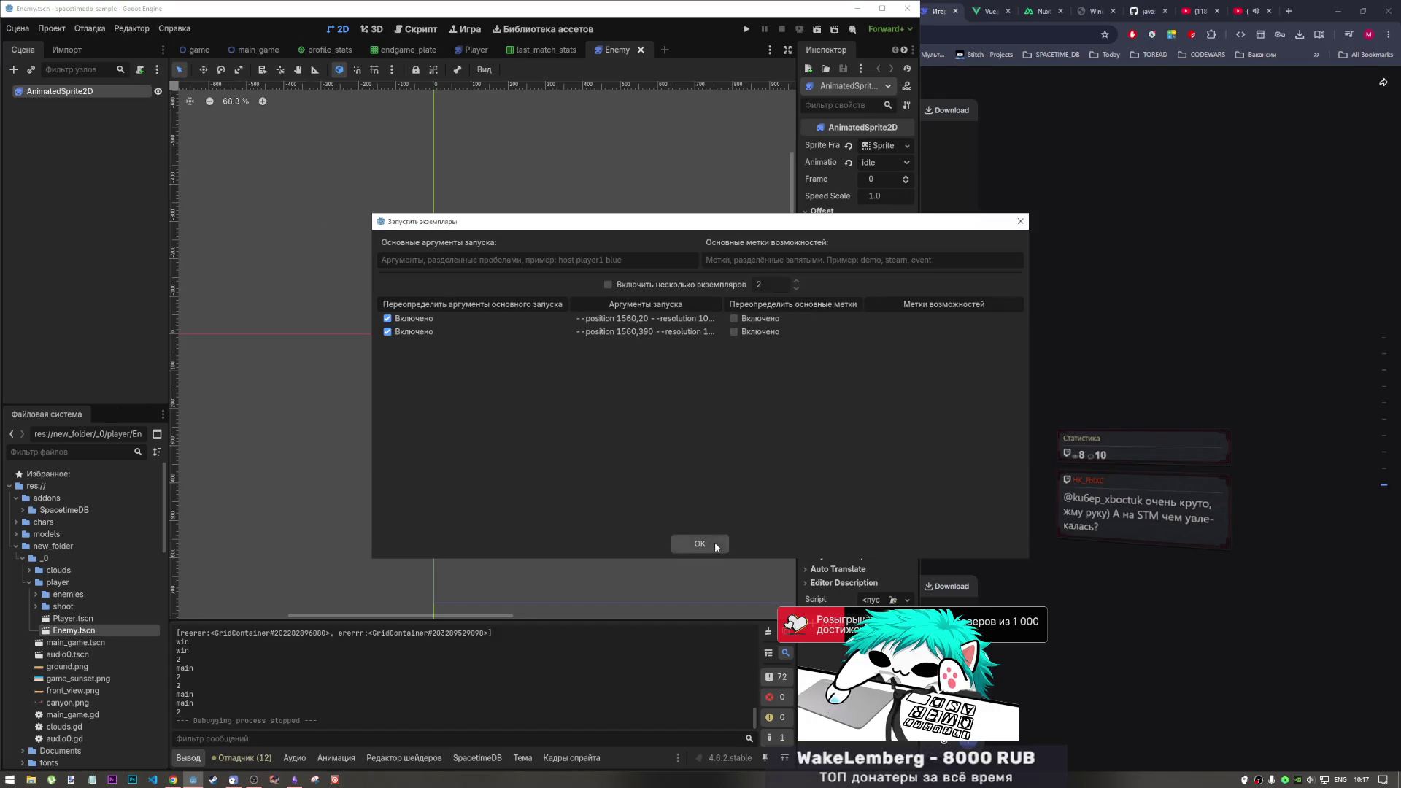
pyautogui.click(715, 541)
# Open admin.tscn from the FileSystem dock
pyautogui.scroll(-5, 81, 604)
pyautogui.scroll(-6, 82, 604)
pyautogui.scroll(-6, 79, 619)
pyautogui.click(71, 544)
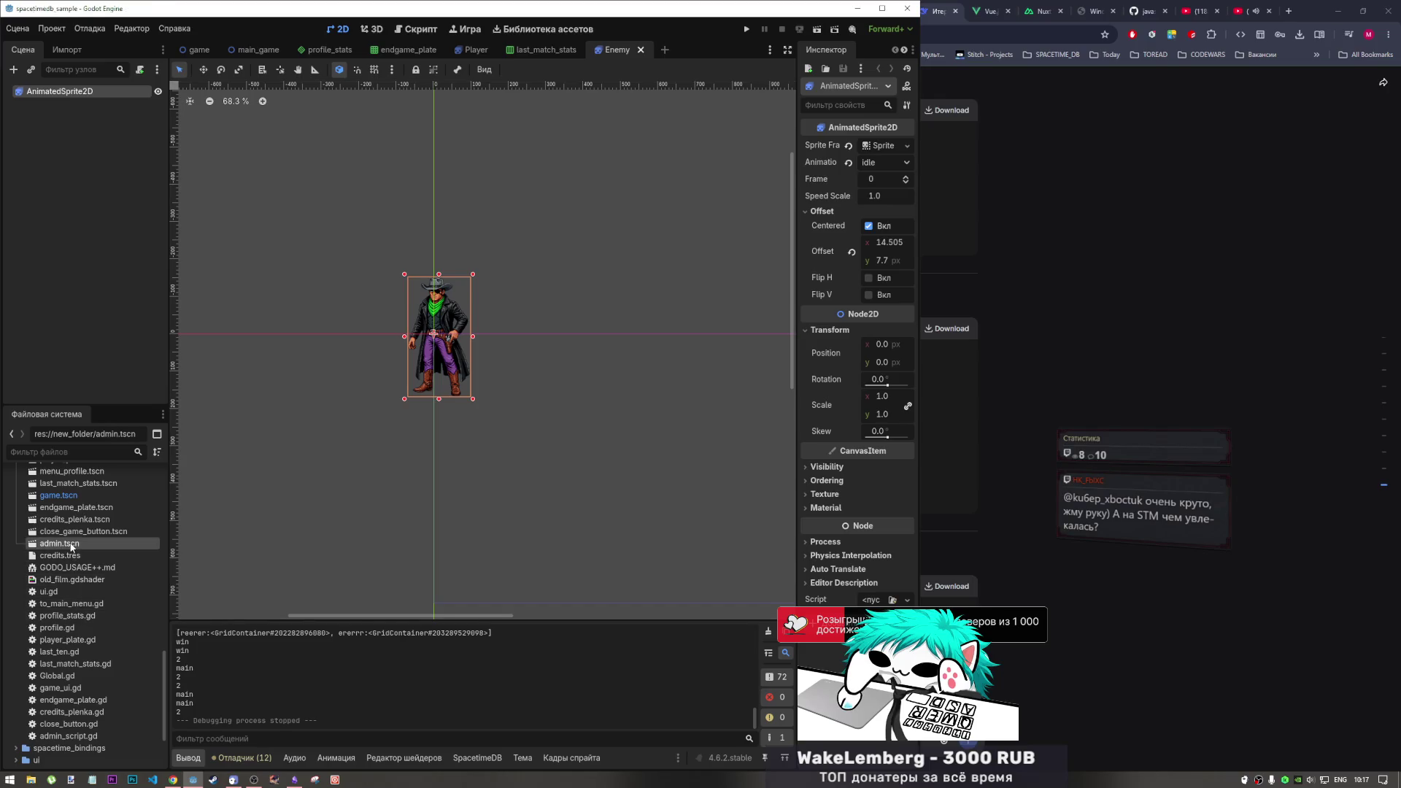
pyautogui.doubleClick(71, 543)
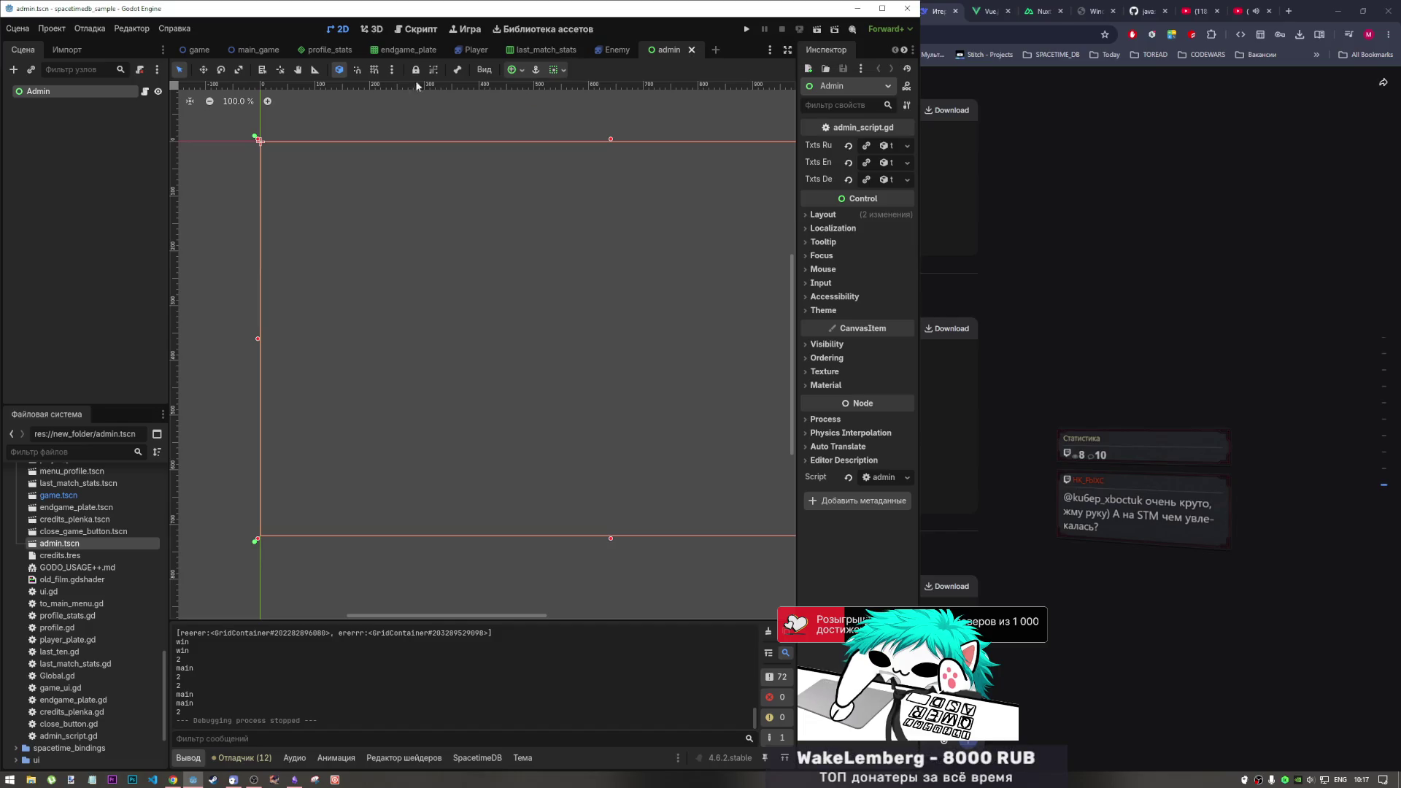
# Open the Admin node's admin_script.gd and inspect the reducer response handler
pyautogui.click(145, 91)
pyautogui.scroll(-10, 451, 316)
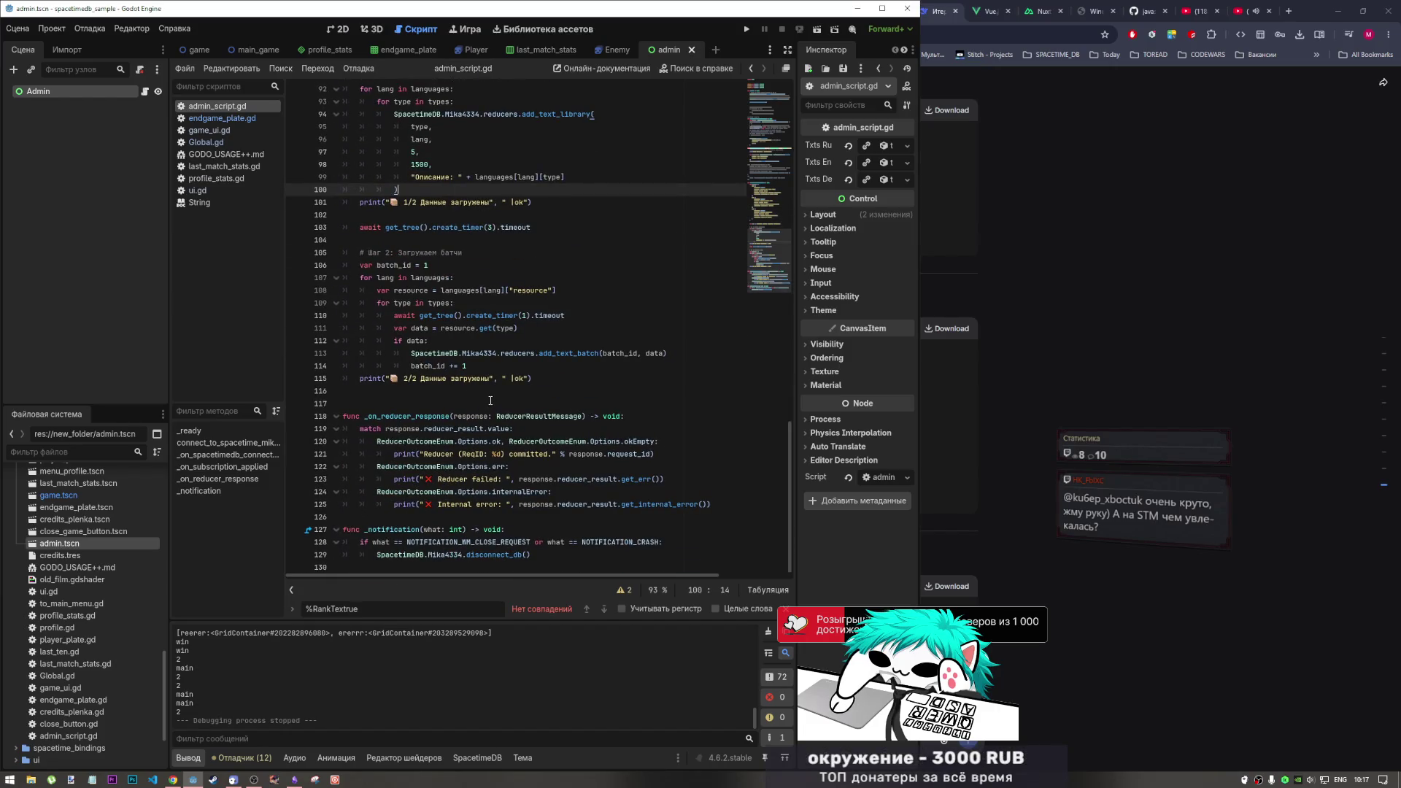
pyautogui.click(502, 492)
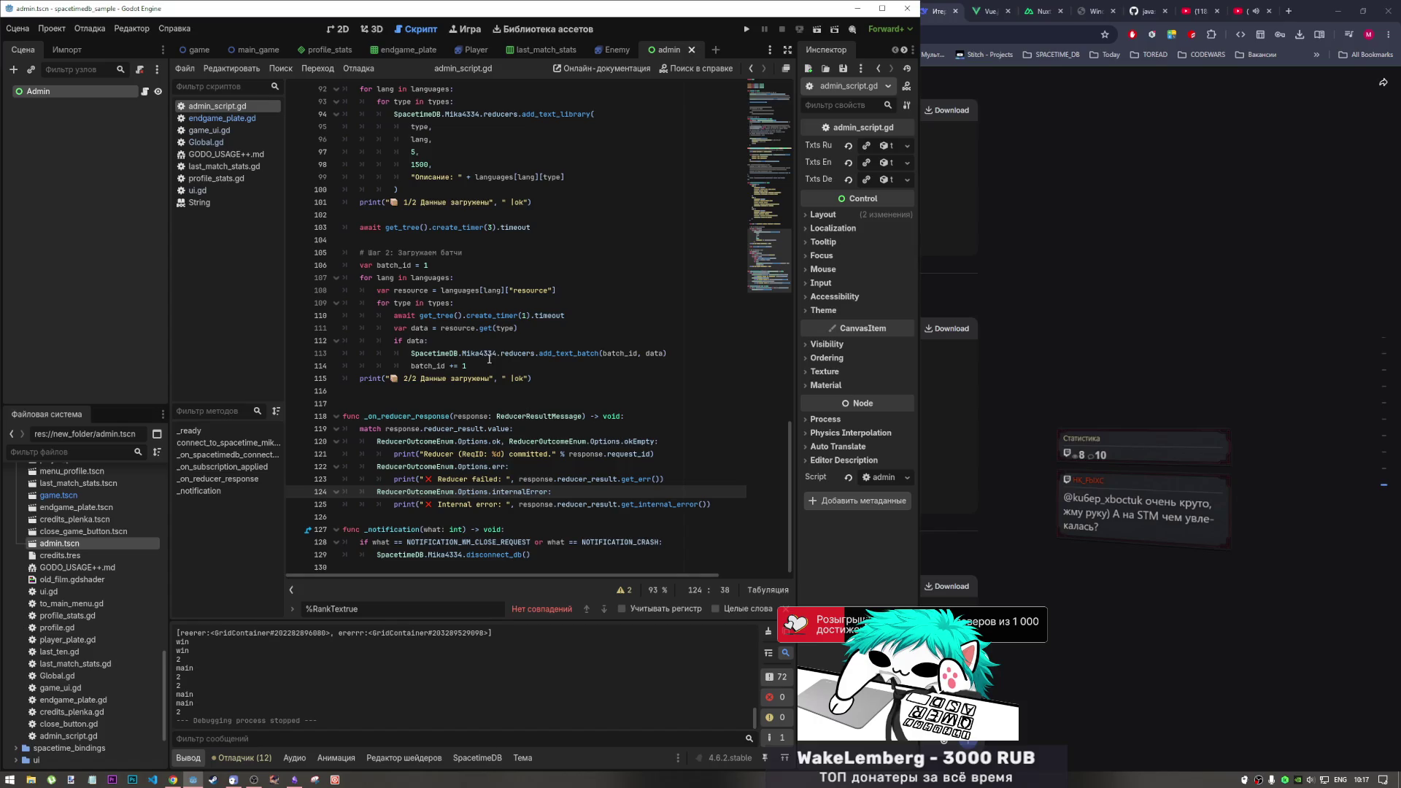
pyautogui.scroll(10, 489, 358)
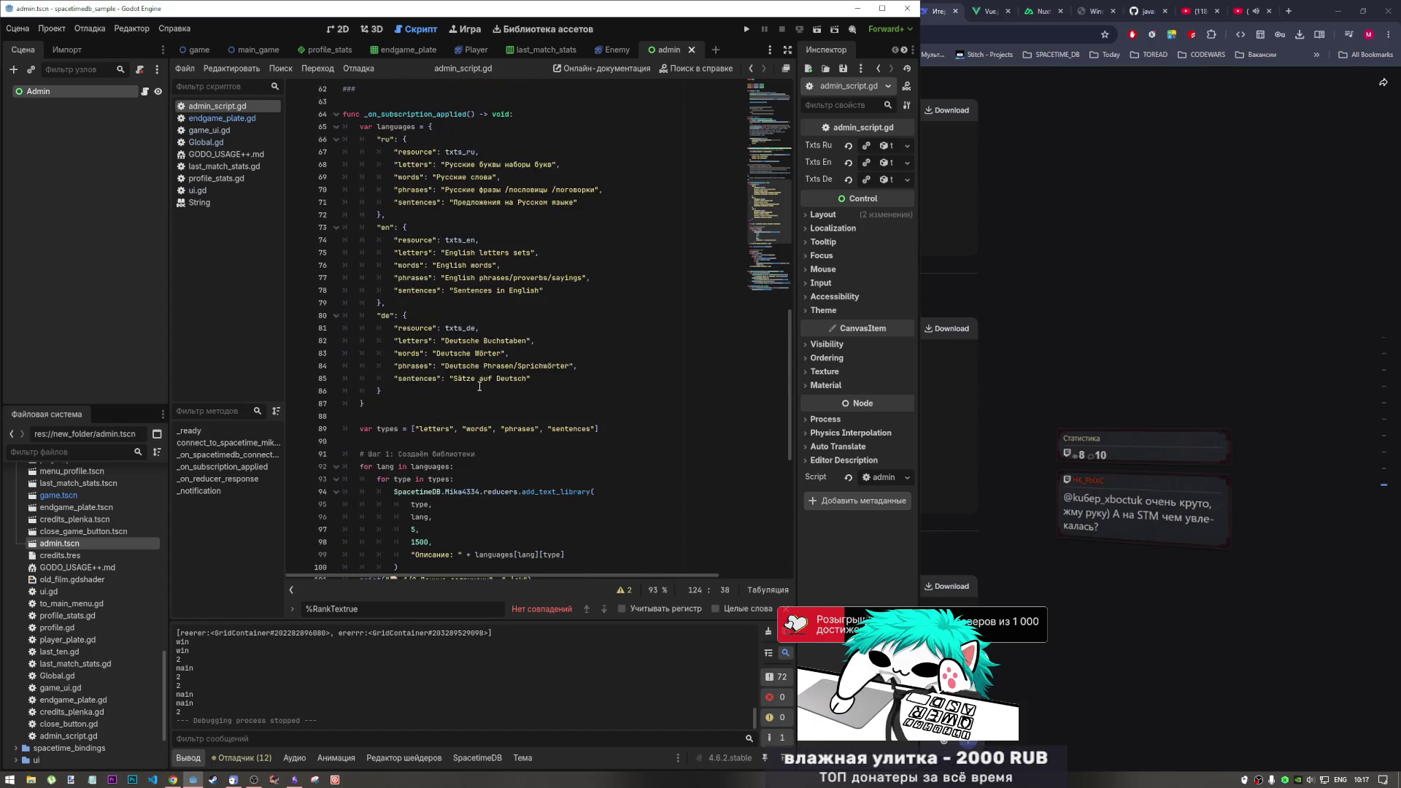
pyautogui.scroll(12, 481, 379)
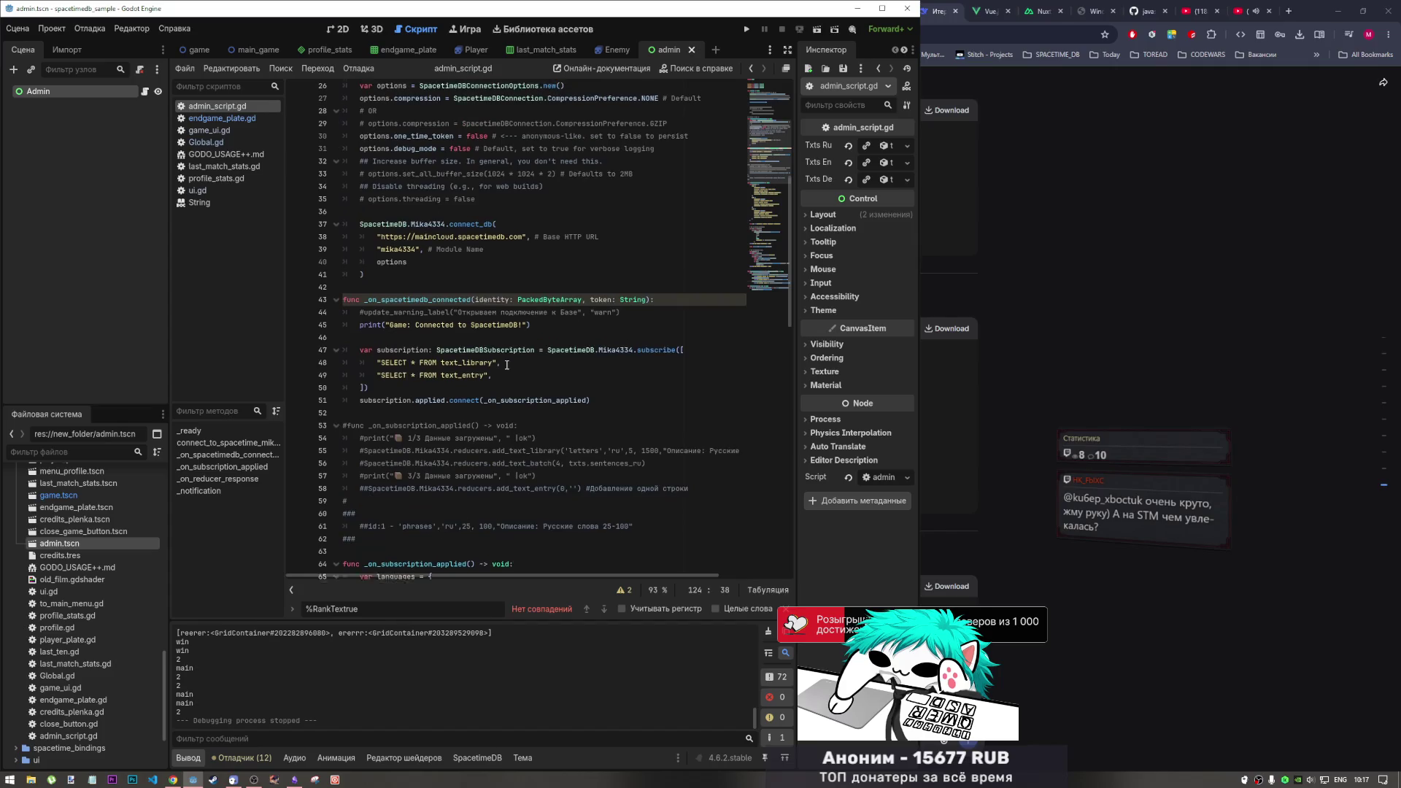
# Select the subscription declaration and the subscription.applied. prefix on line 51, then go to _notification
pyautogui.moveTo(424, 353)
pyautogui.mouseDown()
pyautogui.moveTo(511, 354)
pyautogui.moveTo(492, 365)
pyautogui.moveTo(524, 373)
pyautogui.mouseUp()
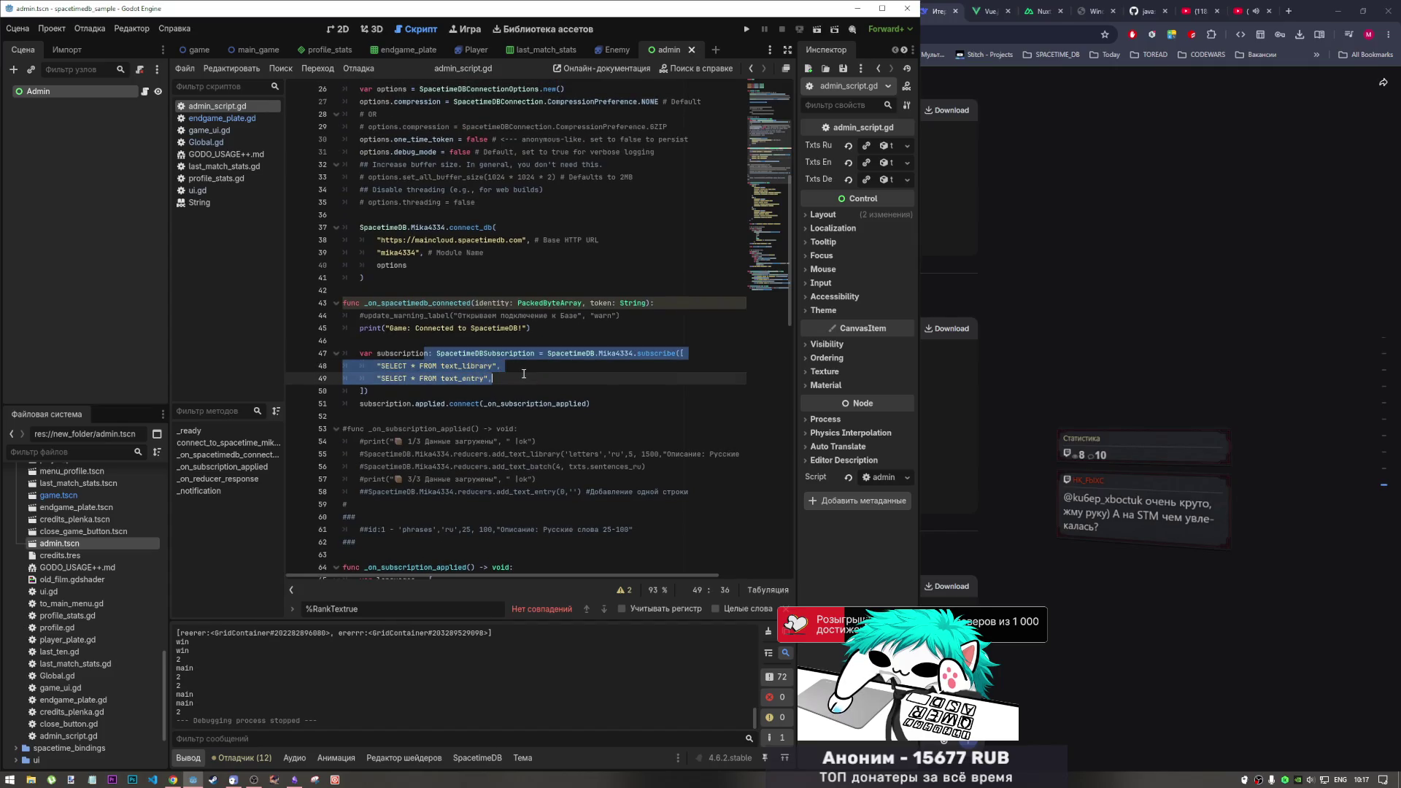
pyautogui.click(490, 403)
pyautogui.moveTo(449, 403); pyautogui.dragTo(358, 404)
pyautogui.hotkey('ctrl', 'c')
pyautogui.scroll(-15, 466, 443)
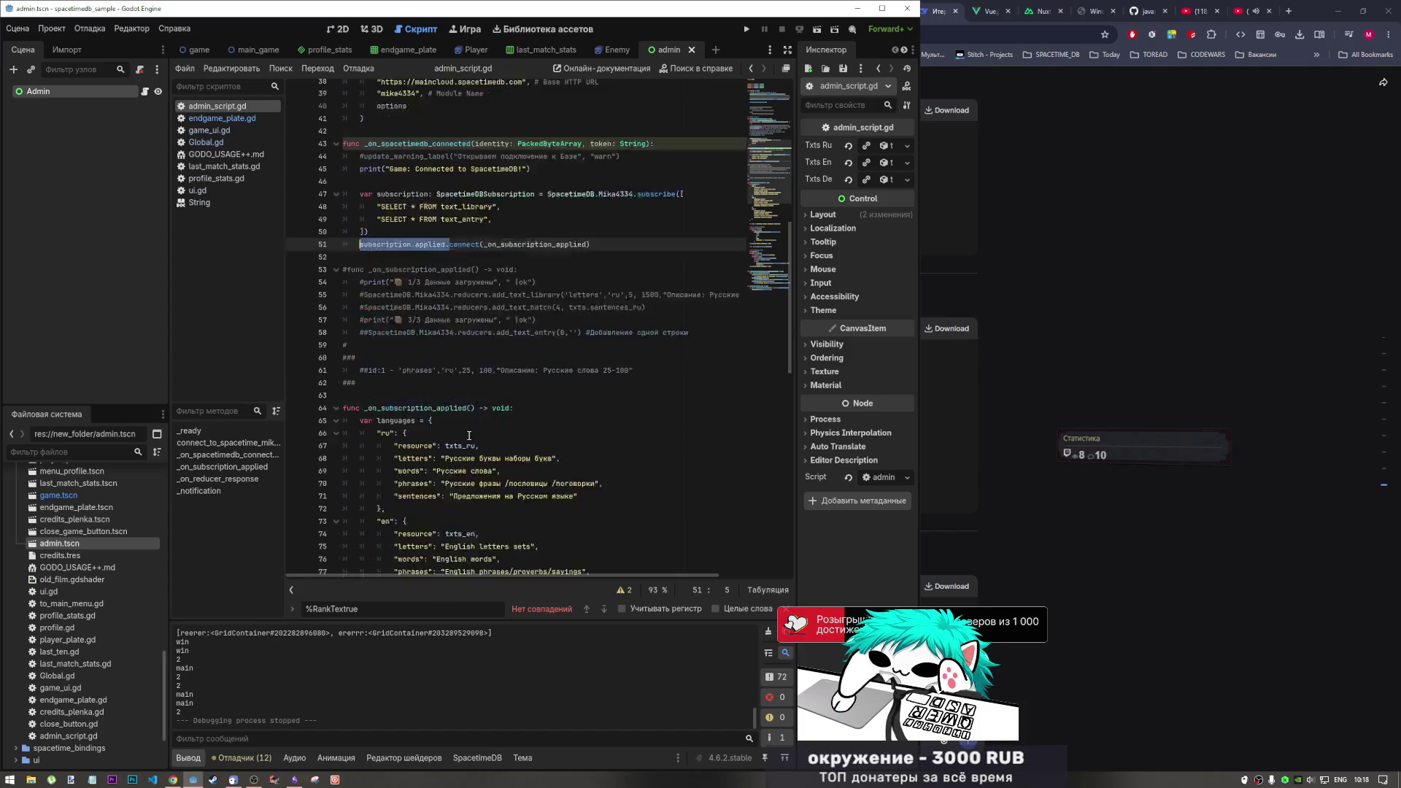
pyautogui.scroll(-3, 466, 443)
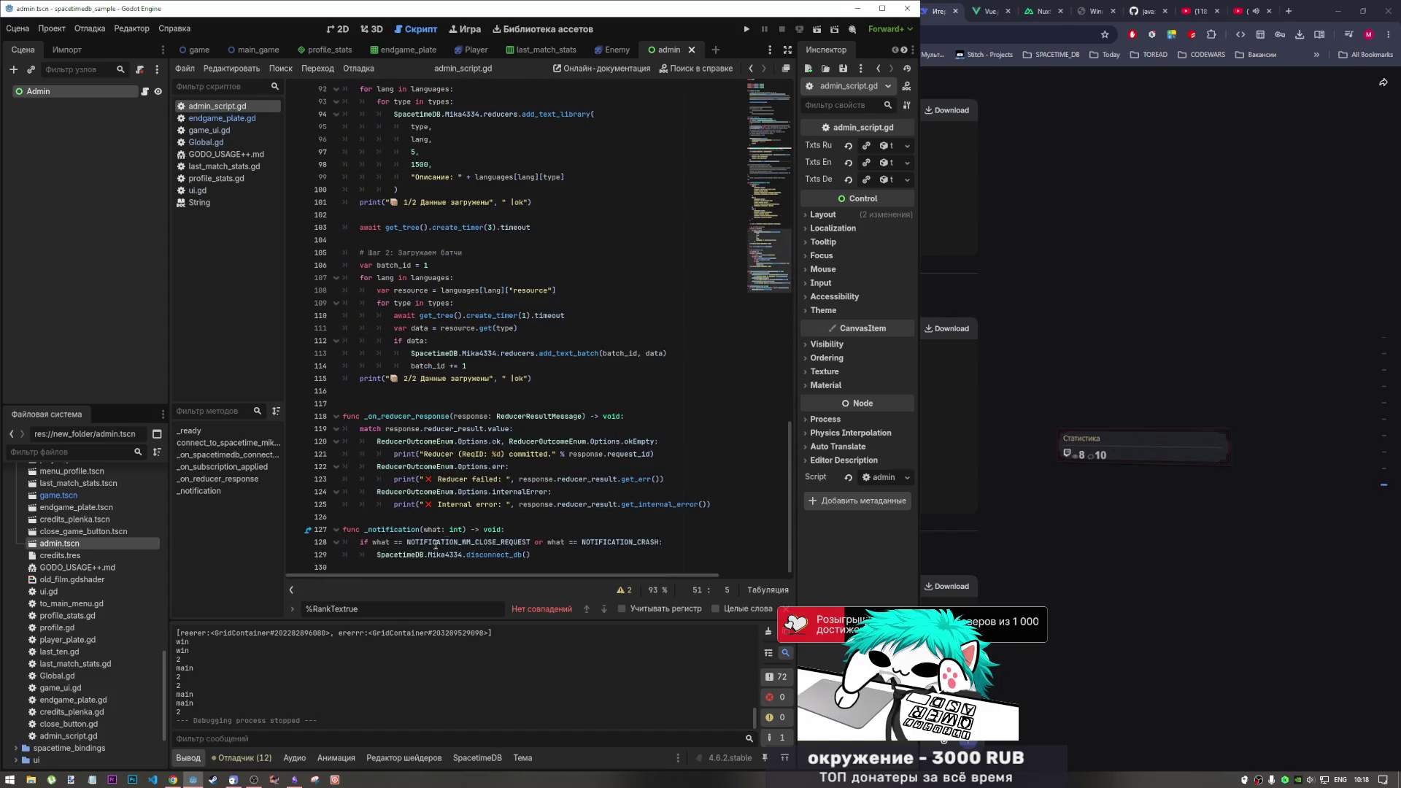
pyautogui.click(598, 531)
# Add a subscription.applied.disconnect line inside _notification
pyautogui.press('Return')
pyautogui.hotkey('ctrl', 'v')
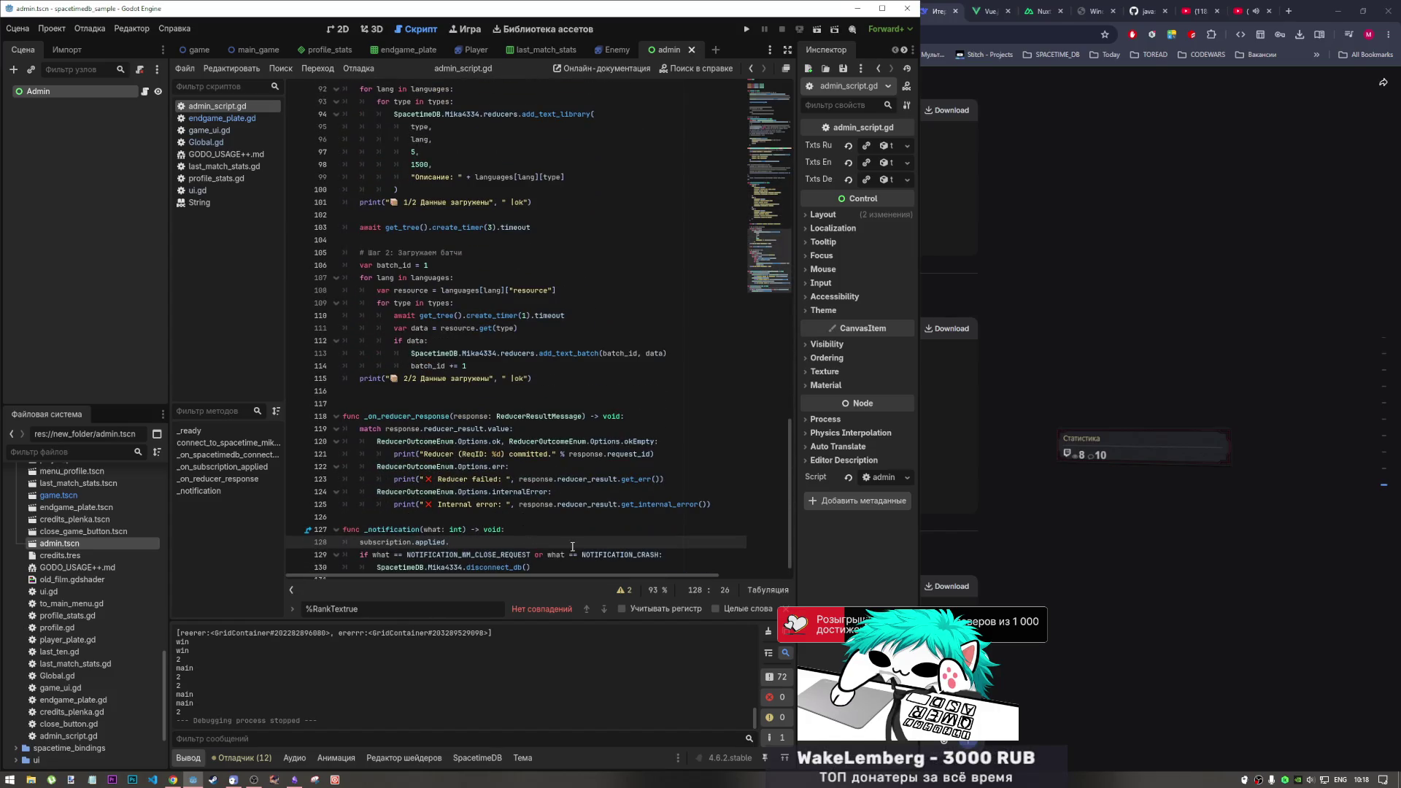
pyautogui.write('di')
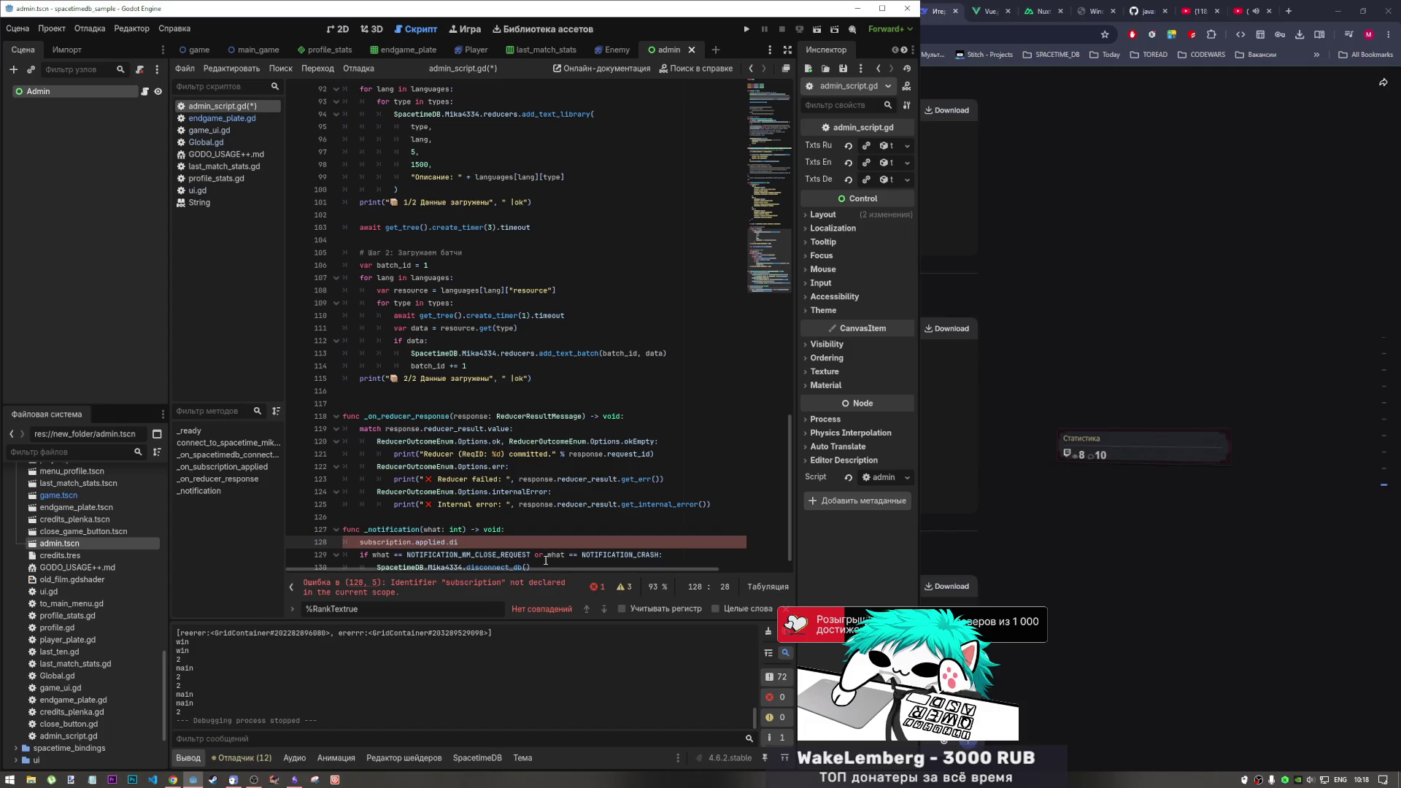
pyautogui.write('sconnect(')
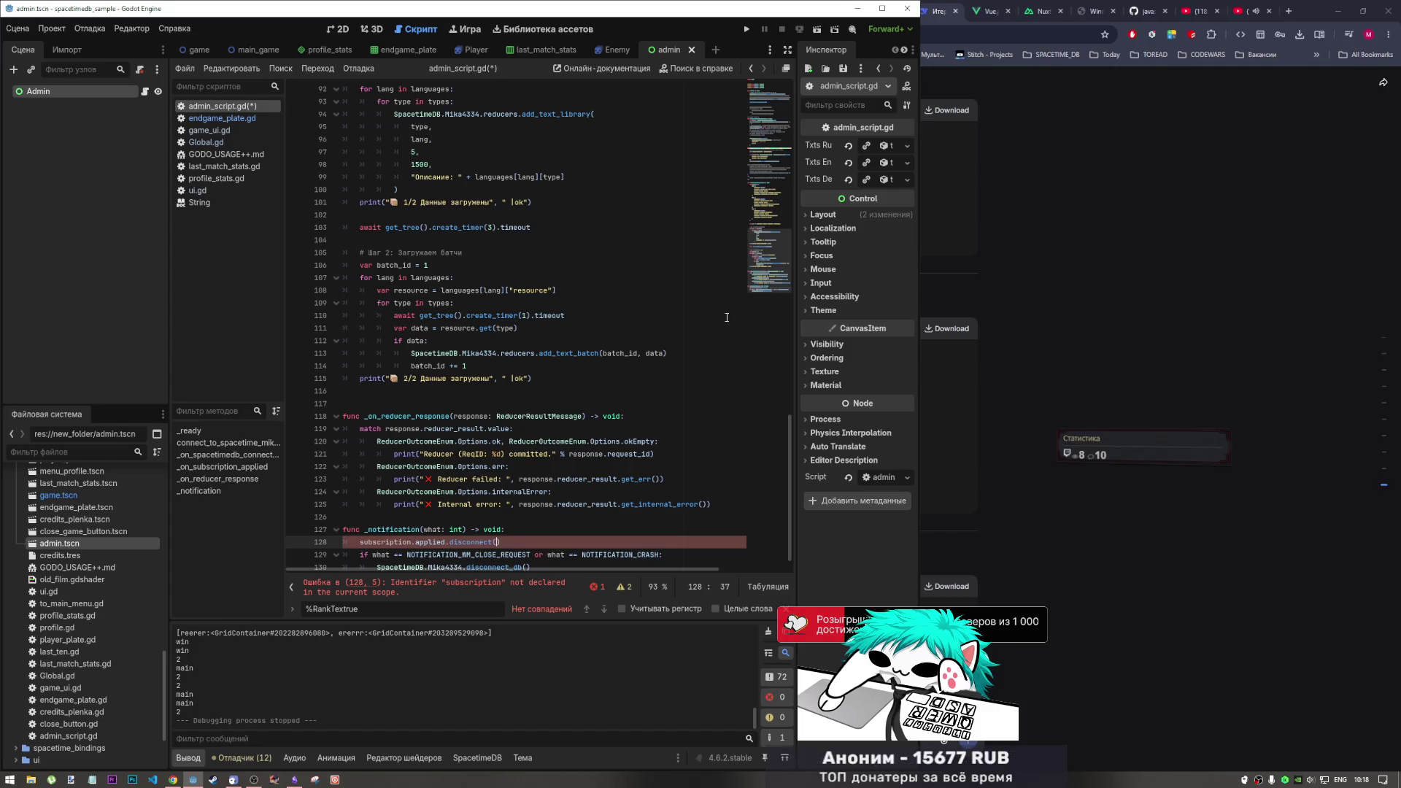
pyautogui.scroll(20, 509, 307)
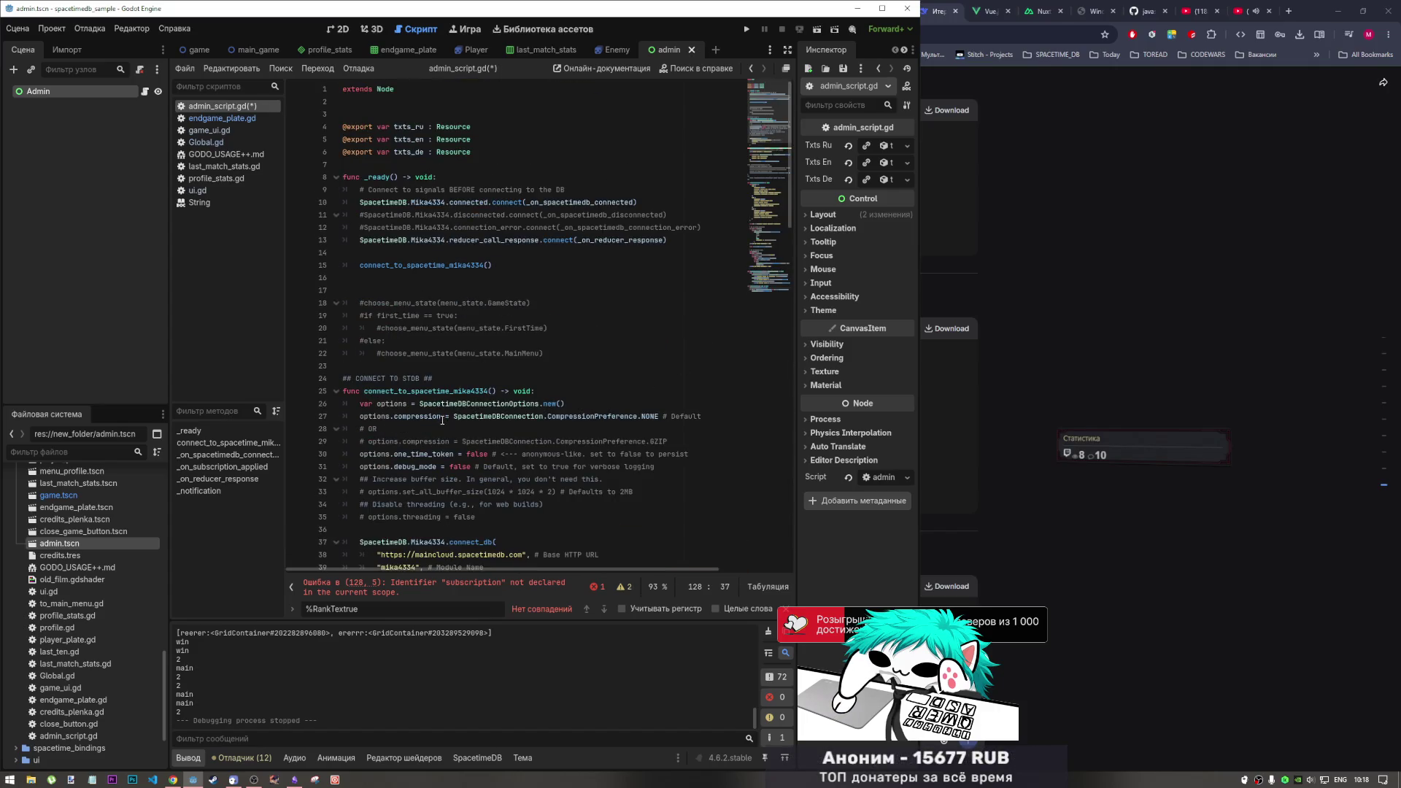
pyautogui.scroll(-3, 446, 423)
pyautogui.scroll(-2, 446, 423)
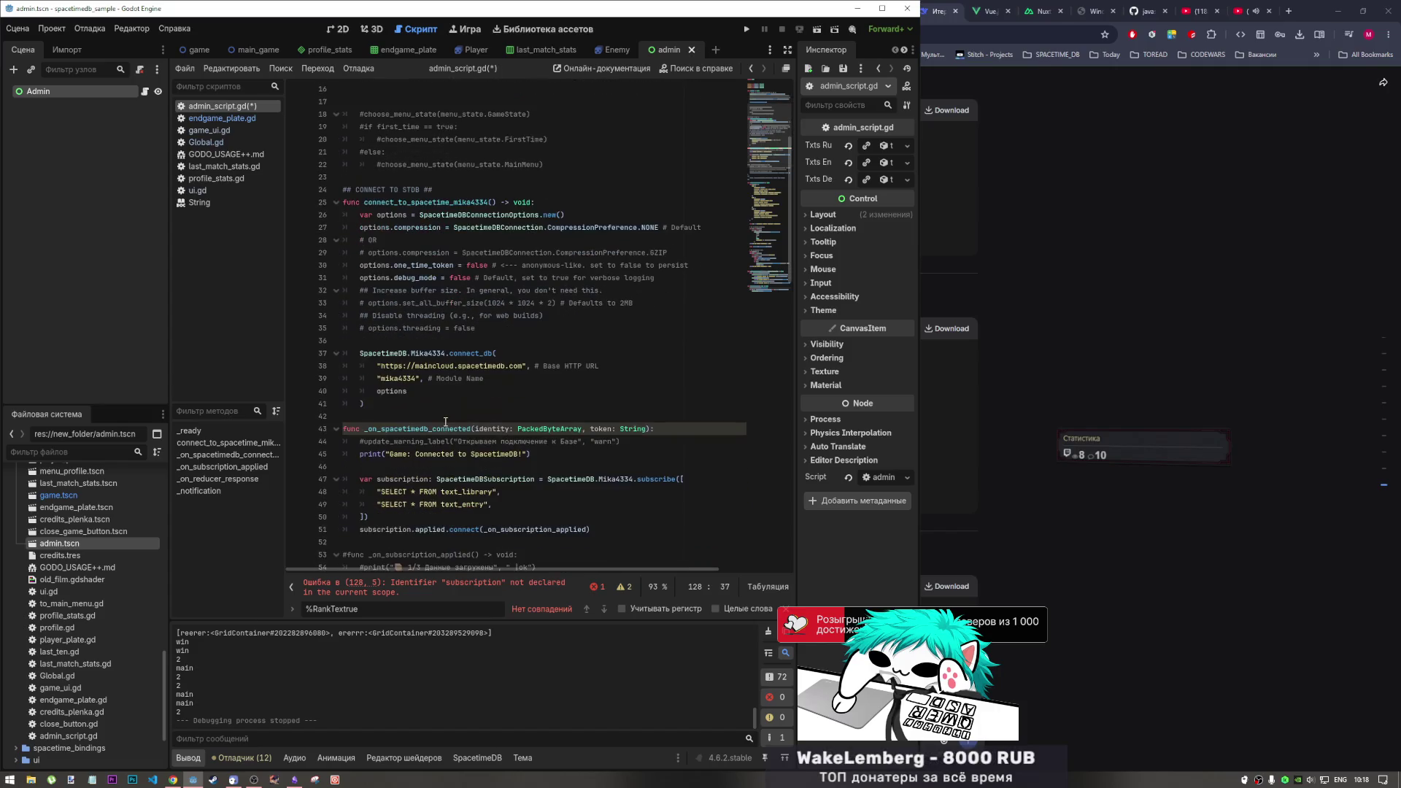
pyautogui.scroll(2, 446, 422)
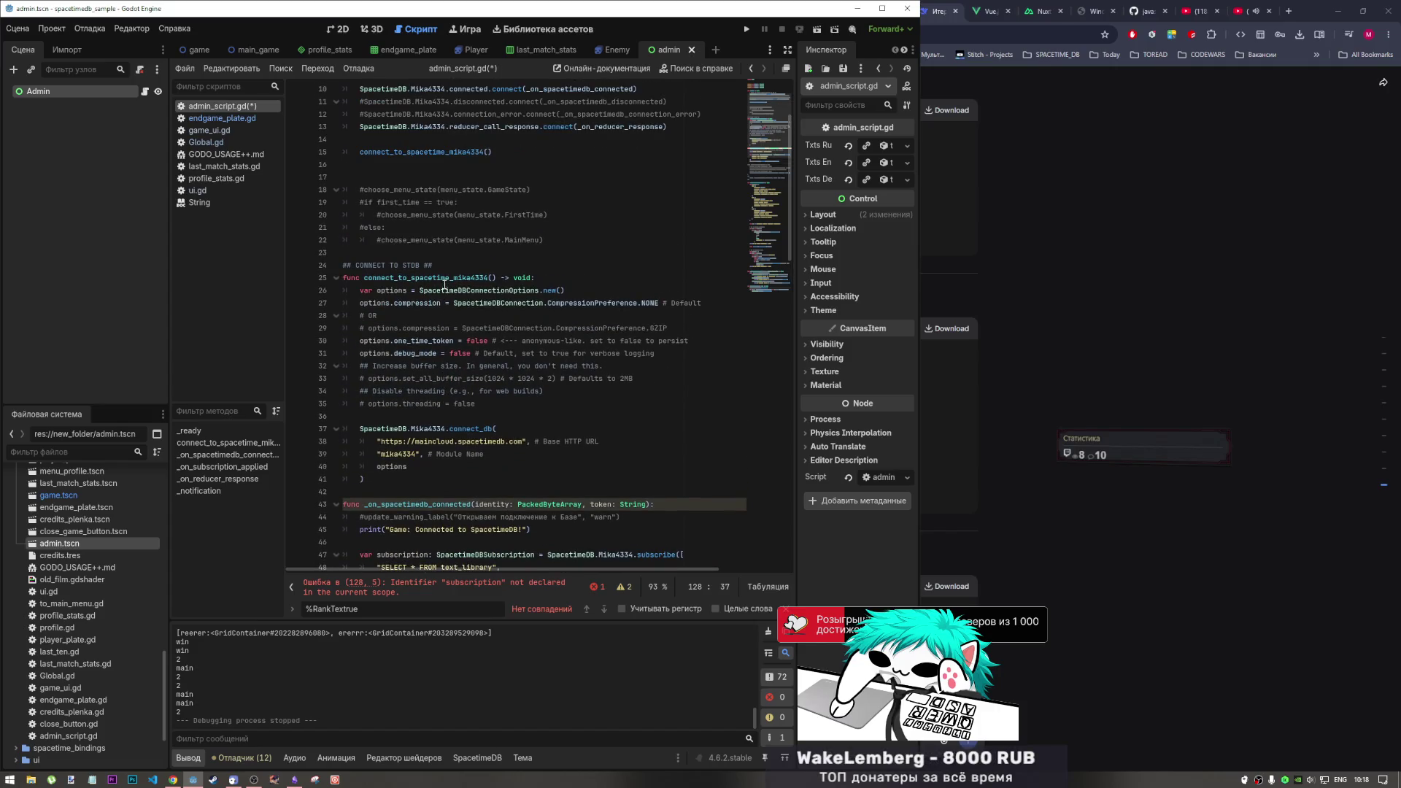
pyautogui.scroll(3, 460, 254)
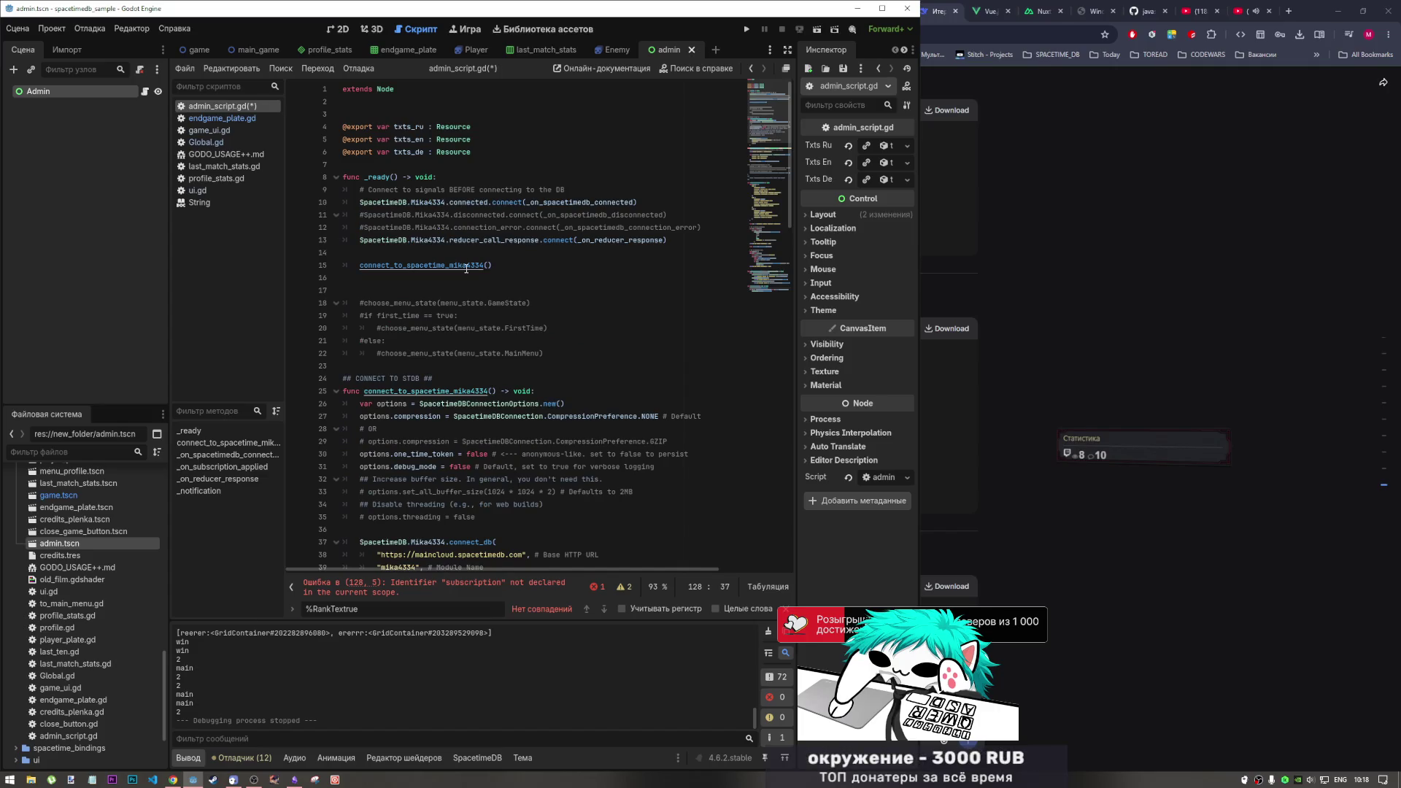
# Search the script for 'subs' and delete var from the subscription line 47
pyautogui.hotkey('ctrl', 'f')
pyautogui.write('subs')
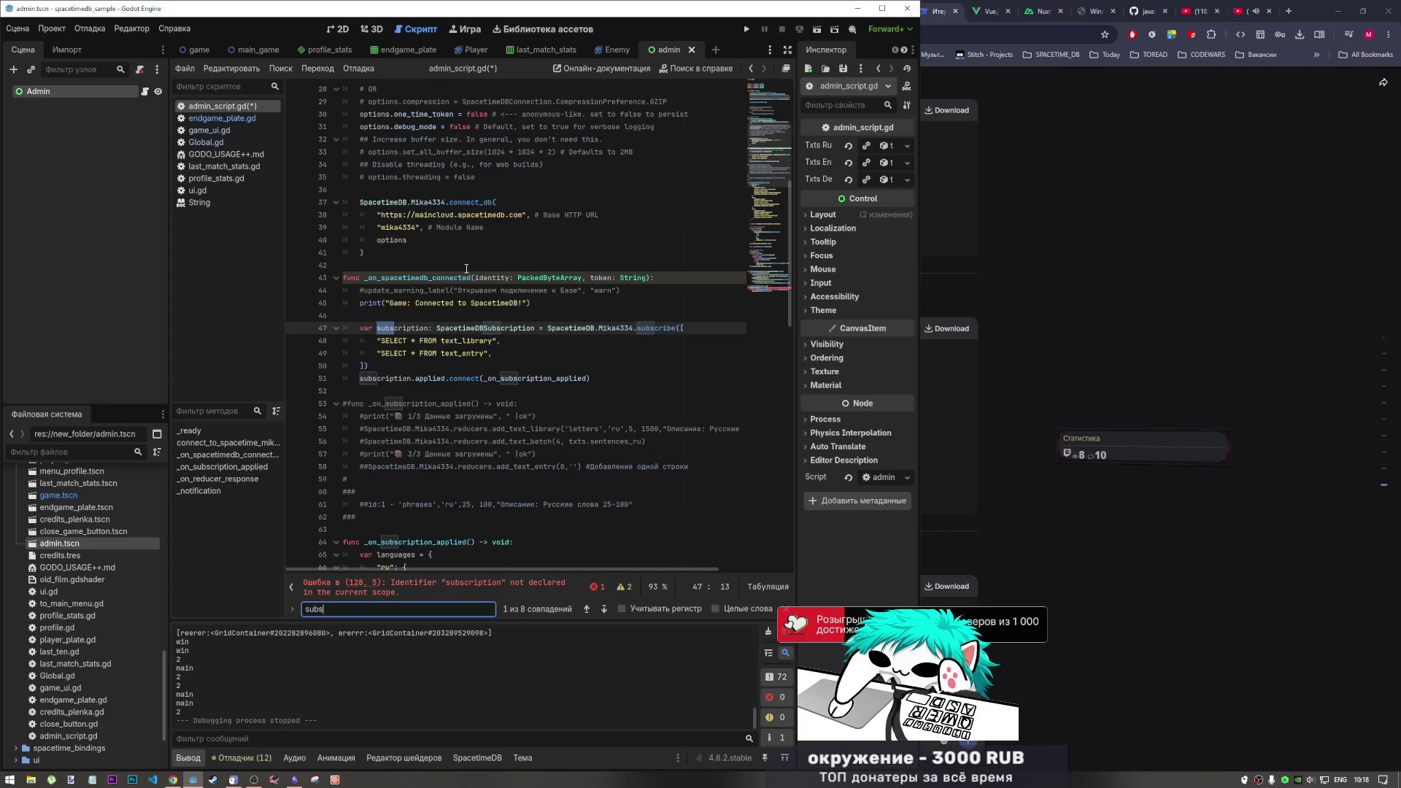
pyautogui.click(426, 379)
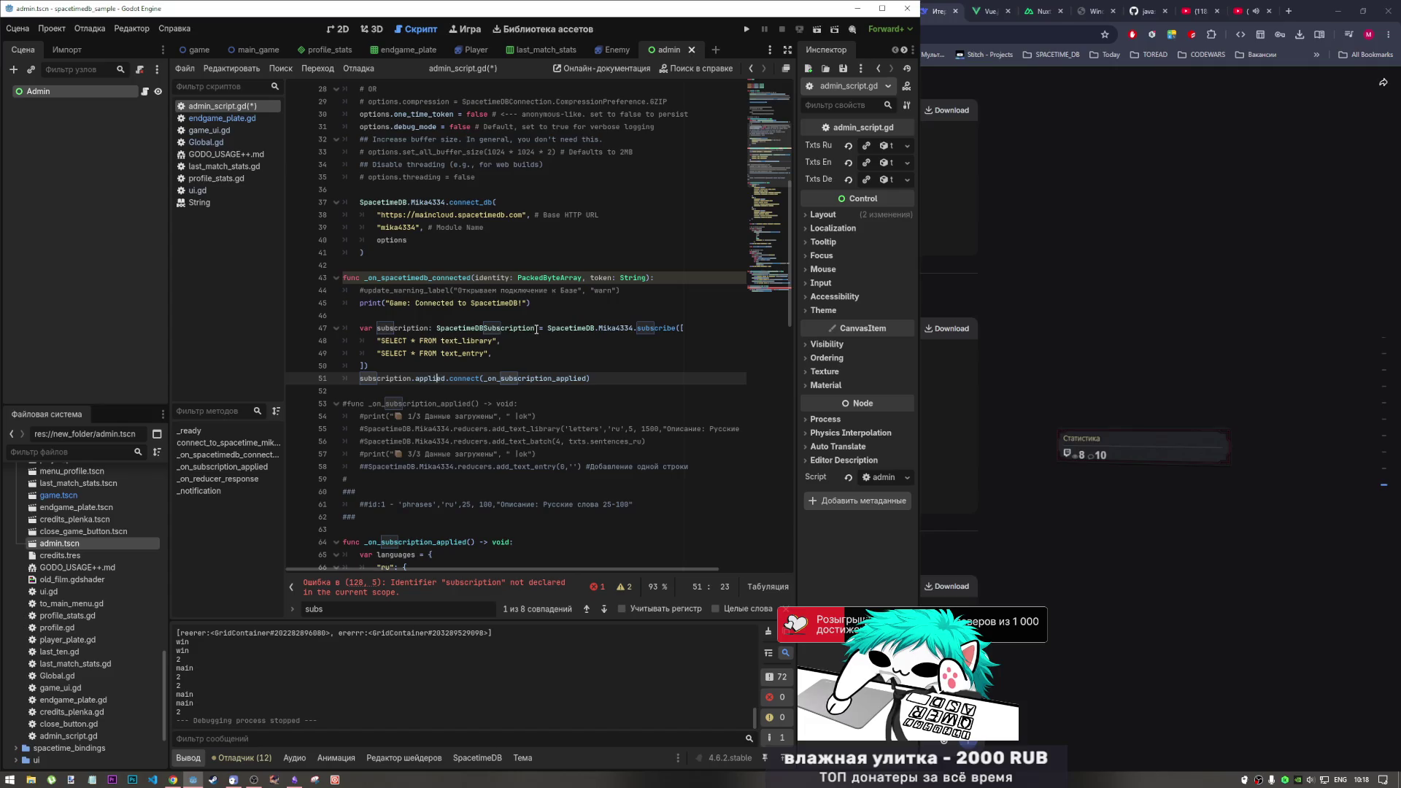
pyautogui.moveTo(548, 327)
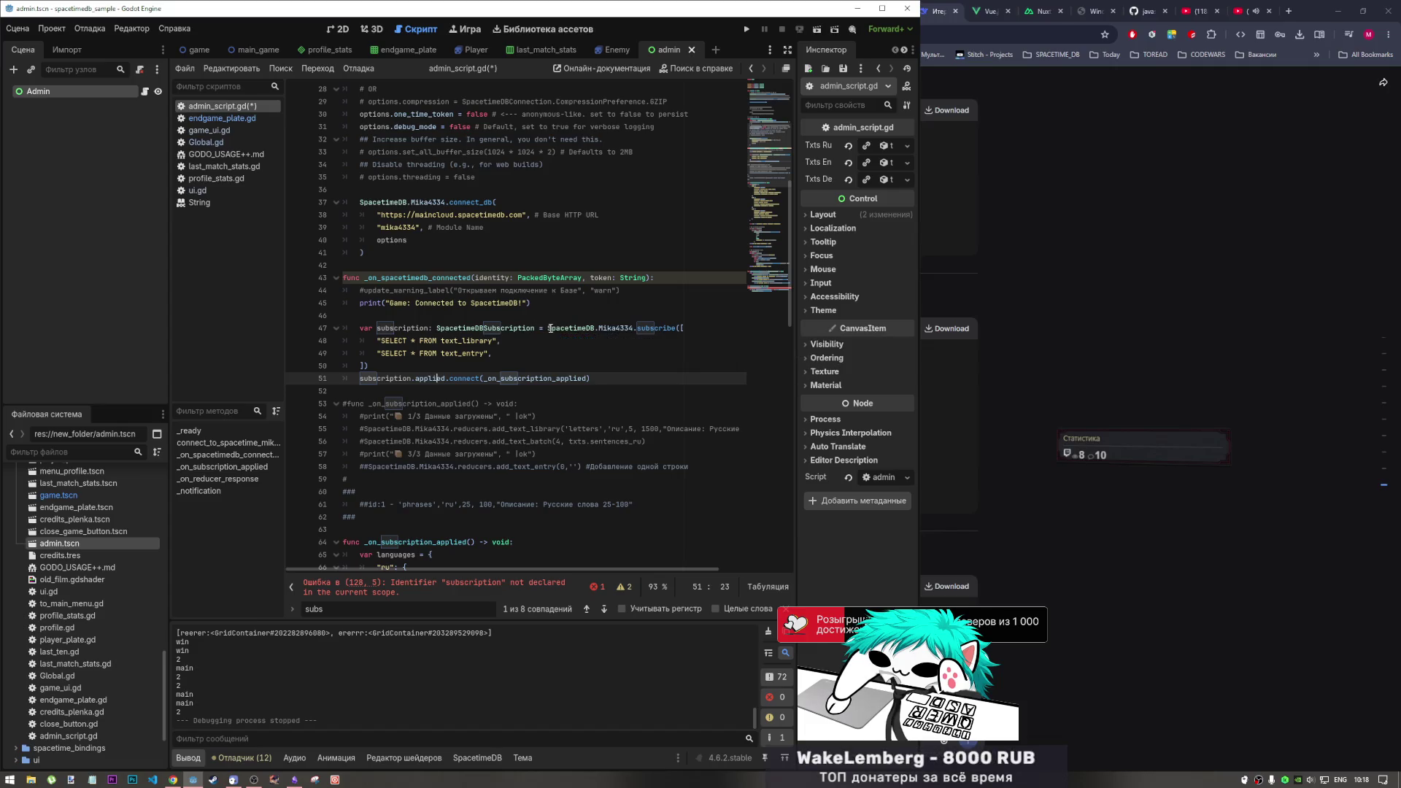
pyautogui.click(410, 328)
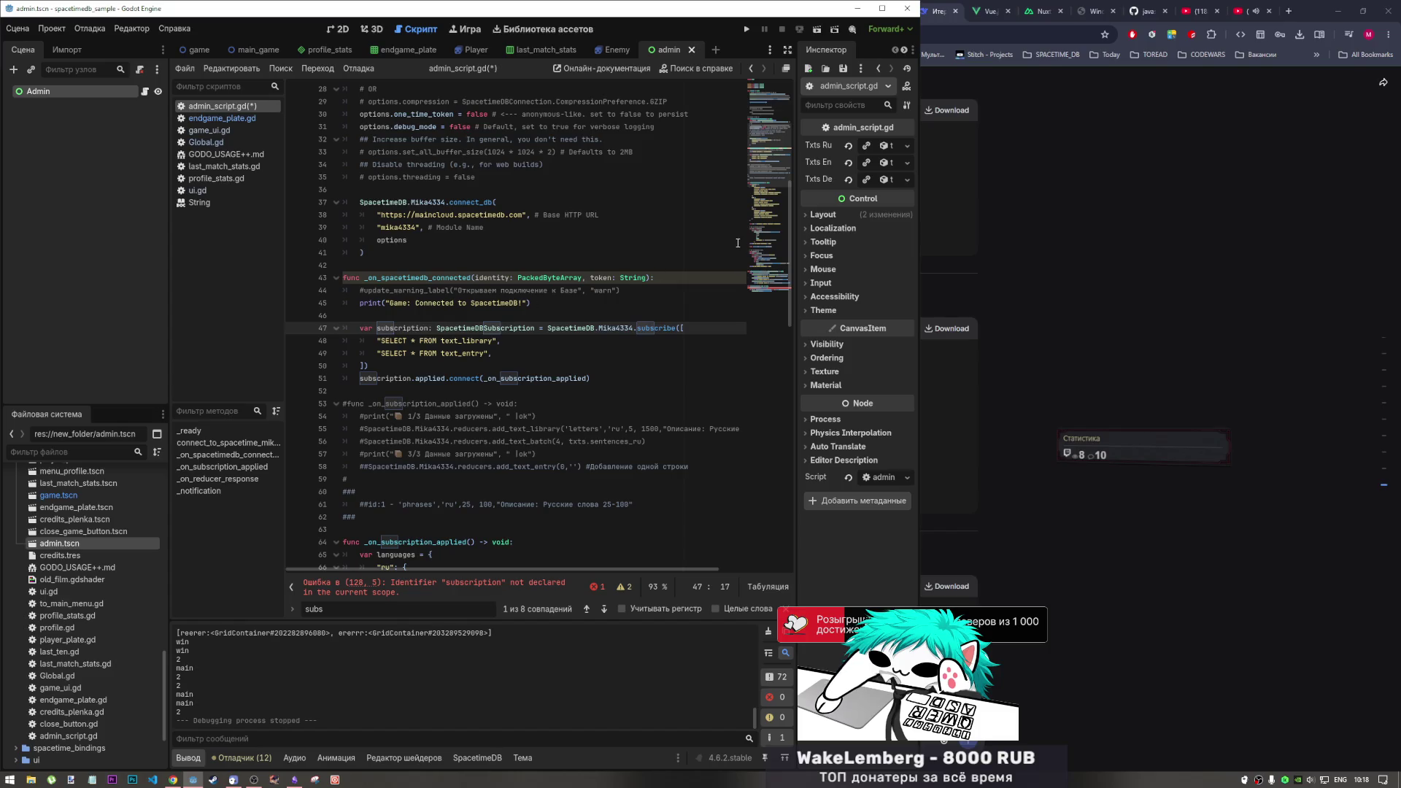
pyautogui.moveTo(770, 188)
pyautogui.mouseDown()
pyautogui.moveTo(747, 339)
pyautogui.moveTo(757, 167)
pyautogui.mouseUp()
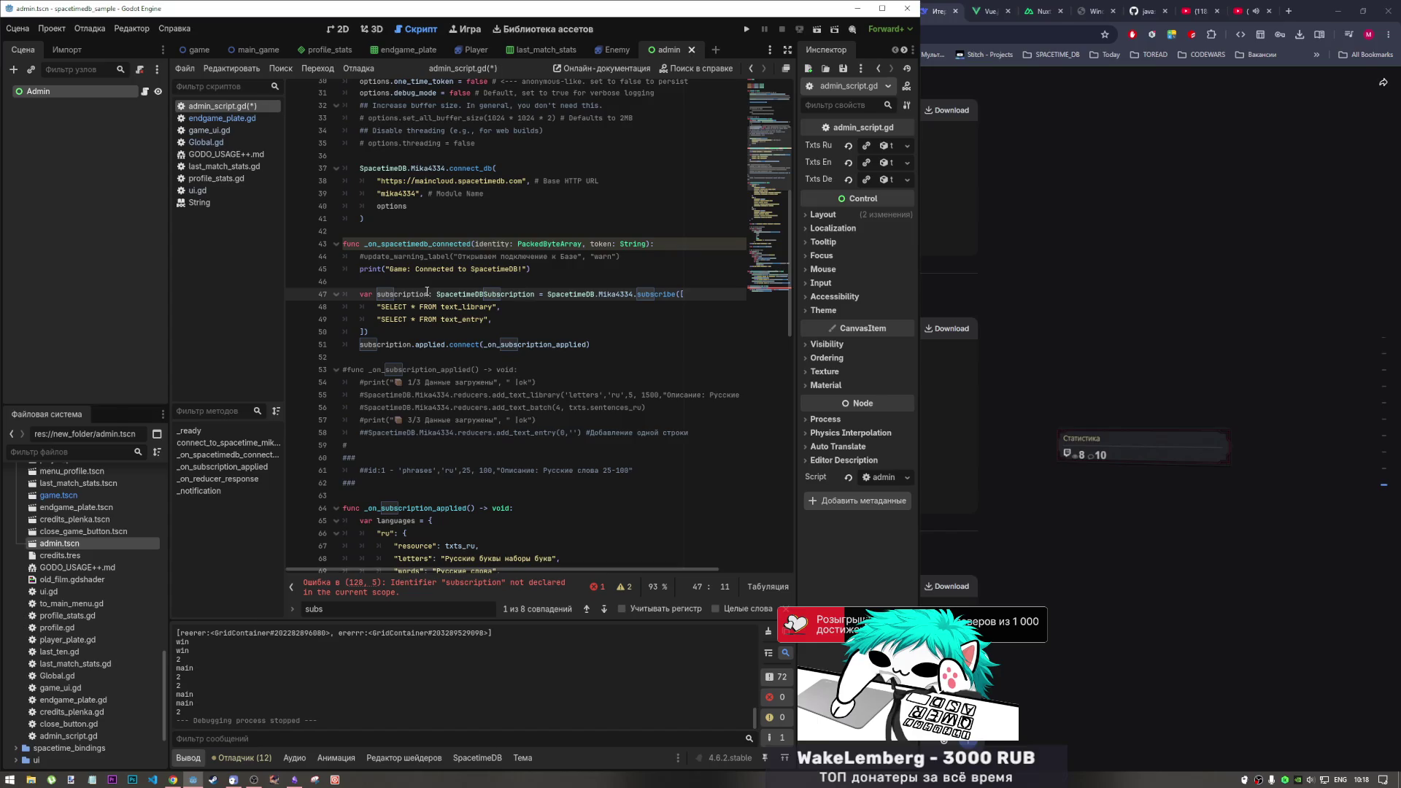
pyautogui.moveTo(427, 291); pyautogui.dragTo(361, 296)
pyautogui.hotkey('ctrl', 'c')
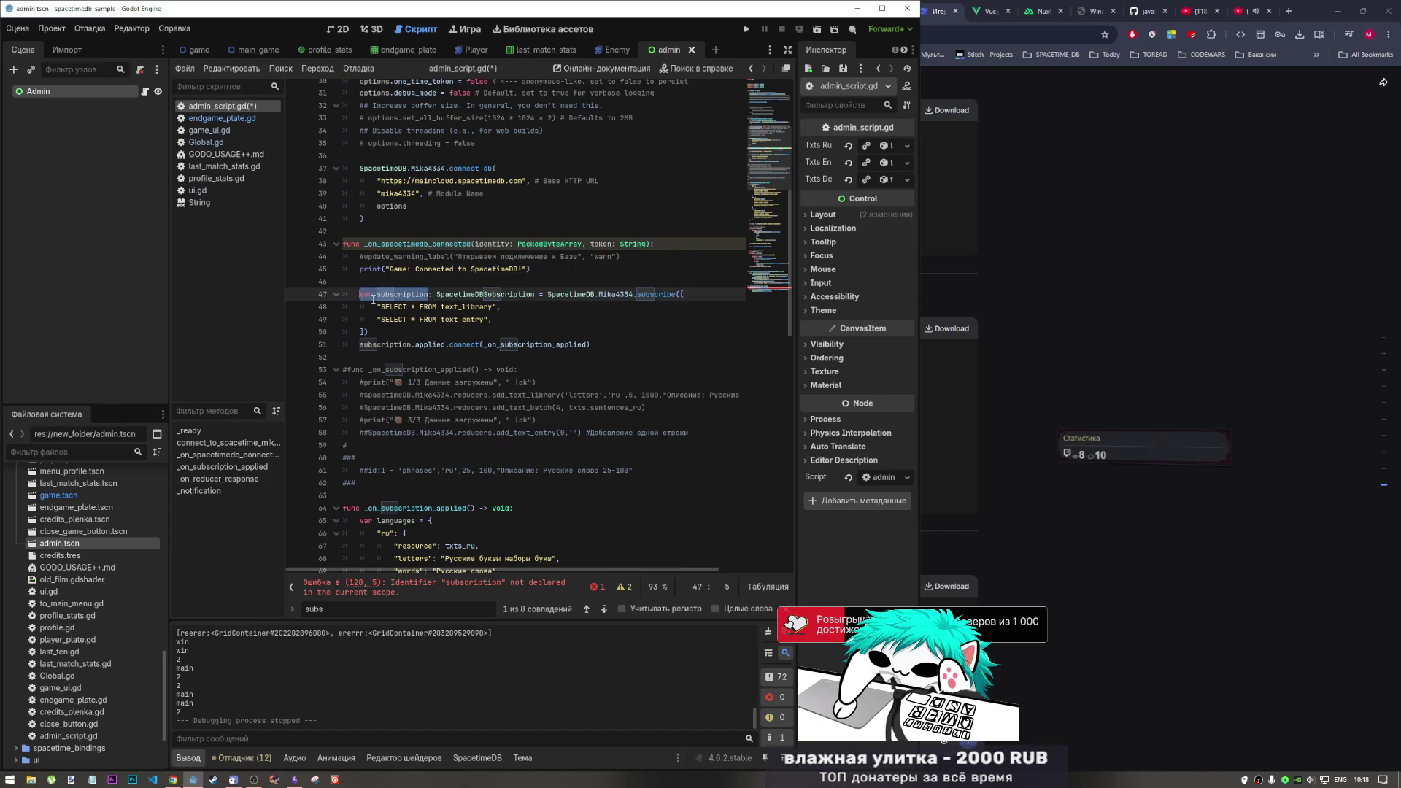
pyautogui.press('BackSpace')
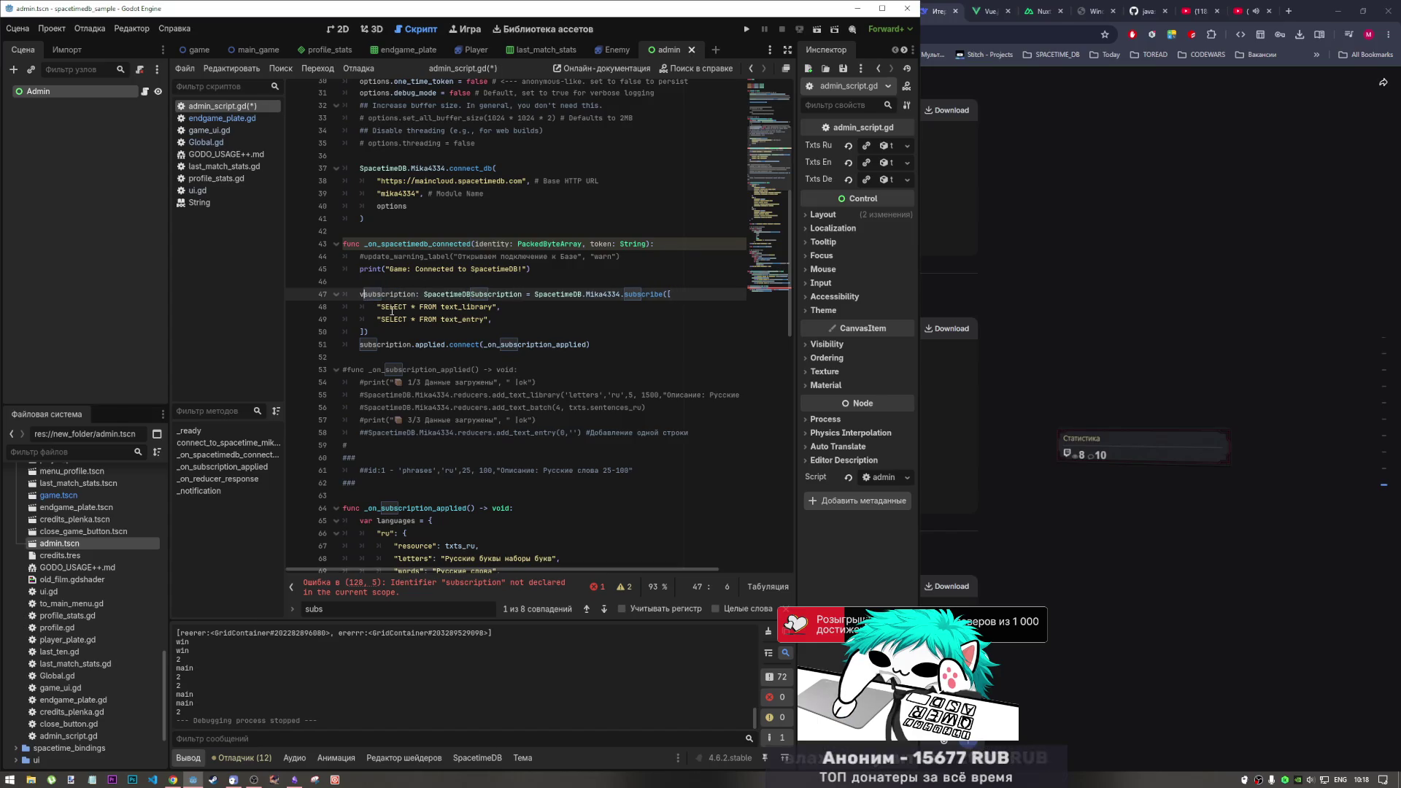
pyautogui.scroll(15, 393, 310)
# Declare subscription at script level on line 7 typed as SpacetimeDBSubscription
pyautogui.click(429, 151)
pyautogui.press('Return')
pyautogui.hotkey('ctrl', 'v')
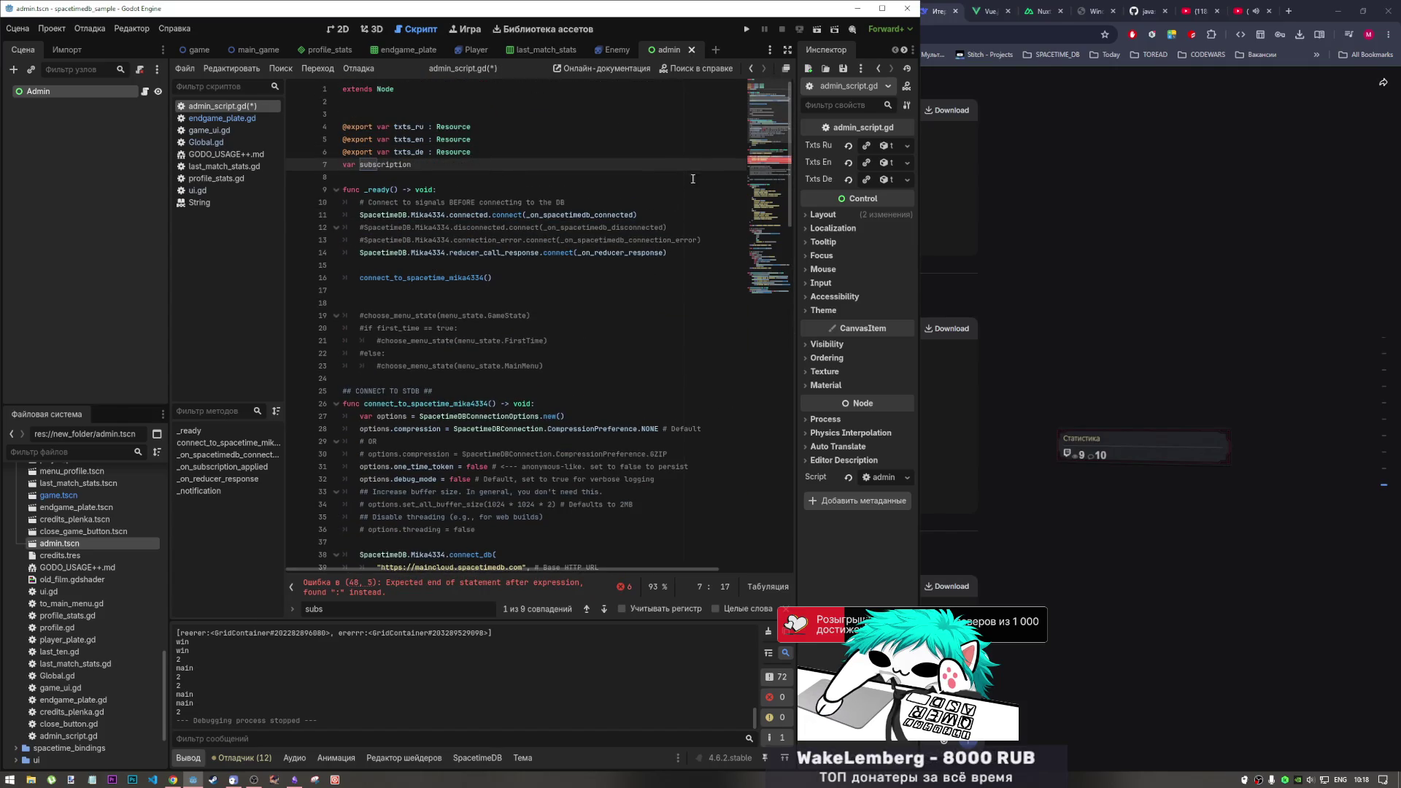
pyautogui.moveTo(766, 135); pyautogui.dragTo(764, 175)
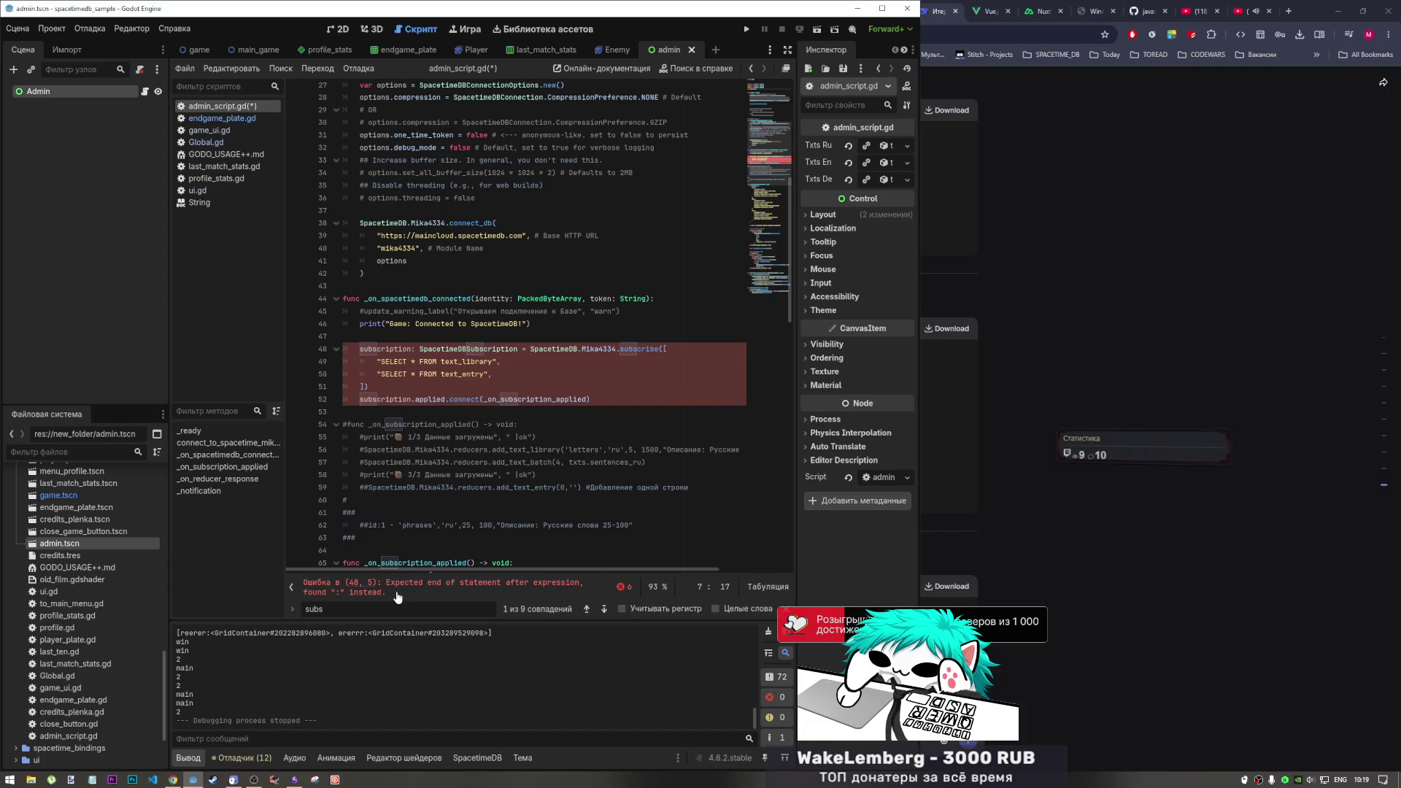
pyautogui.moveTo(522, 348); pyautogui.dragTo(411, 349)
pyautogui.press('BackSpace')
pyautogui.scroll(9, 451, 321)
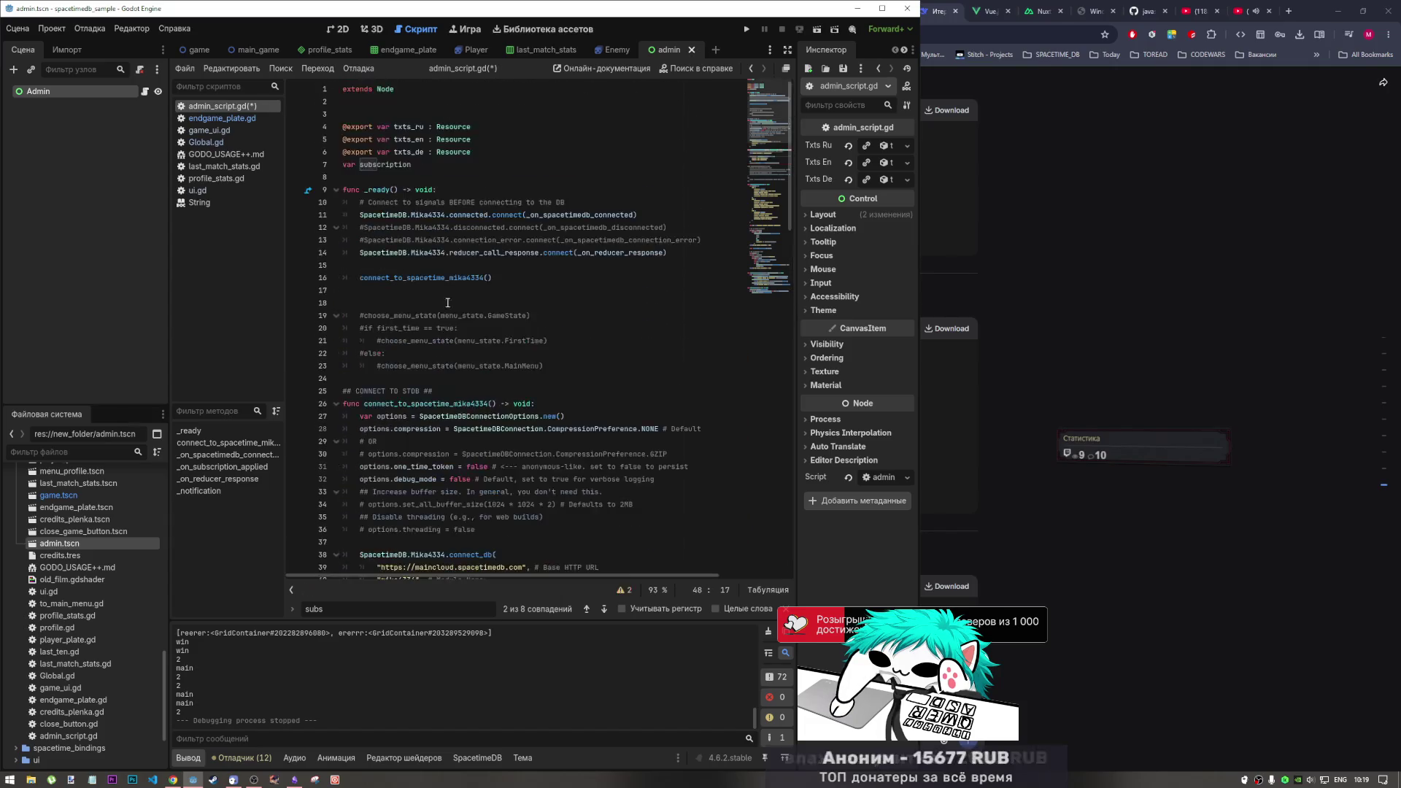
pyautogui.write(':')
pyautogui.scroll(3, 438, 219)
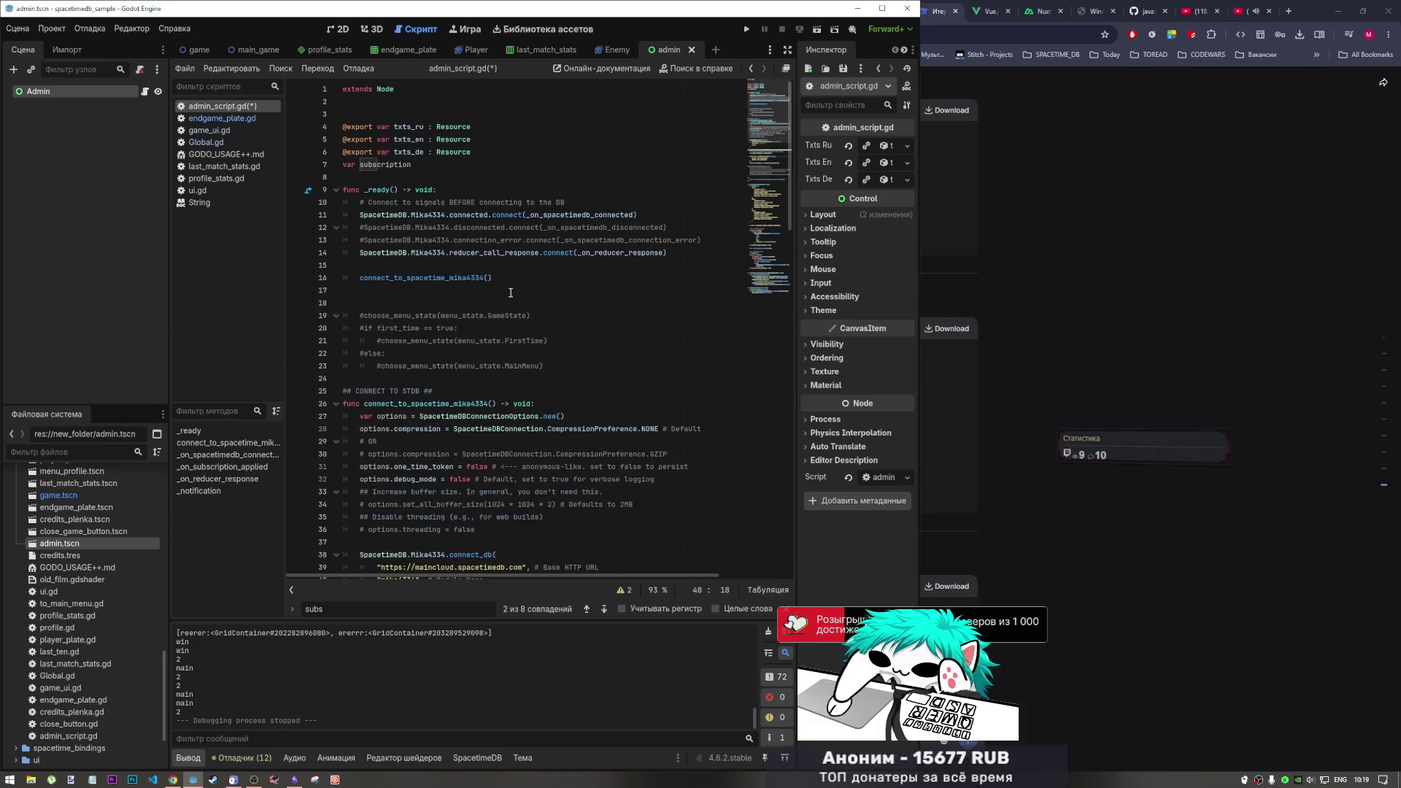
pyautogui.click(421, 166)
pyautogui.write(': SpacetimeDBSubscription')
pyautogui.scroll(-15, 752, 389)
pyautogui.scroll(-1, 752, 389)
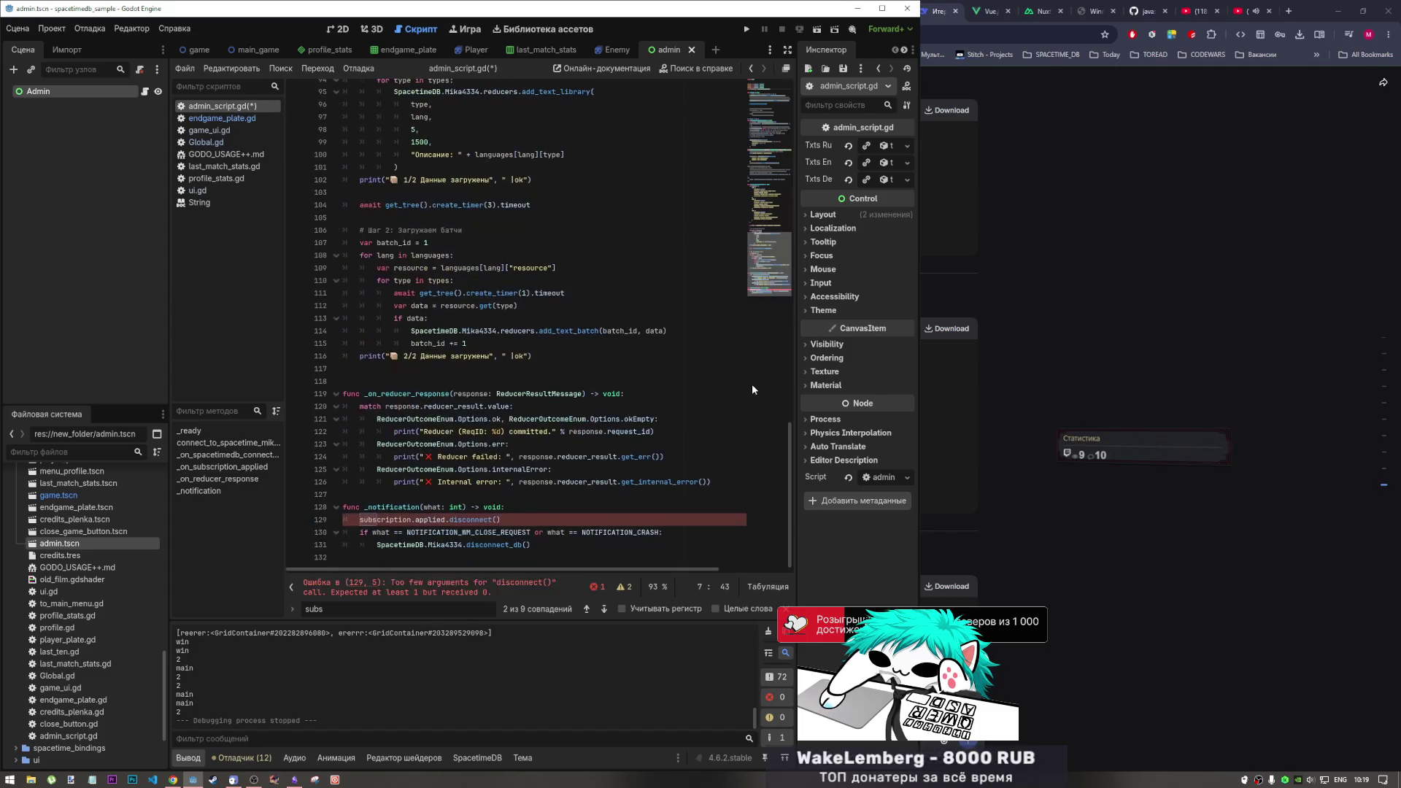
# Undo the edits to restore the local var subscription and remove the disconnect line
pyautogui.click(410, 519)
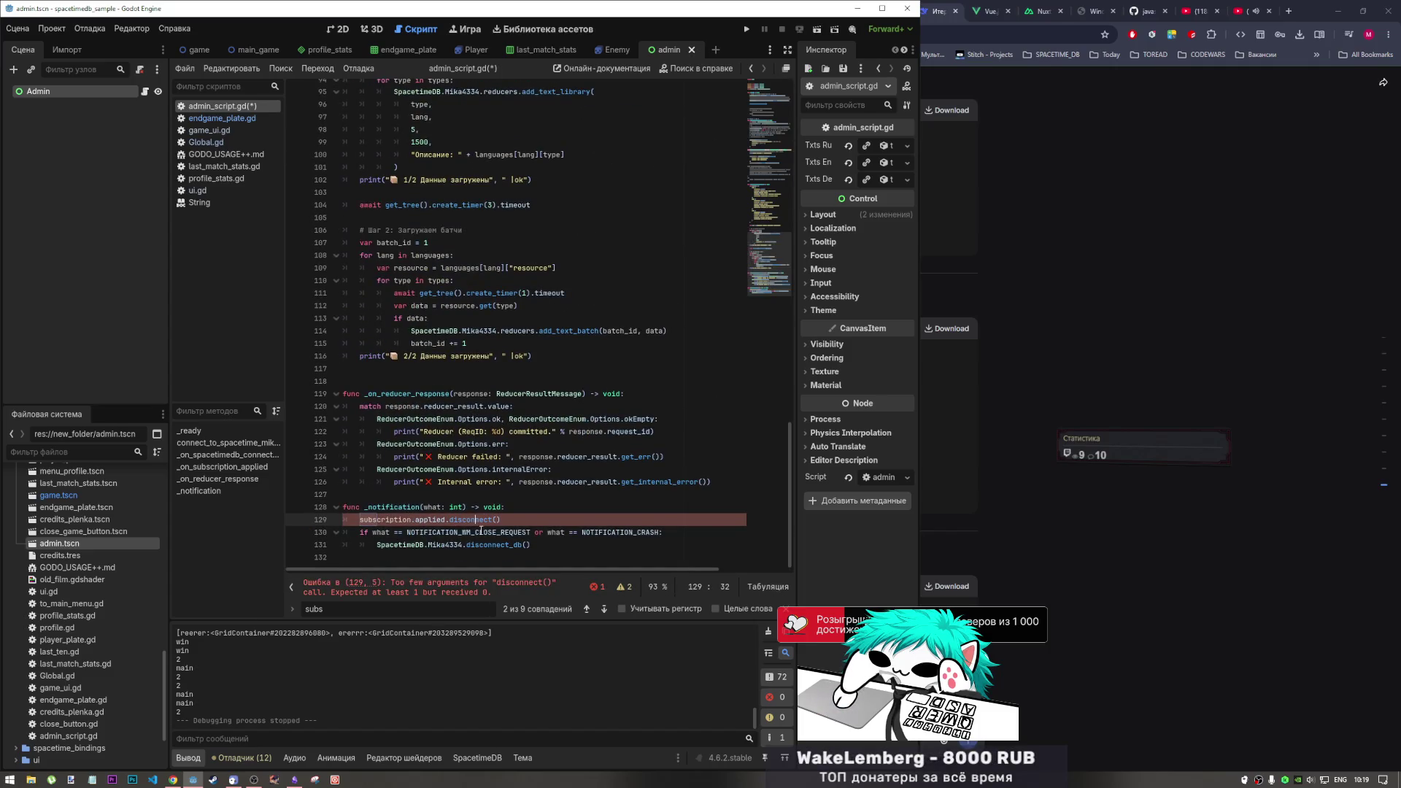
pyautogui.click(496, 519)
pyautogui.write(')')
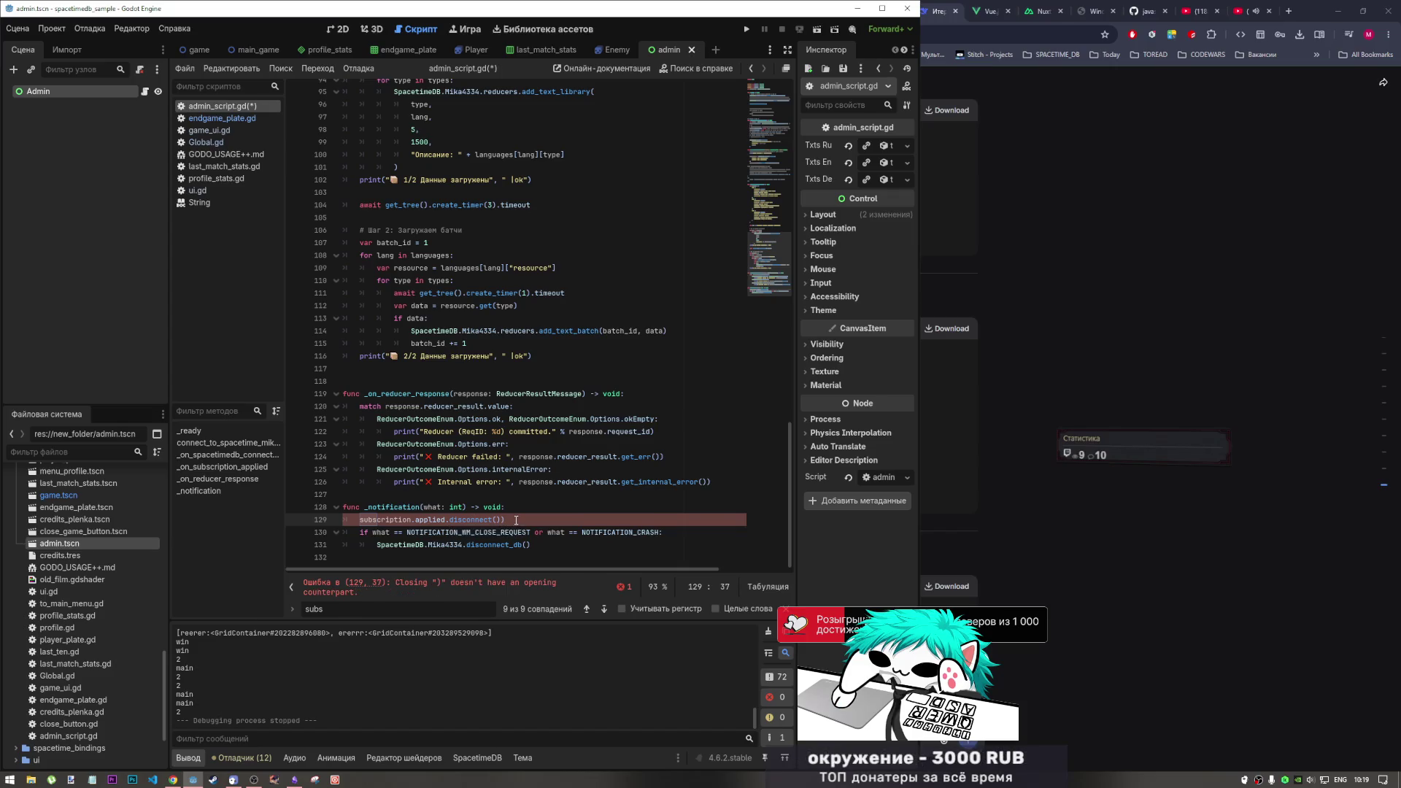
pyautogui.press('BackSpace')
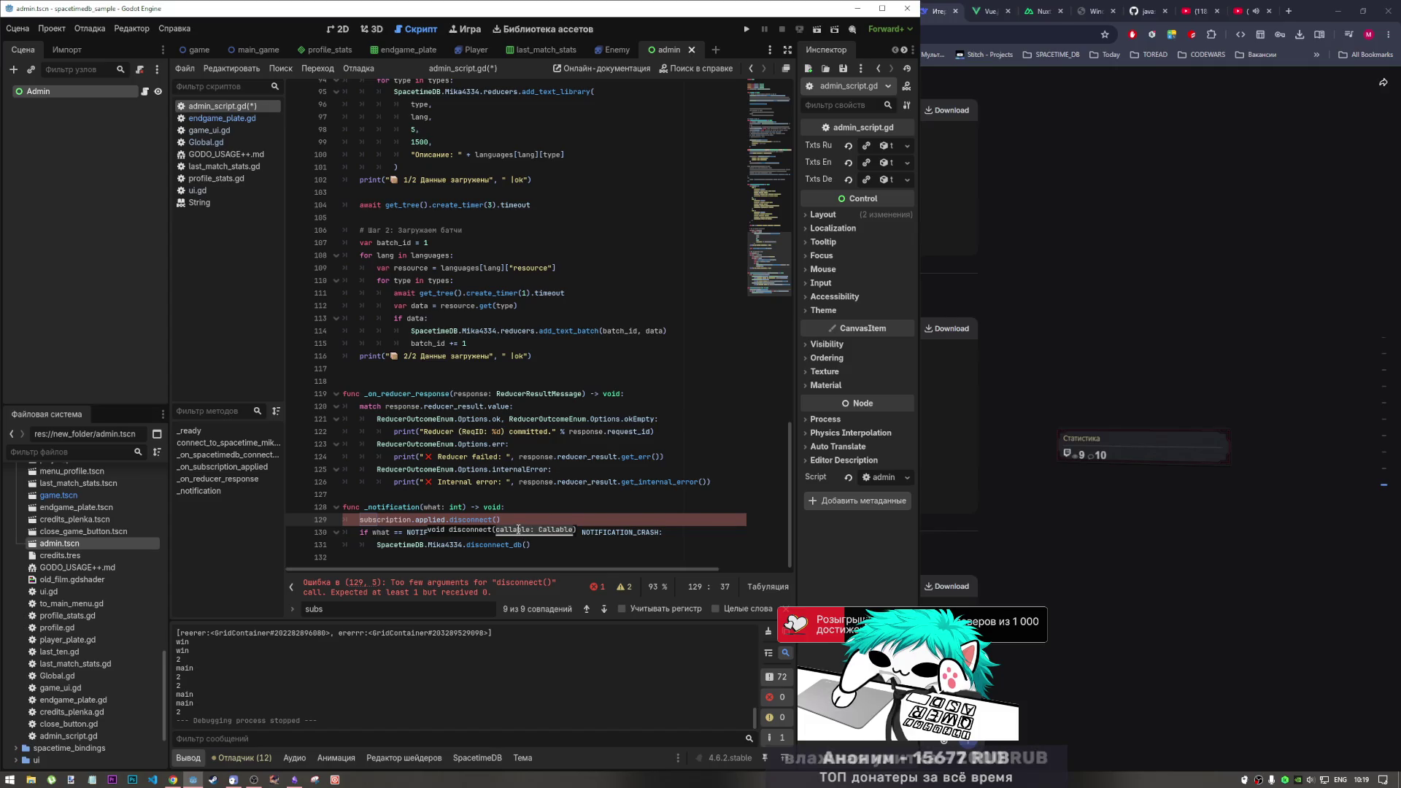
pyautogui.moveTo(519, 530)
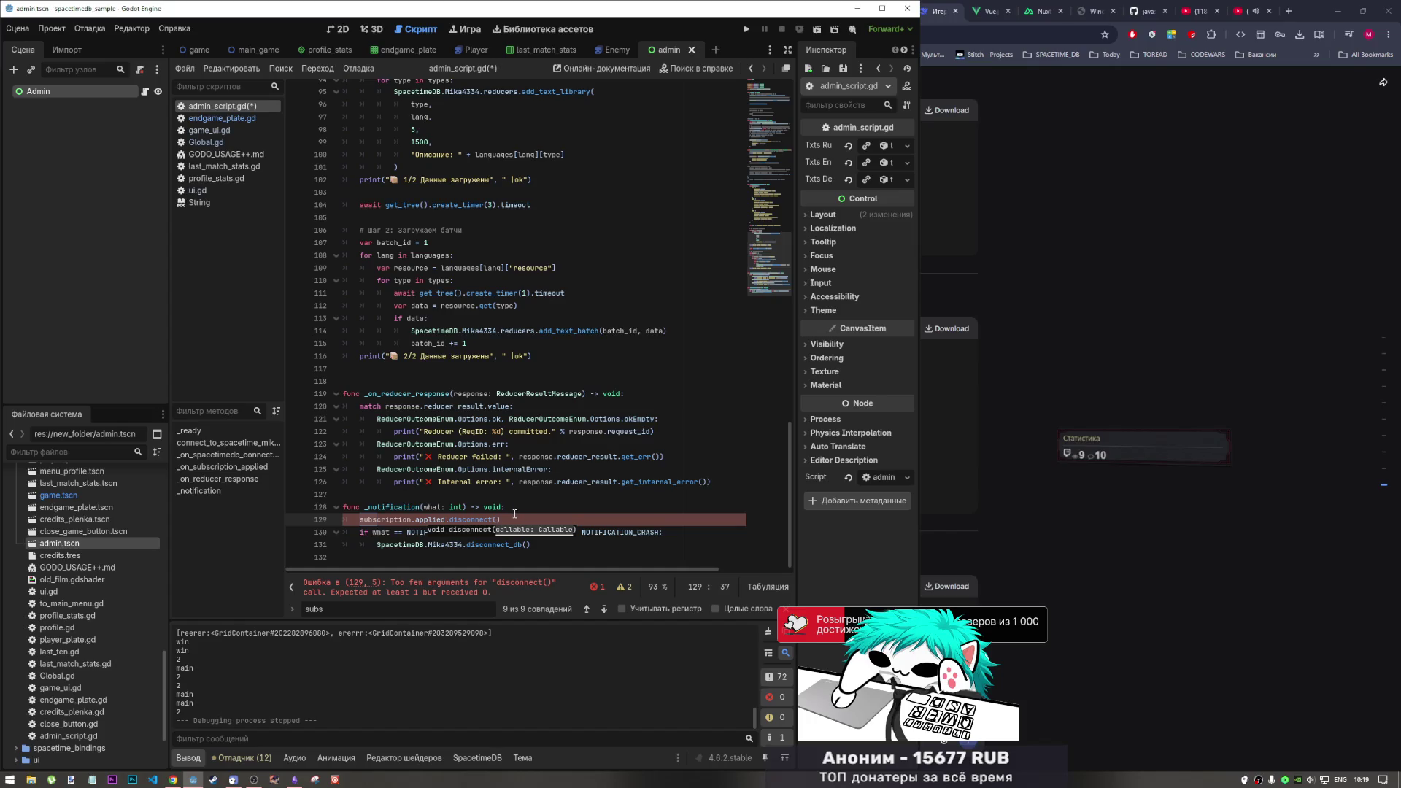
pyautogui.scroll(12, 782, 186)
pyautogui.scroll(10, 782, 181)
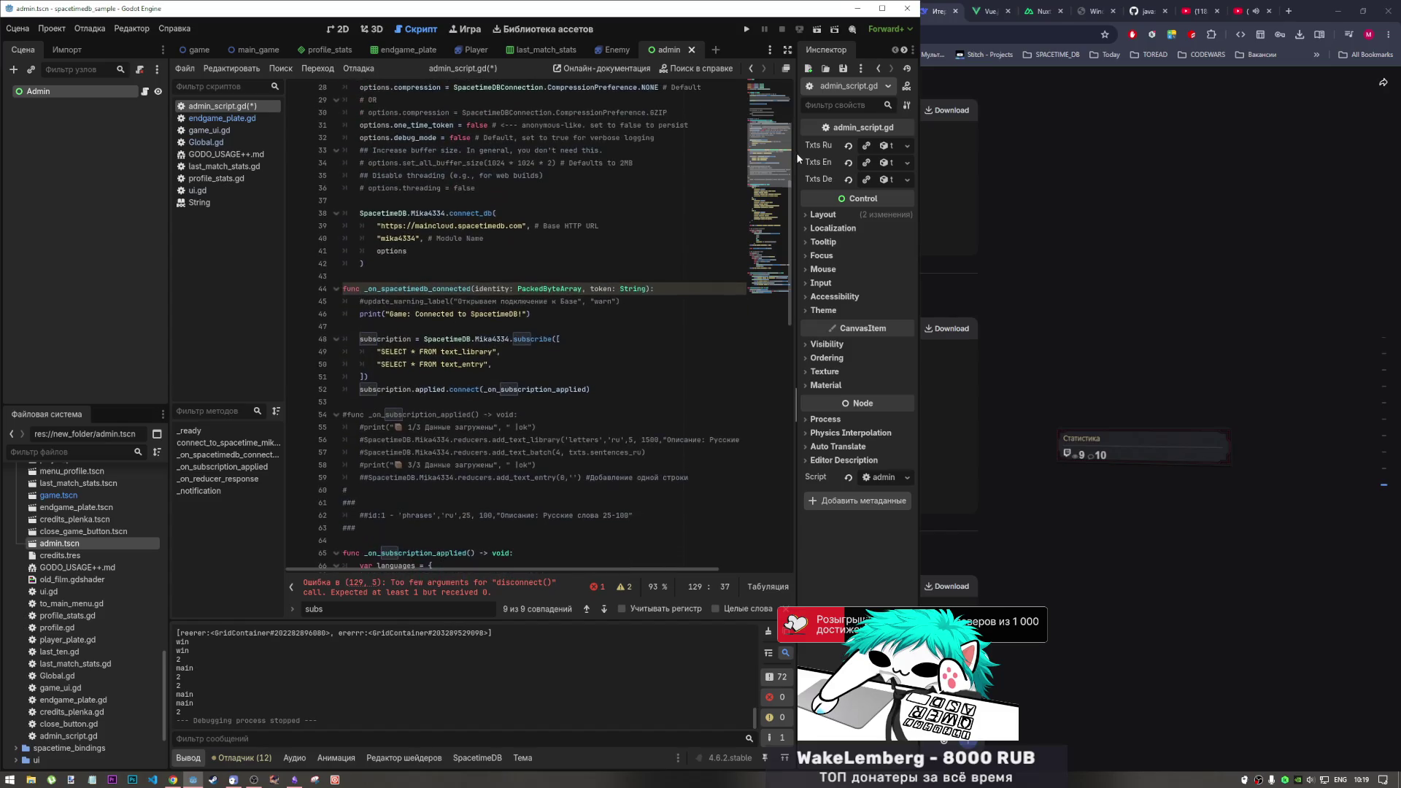
pyautogui.moveTo(795, 152); pyautogui.dragTo(780, 295)
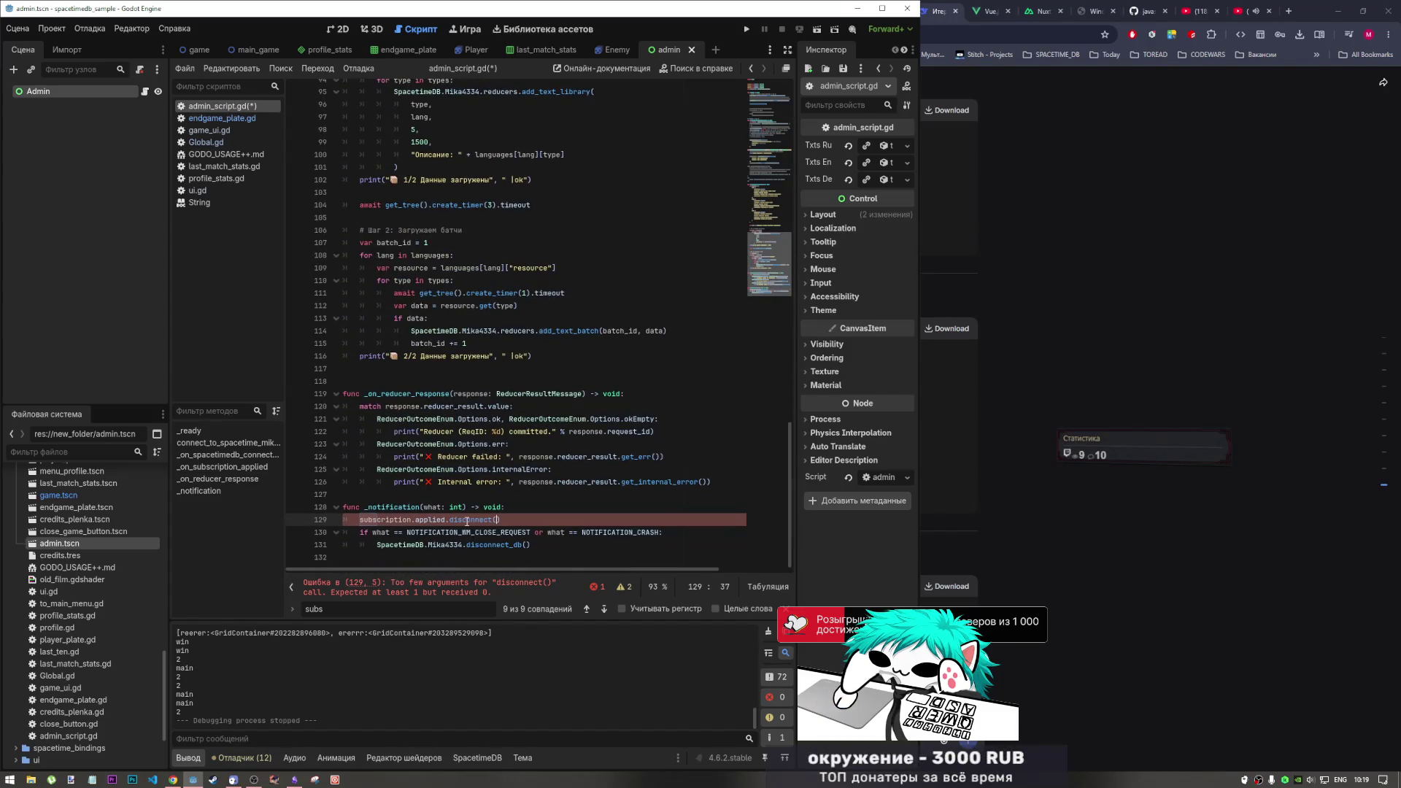
pyautogui.click(500, 520)
pyautogui.press('F3')
pyautogui.press('F3')
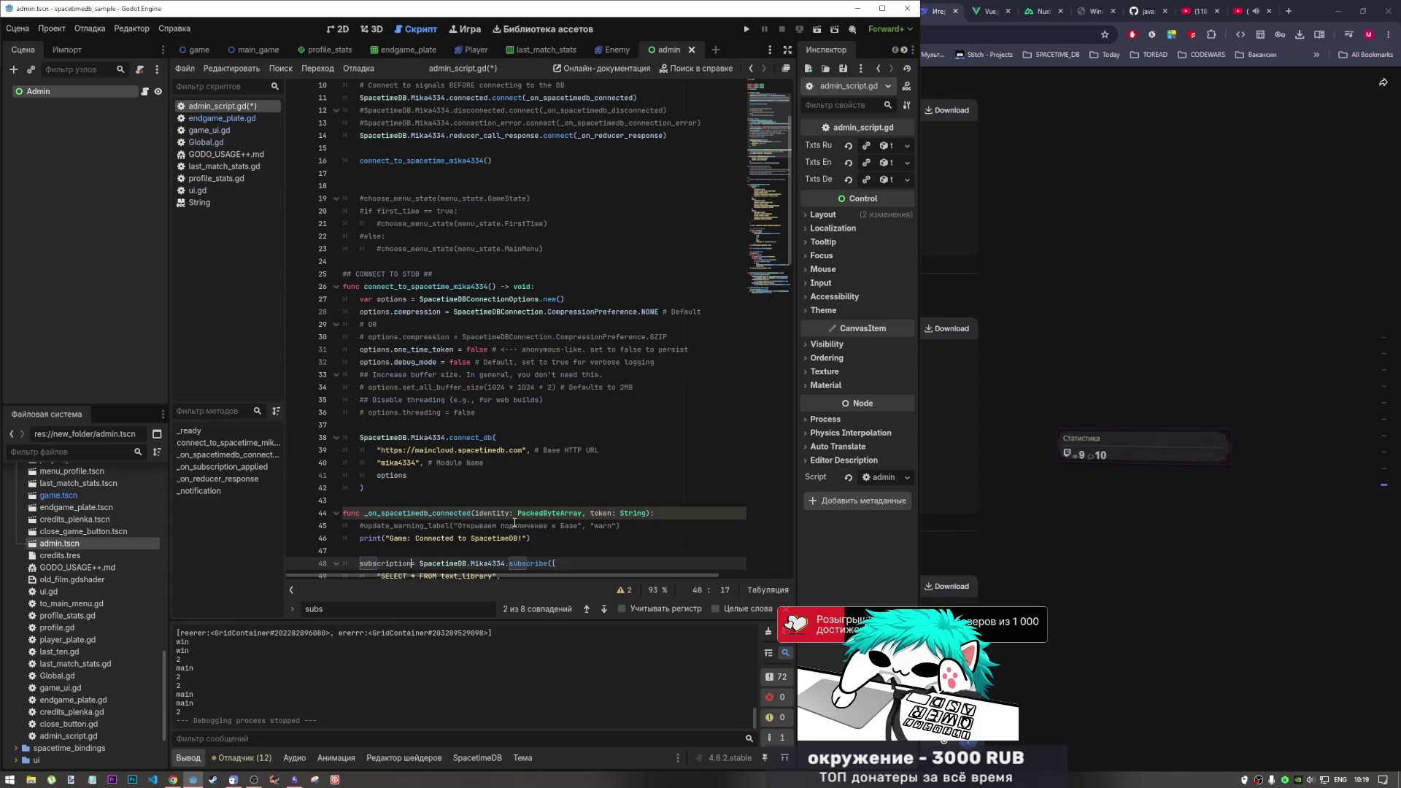
pyautogui.hotkey('ctrl', 'z')
pyautogui.hotkey('ctrl', 'z')
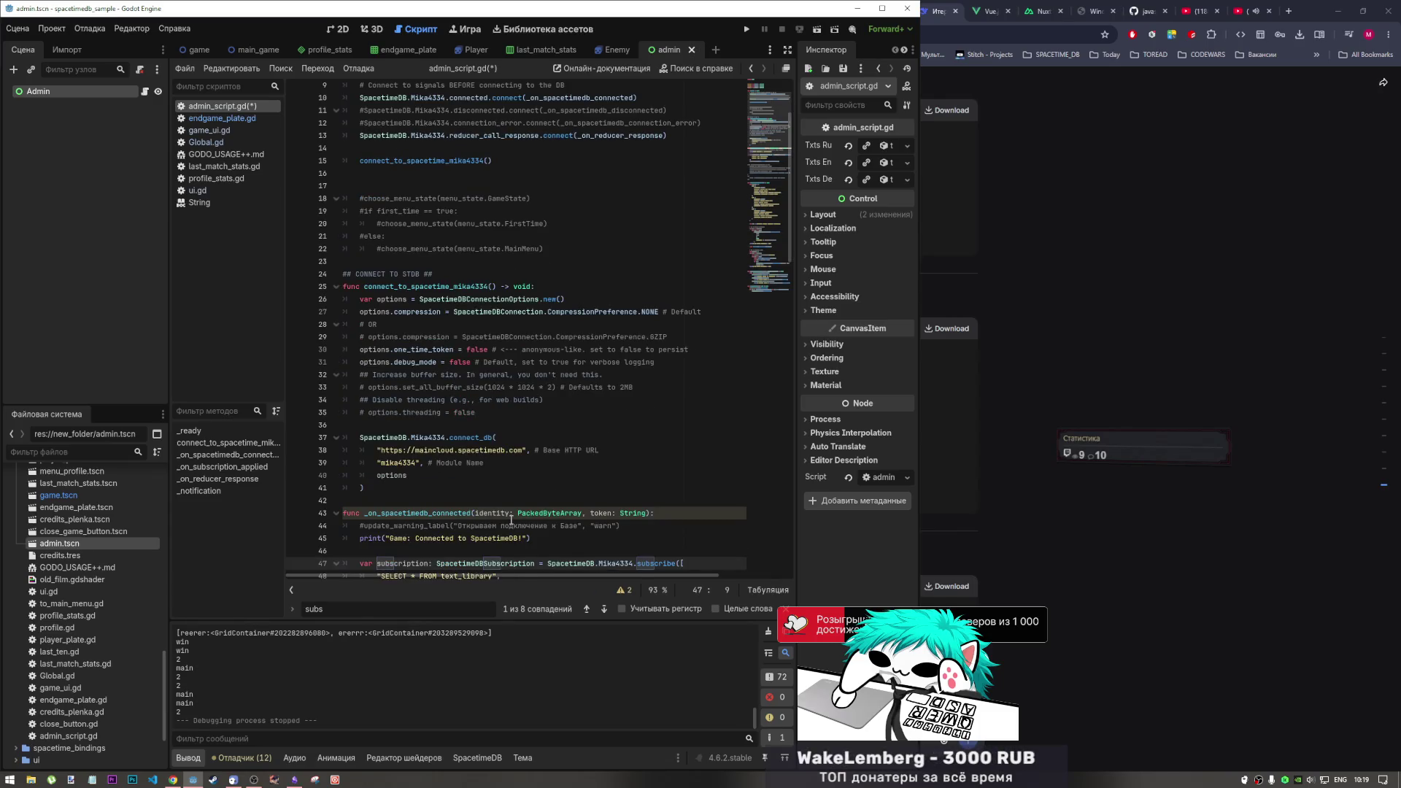
pyautogui.hotkey('ctrl', 'z')
pyautogui.hotkey('ctrl', 'z')
pyautogui.hotkey('ctrl', 'z')
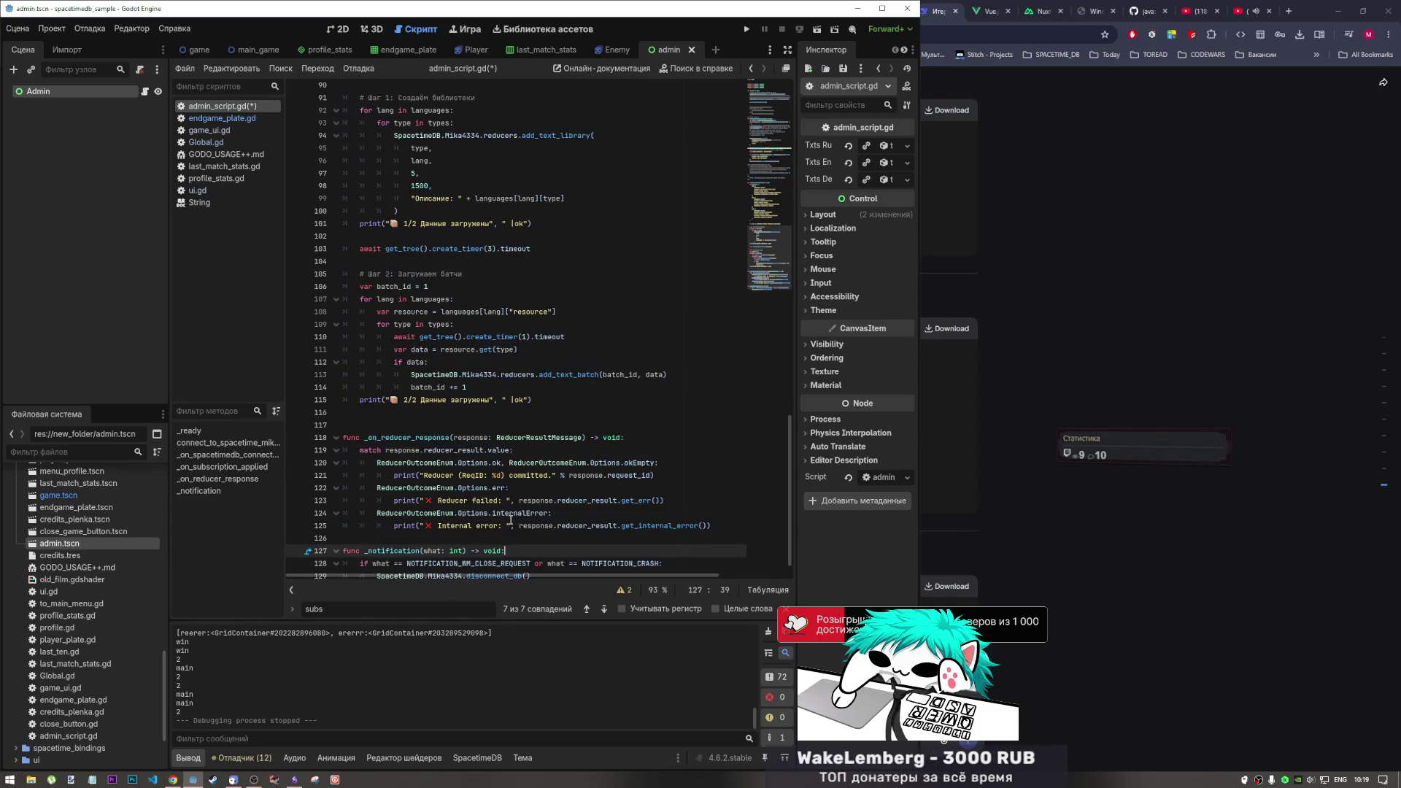
pyautogui.hotkey('ctrl', 'z')
pyautogui.scroll(10, 510, 519)
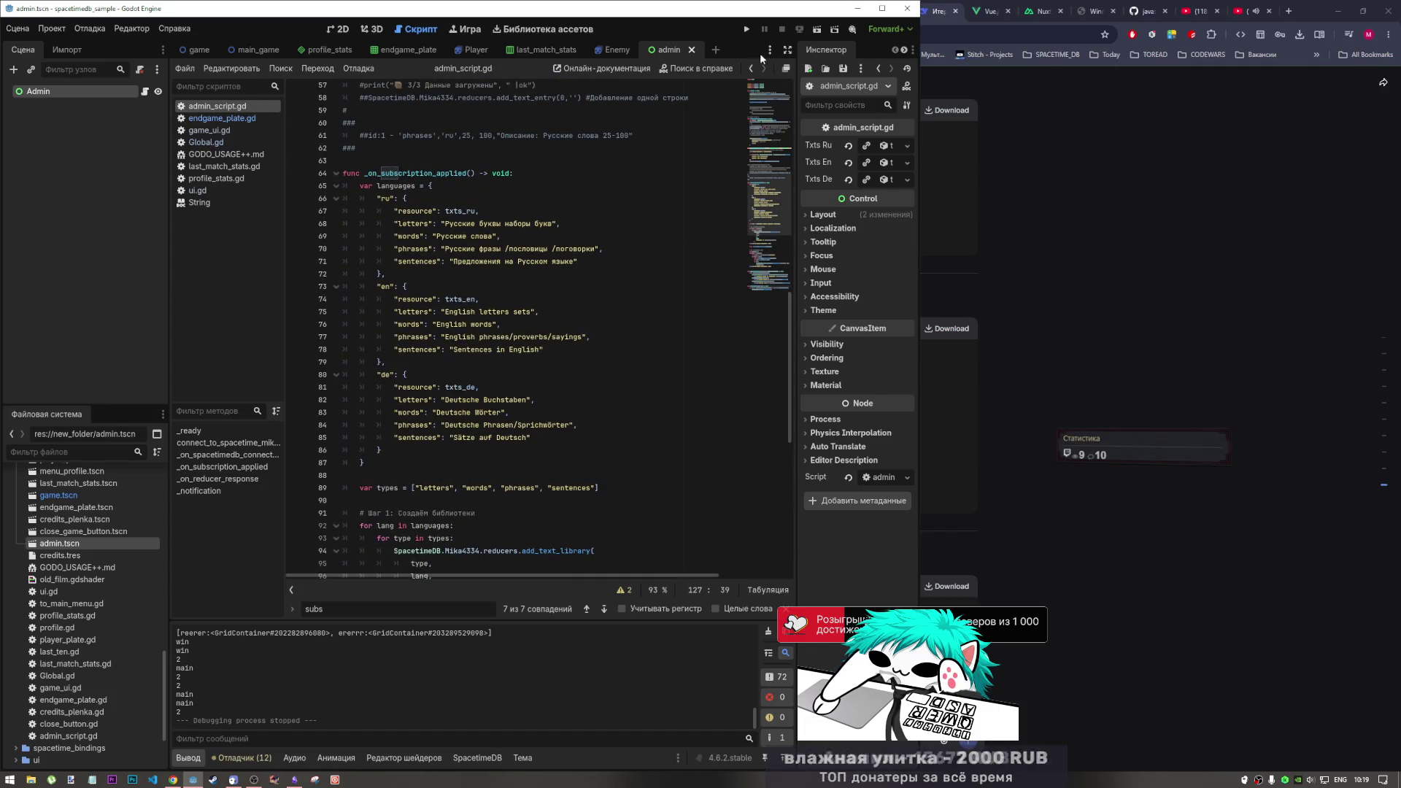
# Run the admin scene, restart it, and stop after '2/2 Данные загружены | ok' appears
pyautogui.click(747, 31)
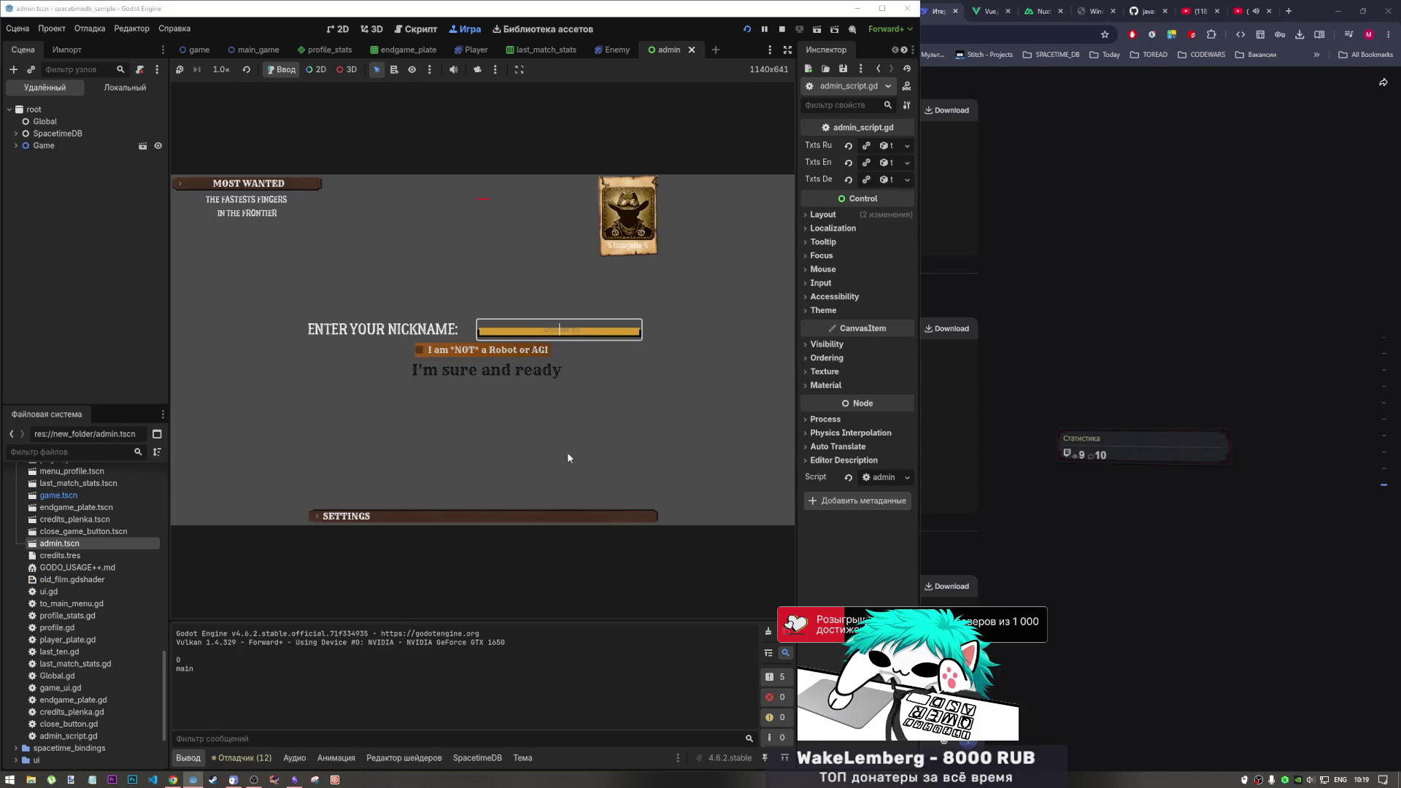
pyautogui.click(782, 27)
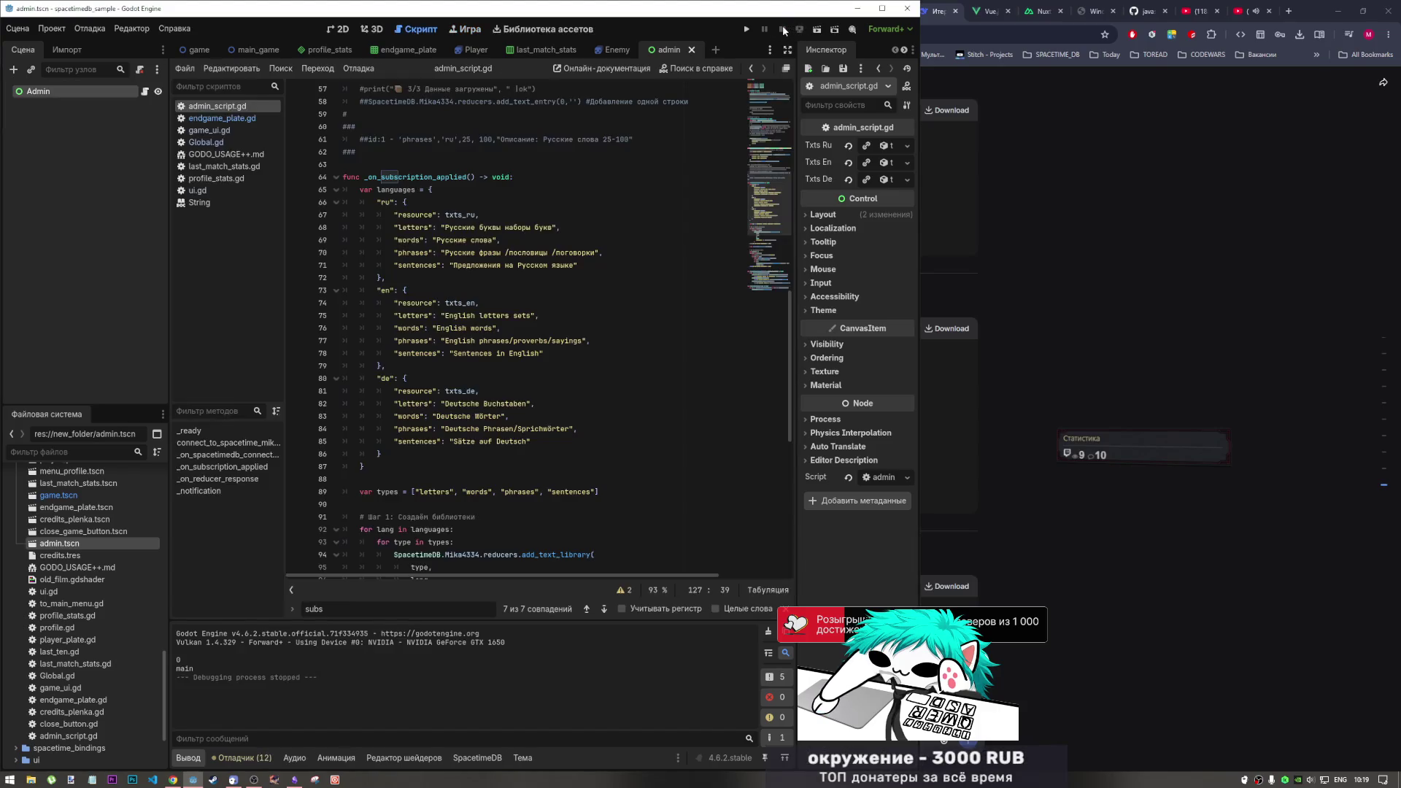
pyautogui.press('F5')
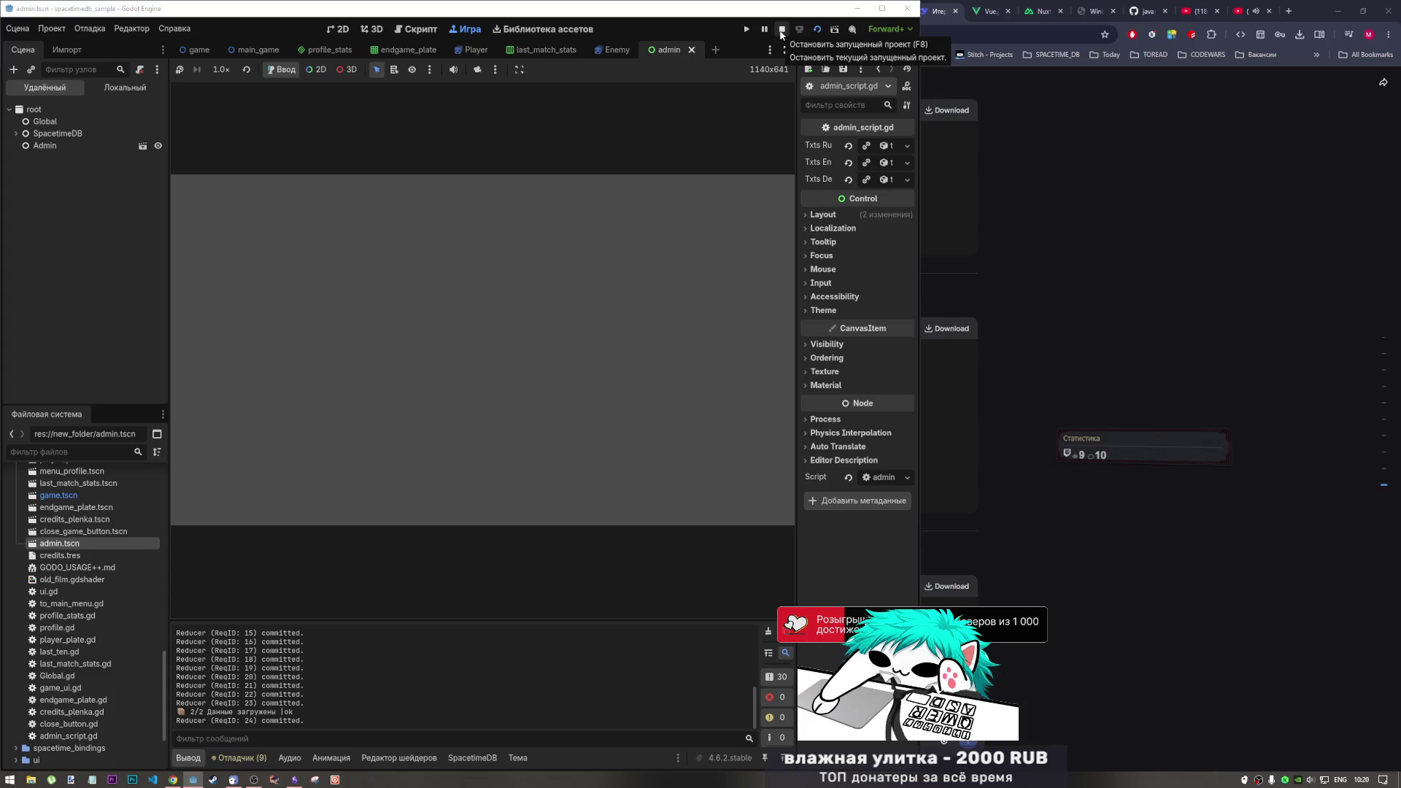
pyautogui.click(781, 31)
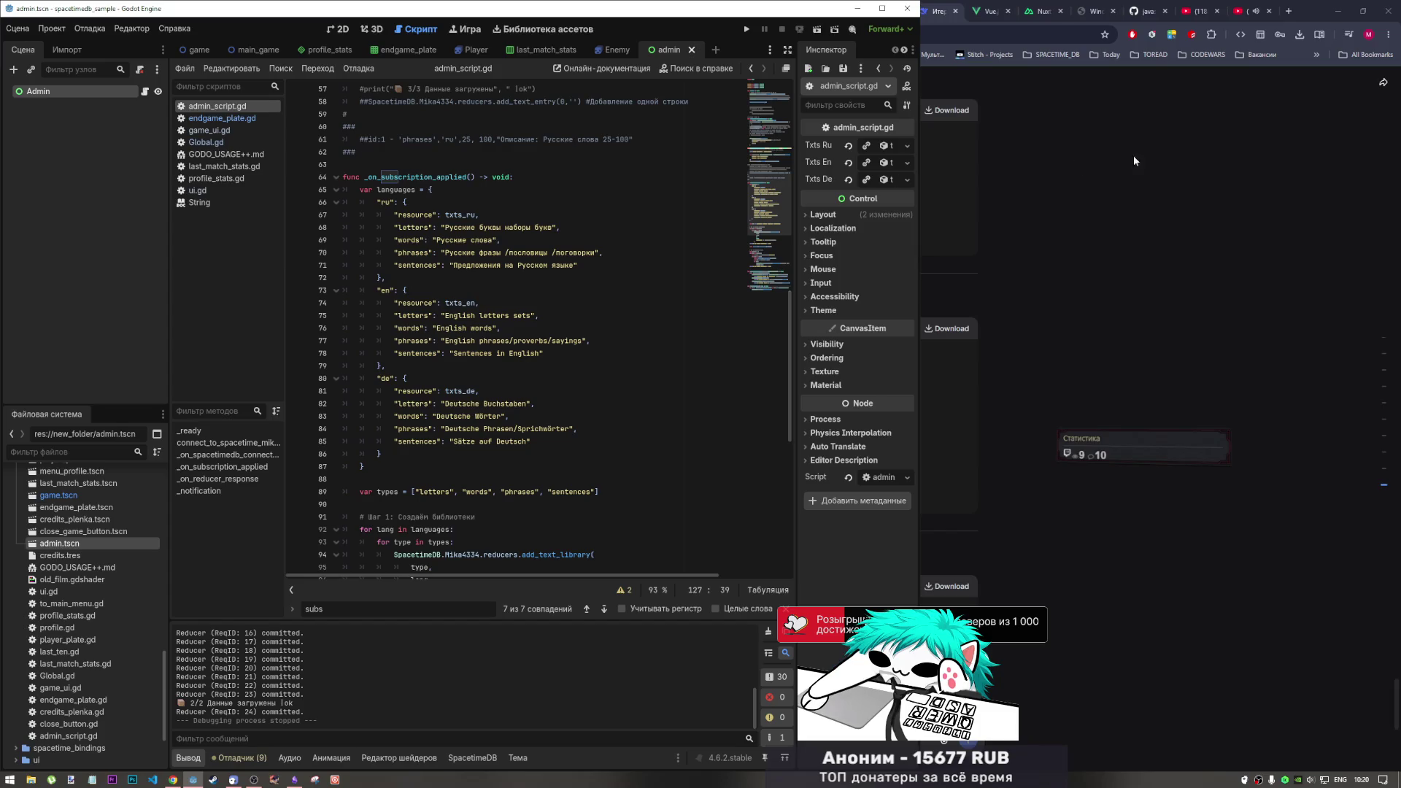
pyautogui.hotkey('alt', 'Tab')
# Check the SpacetimeDB tables: 12 text_library rows and 2105 text_entry rows, then return to Godot
pyautogui.click(465, 10)
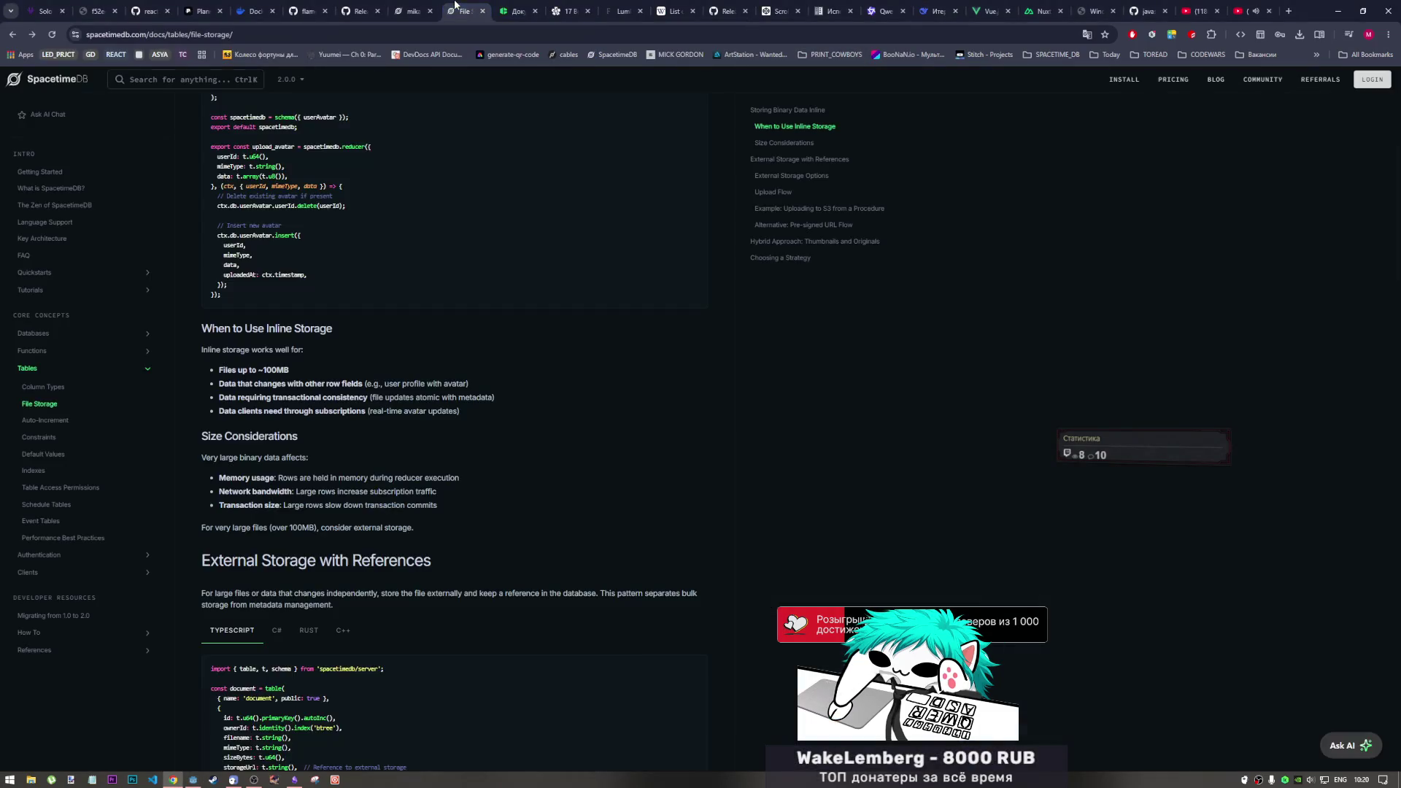
pyautogui.click(411, 11)
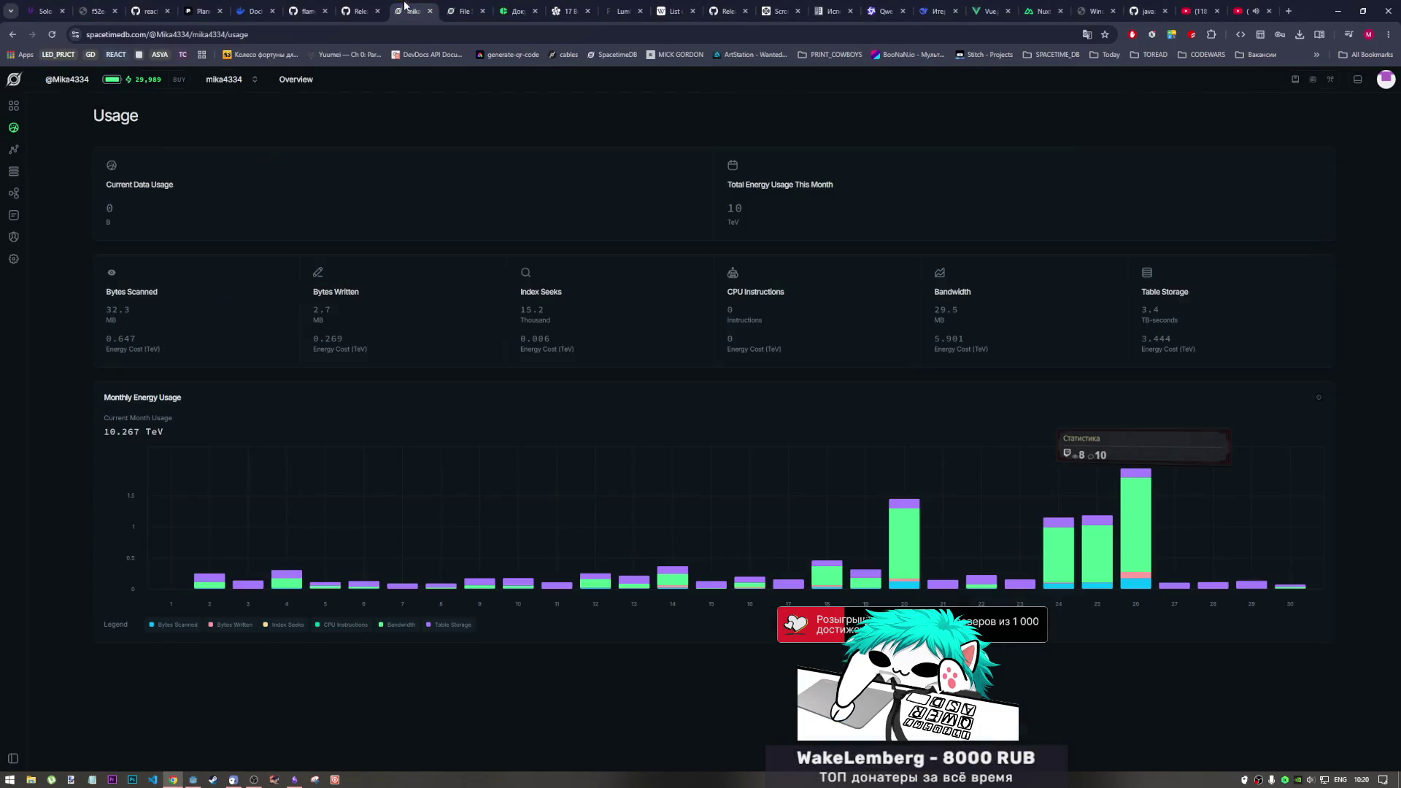
pyautogui.click(13, 170)
pyautogui.click(87, 361)
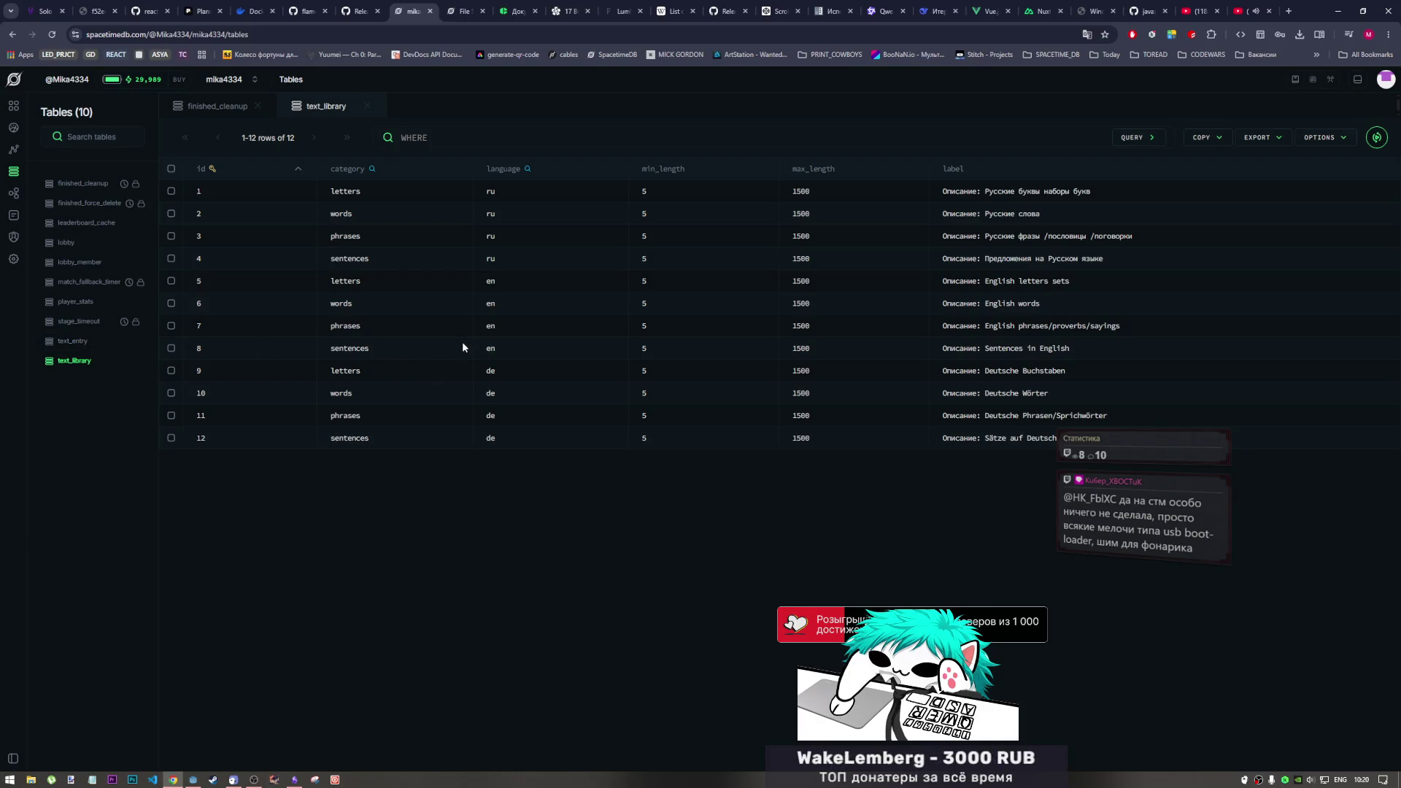
pyautogui.click(82, 342)
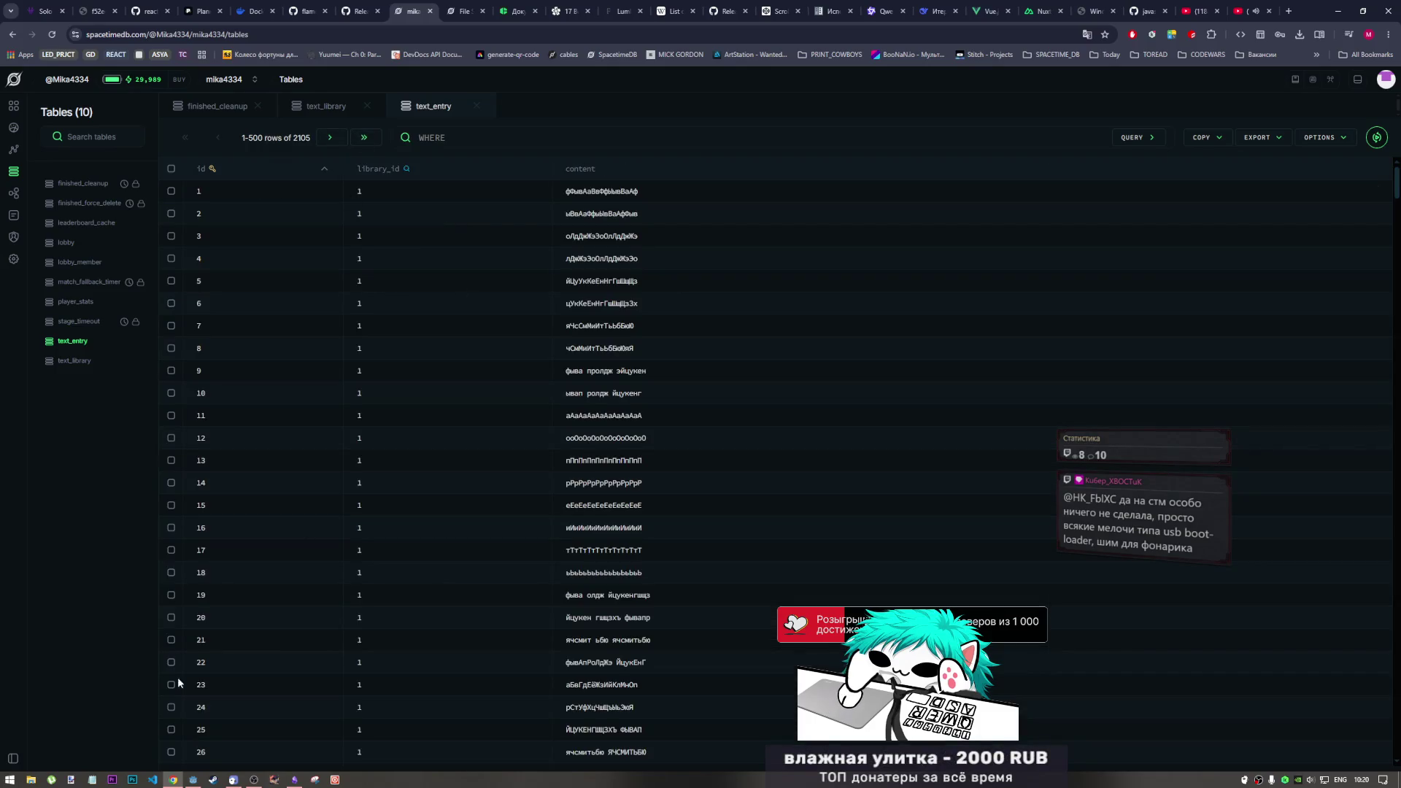
pyautogui.click(192, 778)
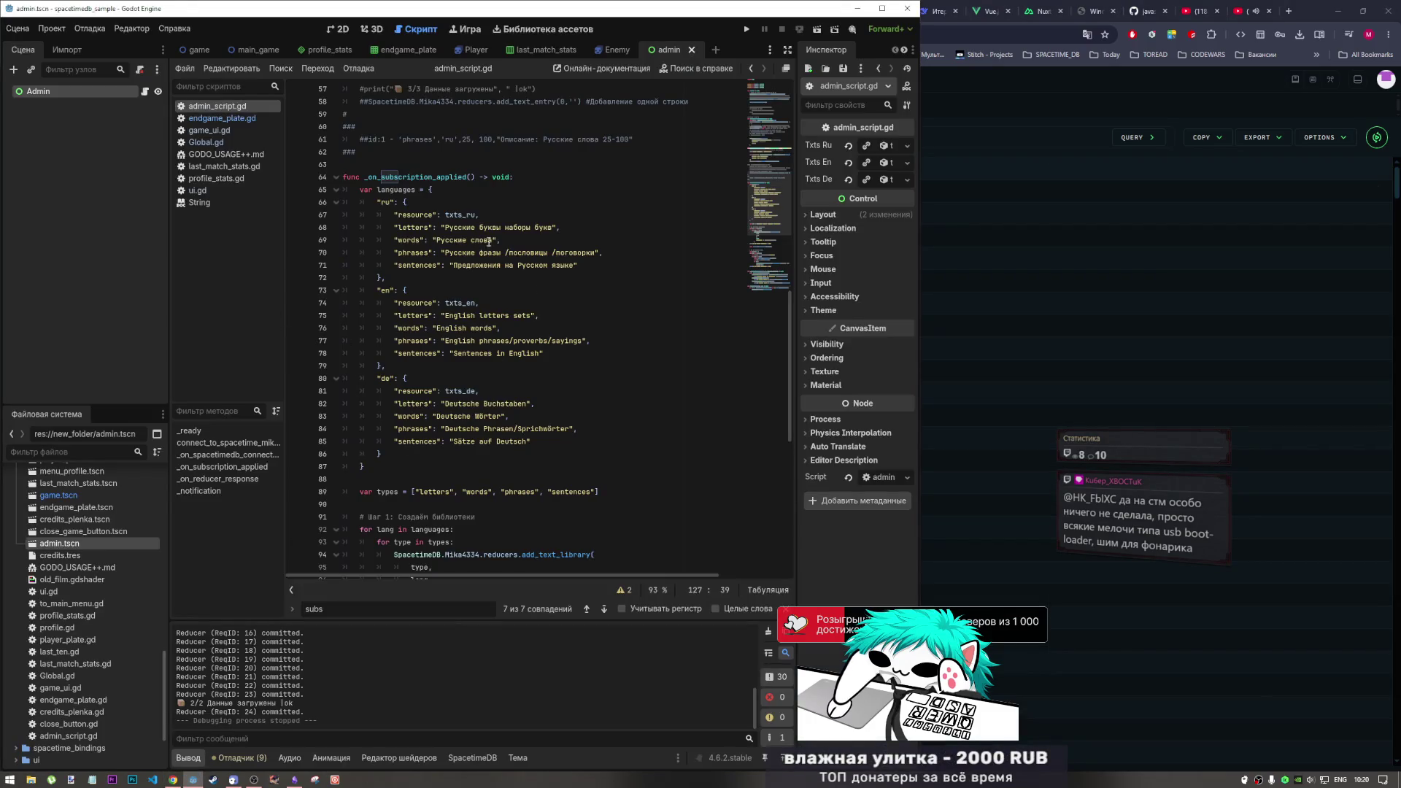
# Enable running 2 instances in the Debug menu and launch the game
pyautogui.click(89, 29)
pyautogui.click(127, 191)
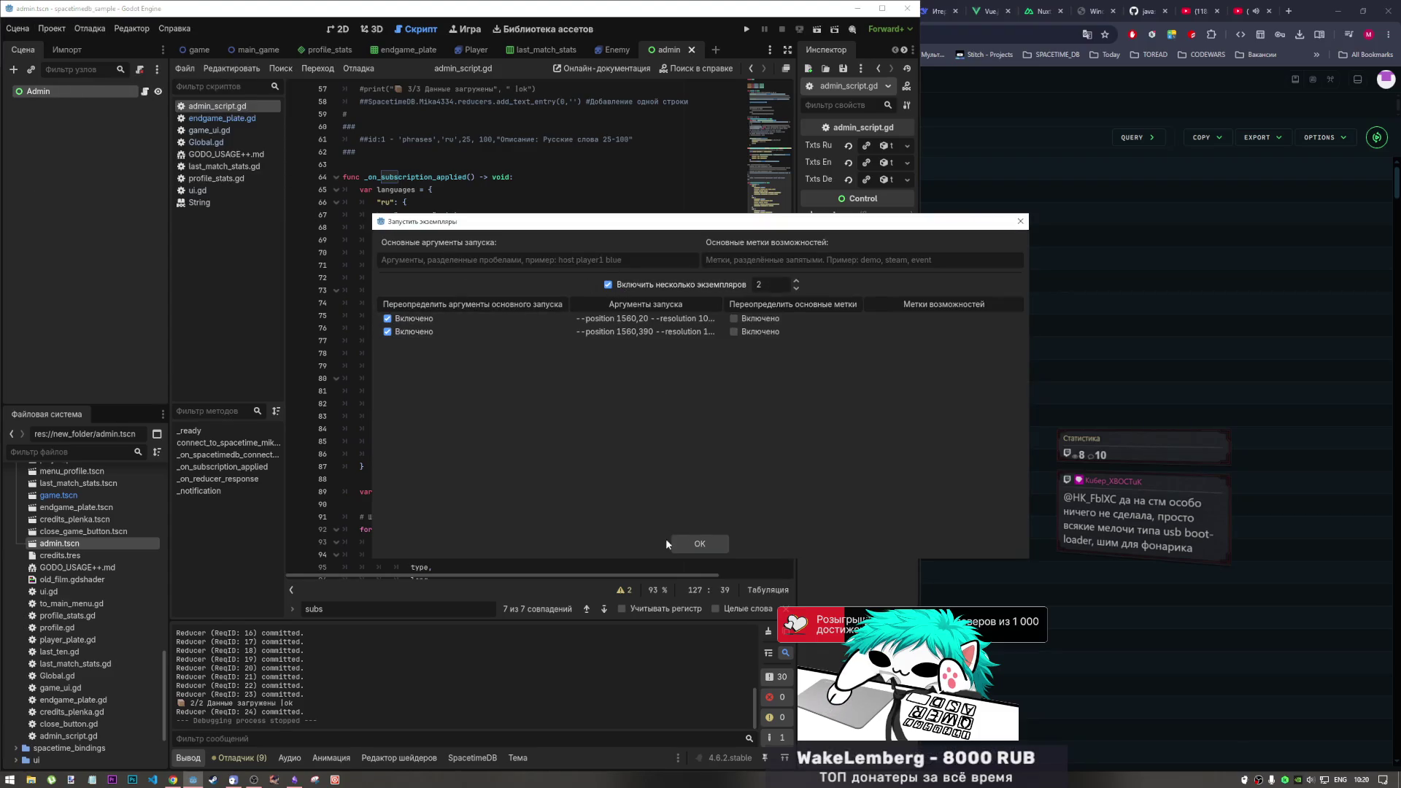
pyautogui.click(711, 543)
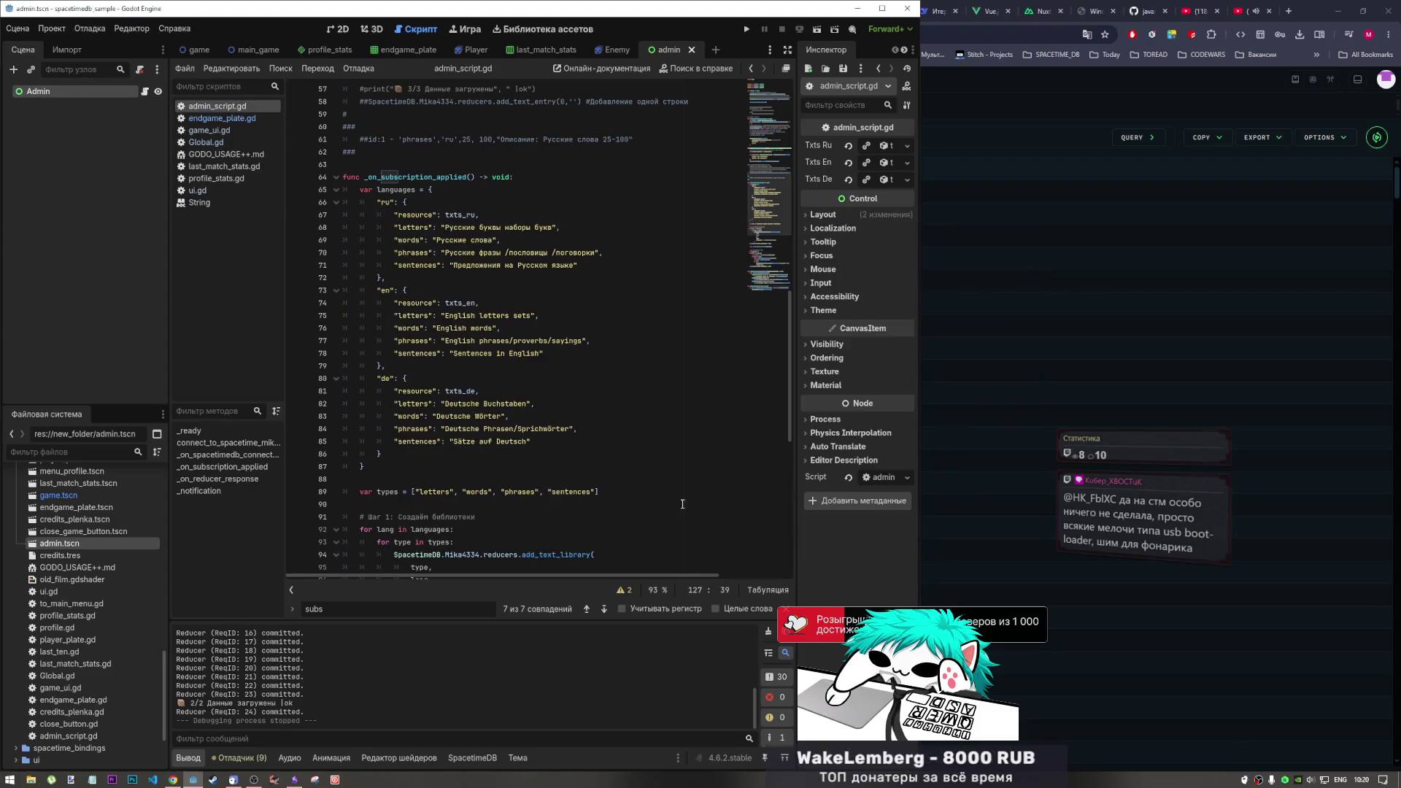
pyautogui.click(746, 29)
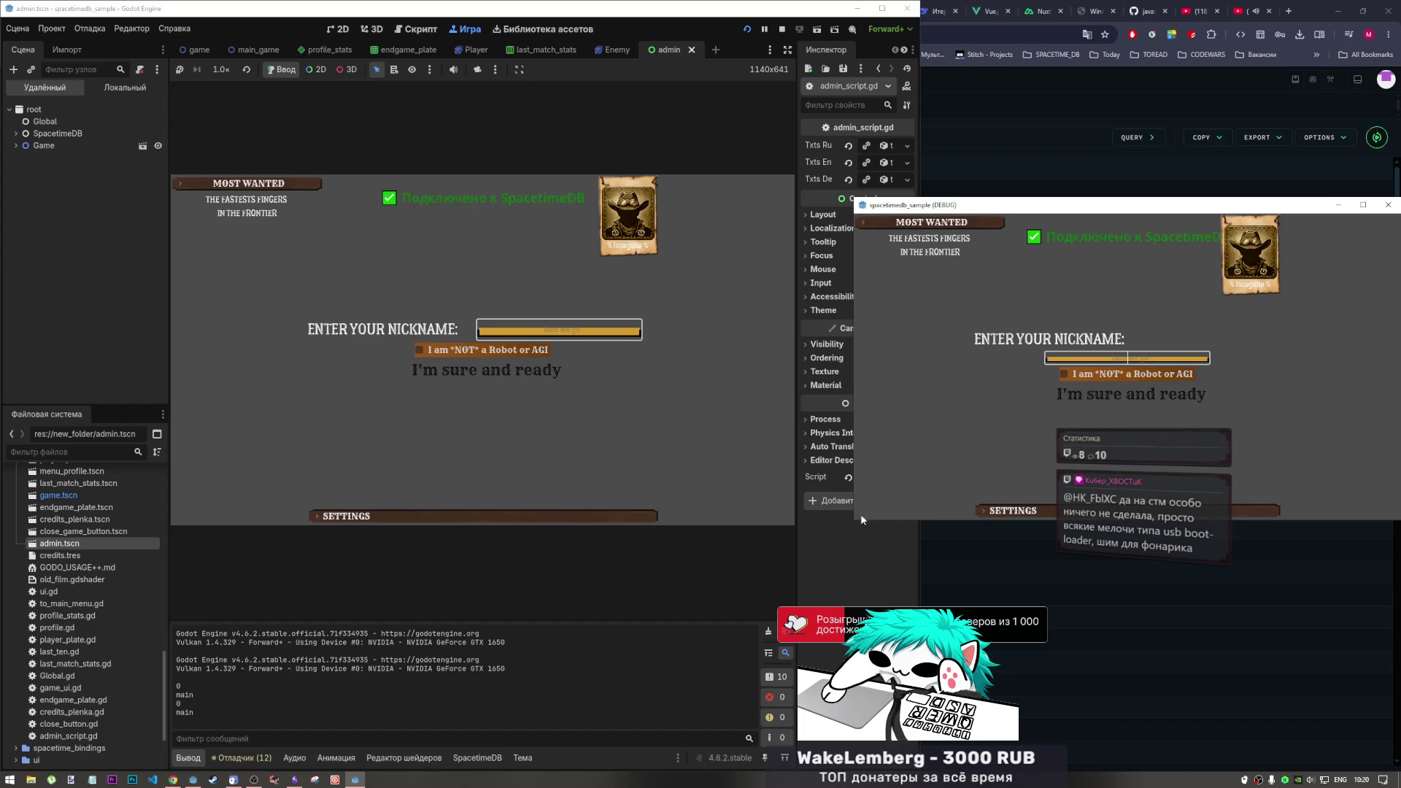
# Enlarge the separate game window and confirm its nickname to reach the main menu
pyautogui.moveTo(852, 518); pyautogui.dragTo(813, 580)
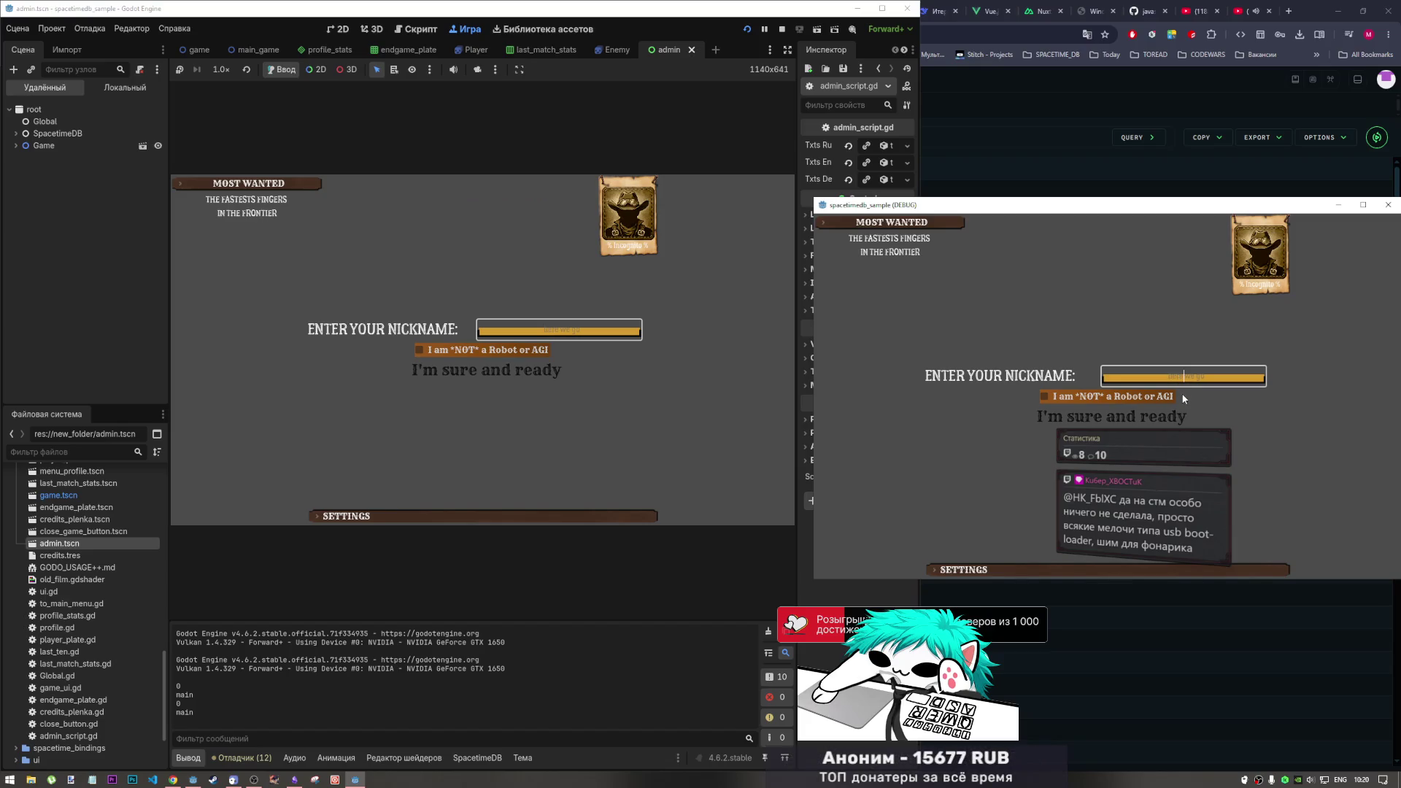
pyautogui.write('ф')
pyautogui.hotkey('alt', 'shift')
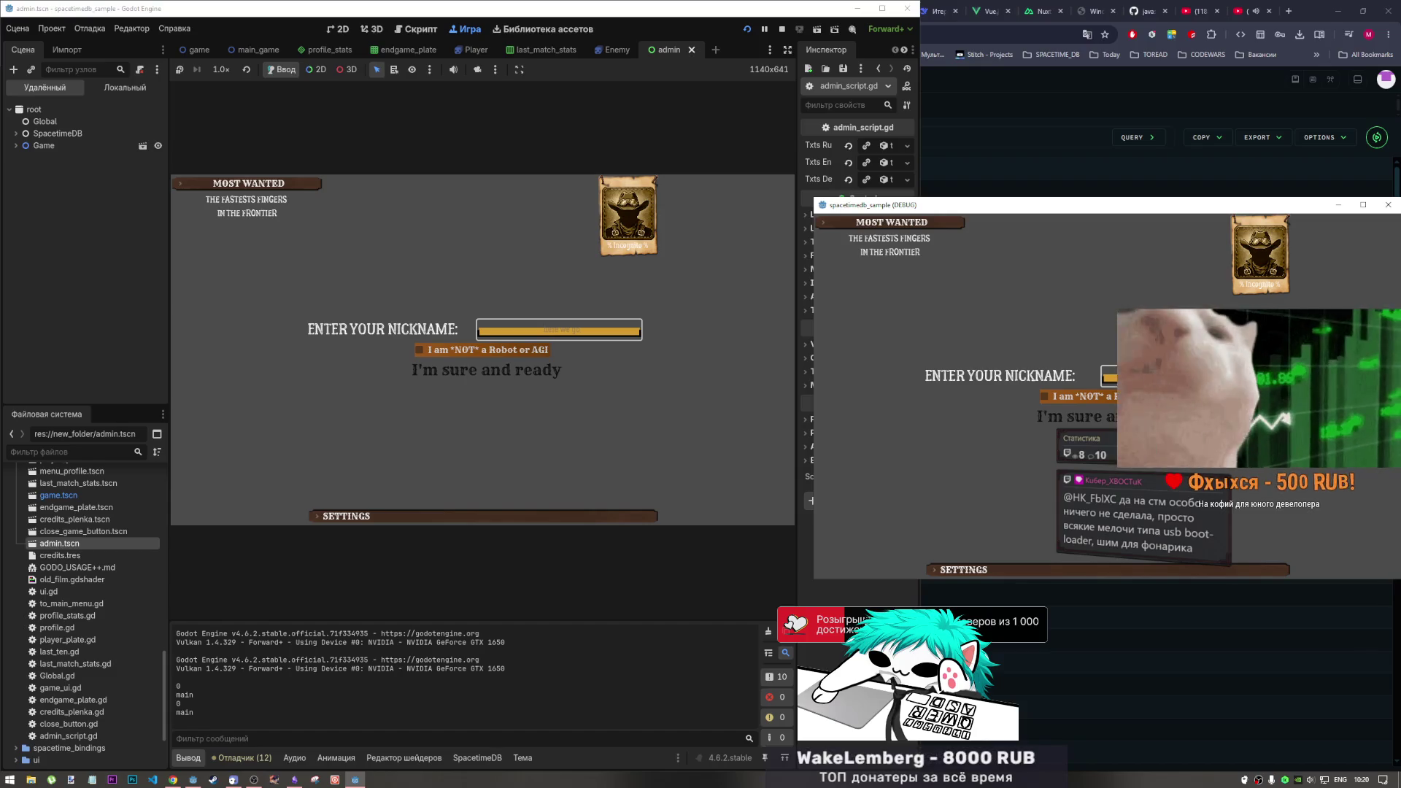
pyautogui.click(297, 702)
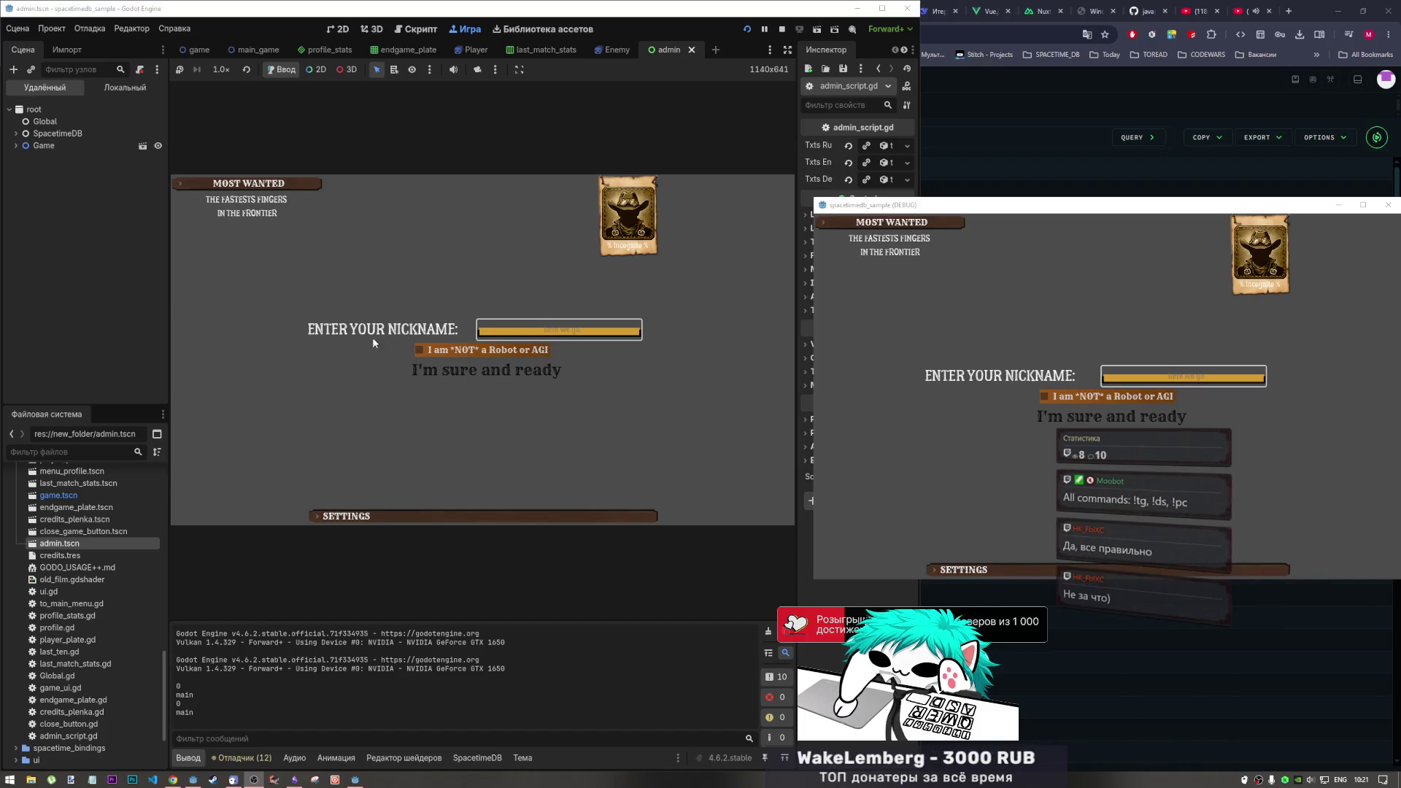
pyautogui.click(961, 404)
pyautogui.moveTo(810, 584); pyautogui.dragTo(802, 588)
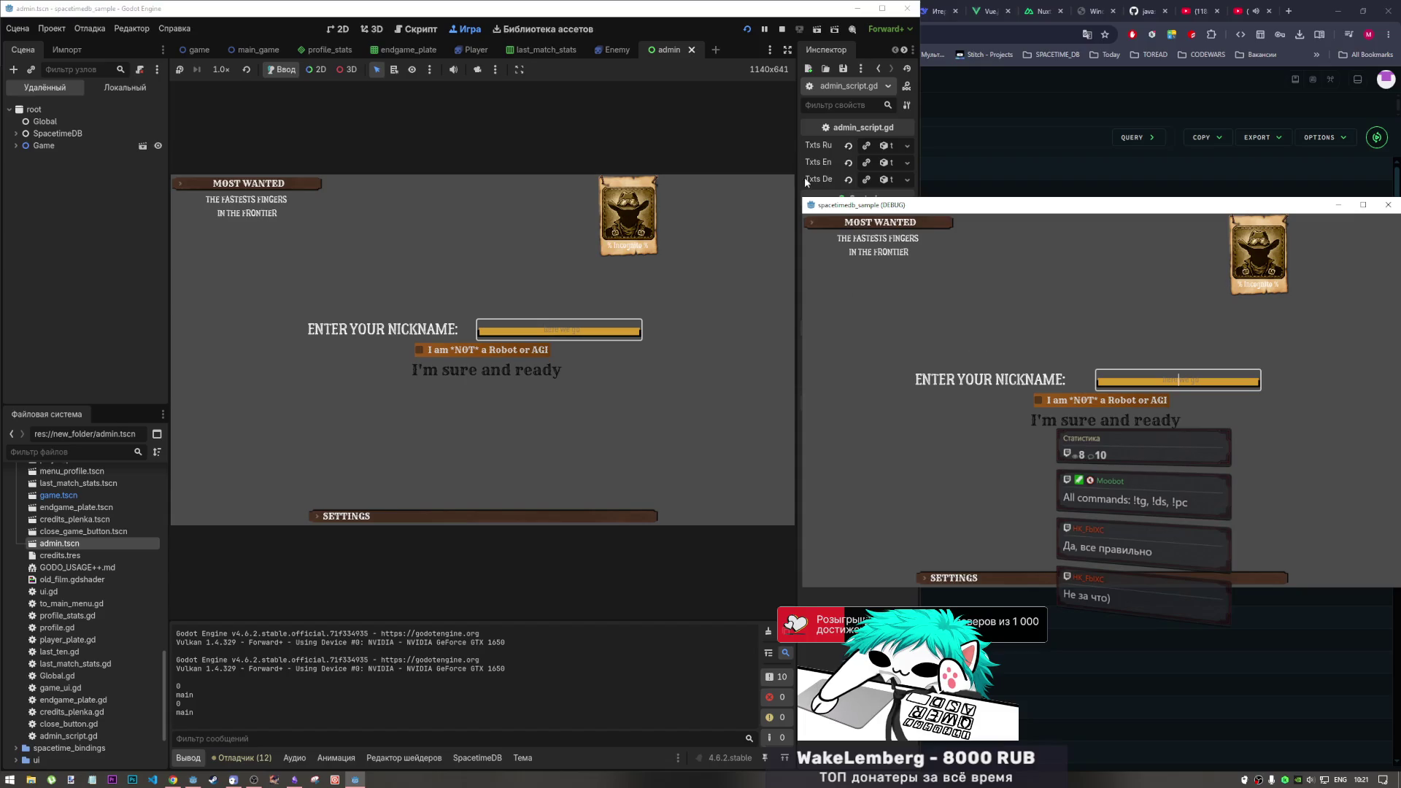
pyautogui.click(657, 173)
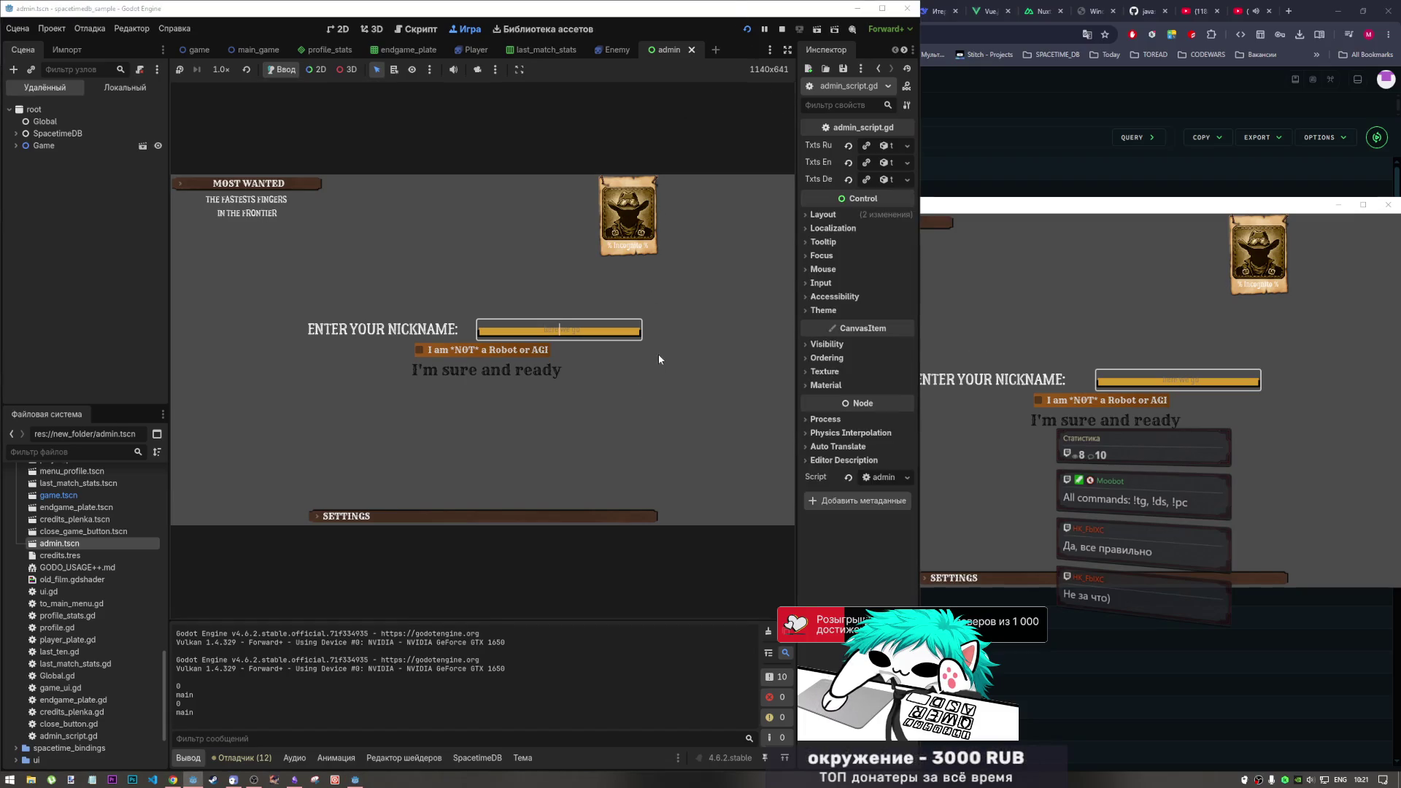
pyautogui.click(1149, 384)
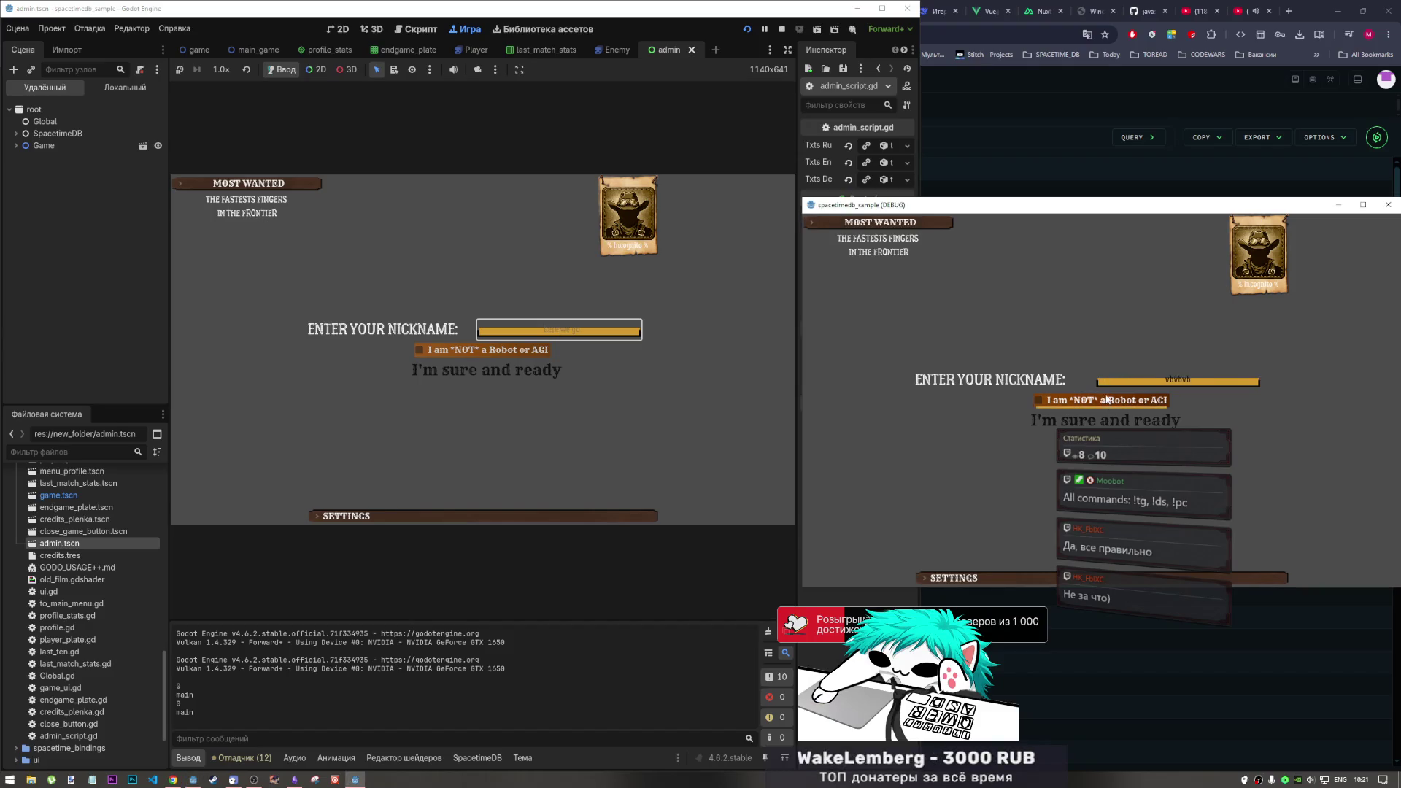
pyautogui.click(1124, 421)
# Enter the nickname bvbvbv in the embedded game and tick the not-a-robot box
pyautogui.click(589, 324)
pyautogui.write('bvbvbv')
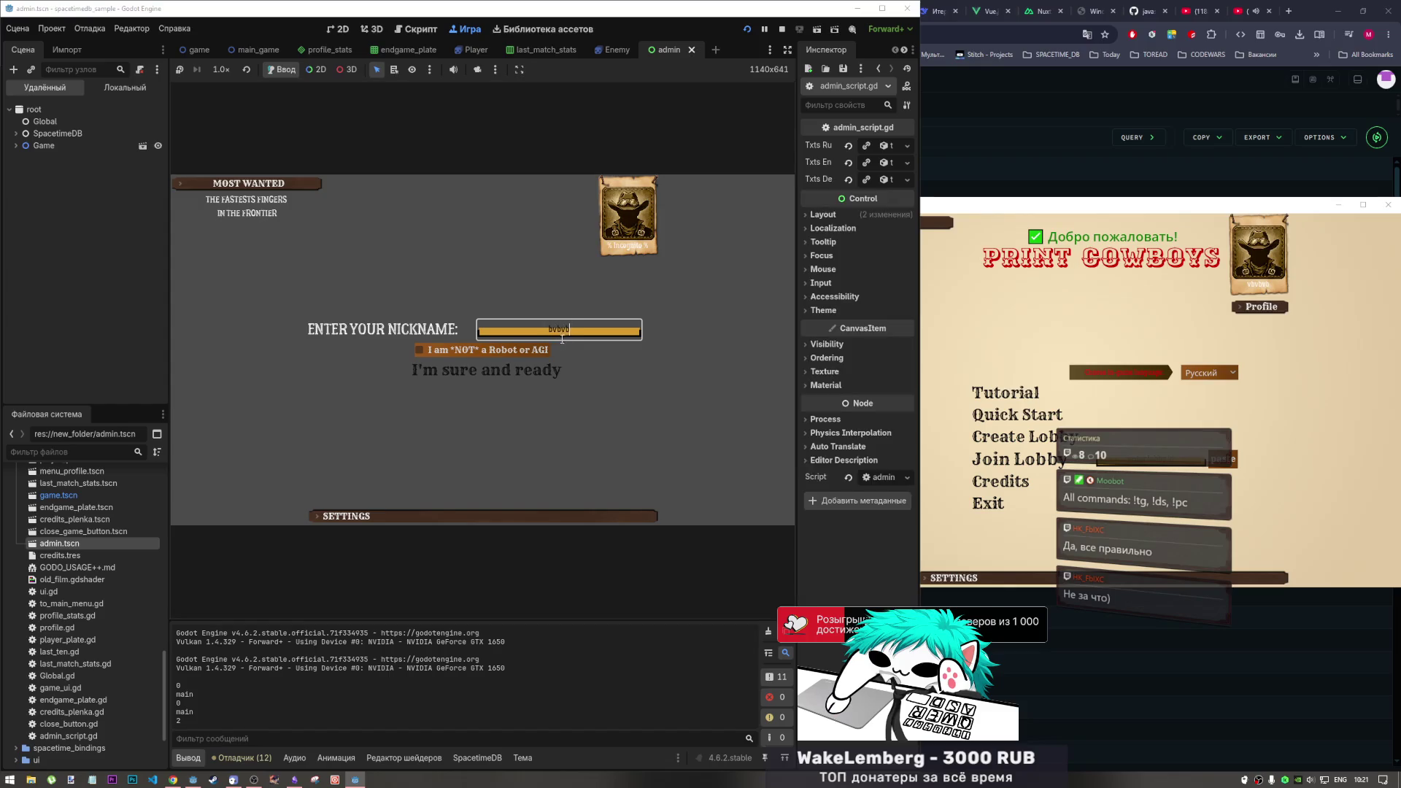
pyautogui.click(419, 349)
# Confirm the embedded nickname, create a lobby in the second instance and join it from the embedded one
pyautogui.click(539, 375)
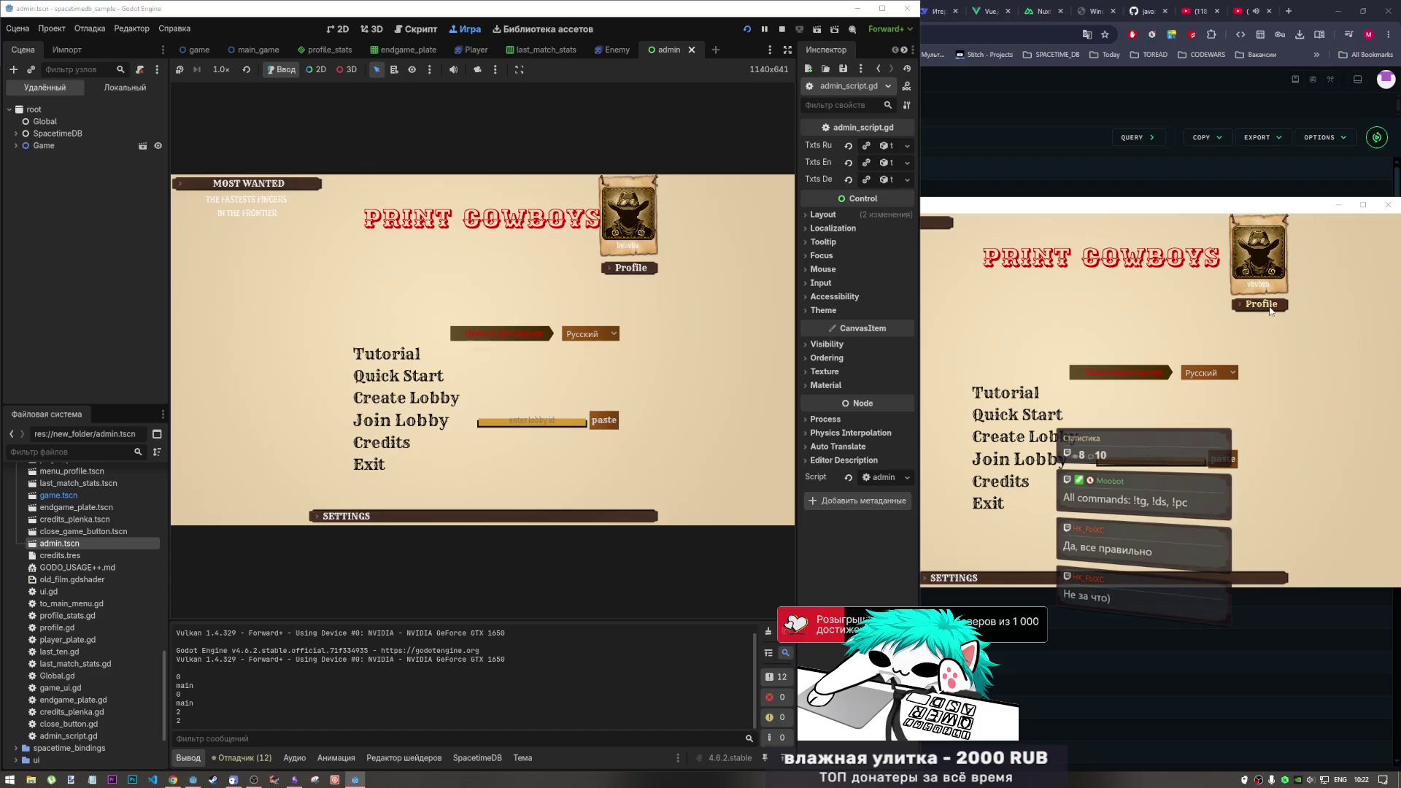
pyautogui.click(1018, 436)
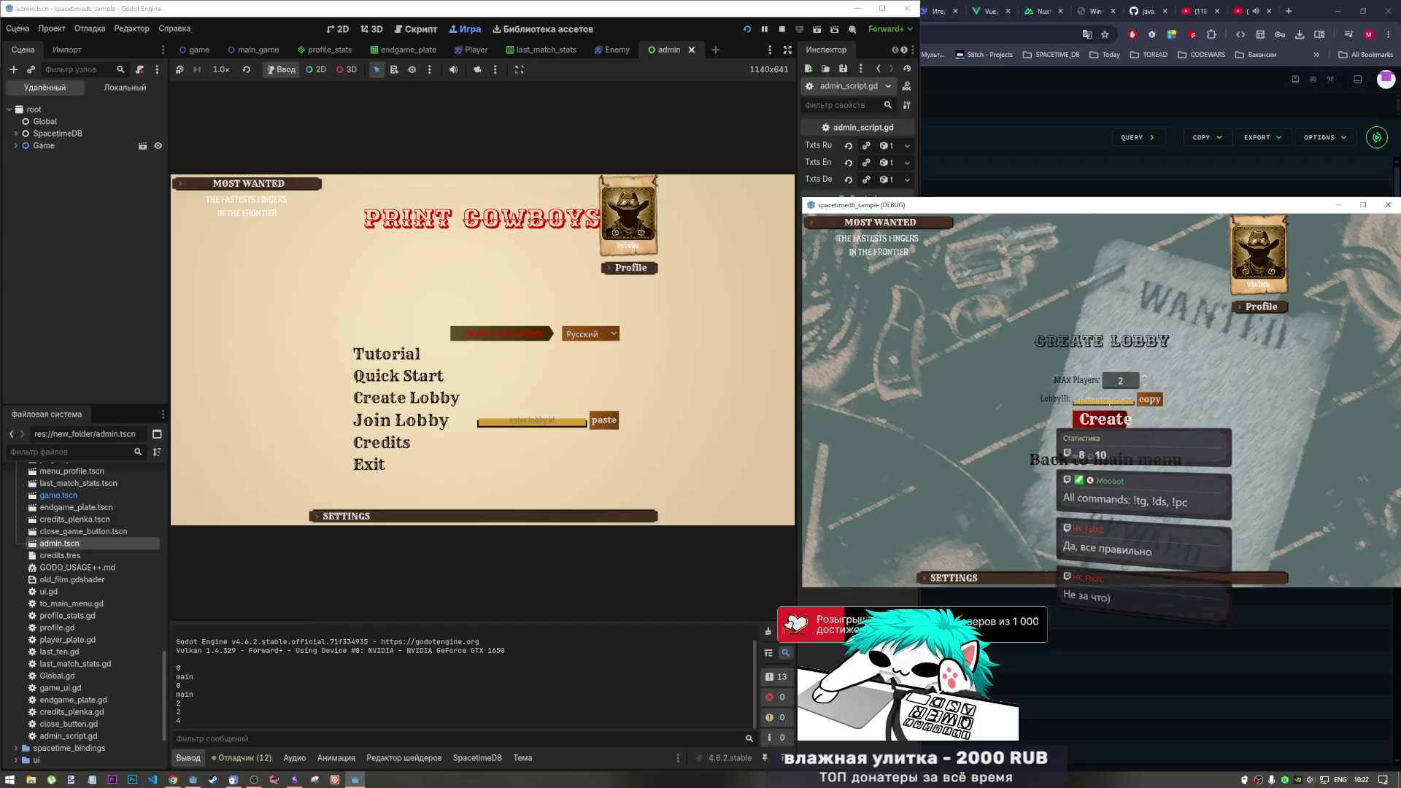
pyautogui.click(1105, 420)
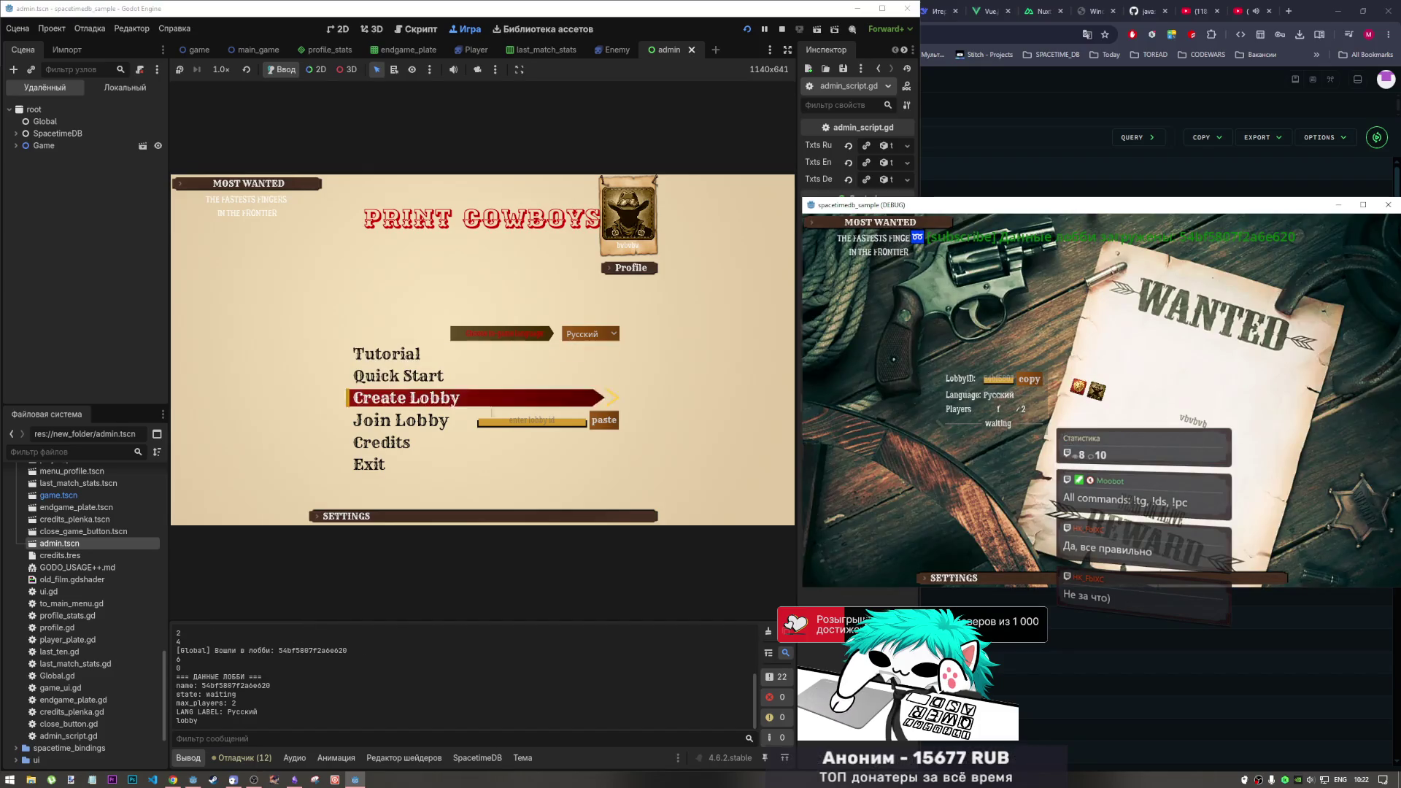
pyautogui.click(601, 421)
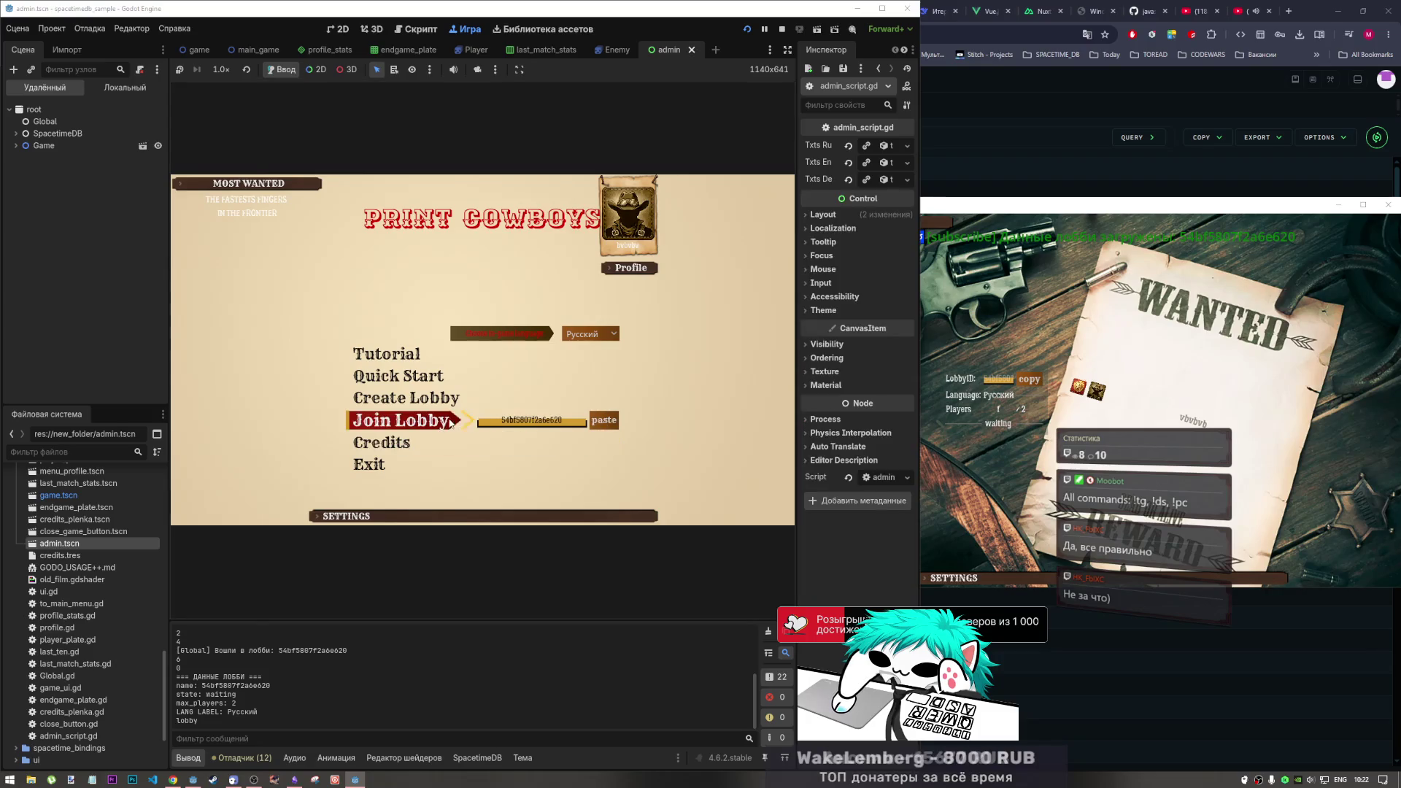
pyautogui.click(401, 421)
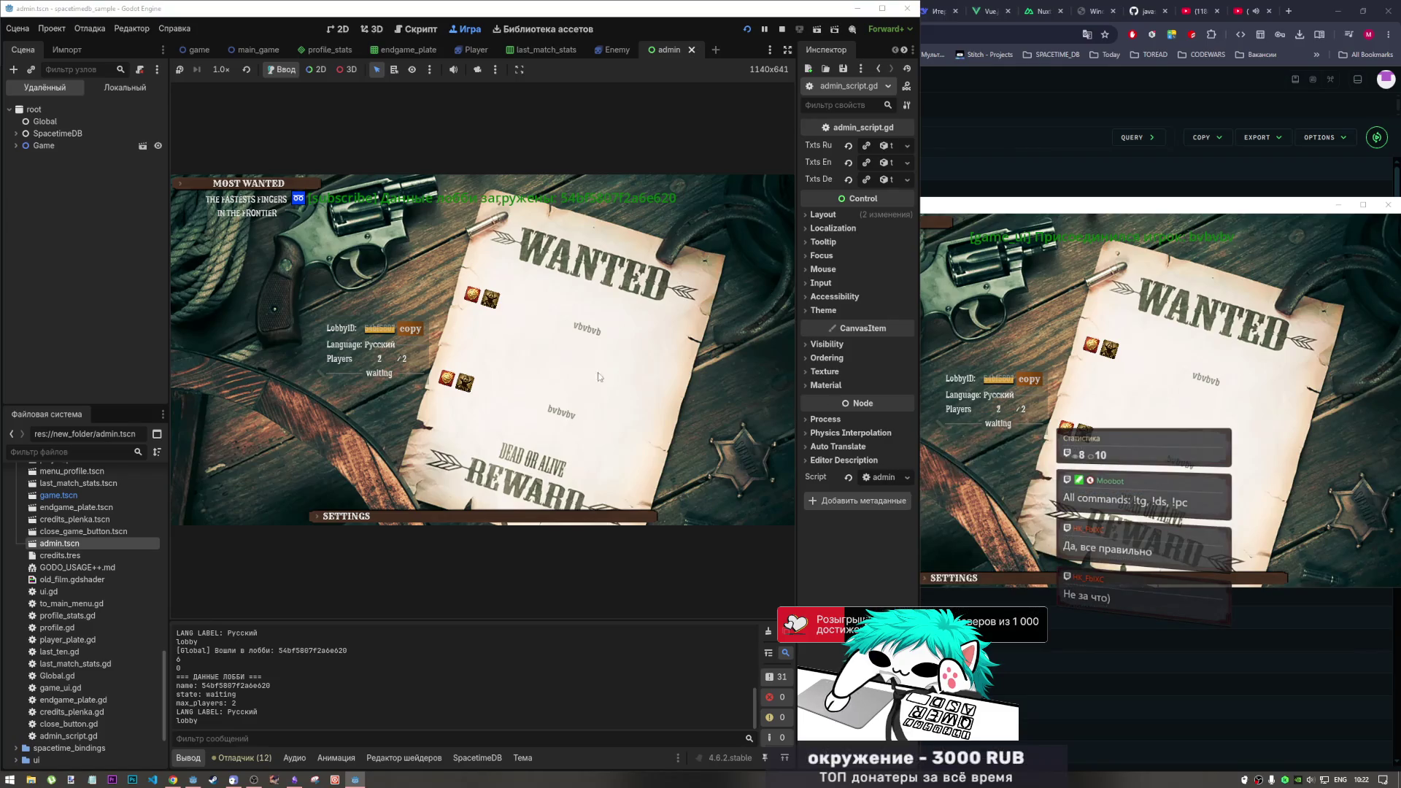
# Mark both players ready to start the match
pyautogui.click(1070, 406)
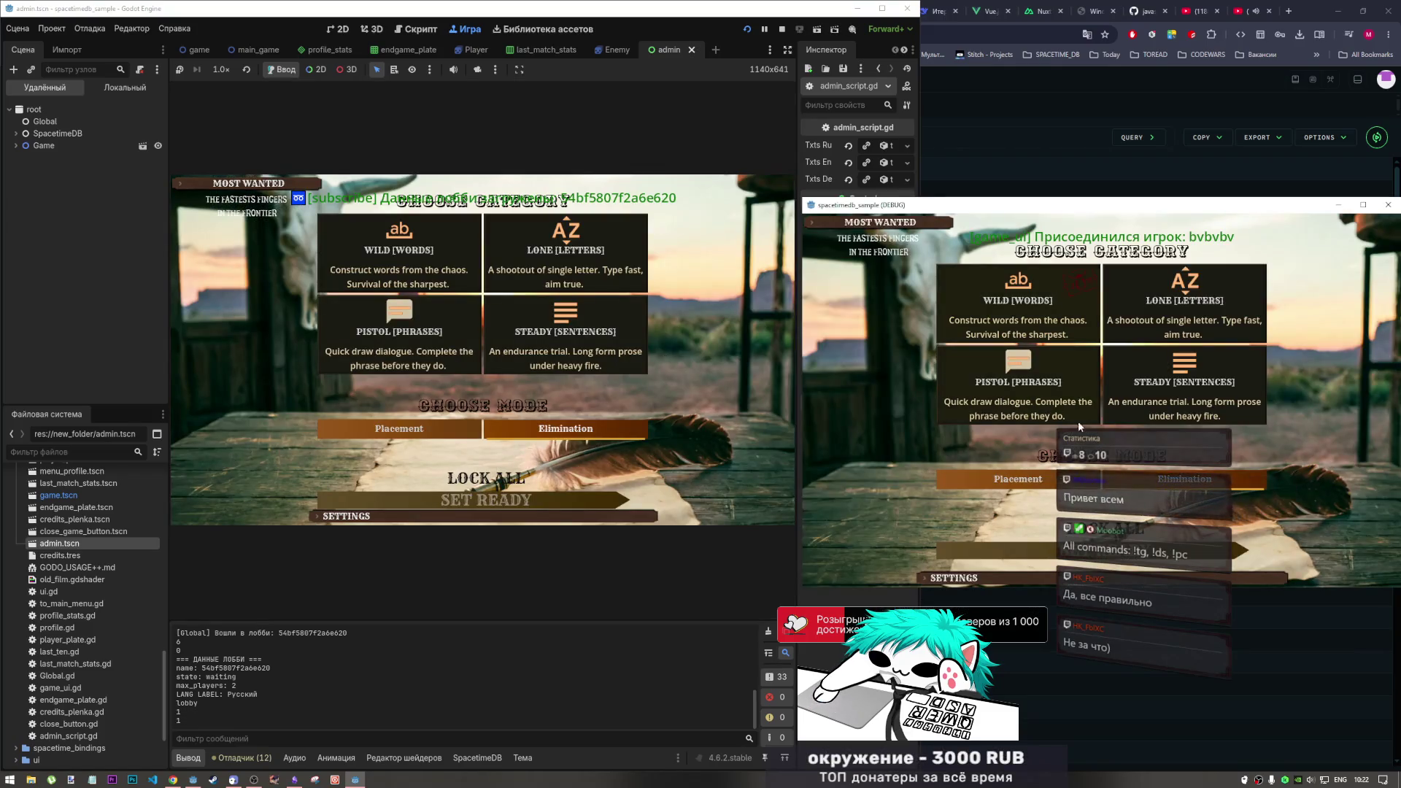
pyautogui.click(1104, 532)
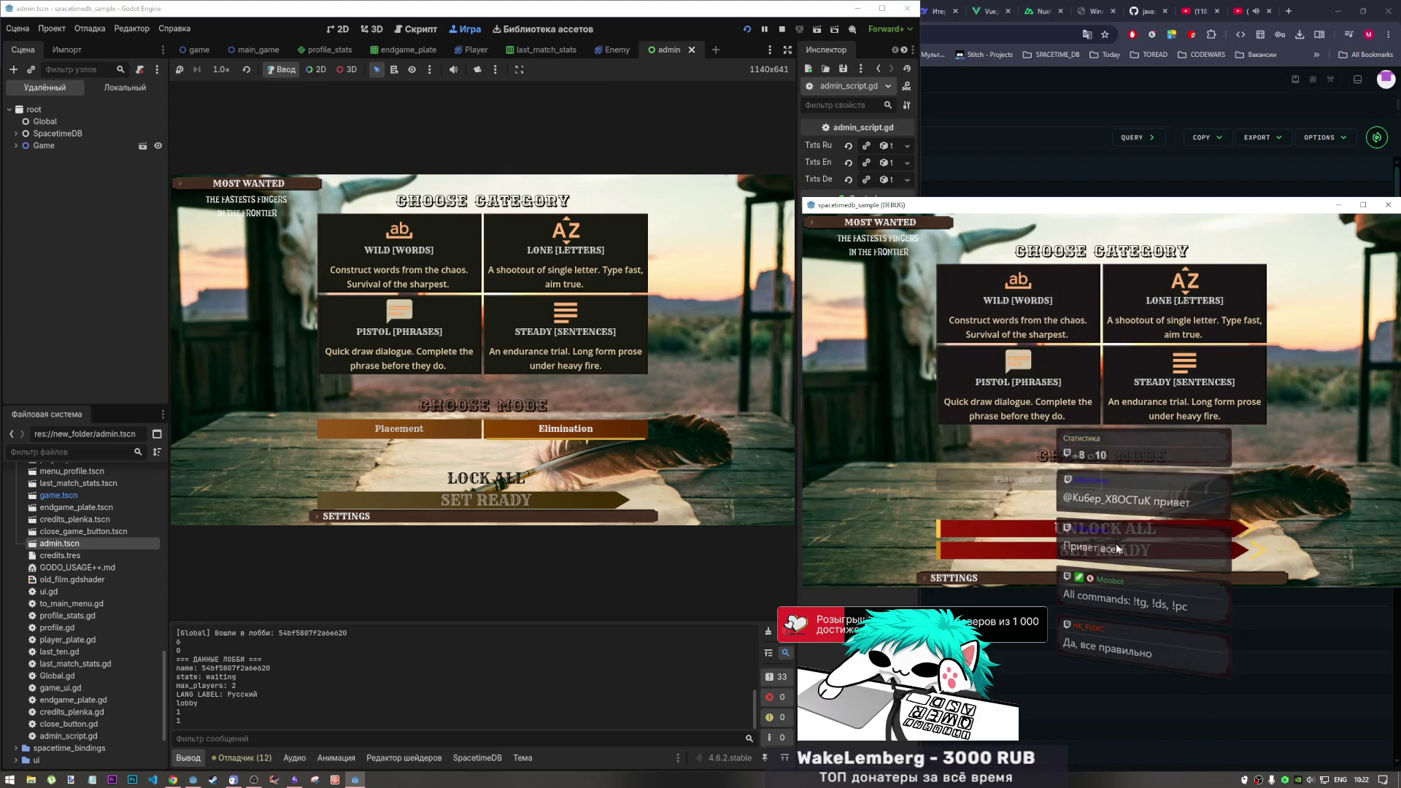
pyautogui.click(461, 494)
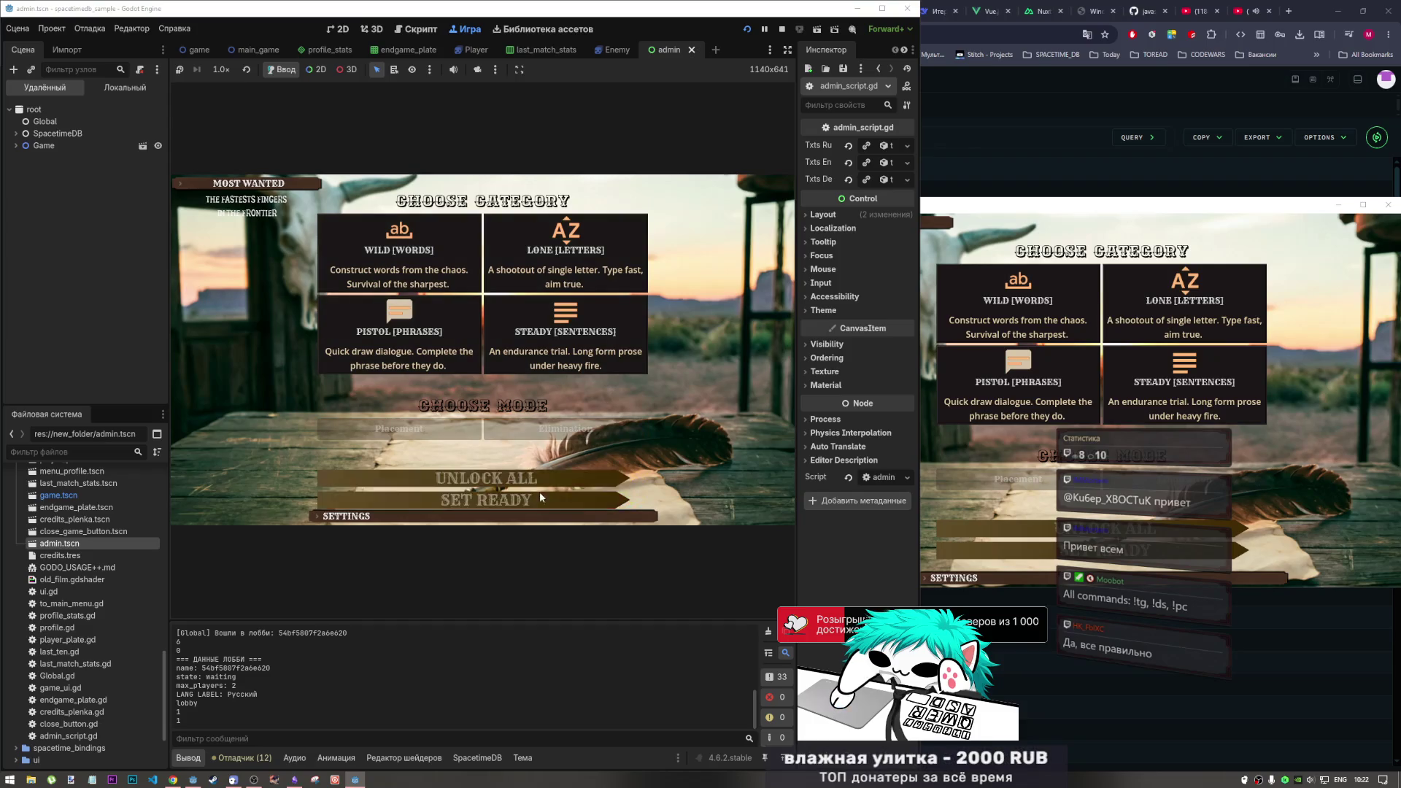
pyautogui.click(540, 499)
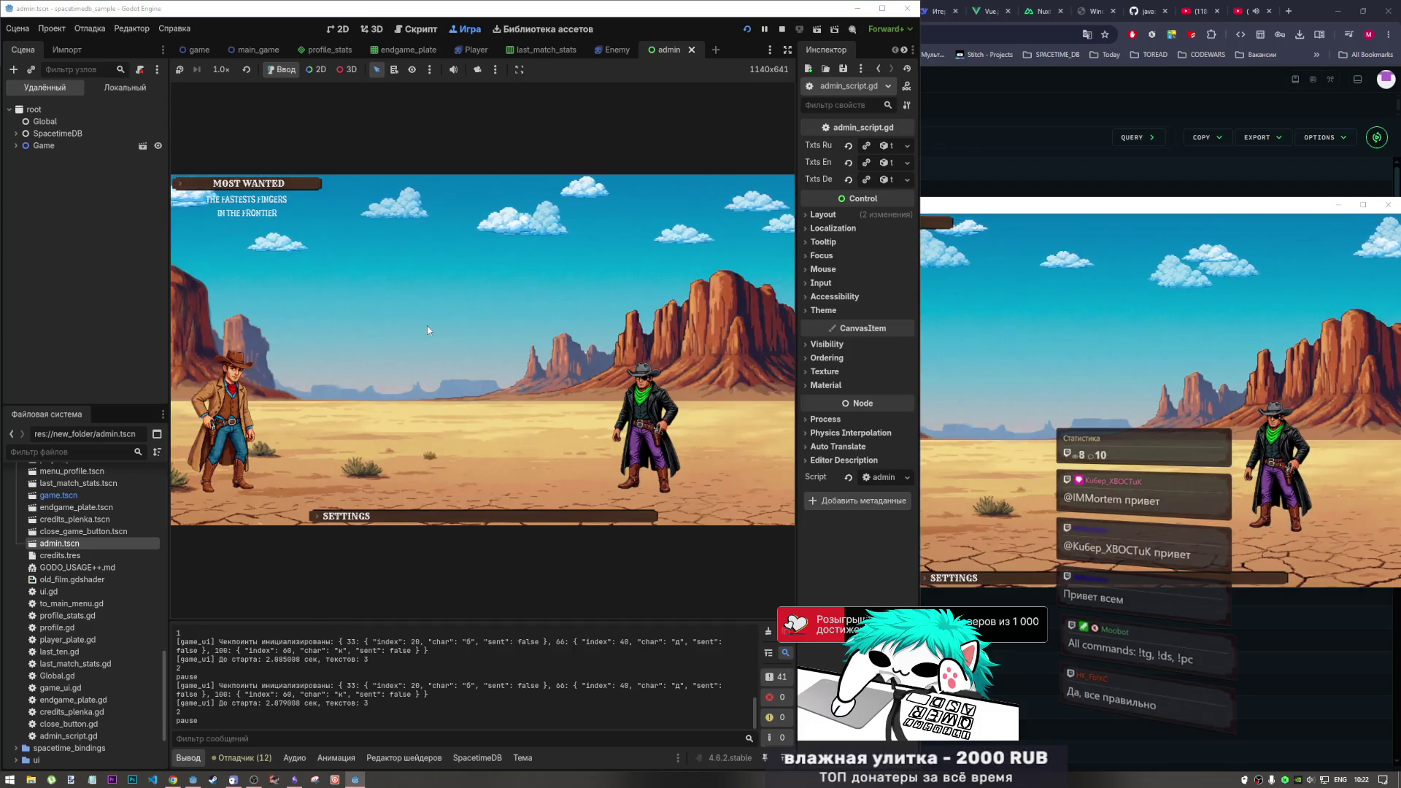
# Switch to Russian and type 'старушка кормит голубей', 'дождь идёт целый день', 'вор украл кошелёк'
pyautogui.hotkey('alt', 'shift')
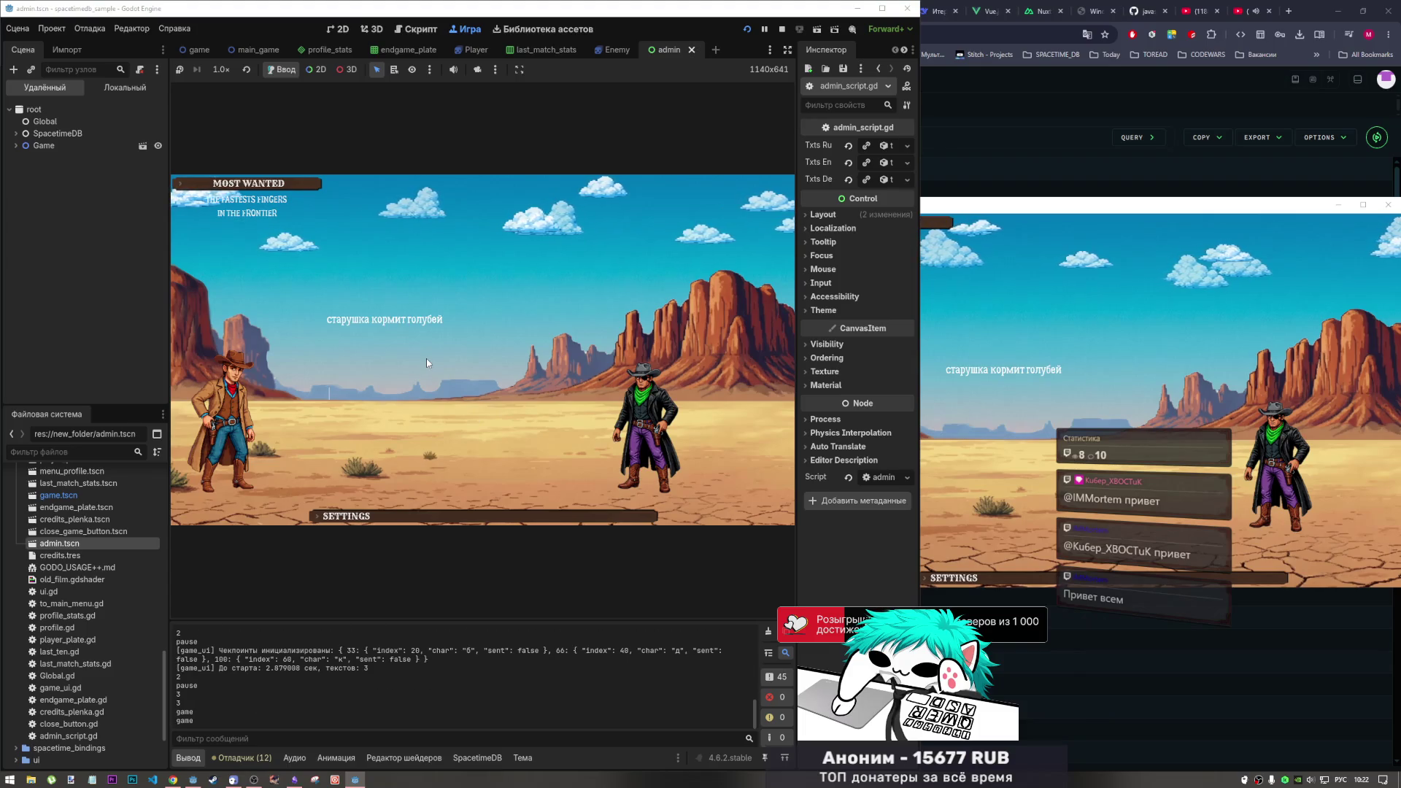
pyautogui.write('старушка')
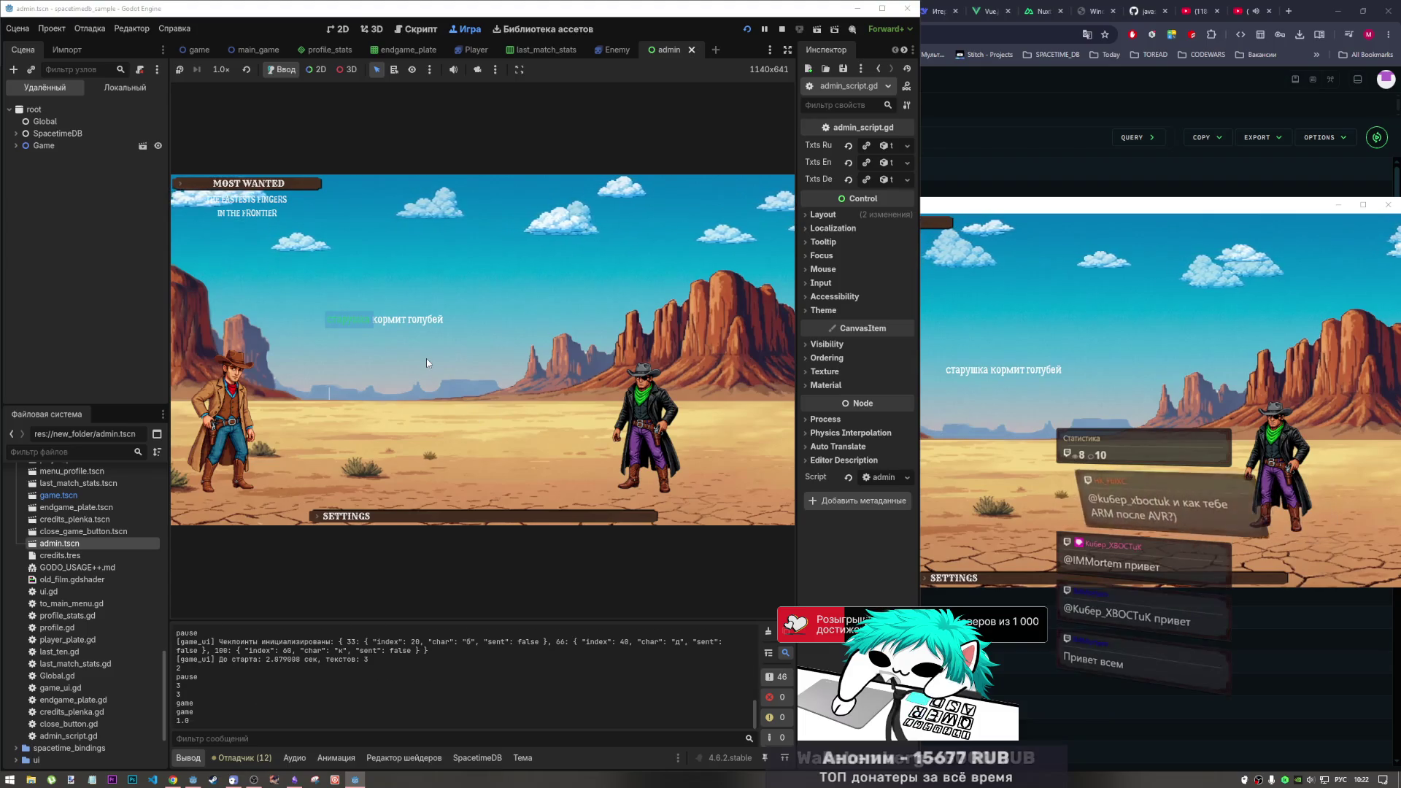
pyautogui.write('кормит г')
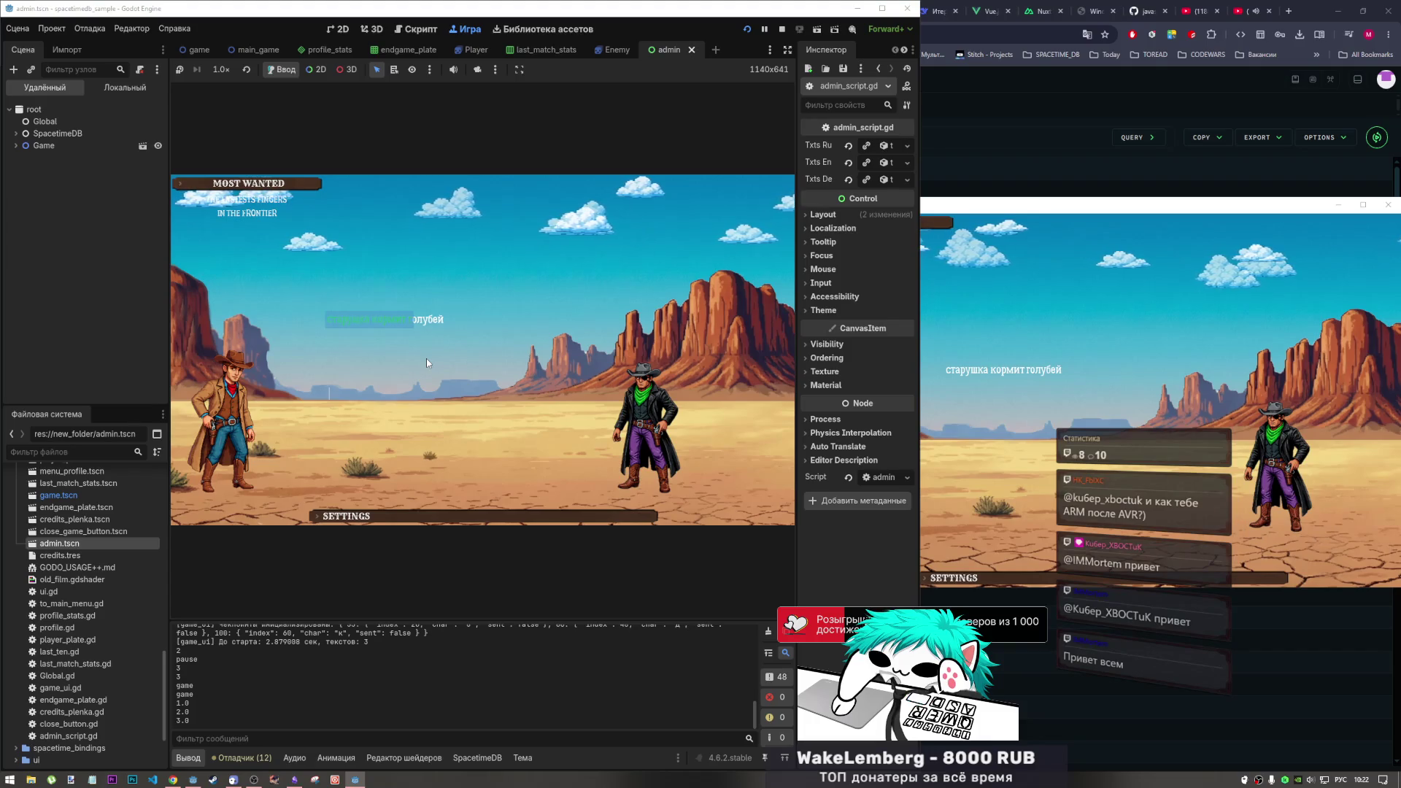
pyautogui.write('олубей')
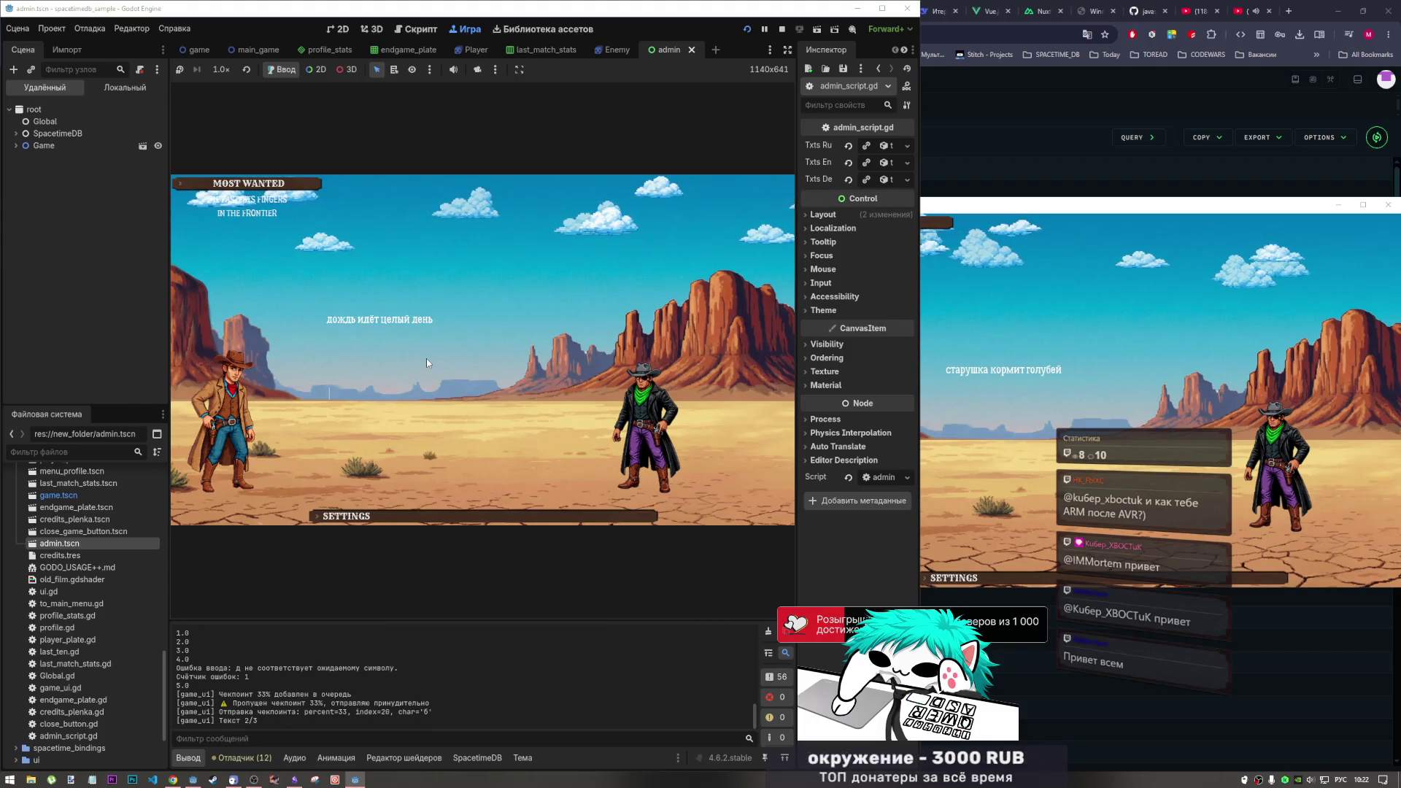
pyautogui.write('дождь')
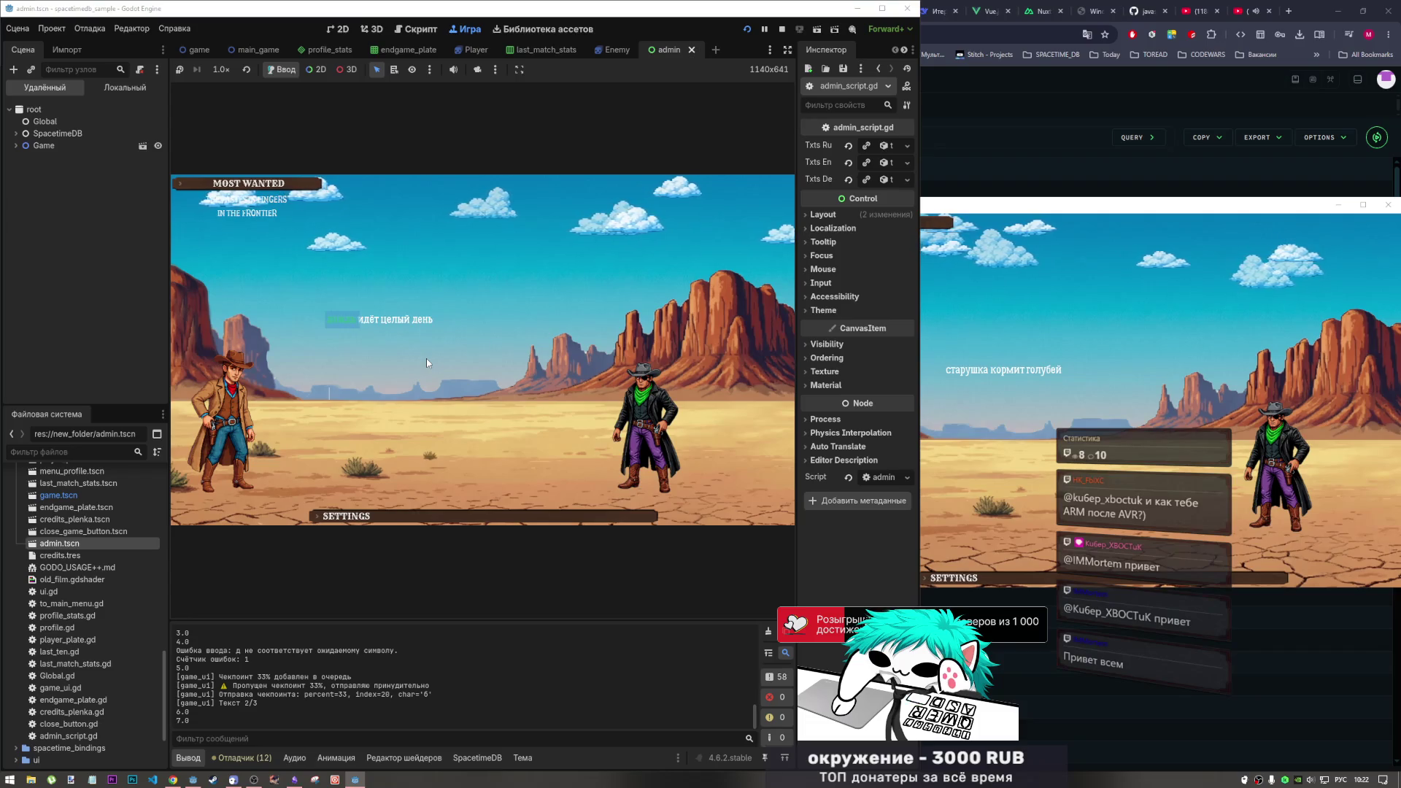
pyautogui.write(' идёт целый день')
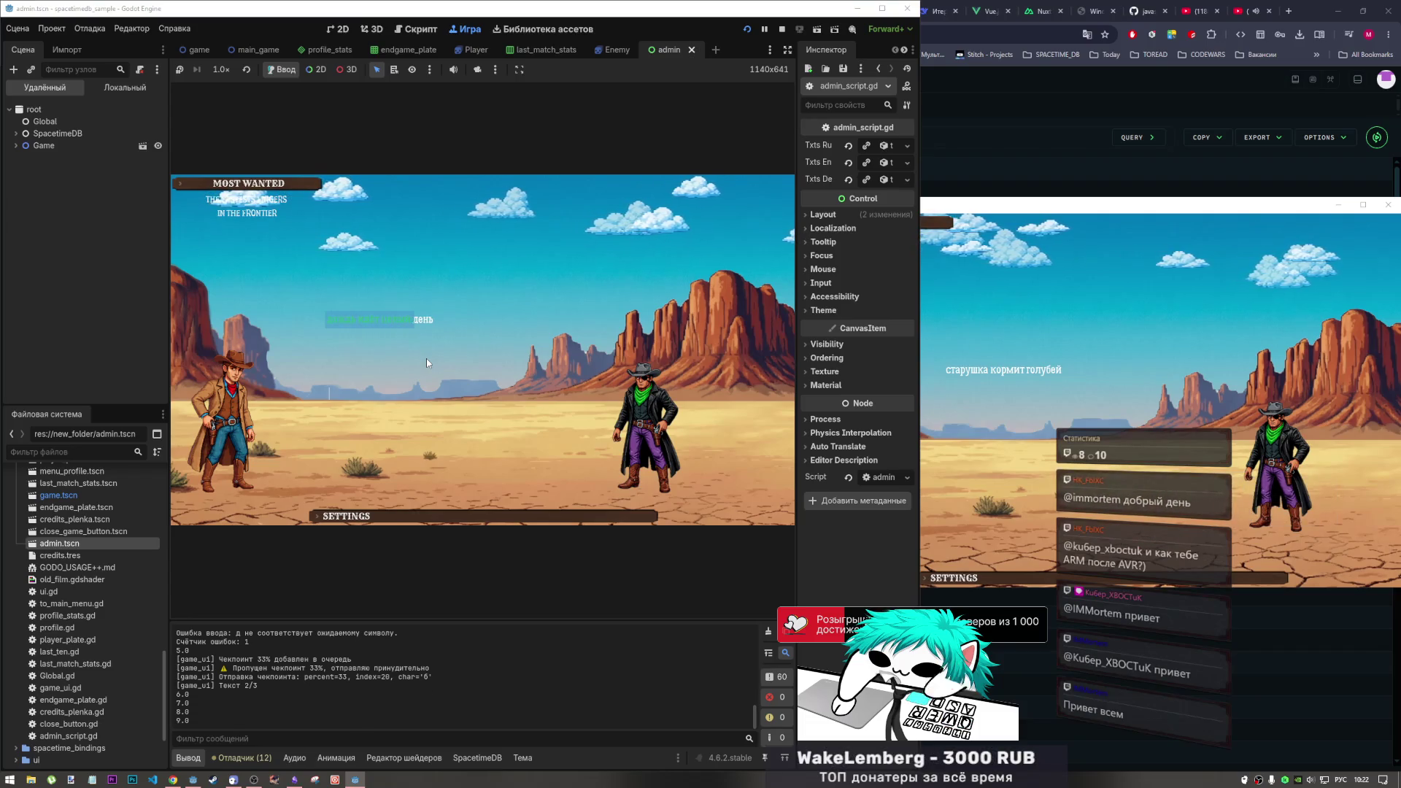
pyautogui.write('вор ')
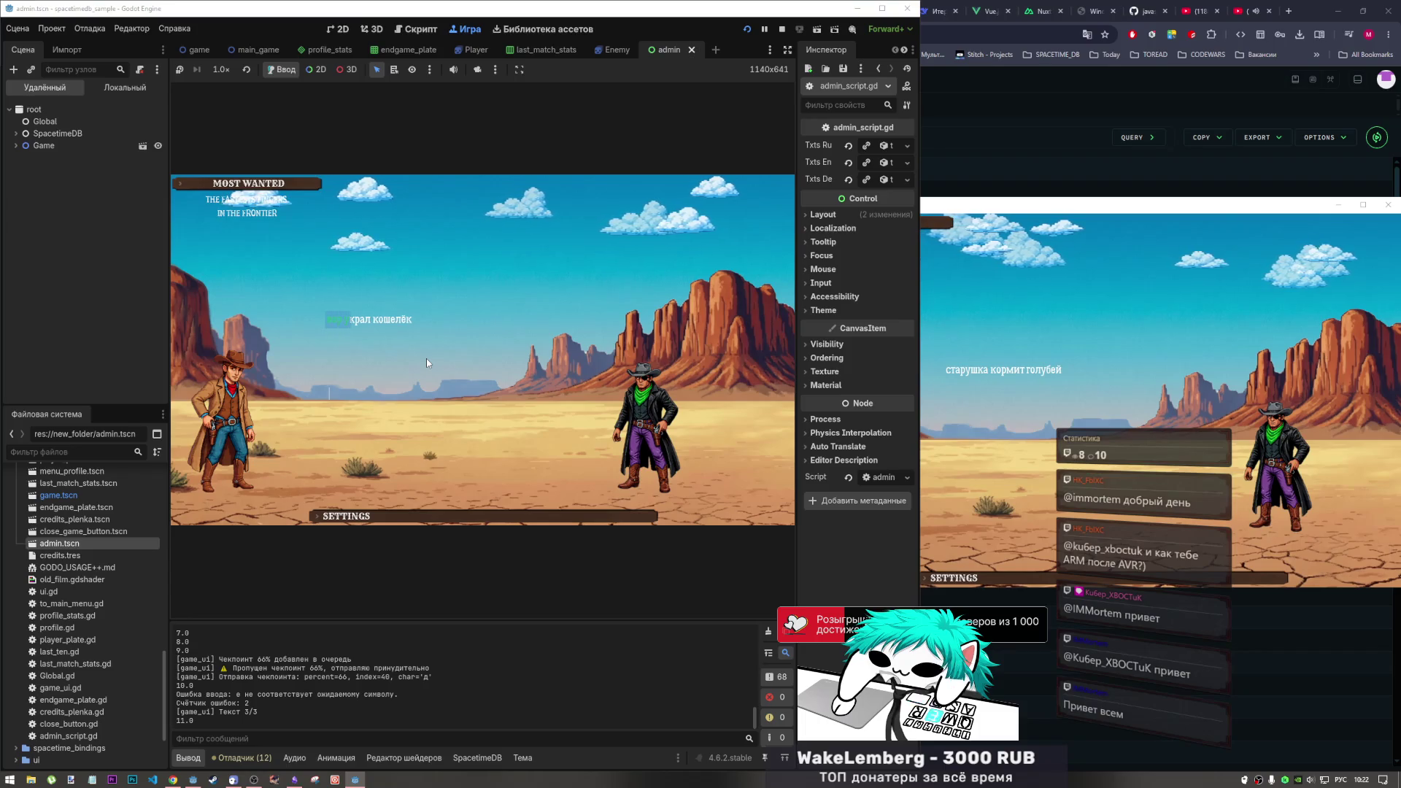
pyautogui.write('украл коше')
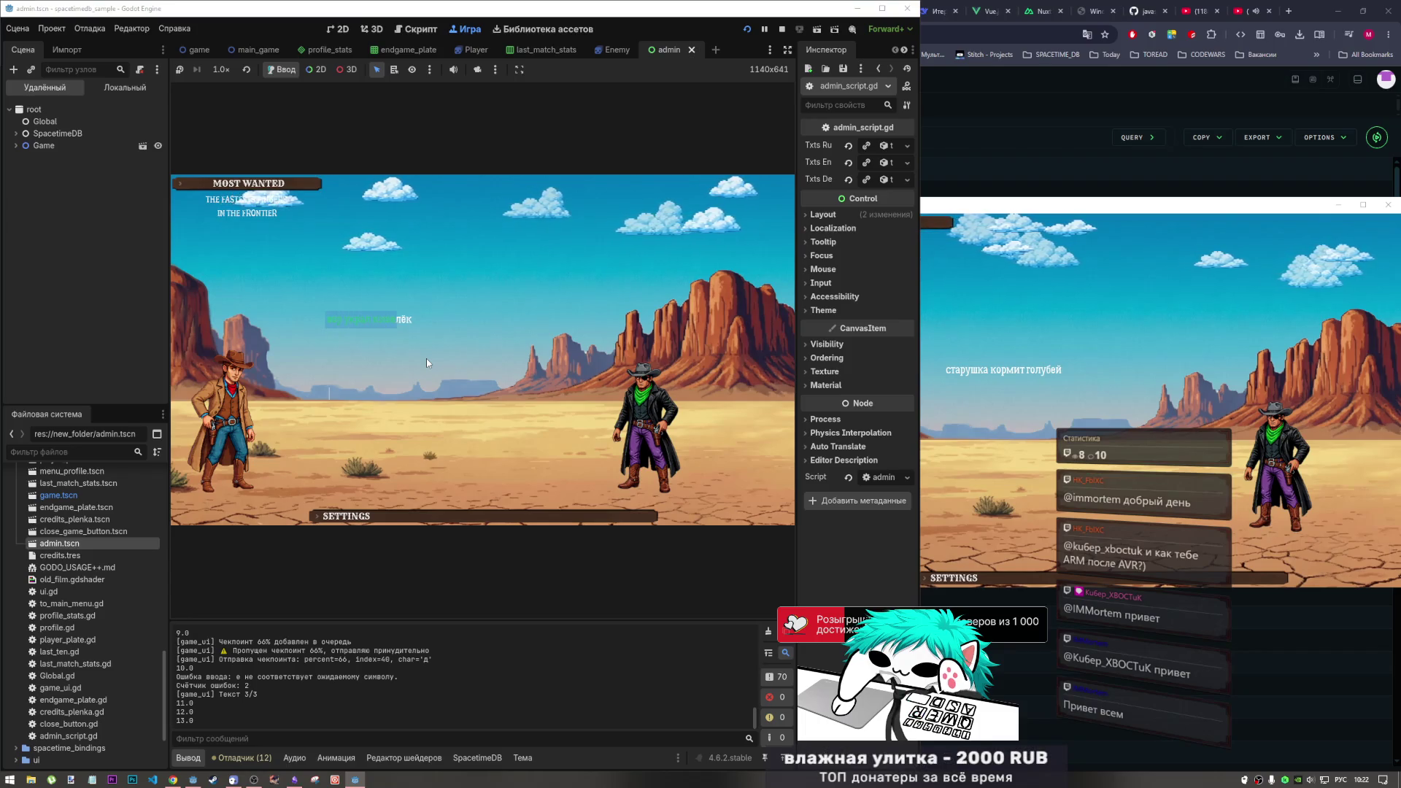
pyautogui.write('лёк')
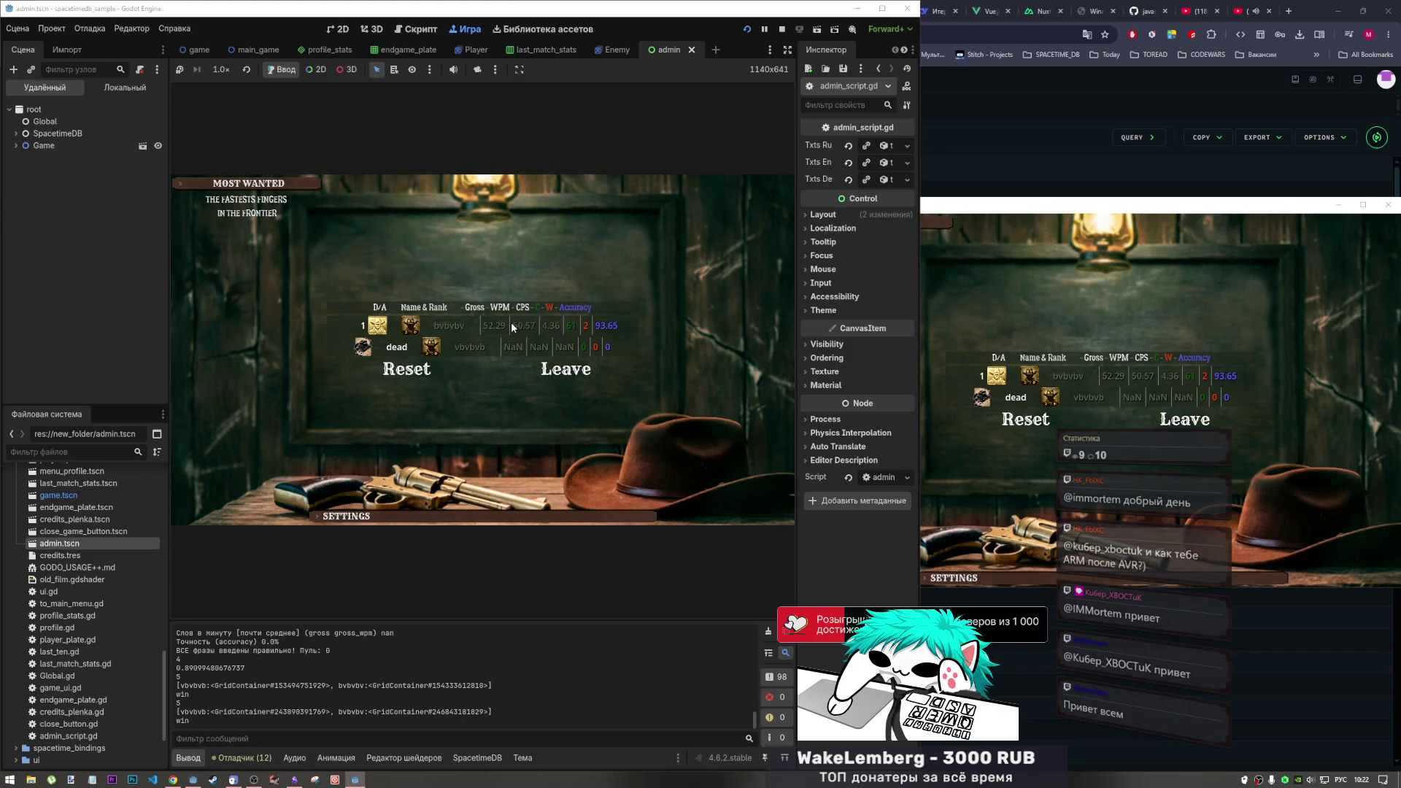
# Leave the results in both instances and open Profile, breaking at profile_stats.gd line 211
pyautogui.click(565, 369)
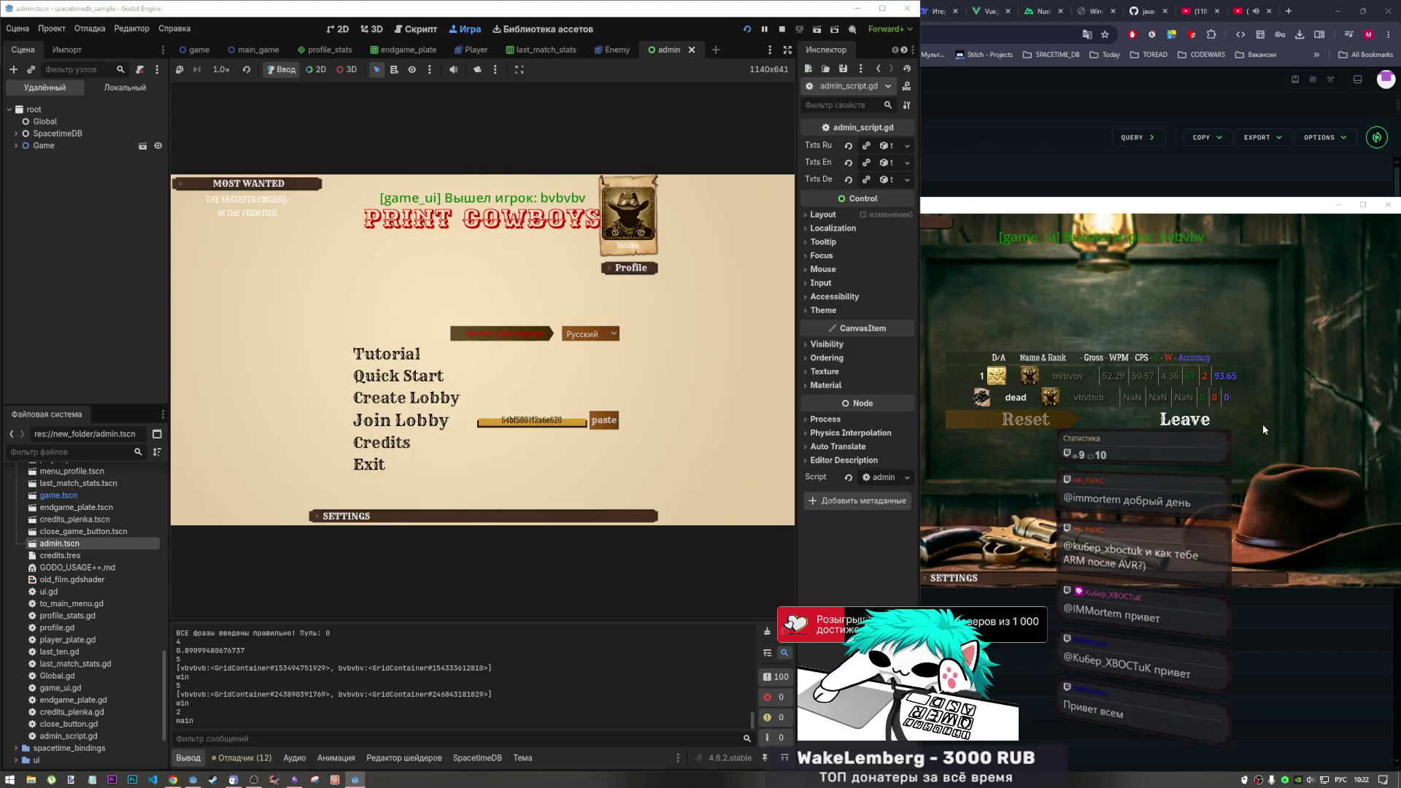
pyautogui.click(1184, 419)
pyautogui.click(1185, 419)
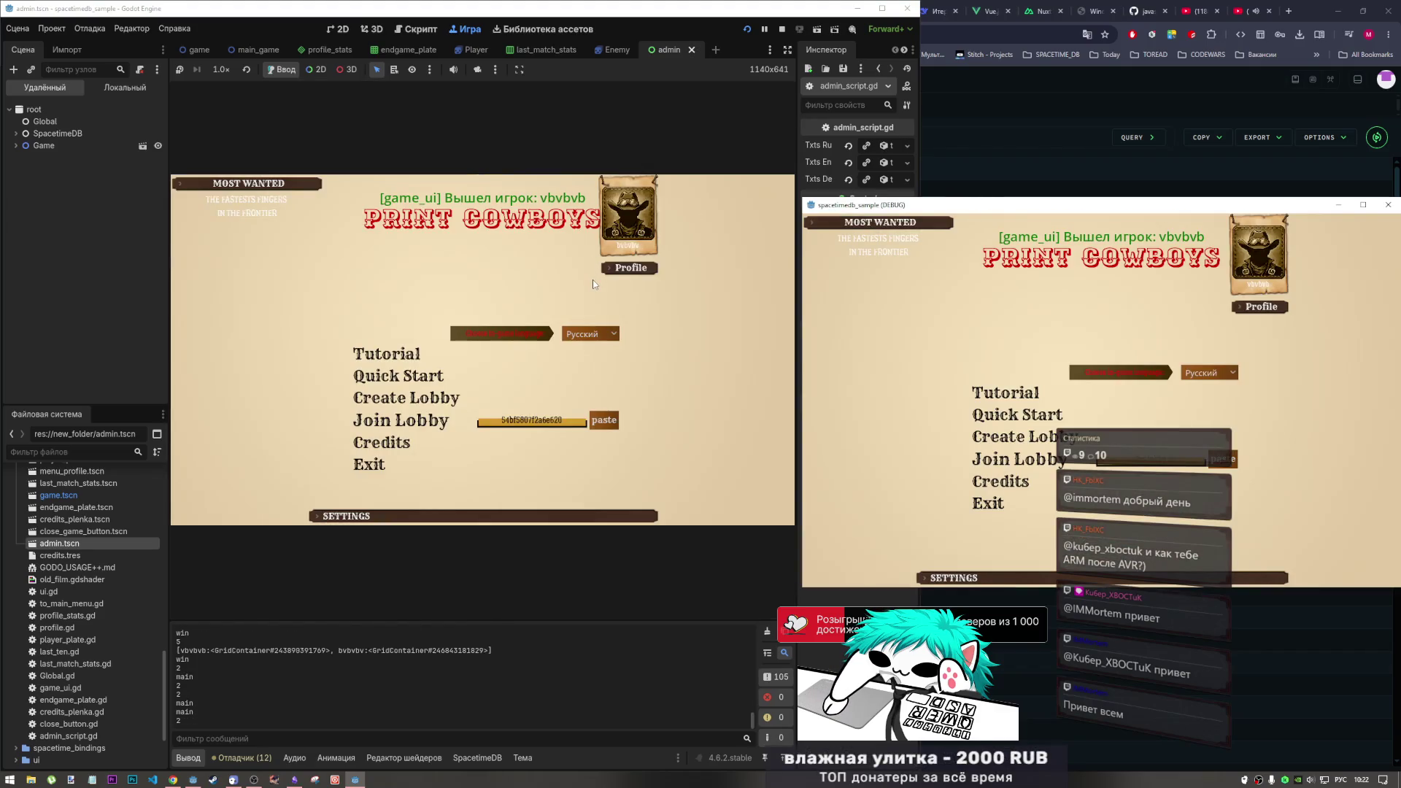
pyautogui.click(641, 272)
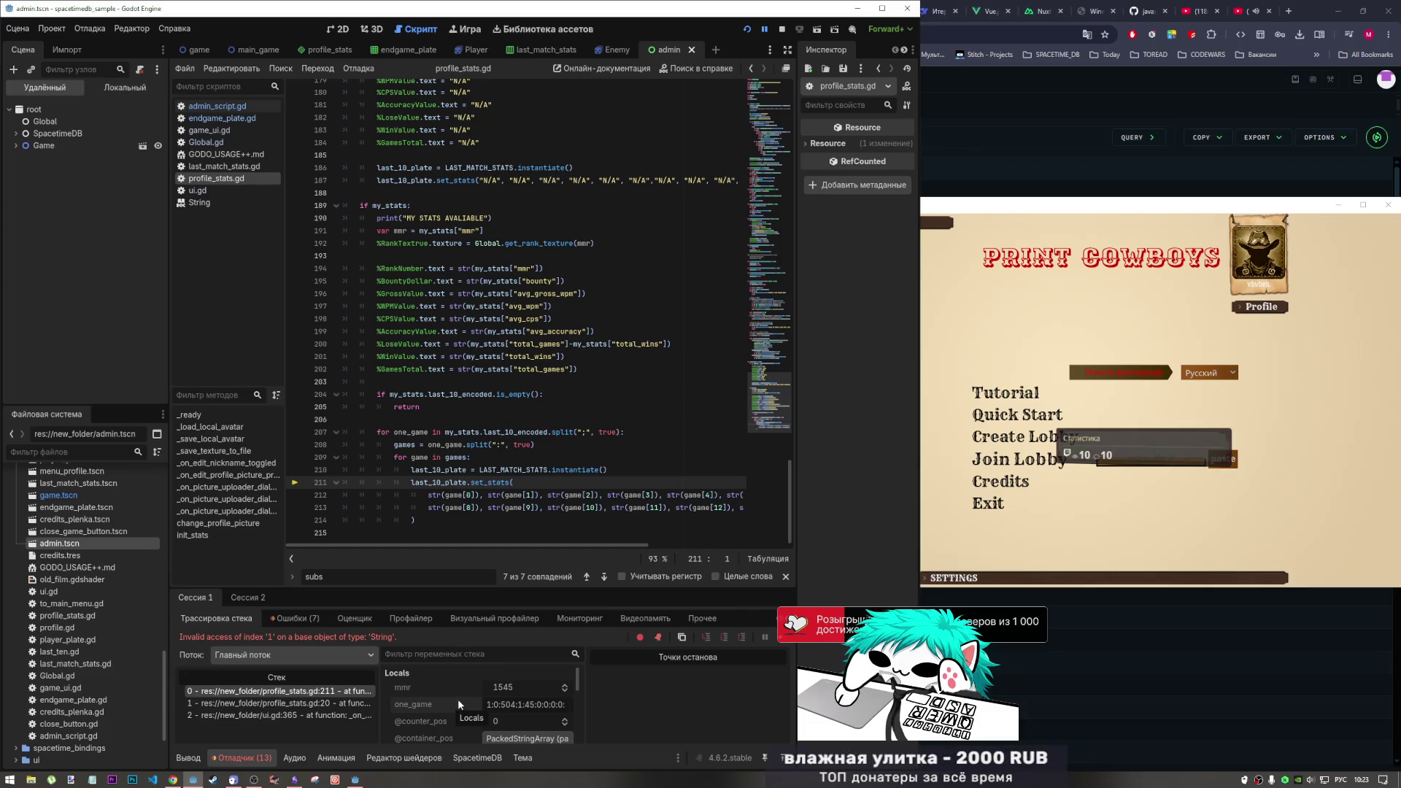
# Examine the split call on line 208, its ':' separator, and the str calls on line 212
pyautogui.moveTo(446, 444); pyautogui.dragTo(497, 445)
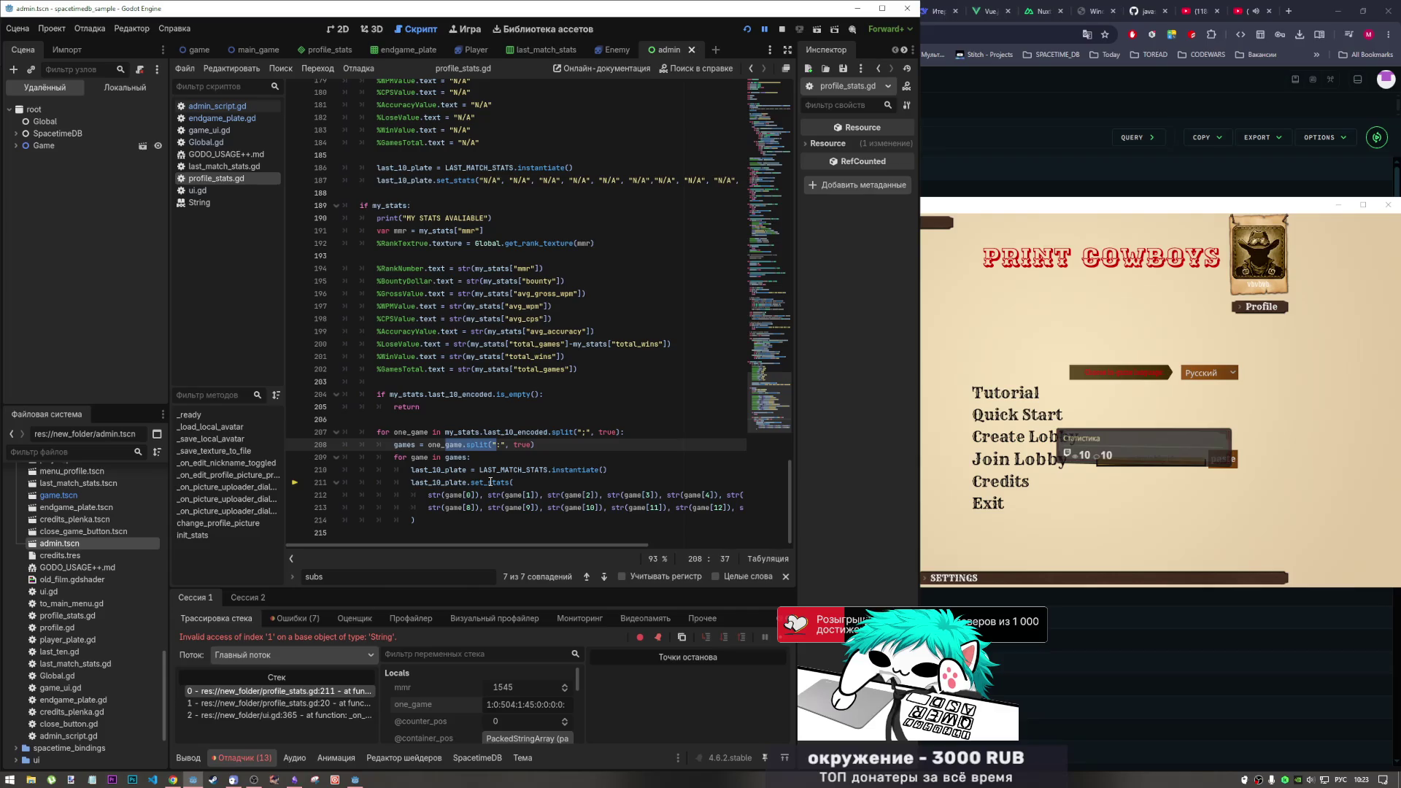
pyautogui.click(429, 495)
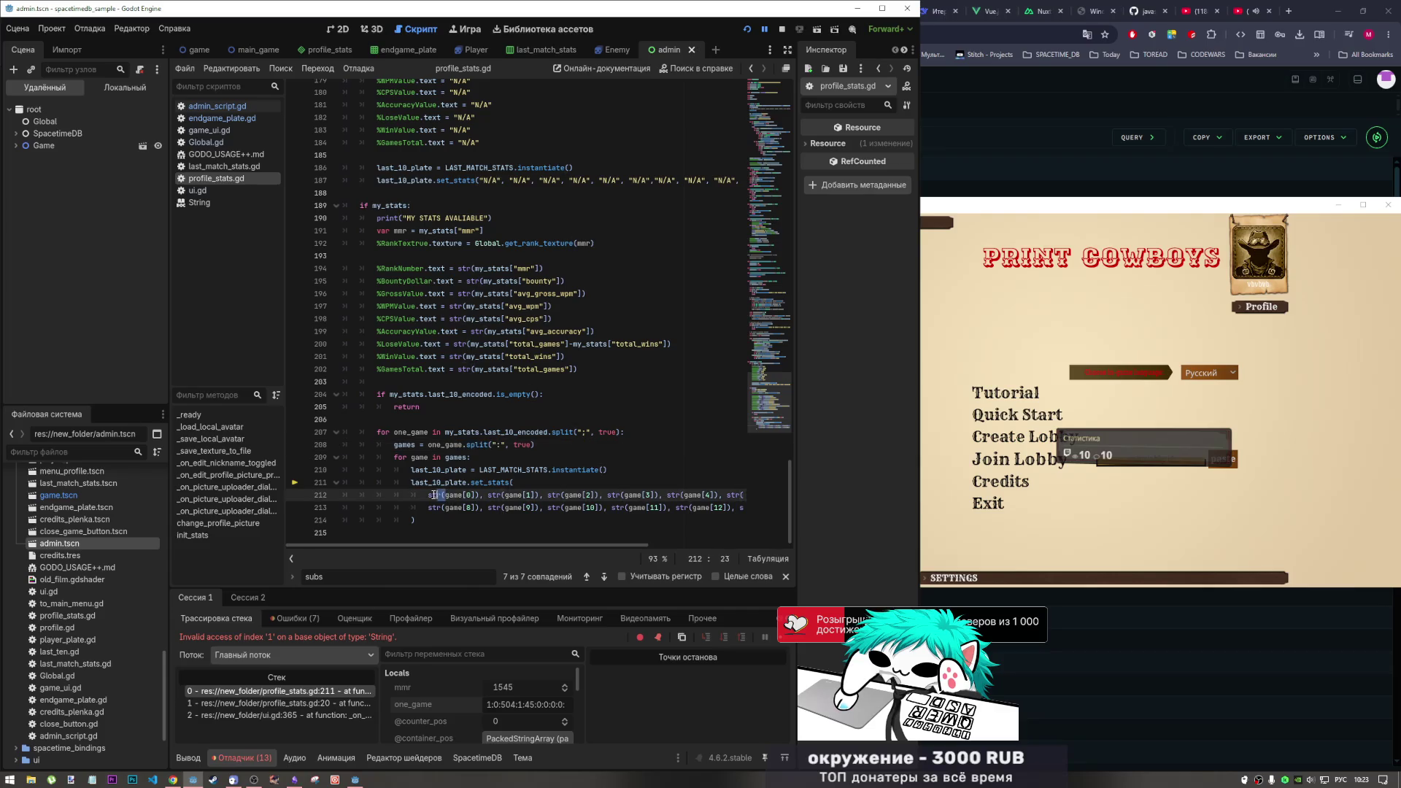
pyautogui.moveTo(431, 496)
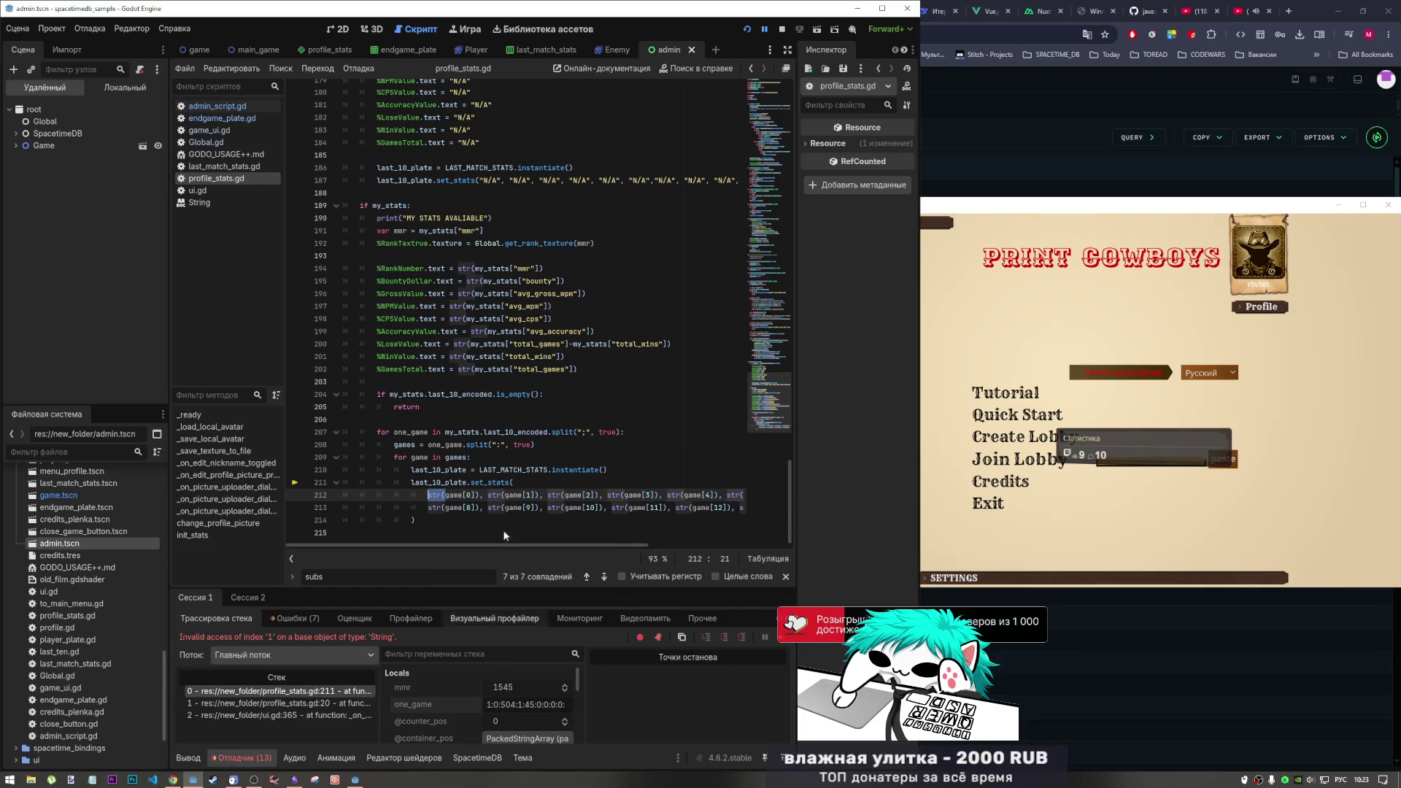
pyautogui.moveTo(492, 445); pyautogui.dragTo(506, 445)
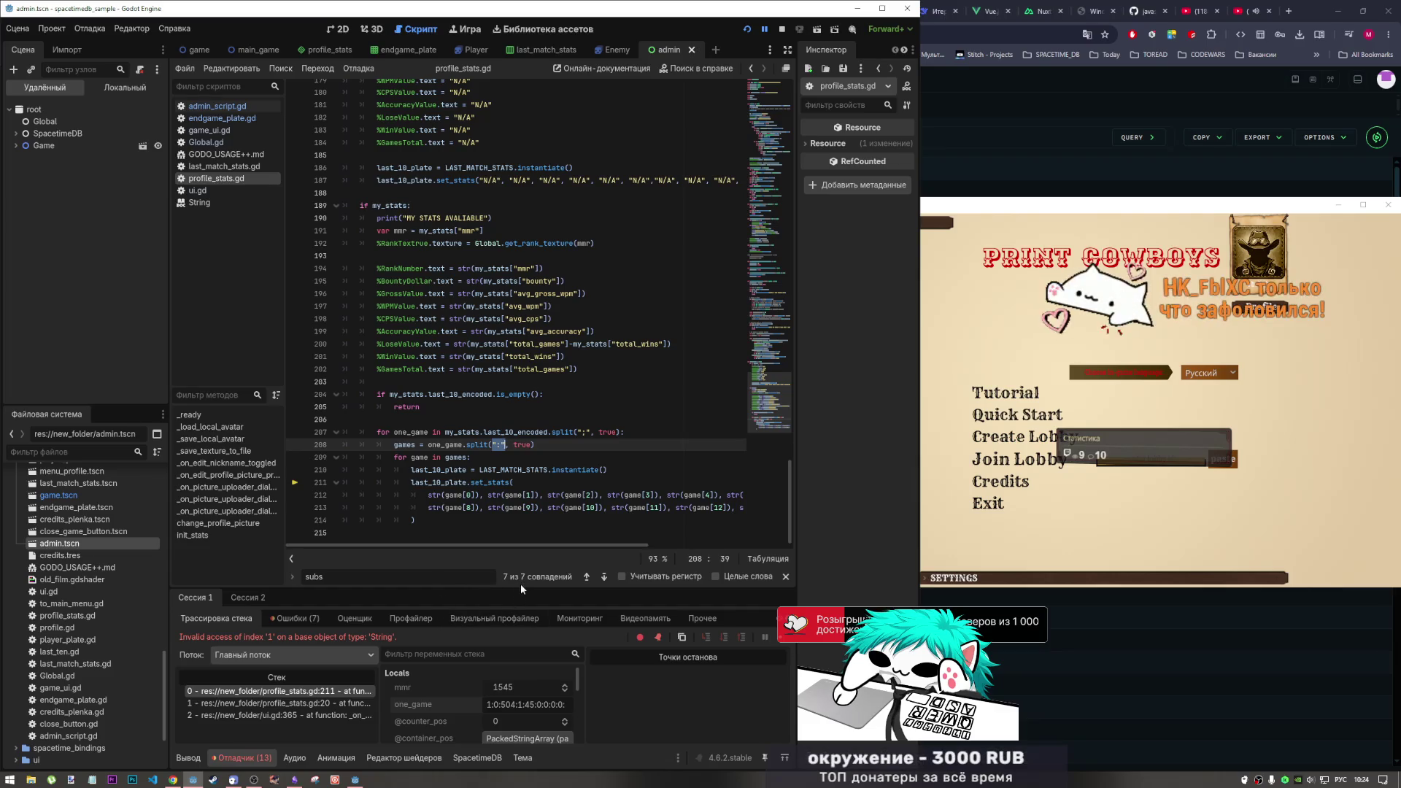
# Enlarge the debugger panel and inspect the full one_game value in Locals, including its 504
pyautogui.moveTo(520, 588); pyautogui.dragTo(519, 453)
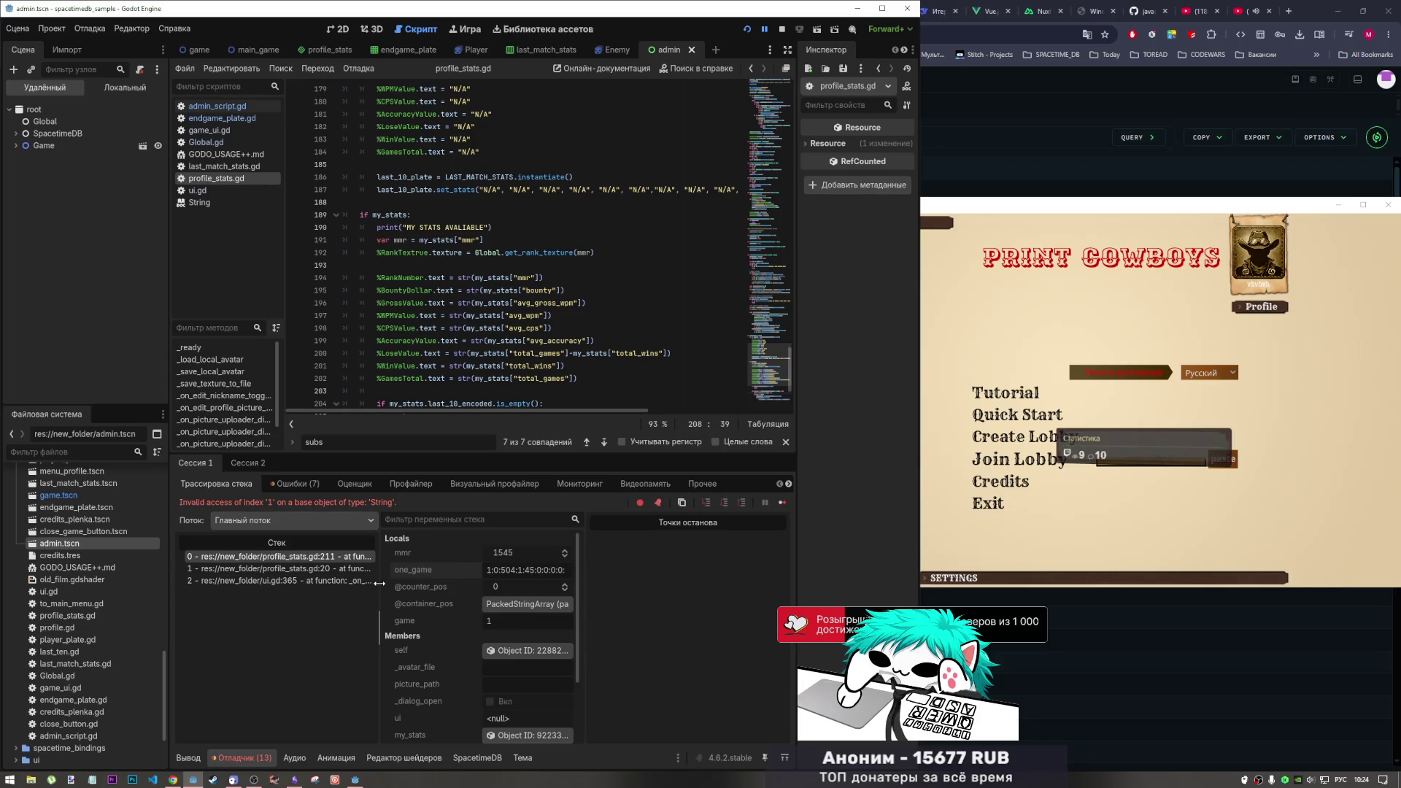
pyautogui.moveTo(378, 581); pyautogui.dragTo(369, 581)
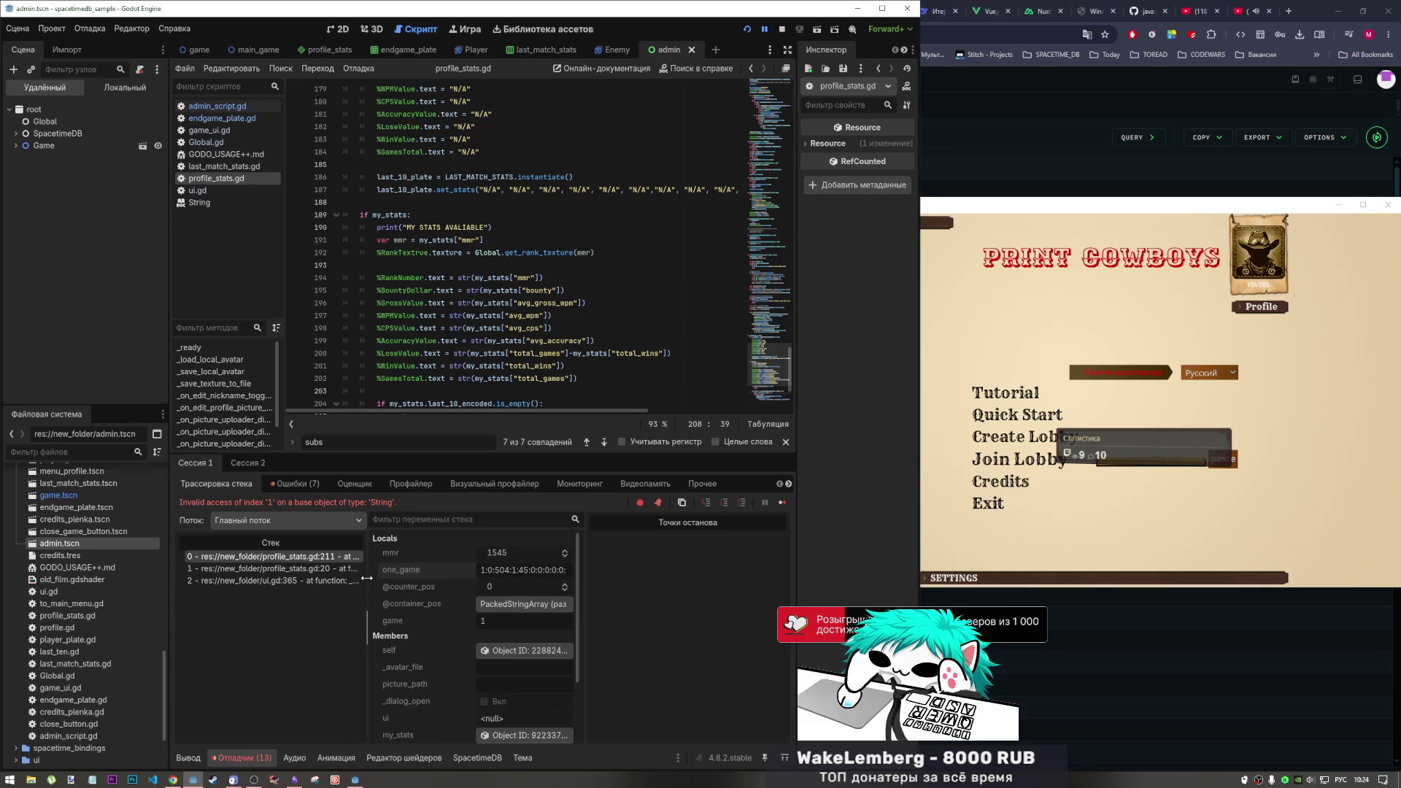
pyautogui.scroll(-1, 430, 631)
pyautogui.scroll(-2, 429, 639)
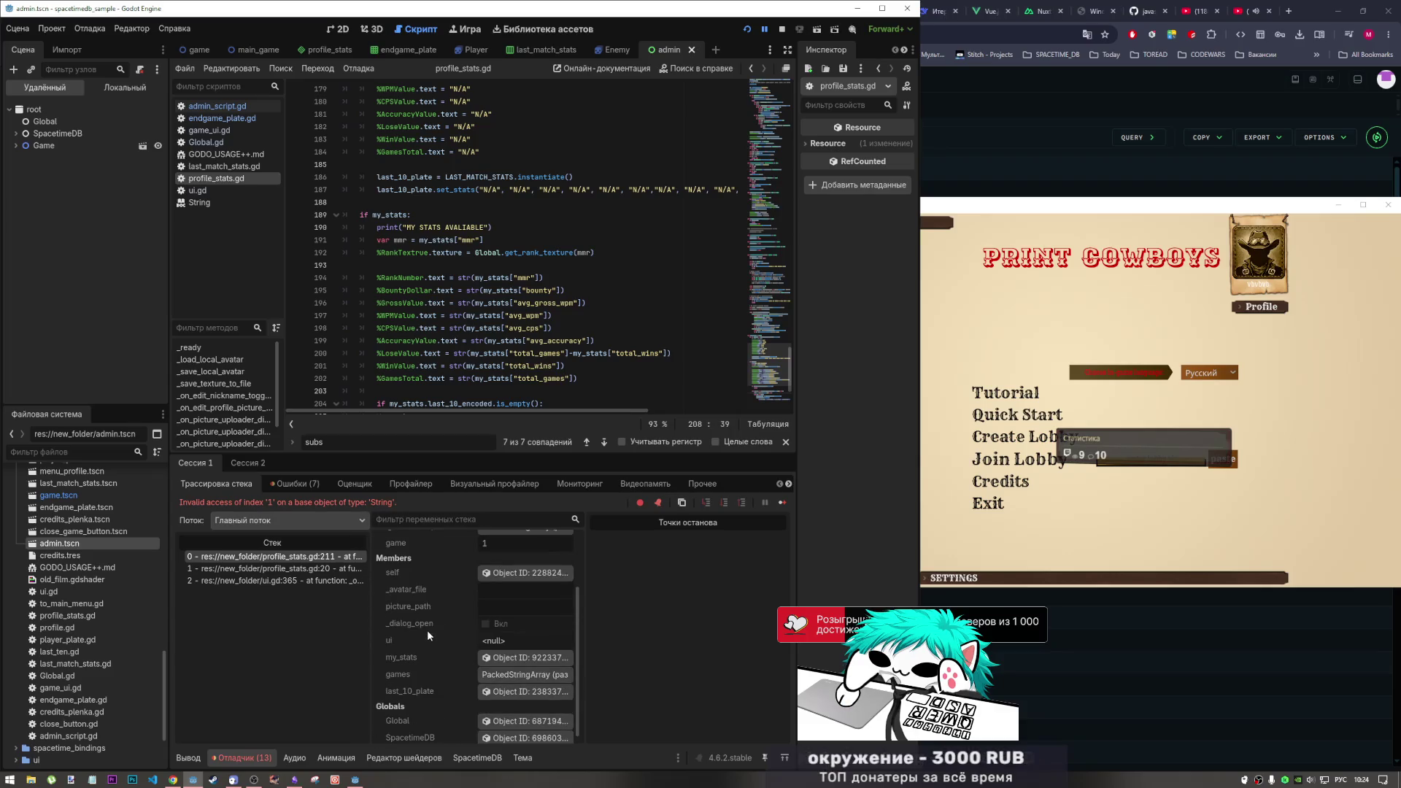
pyautogui.scroll(3, 416, 655)
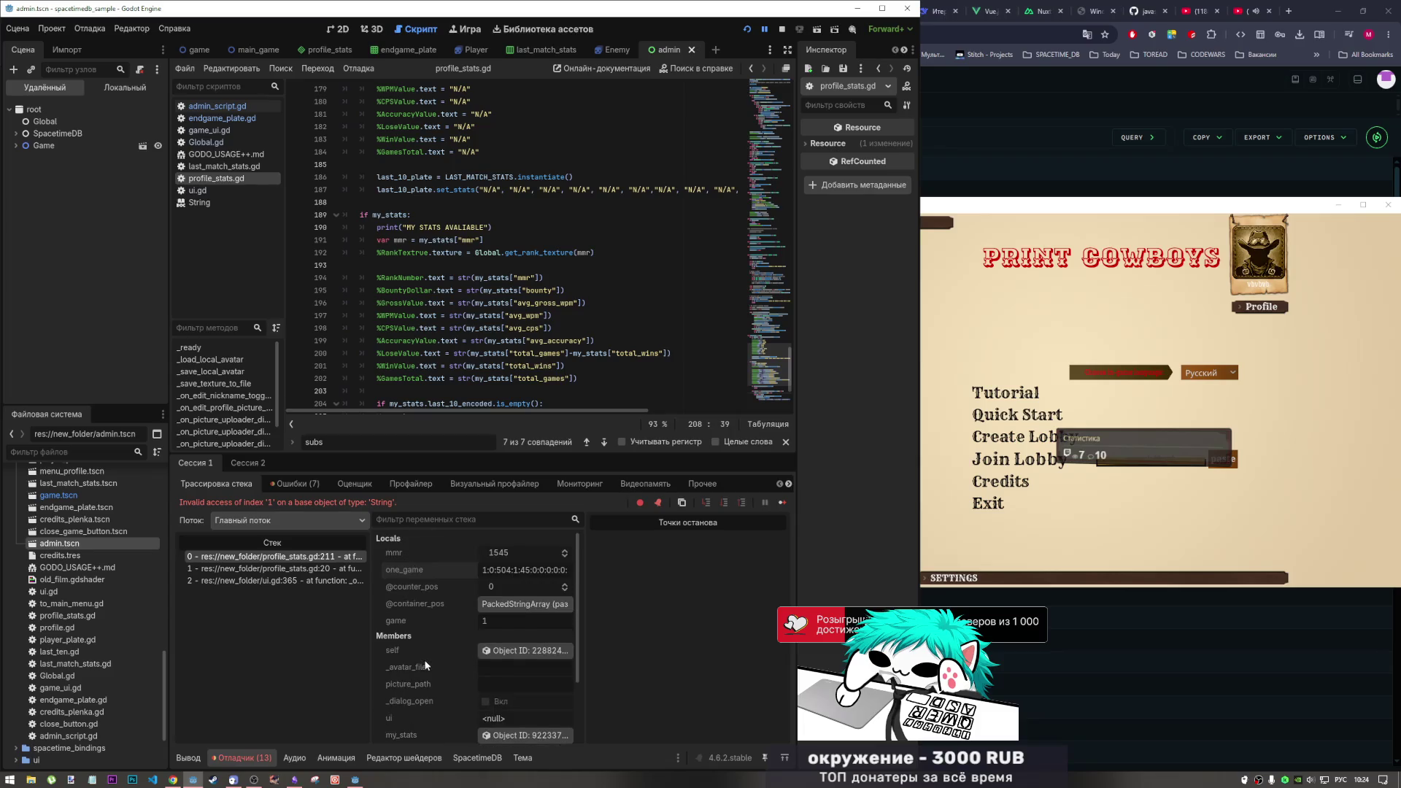
pyautogui.moveTo(501, 570); pyautogui.dragTo(429, 573)
pyautogui.click(498, 570)
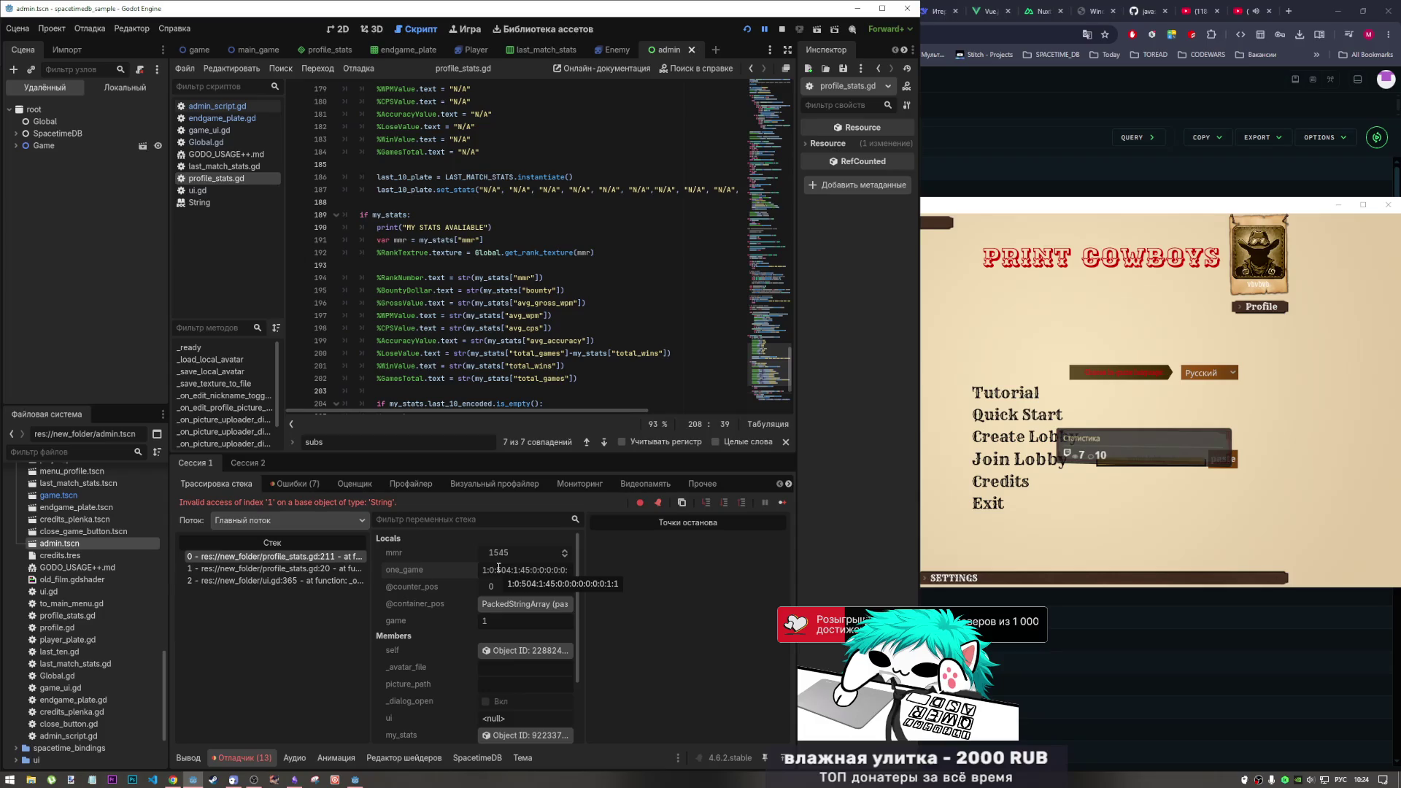
pyautogui.moveTo(497, 569)
pyautogui.mouseDown()
pyautogui.moveTo(513, 569)
pyautogui.moveTo(497, 570)
pyautogui.mouseUp()
pyautogui.click(509, 583)
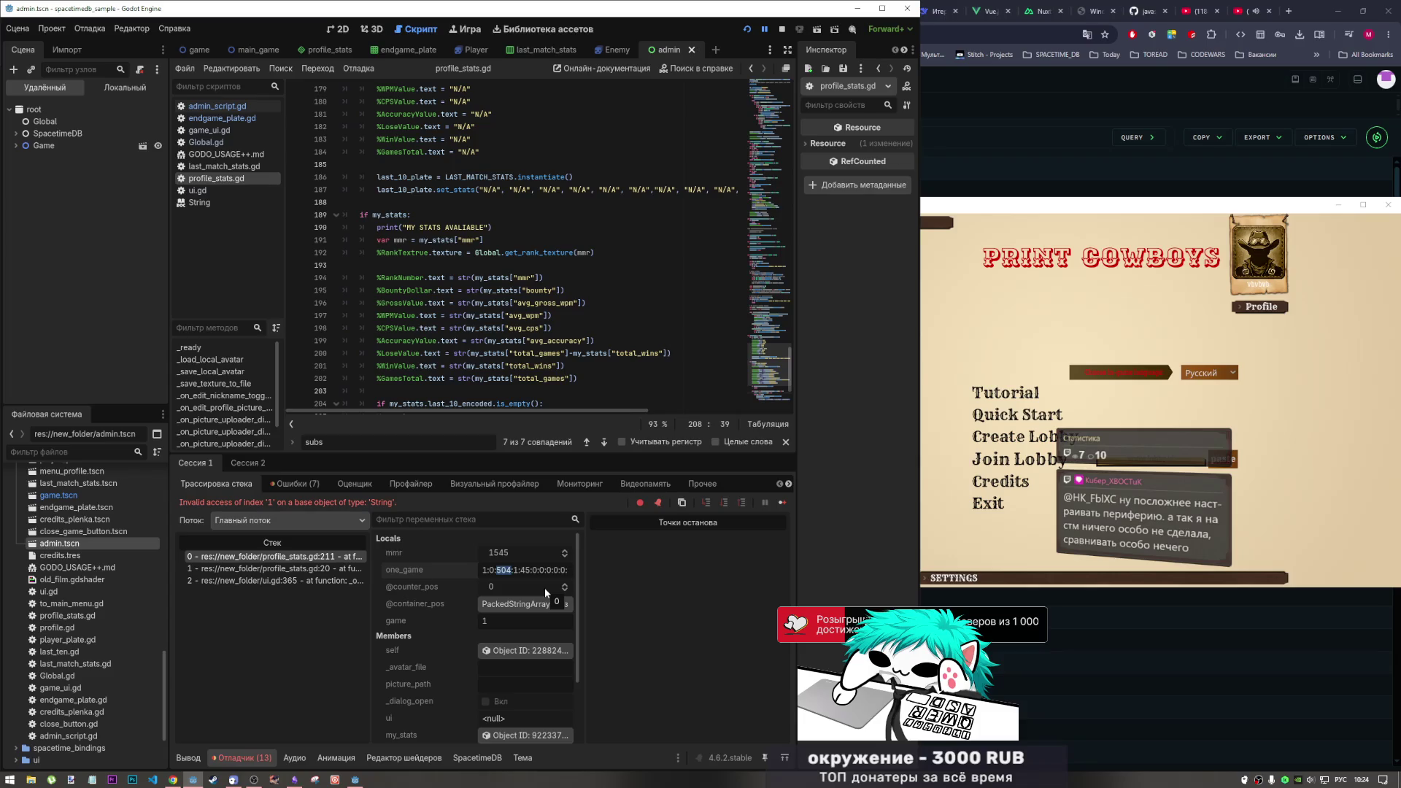
pyautogui.scroll(-4, 478, 343)
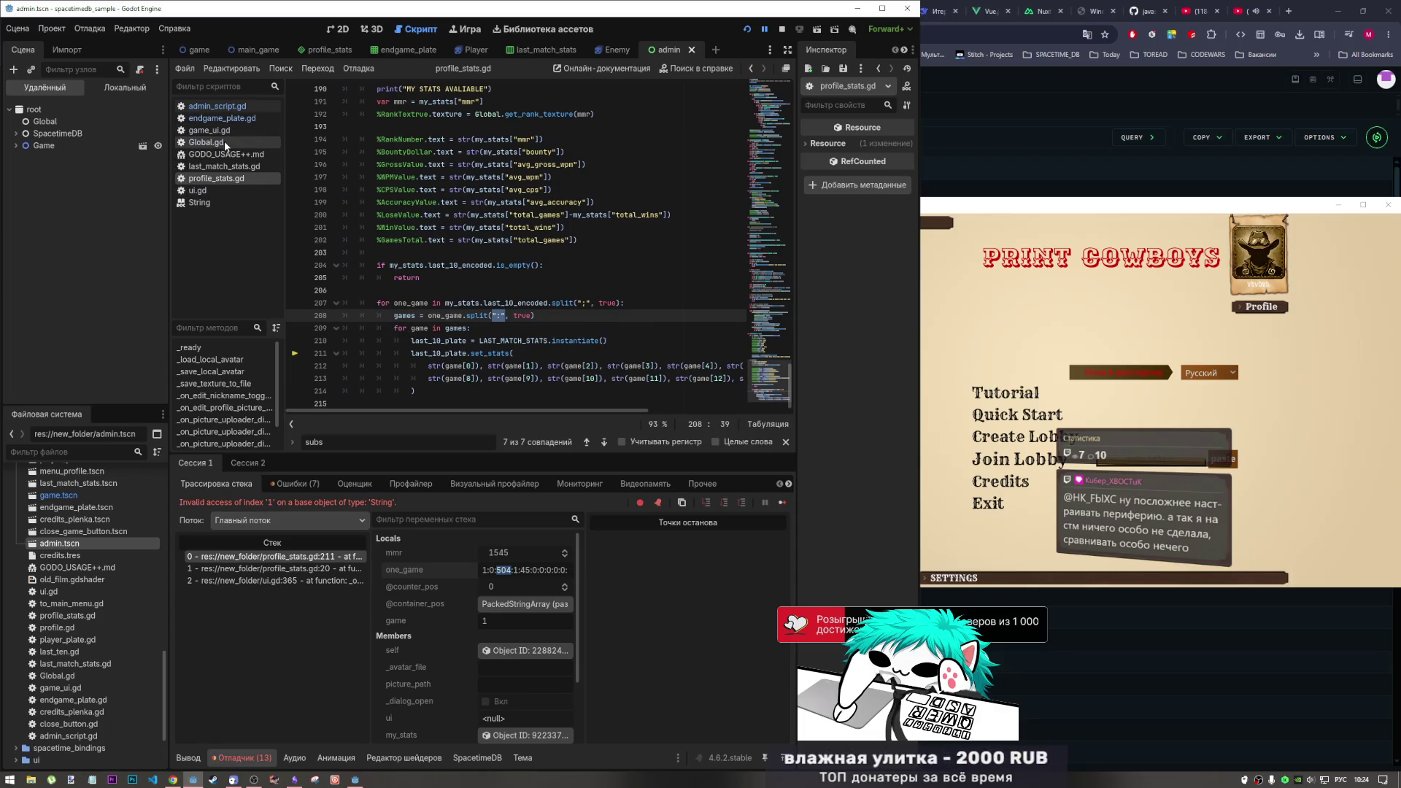
# Open last_match_stats.gd and highlight the Mode parameter of set_stats
pyautogui.click(224, 166)
pyautogui.scroll(2, 440, 224)
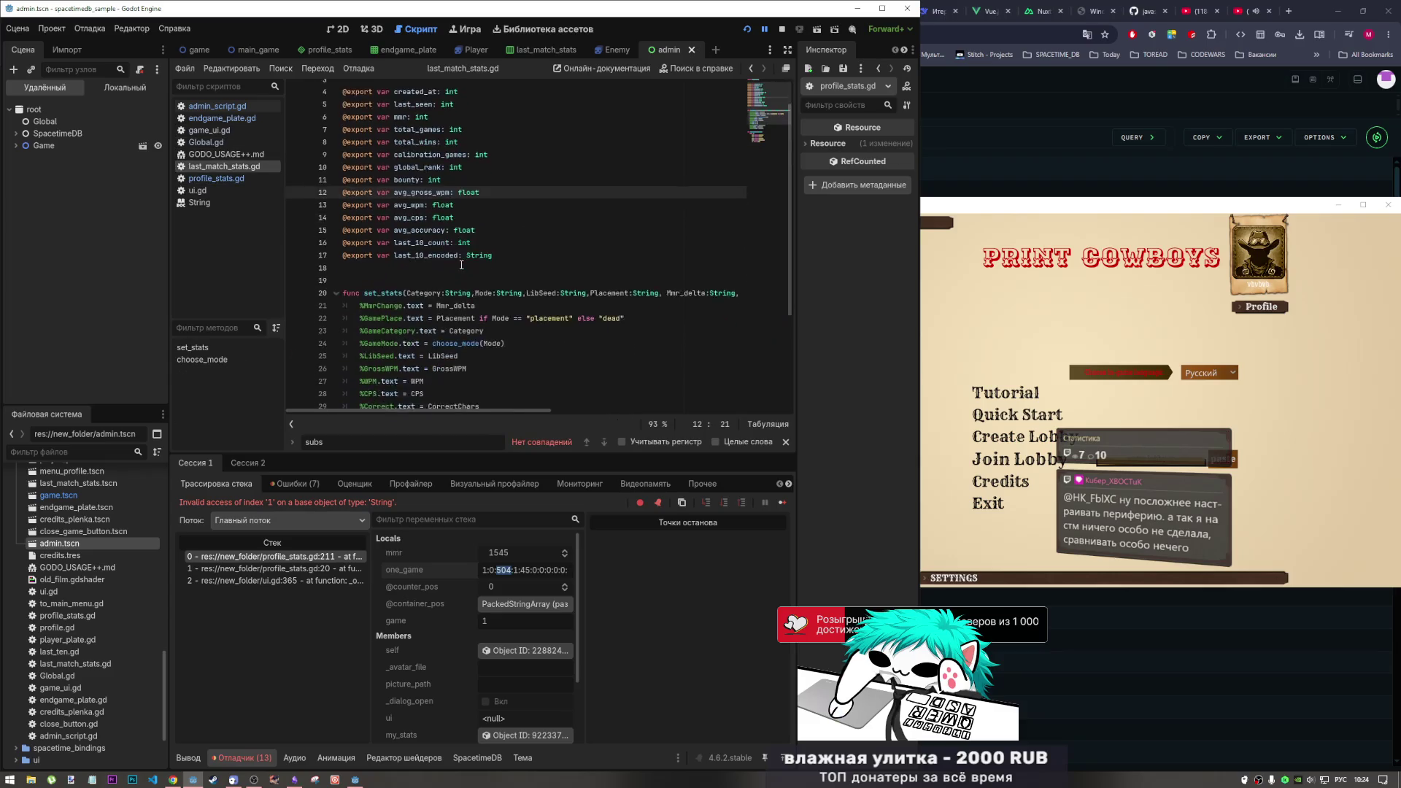
pyautogui.moveTo(475, 214); pyautogui.dragTo(504, 219)
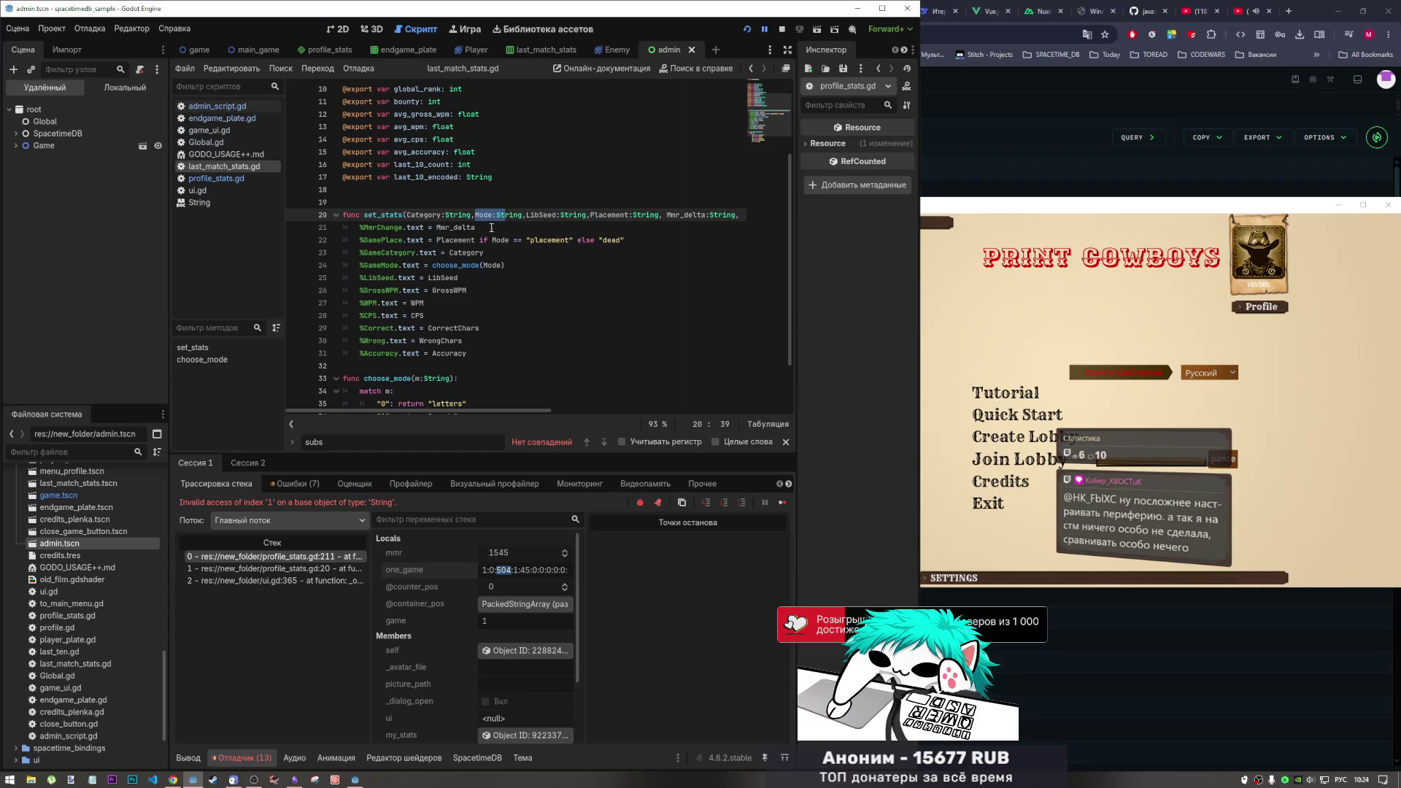